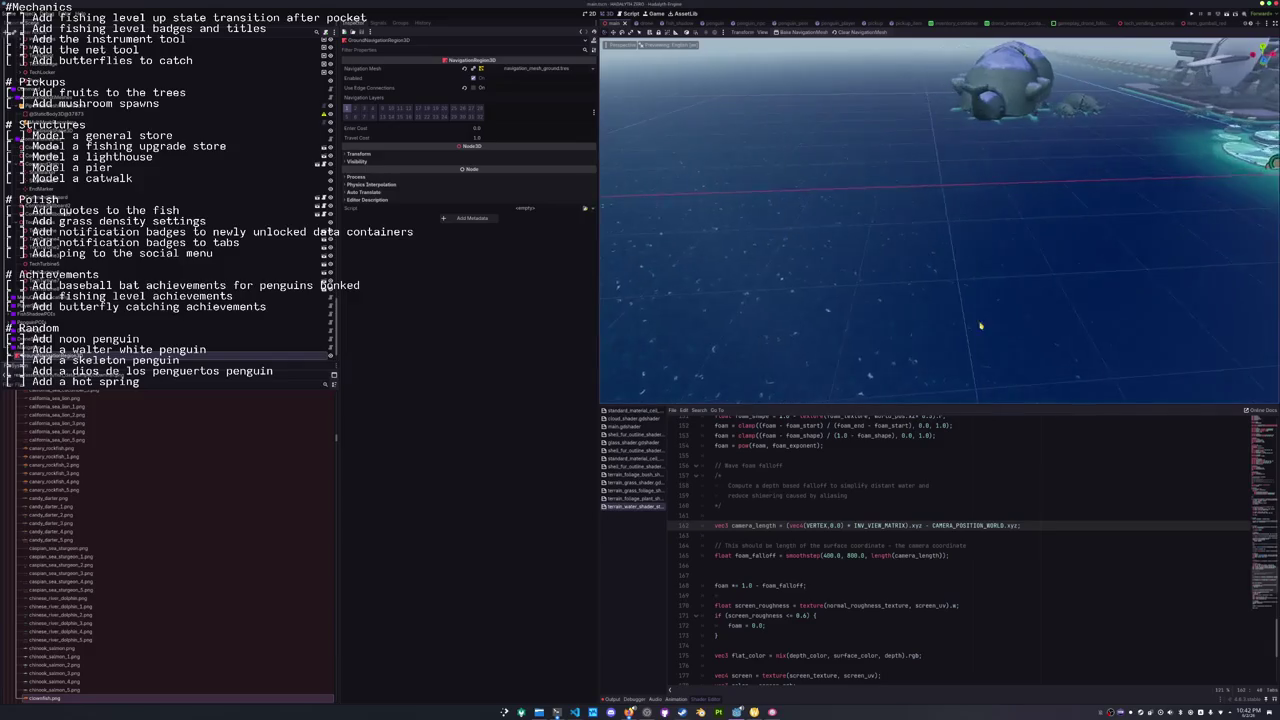
# Change the w component of vec4(VERTEX, 0.0) on line 162 to 1.0.
pyautogui.click(802, 535)
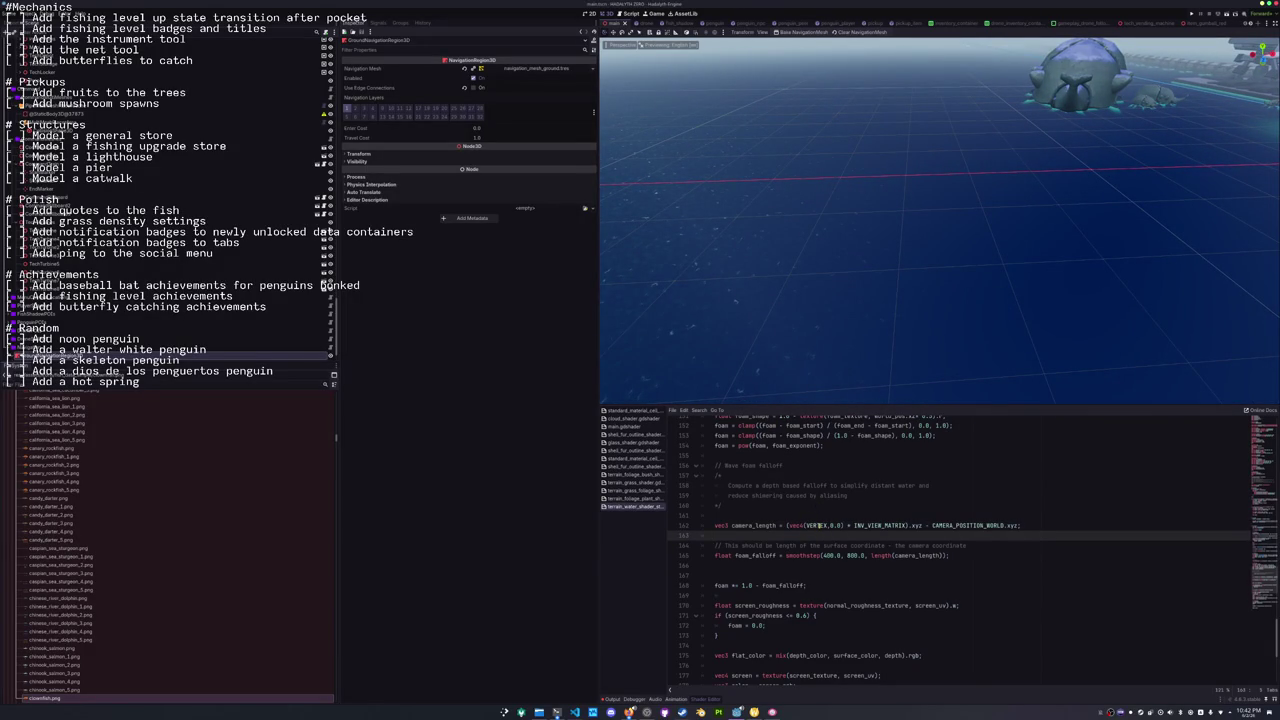
pyautogui.moveTo(822, 525); pyautogui.dragTo(804, 525)
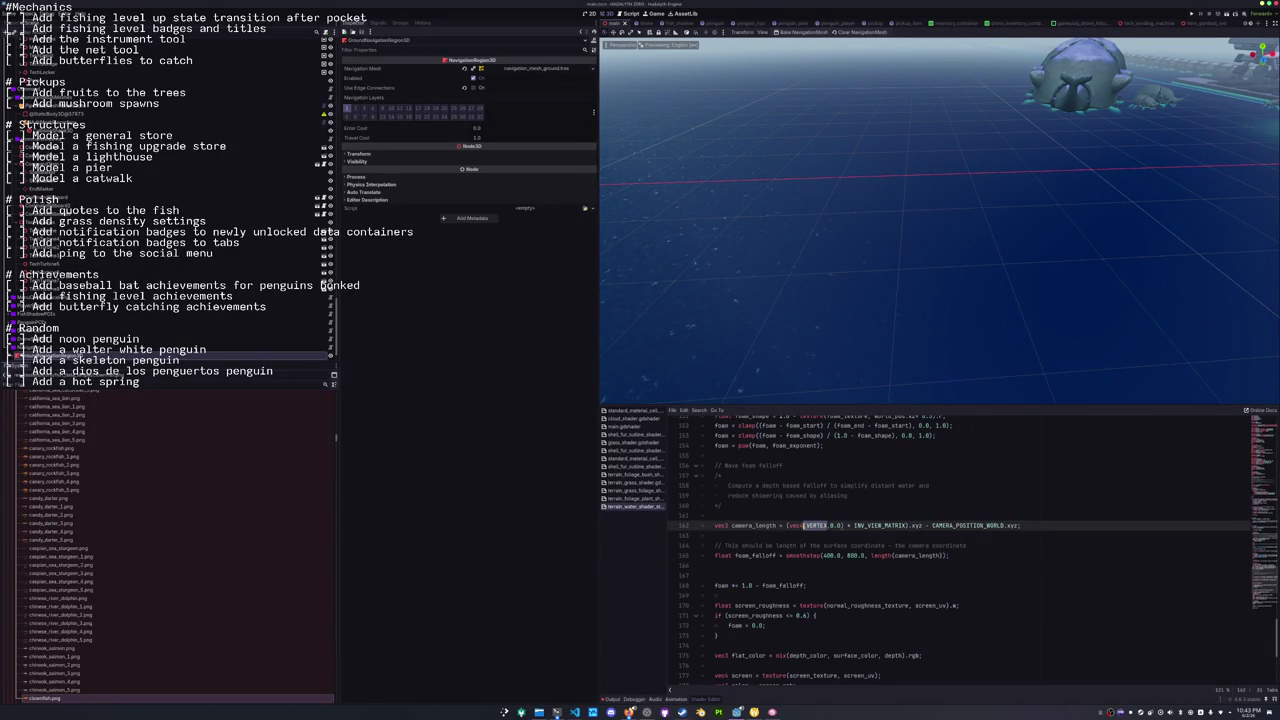
pyautogui.click(828, 525)
pyautogui.doubleClick(830, 525)
pyautogui.write('1')
# Try INV_PROJECTION_MATRIX on line 162, then revert it to INV_VIEW_MATRIX.
pyautogui.doubleClick(904, 525)
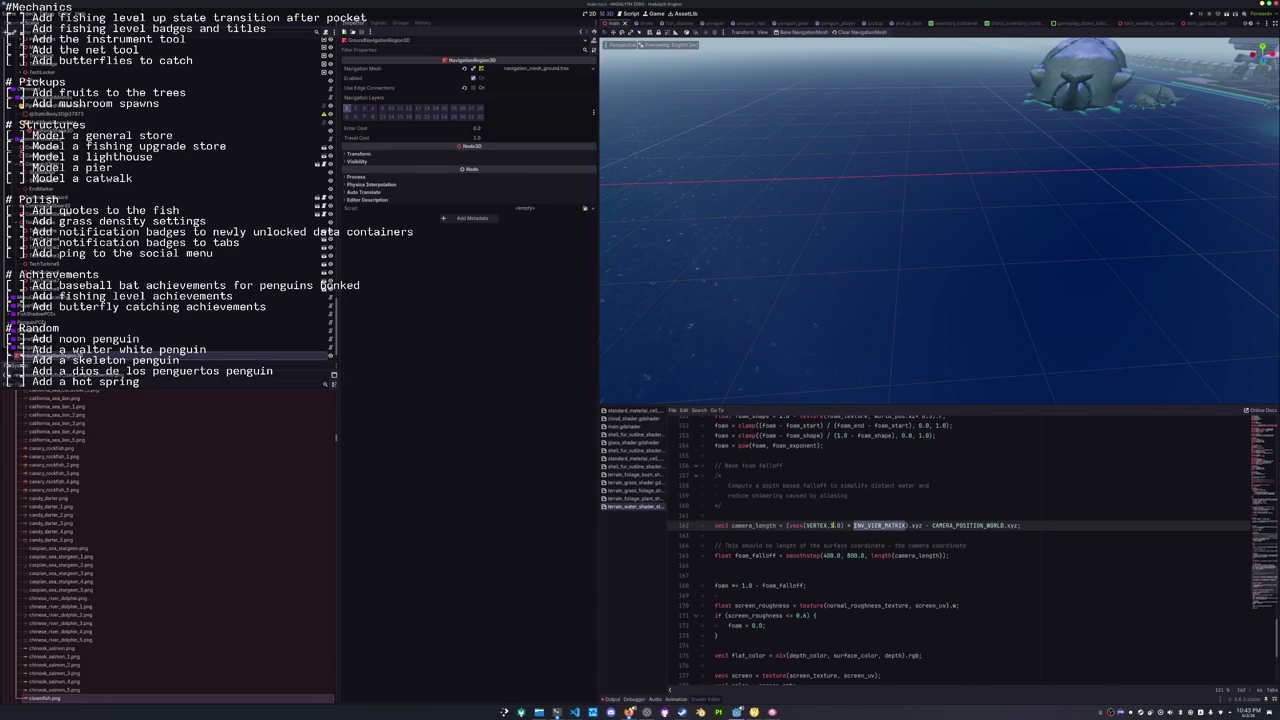
pyautogui.write('IN')
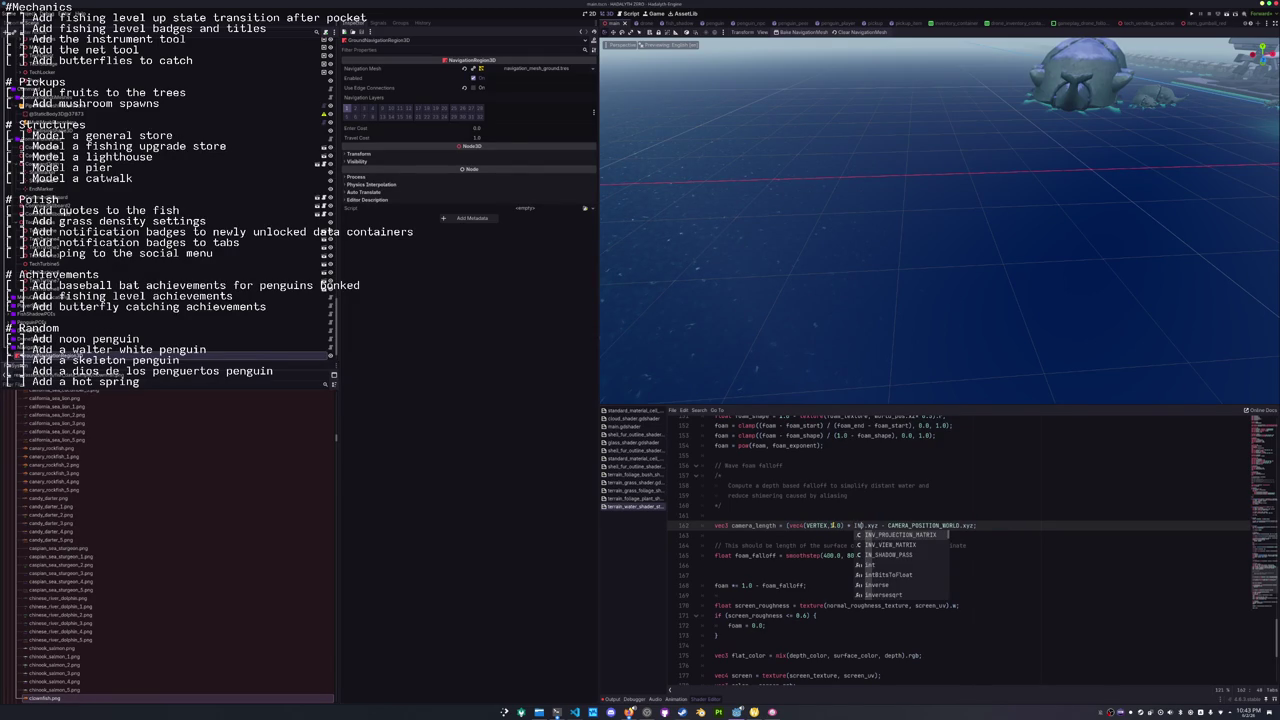
pyautogui.press('Return')
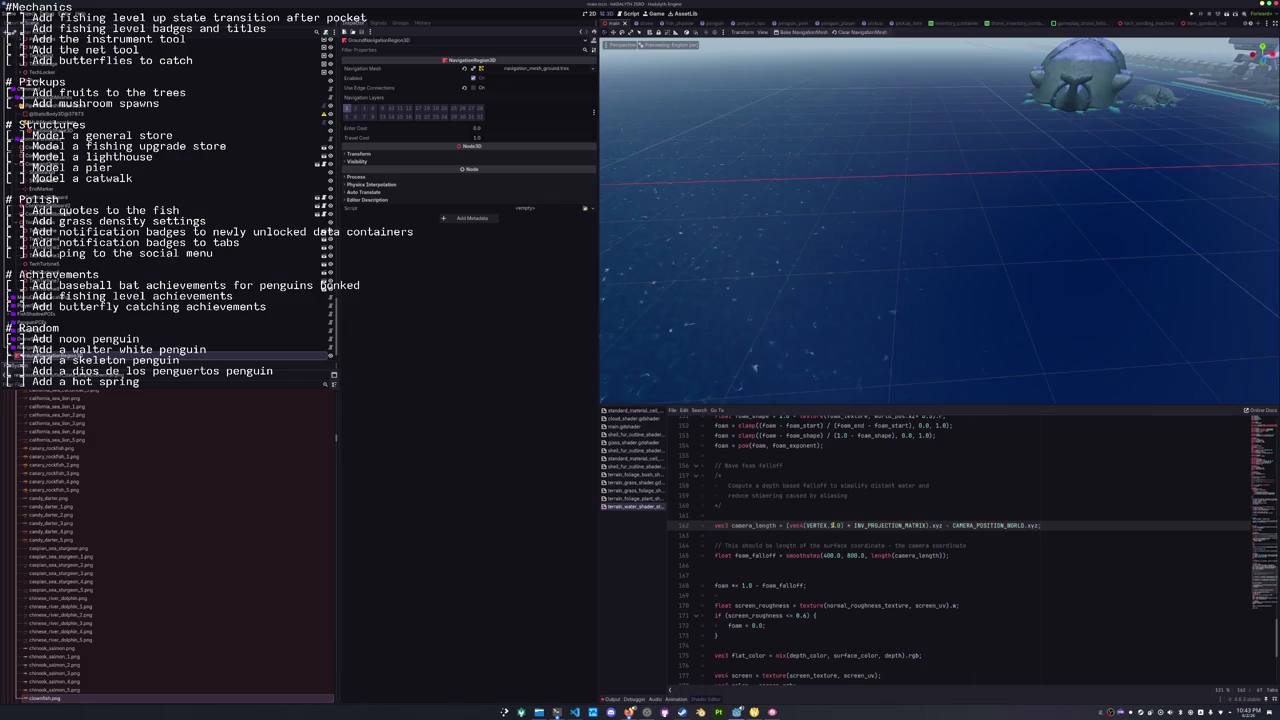
pyautogui.hotkey('ctrl', 'BackSpace')
pyautogui.write('INV_VIEW_MATRIX')
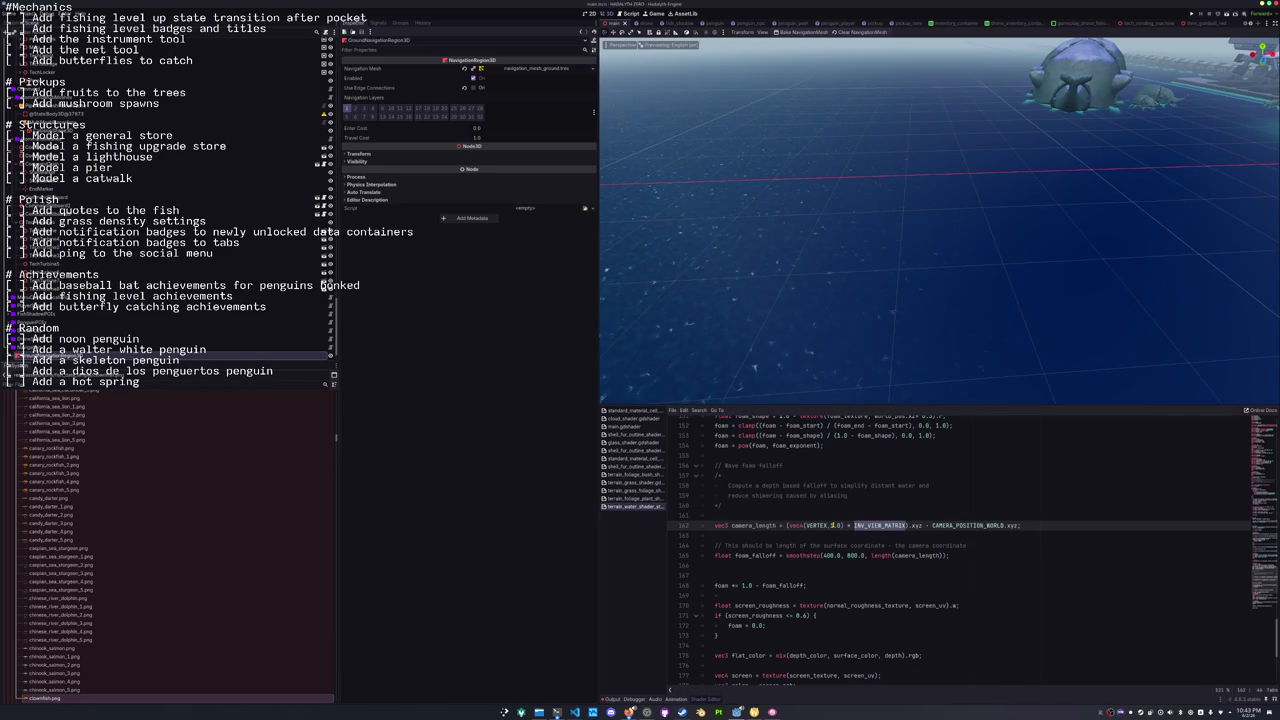
pyautogui.hotkey('alt', 'Tab')
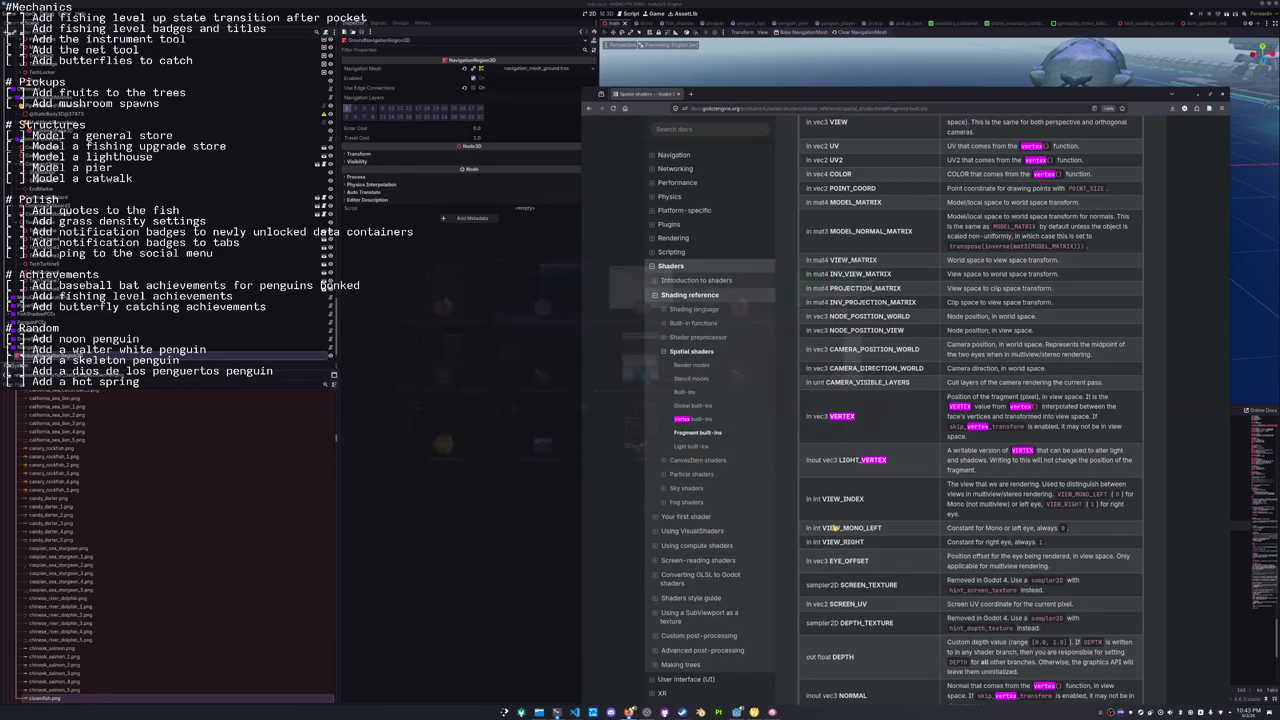
# Switch windows with Alt+Tab to bring the spatial shader reference forward.
pyautogui.hotkey('alt', 'Tab')
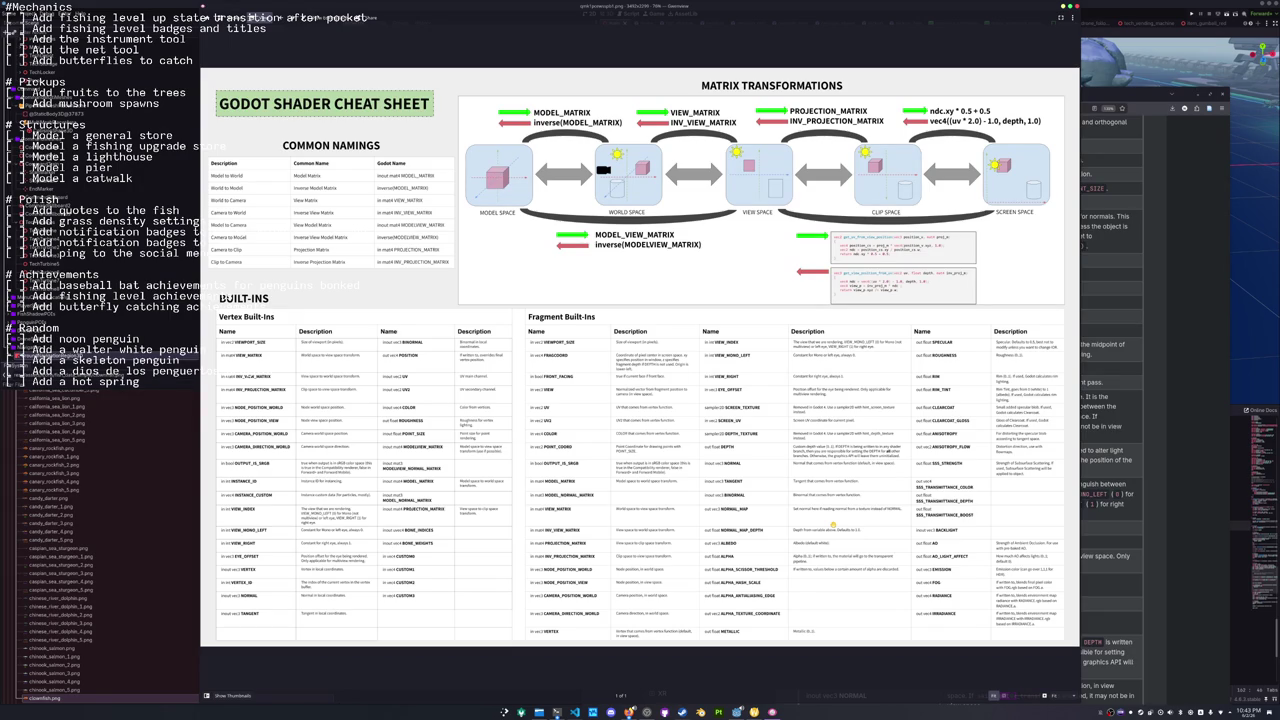
# Read the view-space VERTEX description and browse the spatial shader built-ins page.
pyautogui.click(629, 712)
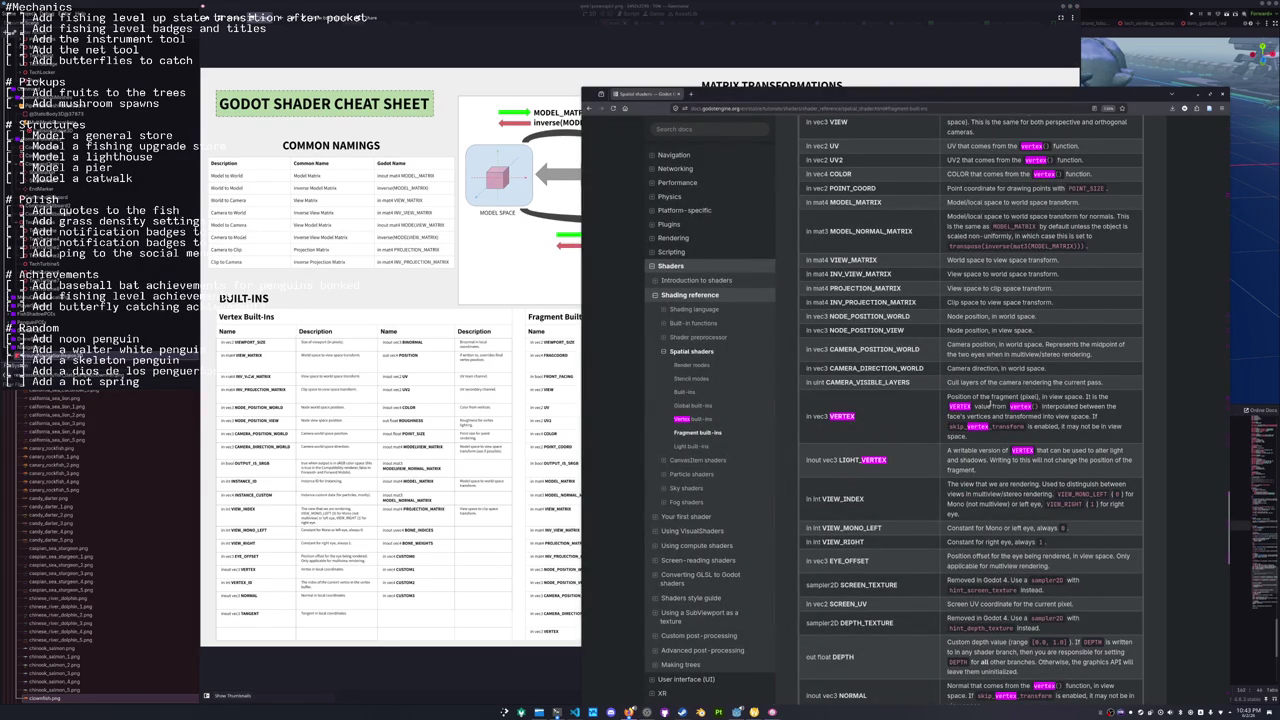
pyautogui.moveTo(1042, 397); pyautogui.dragTo(1115, 399)
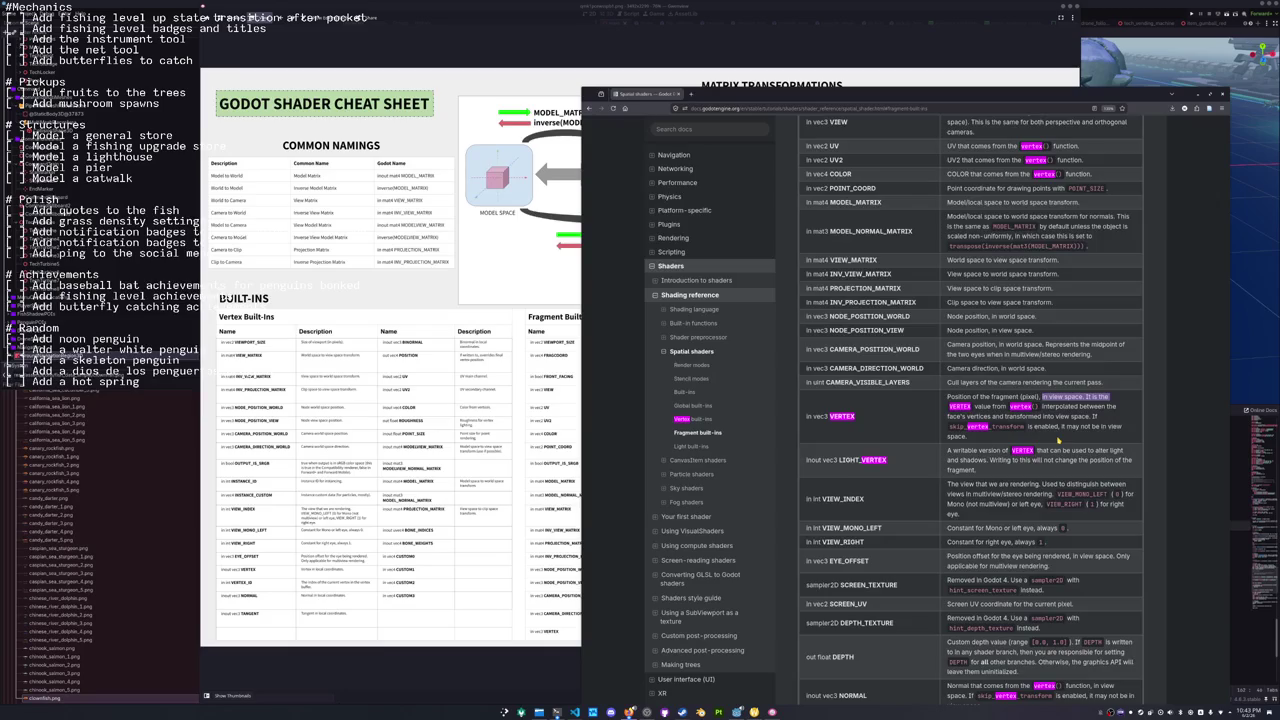
pyautogui.scroll(-5, 1057, 440)
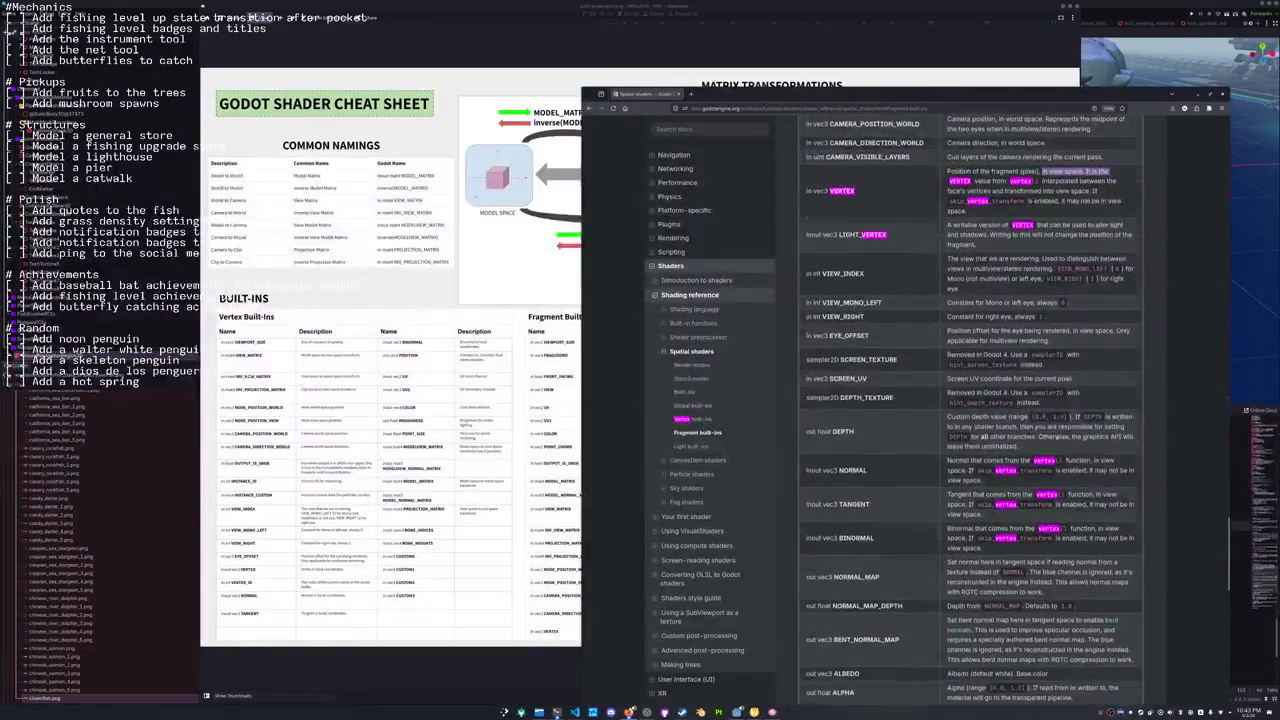
pyautogui.scroll(-10, 1057, 437)
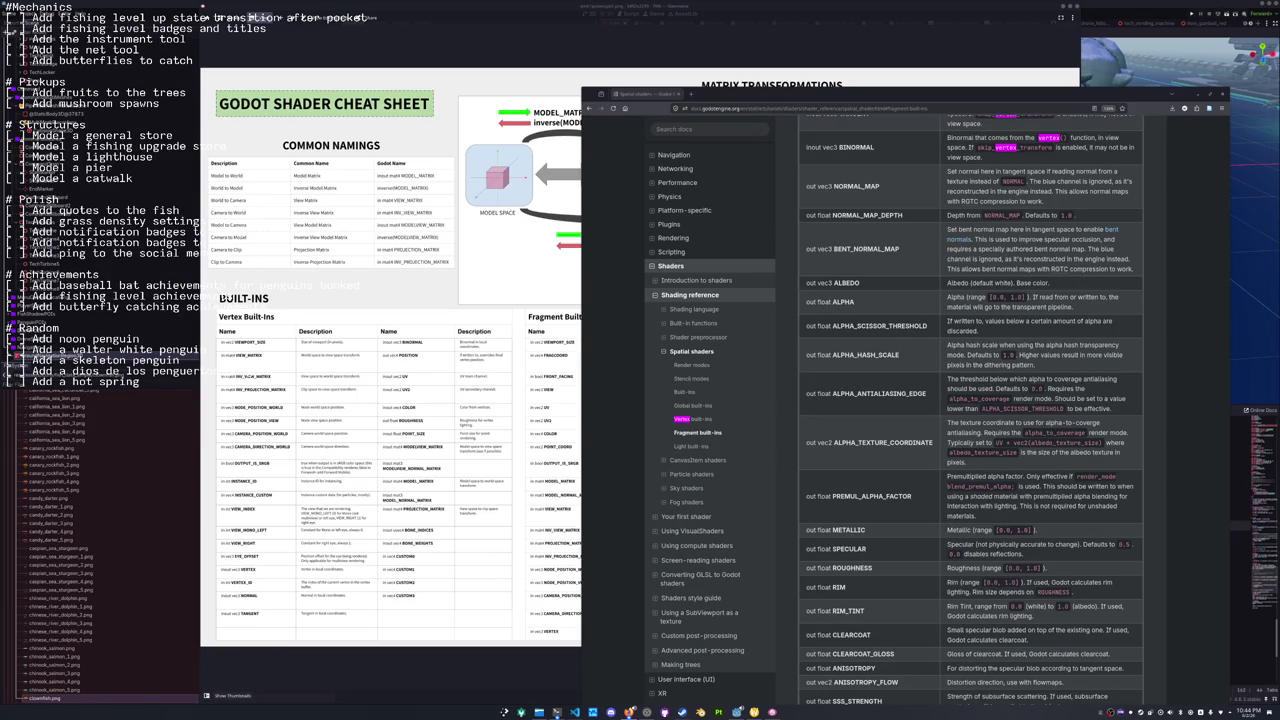
pyautogui.scroll(-1, 1154, 408)
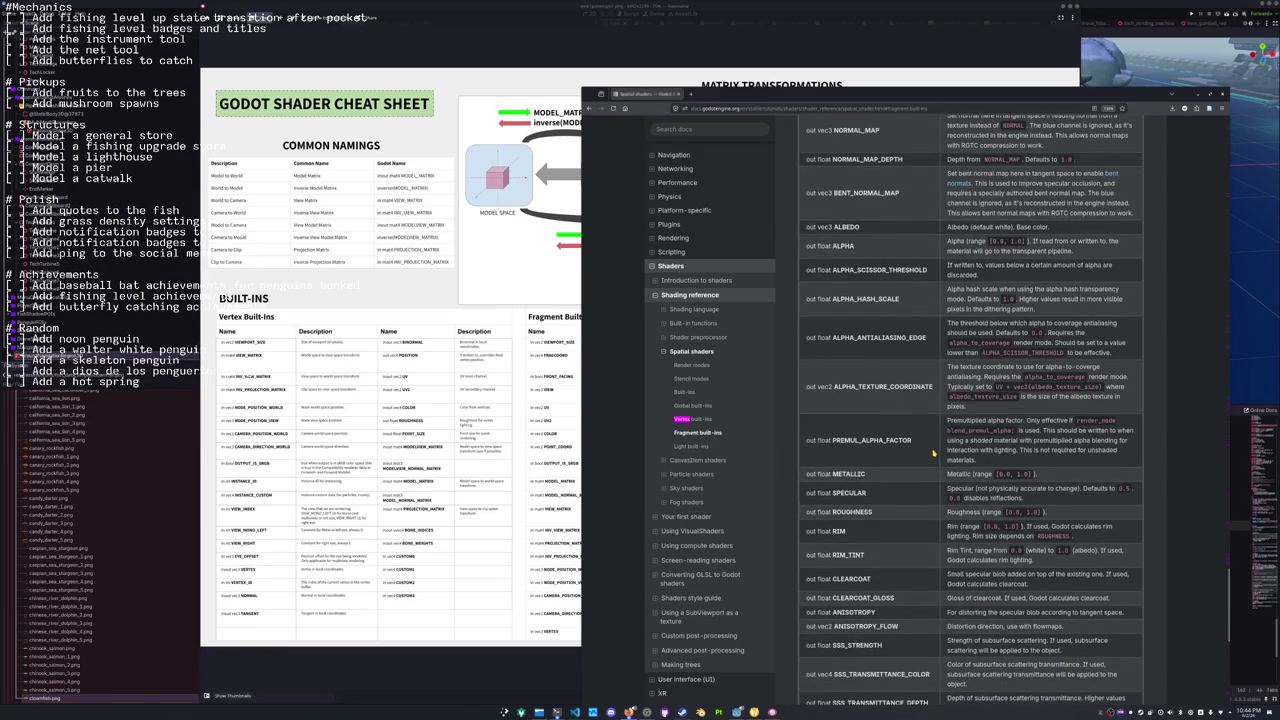
pyautogui.scroll(-5, 933, 453)
pyautogui.scroll(8, 933, 453)
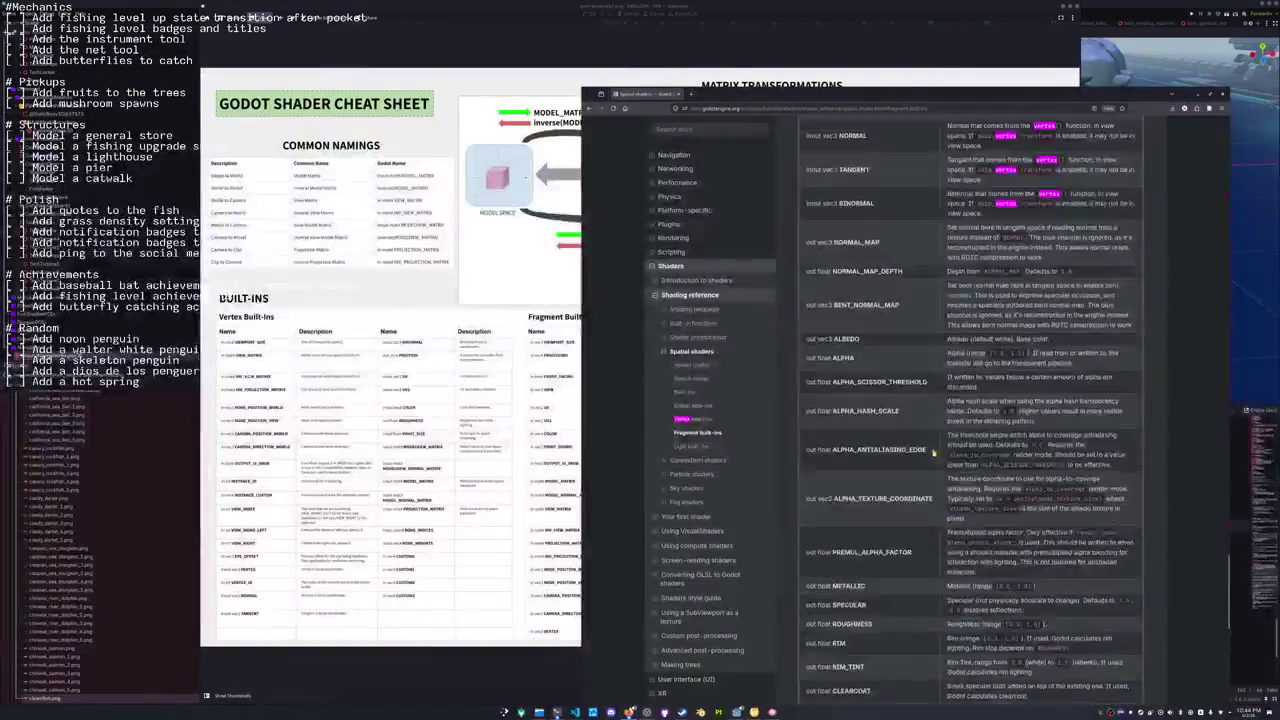
pyautogui.scroll(9, 933, 453)
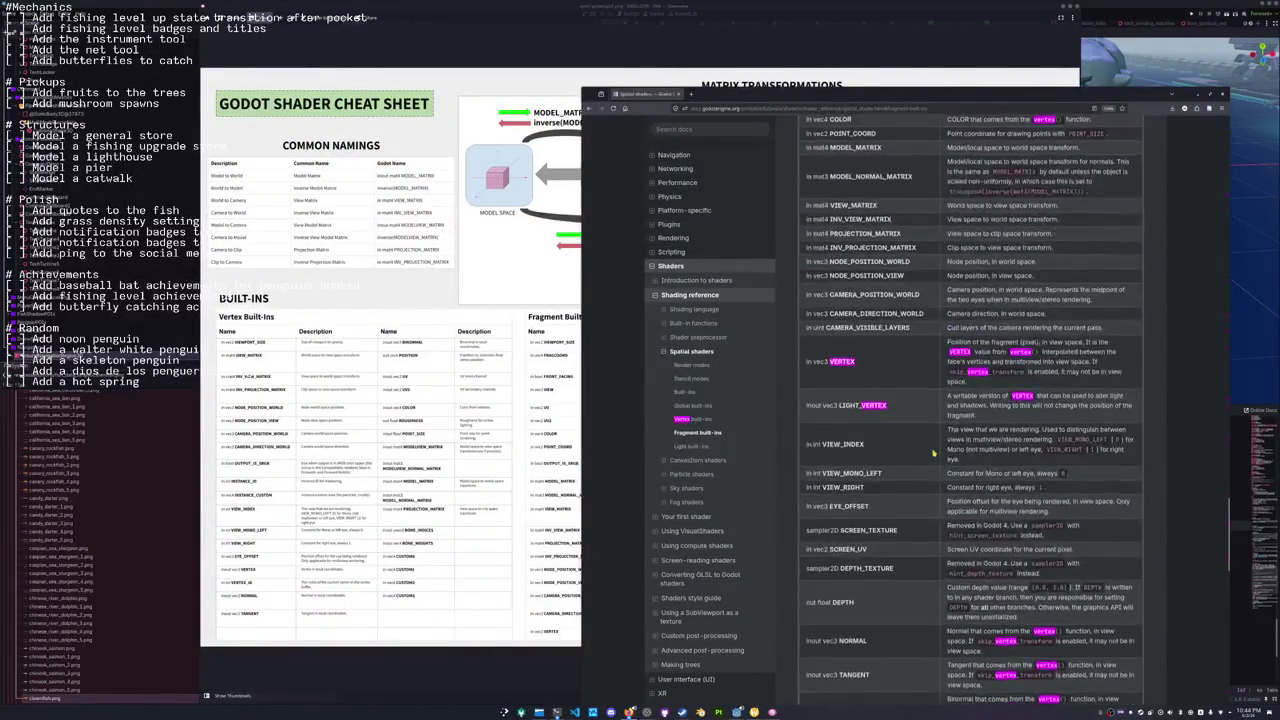
pyautogui.scroll(1, 933, 453)
pyautogui.scroll(-1, 933, 453)
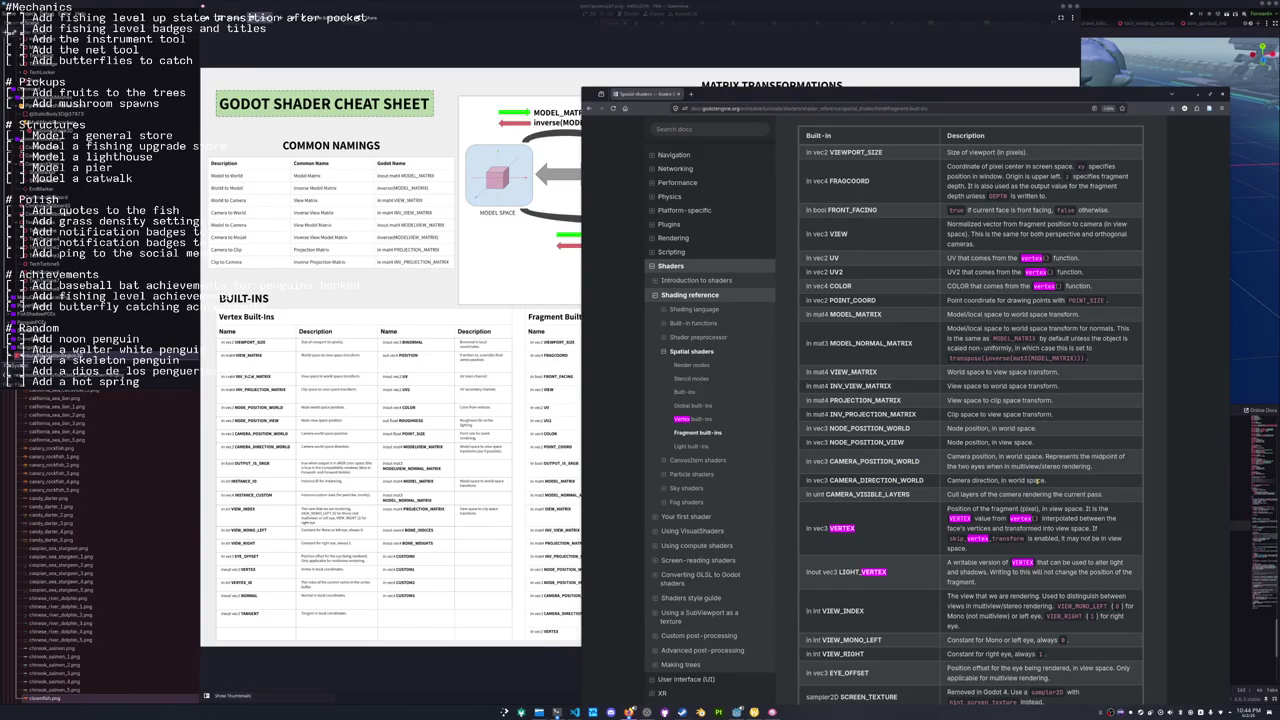
pyautogui.scroll(-1, 1007, 484)
pyautogui.scroll(-1, 950, 491)
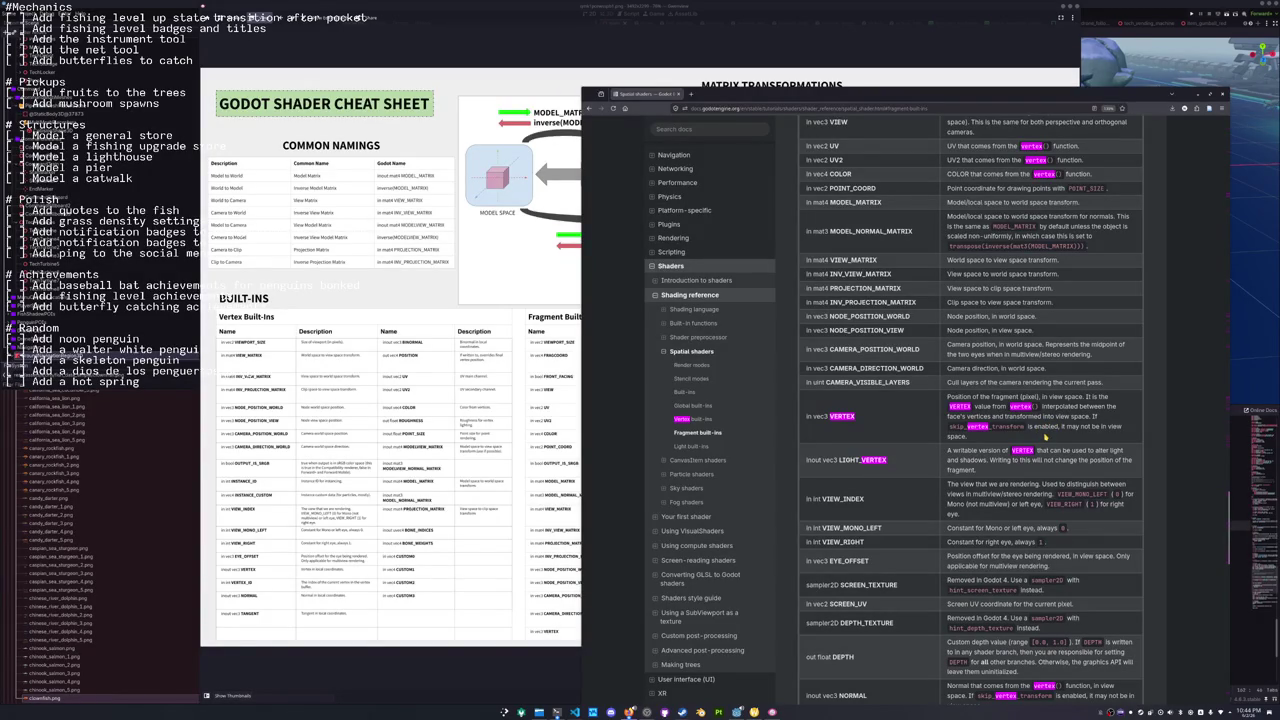
pyautogui.scroll(-3, 1045, 437)
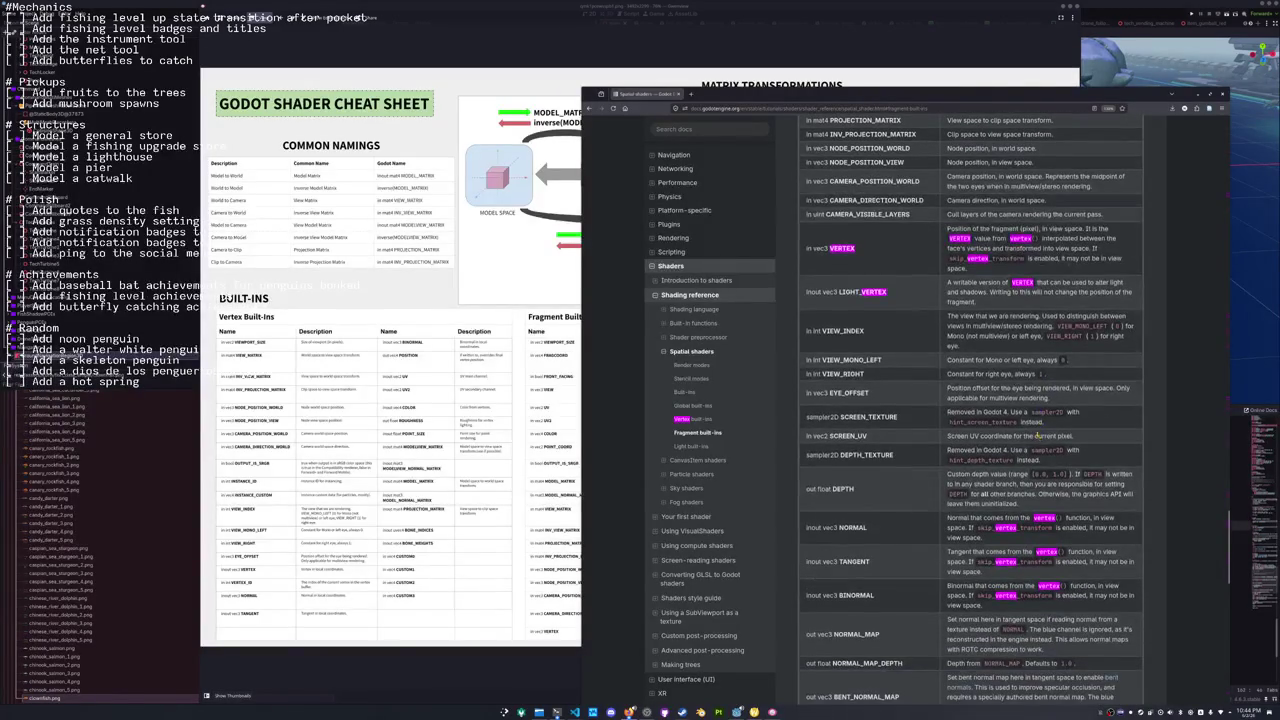
pyautogui.scroll(-1, 1060, 427)
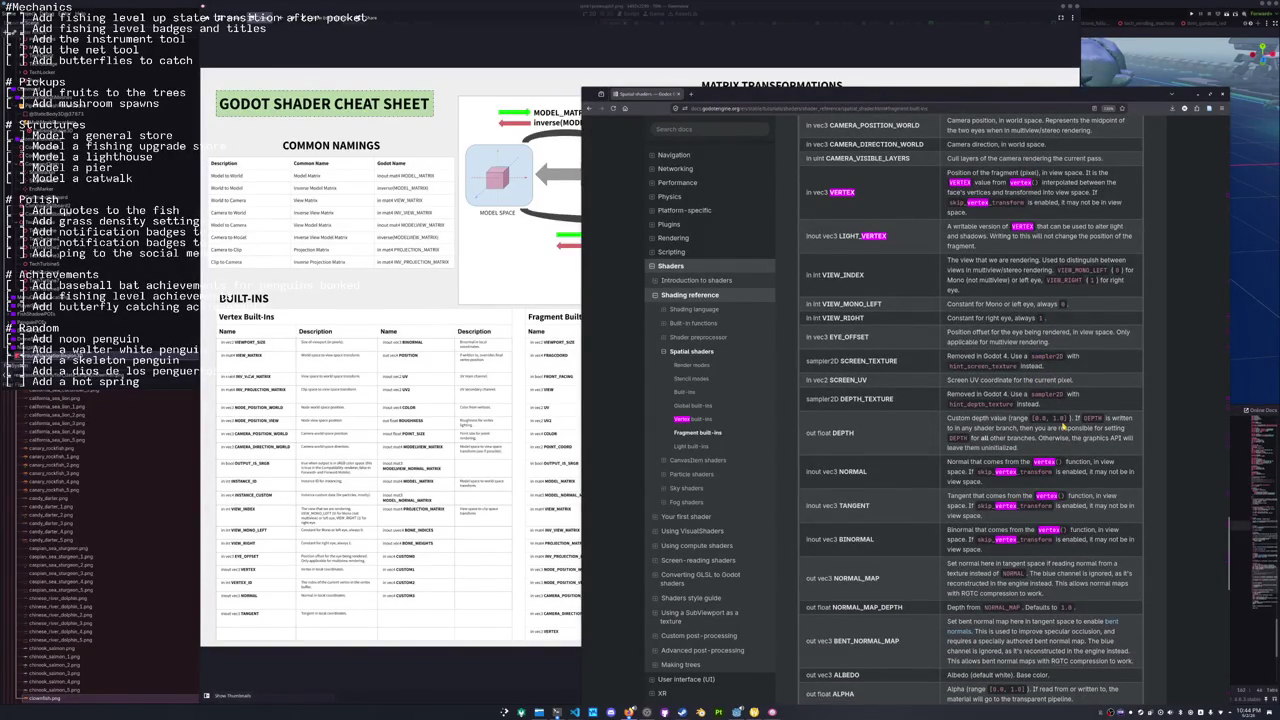
pyautogui.scroll(-2, 1063, 427)
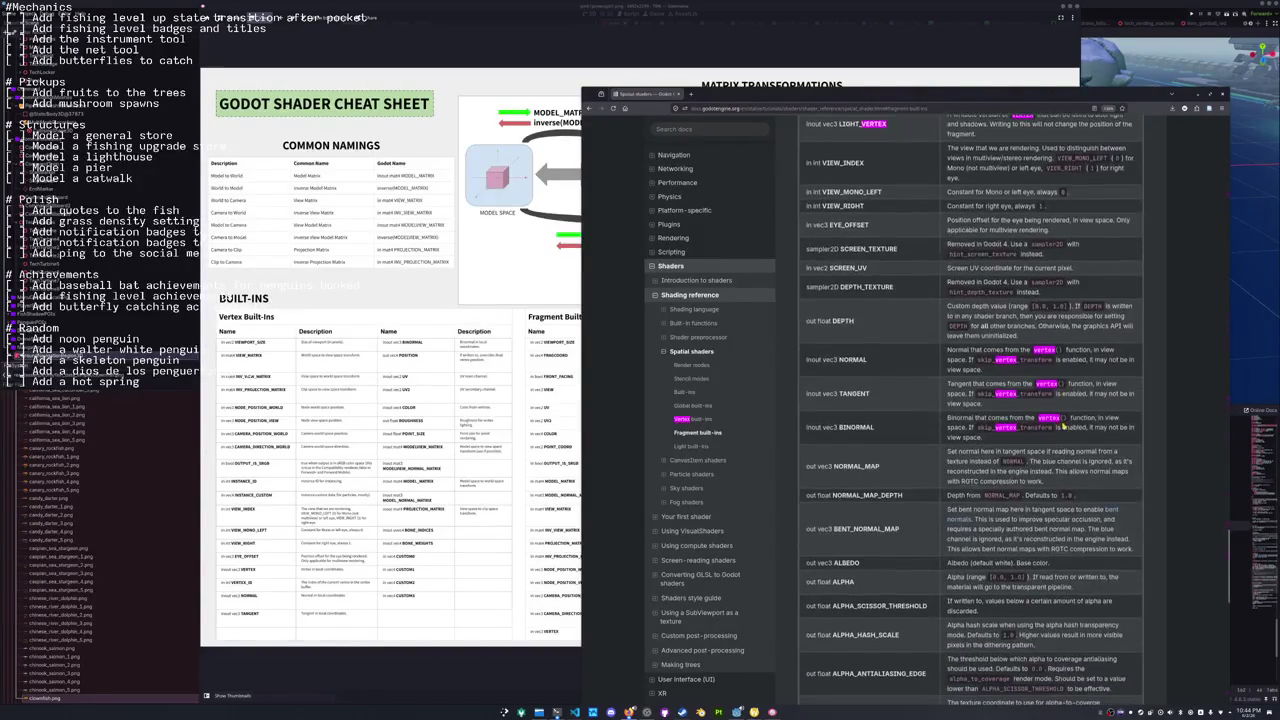
pyautogui.scroll(-5, 1063, 425)
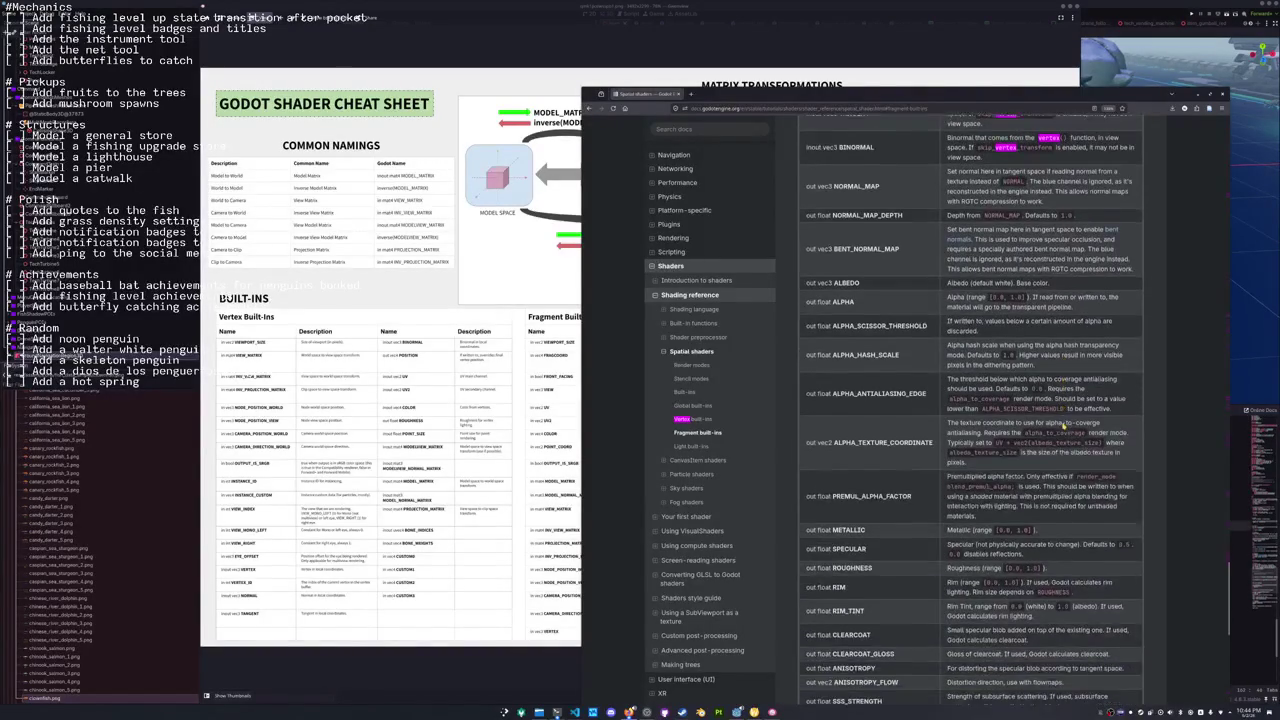
pyautogui.scroll(-8, 1063, 425)
pyautogui.scroll(-9, 1063, 425)
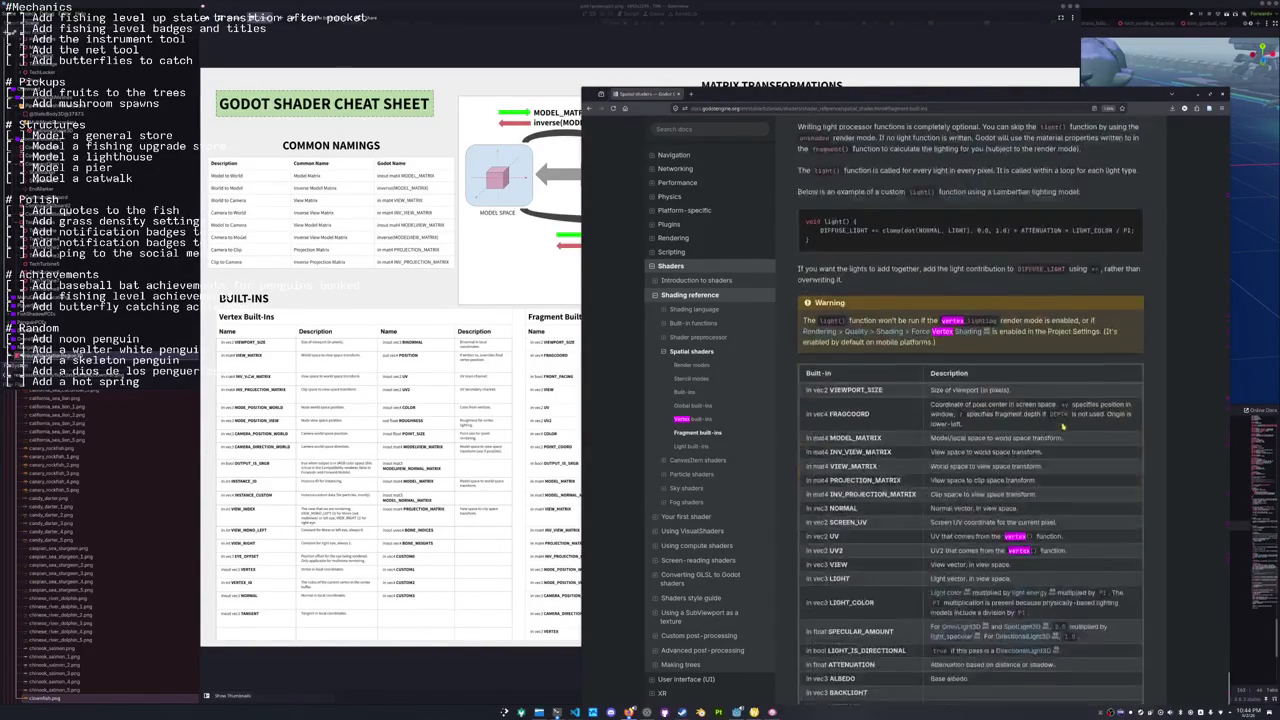
pyautogui.scroll(7, 1062, 424)
# Find and select INV_VIEW_MATRIX in the Vertex built-ins table, then check the cheat sheet.
pyautogui.click(711, 421)
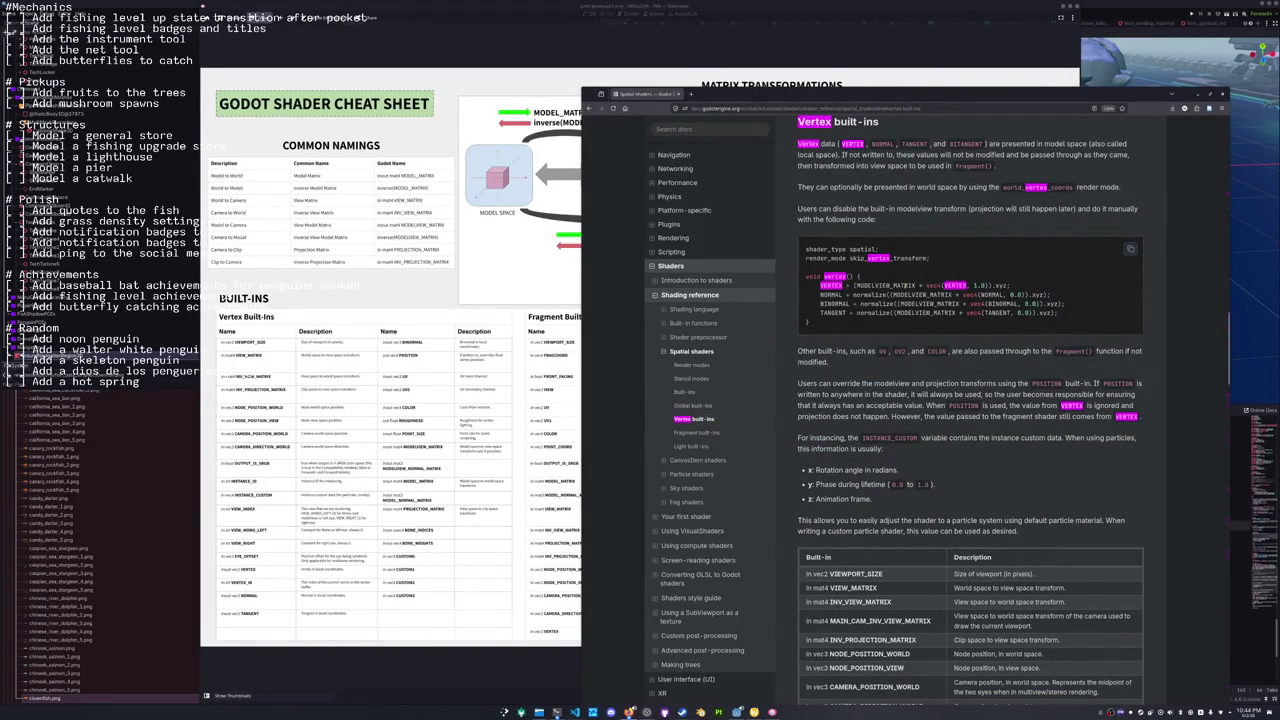
pyautogui.scroll(-5, 980, 285)
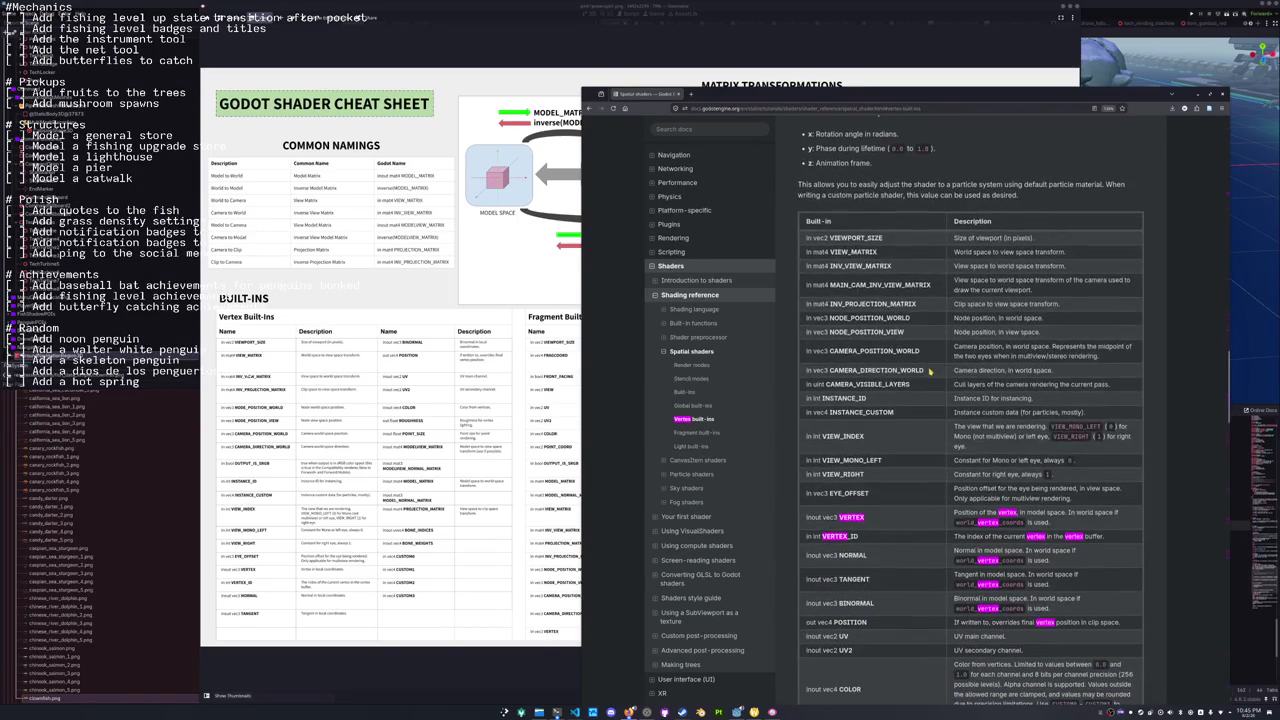
pyautogui.scroll(-1, 931, 368)
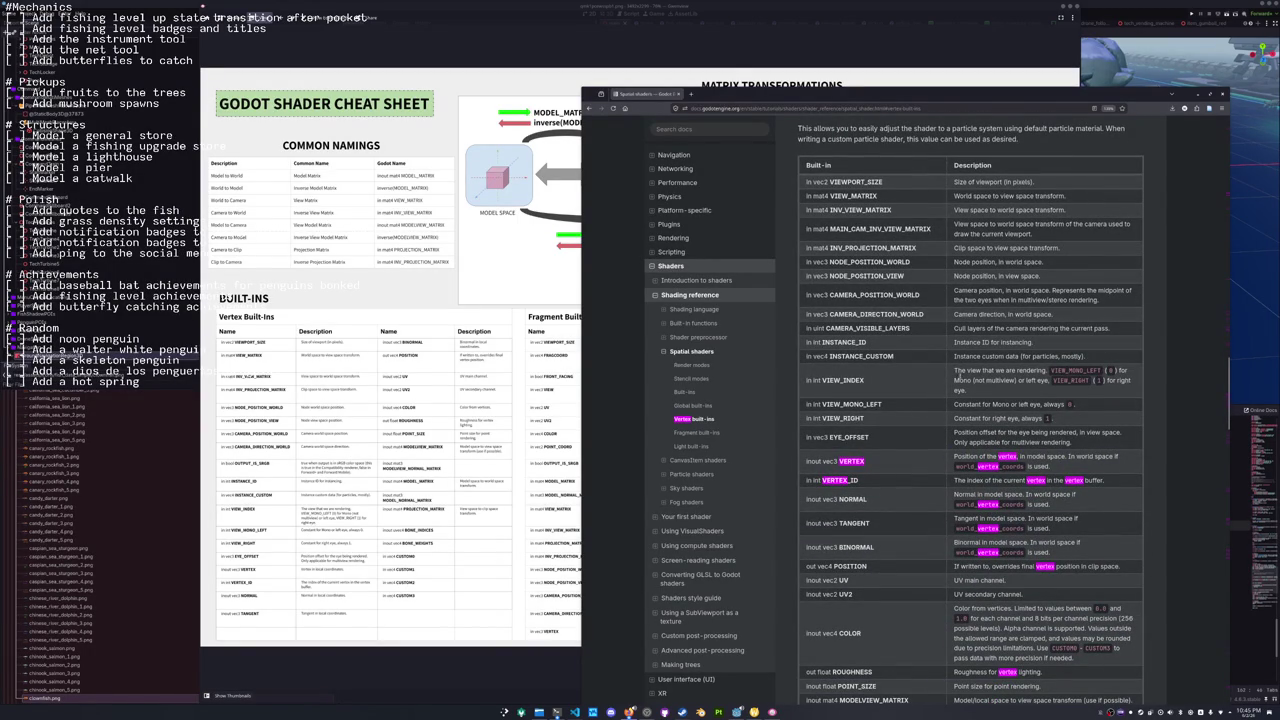
pyautogui.scroll(-15, 977, 355)
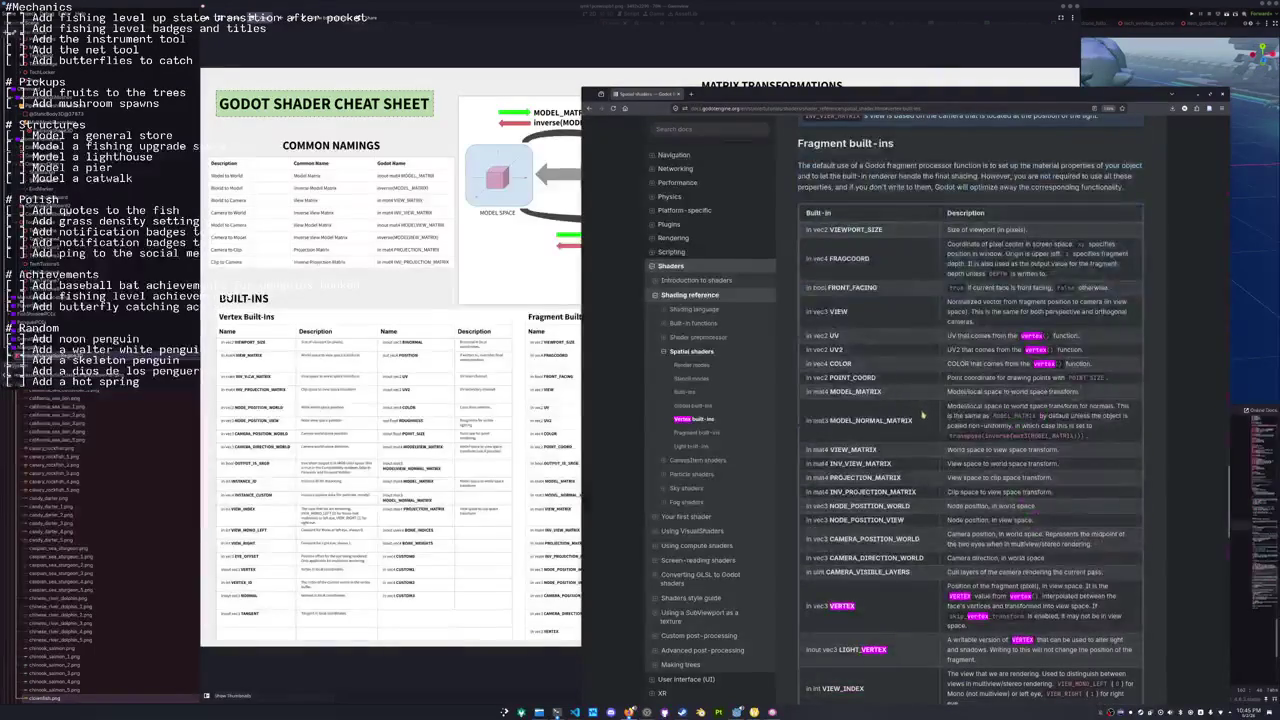
pyautogui.scroll(-1, 935, 425)
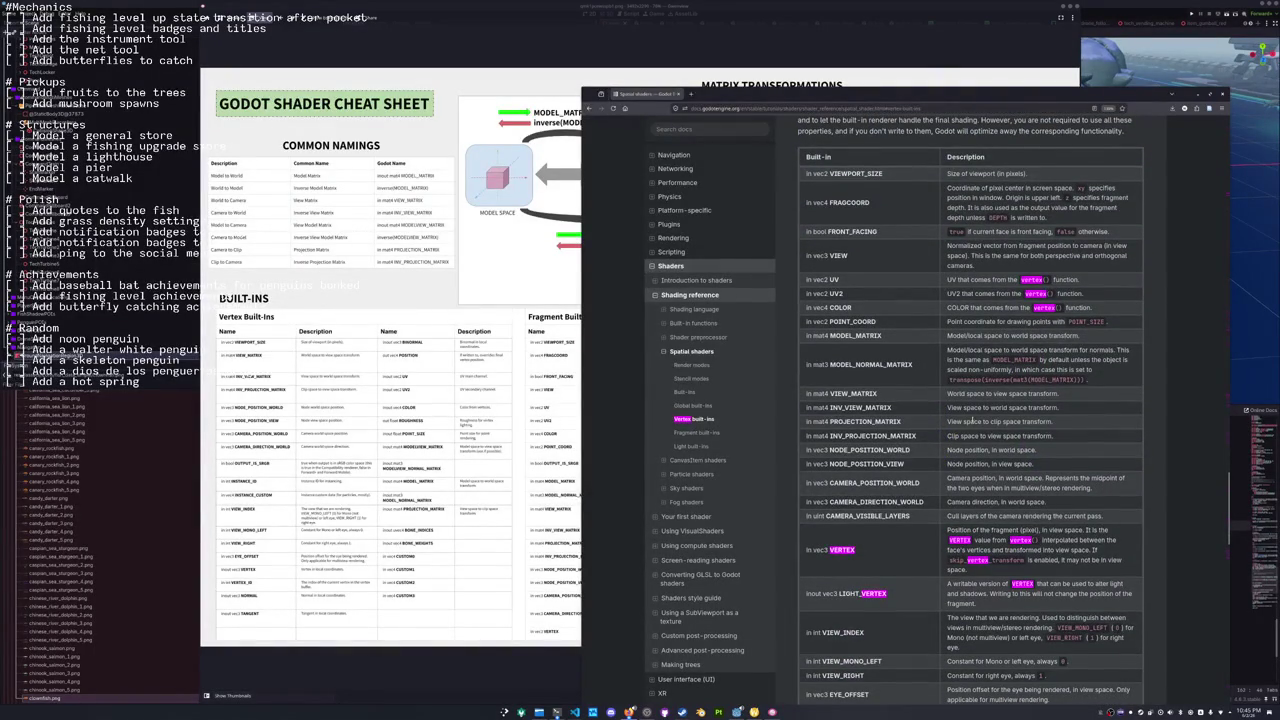
pyautogui.moveTo(947, 407); pyautogui.dragTo(1065, 410)
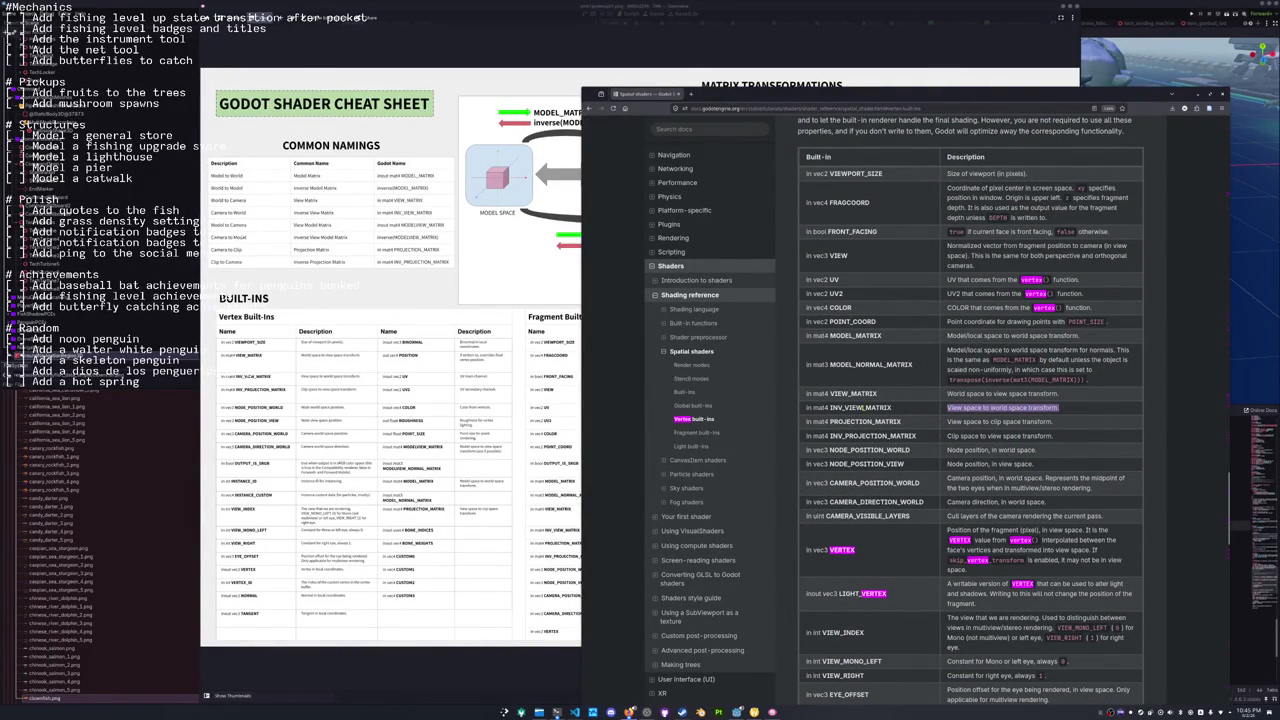
pyautogui.doubleClick(865, 408)
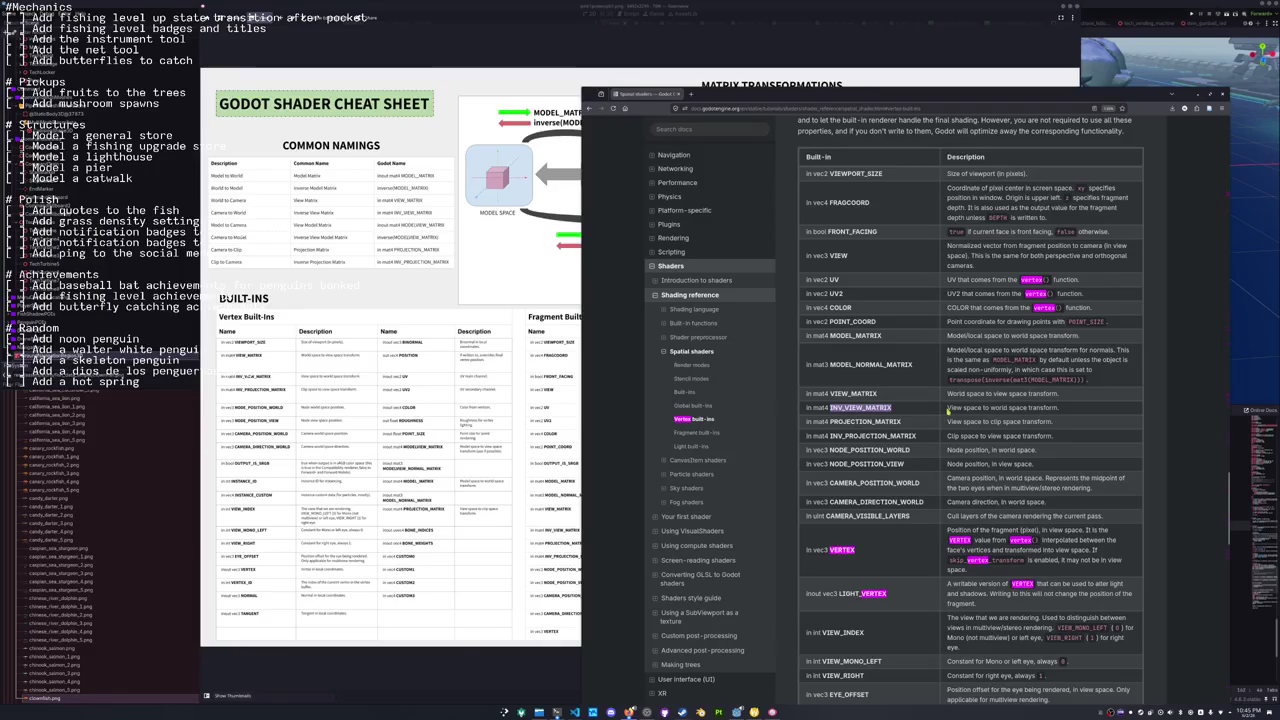
pyautogui.click(568, 674)
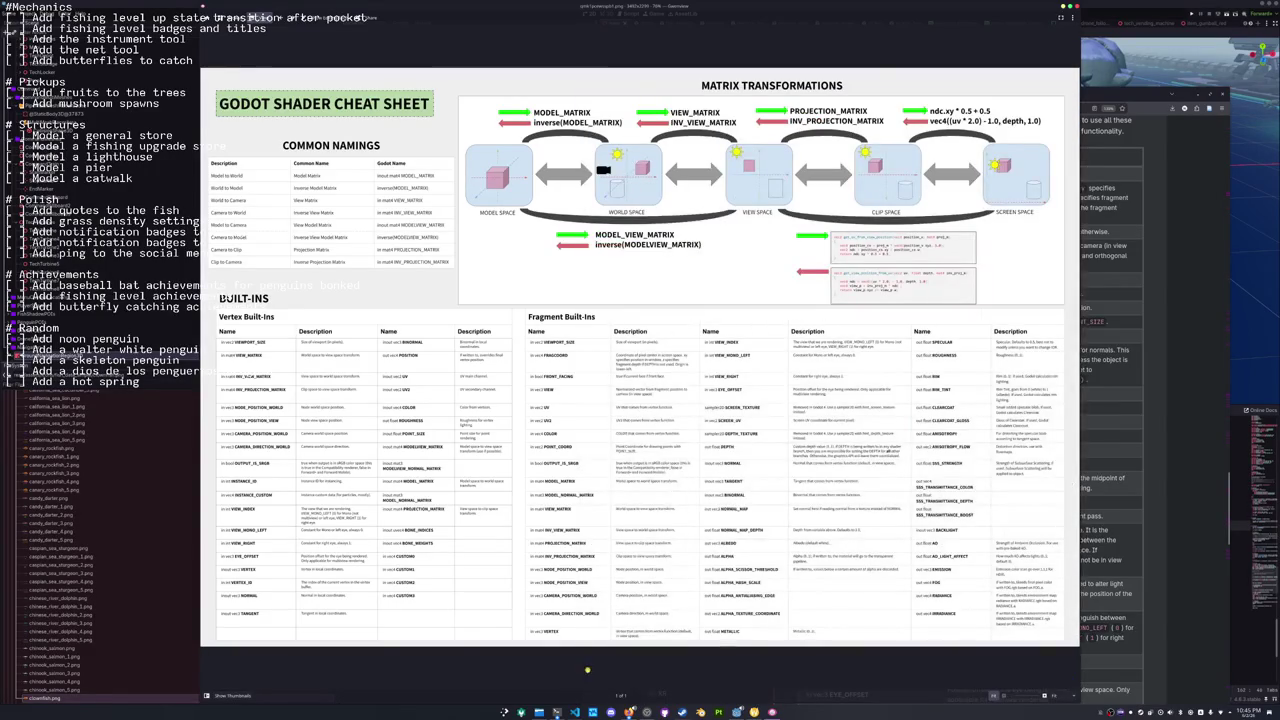
pyautogui.hotkey('alt', 'Tab')
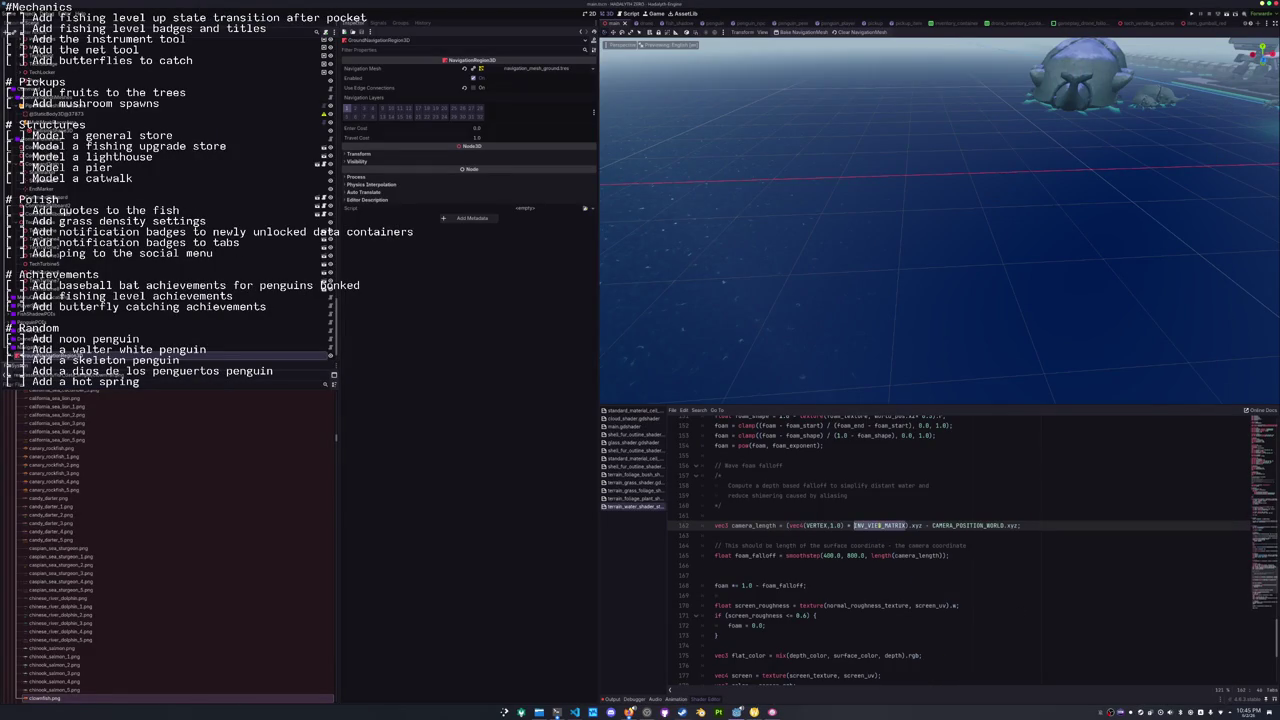
# Review the camera_length expression on line 162 and select its '* INV_VIEW_MATRIX' part.
pyautogui.click(879, 525)
pyautogui.moveTo(785, 525); pyautogui.dragTo(1020, 525)
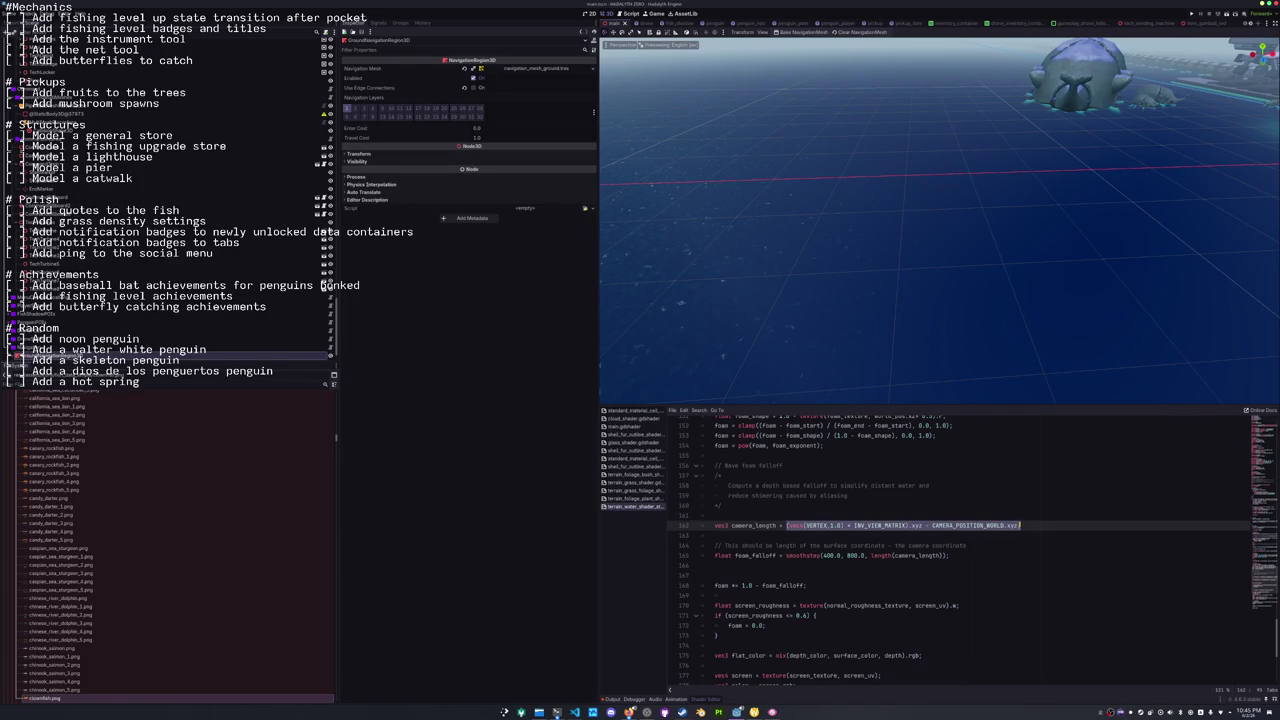
pyautogui.click(1031, 525)
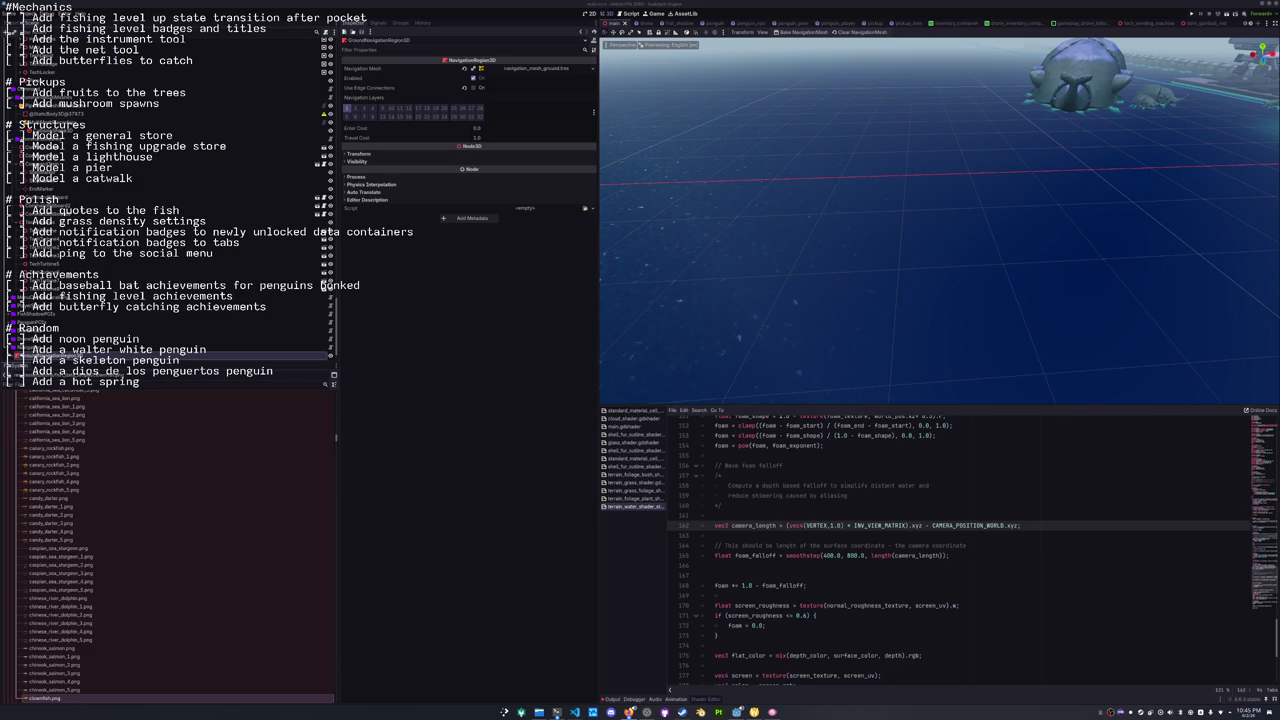
pyautogui.scroll(-1, 1014, 495)
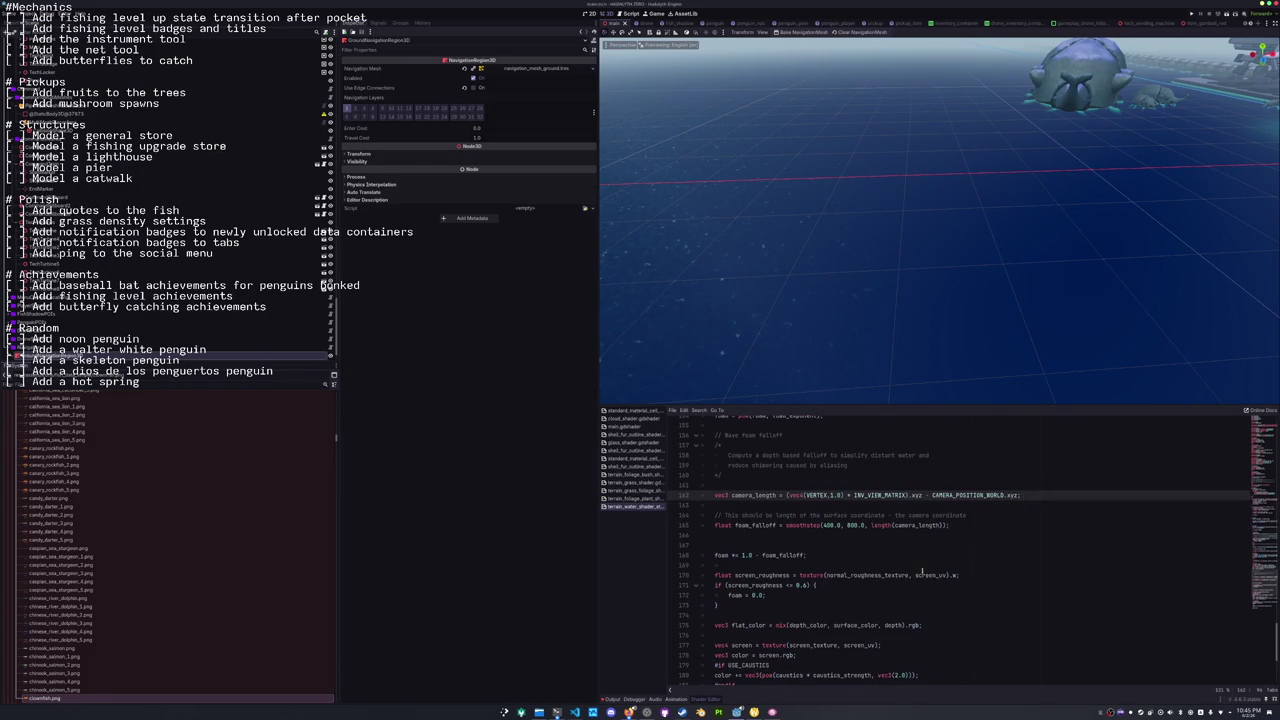
pyautogui.scroll(1, 891, 505)
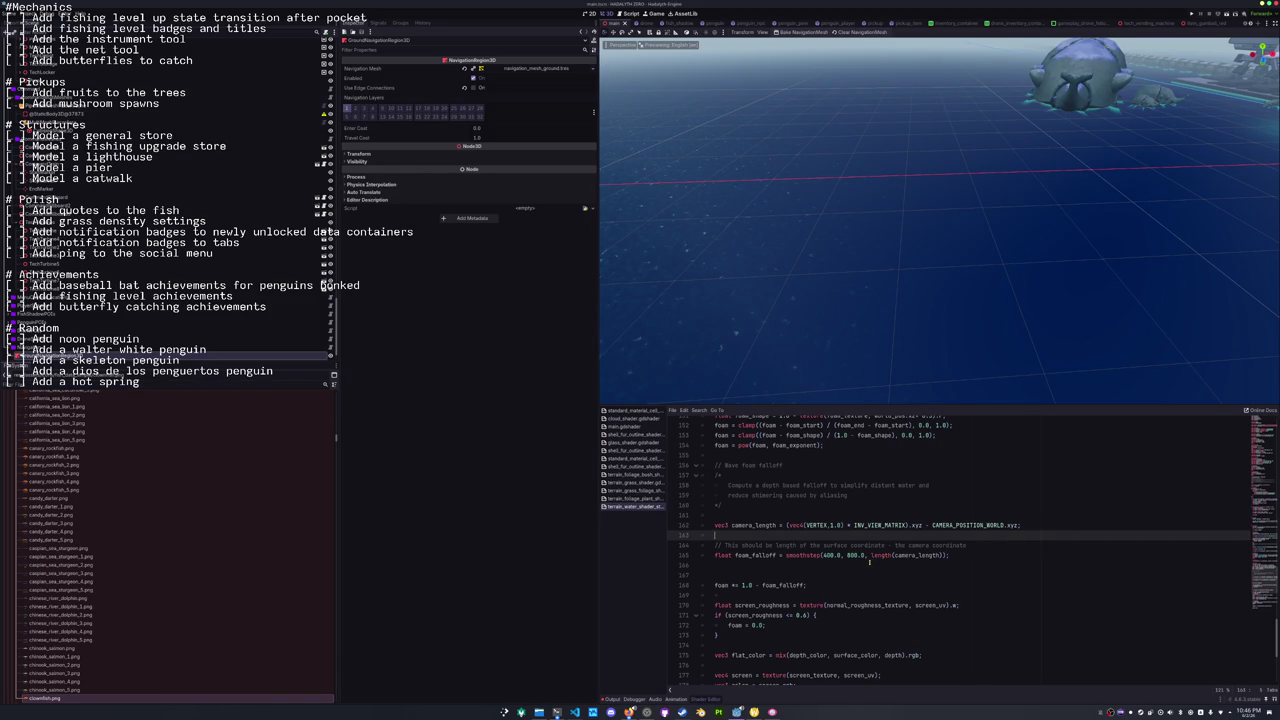
pyautogui.moveTo(895, 524); pyautogui.dragTo(906, 524)
pyautogui.hotkey('ctrl', 'c')
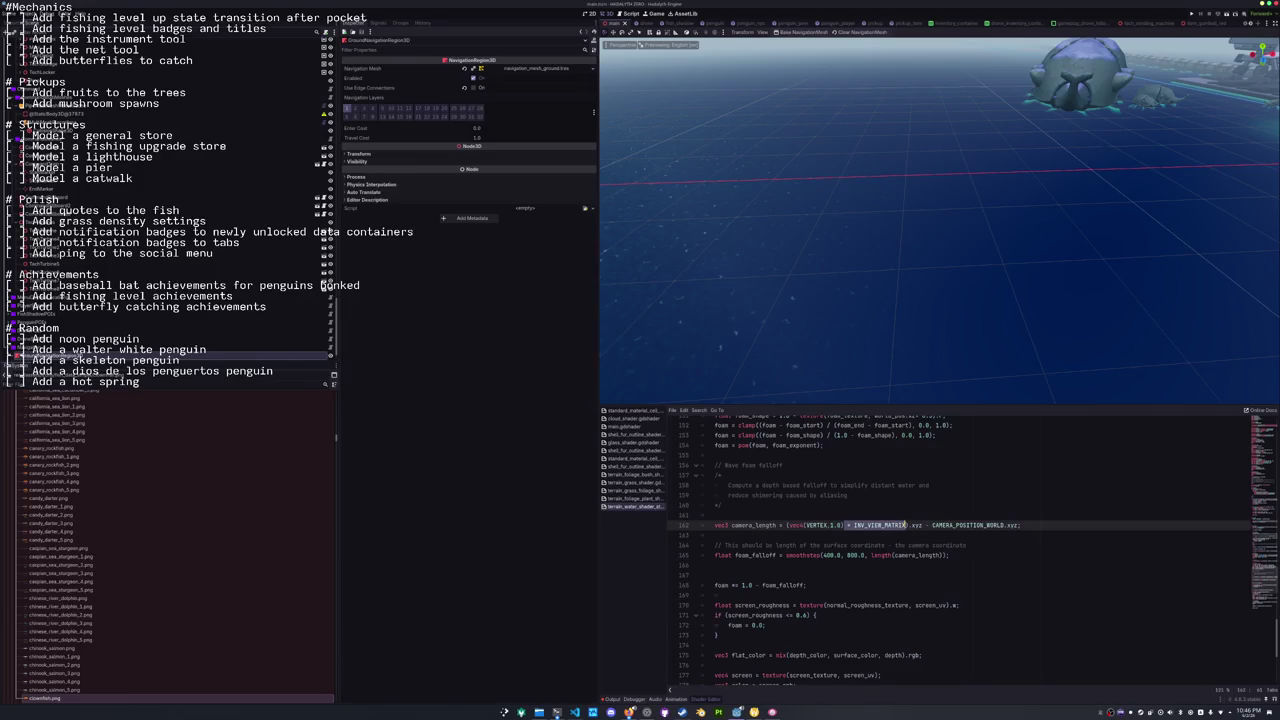
# Move INV_VIEW_MATRIX ahead of vec4(VERTEX, 1.0) so the matrix multiplies first.
pyautogui.press('BackSpace')
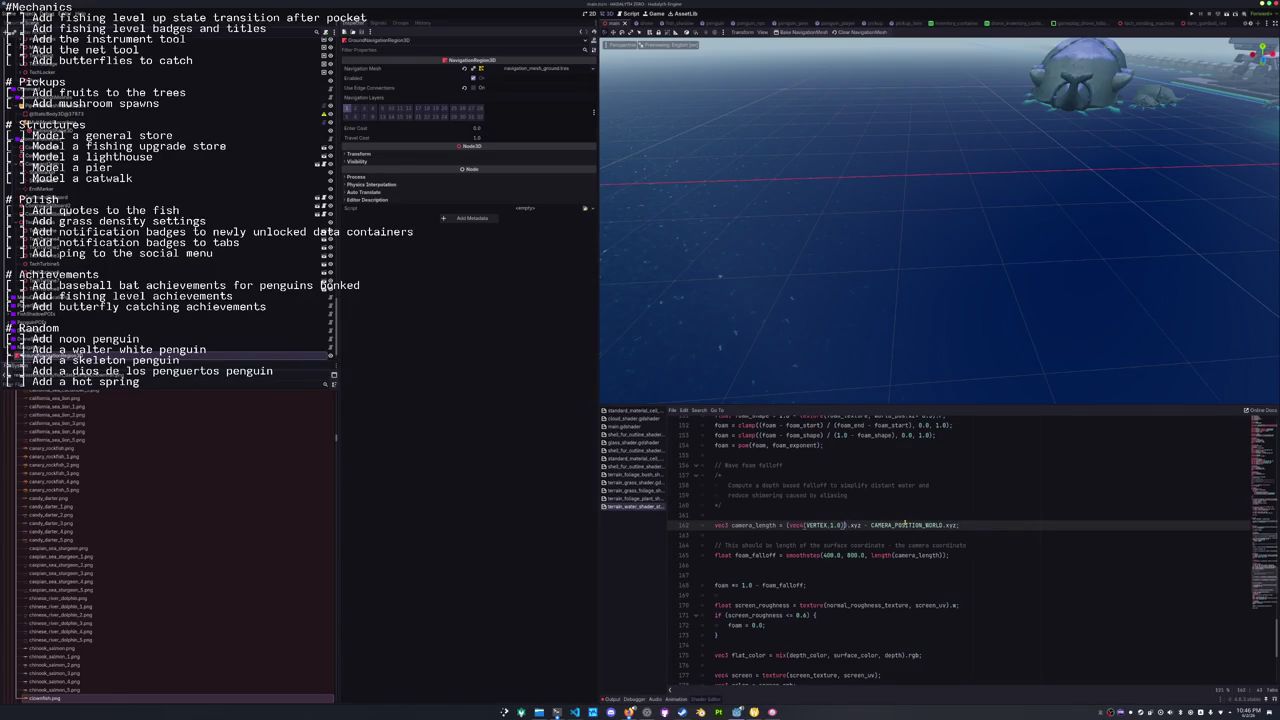
pyautogui.hotkey('ctrl', 'v')
pyautogui.write('*')
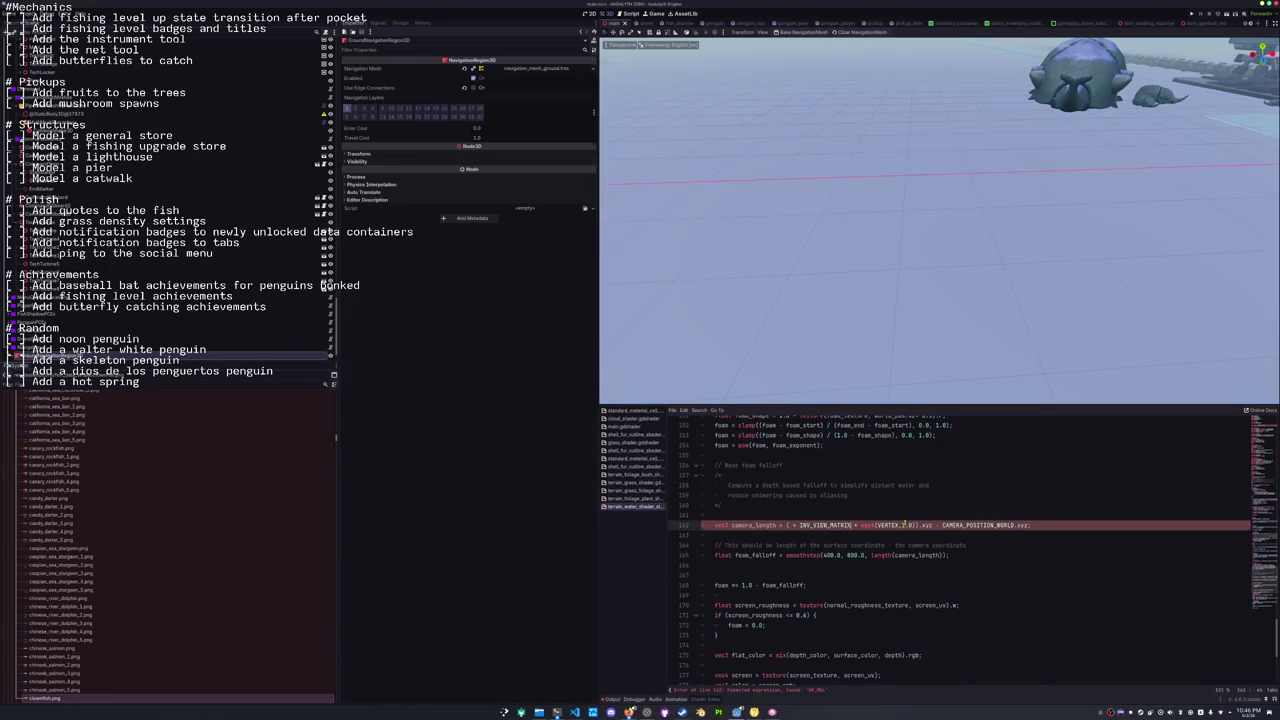
pyautogui.hotkey('ctrl', 'shift', 'Left')
pyautogui.hotkey('ctrl', 'shift', 'Left')
pyautogui.hotkey('ctrl', 'shift', 'Right')
pyautogui.hotkey('ctrl', 'z')
pyautogui.hotkey('ctrl', 'z')
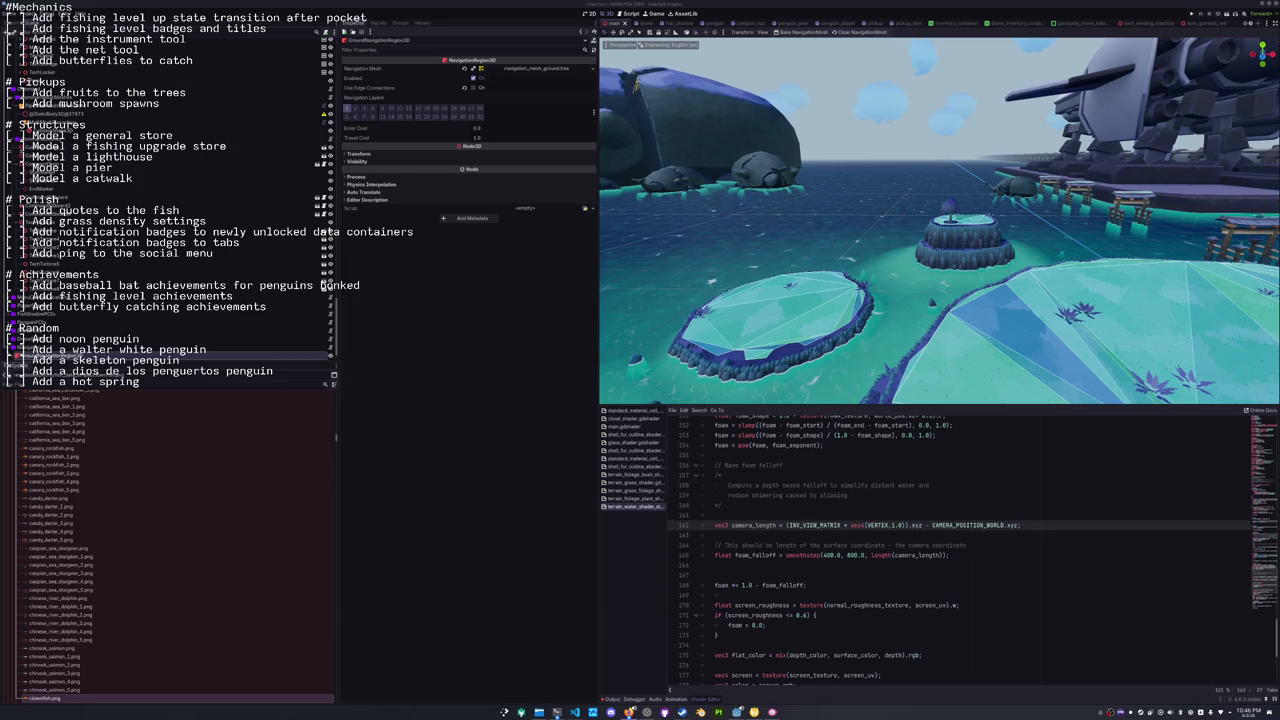
# Delete the blank line and outdated comment above camera_length, then save.
pyautogui.click(865, 516)
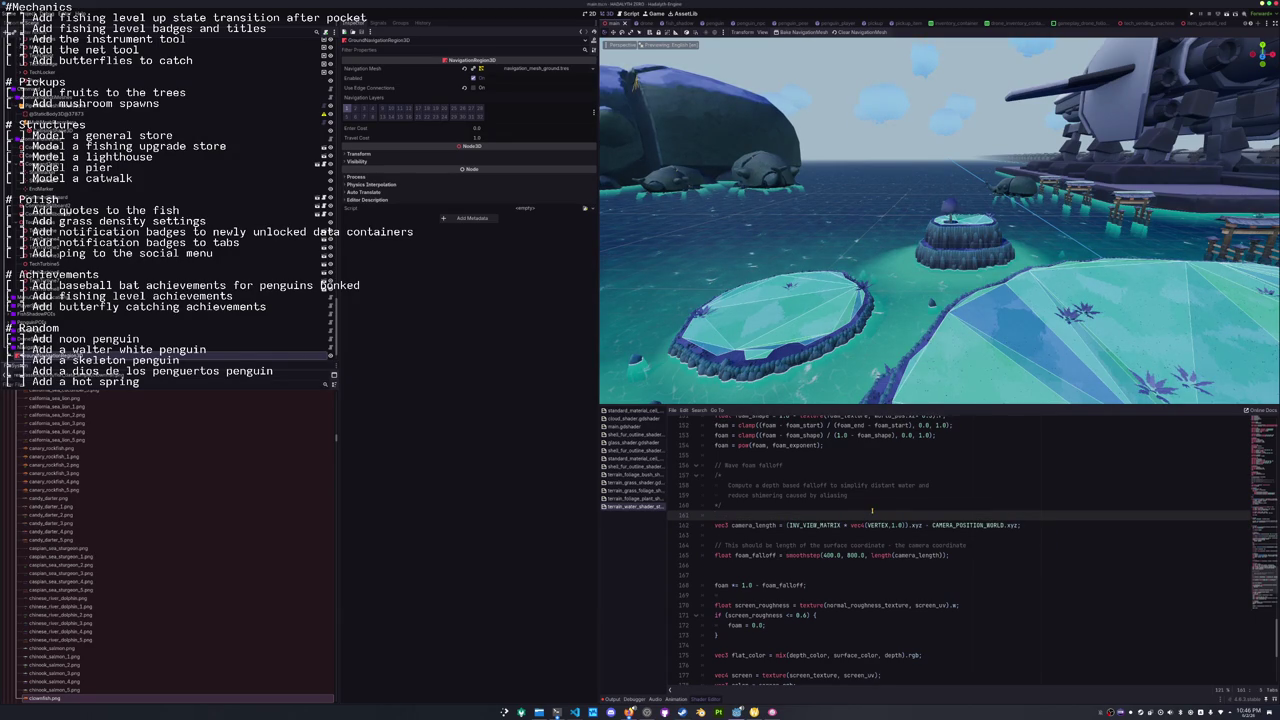
pyautogui.hotkey('ctrl', 'shift', 'k')
pyautogui.press('Down')
pyautogui.hotkey('ctrl', 'shift', 'k')
pyautogui.hotkey('ctrl', 'shift', 'k')
pyautogui.hotkey('ctrl', 's')
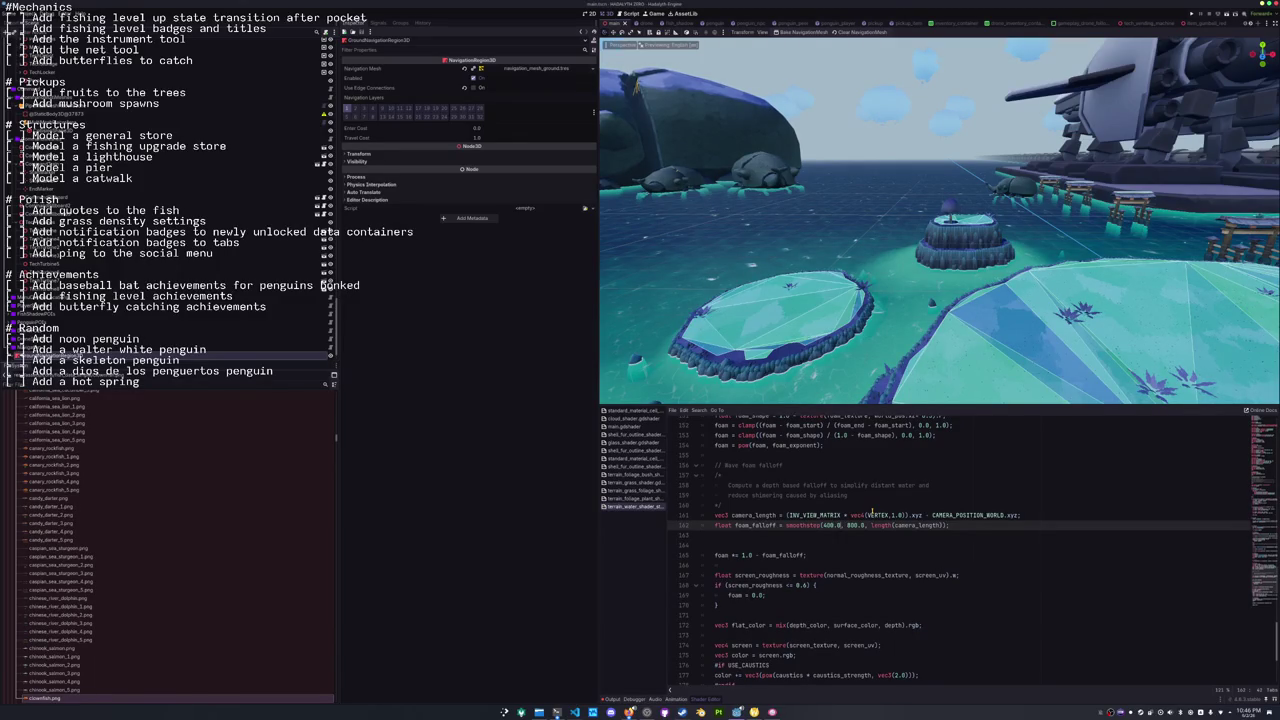
# Try 500.0, 600.0, then 800.0 as the smoothstep upper bound, saving each.
pyautogui.write('500')
pyautogui.hotkey('ctrl', 's')
pyautogui.write('600')
pyautogui.hotkey('ctrl', 's')
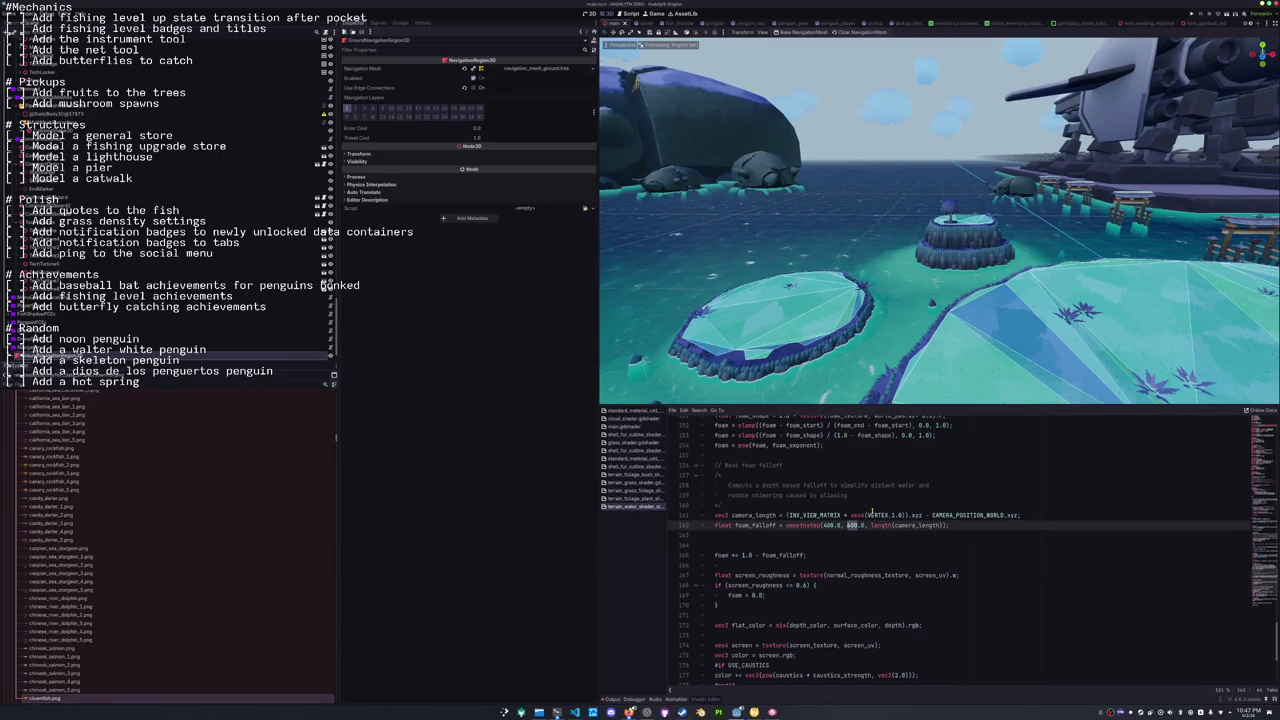
pyautogui.write('800')
pyautogui.hotkey('ctrl', 's')
# Try 300.0, 250.0, then 200.0 as the lower bound, and hide the bottom panel.
pyautogui.write('300')
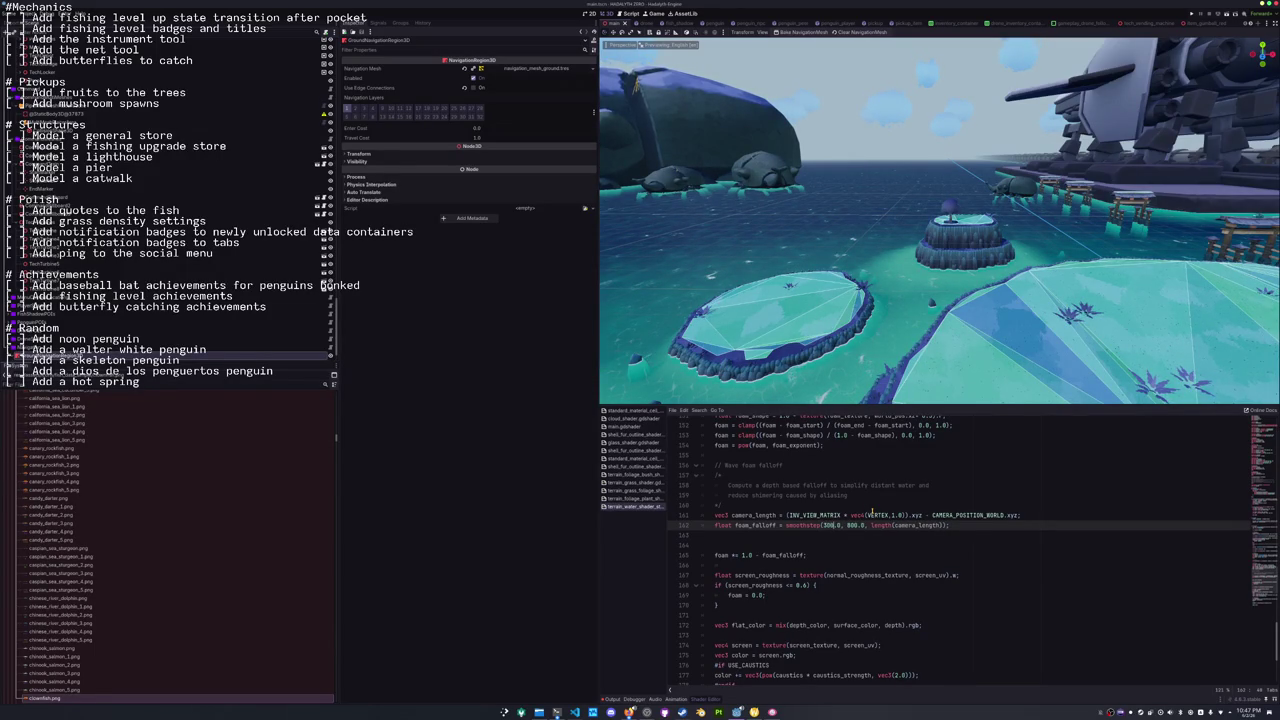
pyautogui.hotkey('ctrl', 's')
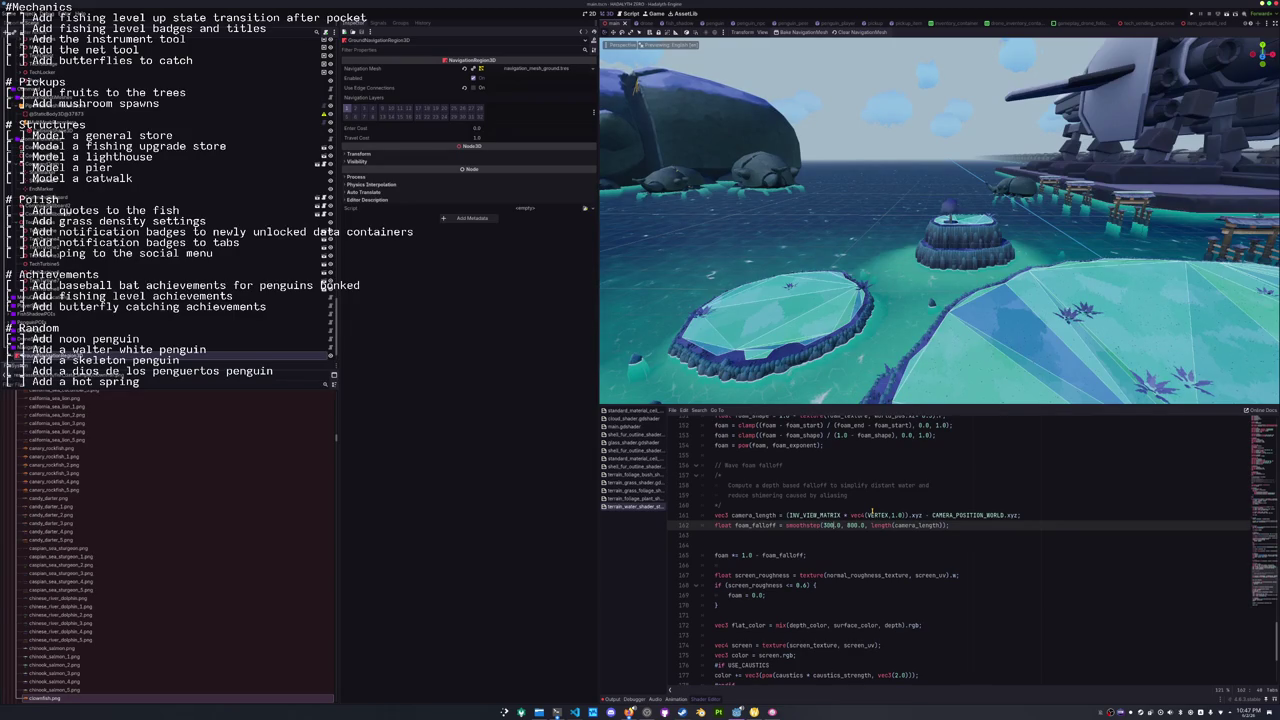
pyautogui.write('25')
pyautogui.press('BackSpace')
pyautogui.write('0')
pyautogui.hotkey('ctrl', 's')
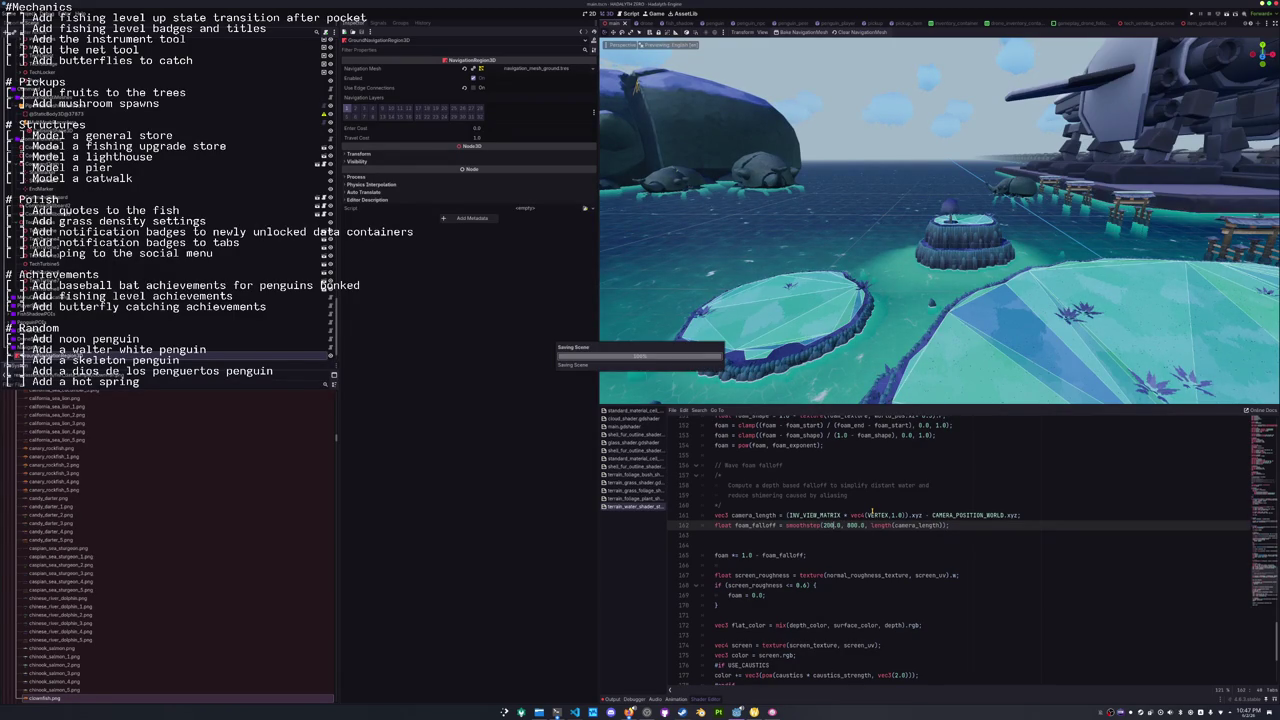
pyautogui.hotkey('ctrl', 'j')
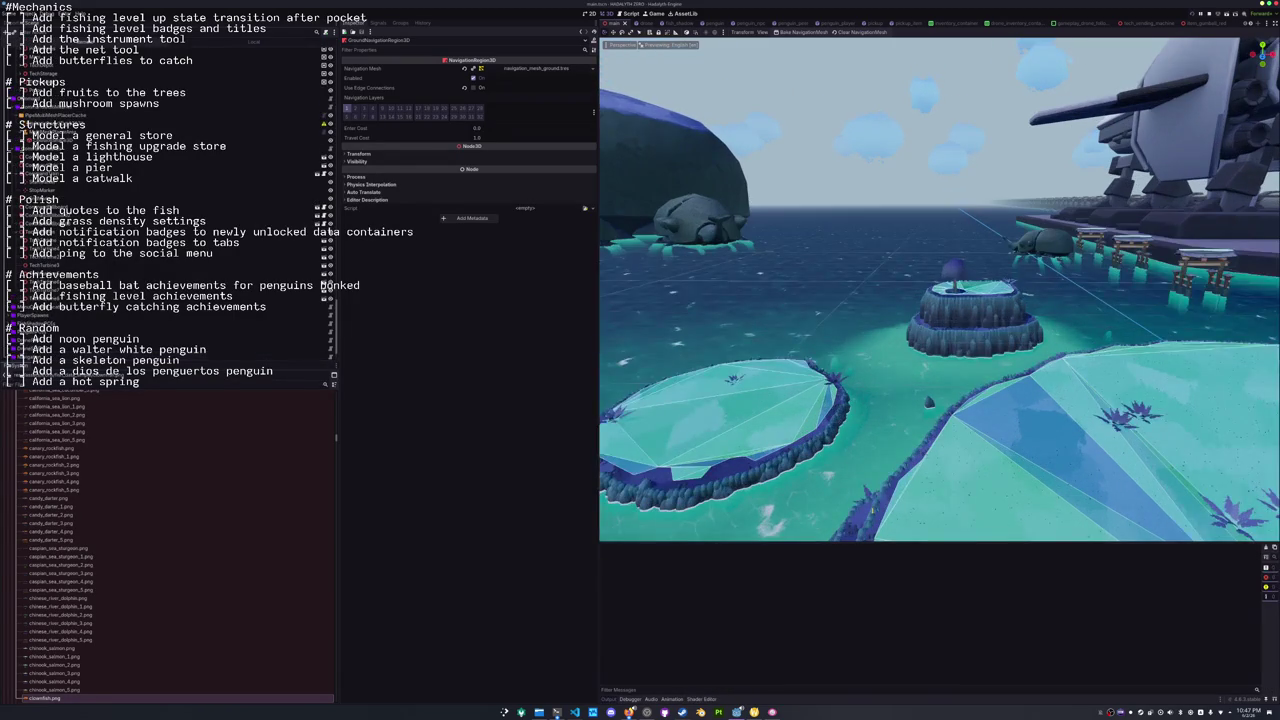
# Run the game with F5 and start htop in Konsole's bash terminal.
pyautogui.press('F5')
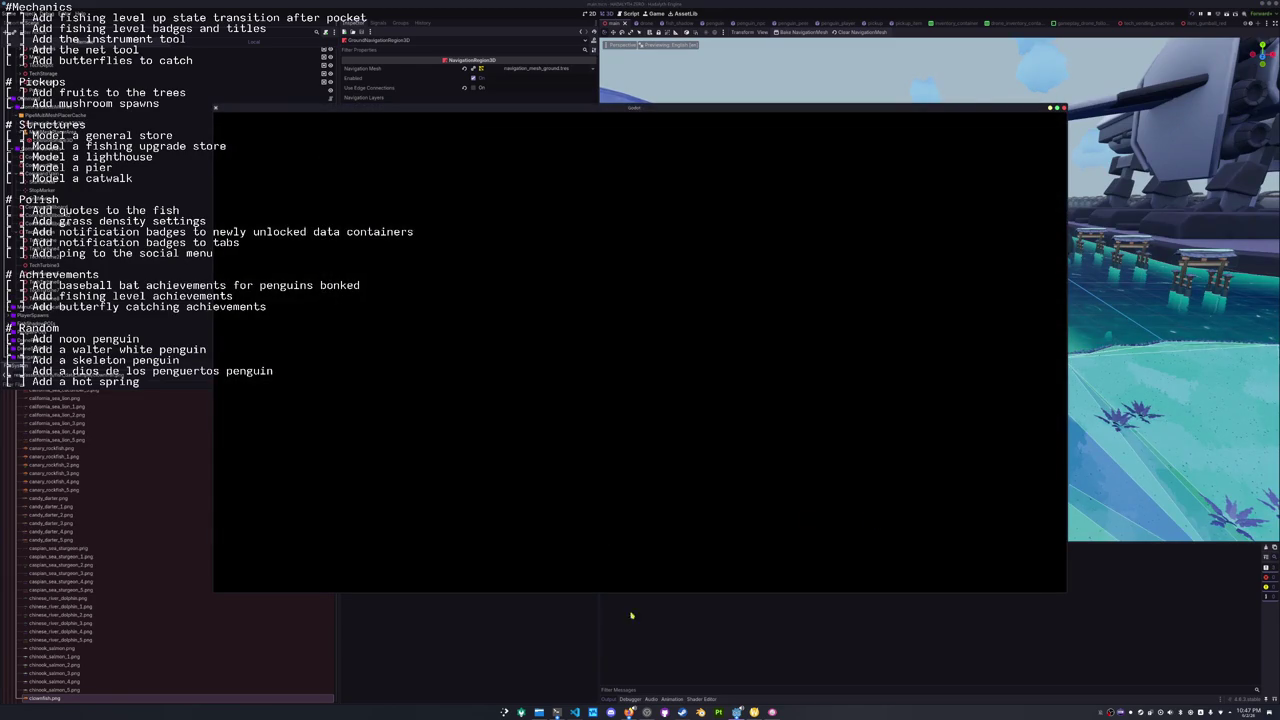
pyautogui.click(557, 712)
pyautogui.click(557, 712)
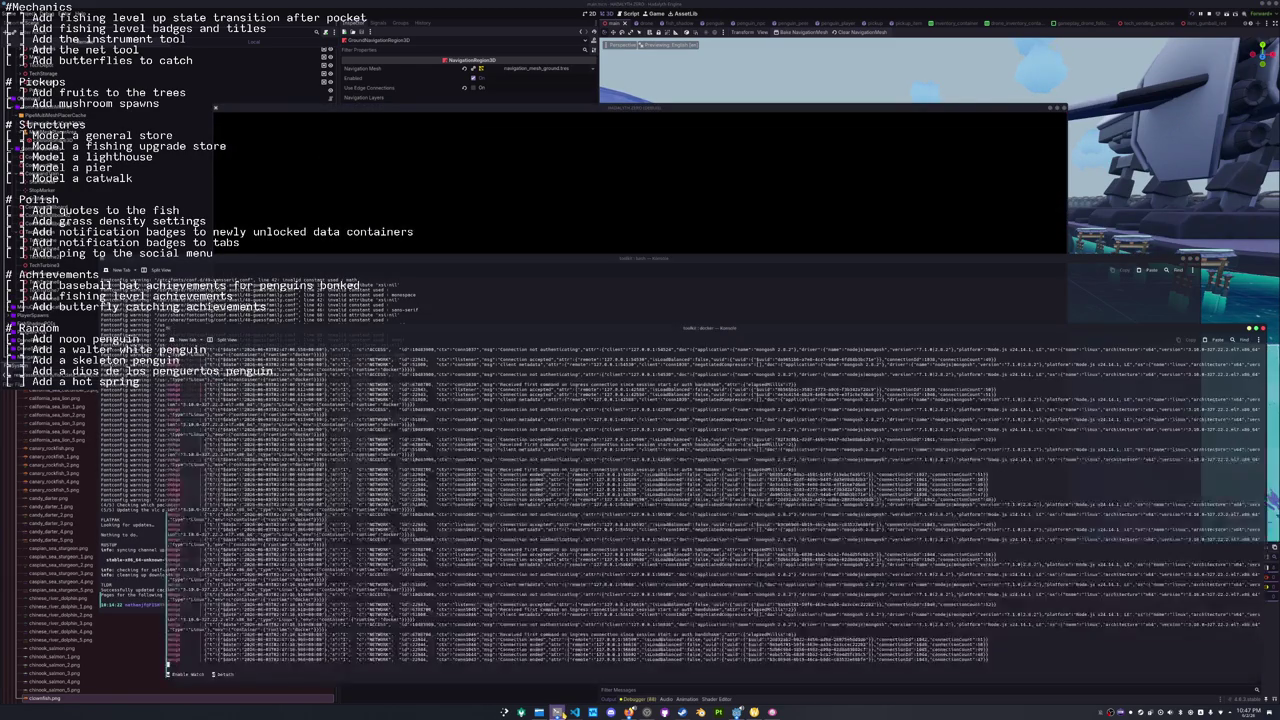
pyautogui.click(557, 712)
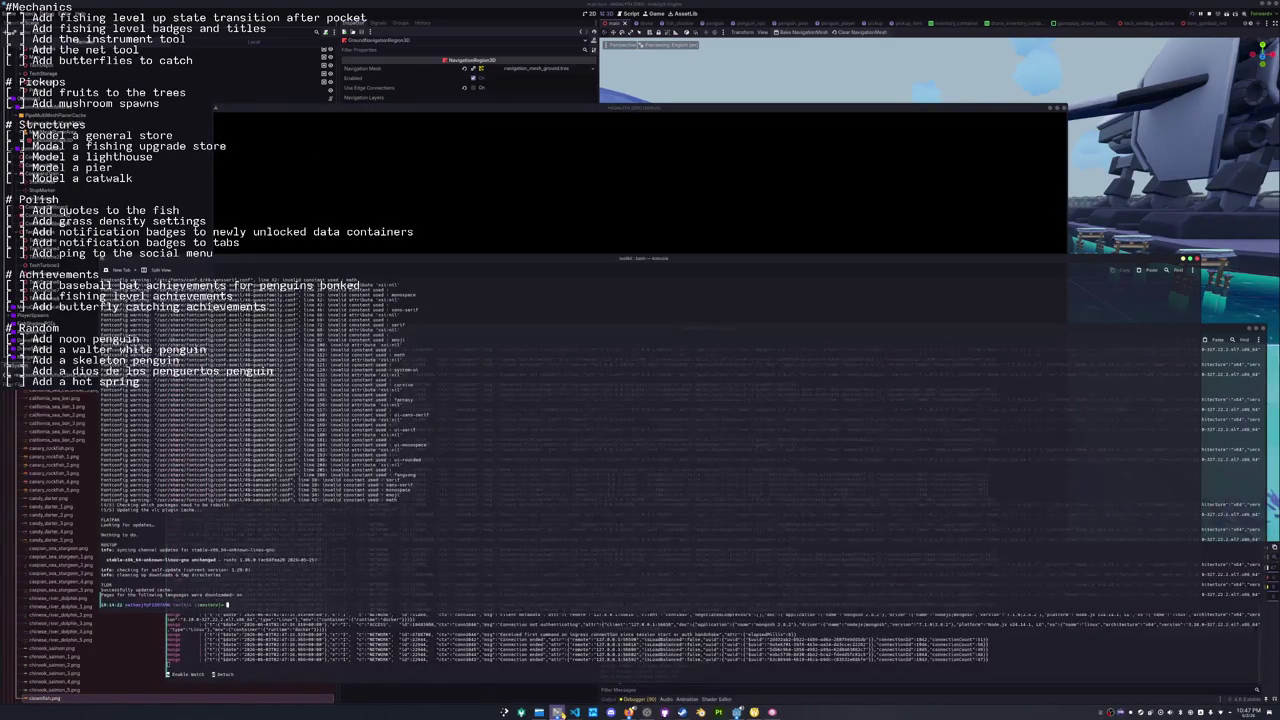
pyautogui.click(557, 712)
pyautogui.click(557, 712)
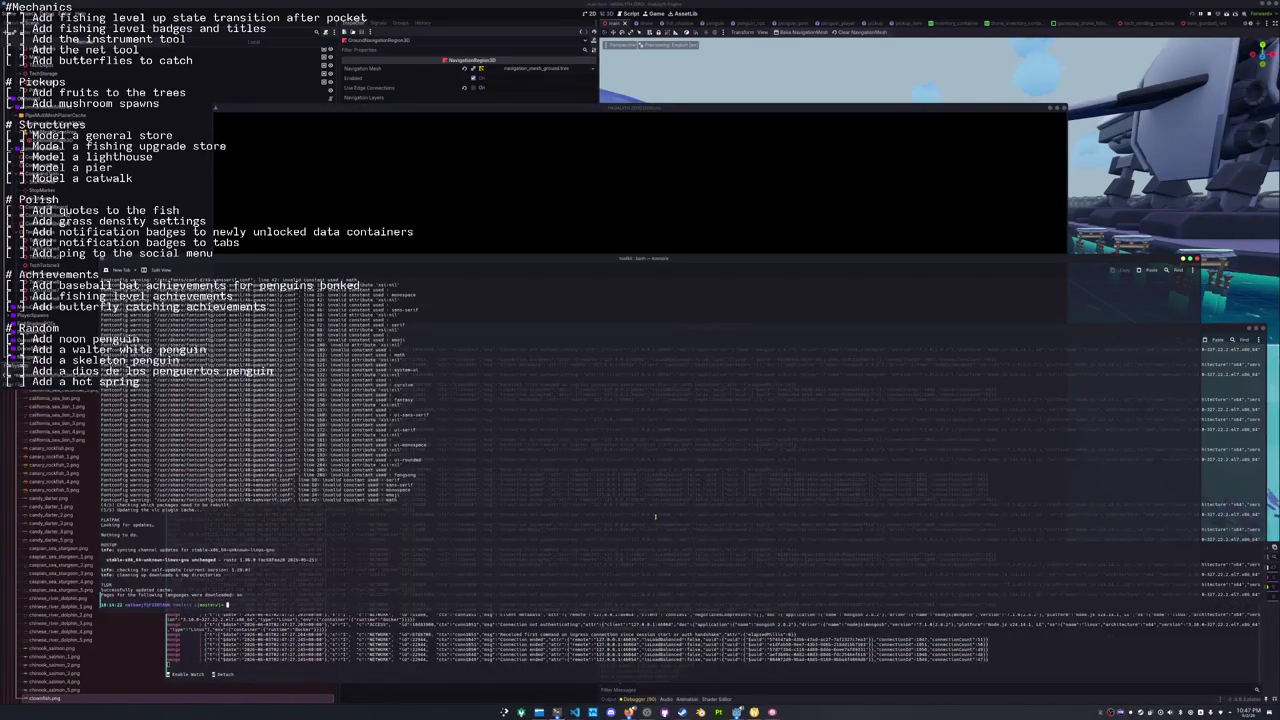
pyautogui.write('htop')
pyautogui.press('Return')
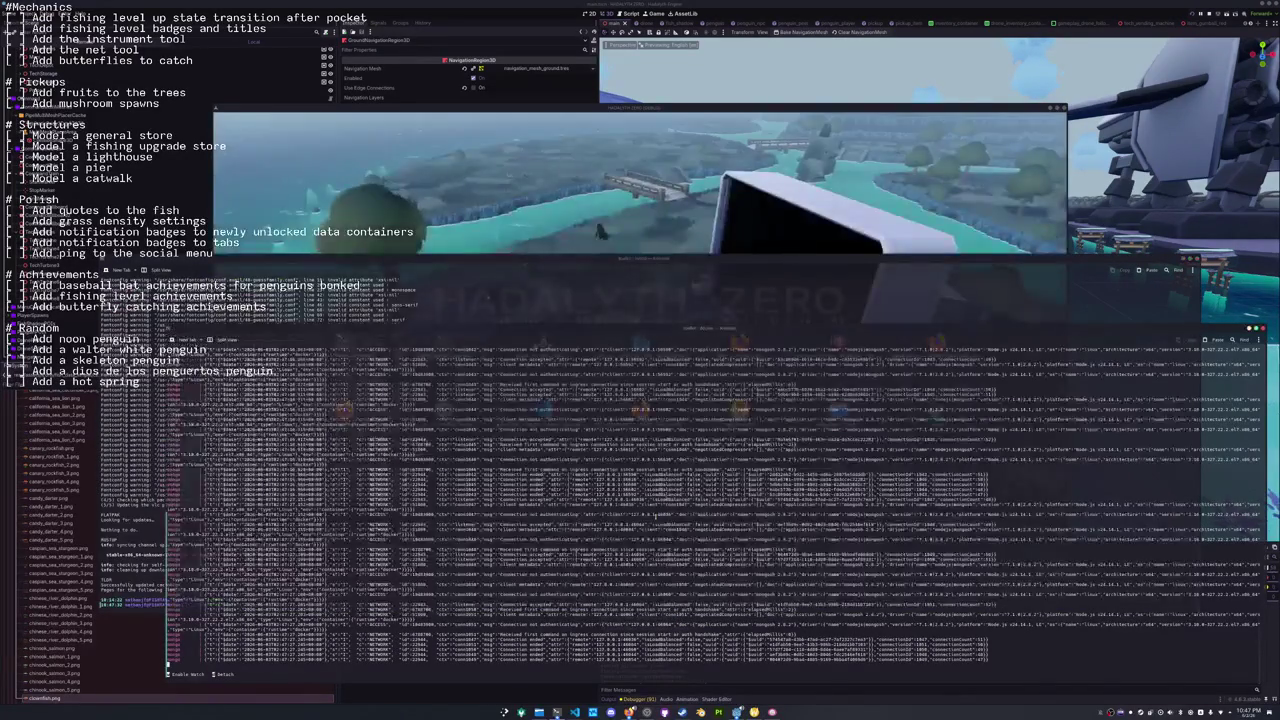
# Start a Singleplayer game from the title screen to enter the island world.
pyautogui.click(649, 379)
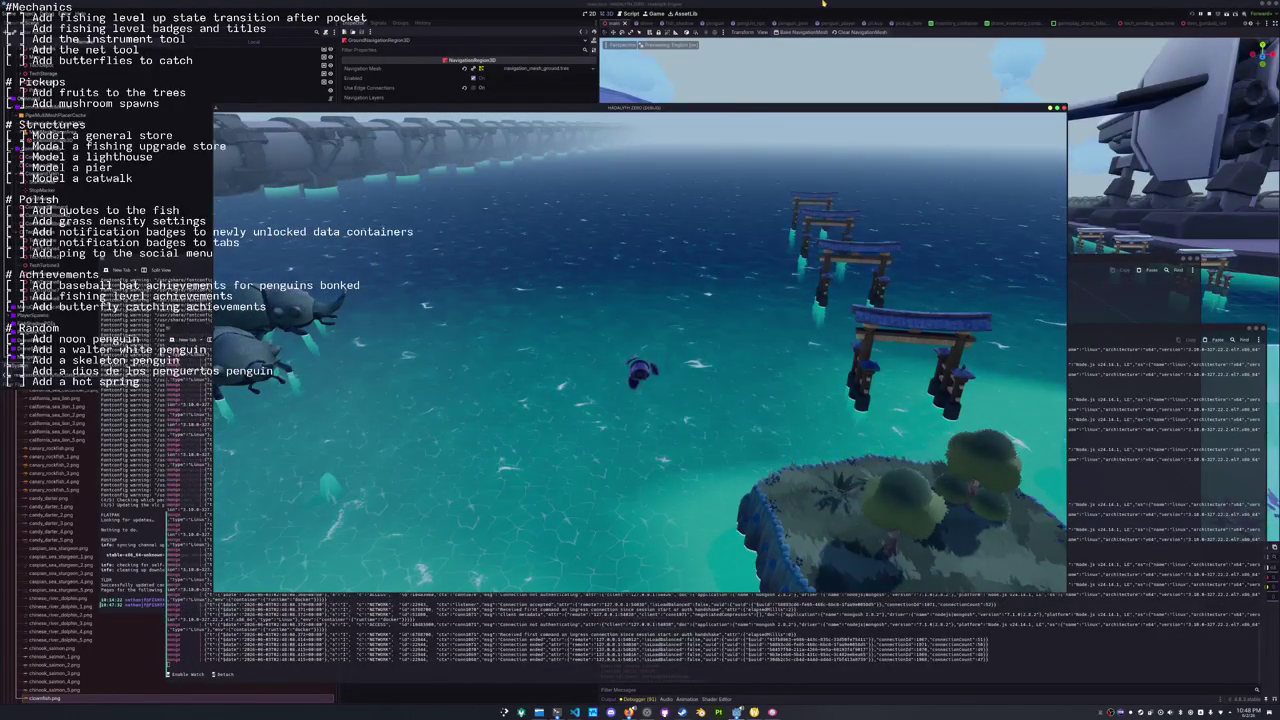
# Stop the game with F8. In the smoothstep, swap 200.0 for foam_falloff_start and 800.0 for foam_falloff_end.
pyautogui.press('F8')
pyautogui.click(717, 699)
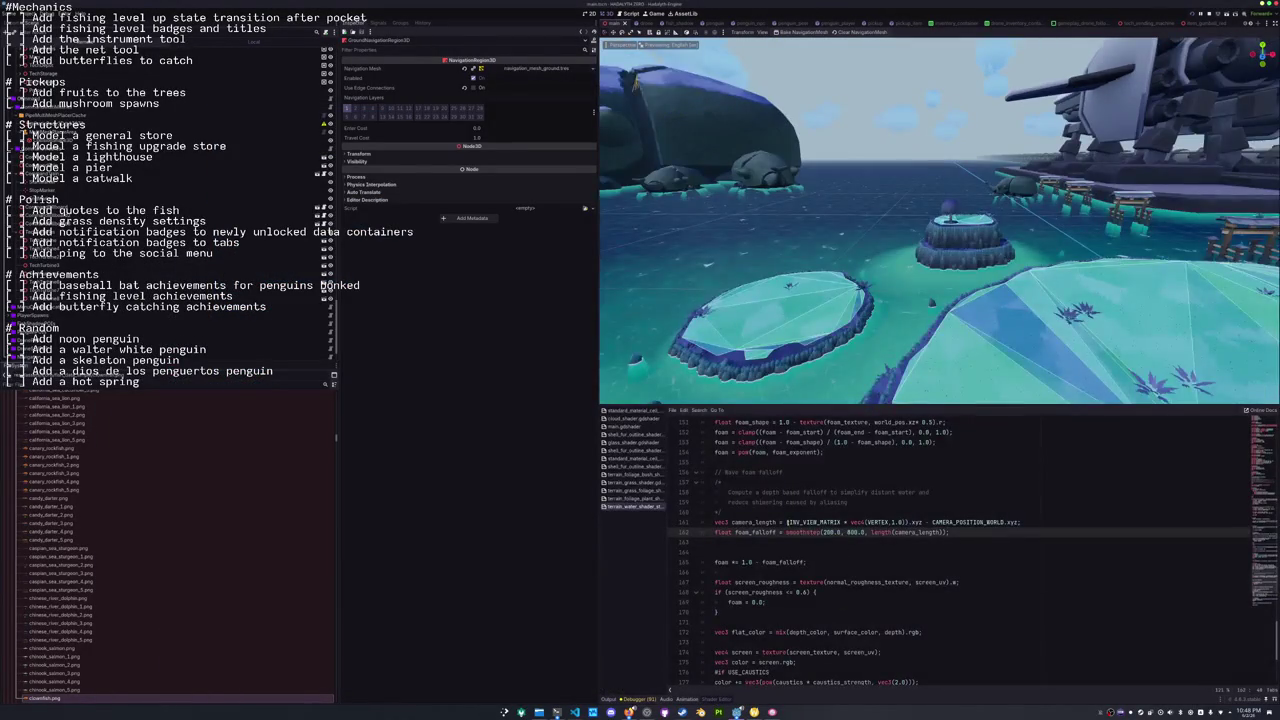
pyautogui.doubleClick(838, 532)
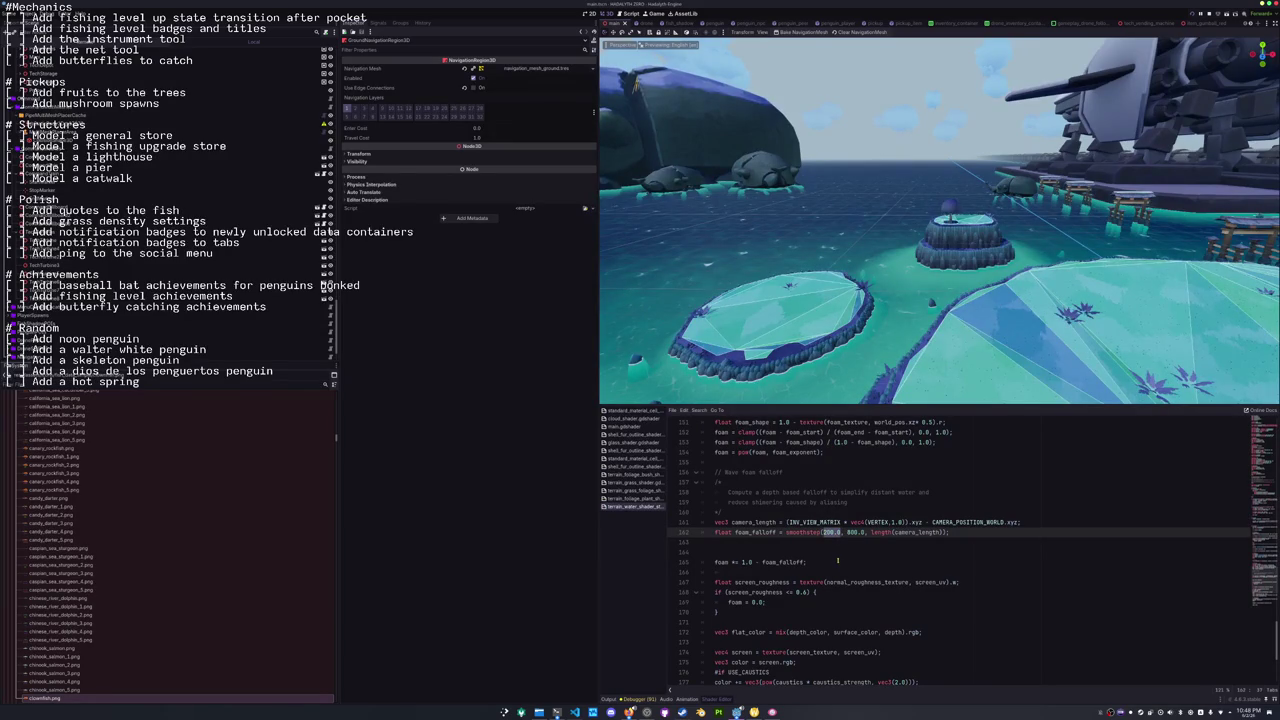
pyautogui.write('foam_fallo')
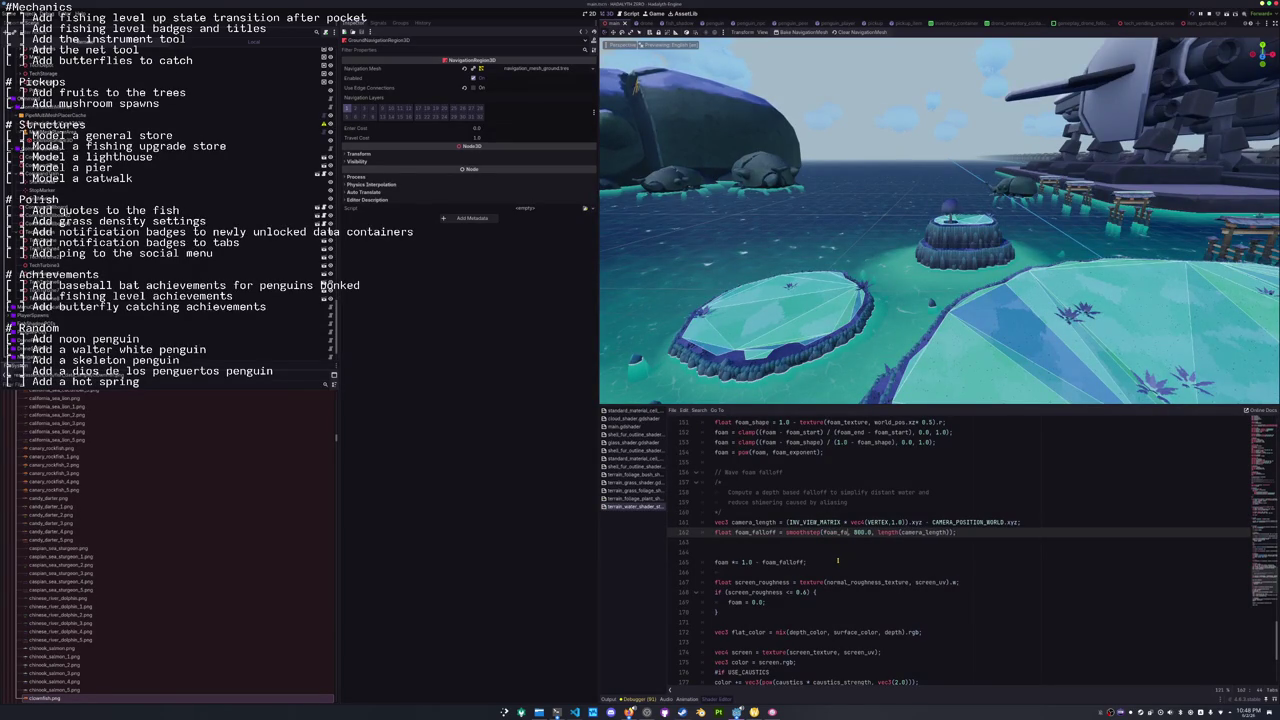
pyautogui.write('ffntart')
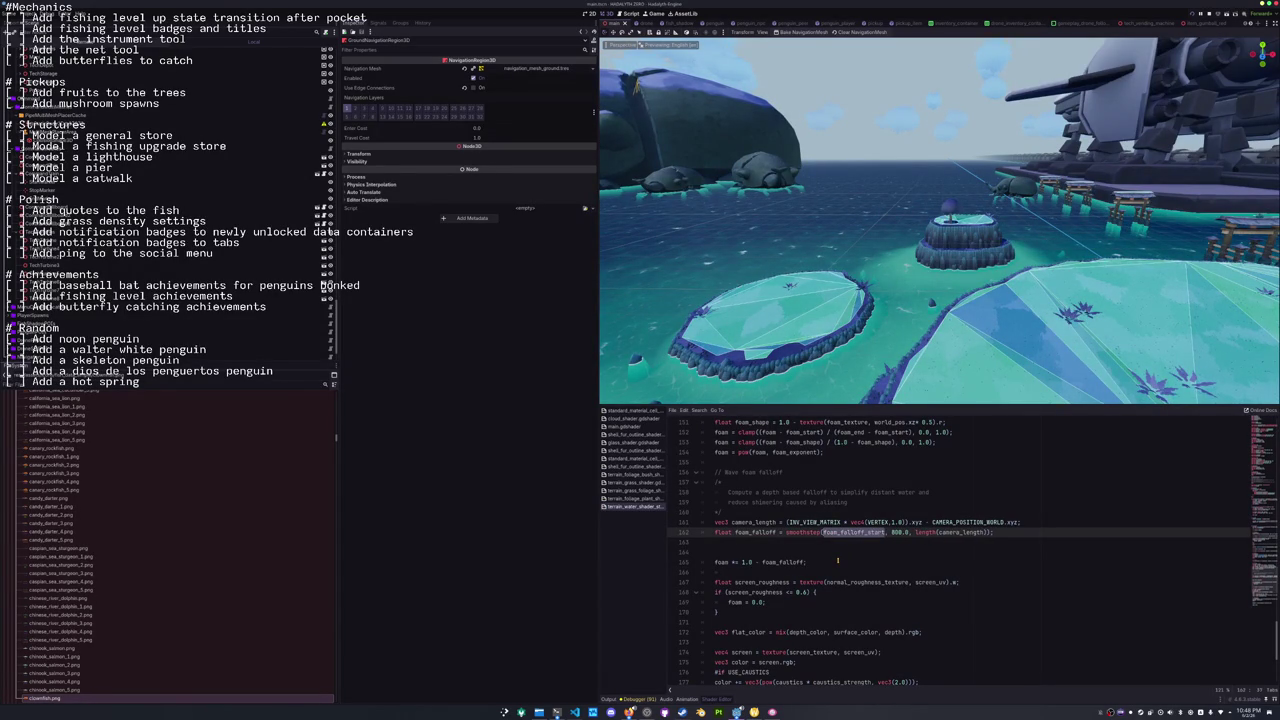
pyautogui.hotkey('ctrl', 'shift', 'Right')
pyautogui.hotkey('ctrl', 'shift', 'Right')
pyautogui.write('foam_falloff_start')
pyautogui.hotkey('shift', 'Left')
pyautogui.hotkey('shift', 'Left')
pyautogui.hotkey('shift', 'Left')
pyautogui.write('end')
pyautogui.scroll(20, 837, 532)
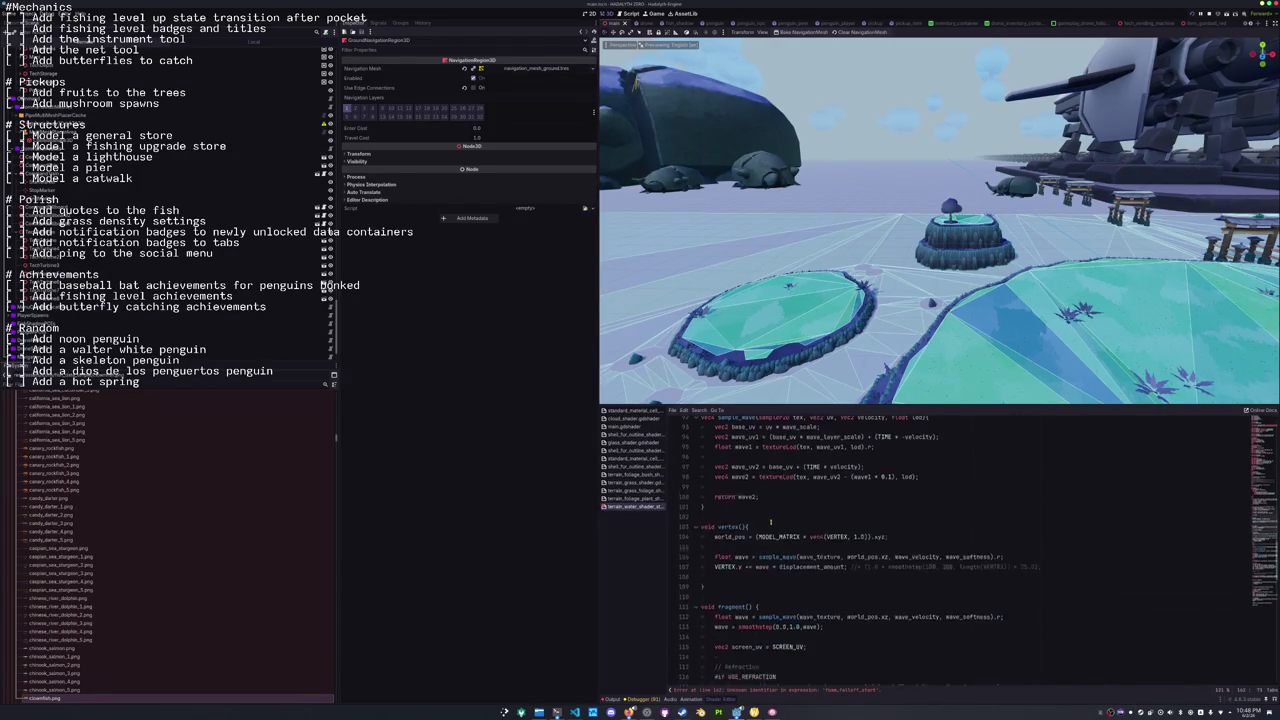
# Declare uniform float foam_falloff_start = 200.0 among the Foam uniforms and begin foam_falloff_end.
pyautogui.scroll(8, 751, 538)
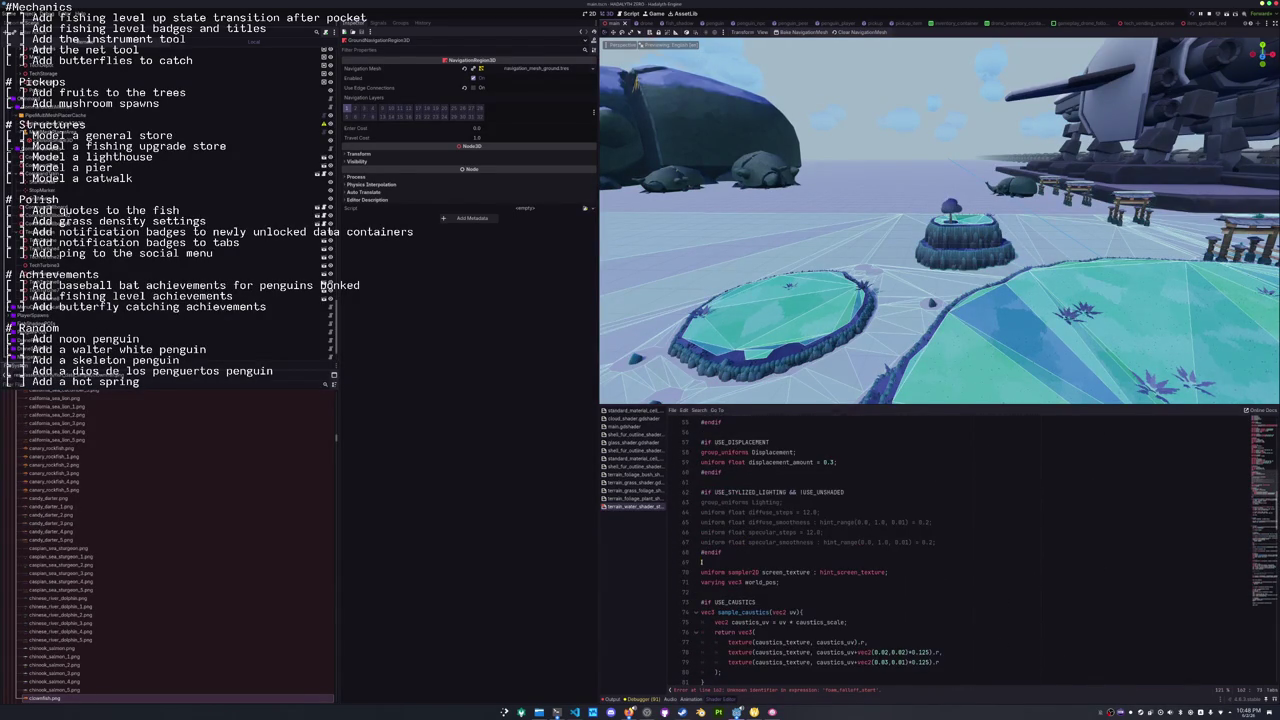
pyautogui.scroll(1, 705, 548)
pyautogui.click(726, 555)
pyautogui.press('Return')
pyautogui.write('niform float foam_fa')
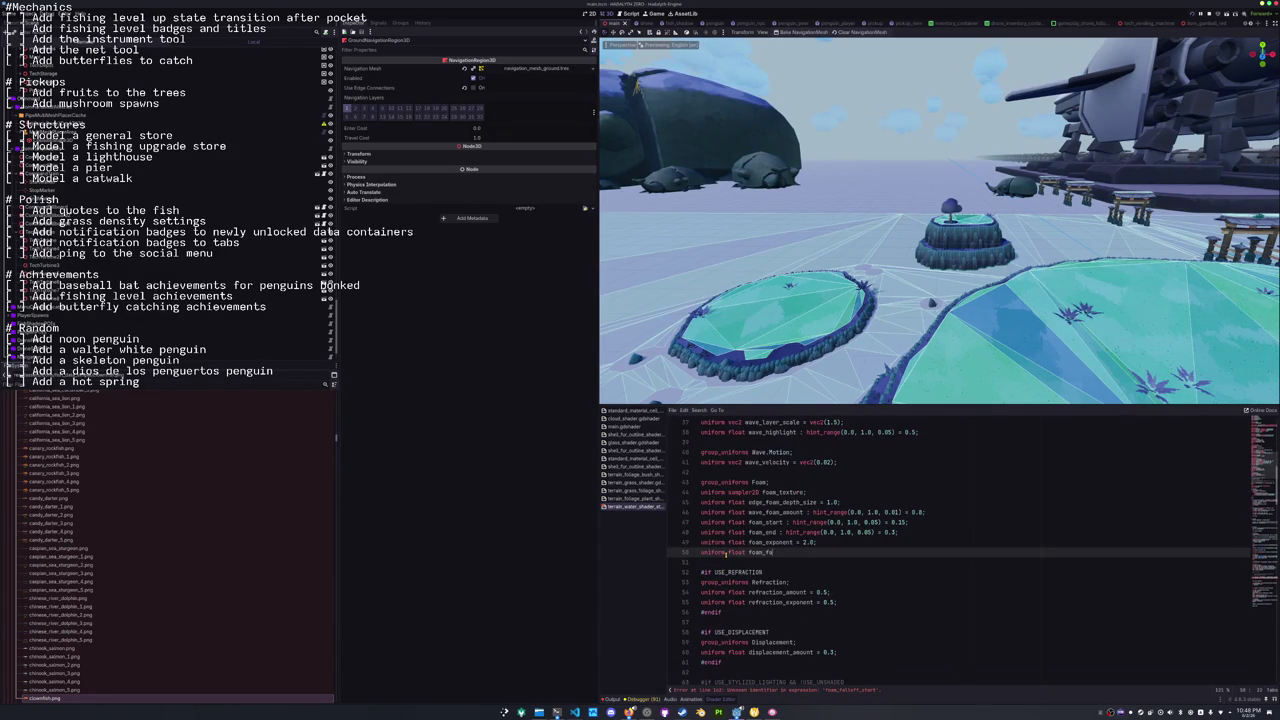
pyautogui.write('lloff_start = ')
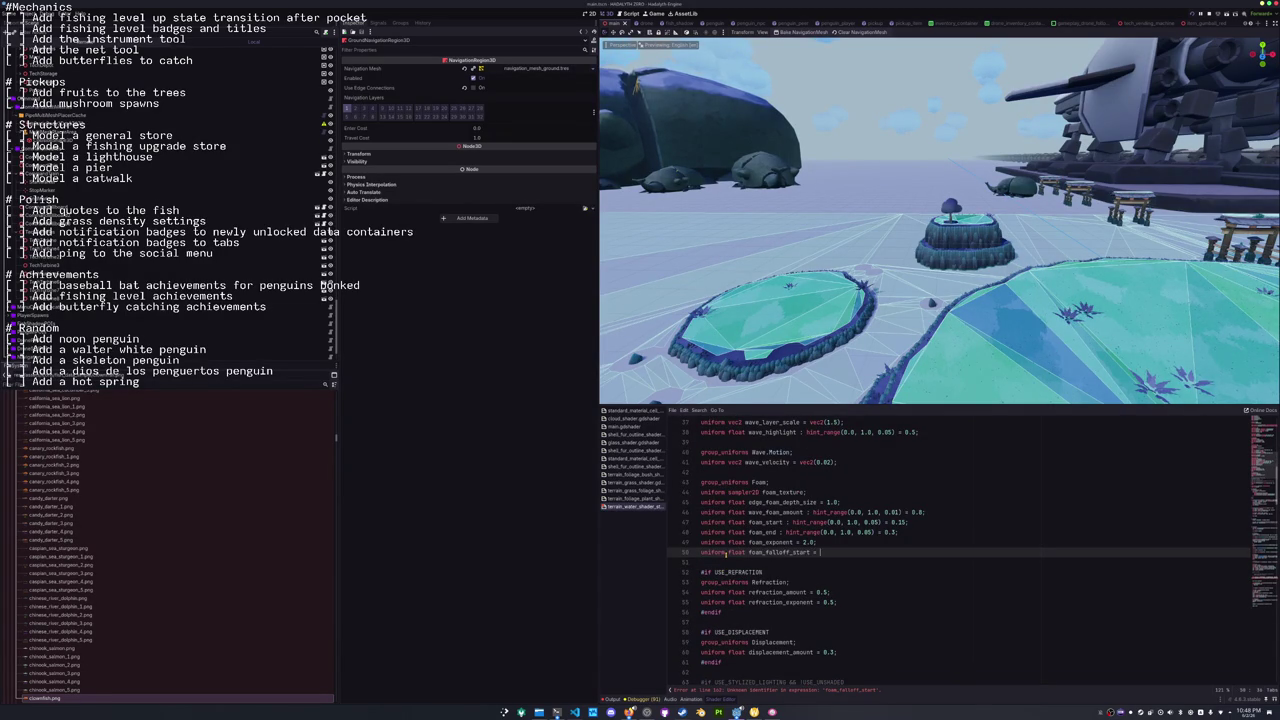
pyautogui.write('200.0')
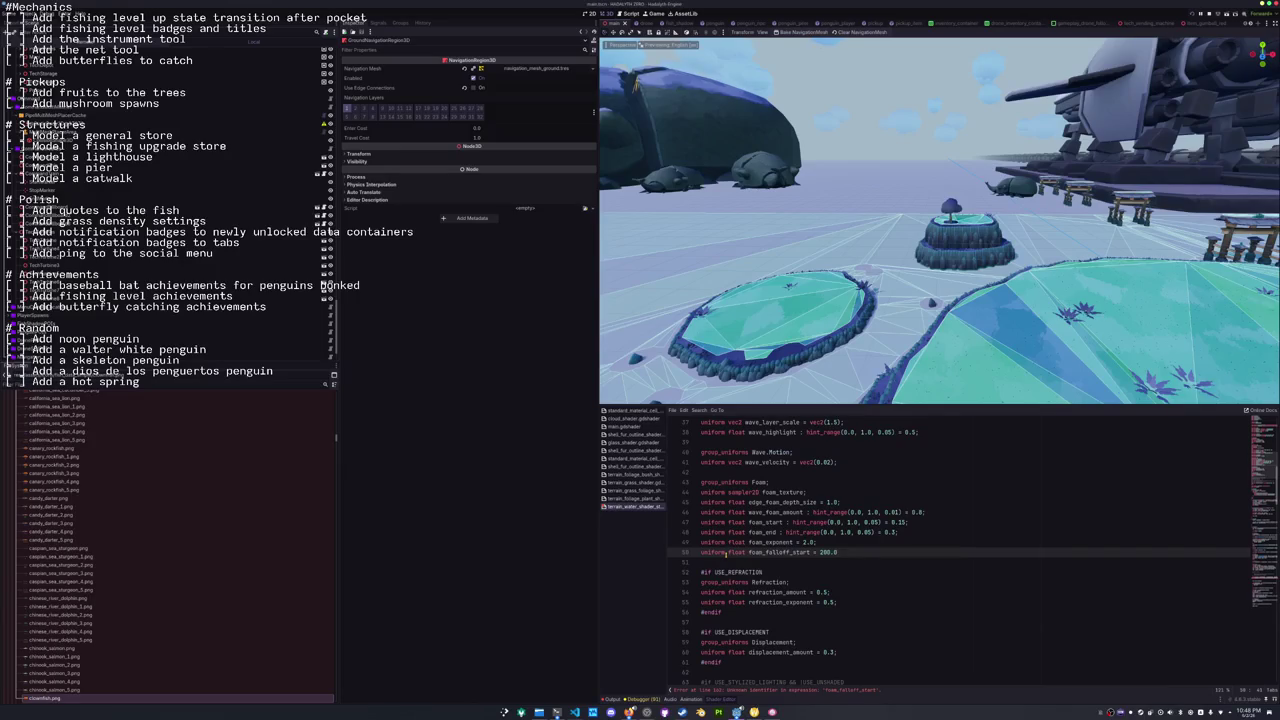
pyautogui.write(';')
pyautogui.press('Return')
pyautogui.write('niform ')
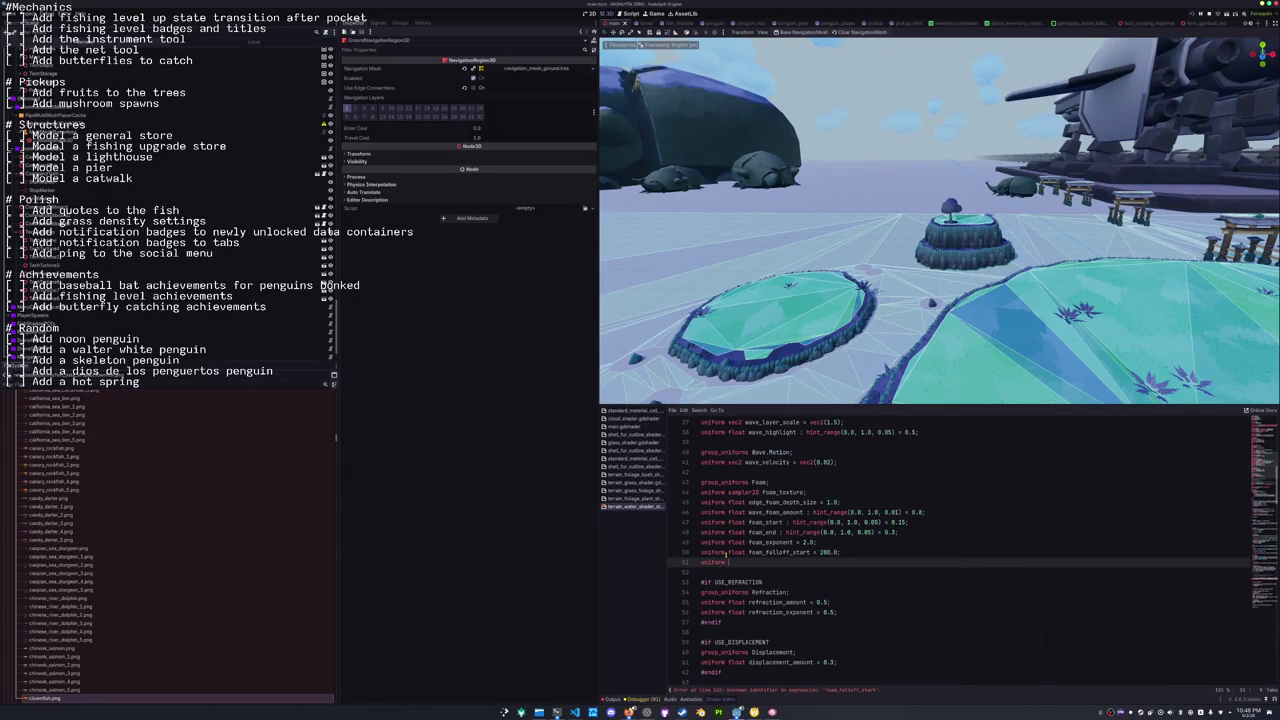
pyautogui.write('float foam_falloff')
pyautogui.write('_end = 800.0;')
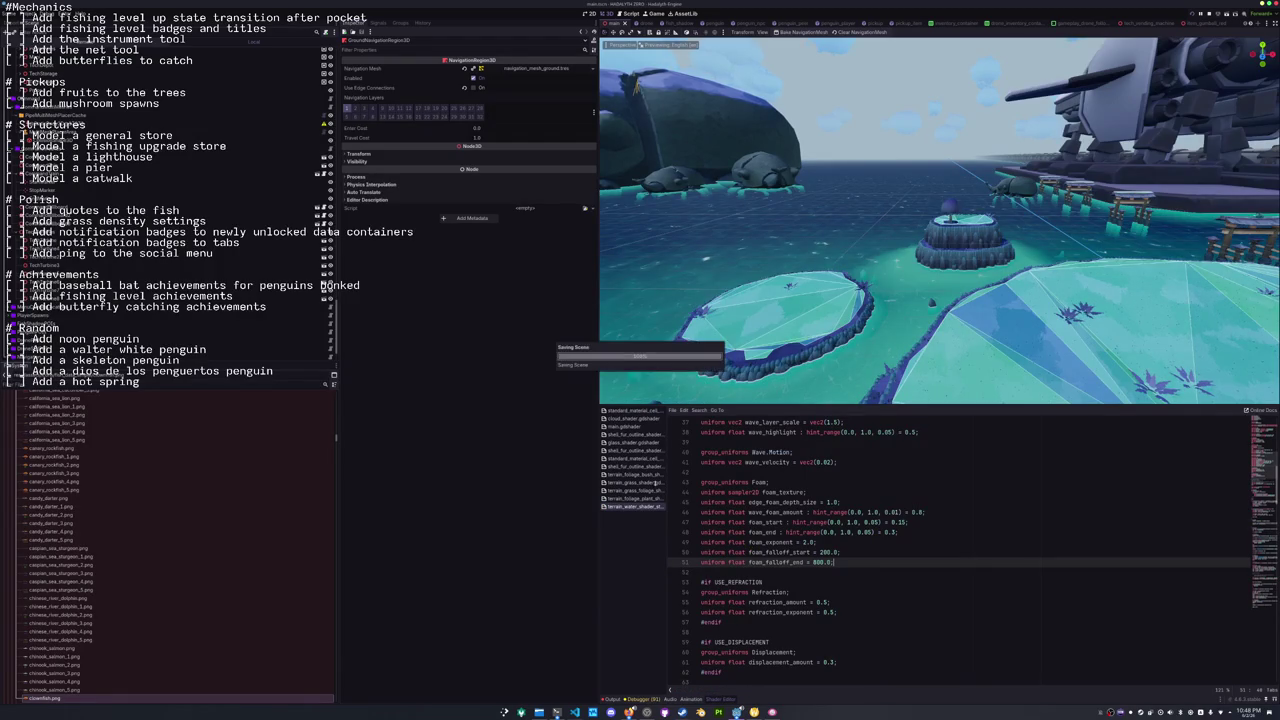
# Hide the shader panel and run the game, placing its window over the 3D view.
pyautogui.scroll(-5, 181, 197)
pyautogui.scroll(10, 181, 197)
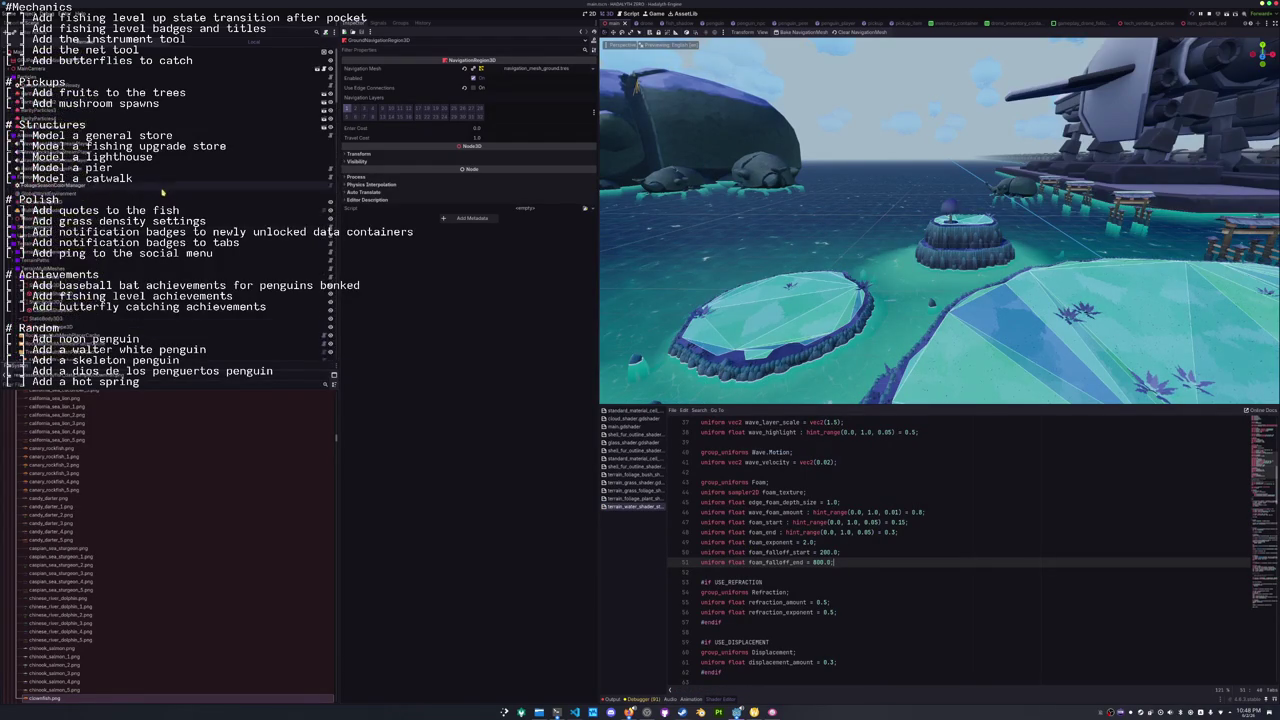
pyautogui.hotkey('ctrl', 'j')
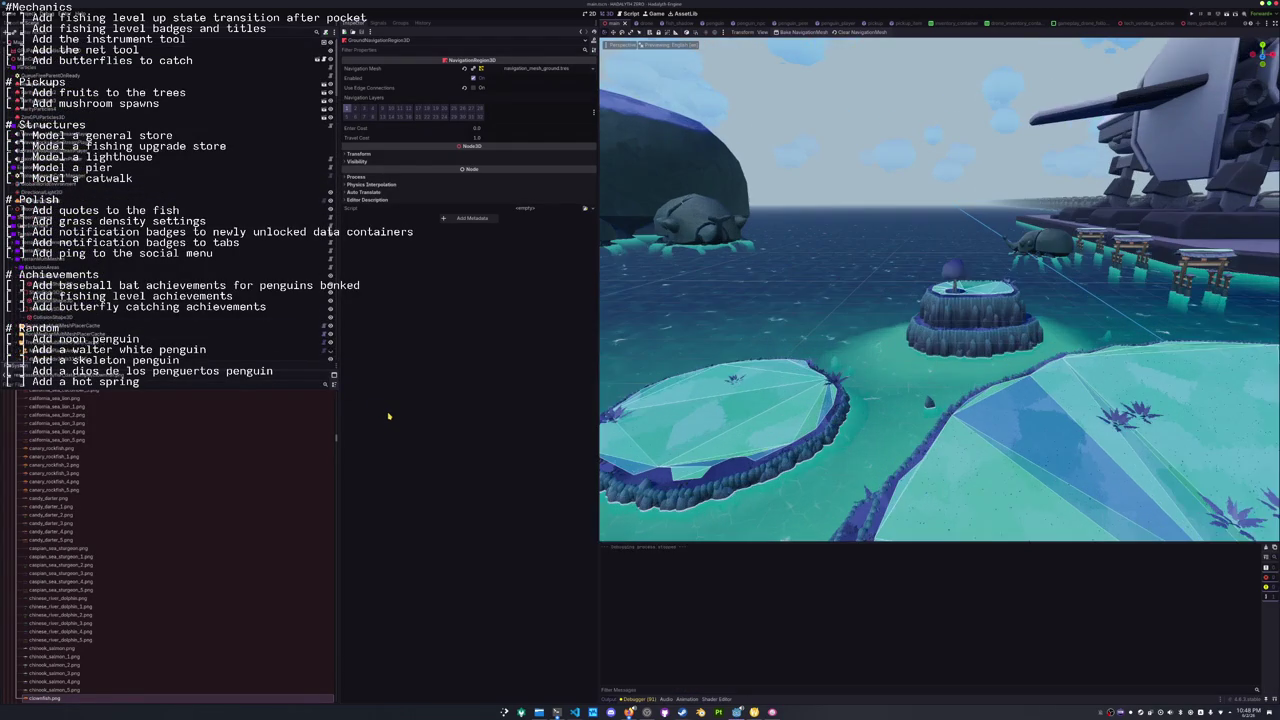
pyautogui.press('F5')
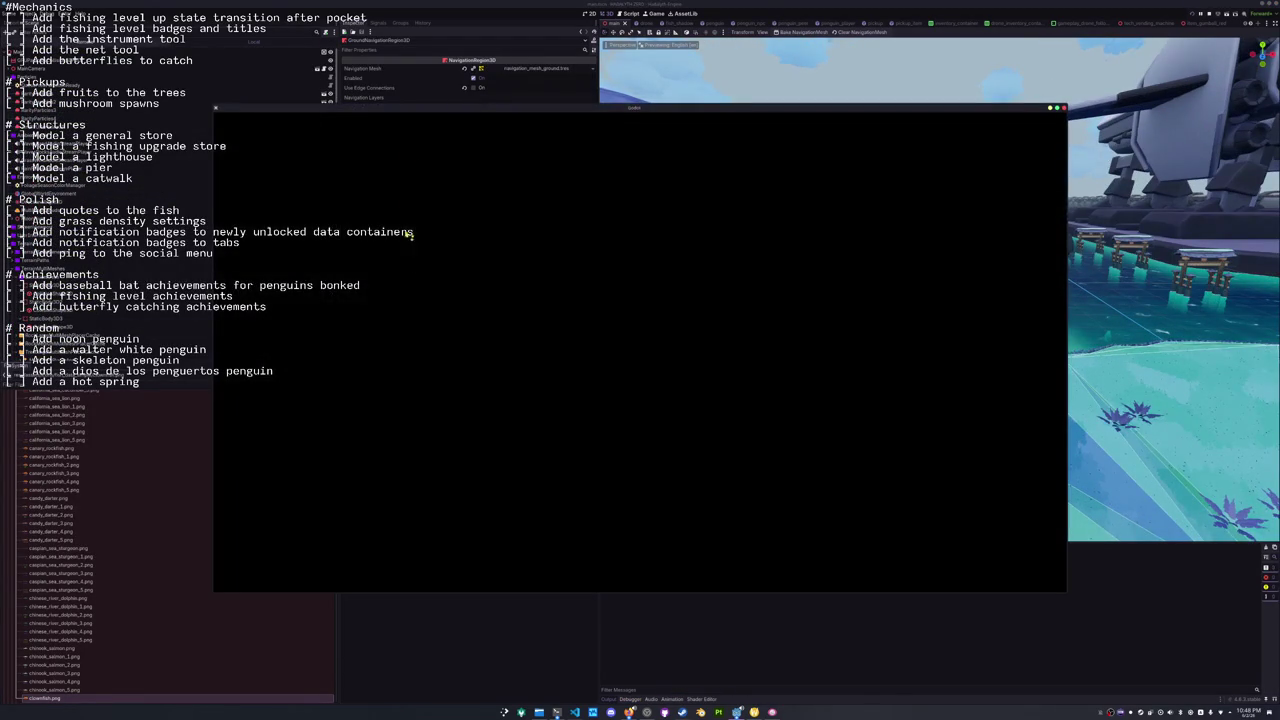
pyautogui.moveTo(411, 114)
pyautogui.mouseDown()
pyautogui.moveTo(785, 187)
pyautogui.moveTo(817, 167)
pyautogui.mouseUp()
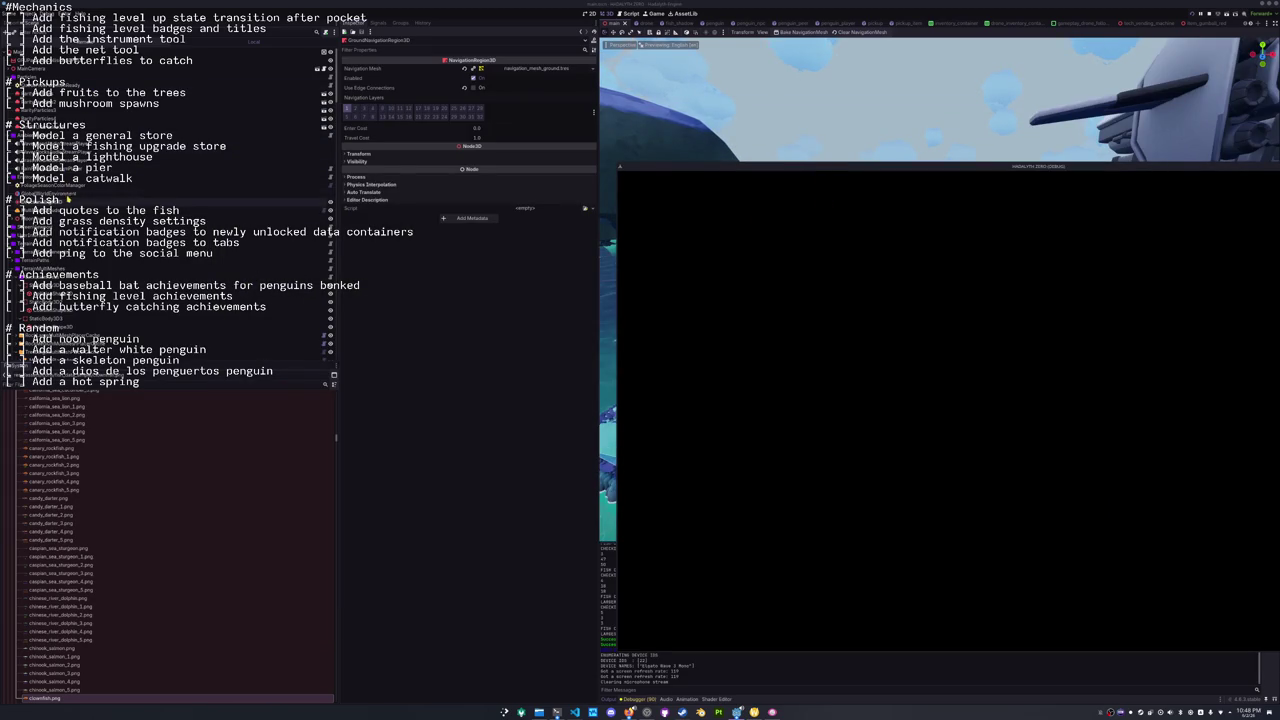
# Select the WorldEnvironment node and collapse its Sky resource properties.
pyautogui.click(150, 201)
pyautogui.click(522, 114)
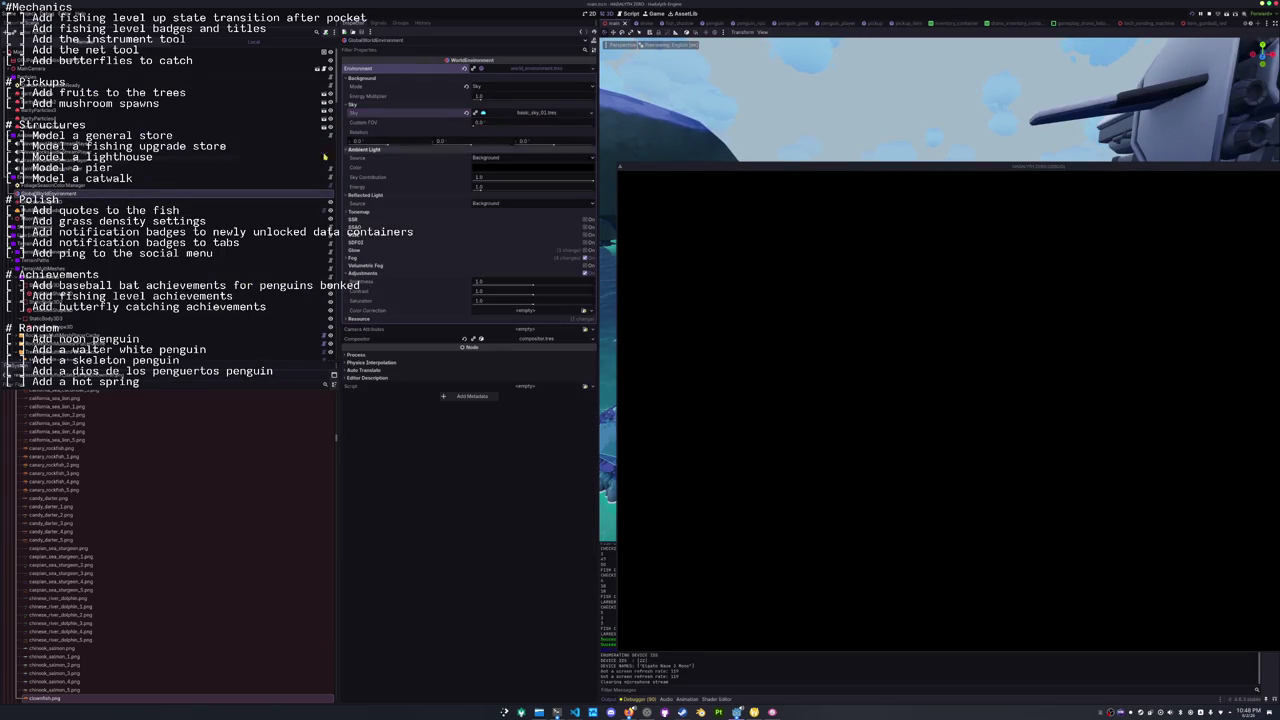
pyautogui.scroll(-5, 62, 232)
pyautogui.scroll(-5, 62, 232)
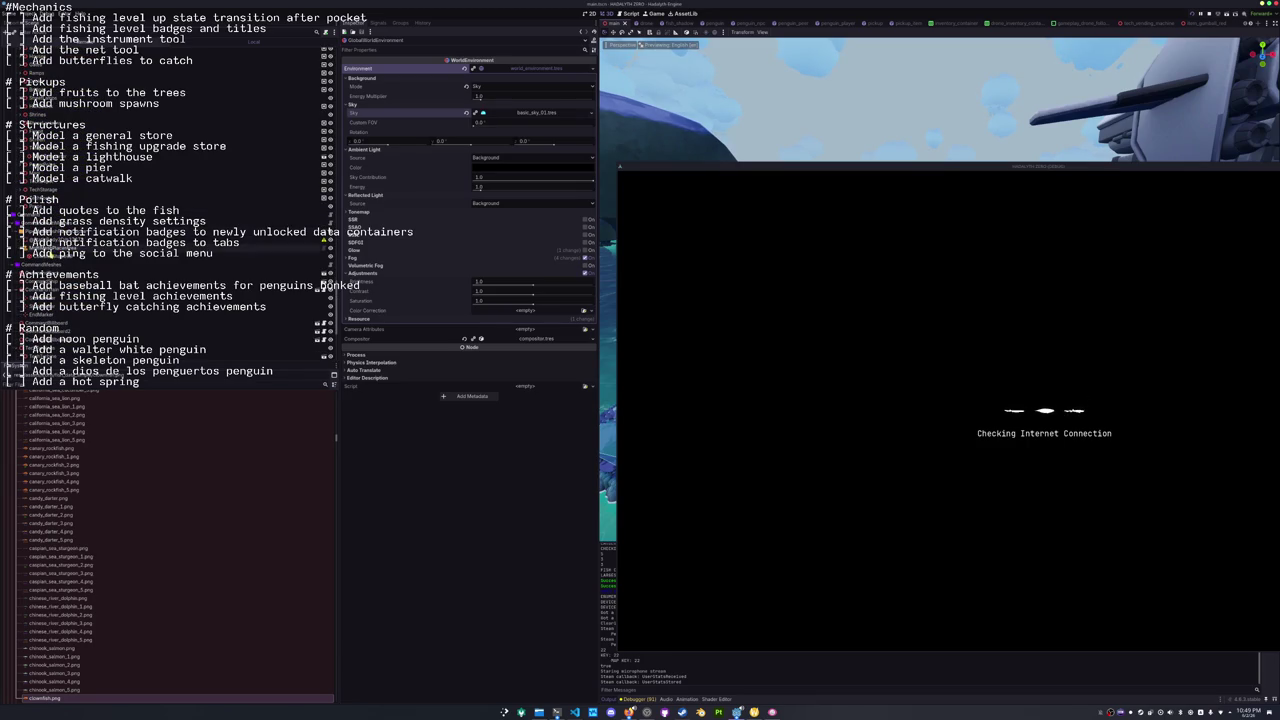
pyautogui.scroll(-5, 110, 268)
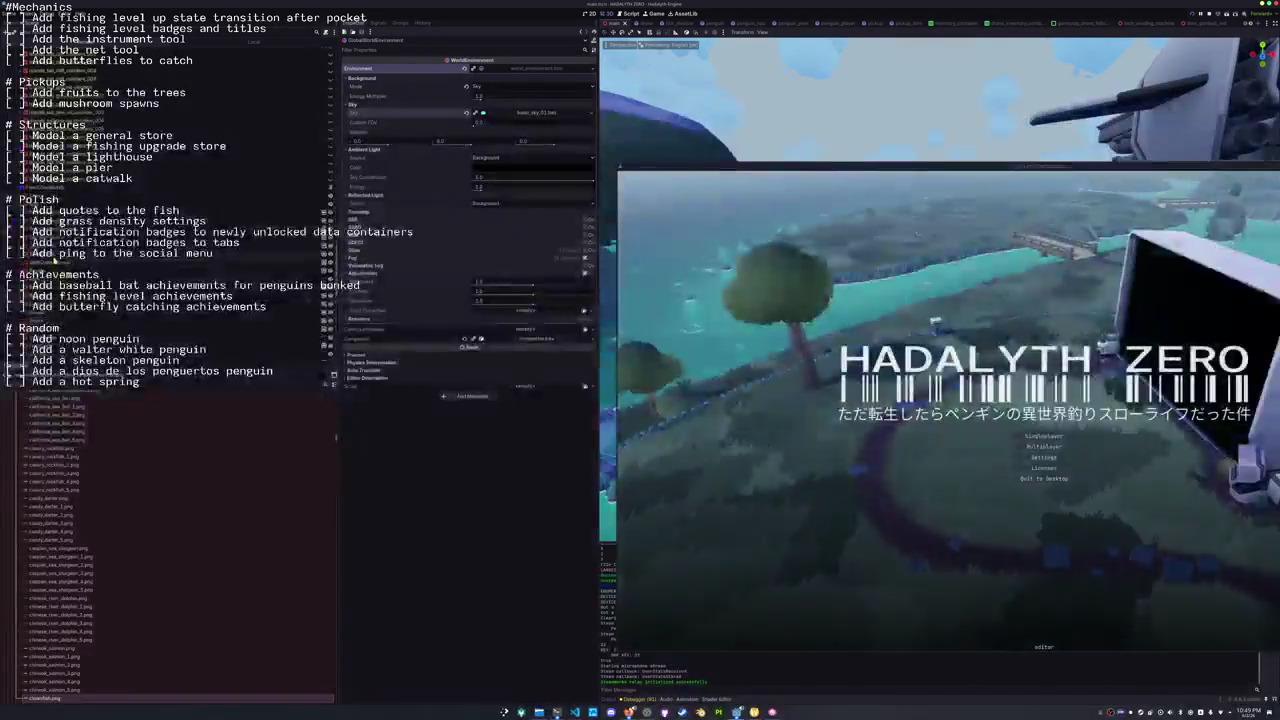
# Show WaterPlane's Foam settings, start Singleplayer, walk the penguin and inspect the inventory's Kelp Smoothie.
pyautogui.click(133, 175)
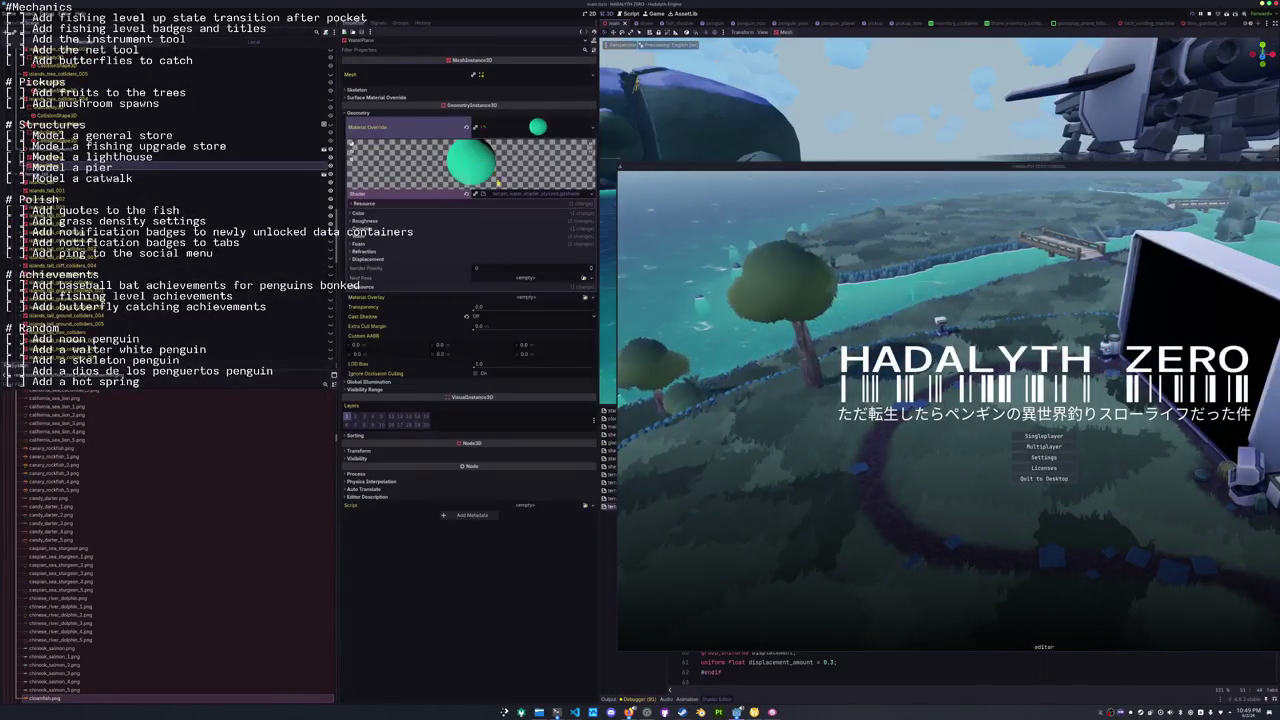
pyautogui.click(498, 244)
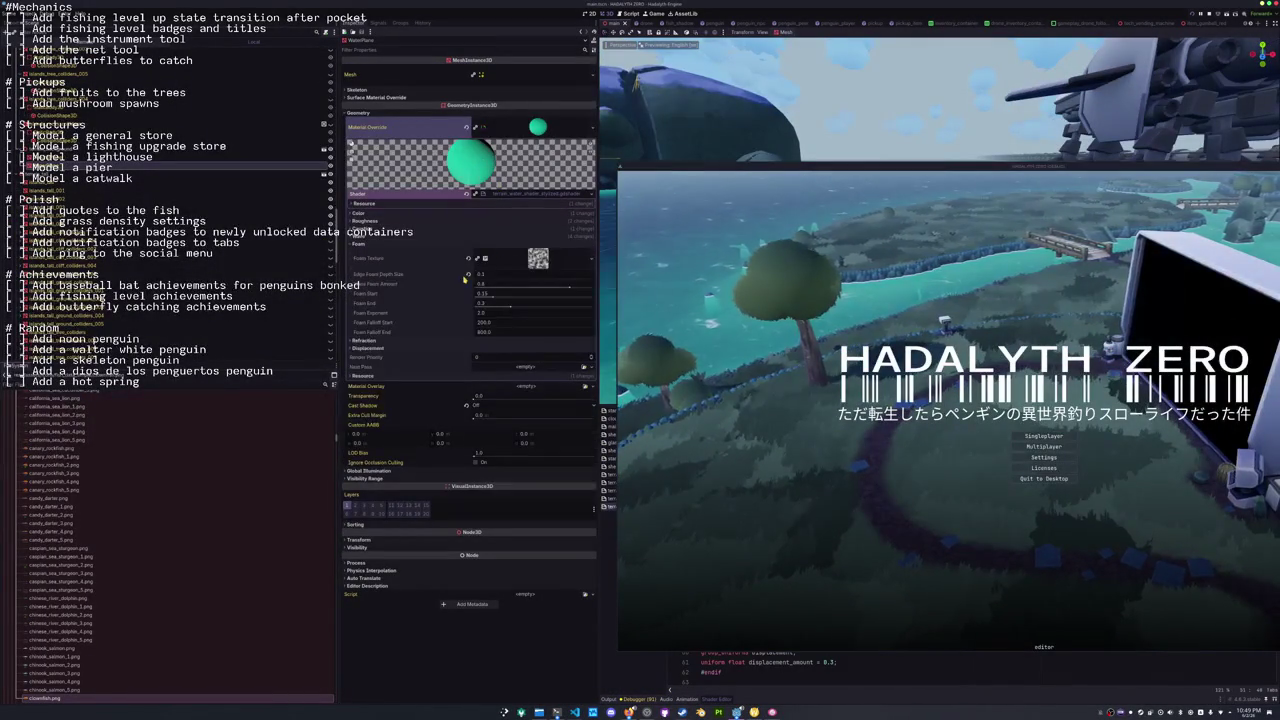
pyautogui.click(1040, 436)
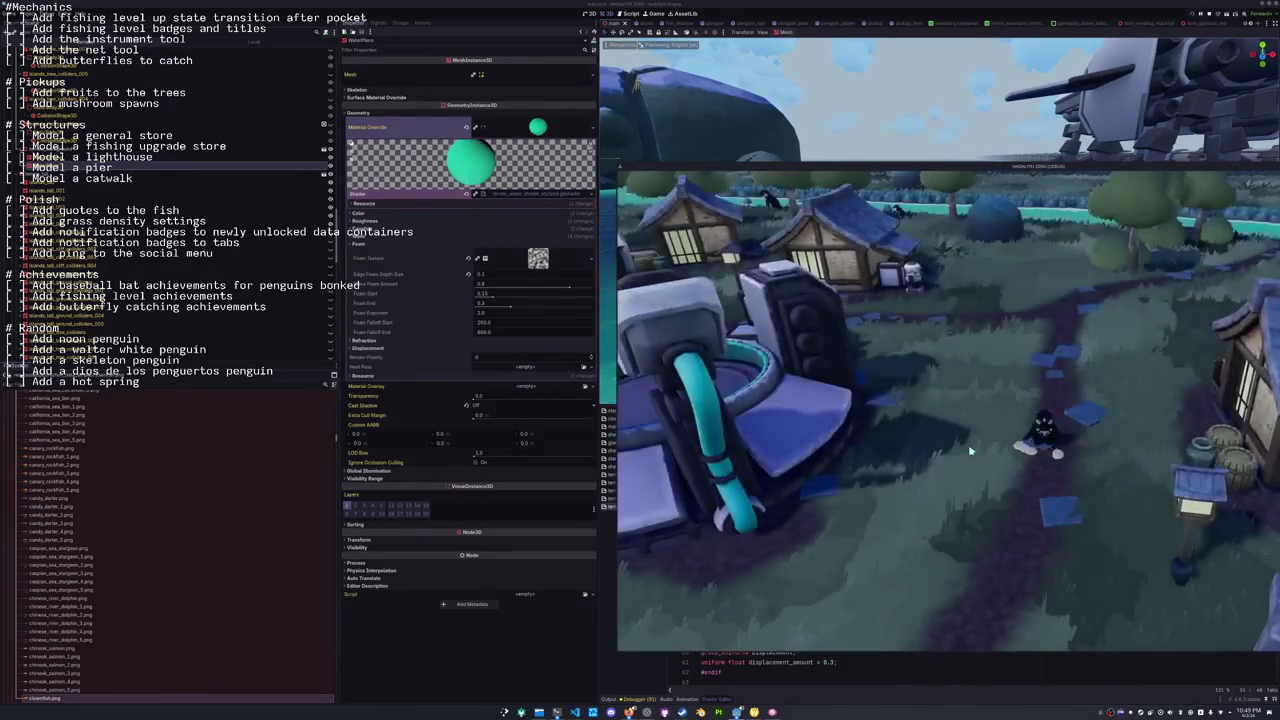
pyautogui.press('w')
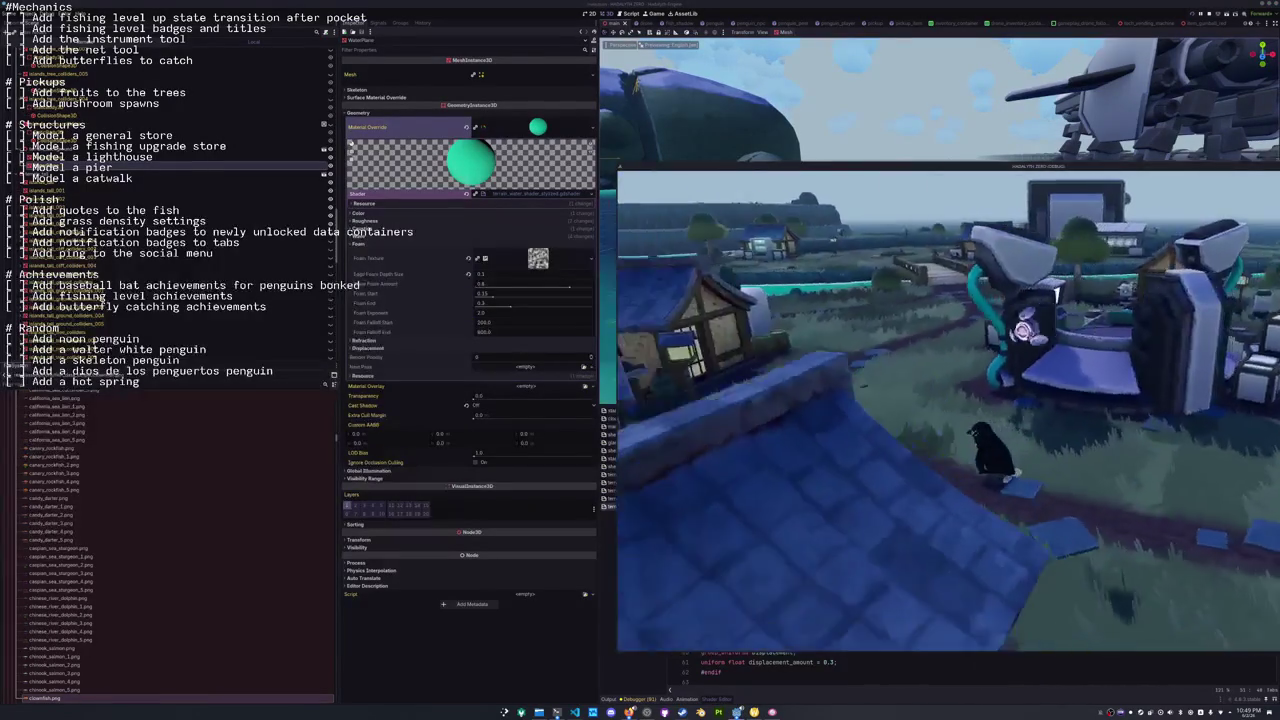
pyautogui.press('i')
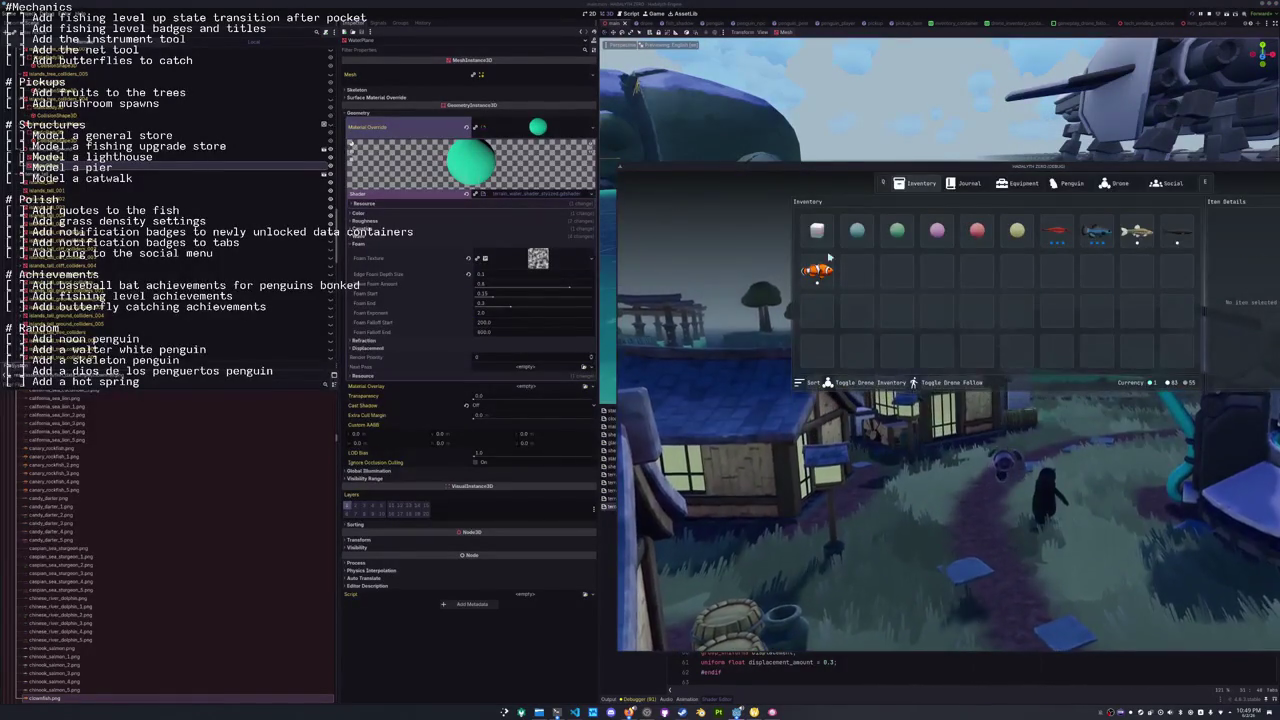
pyautogui.click(817, 230)
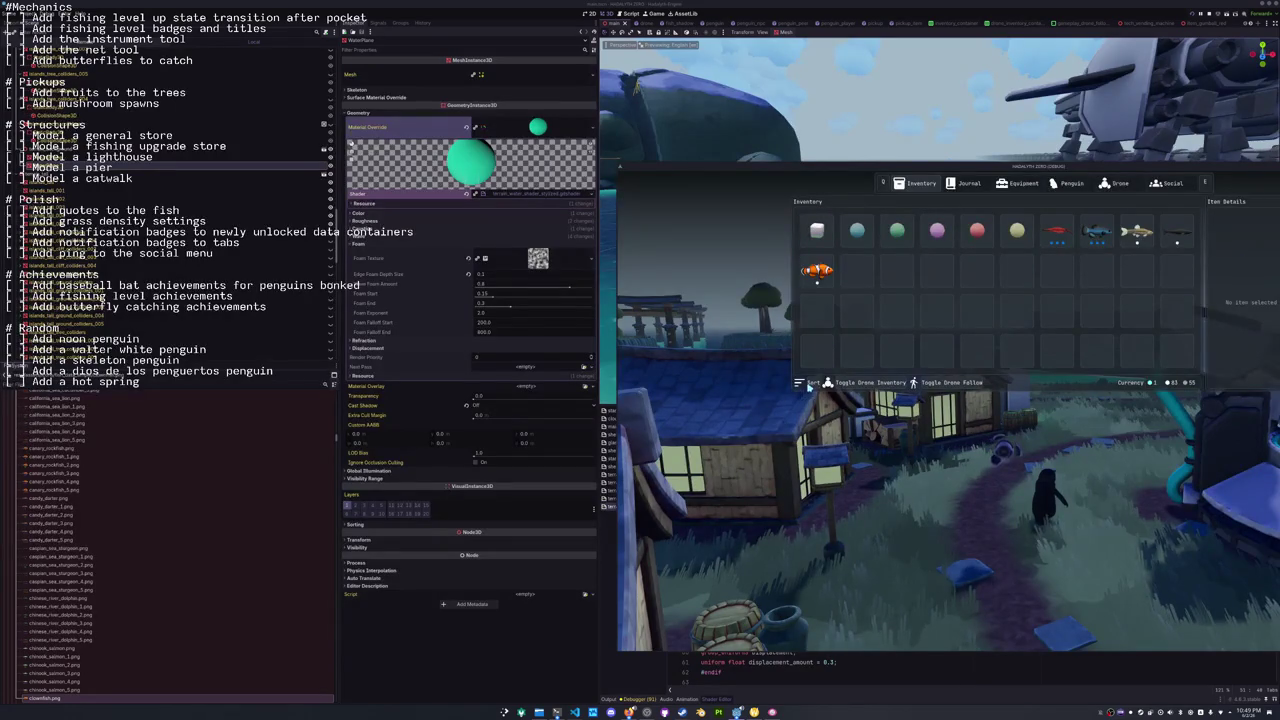
# Close the inventory, walk the penguin out over the sea, and select the Foam Falloff End field.
pyautogui.press('i')
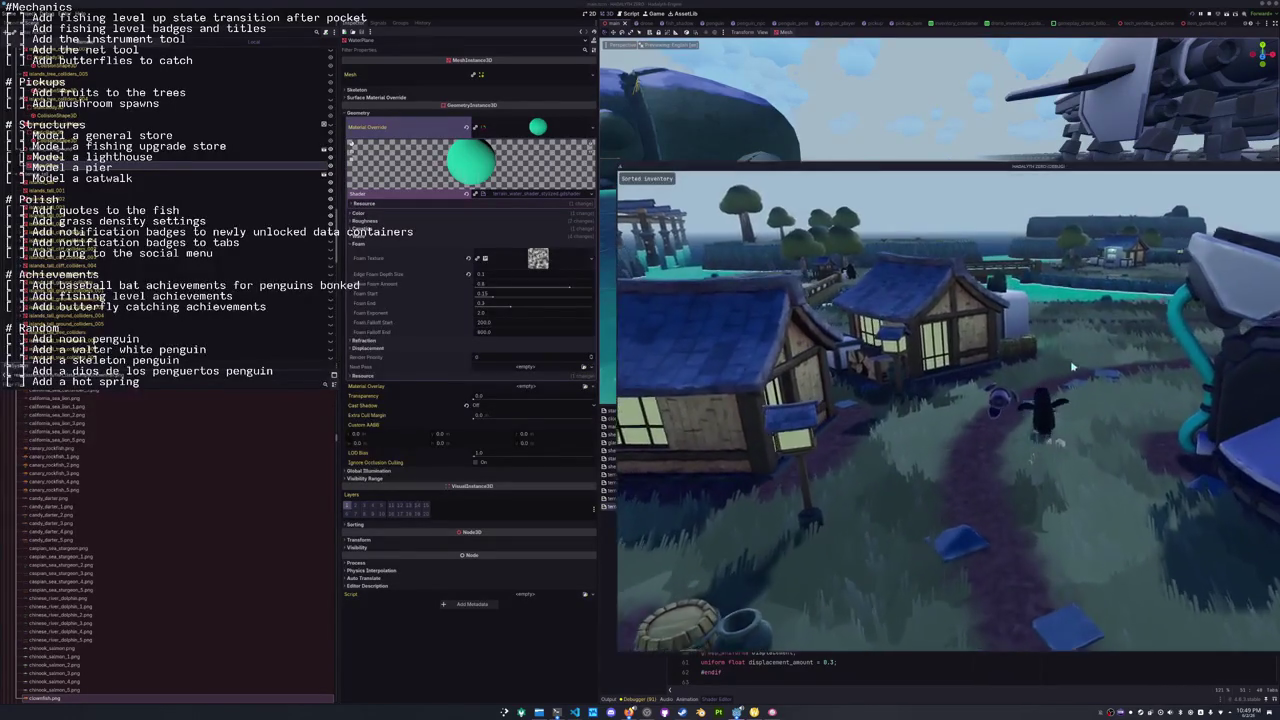
pyautogui.press('w')
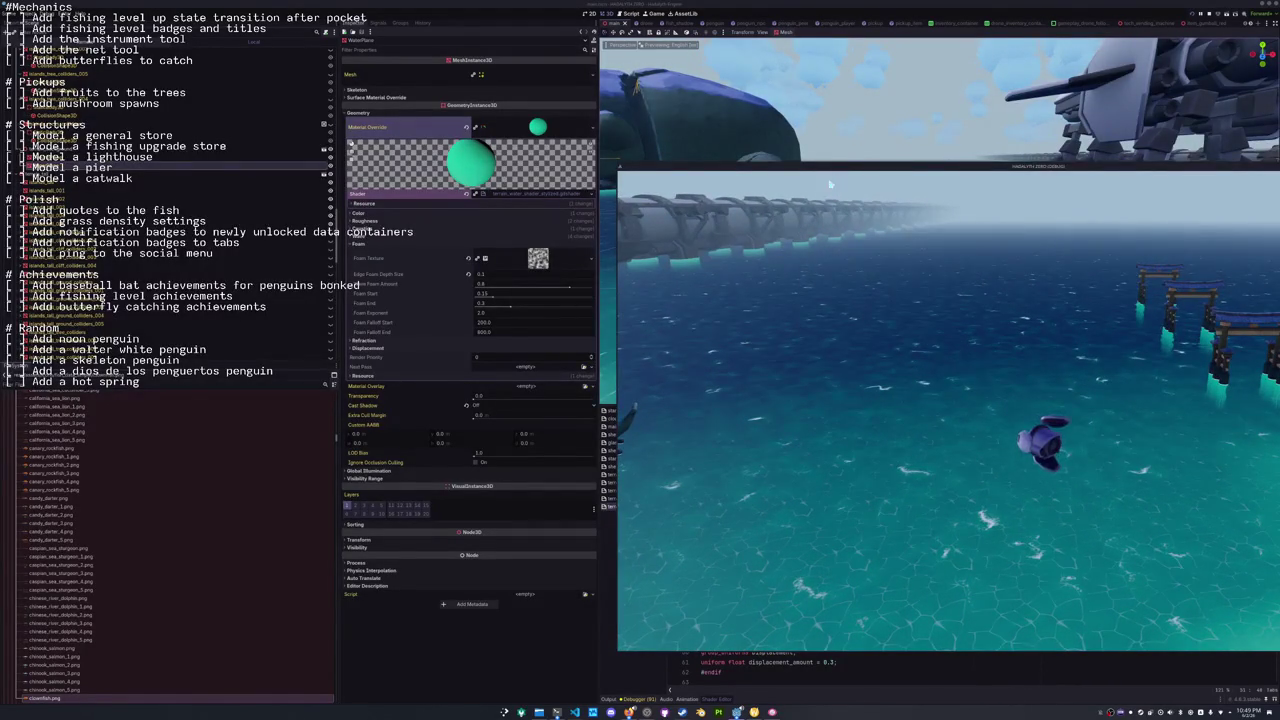
pyautogui.click(488, 334)
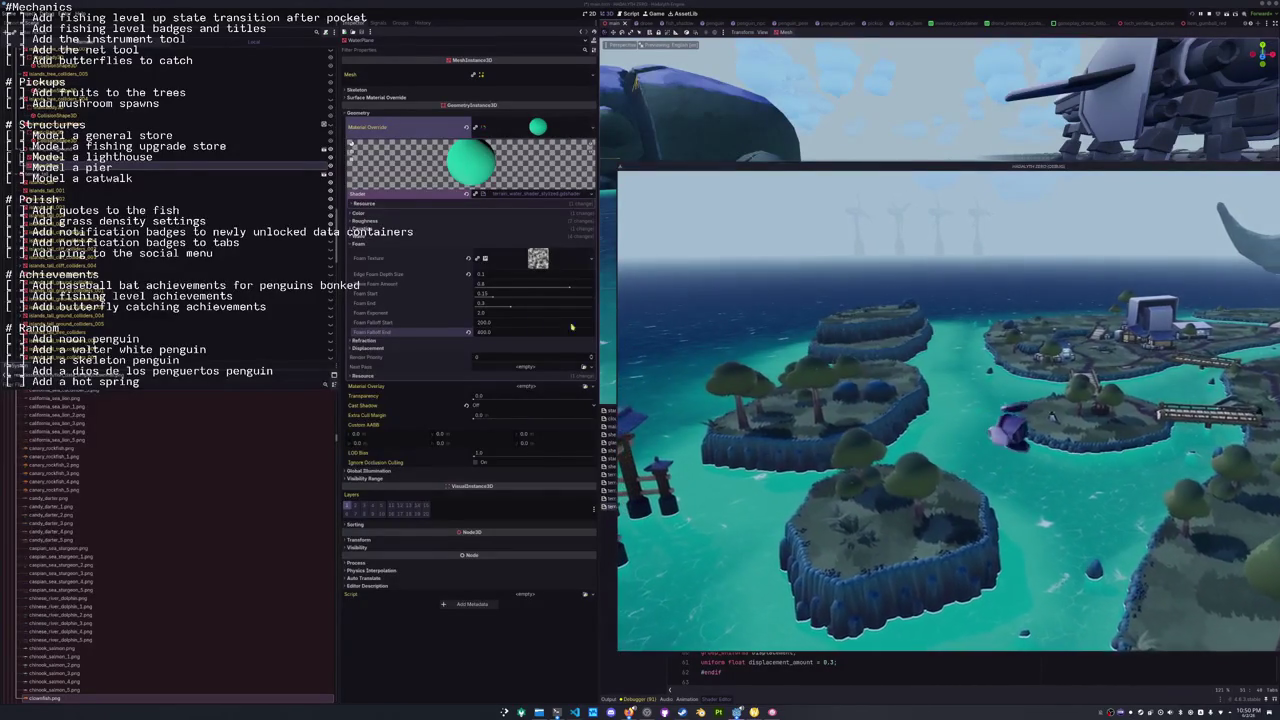
# Select Foam Falloff Start, quit the game with F8, and return focus to the shader code.
pyautogui.click(489, 326)
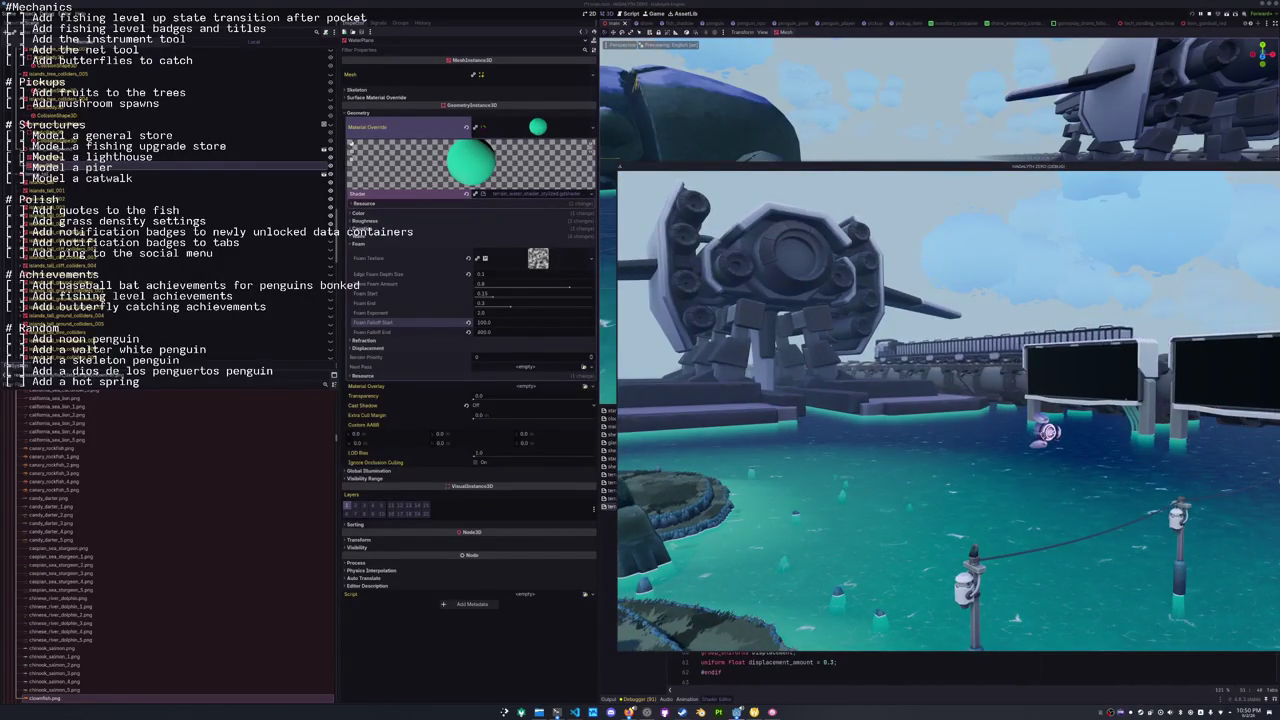
pyautogui.press('F8')
pyautogui.click(794, 571)
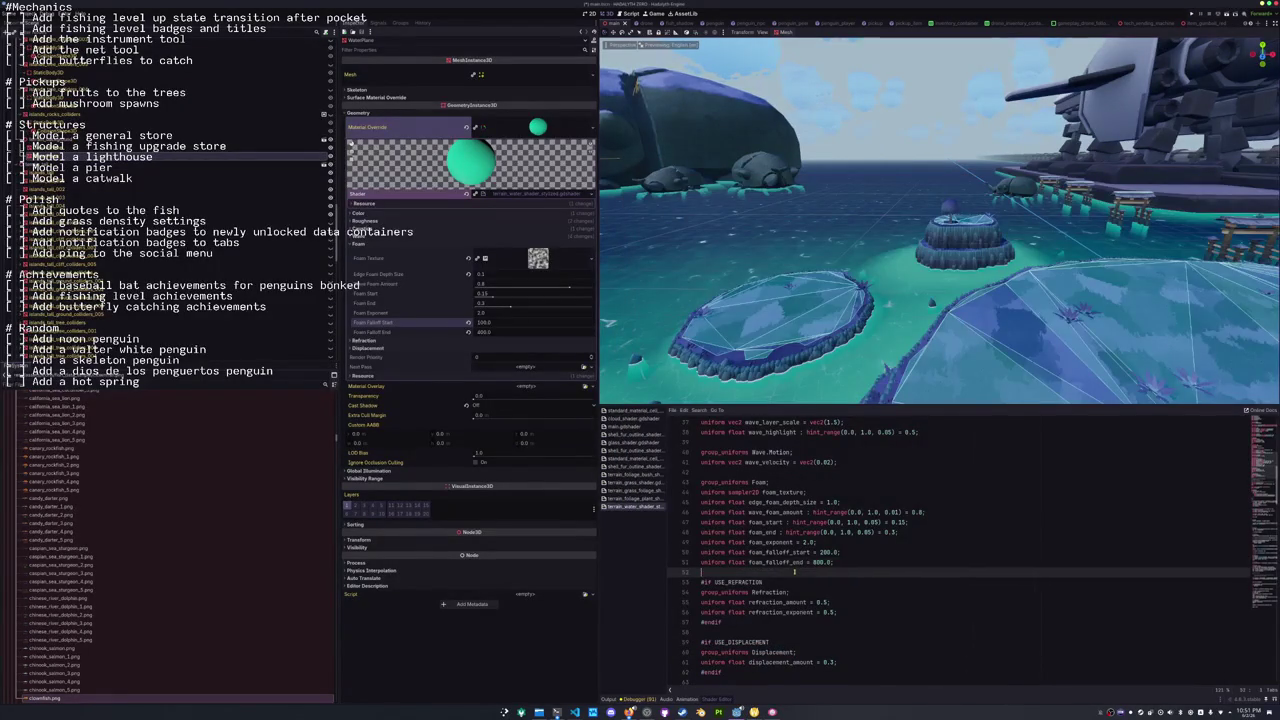
# Hide the shader code, select SouthEast_001's CollisionShape3D and save the scene.
pyautogui.click(716, 699)
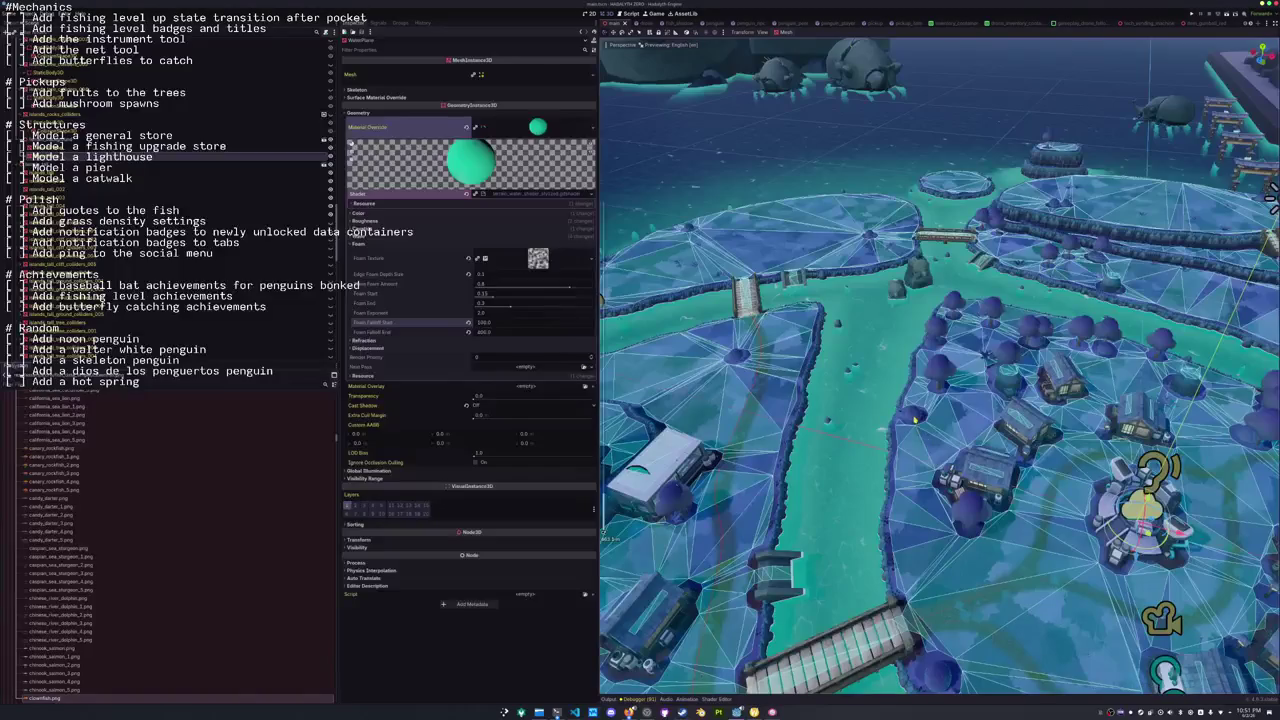
pyautogui.click(60, 41)
pyautogui.click(60, 92)
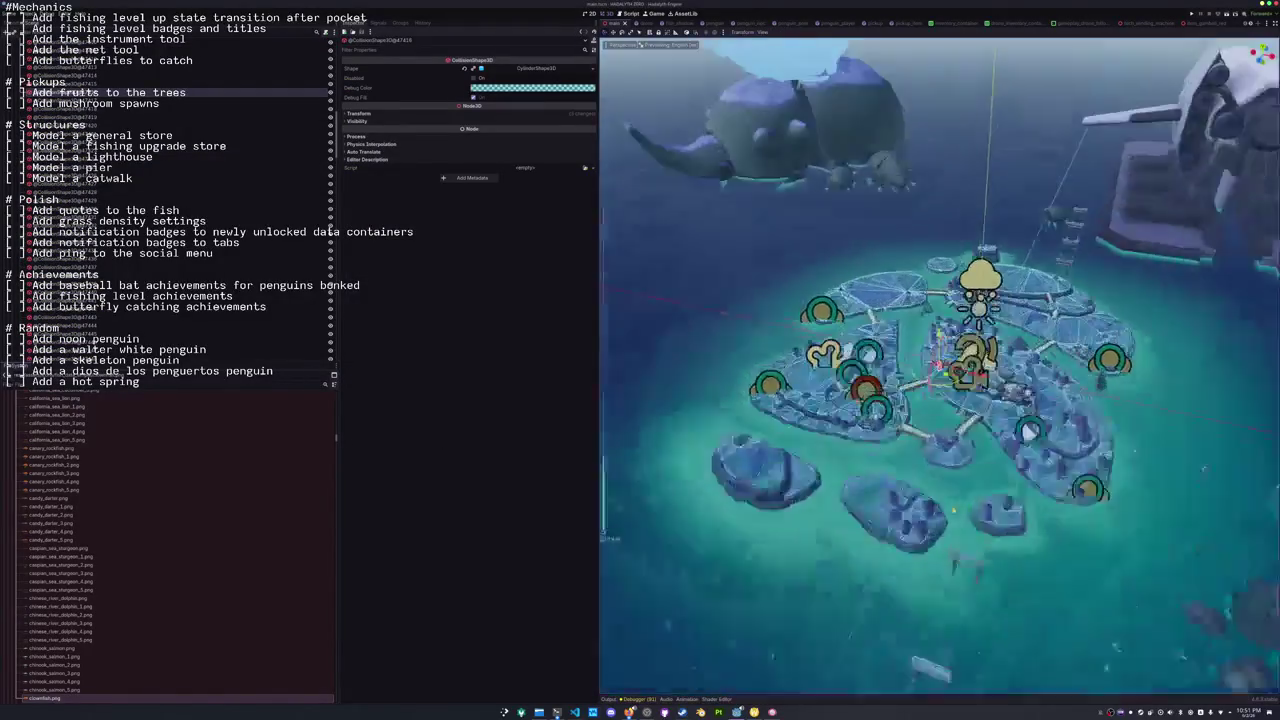
pyautogui.hotkey('ctrl', 's')
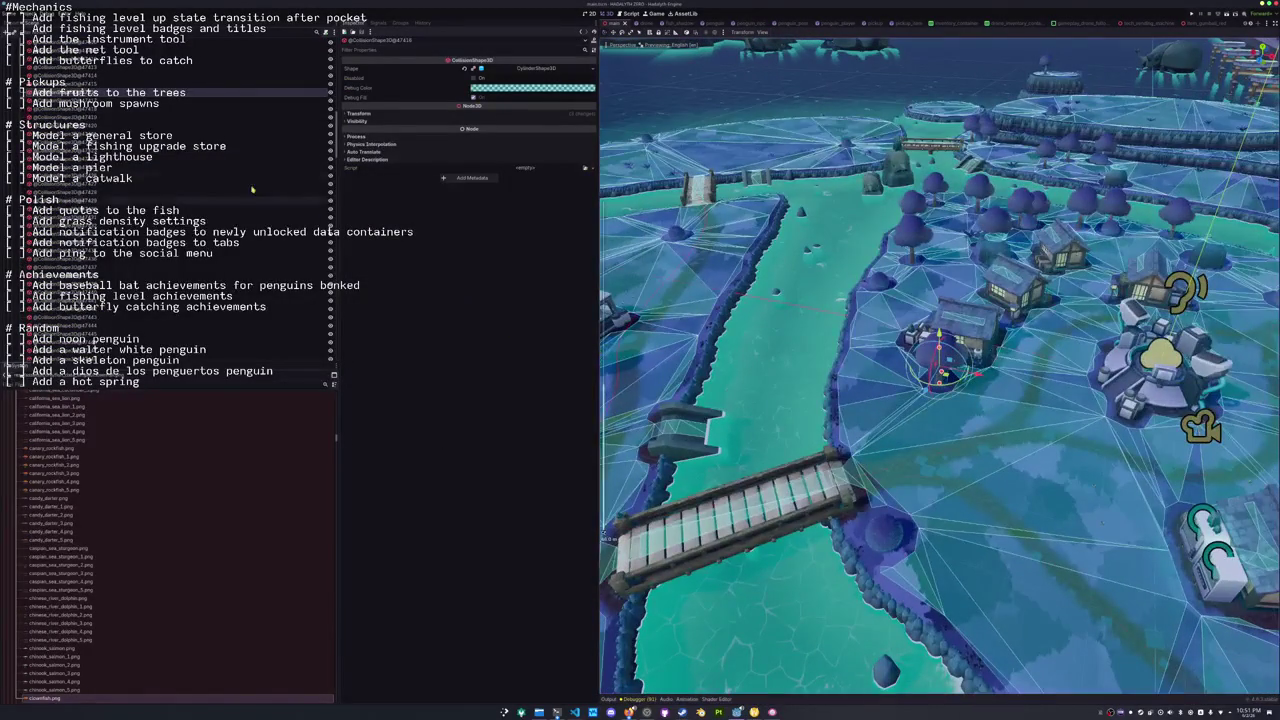
# Select the VillageHouse3 building and open its village_house scene for editing.
pyautogui.scroll(5, 40, 170)
pyautogui.press('Down')
pyautogui.press('Down')
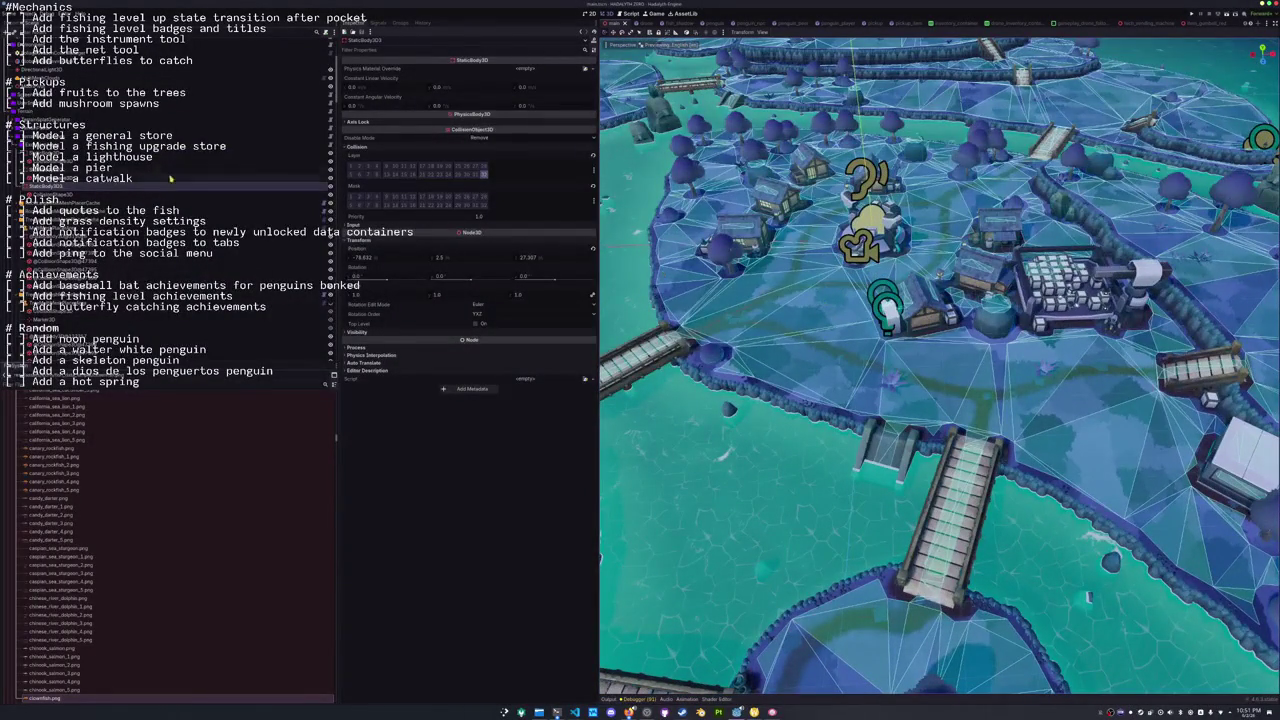
pyautogui.rightClick(147, 186)
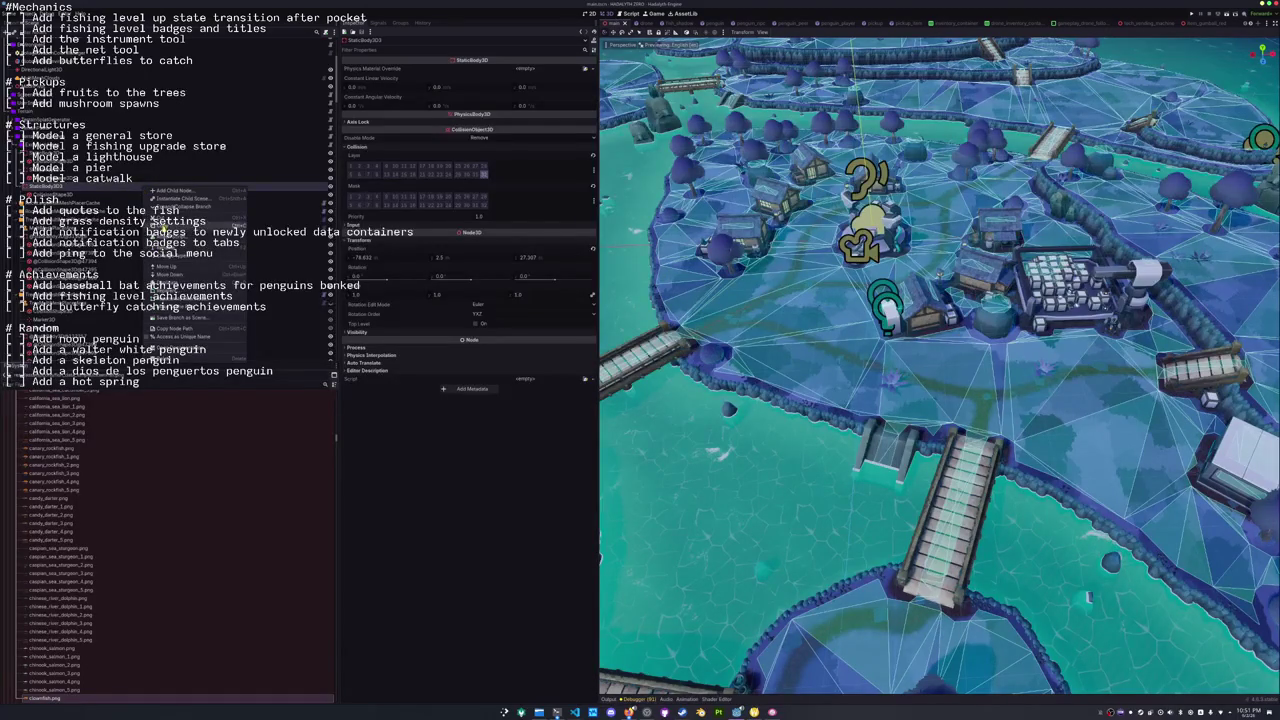
pyautogui.click(163, 230)
pyautogui.click(160, 232)
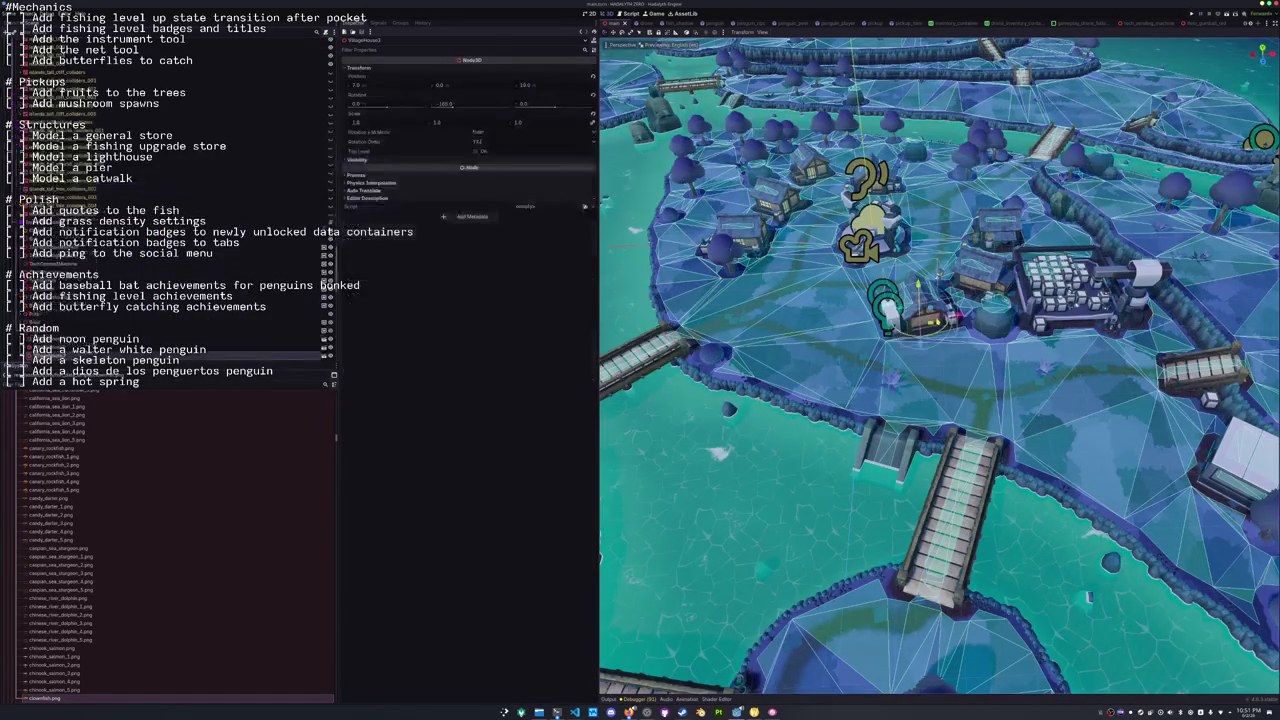
pyautogui.click(330, 232)
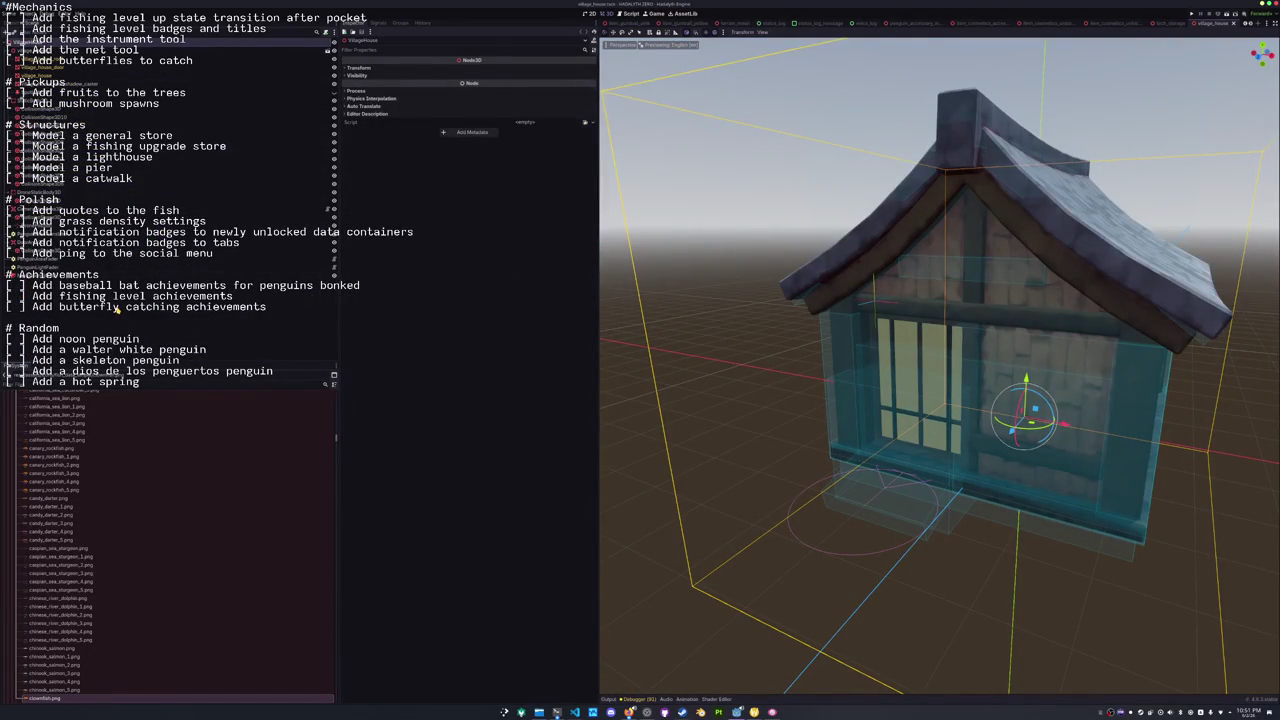
# Inspect the house's static body and collision layers, then change its collider shape to BoxShape3D.
pyautogui.click(76, 306)
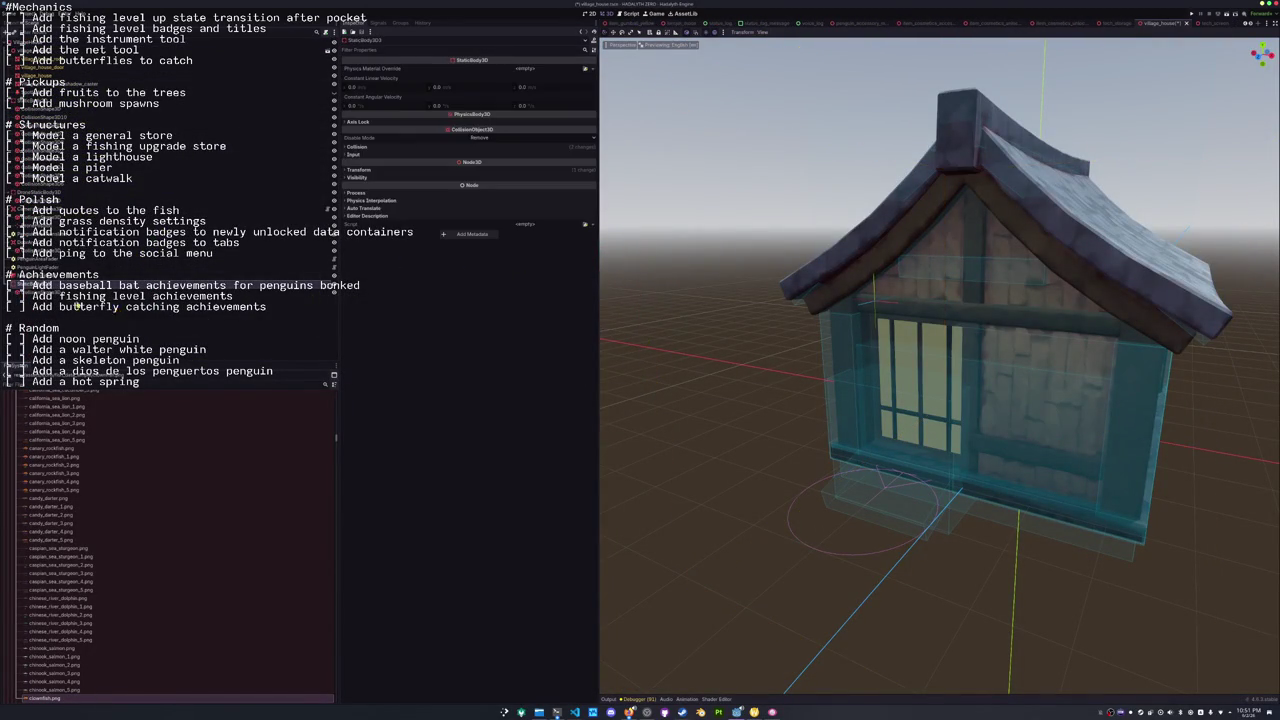
pyautogui.click(30, 100)
pyautogui.click(40, 108)
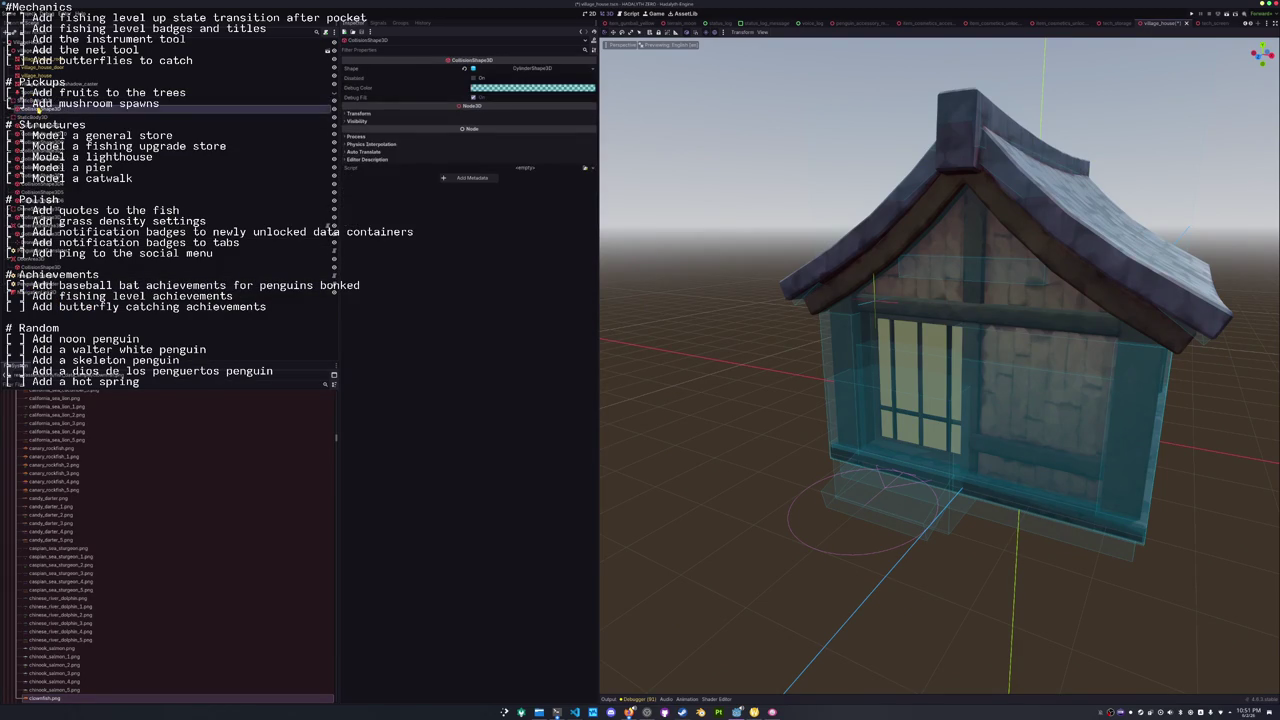
pyautogui.scroll(-5, 764, 333)
pyautogui.moveTo(764, 333); pyautogui.dragTo(760, 318)
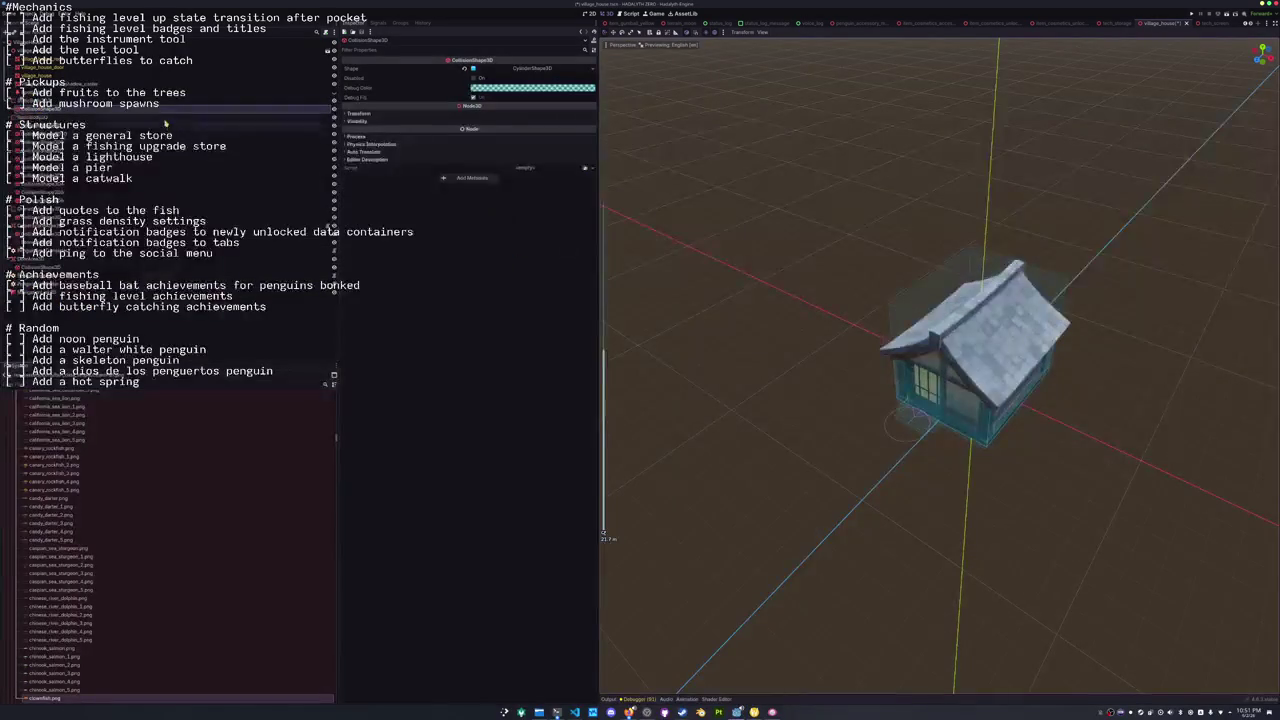
pyautogui.click(60, 103)
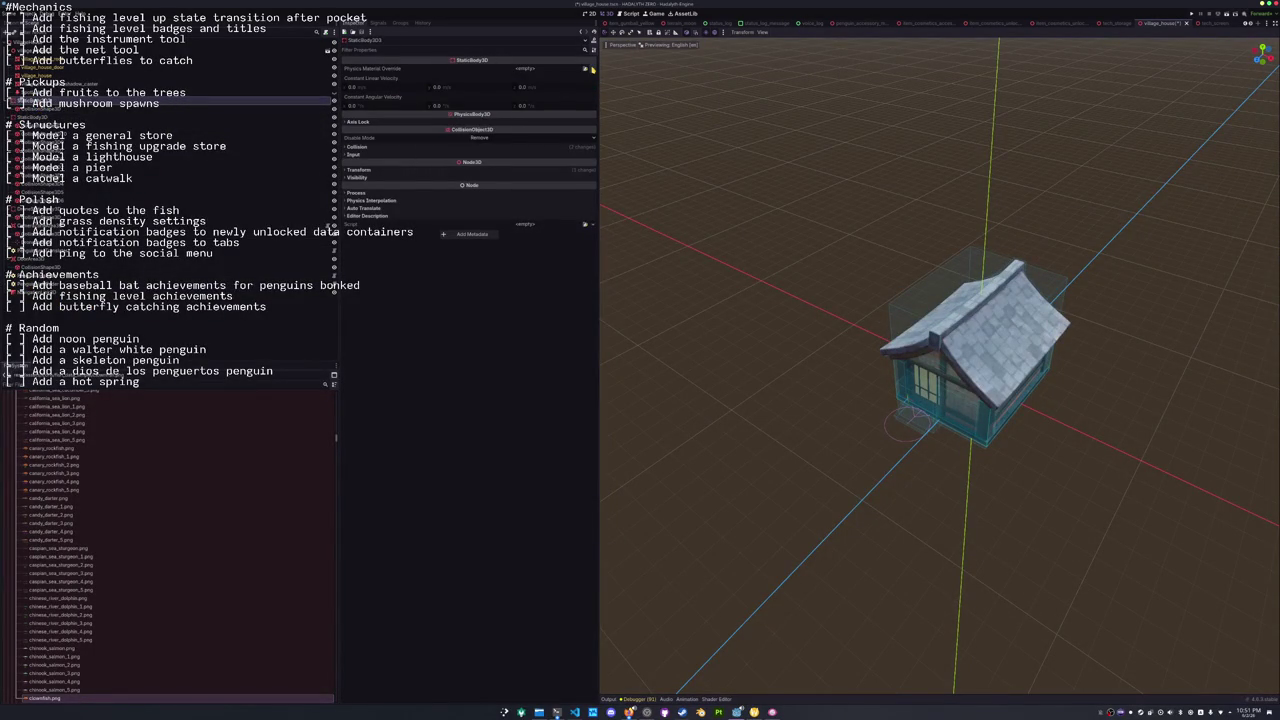
pyautogui.click(574, 146)
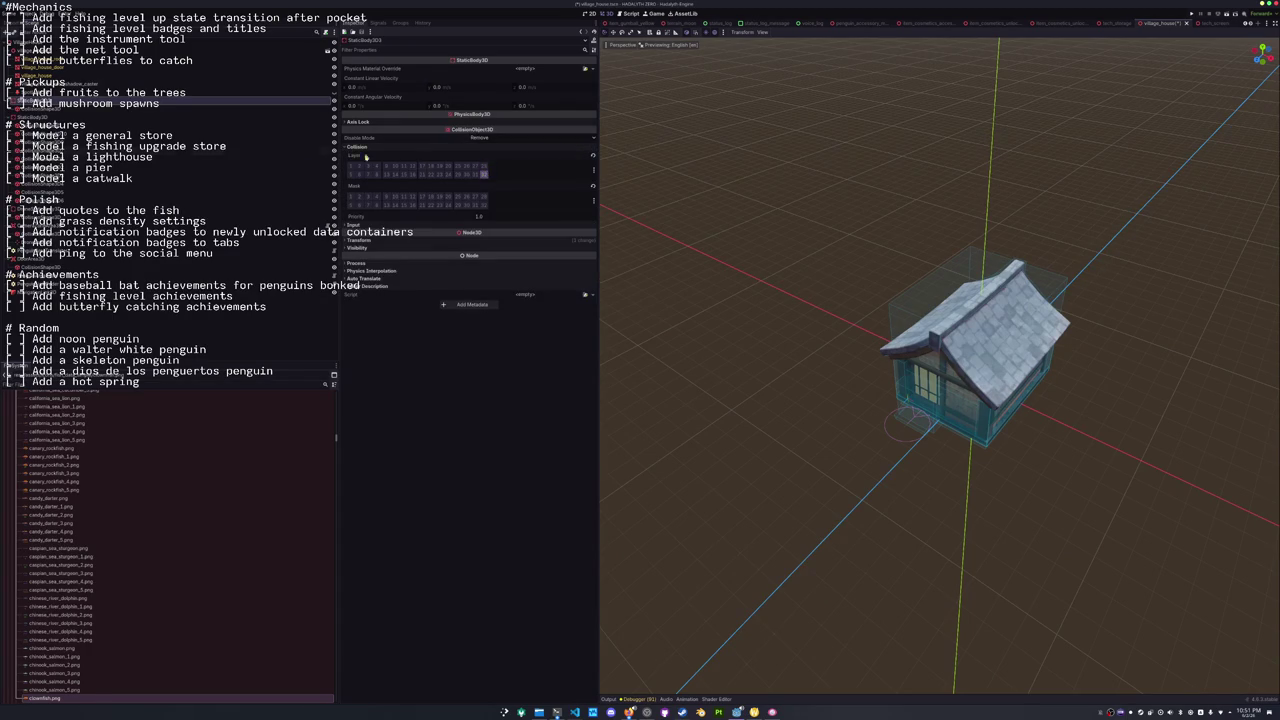
pyautogui.press('Down')
pyautogui.click(592, 71)
pyautogui.click(555, 100)
# Stretch the box collider past the house's right side so it encloses the house.
pyautogui.moveTo(814, 323); pyautogui.dragTo(825, 290)
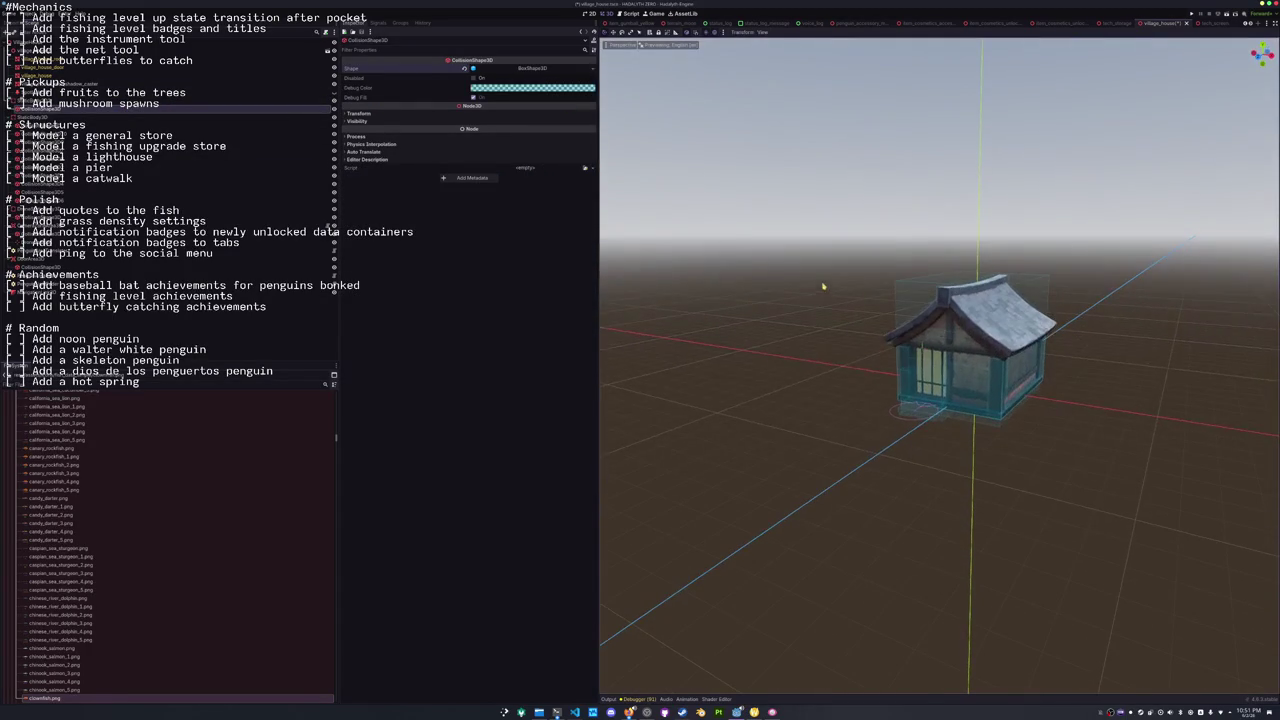
pyautogui.press('Up')
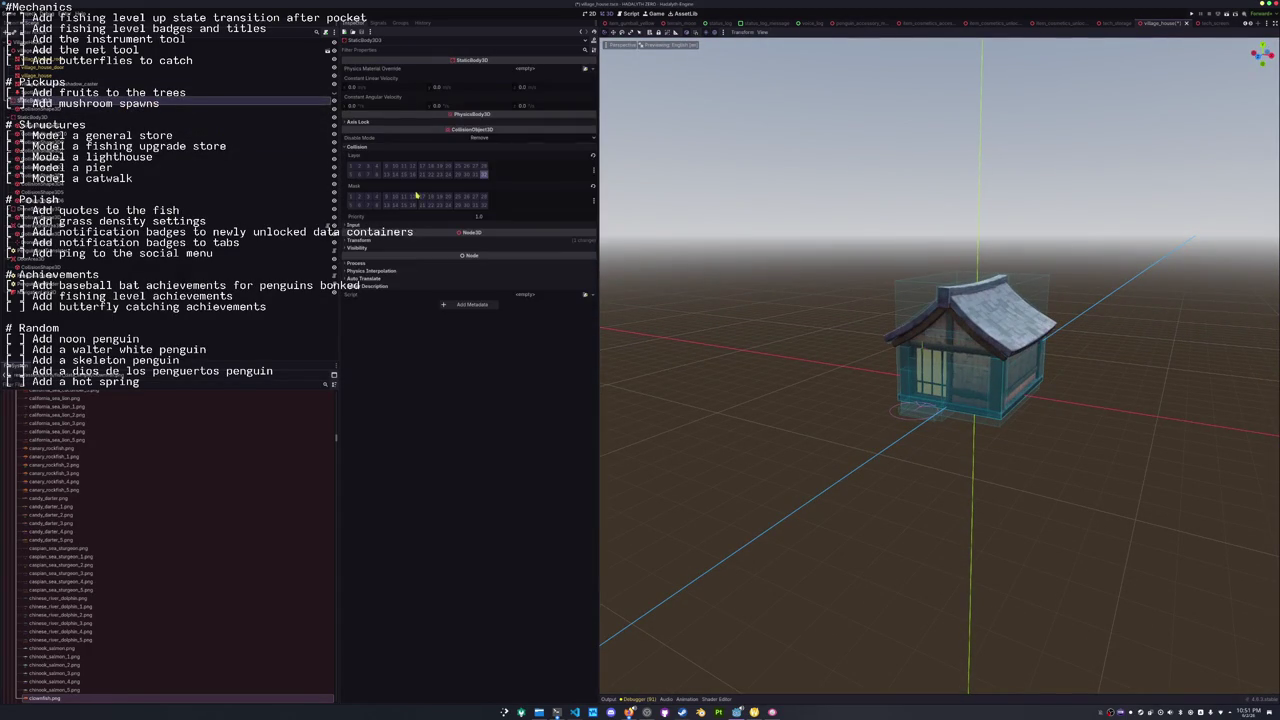
pyautogui.click(360, 240)
pyautogui.scroll(3, 797, 373)
pyautogui.moveTo(797, 373); pyautogui.dragTo(743, 356)
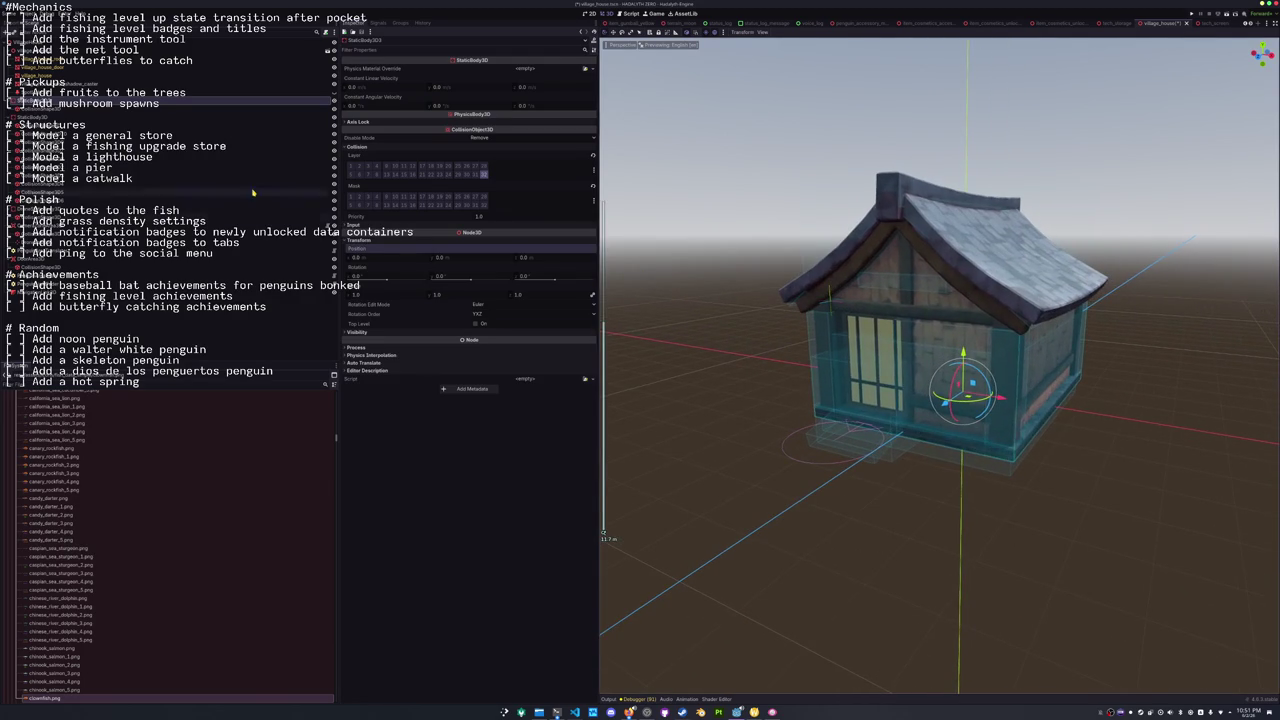
pyautogui.click(256, 112)
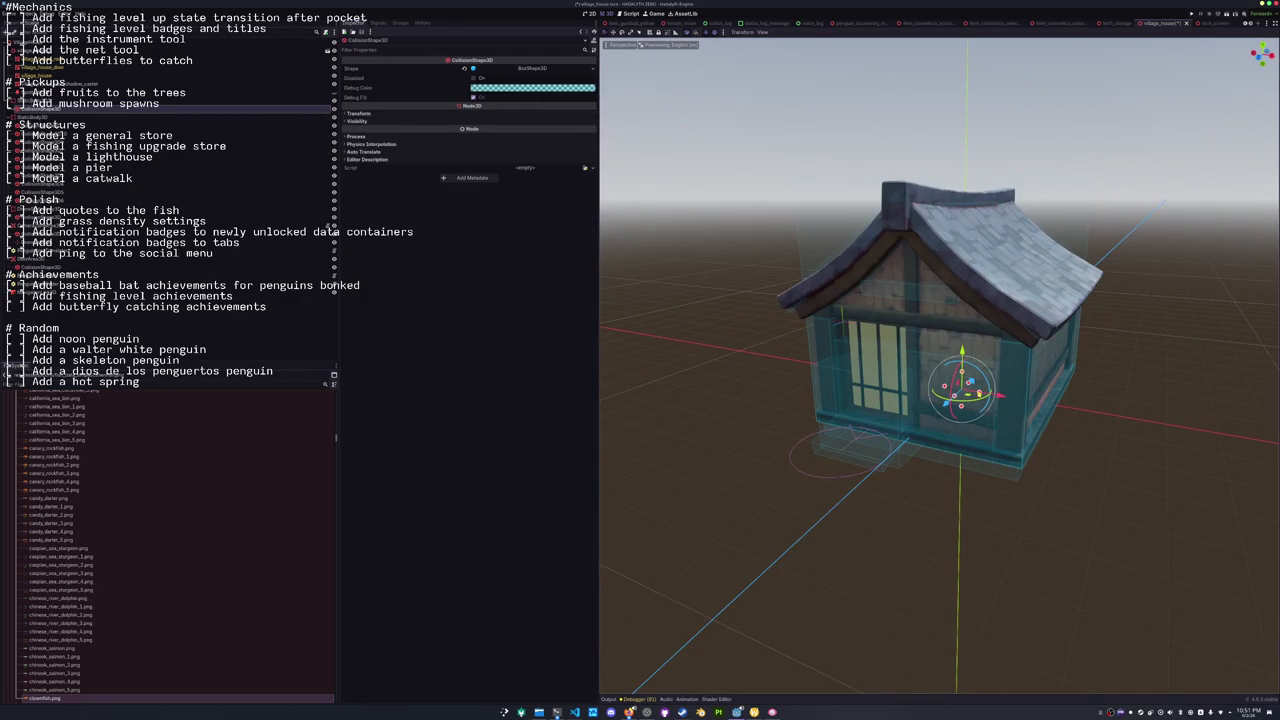
pyautogui.moveTo(1012, 398)
pyautogui.mouseDown()
pyautogui.moveTo(1098, 410)
pyautogui.moveTo(1109, 397)
pyautogui.moveTo(826, 378)
pyautogui.moveTo(826, 394)
pyautogui.mouseUp()
pyautogui.scroll(-3, 1060, 400)
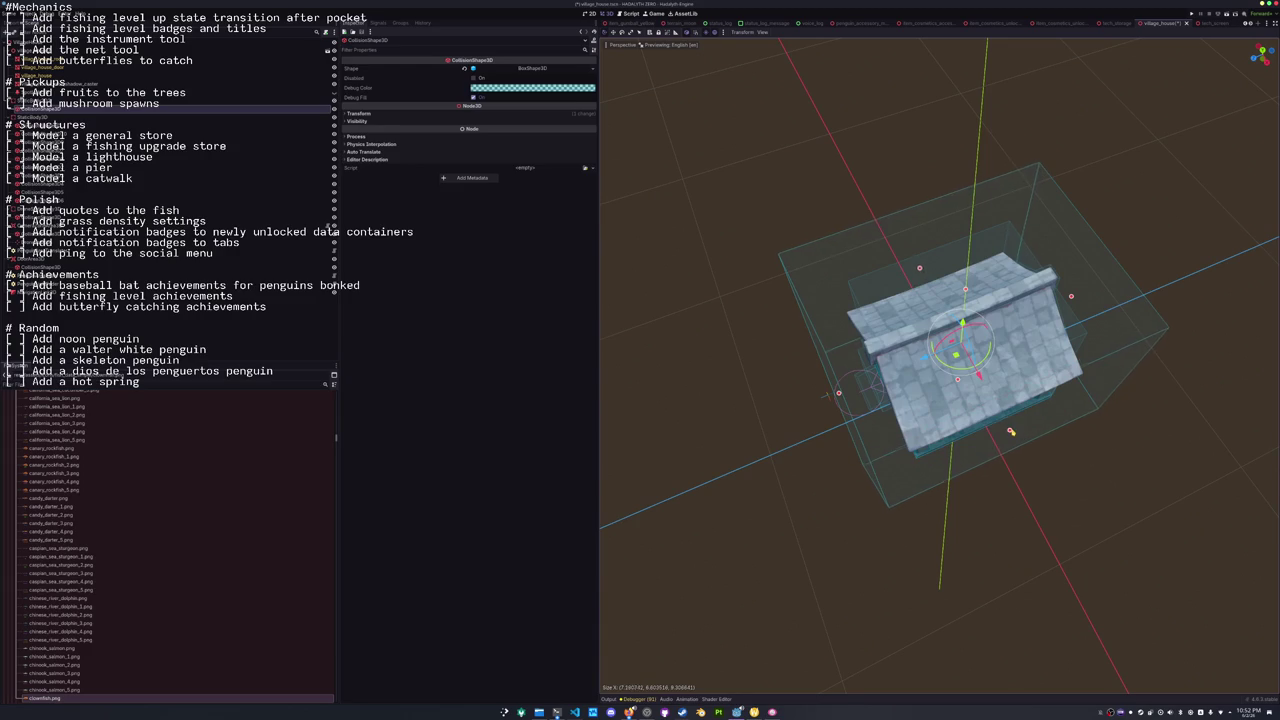
# Lower the top of the house's box collider down to the roof line.
pyautogui.moveTo(666, 322); pyautogui.dragTo(824, 266)
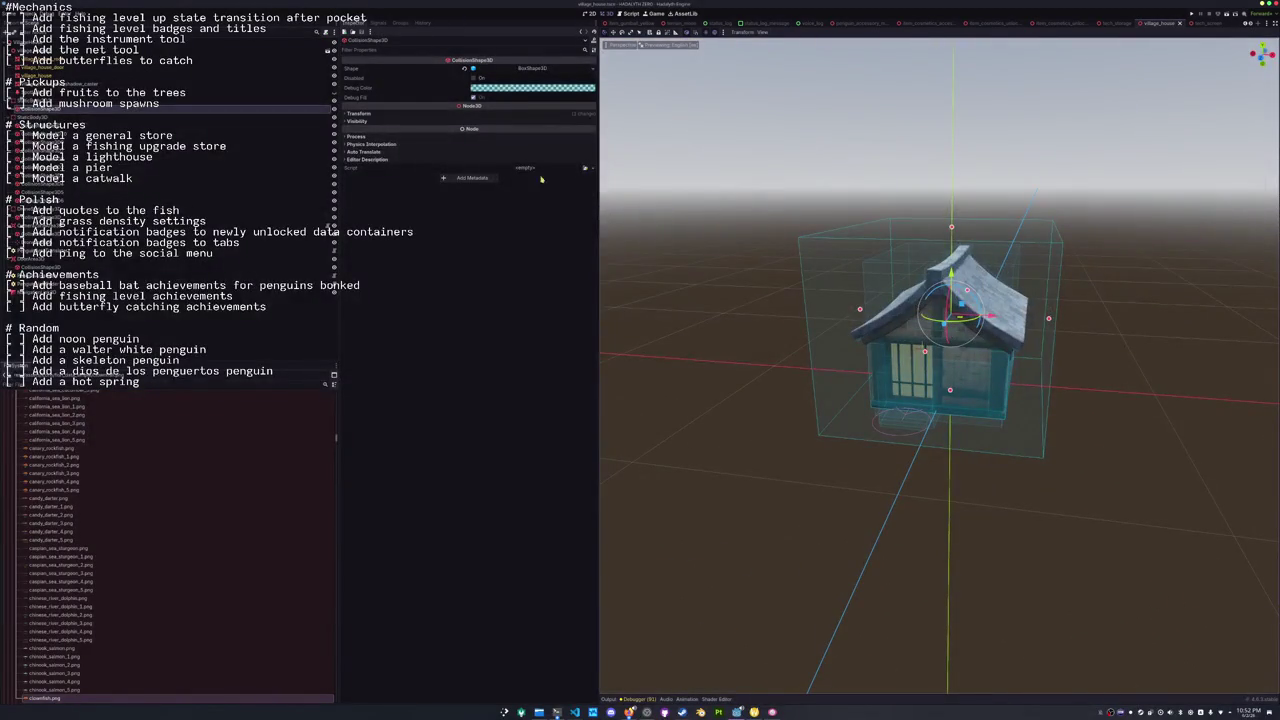
pyautogui.click(249, 113)
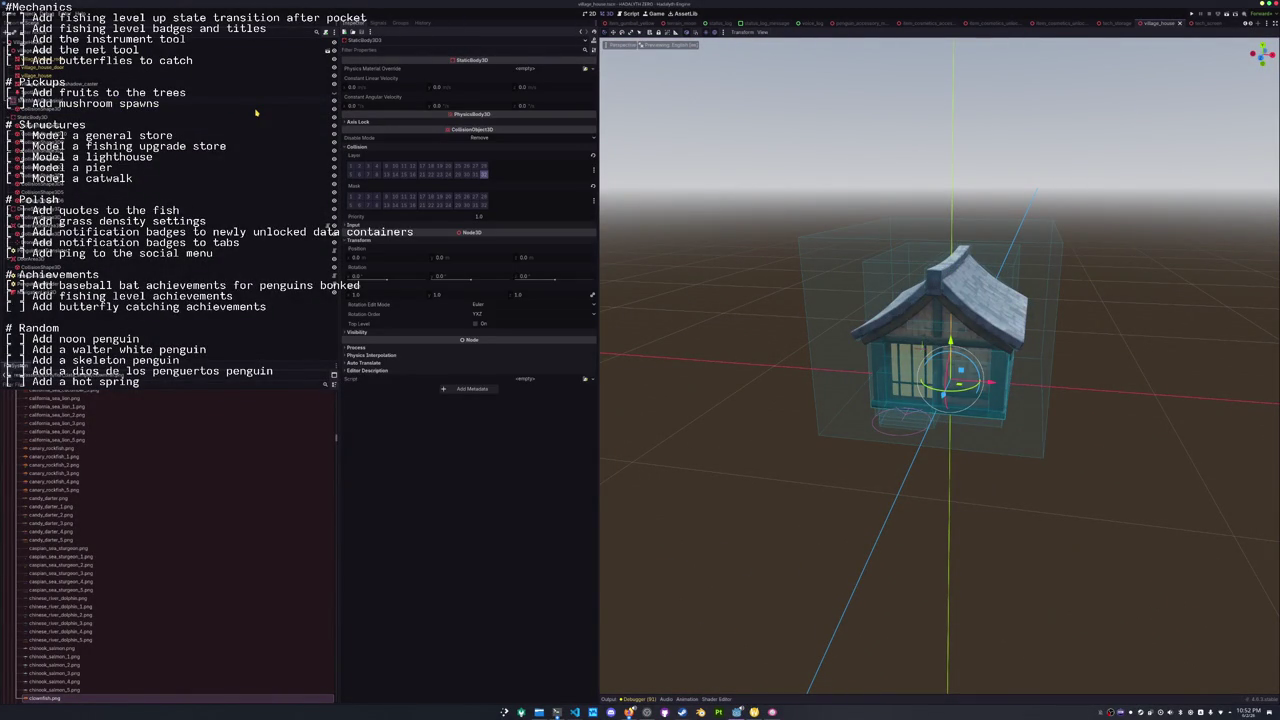
pyautogui.click(250, 101)
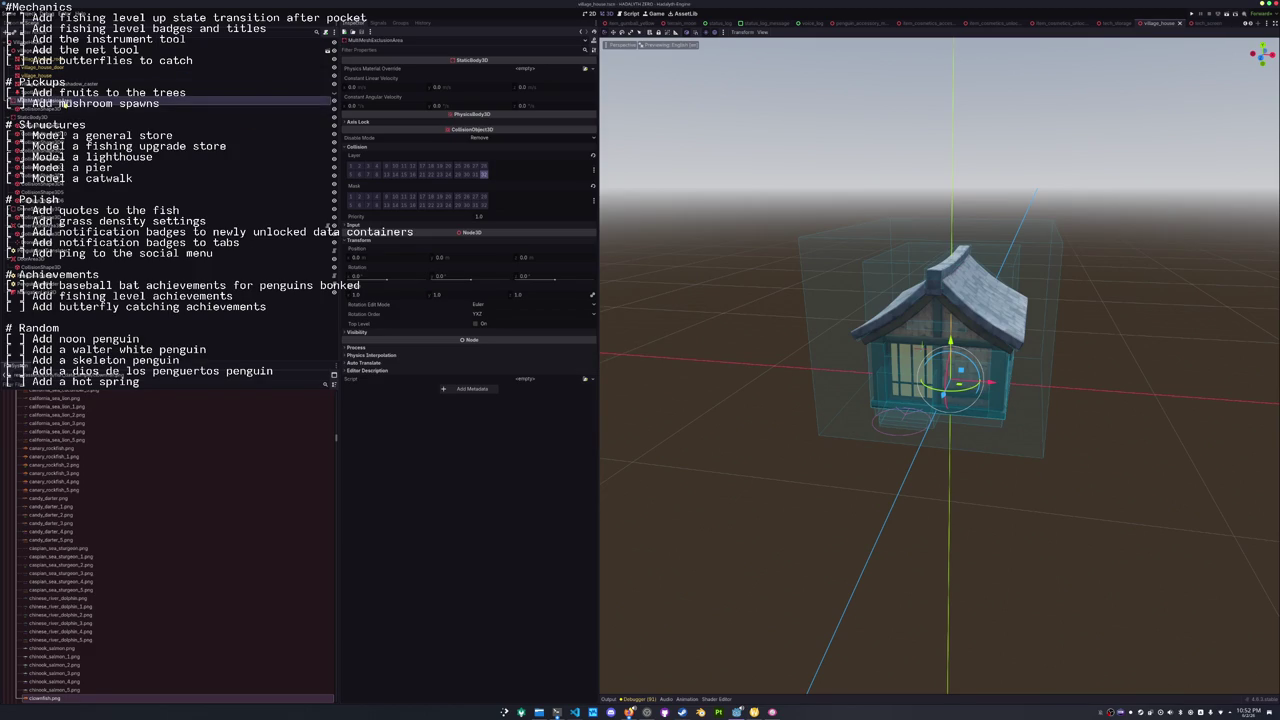
pyautogui.rightClick(66, 102)
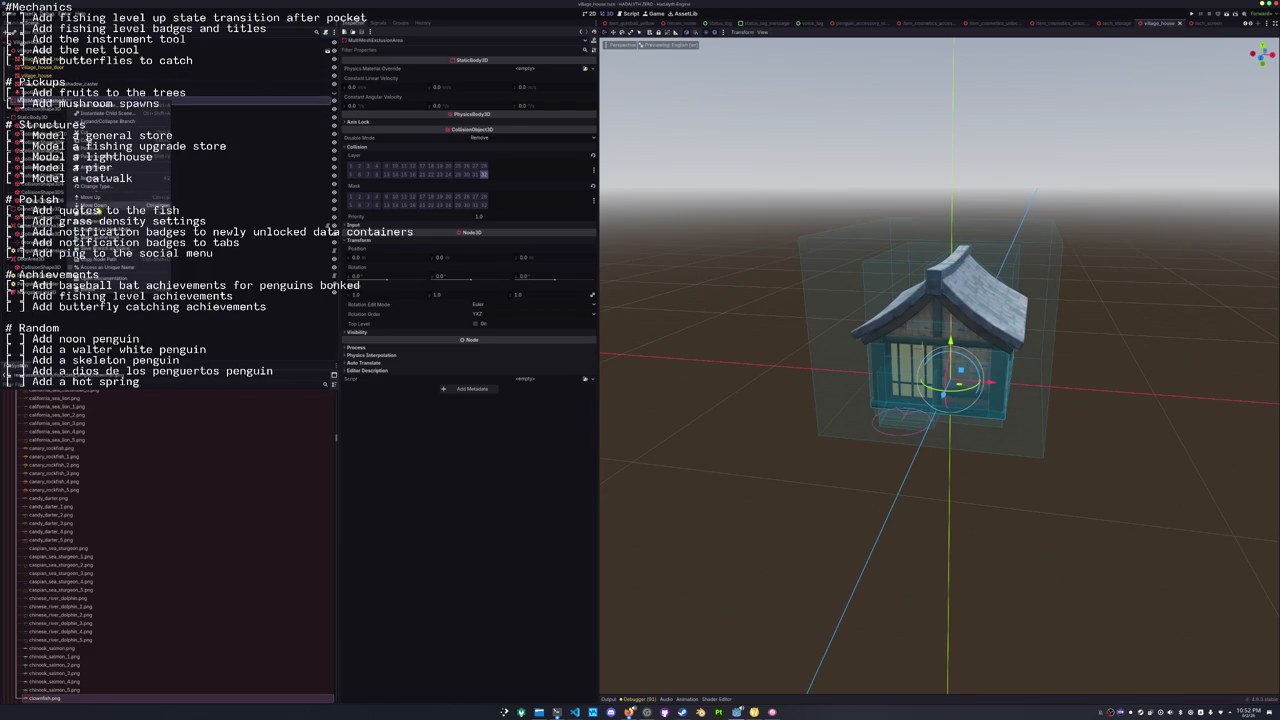
pyautogui.click(90, 143)
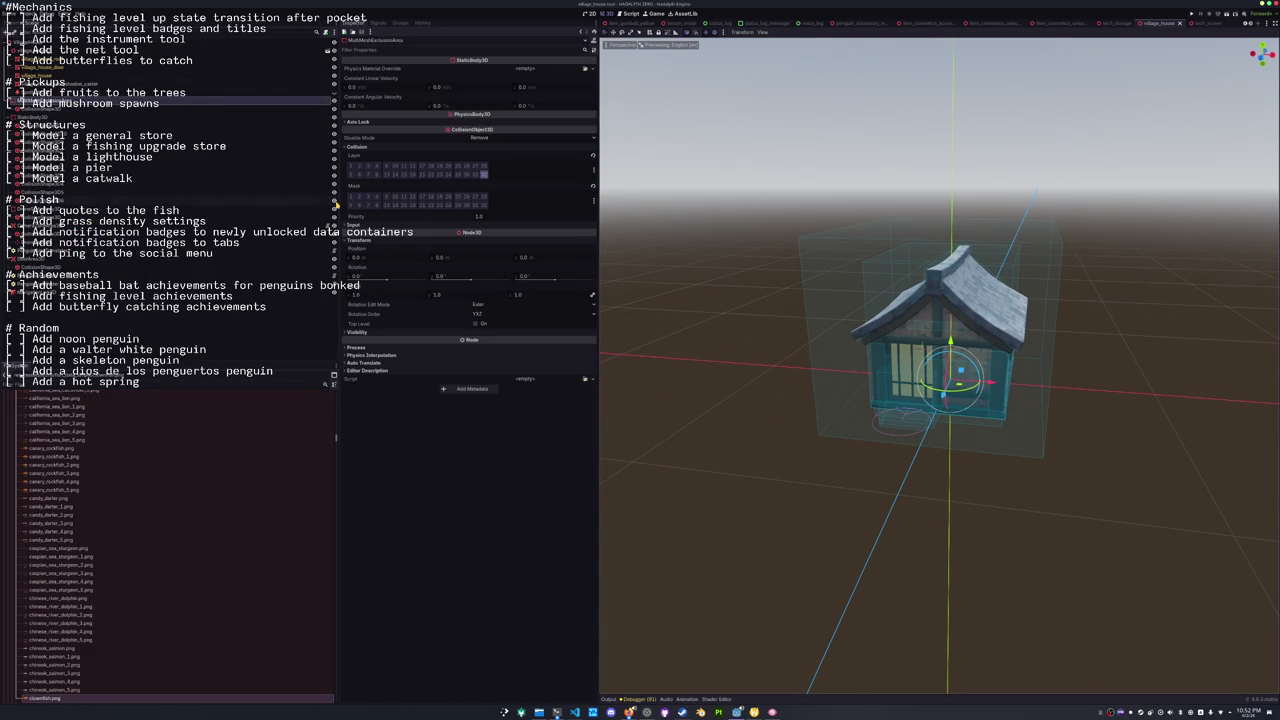
pyautogui.click(200, 108)
pyautogui.moveTo(950, 228); pyautogui.dragTo(950, 307)
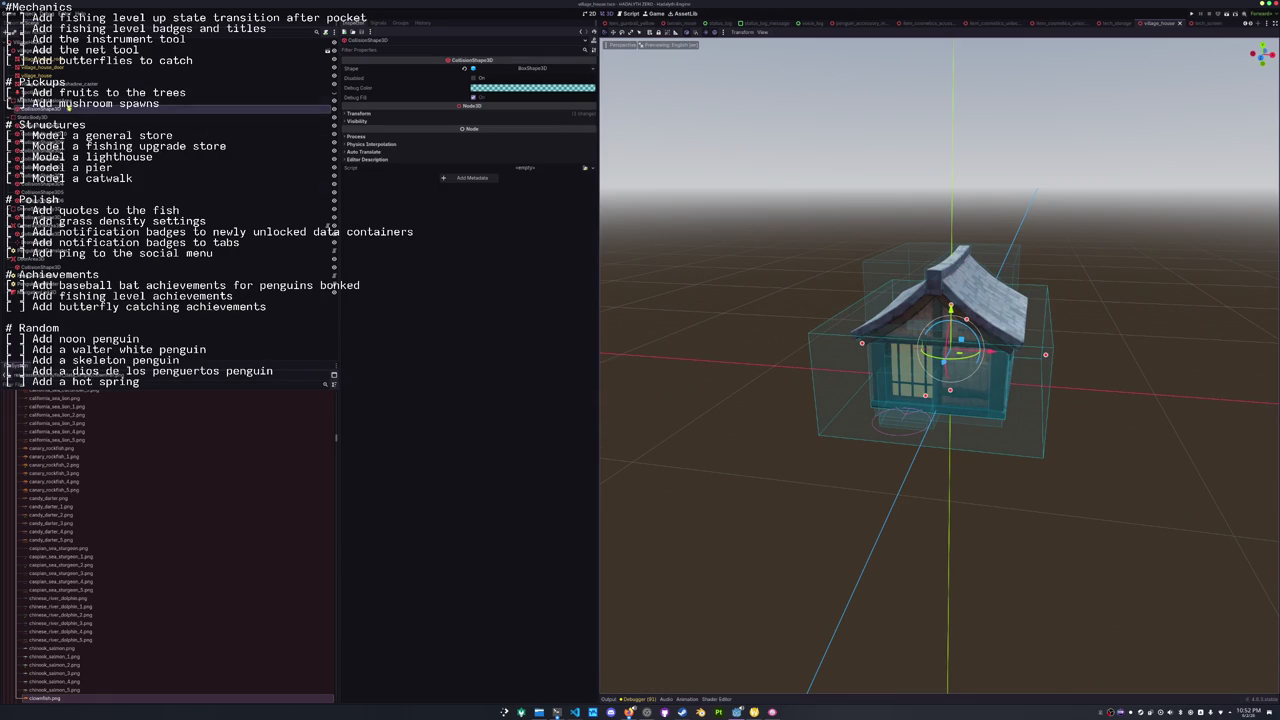
# Reselect the house's static body and open the quick-open scene search.
pyautogui.click(72, 104)
pyautogui.rightClick(72, 104)
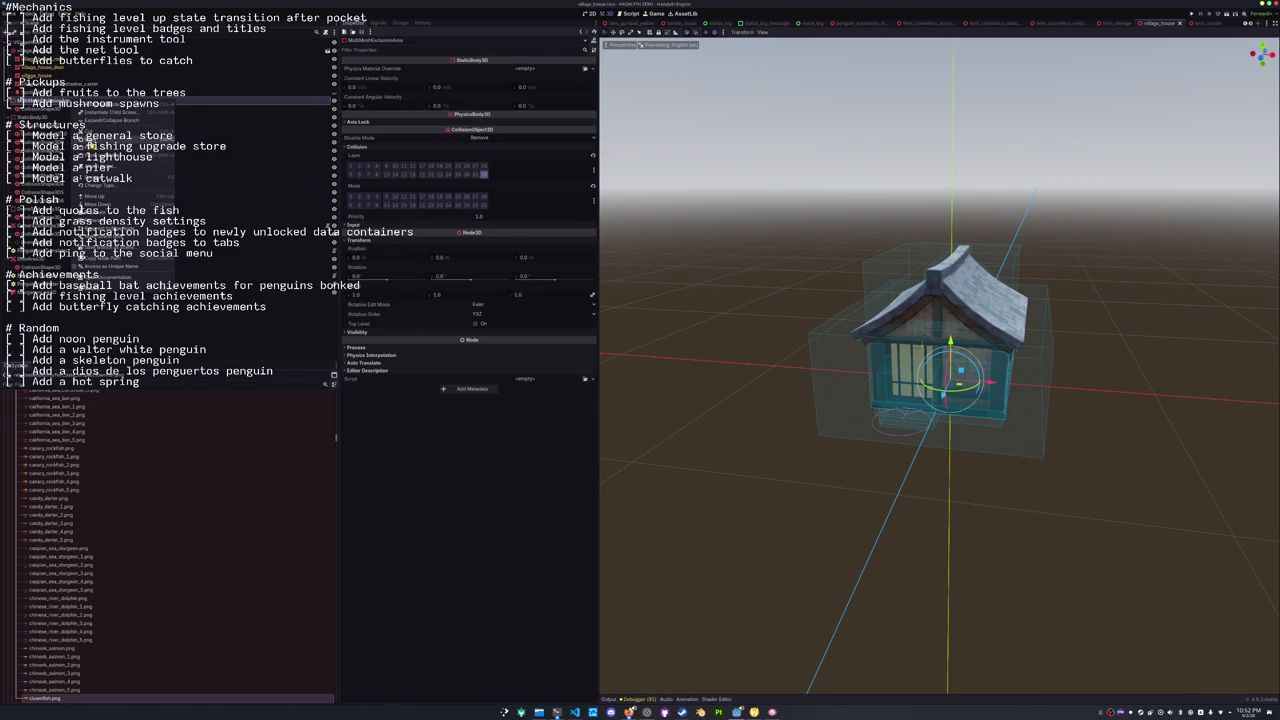
pyautogui.click(697, 108)
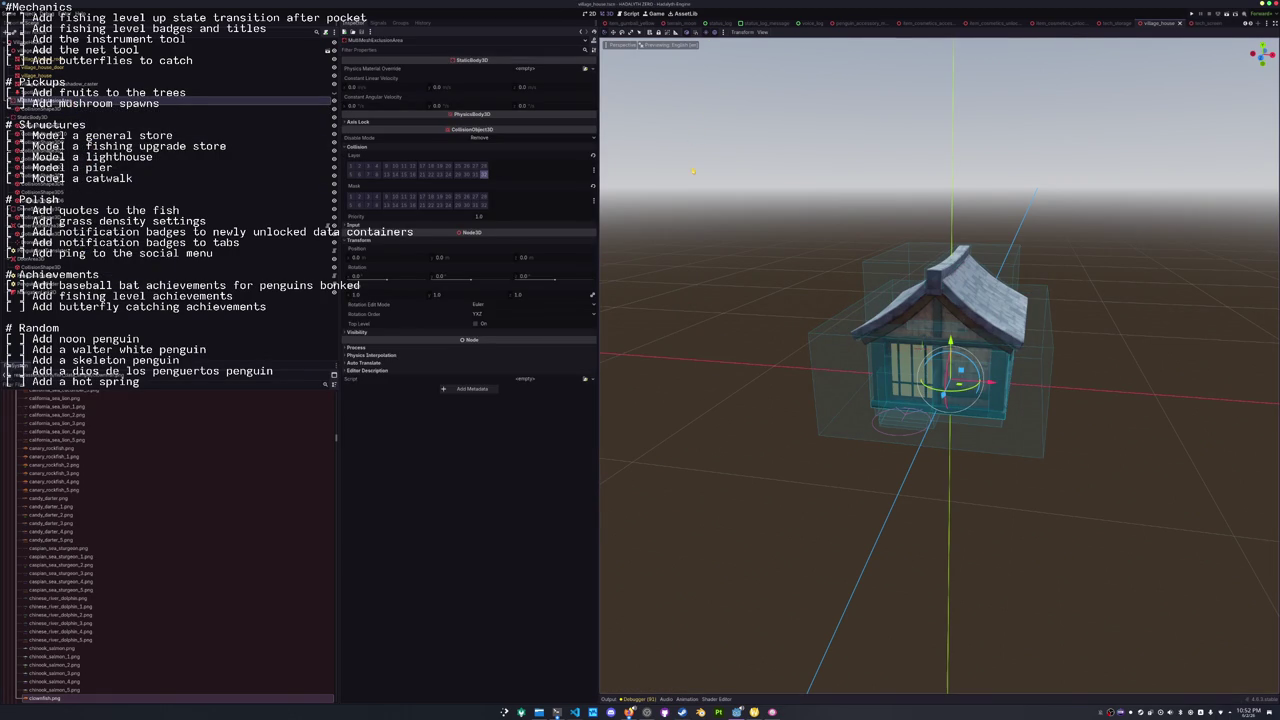
pyautogui.hotkey('alt', 'shift', 'o')
# Open tech_storage.tscn via the 'storage' search and select its collision shape in front view.
pyautogui.write('storage')
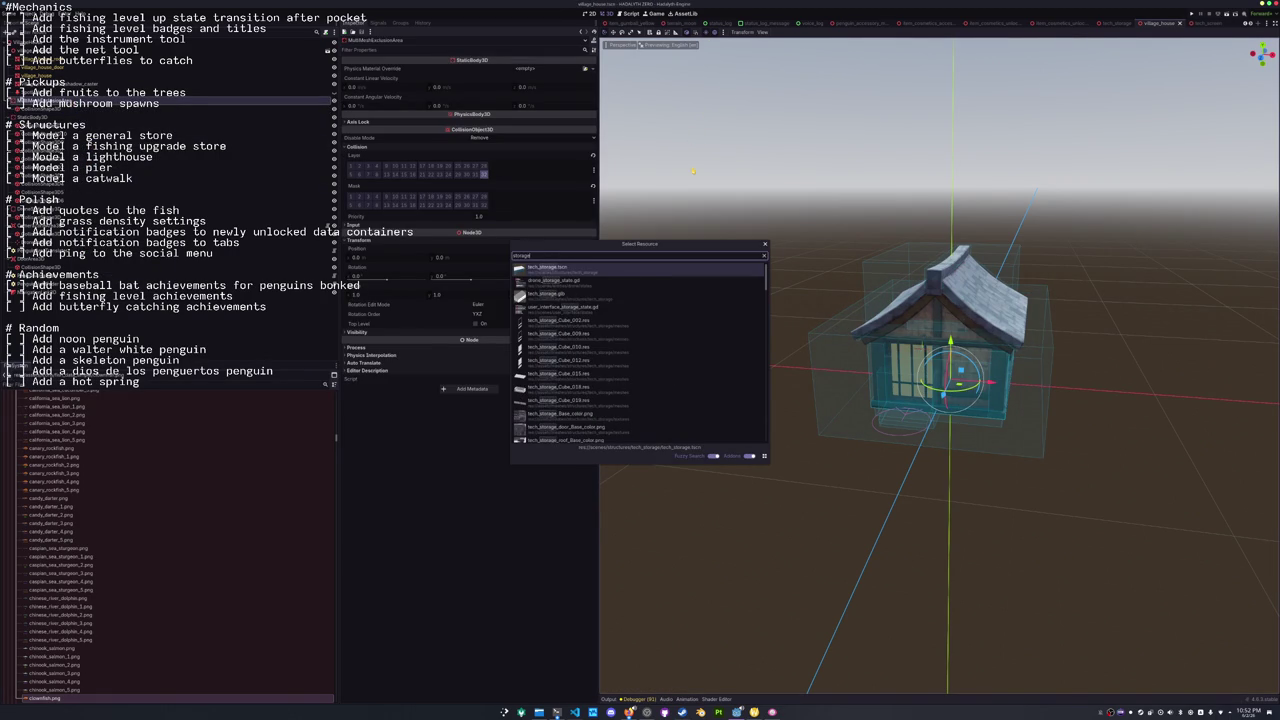
pyautogui.press('Return')
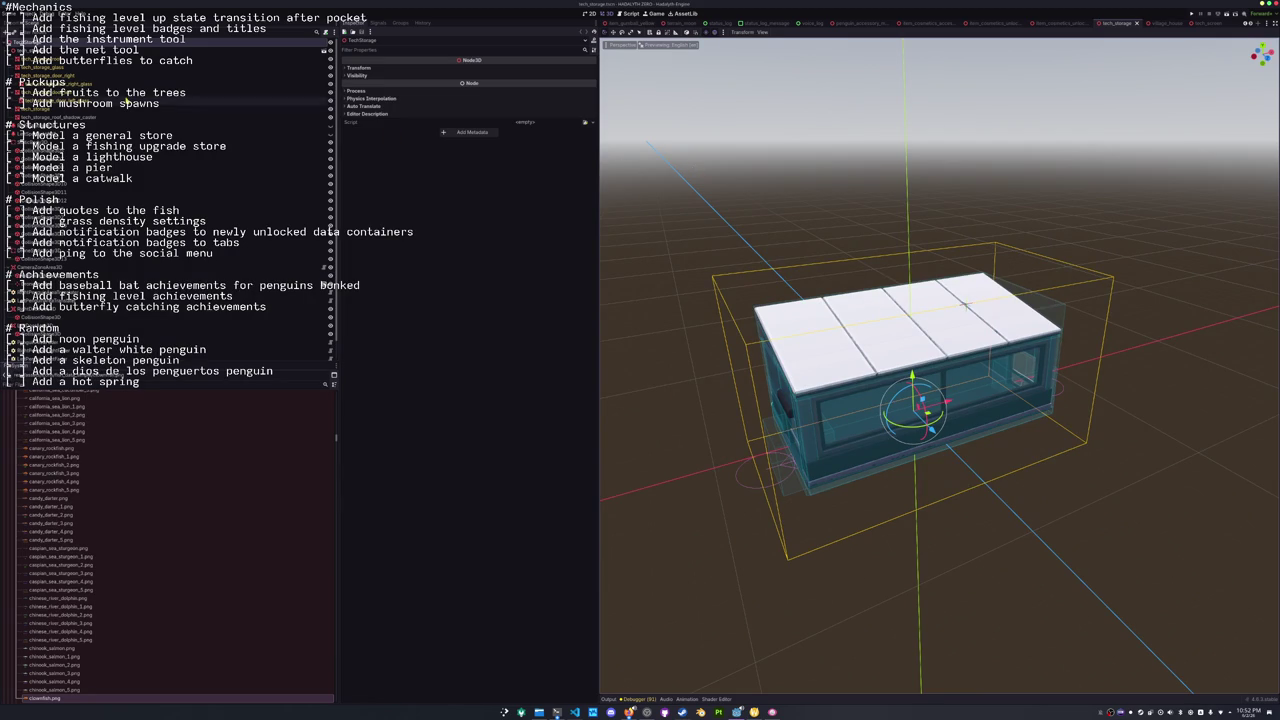
pyautogui.click(25, 51)
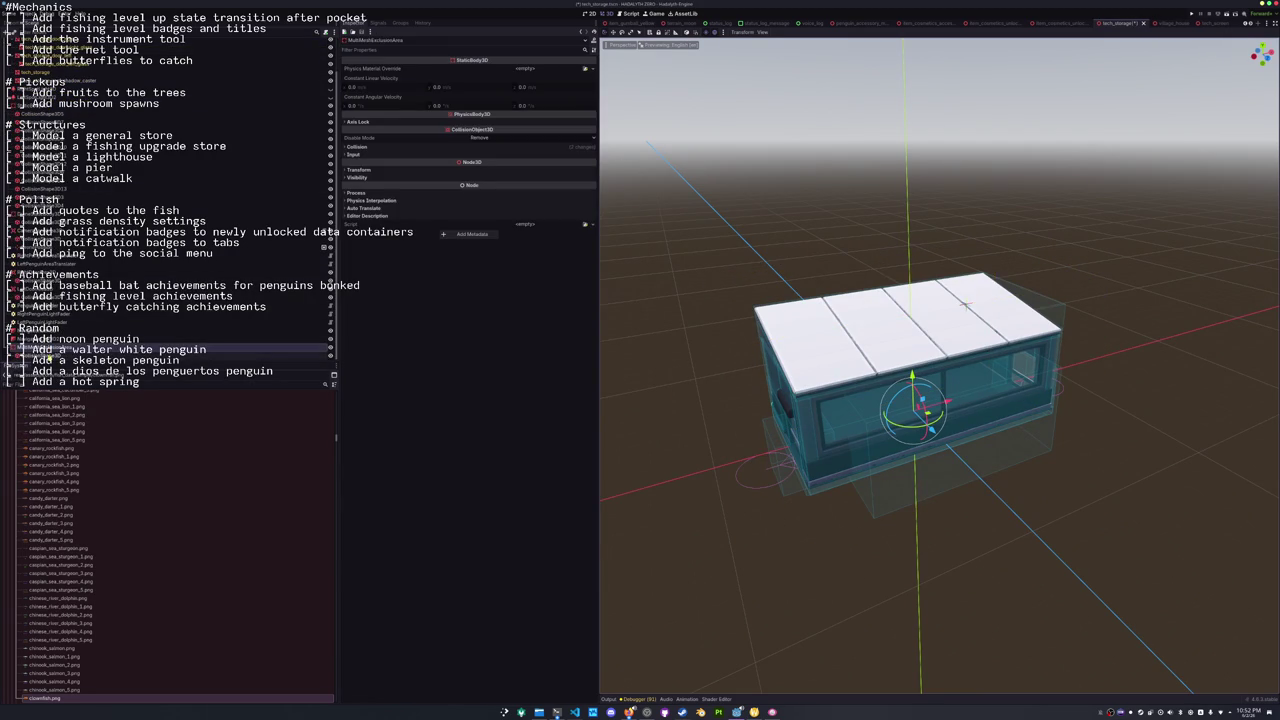
pyautogui.click(120, 355)
pyautogui.press('KP_1')
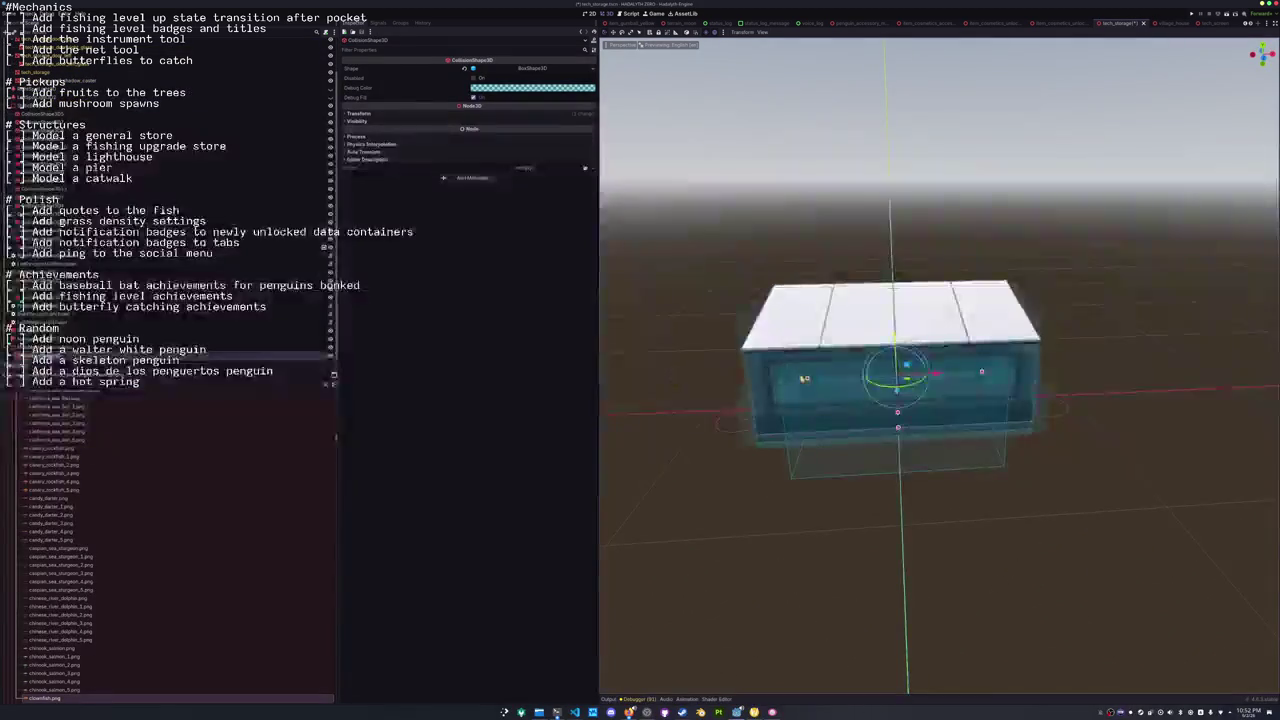
# Widen the storage building's box collider past its left side and return to the island scene.
pyautogui.click(803, 381)
pyautogui.click(803, 438)
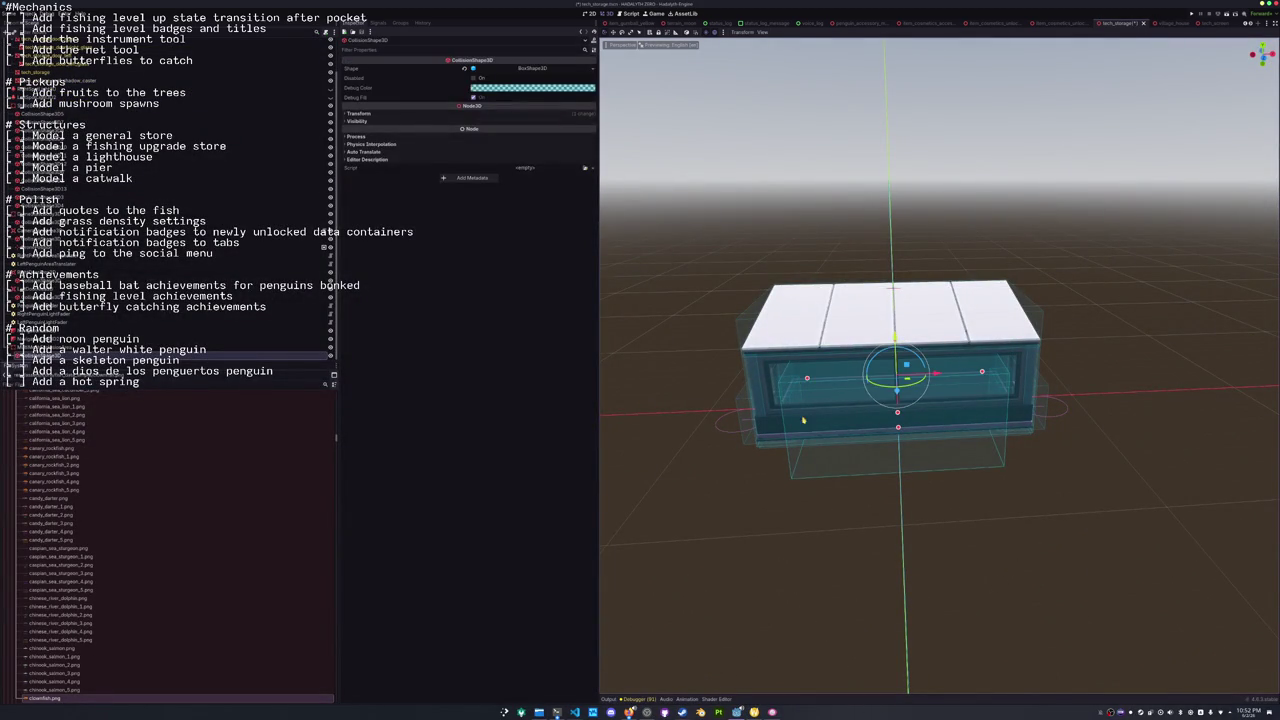
pyautogui.moveTo(807, 380)
pyautogui.mouseDown()
pyautogui.moveTo(740, 385)
pyautogui.moveTo(866, 389)
pyautogui.moveTo(600, 355)
pyautogui.moveTo(715, 299)
pyautogui.mouseUp()
pyautogui.scroll(-2, 613, 22)
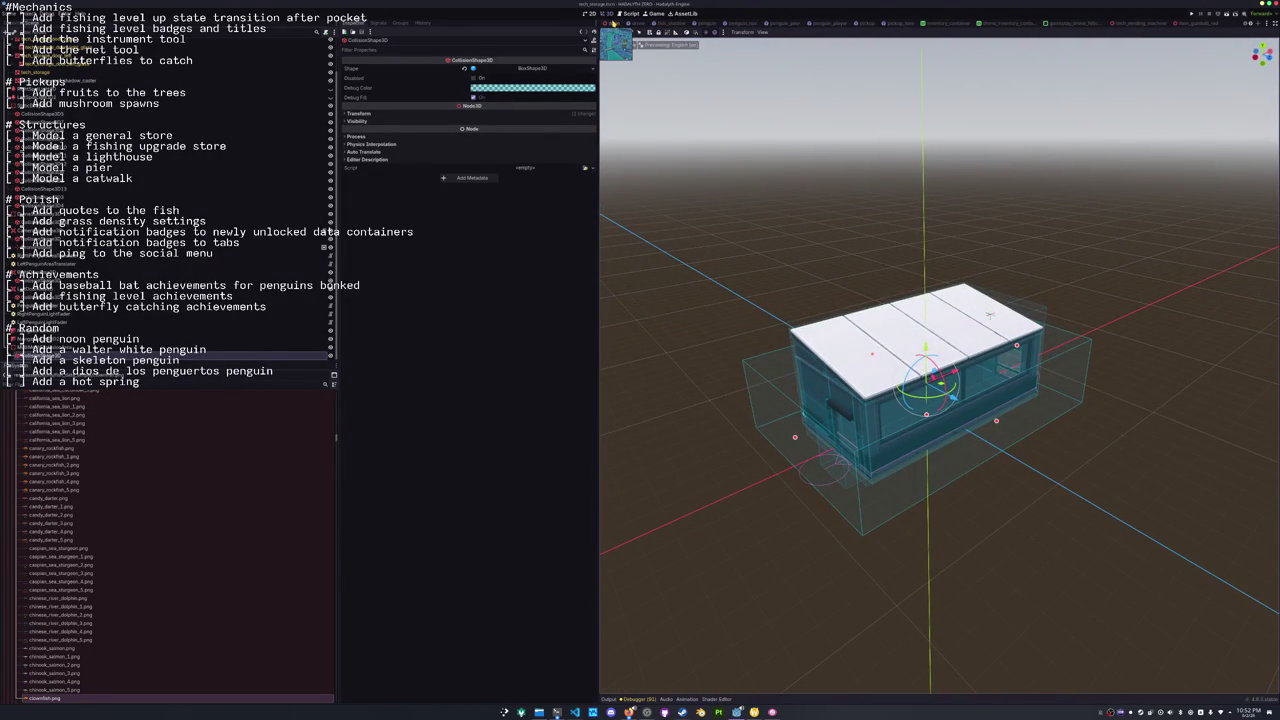
pyautogui.click(613, 22)
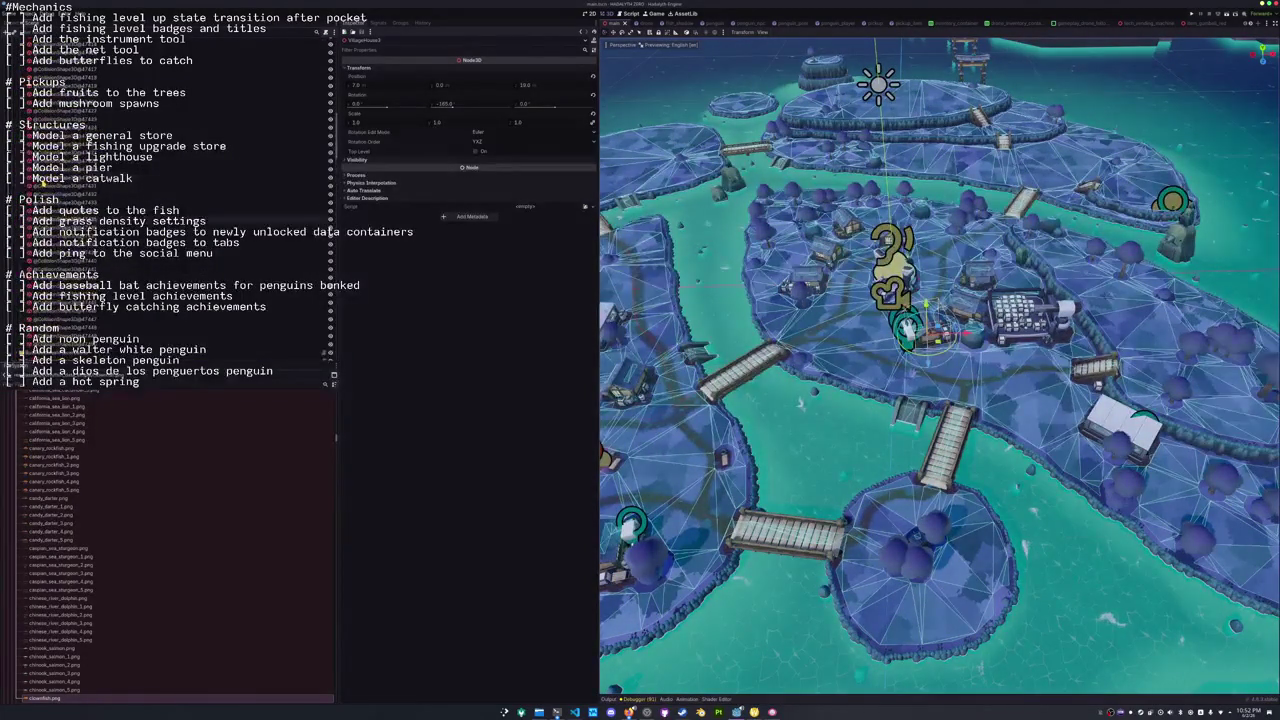
pyautogui.click(150, 133)
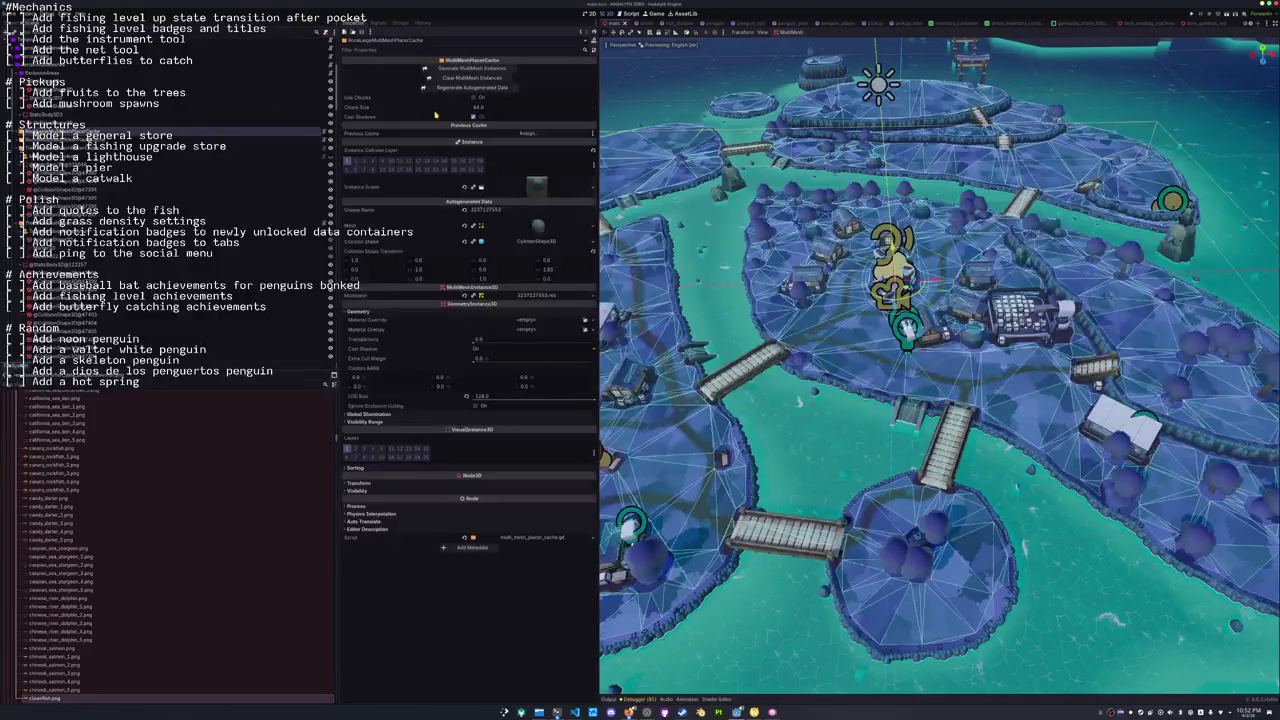
pyautogui.click(474, 70)
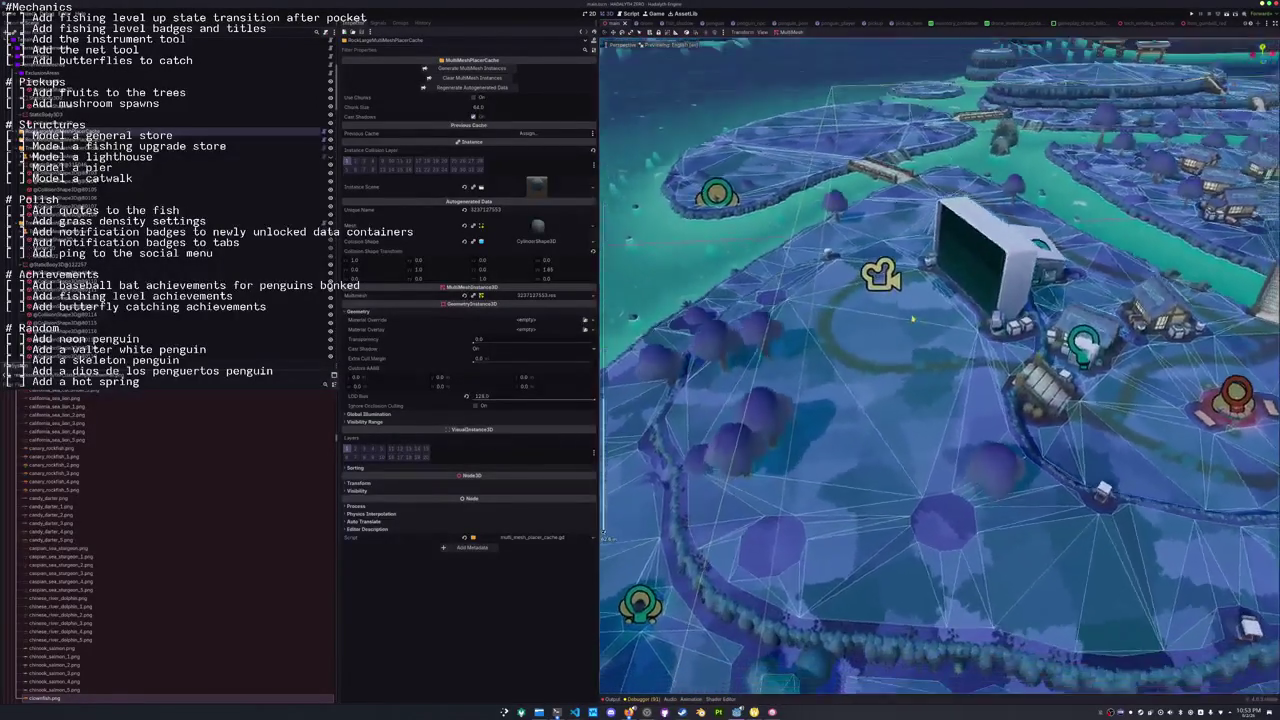
pyautogui.scroll(-2, 912, 319)
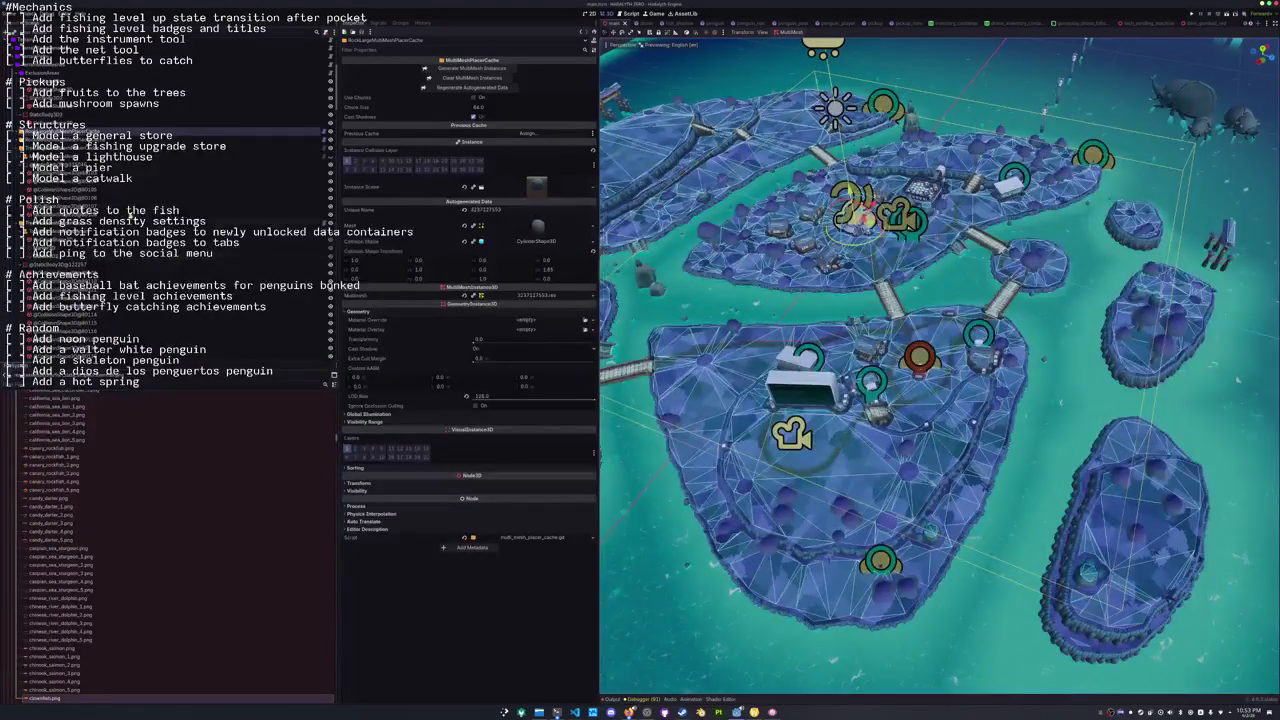
pyautogui.scroll(-2, 160, 250)
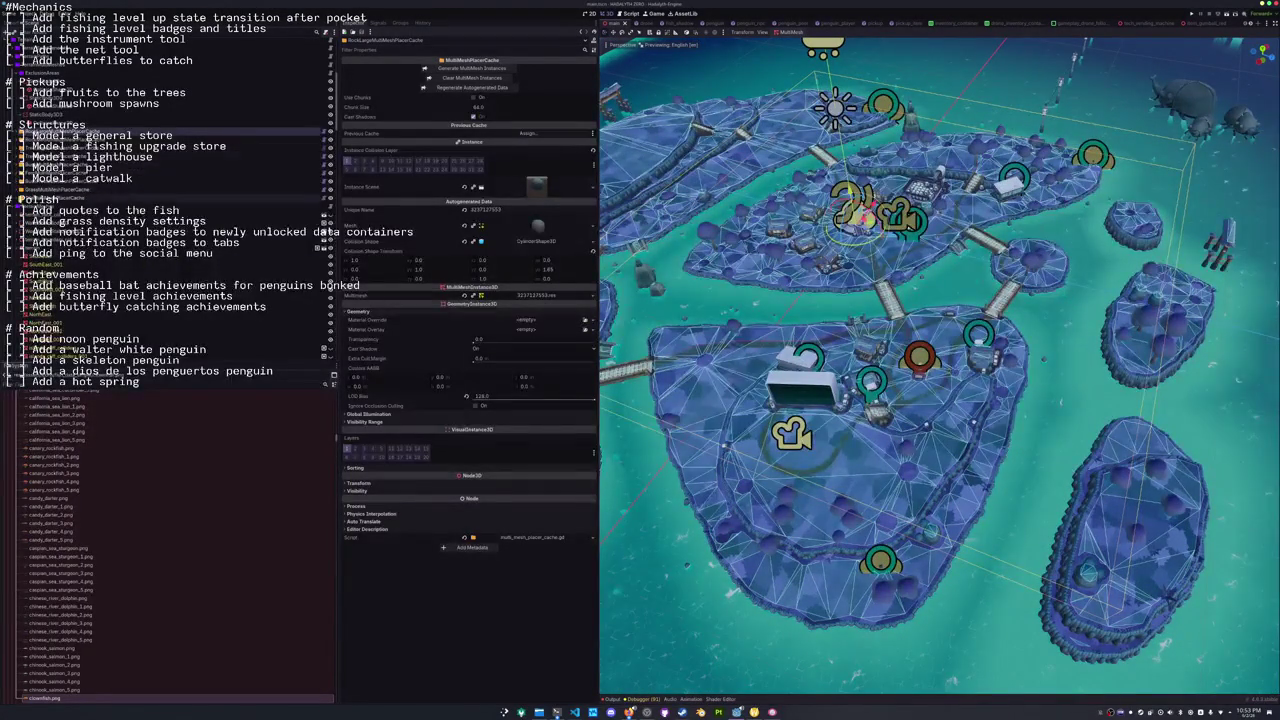
pyautogui.scroll(-5, 18, 248)
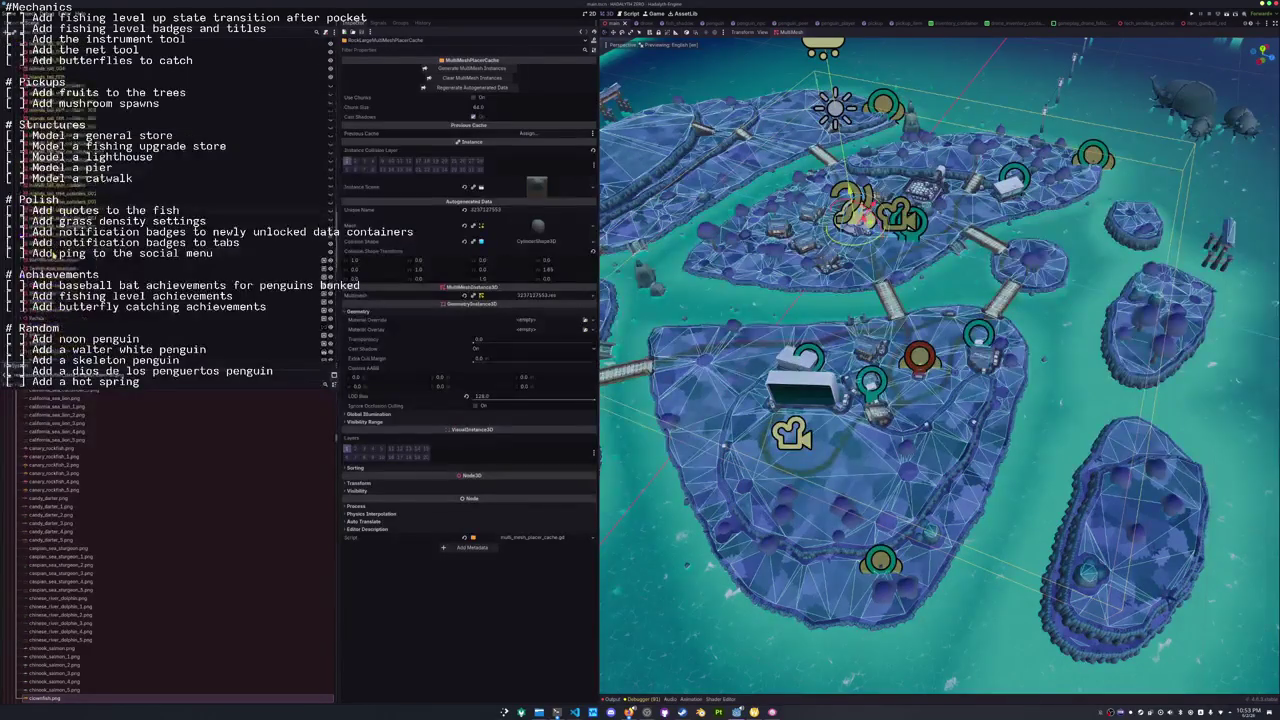
# Rebake the ground navigation mesh and save its NavigationMesh resource.
pyautogui.click(40, 329)
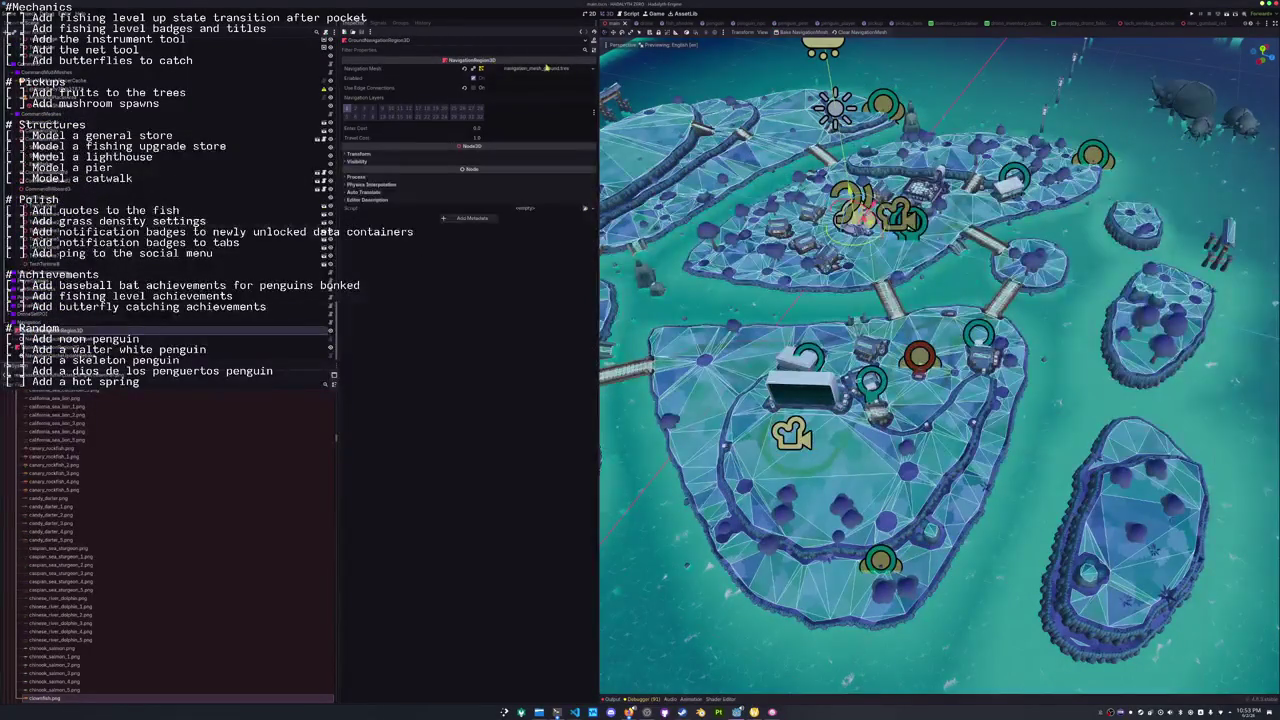
pyautogui.click(795, 32)
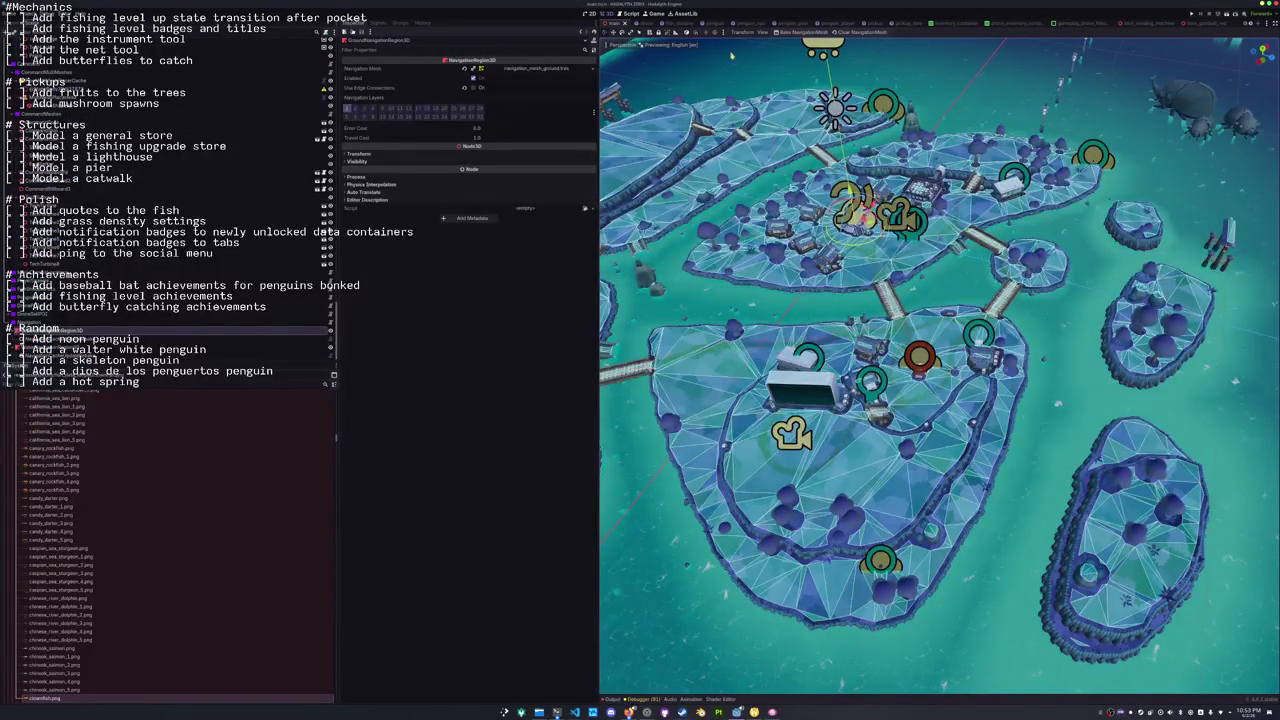
pyautogui.click(592, 68)
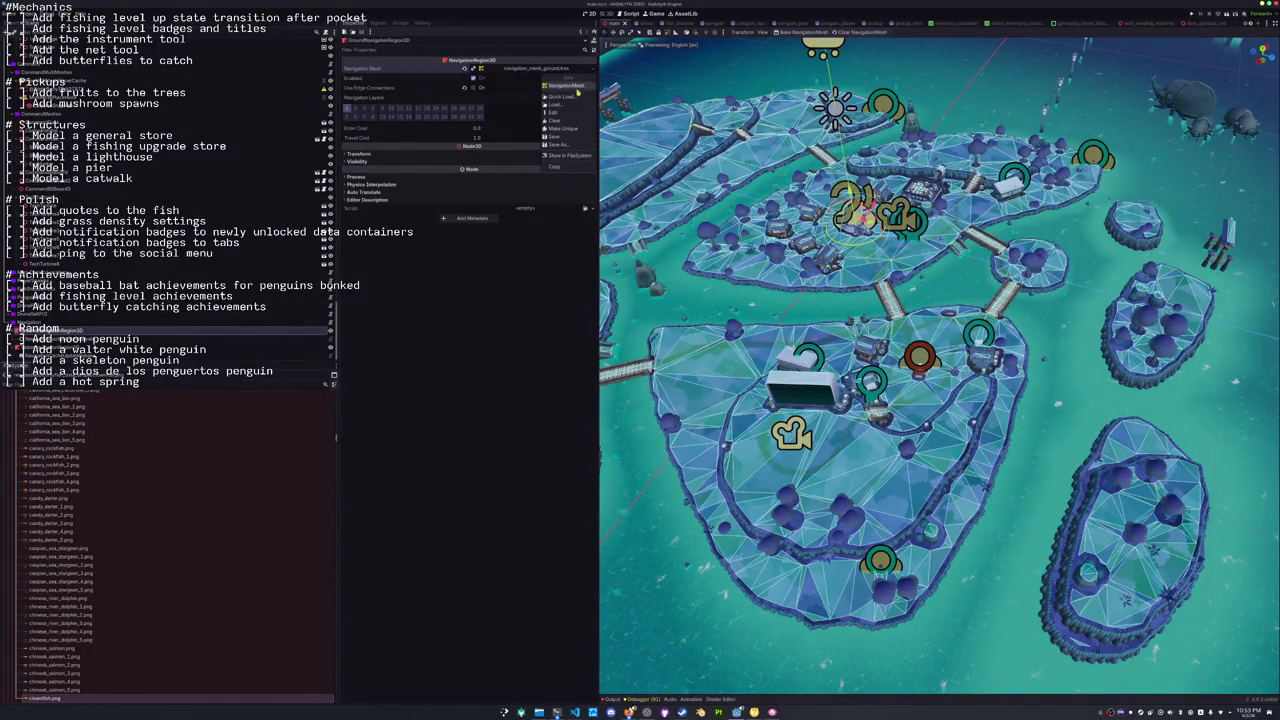
pyautogui.click(555, 137)
# Rebake the water navigation mesh and save the scene.
pyautogui.click(107, 347)
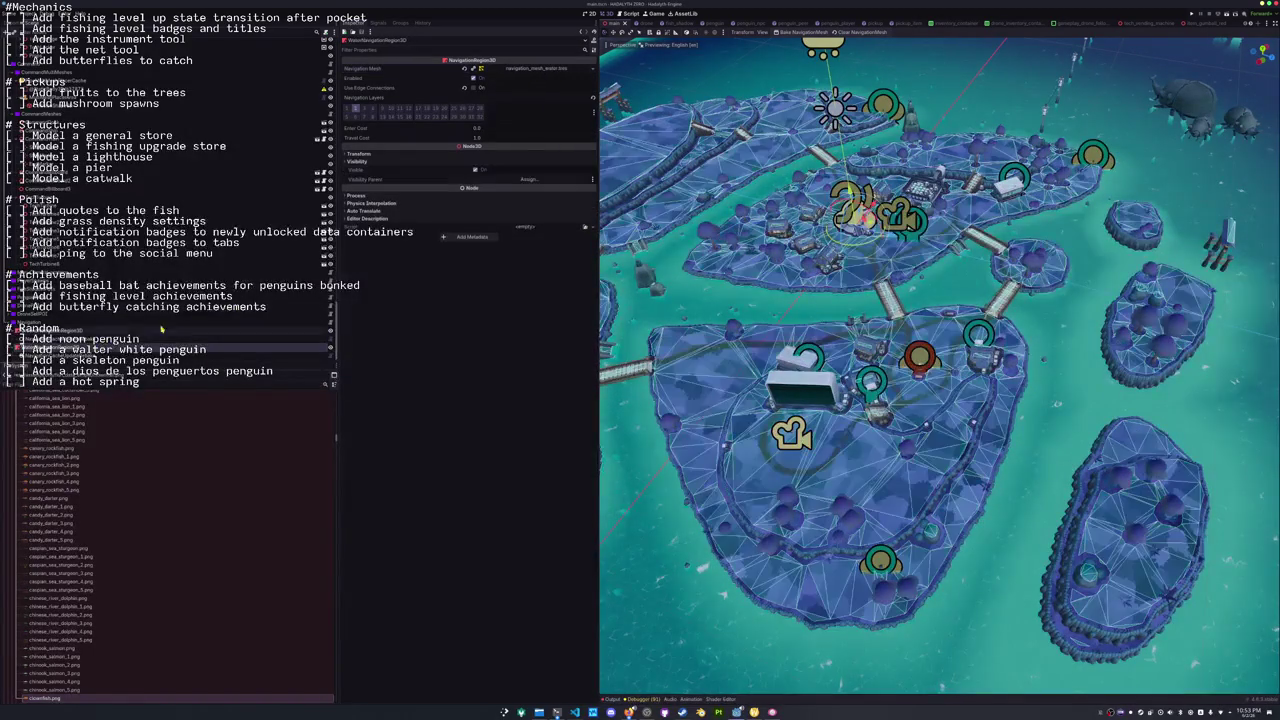
pyautogui.click(800, 32)
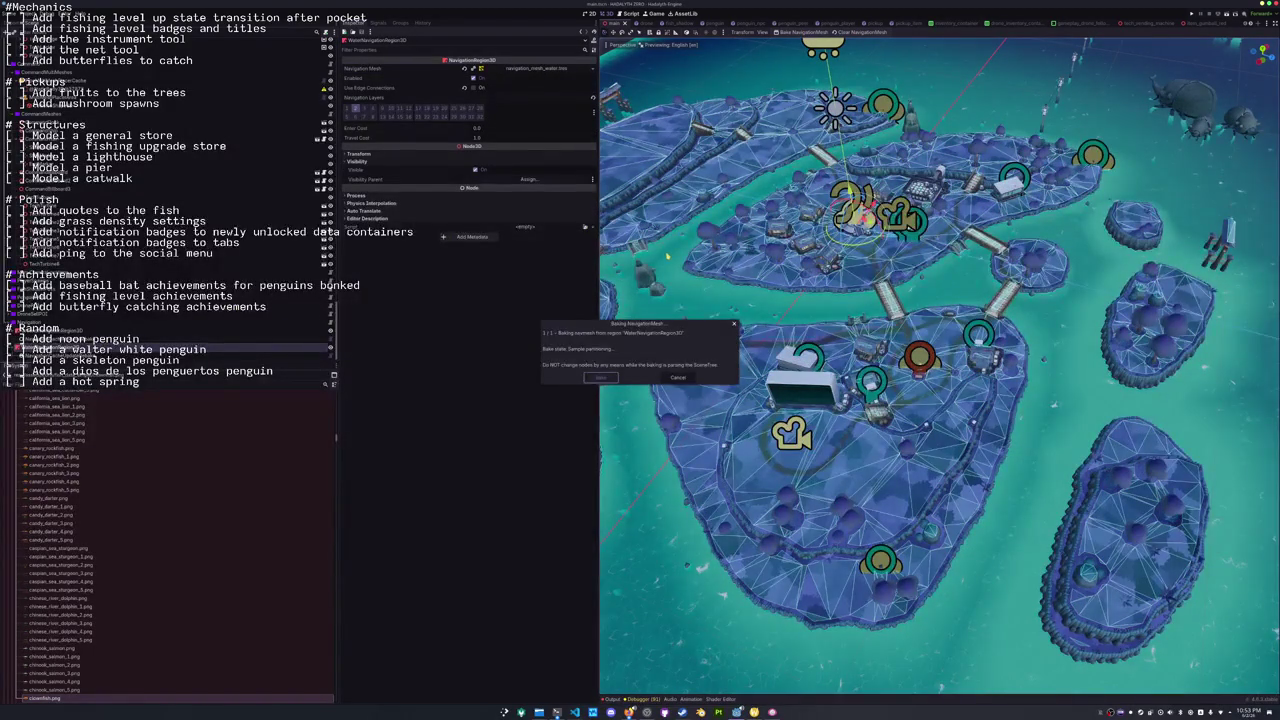
pyautogui.hotkey('ctrl', 's')
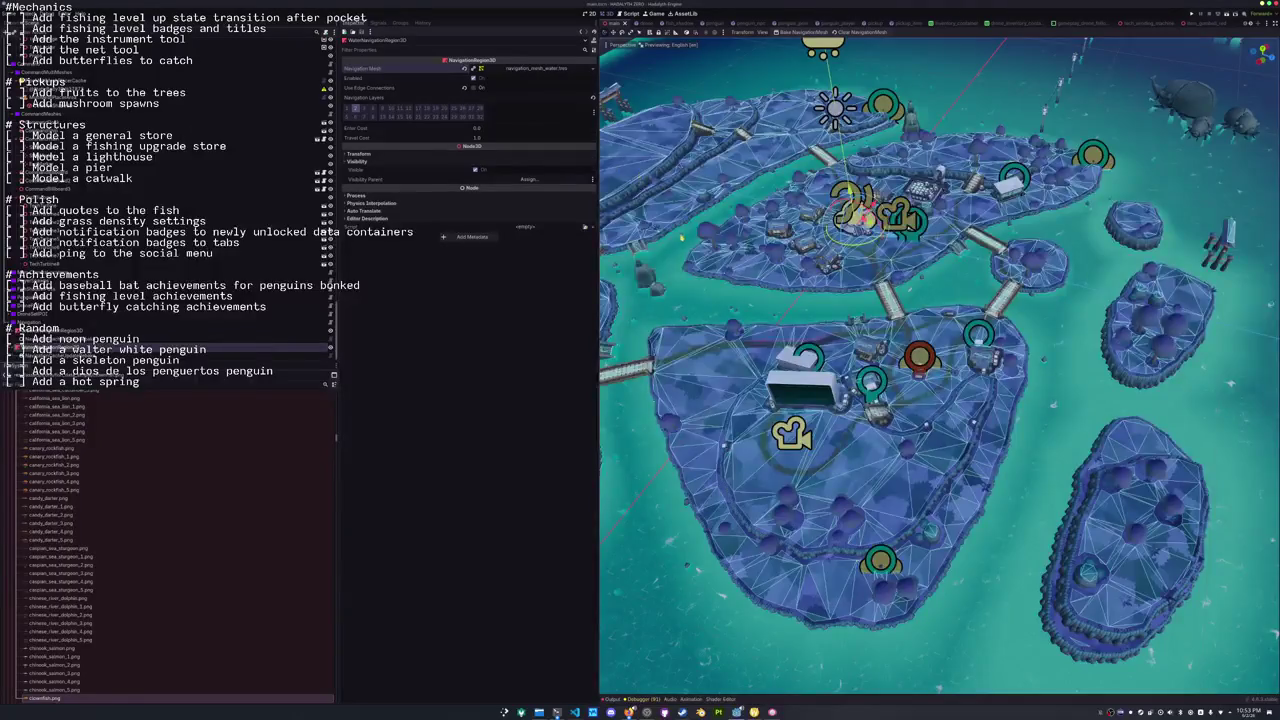
pyautogui.scroll(-5, 716, 337)
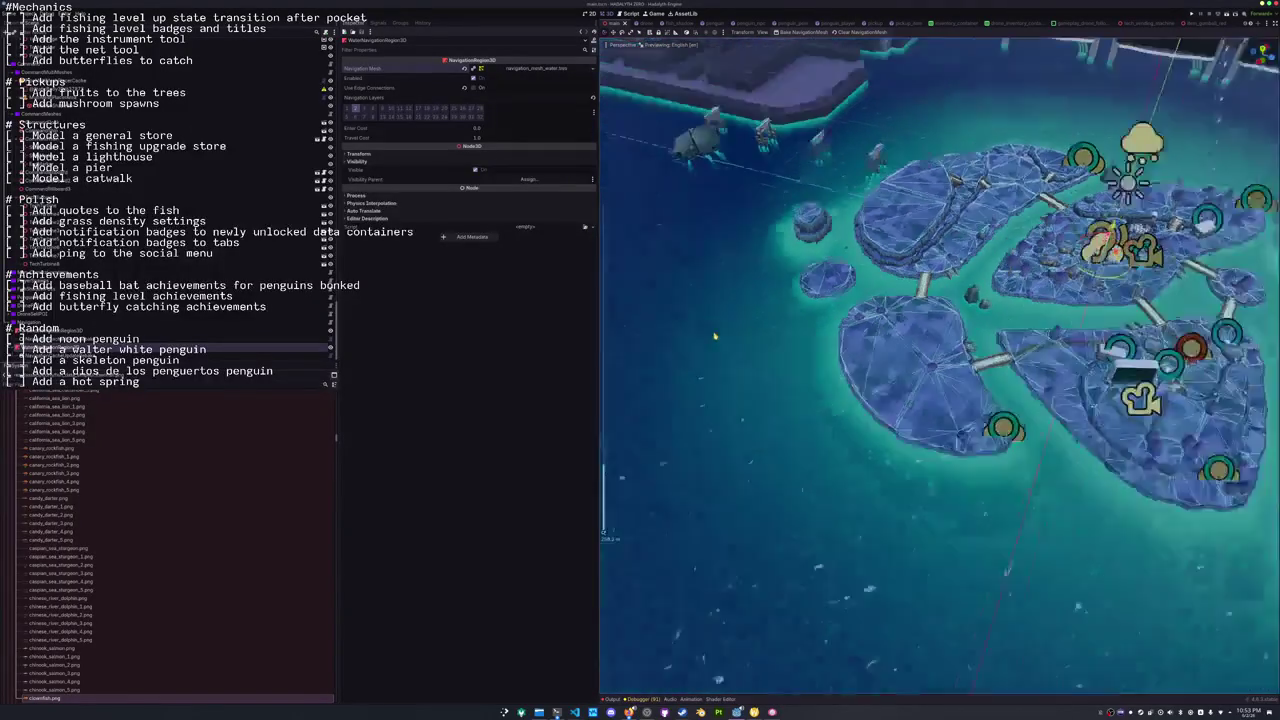
pyautogui.click(643, 253)
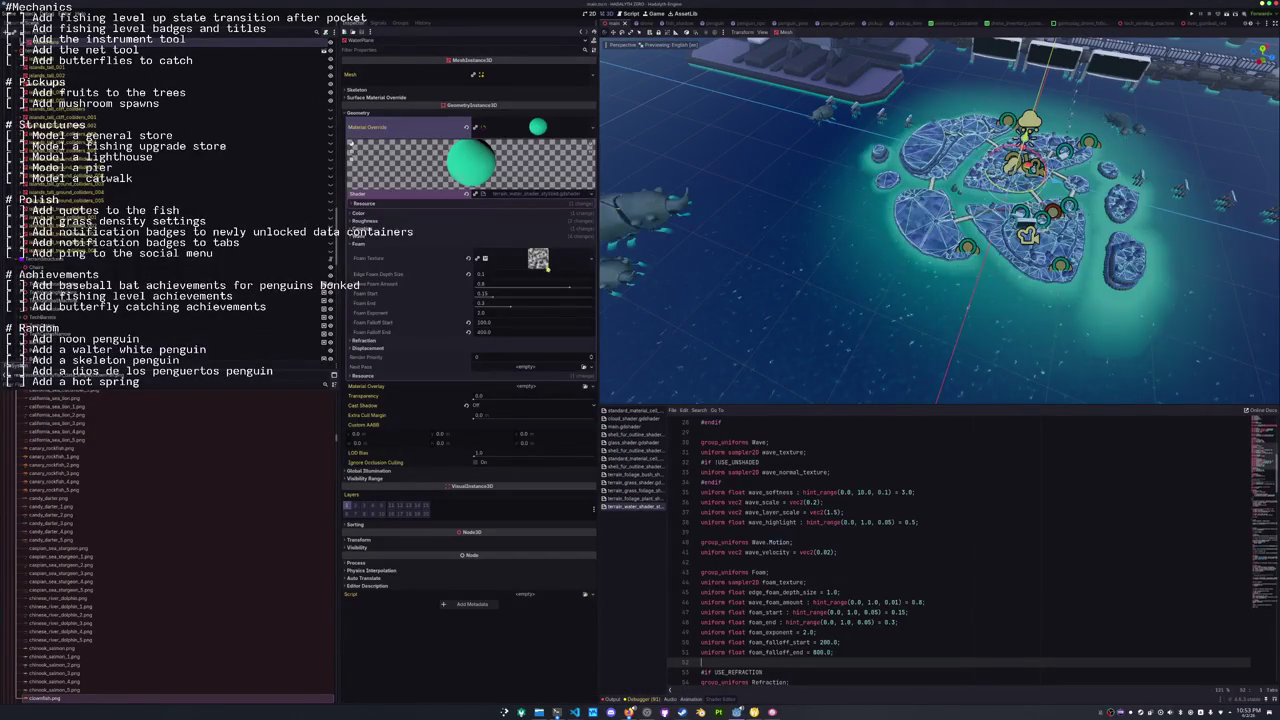
# Zoom the viewport in and out to inspect the rebaked navigation mesh along the shores and channels.
pyautogui.scroll(5, 212, 263)
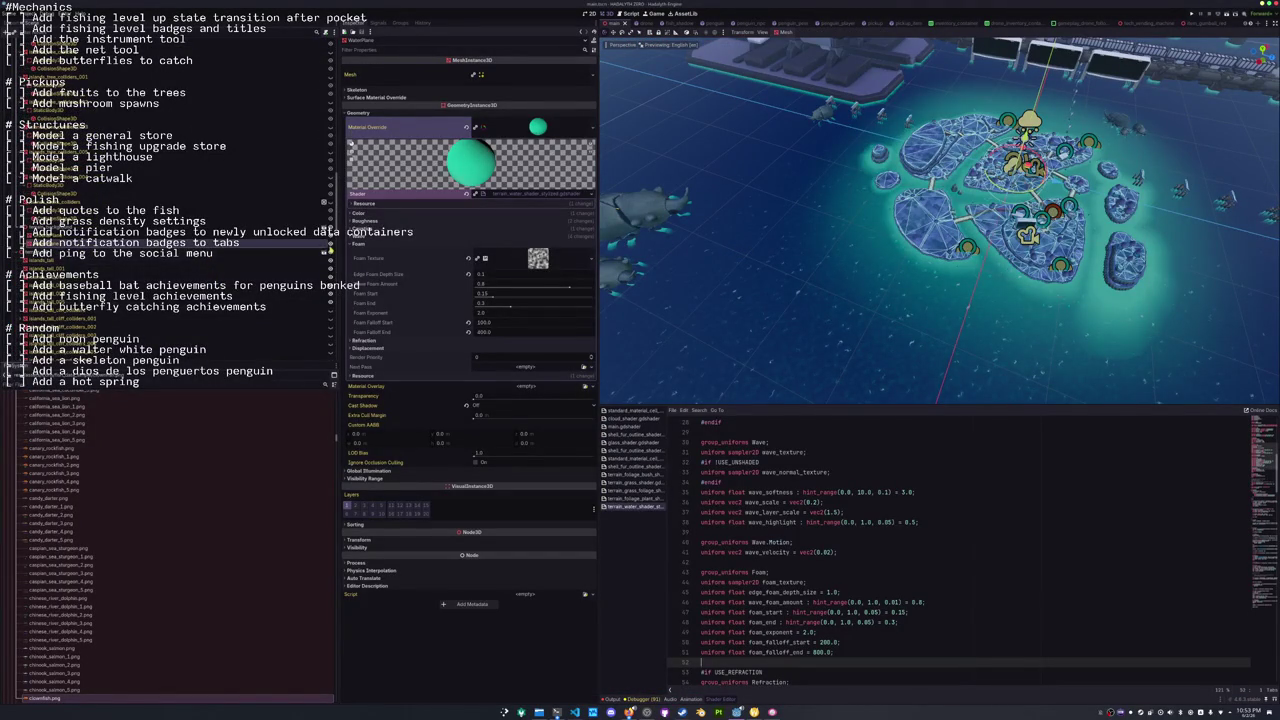
pyautogui.scroll(10, 779, 166)
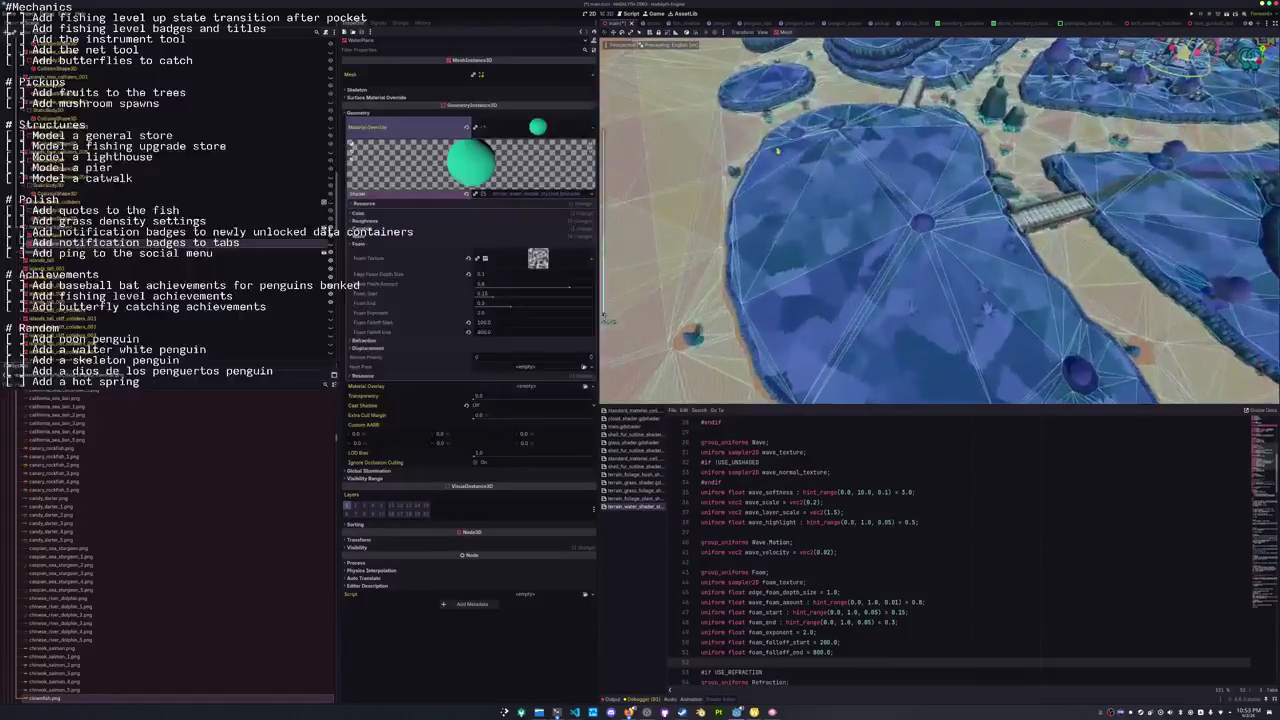
pyautogui.scroll(-5, 779, 166)
pyautogui.scroll(5, 903, 298)
pyautogui.scroll(6, 903, 298)
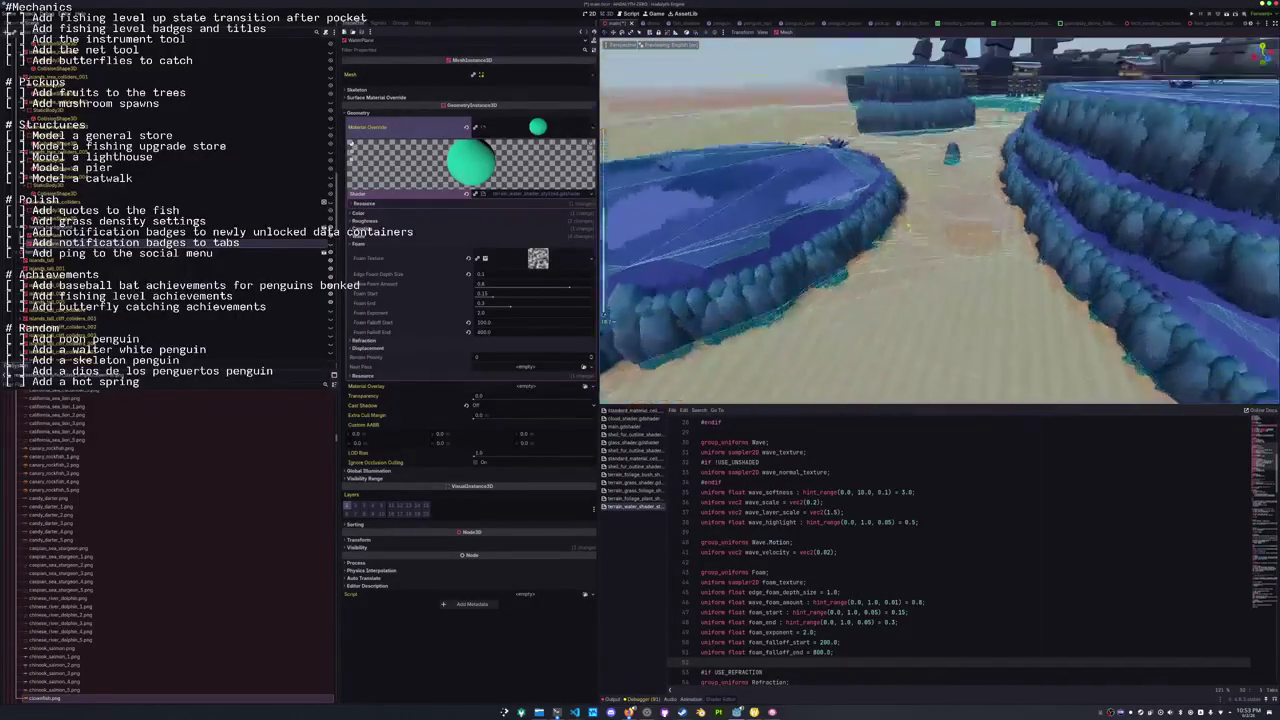
pyautogui.scroll(3, 903, 298)
pyautogui.scroll(4, 900, 217)
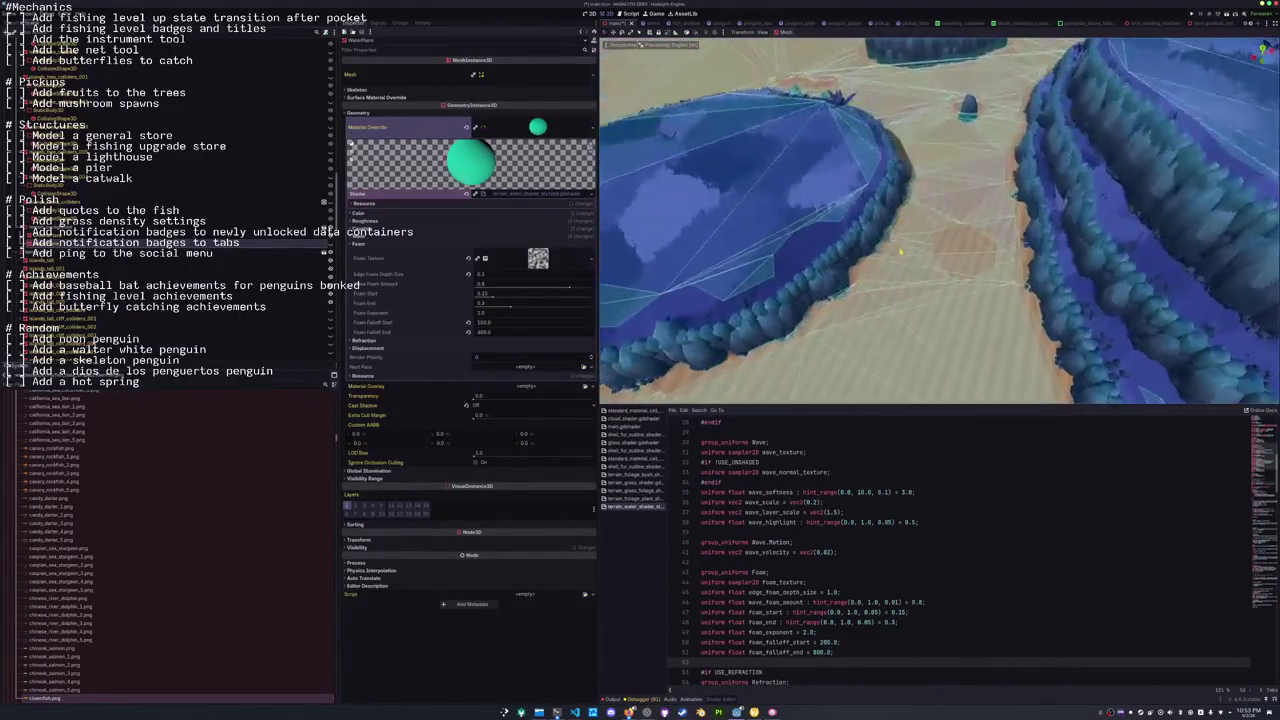
pyautogui.scroll(-4, 902, 214)
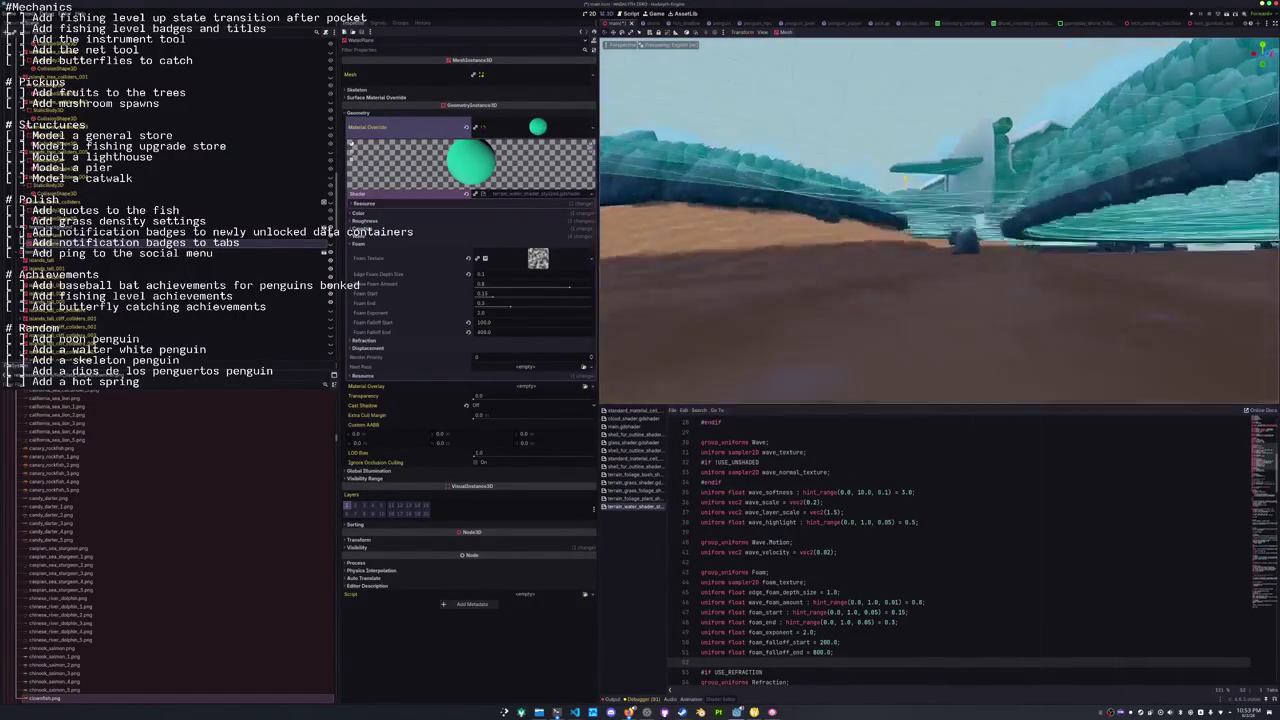
pyautogui.scroll(3, 902, 187)
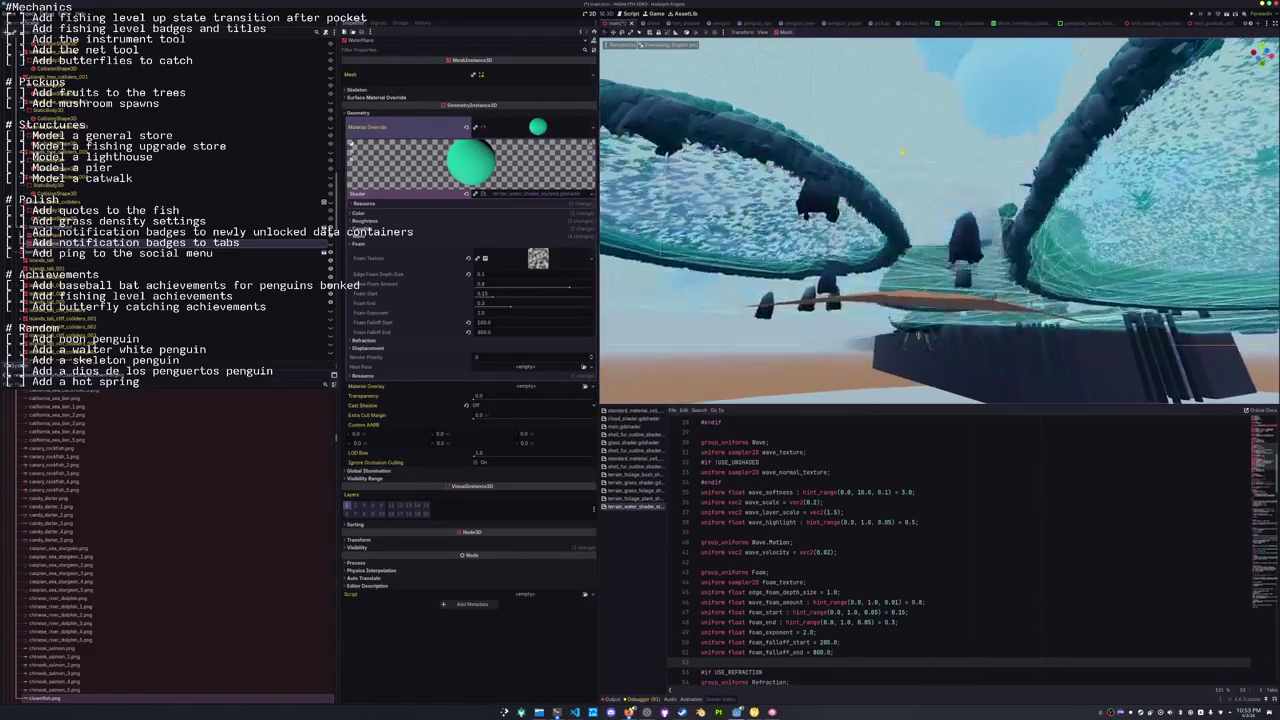
pyautogui.scroll(2, 902, 152)
pyautogui.scroll(-5, 900, 170)
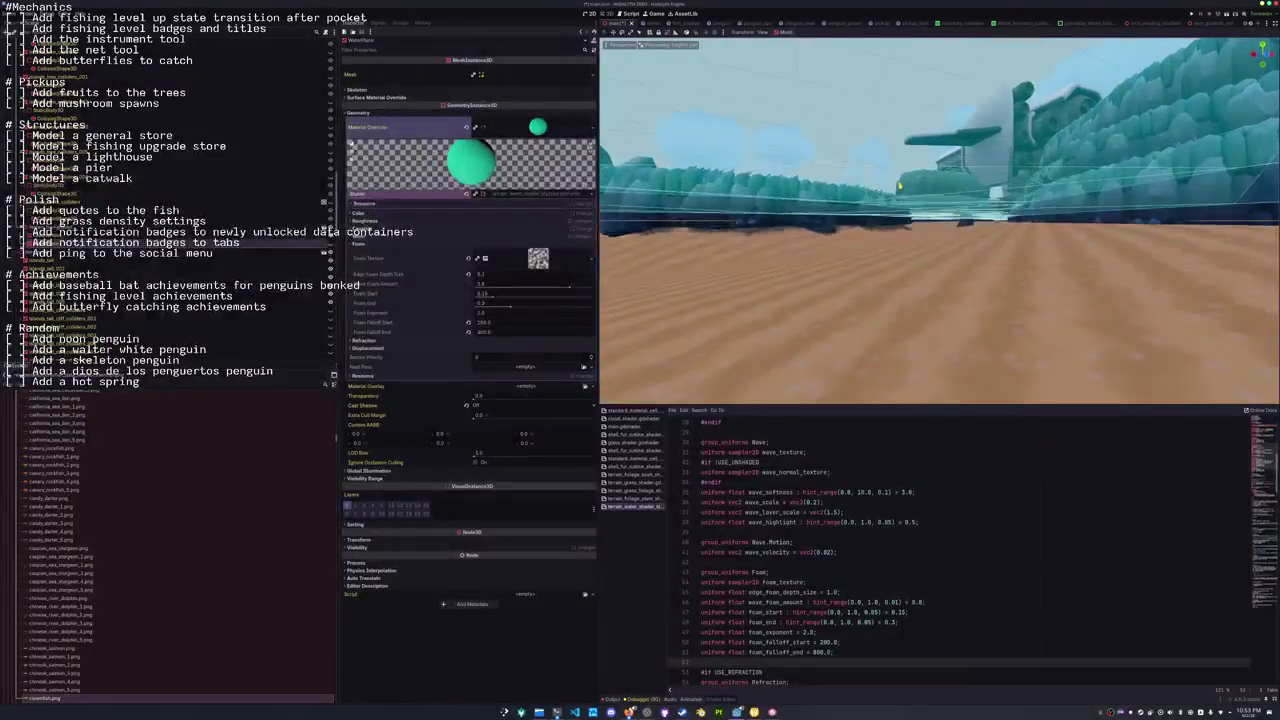
pyautogui.scroll(2, 905, 188)
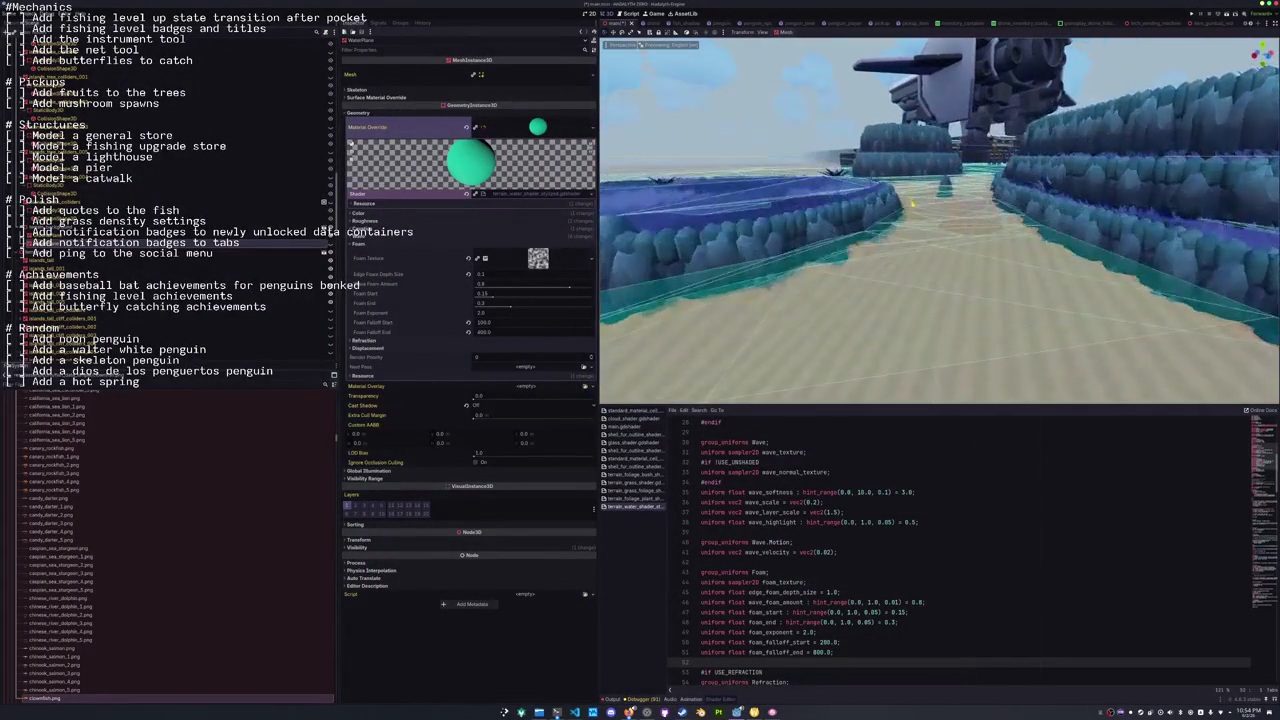
pyautogui.scroll(-2, 918, 188)
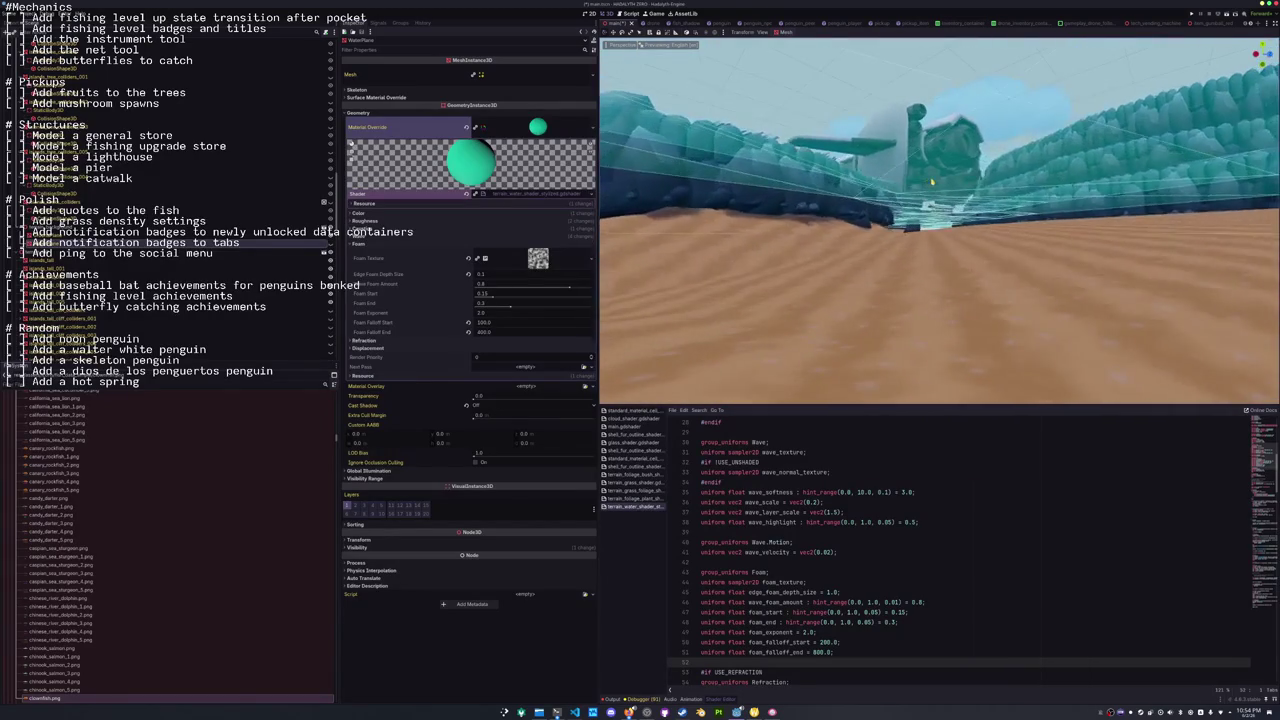
pyautogui.scroll(2, 908, 188)
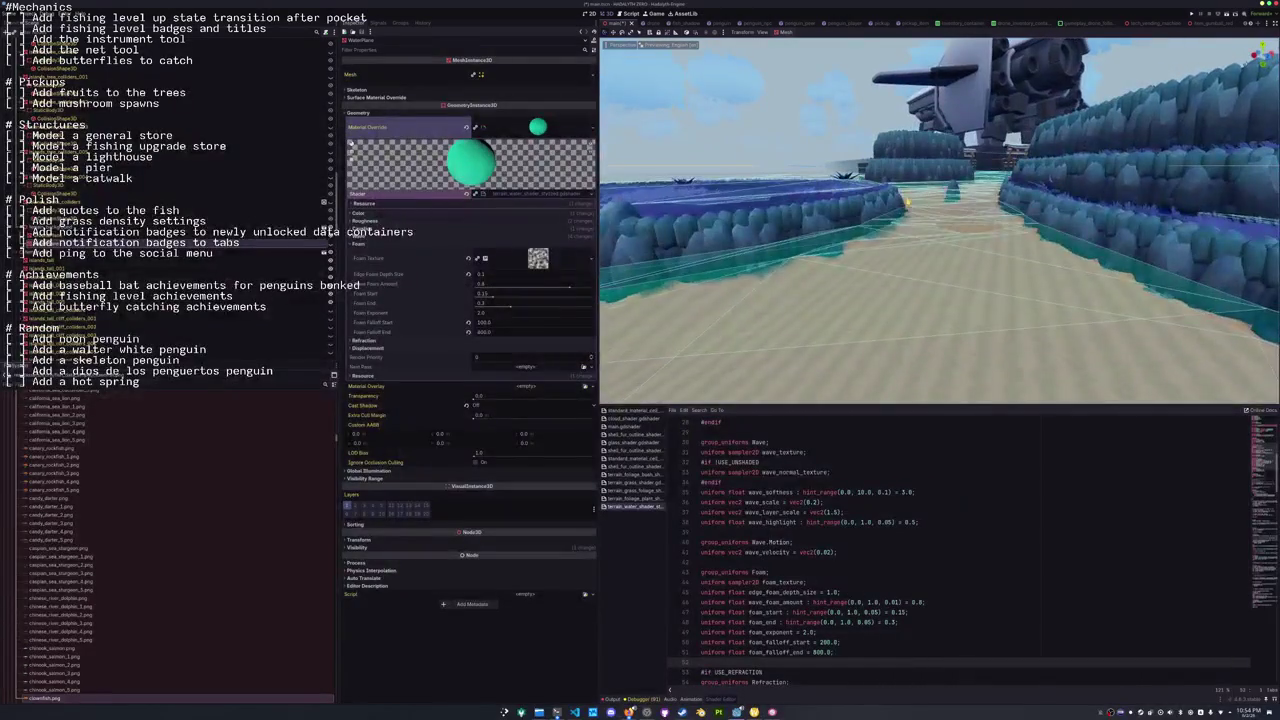
pyautogui.scroll(3, 907, 202)
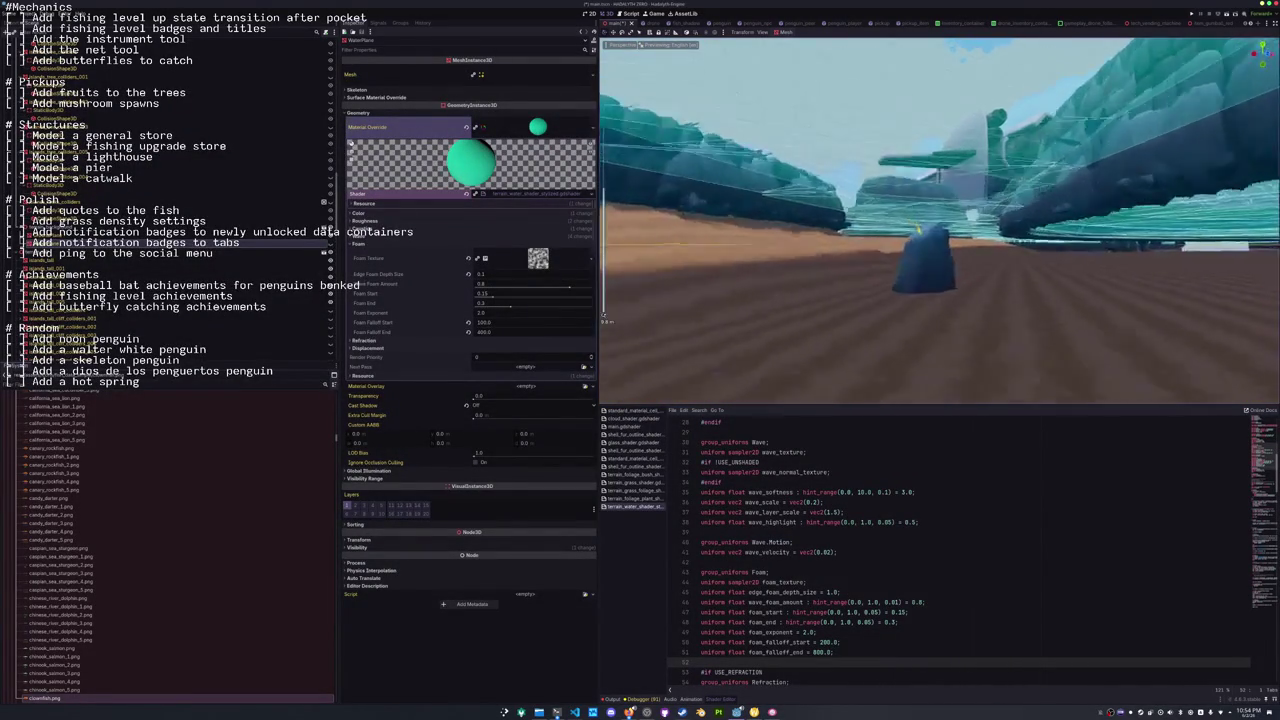
pyautogui.scroll(-5, 918, 245)
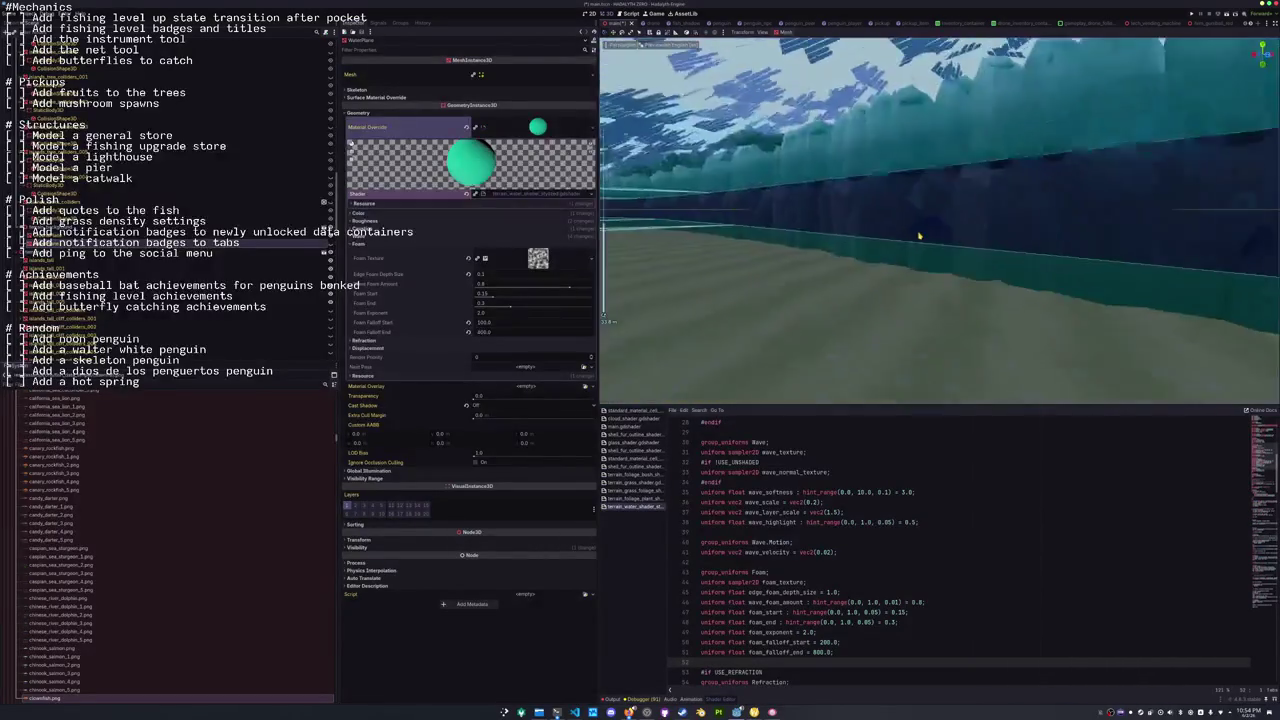
pyautogui.scroll(-8, 918, 237)
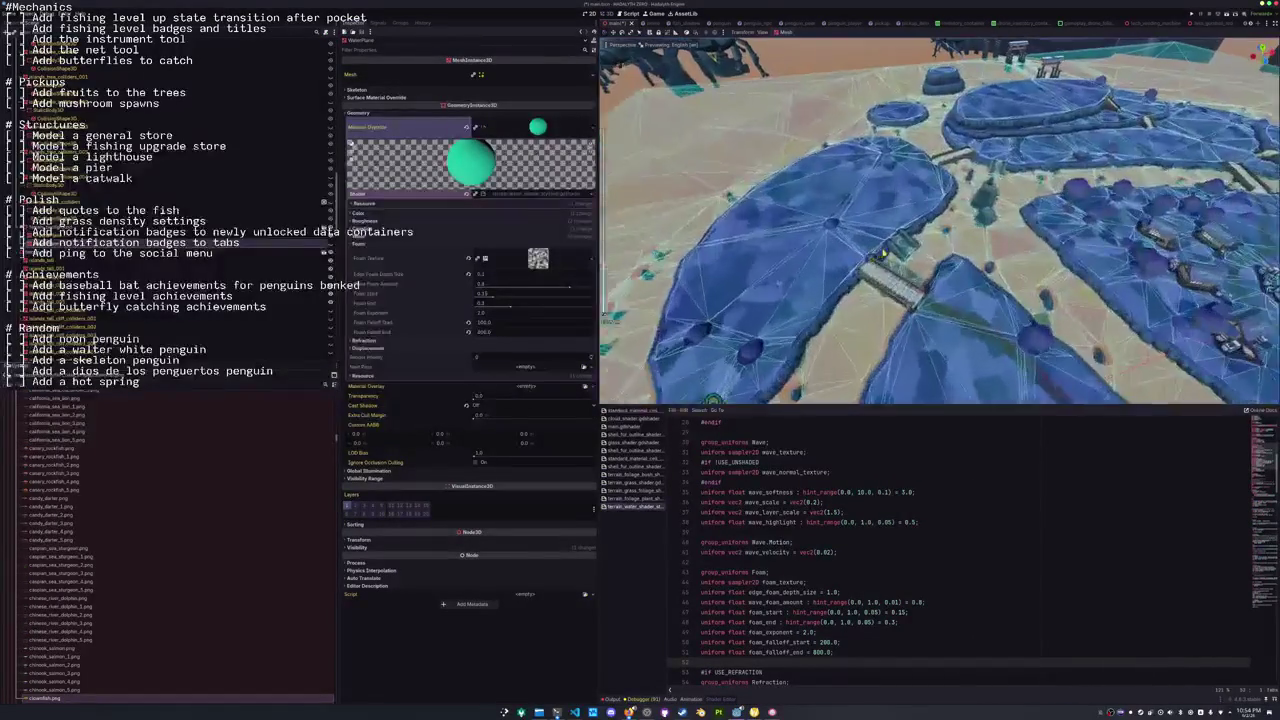
# Zoom out and pan in the top-down orthogonal view to inspect the islands' navmesh.
pyautogui.press('KP_7')
pyautogui.scroll(8, 884, 253)
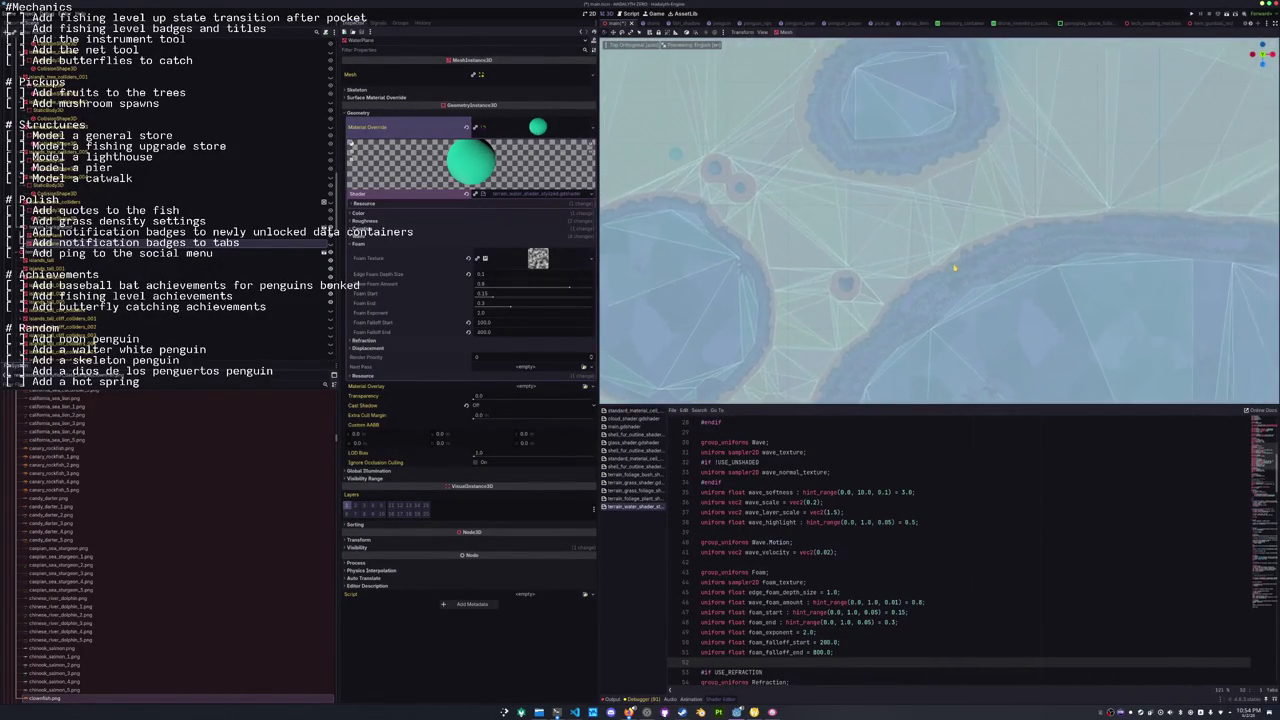
pyautogui.scroll(2, 939, 297)
pyautogui.scroll(2, 994, 293)
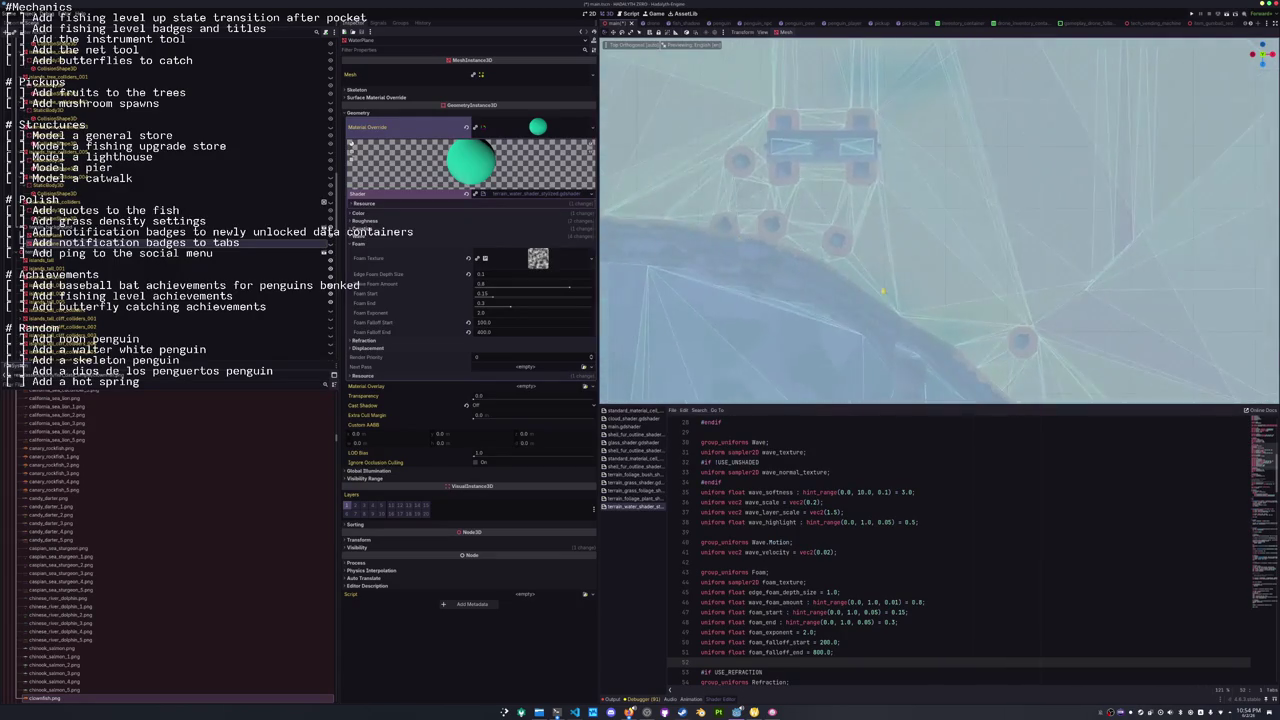
pyautogui.scroll(2, 942, 308)
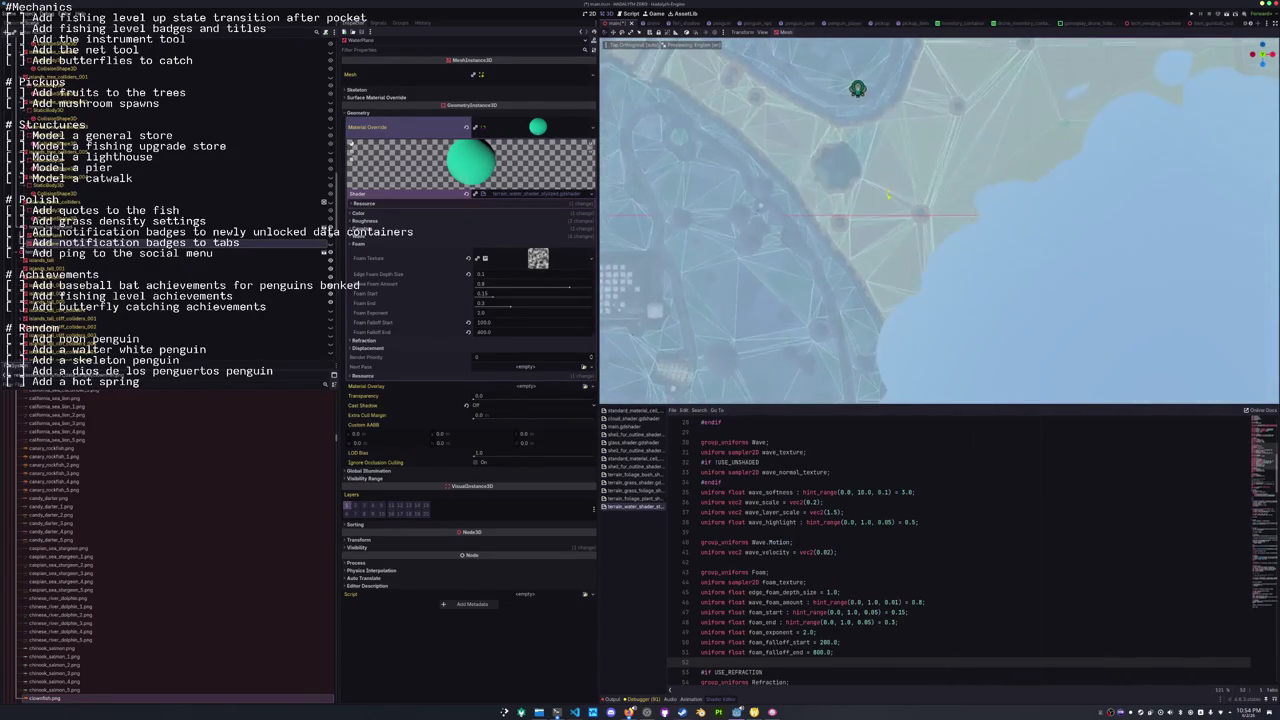
pyautogui.moveTo(892, 300); pyautogui.dragTo(881, 193)
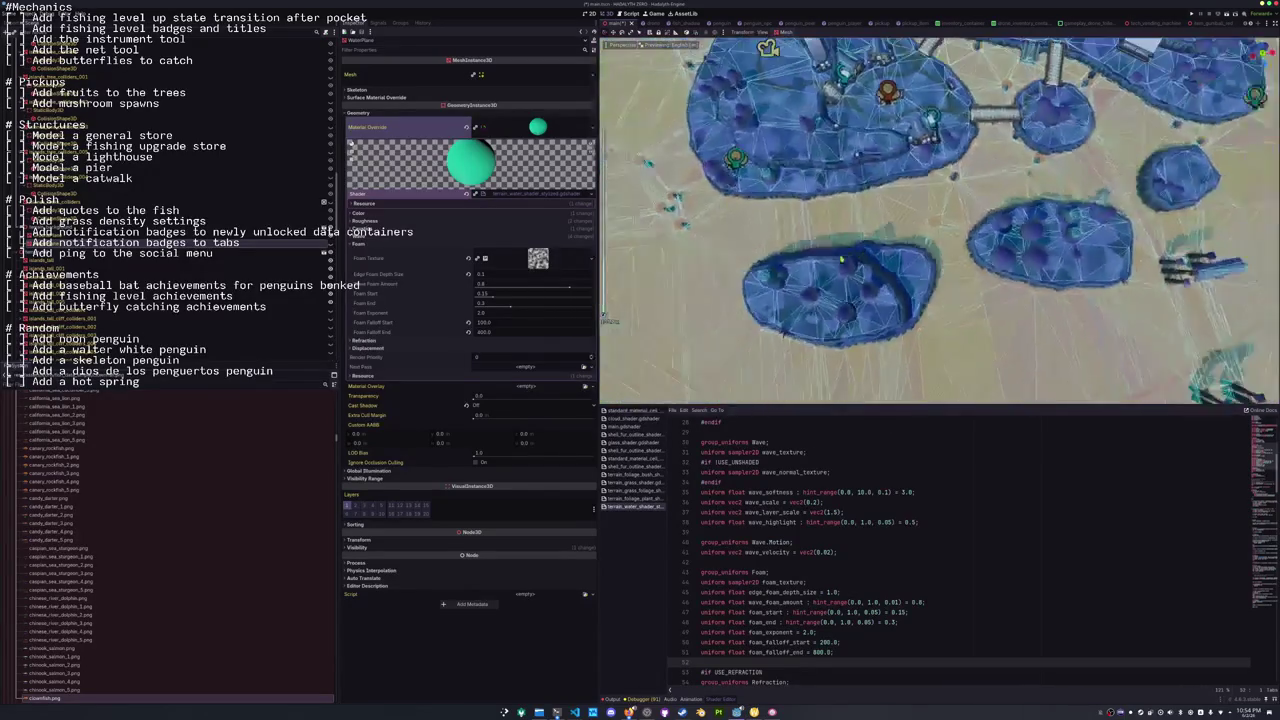
pyautogui.scroll(2, 766, 245)
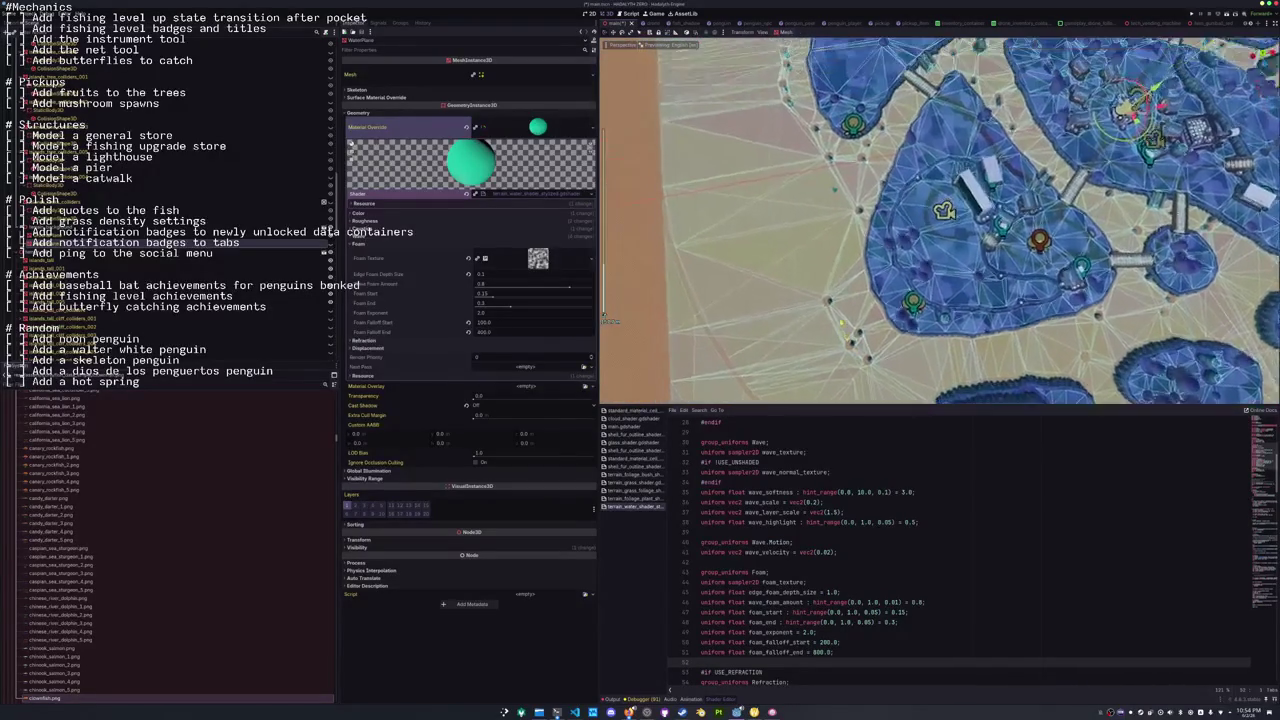
pyautogui.moveTo(840, 312); pyautogui.dragTo(861, 352)
# Open the recent terrain .blend file in Blender.
pyautogui.scroll(-2, 853, 367)
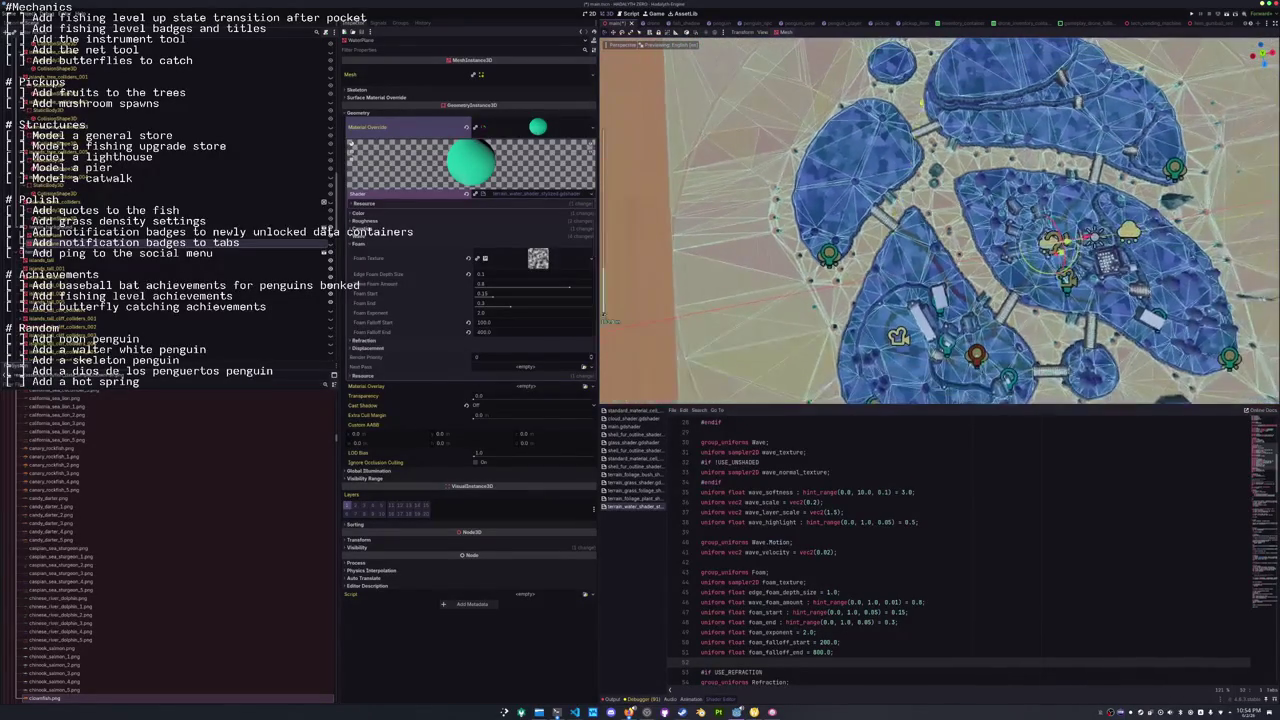
pyautogui.scroll(-2, 940, 220)
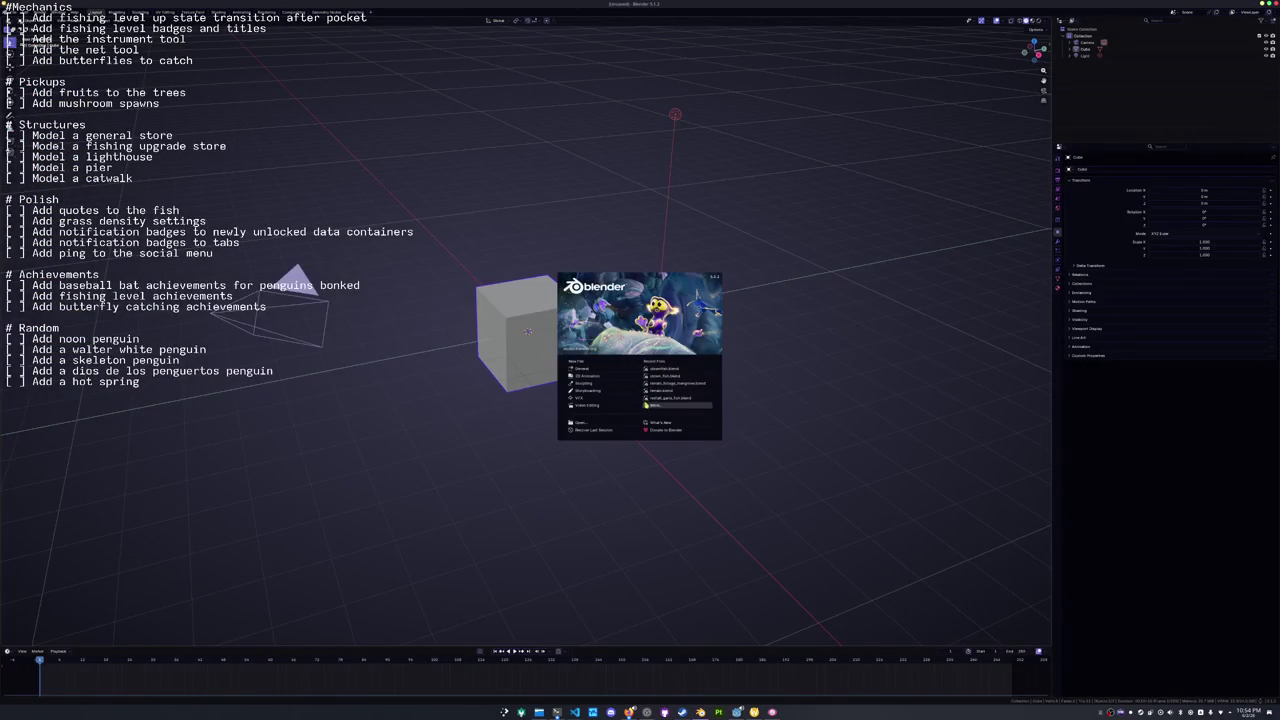
pyautogui.click(664, 397)
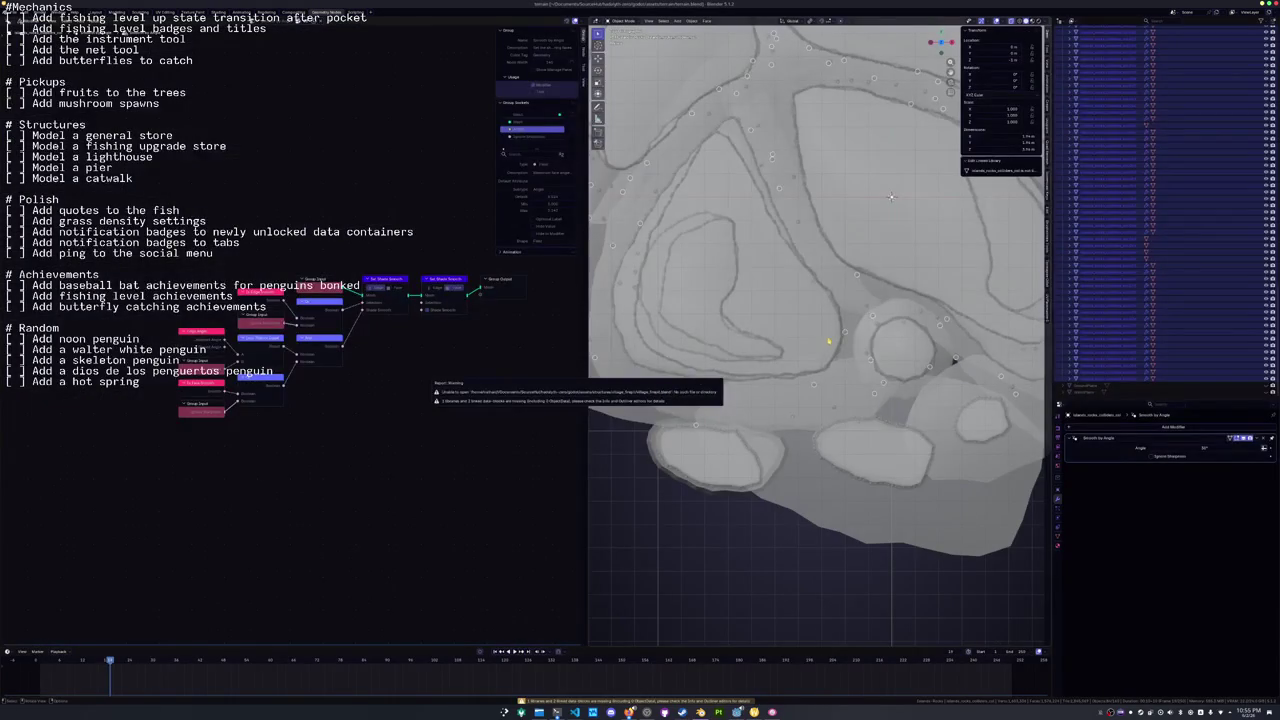
# Select the objects in the Islands-Rocks collection and pan across the whole island.
pyautogui.click(831, 410)
pyautogui.click(833, 410)
pyautogui.click(836, 410)
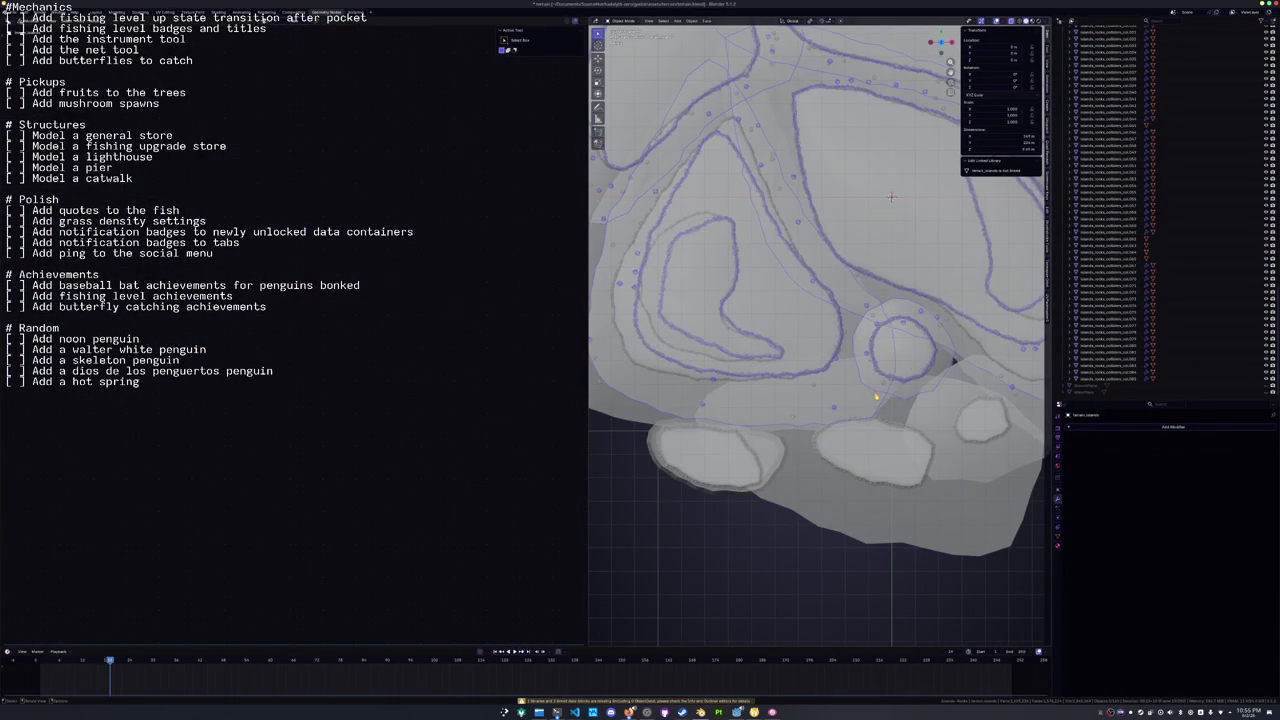
pyautogui.click(1093, 380)
pyautogui.scroll(5, 1097, 300)
pyautogui.doubleClick(1070, 87)
pyautogui.moveTo(891, 197); pyautogui.dragTo(935, 570)
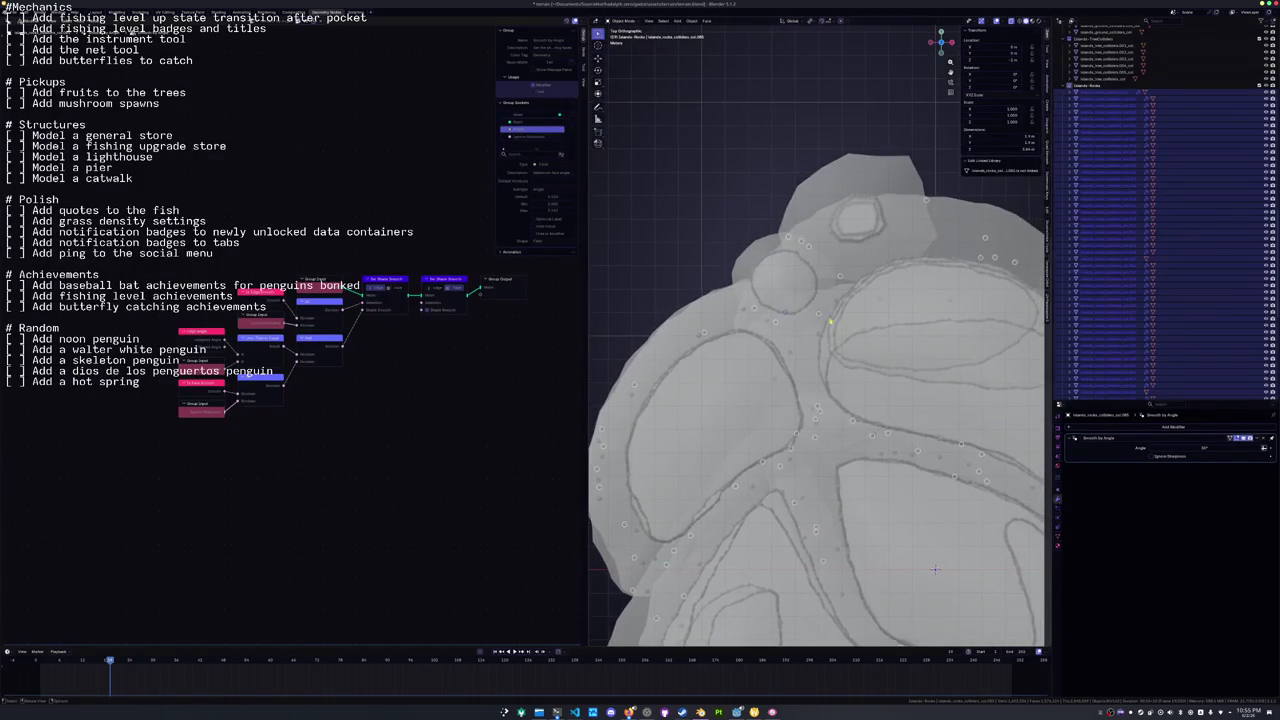
pyautogui.scroll(5, 834, 338)
# Delete the small stray rock with X > Delete.
pyautogui.click(845, 290)
pyautogui.click(815, 243)
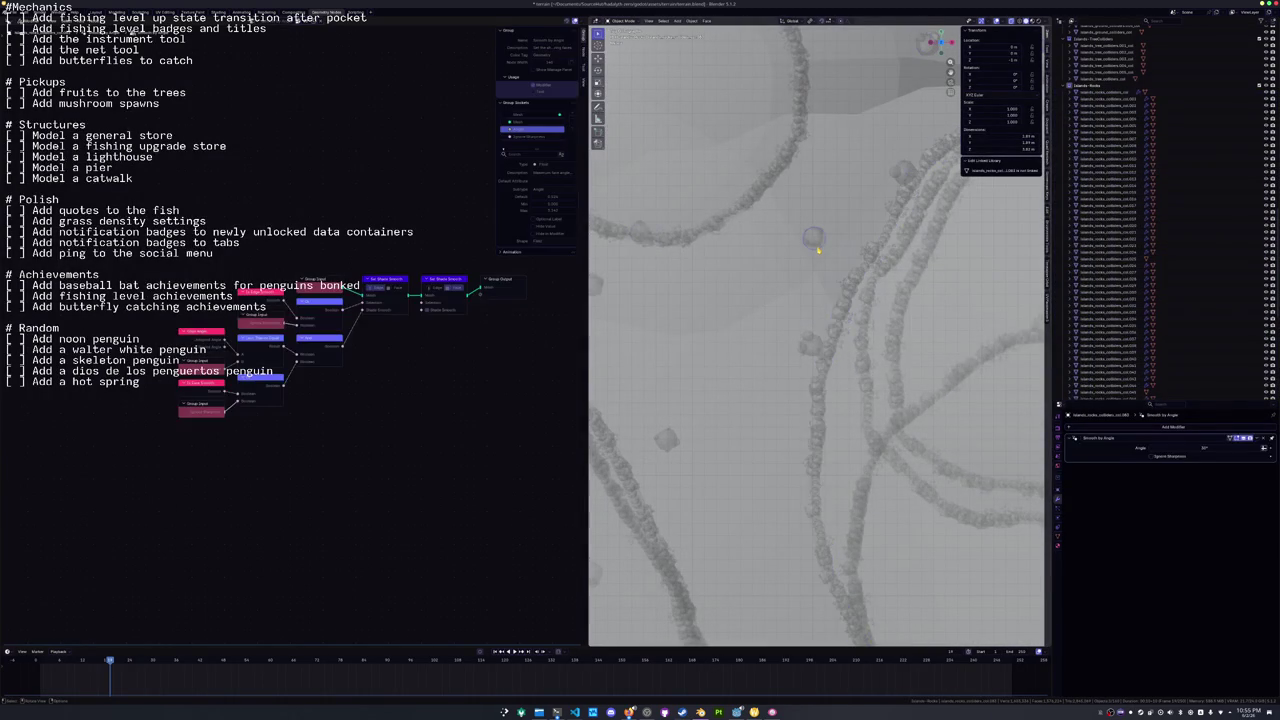
pyautogui.press('x')
pyautogui.click(815, 248)
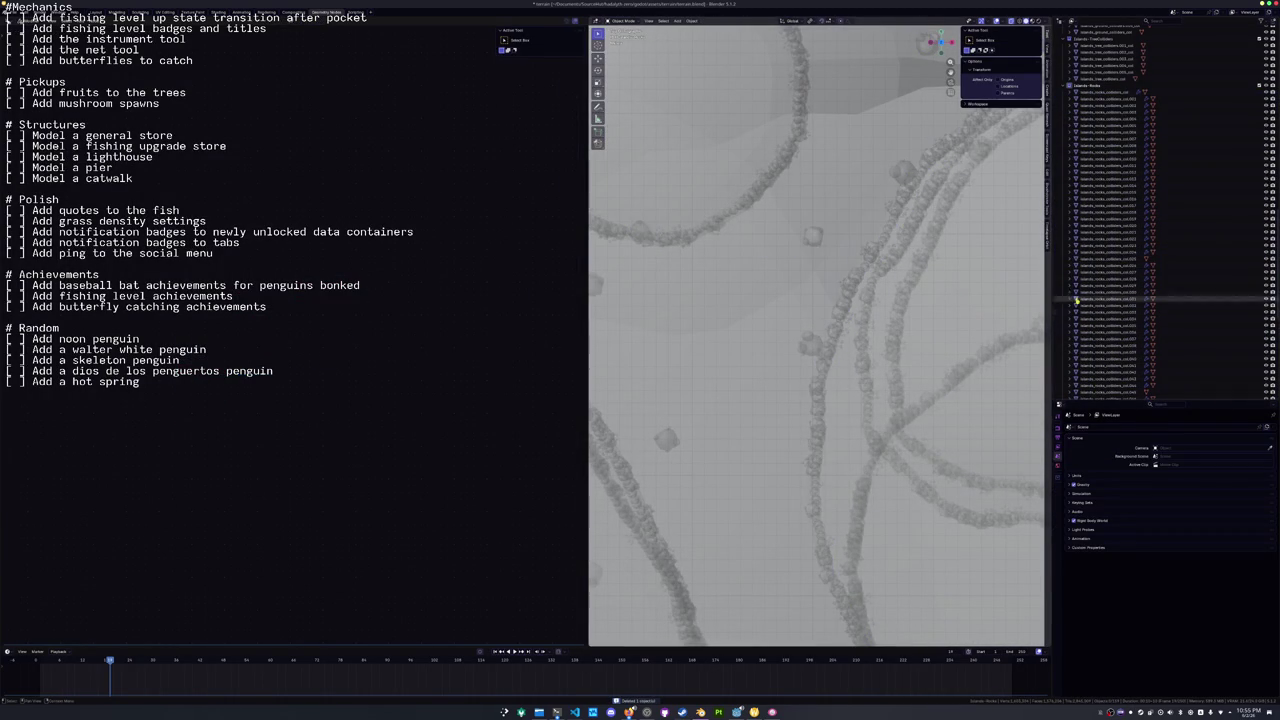
# Shift-select the rock colliders through the last one and frame them in the view.
pyautogui.click(1105, 97)
pyautogui.scroll(-10, 1106, 200)
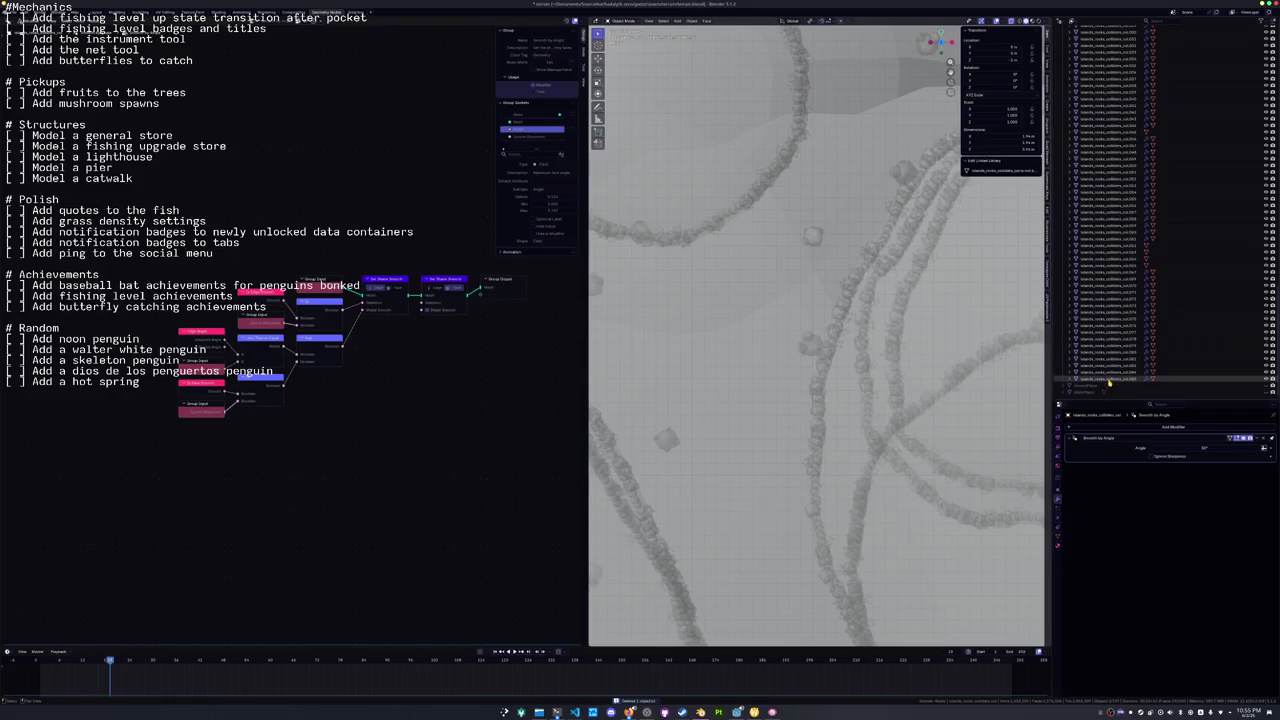
pyautogui.keyDown('shift'); pyautogui.click(1110, 380); pyautogui.keyUp('shift')
pyautogui.press('KP_Decimal')
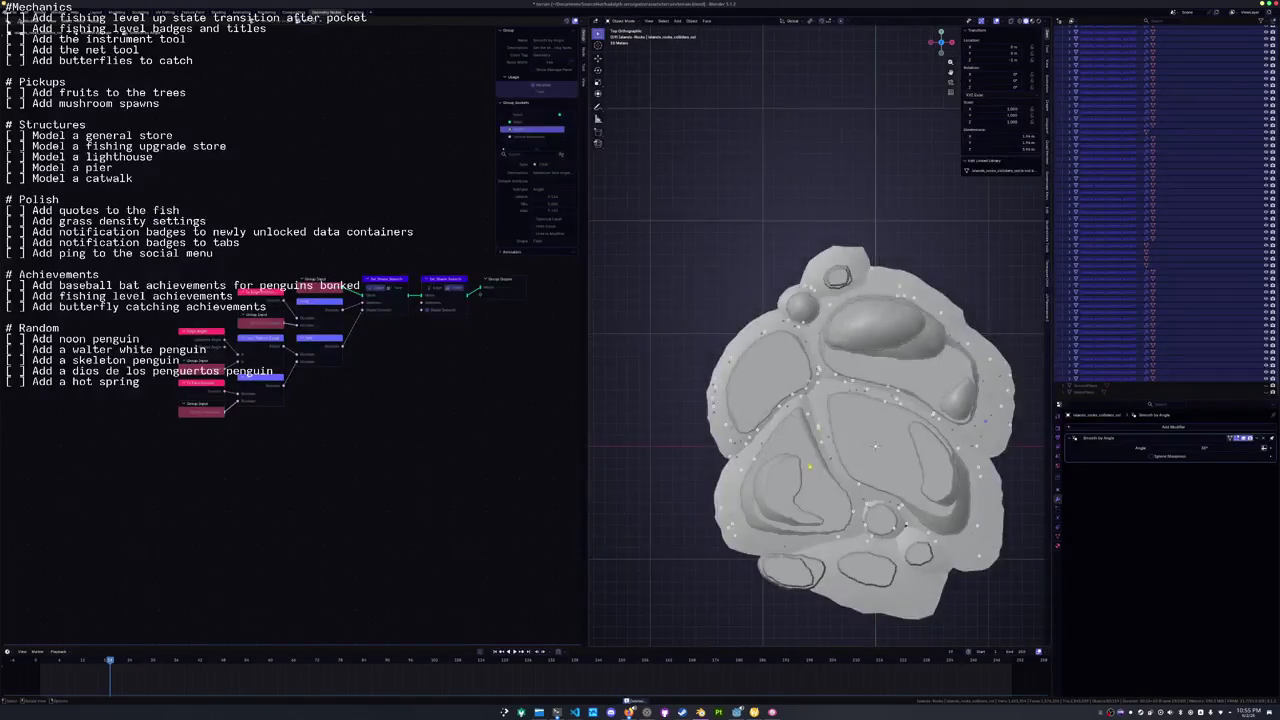
pyautogui.scroll(10, 807, 390)
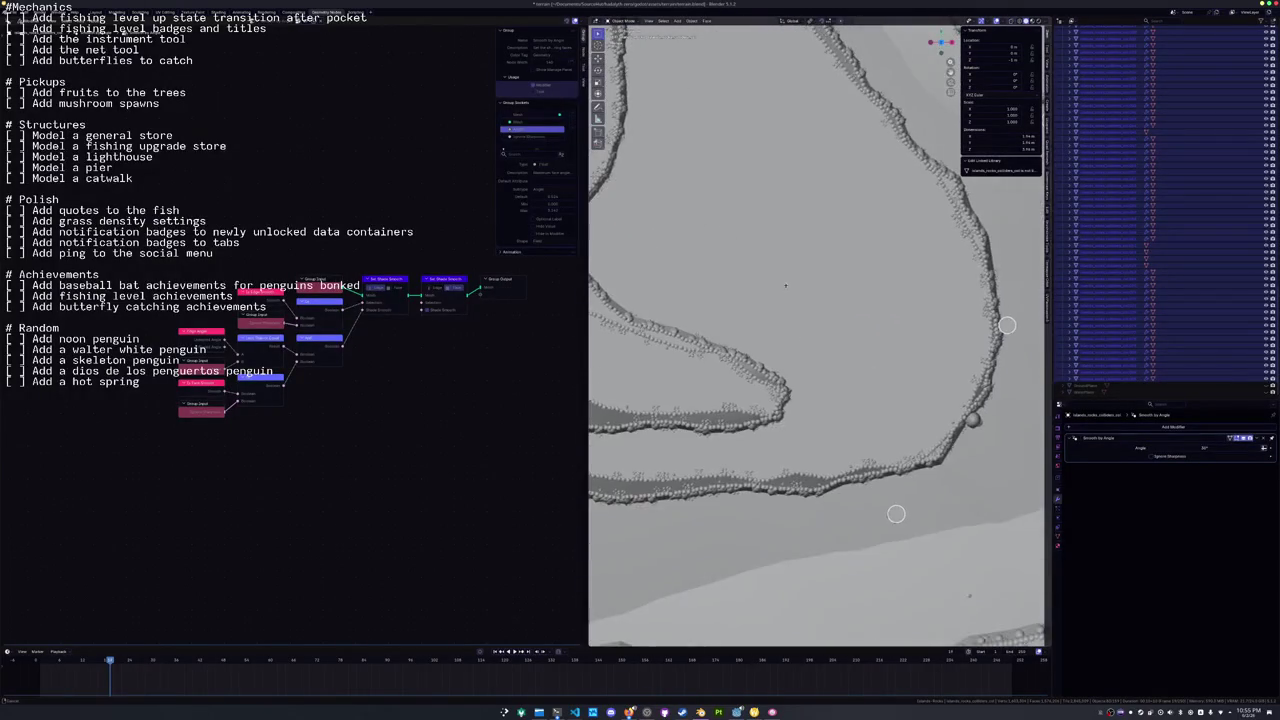
pyautogui.scroll(8, 872, 471)
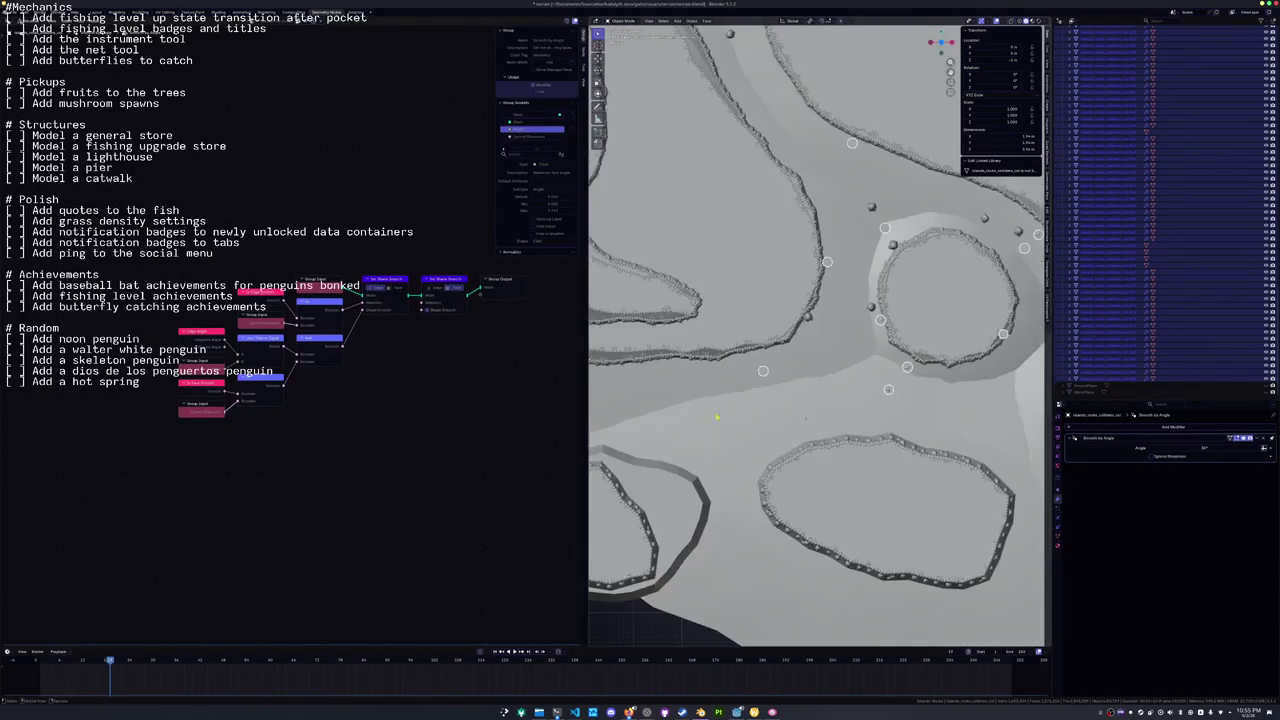
pyautogui.scroll(5, 783, 403)
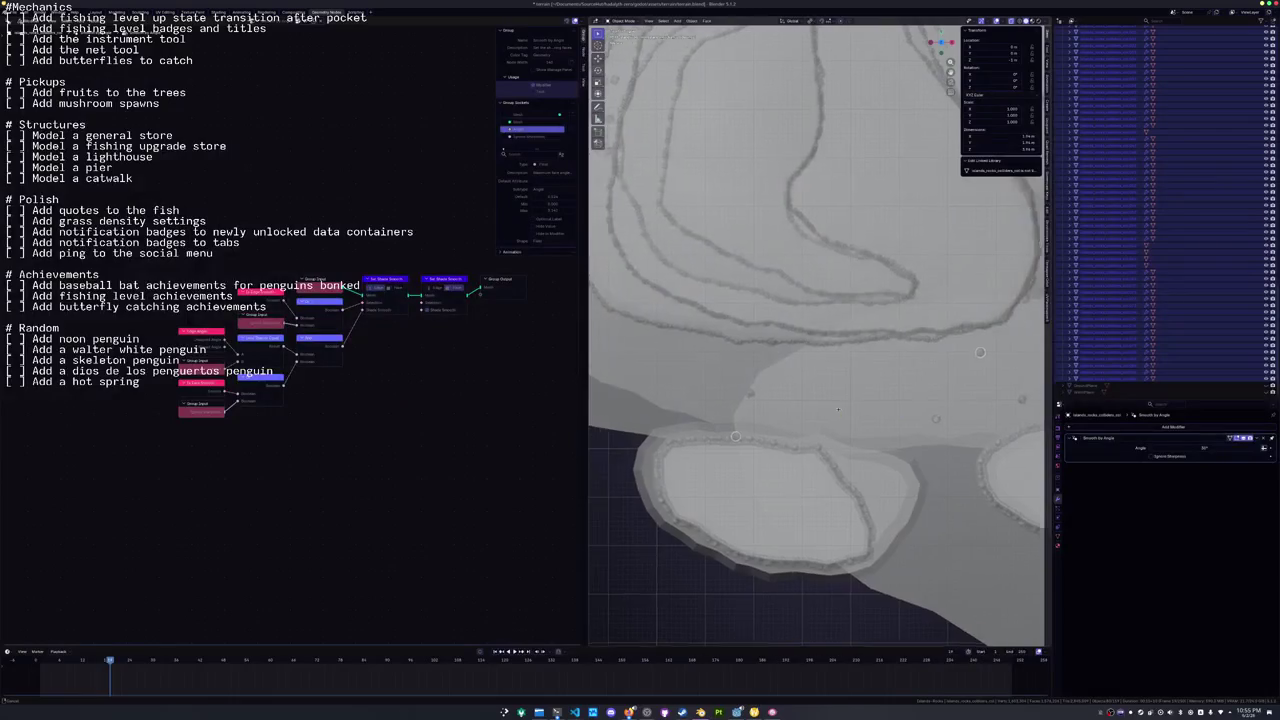
pyautogui.scroll(6, 686, 433)
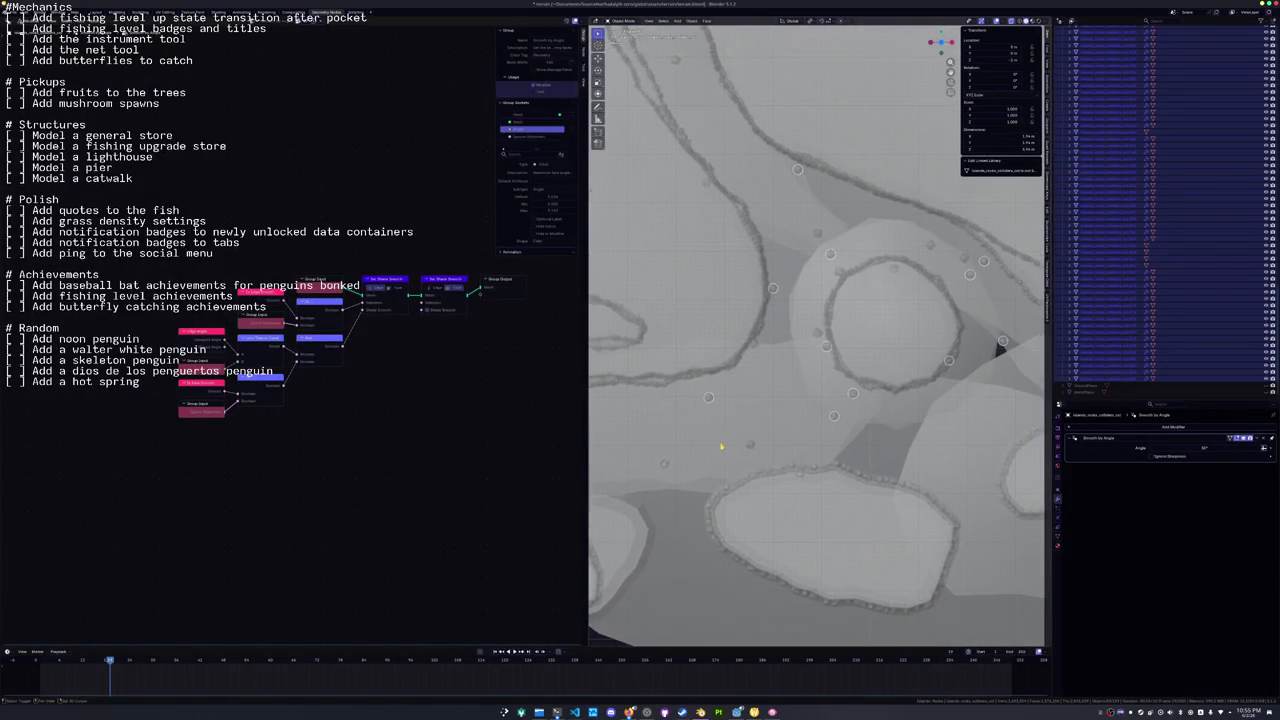
# Compare against the Godot scene, then return to object mode with a top view of the island.
pyautogui.hotkey('alt', 'Tab')
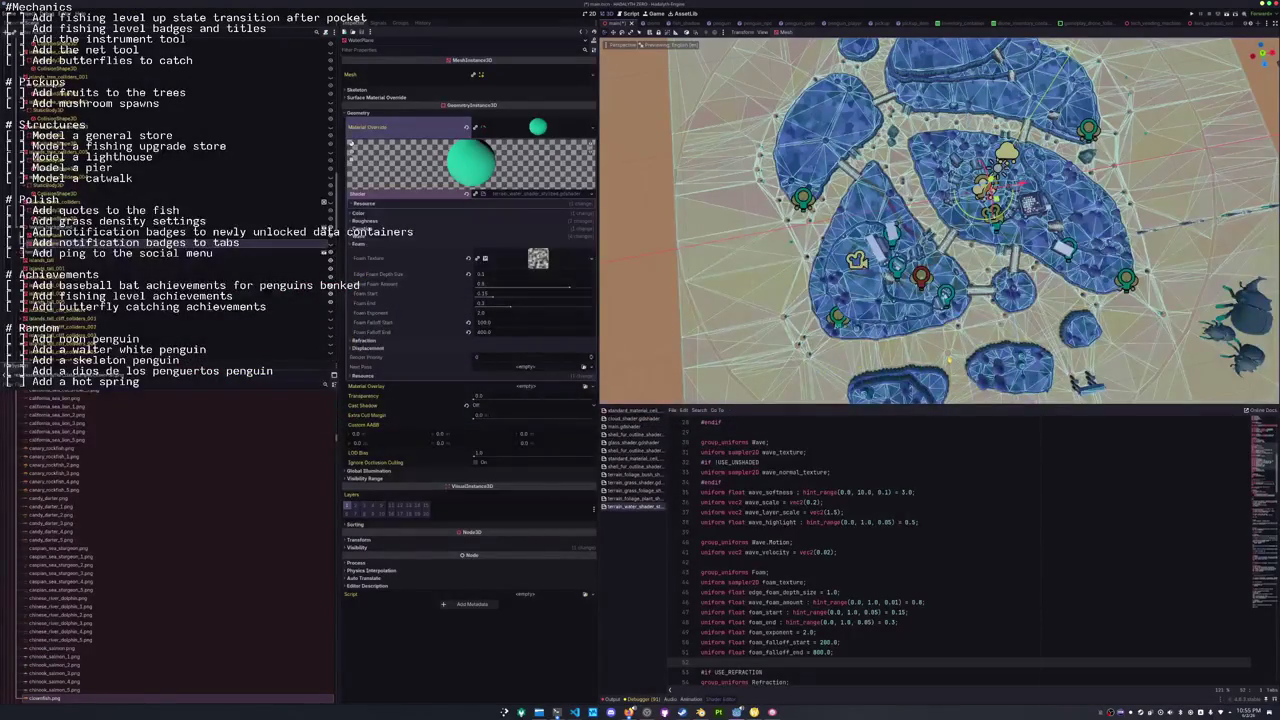
pyautogui.hotkey('alt', 'Tab')
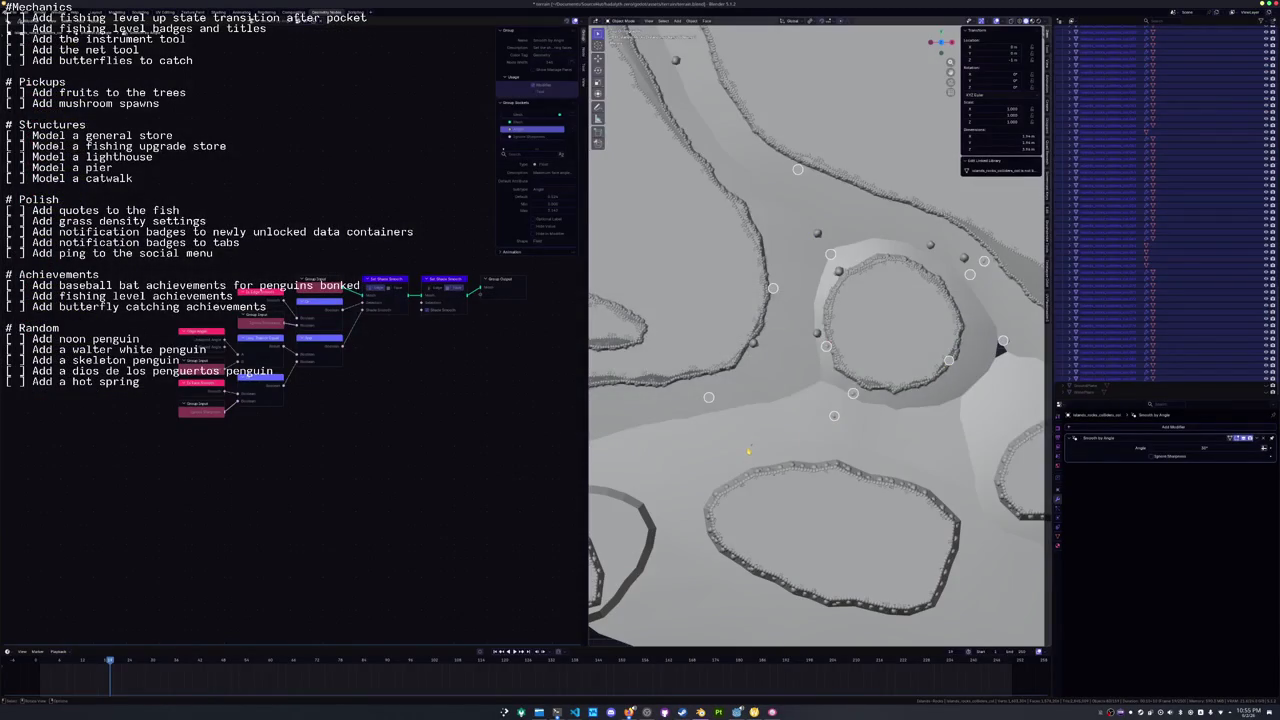
pyautogui.scroll(3, 749, 451)
pyautogui.hotkey('alt', 'Tab')
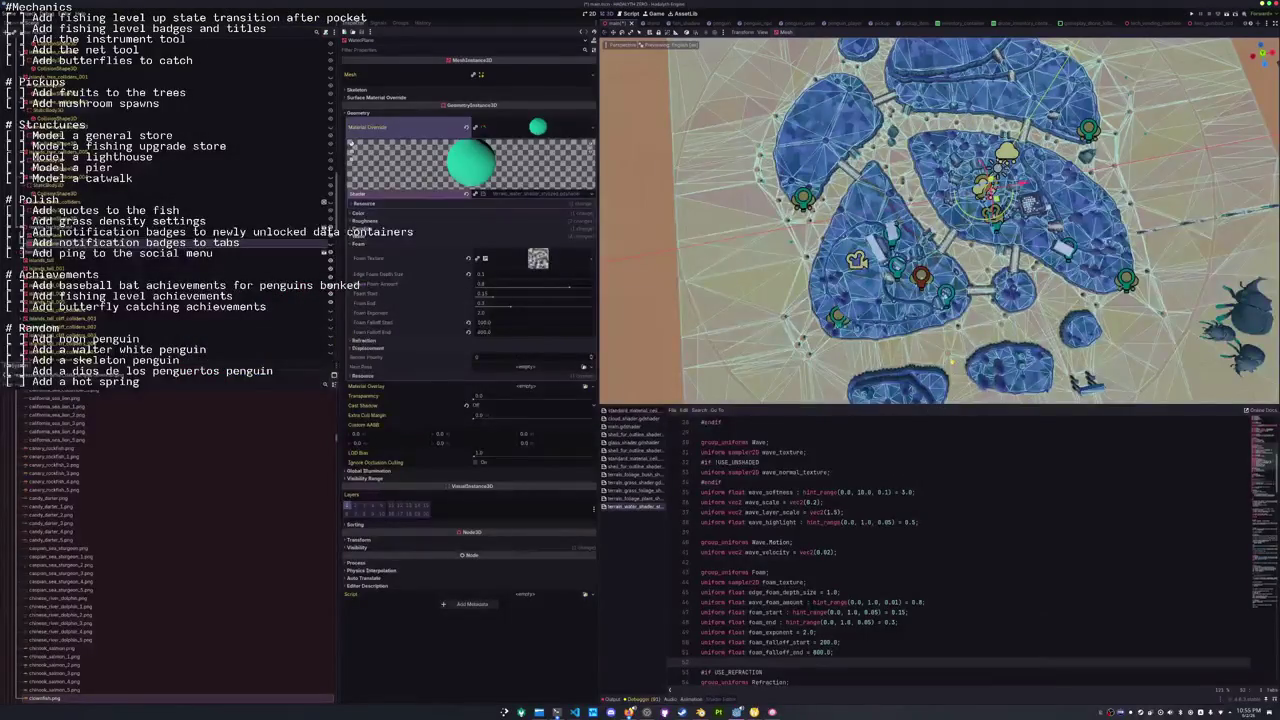
pyautogui.hotkey('alt', 'Tab')
pyautogui.press('Tab')
pyautogui.press('KP_7')
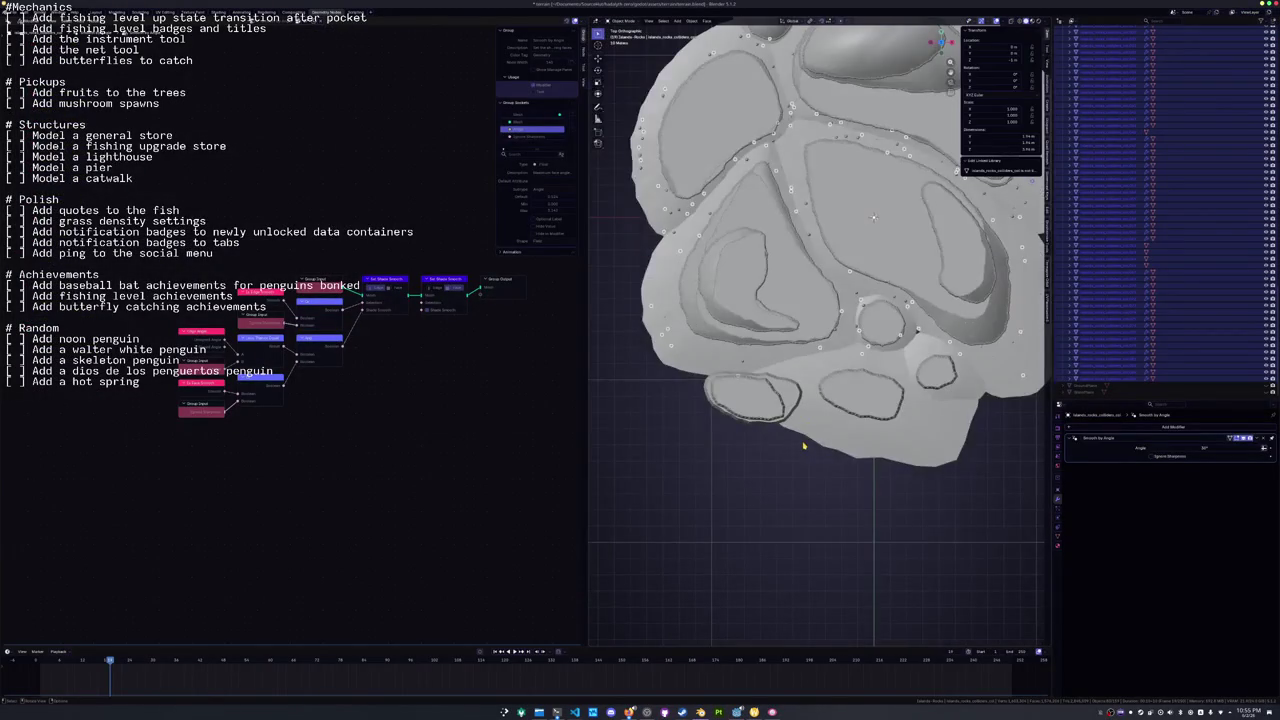
pyautogui.moveTo(803, 446); pyautogui.dragTo(814, 400)
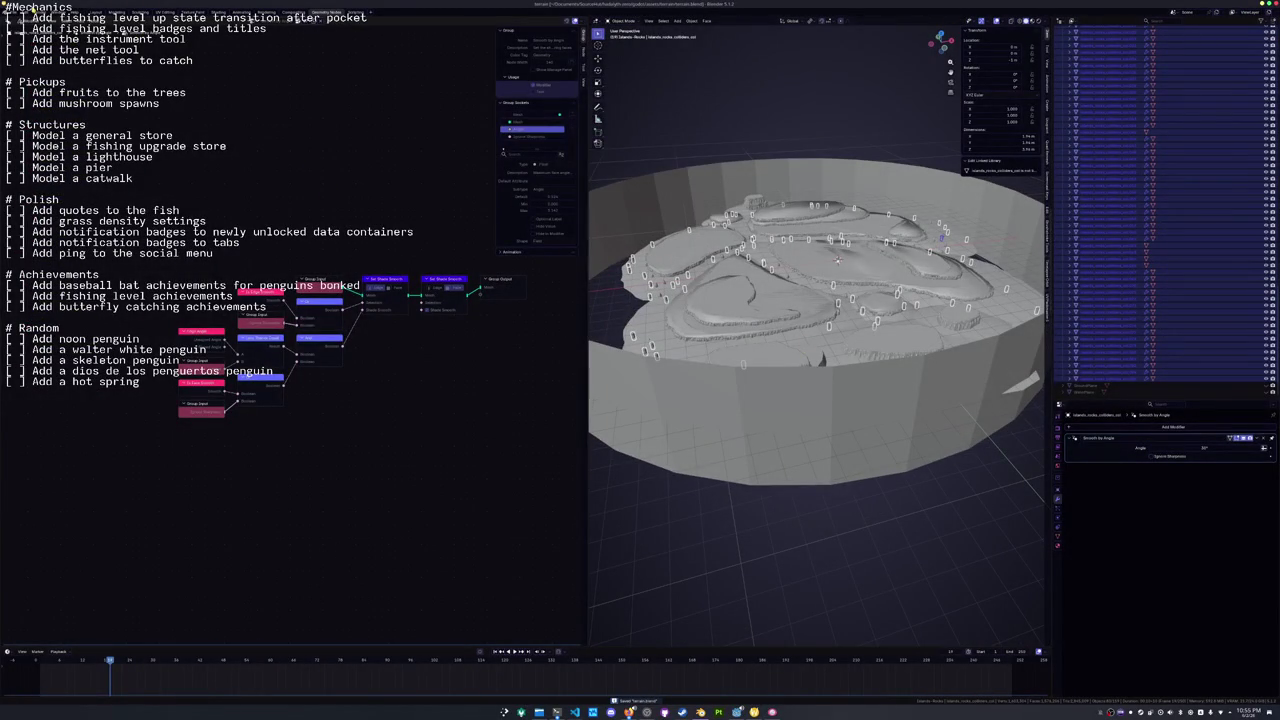
# Start a File > Export > glTF 2.0 export.
pyautogui.click(15, 12)
pyautogui.moveTo(40, 118)
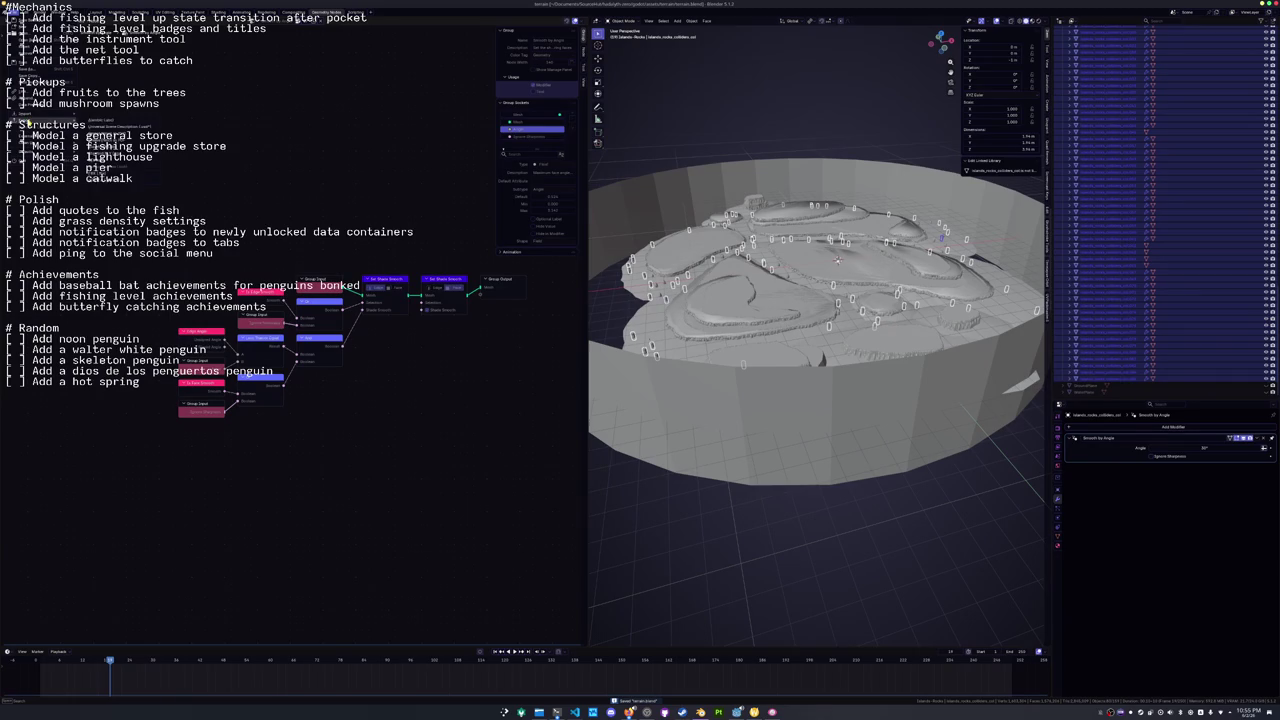
pyautogui.click(106, 190)
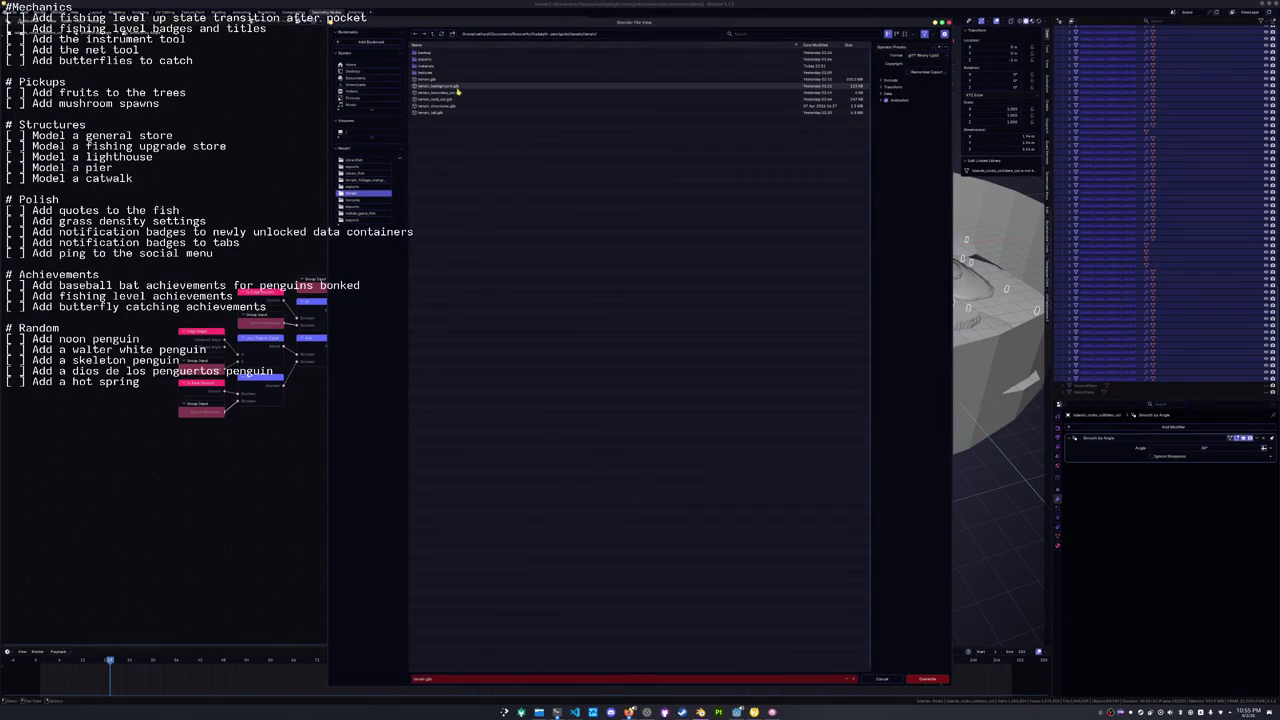
# Overwrite terrain_rock_col.glb with only selected objects and Images set to None, then return to Godot.
pyautogui.click(450, 99)
pyautogui.click(882, 80)
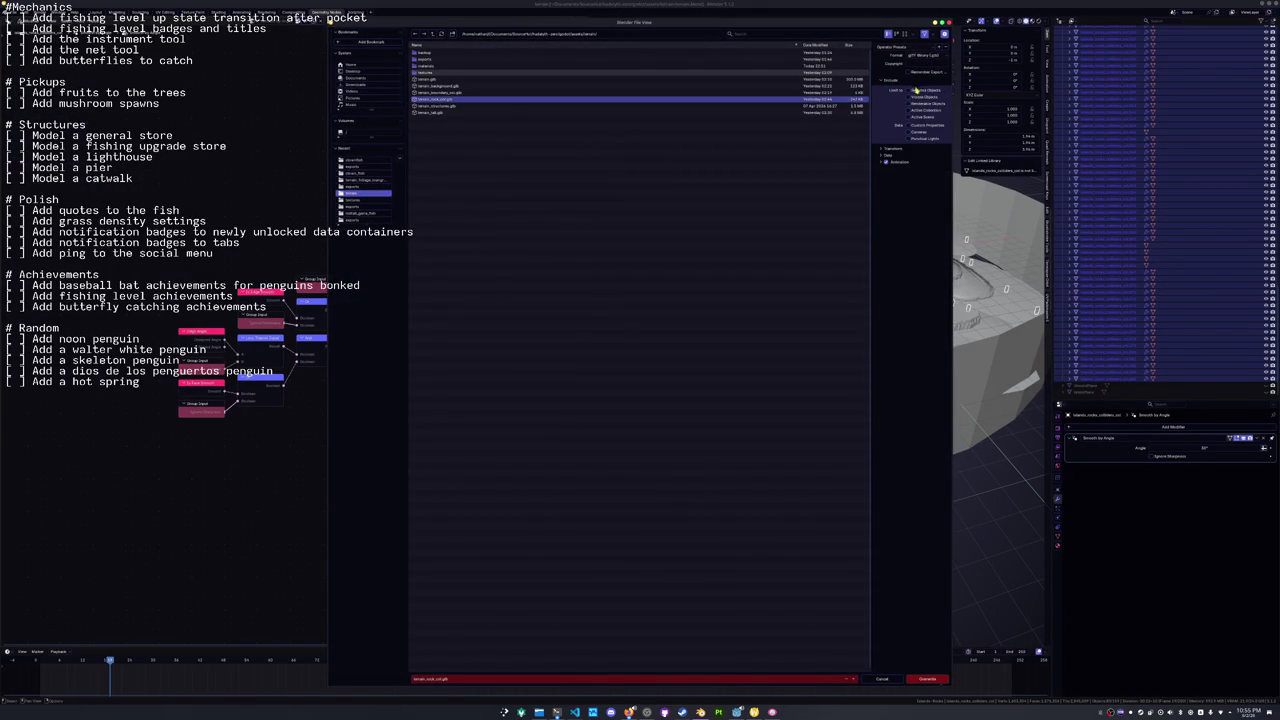
pyautogui.click(885, 155)
pyautogui.click(890, 178)
pyautogui.click(918, 196)
pyautogui.click(910, 226)
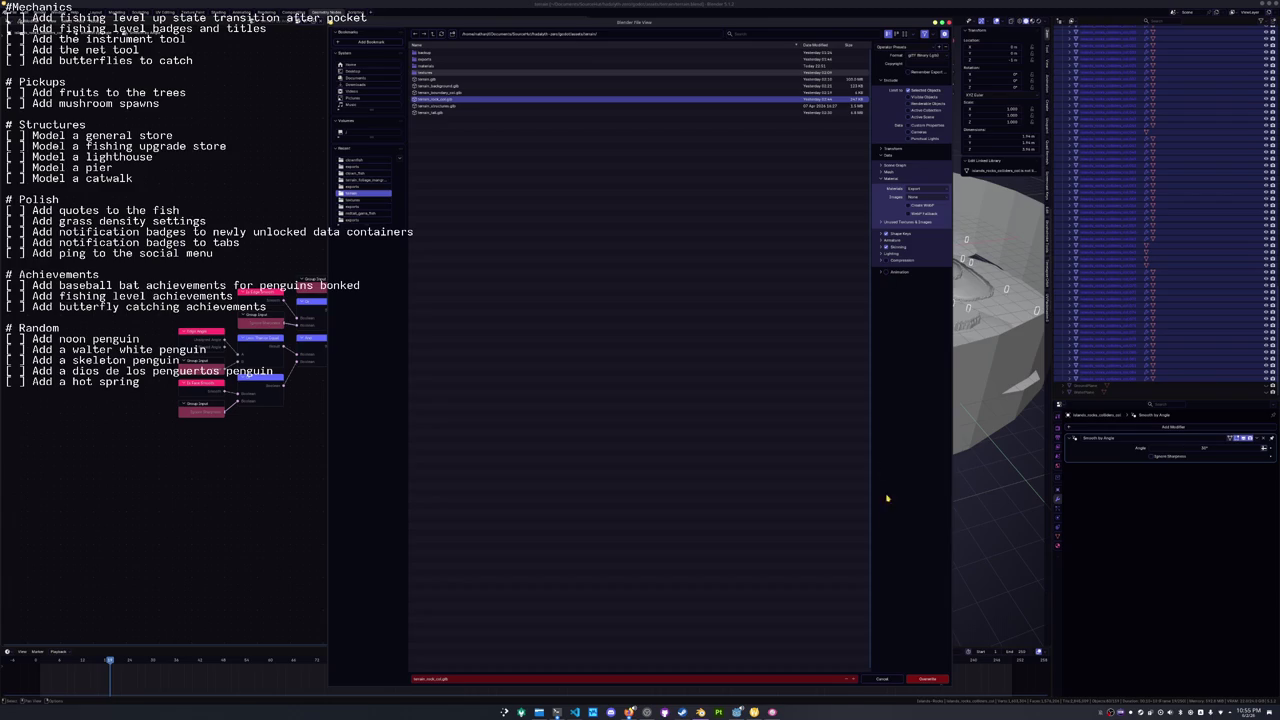
pyautogui.click(928, 679)
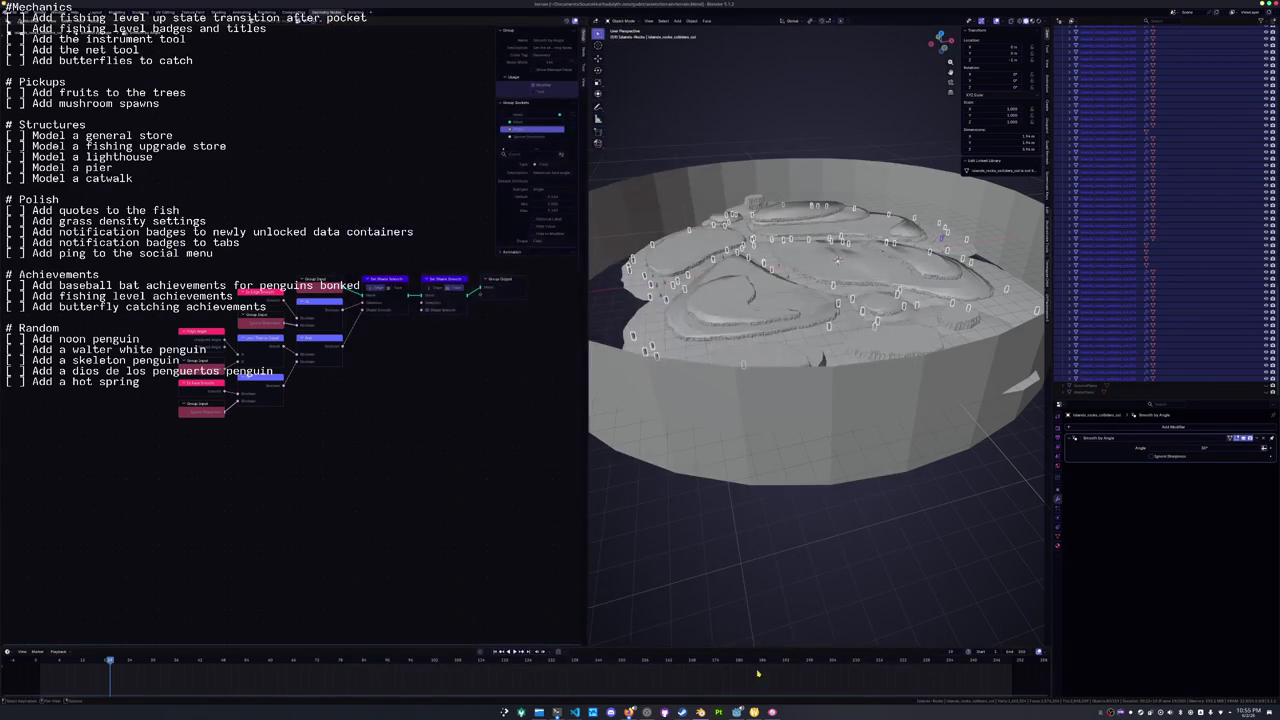
pyautogui.click(737, 712)
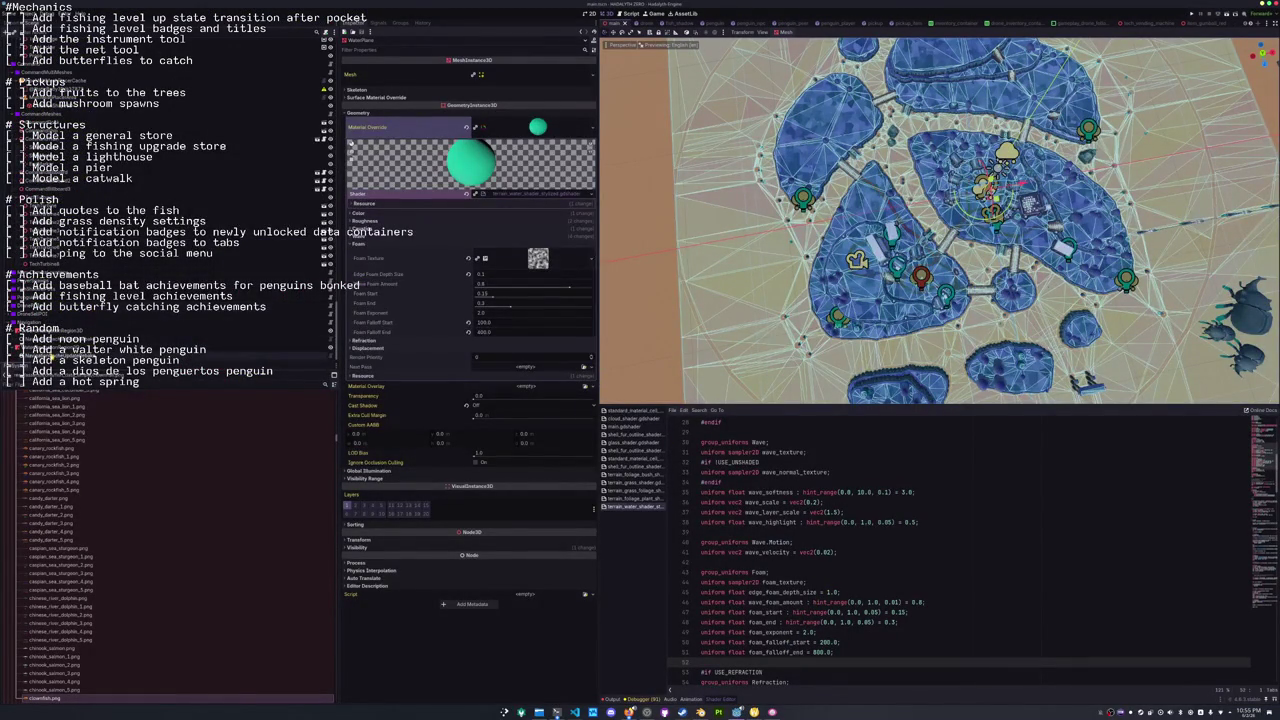
pyautogui.click(60, 350)
pyautogui.click(800, 33)
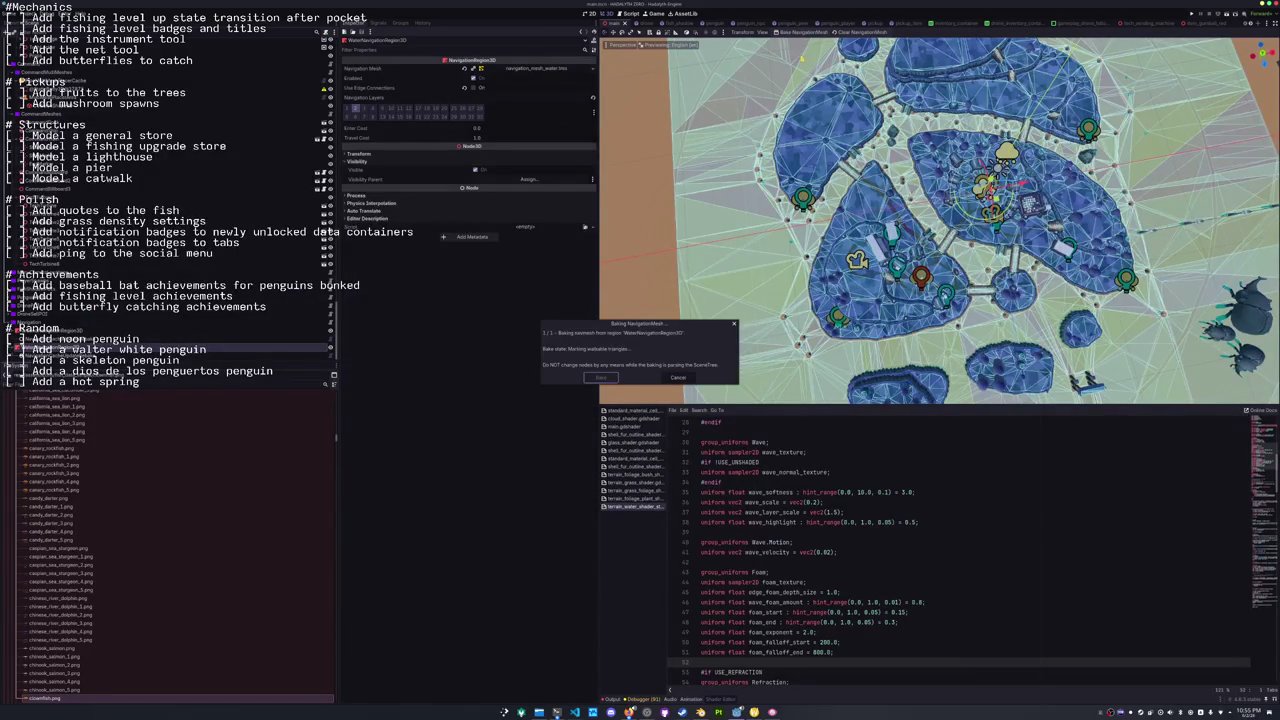
pyautogui.scroll(8, 853, 285)
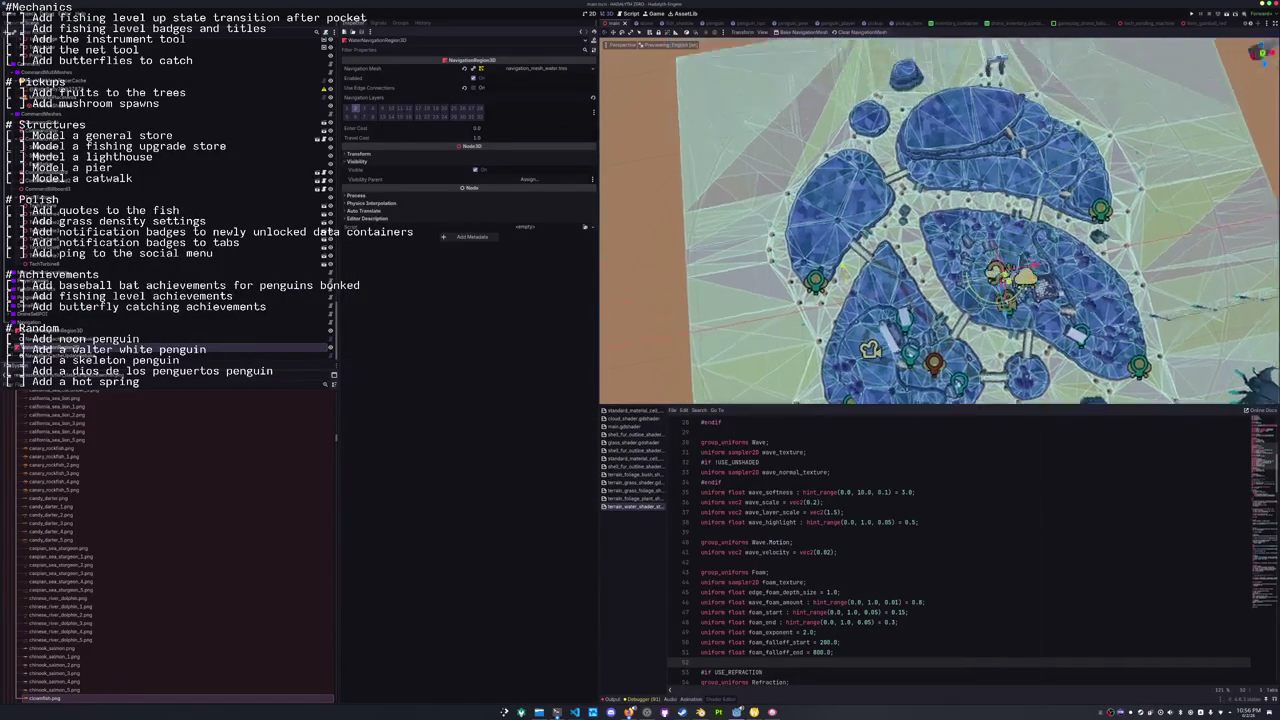
pyautogui.scroll(-5, 851, 276)
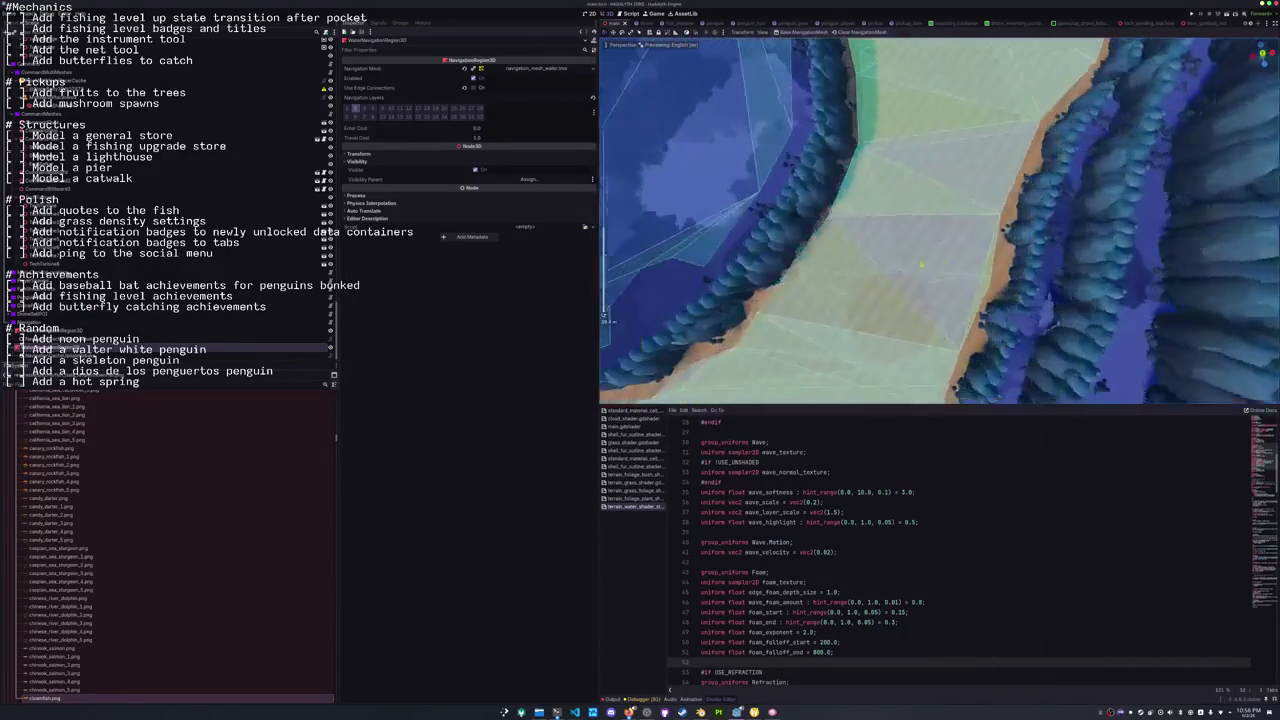
pyautogui.hotkey('ctrl', 's')
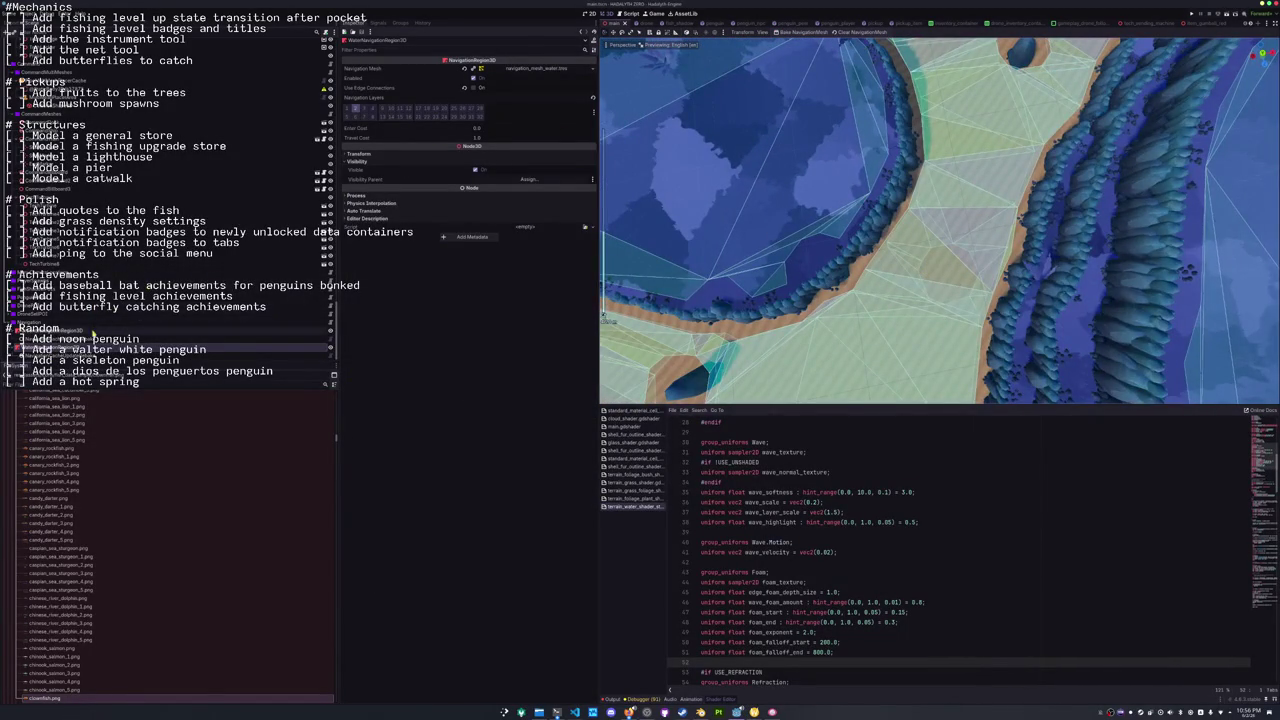
pyautogui.click(60, 331)
pyautogui.click(806, 33)
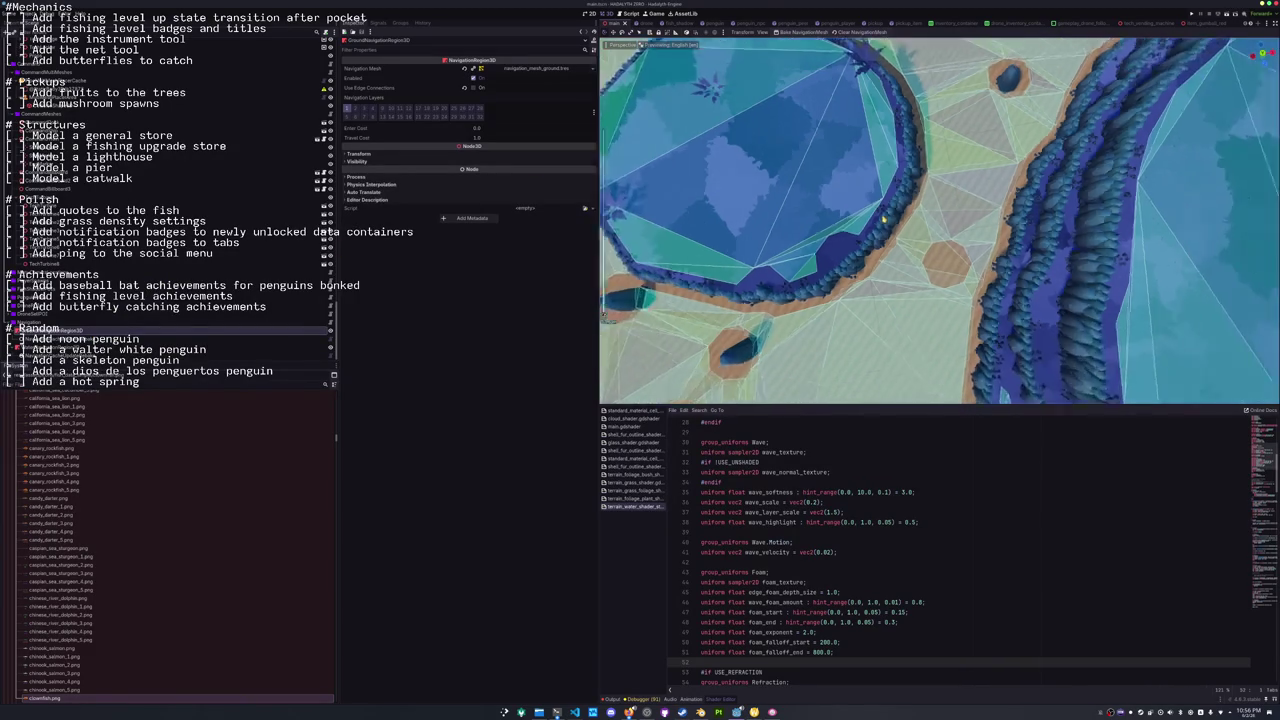
pyautogui.scroll(10, 884, 247)
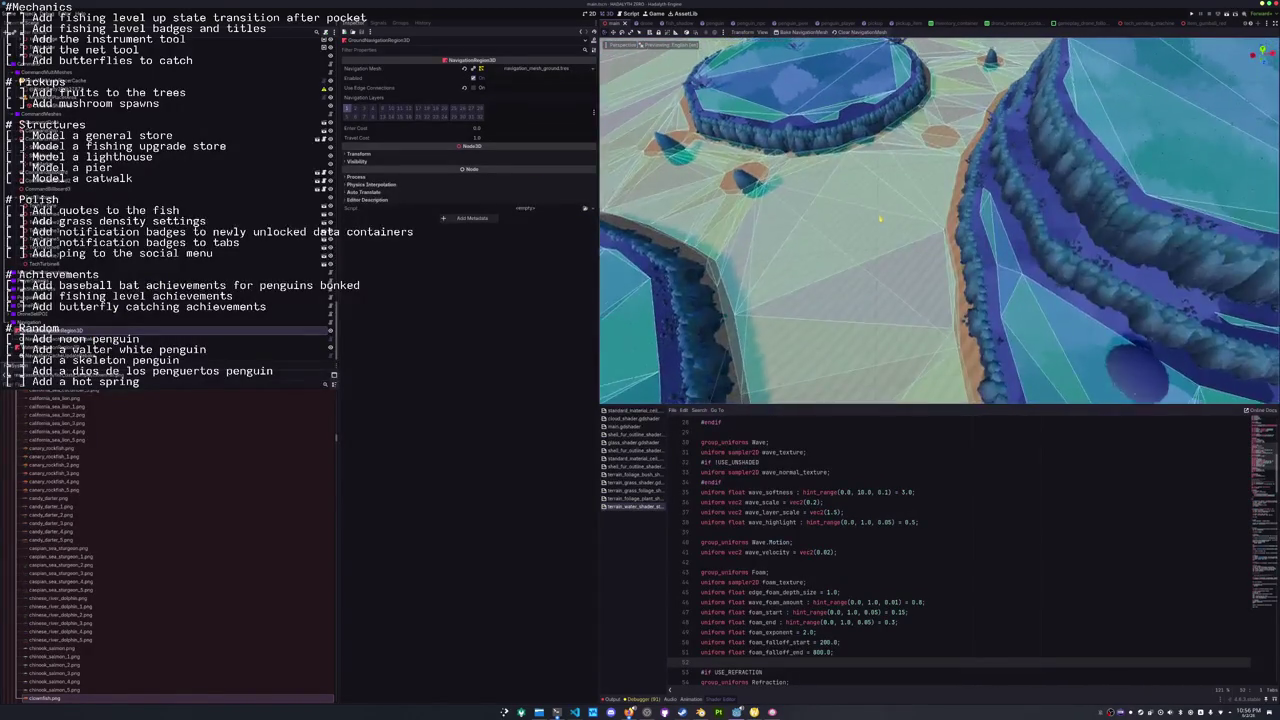
pyautogui.scroll(3, 876, 253)
pyautogui.scroll(-8, 875, 248)
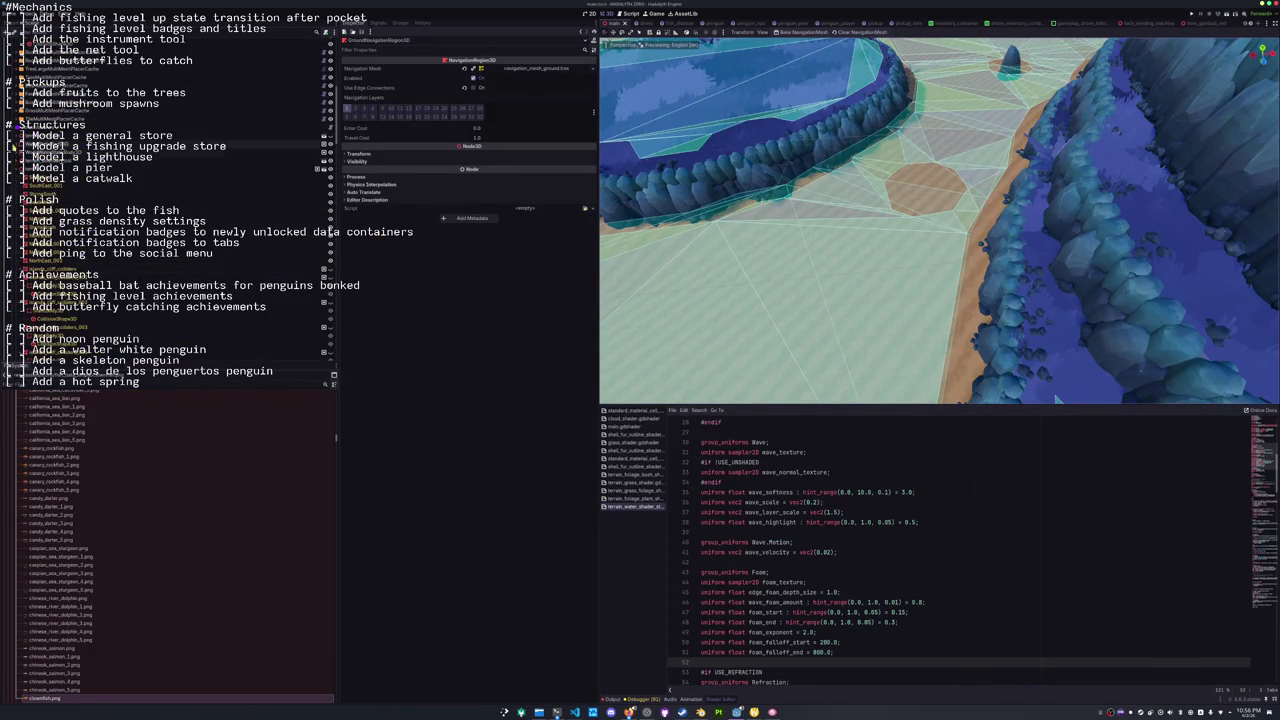
pyautogui.click(80, 146)
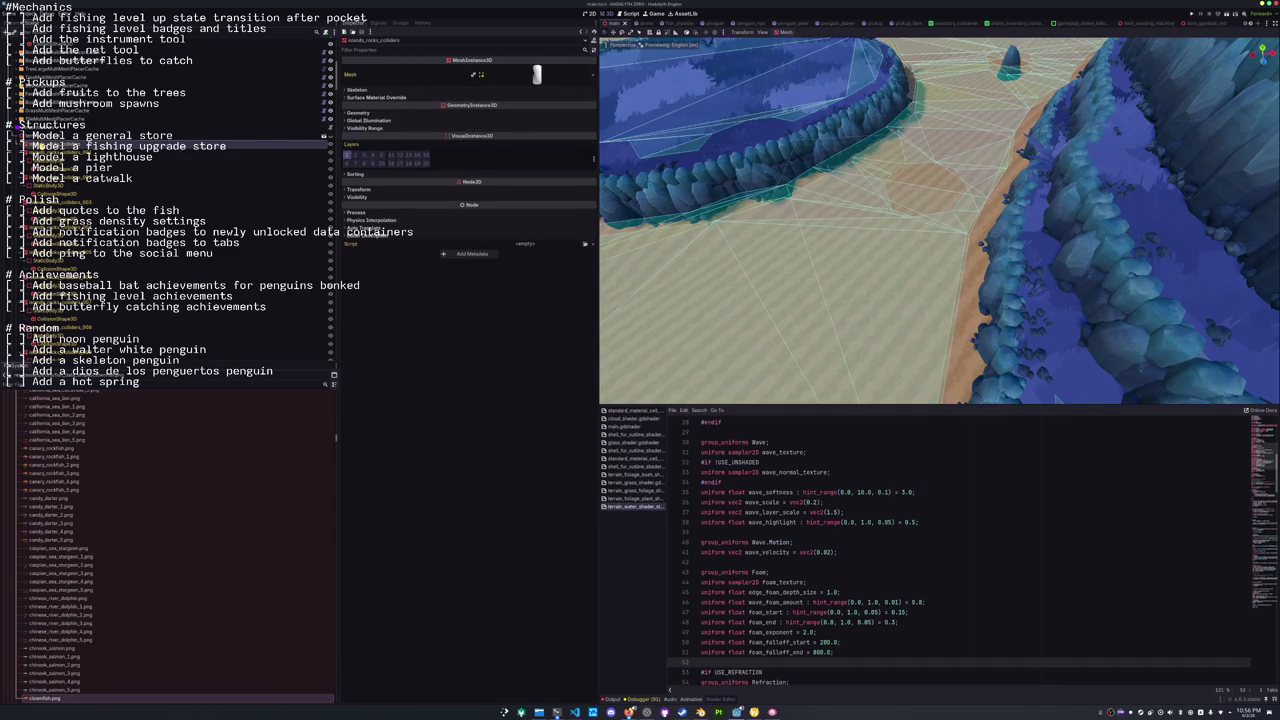
pyautogui.press('Down')
pyautogui.press('Down')
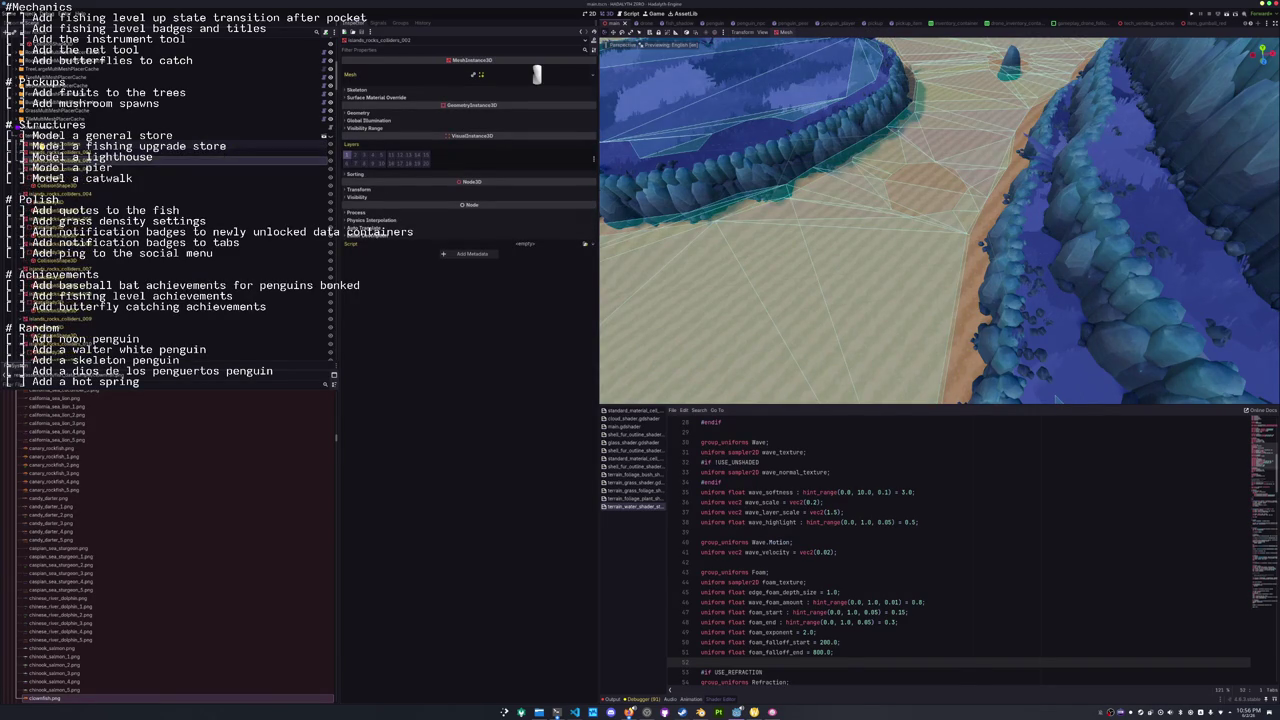
pyautogui.press('Down')
pyautogui.press('Down')
pyautogui.press('Down')
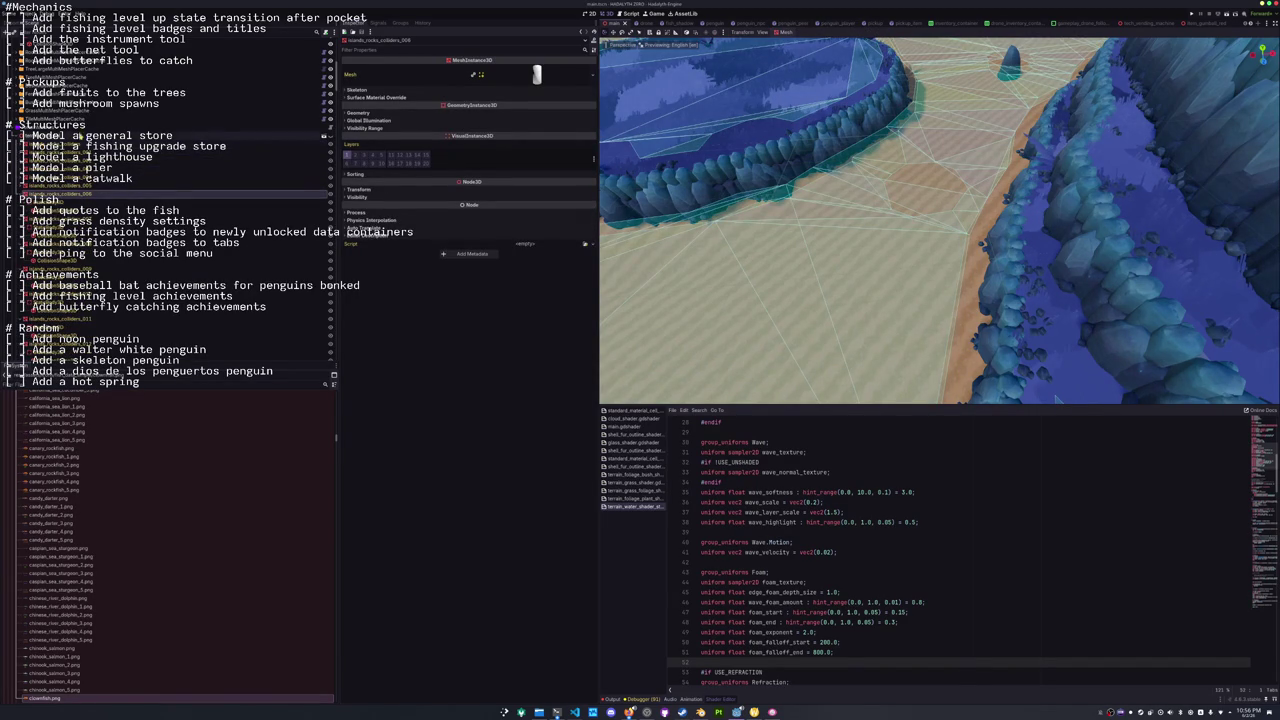
pyautogui.press('Down')
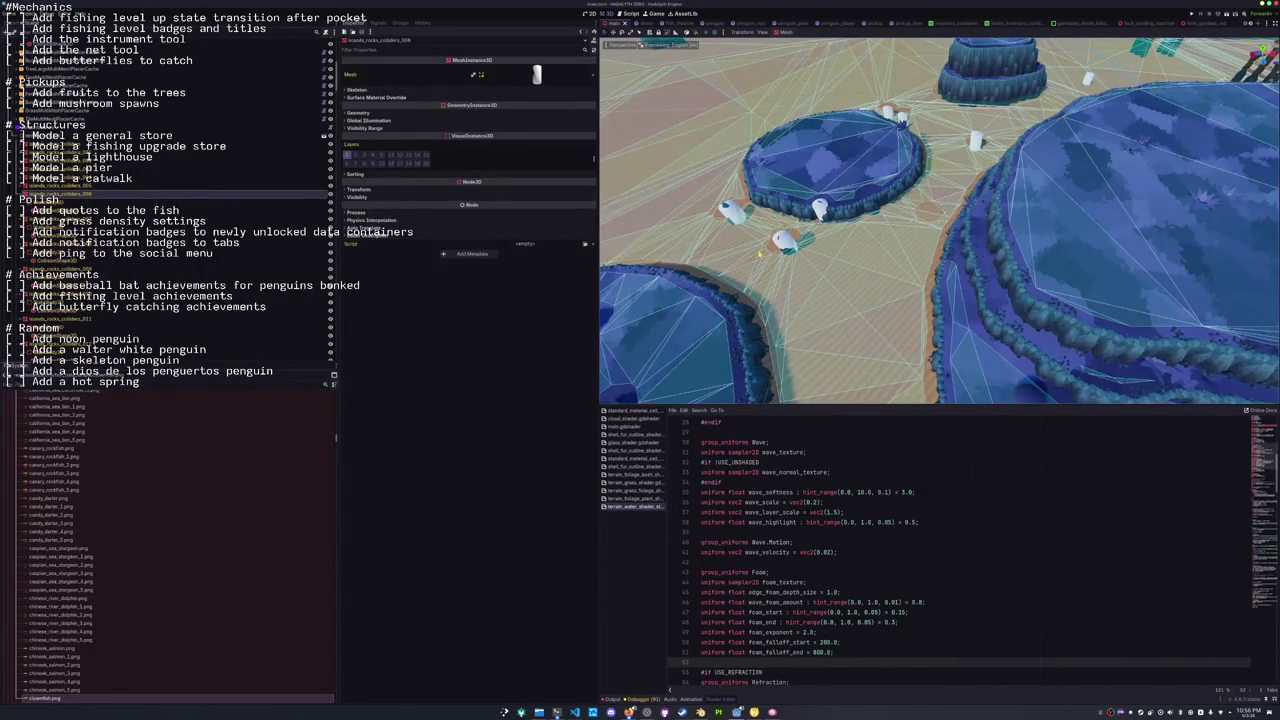
pyautogui.click(926, 213)
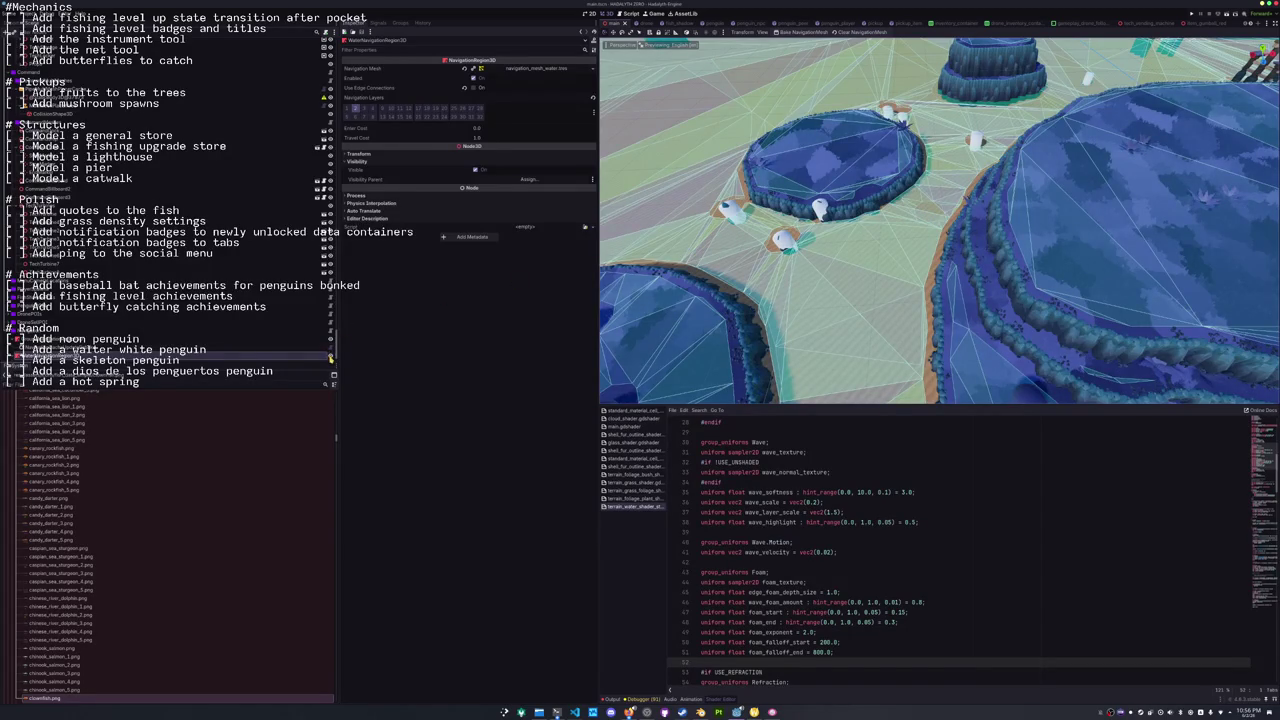
pyautogui.click(929, 236)
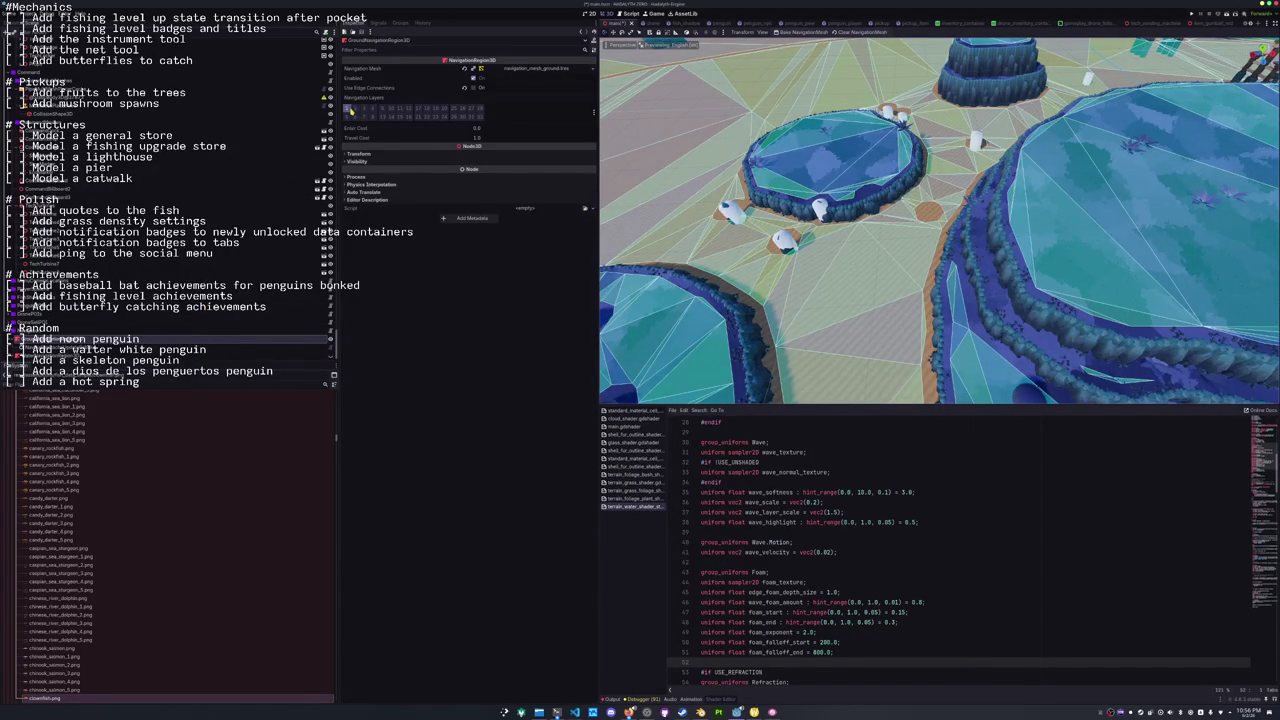
pyautogui.scroll(3, 887, 240)
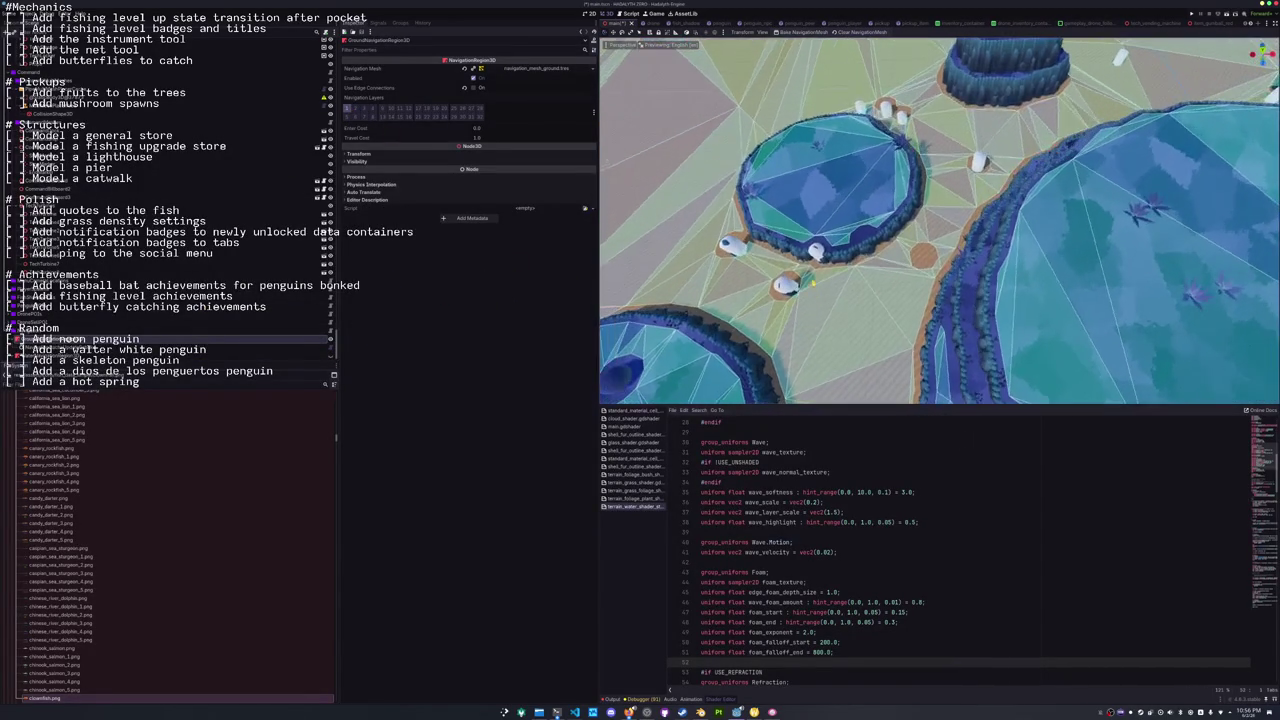
pyautogui.scroll(-3, 887, 240)
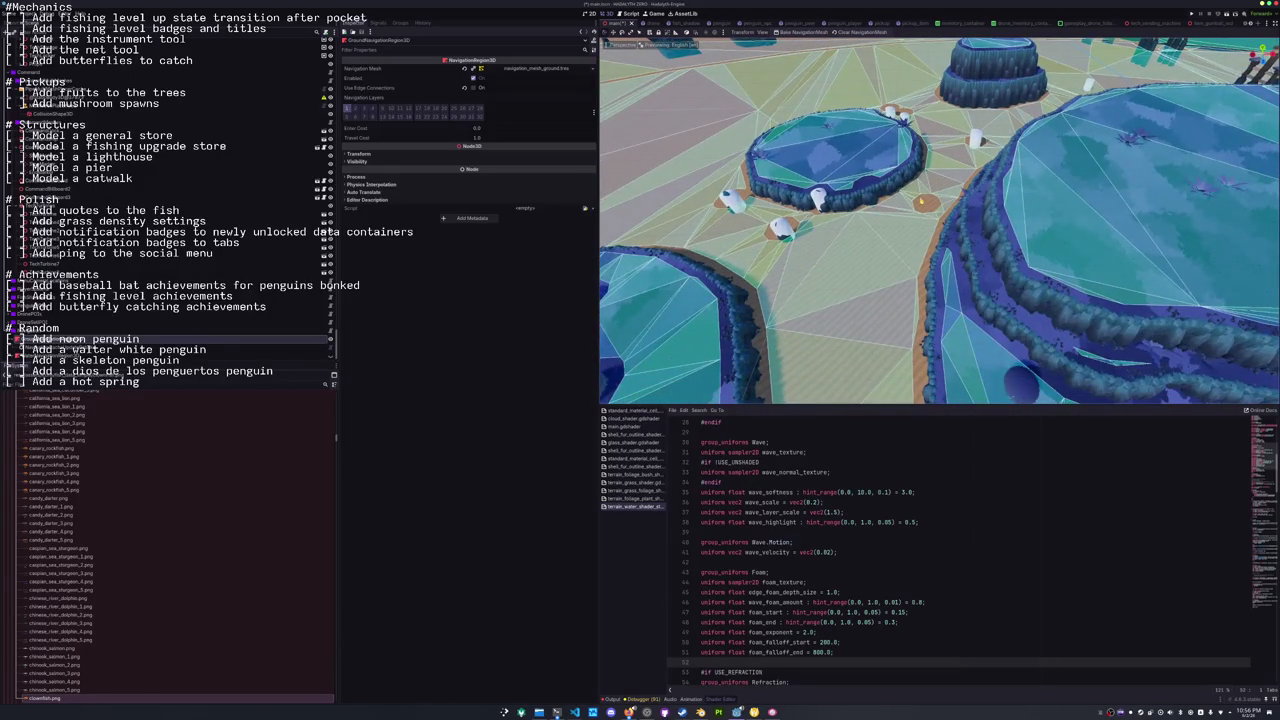
pyautogui.click(924, 204)
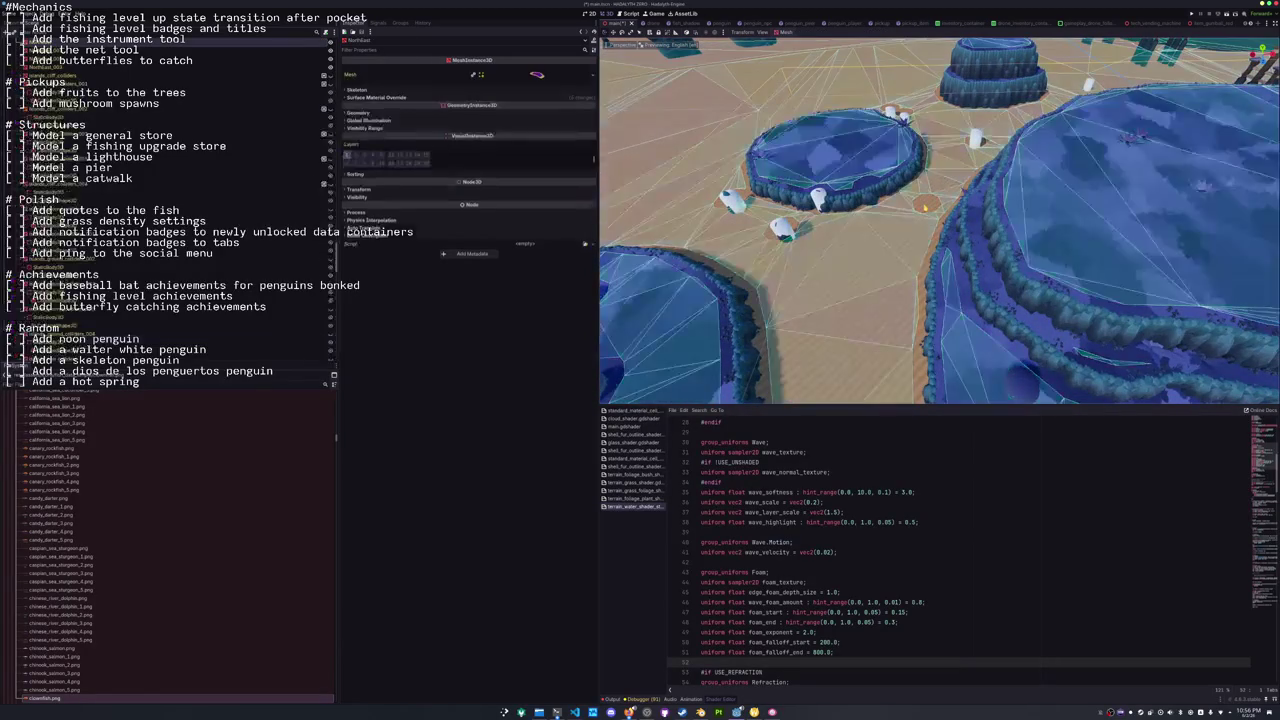
pyautogui.click(296, 261)
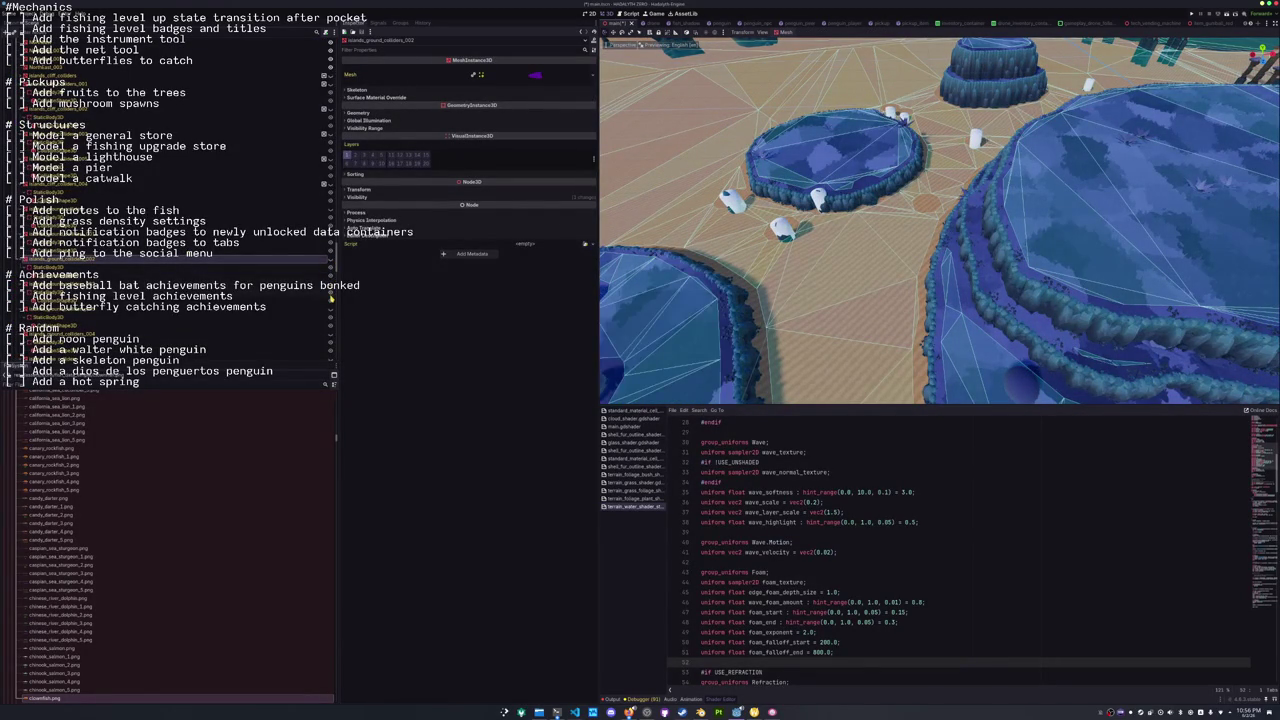
pyautogui.scroll(3, 150, 200)
pyautogui.click(36, 200)
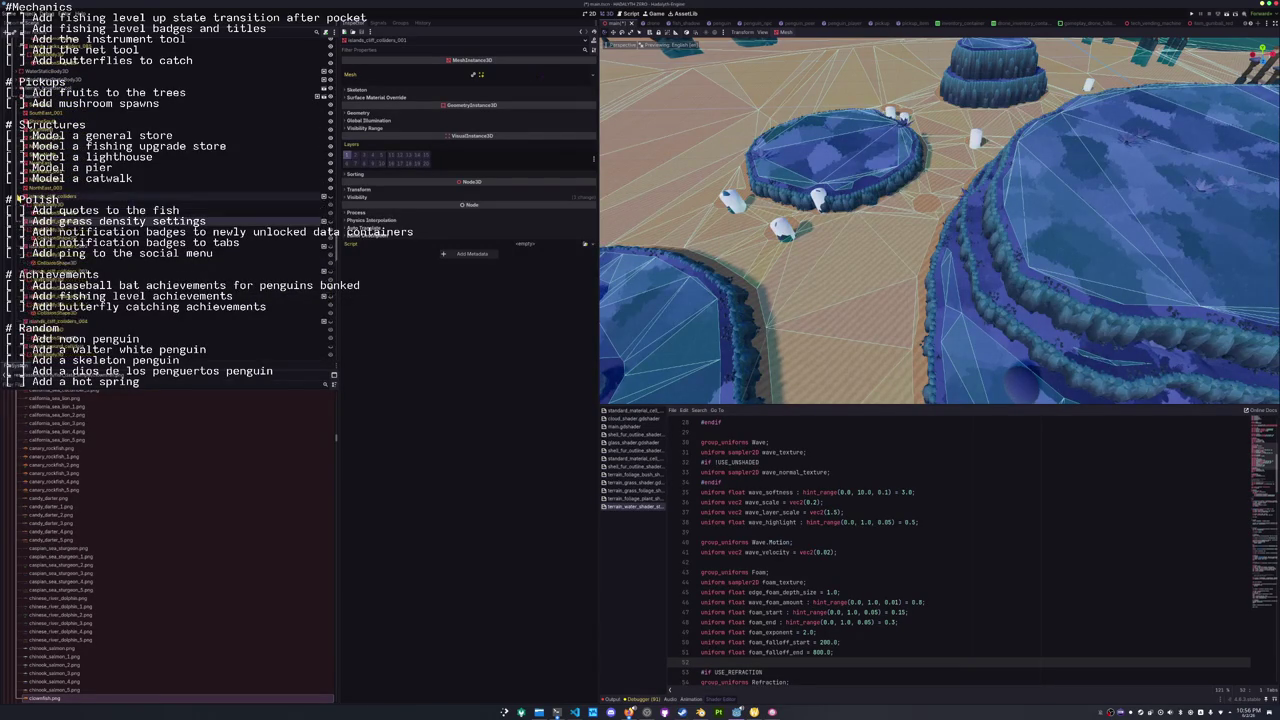
pyautogui.doubleClick(36, 200)
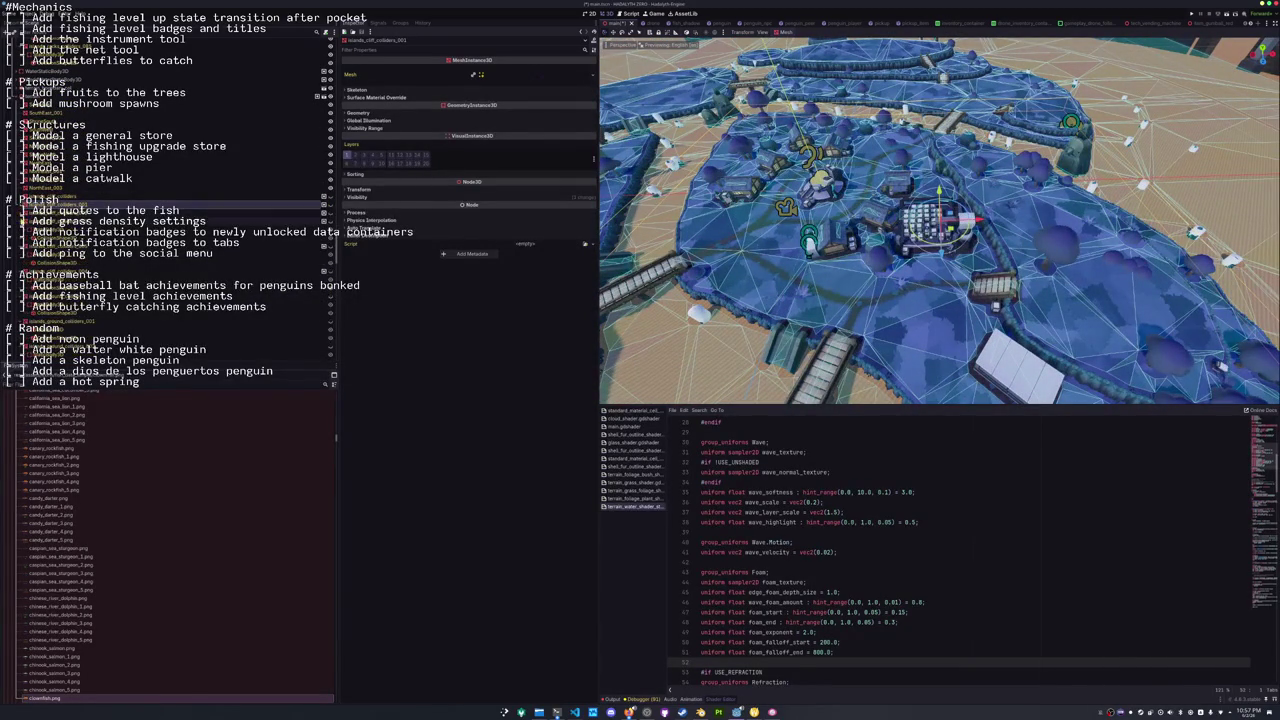
pyautogui.scroll(-5, 150, 250)
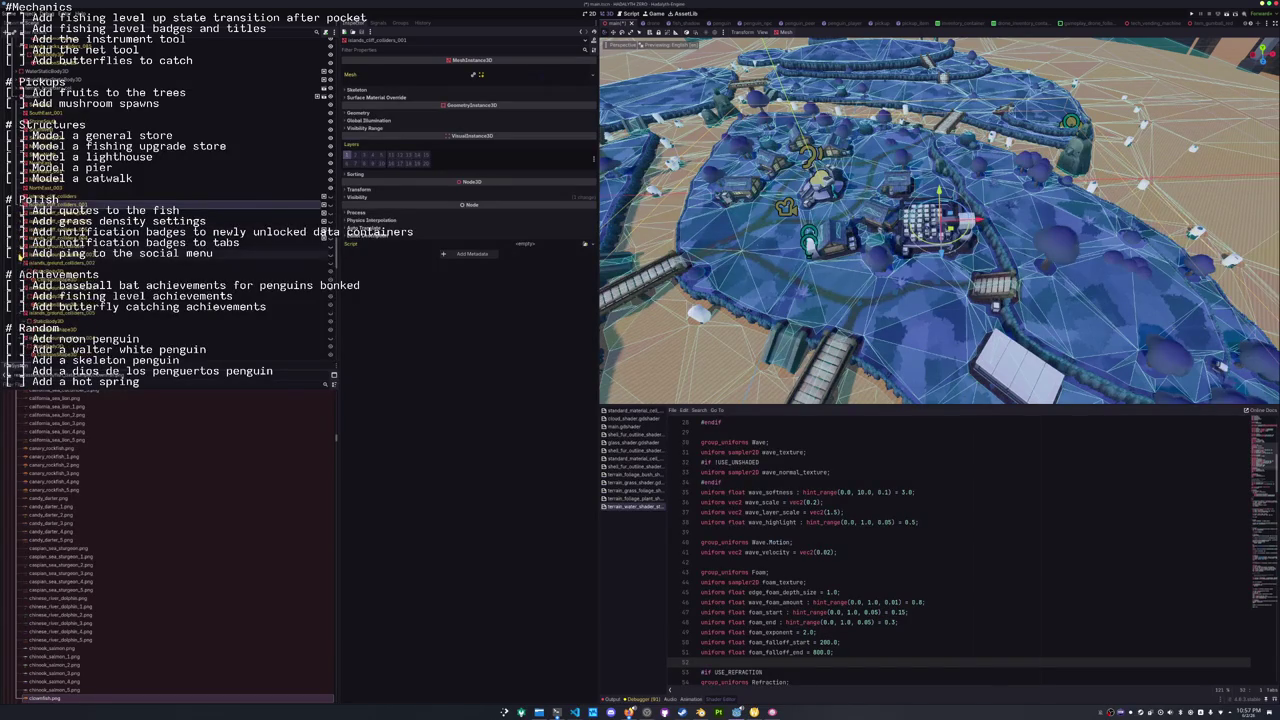
pyautogui.scroll(-3, 18, 268)
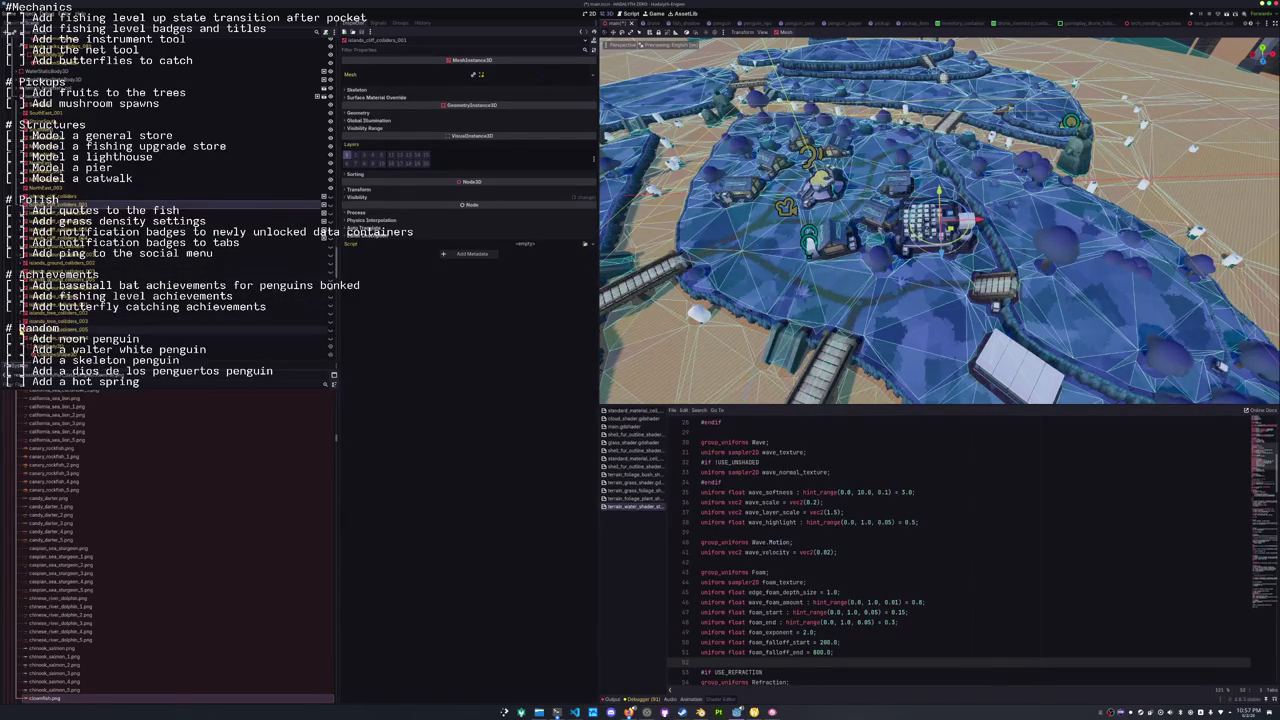
pyautogui.scroll(-3, 19, 340)
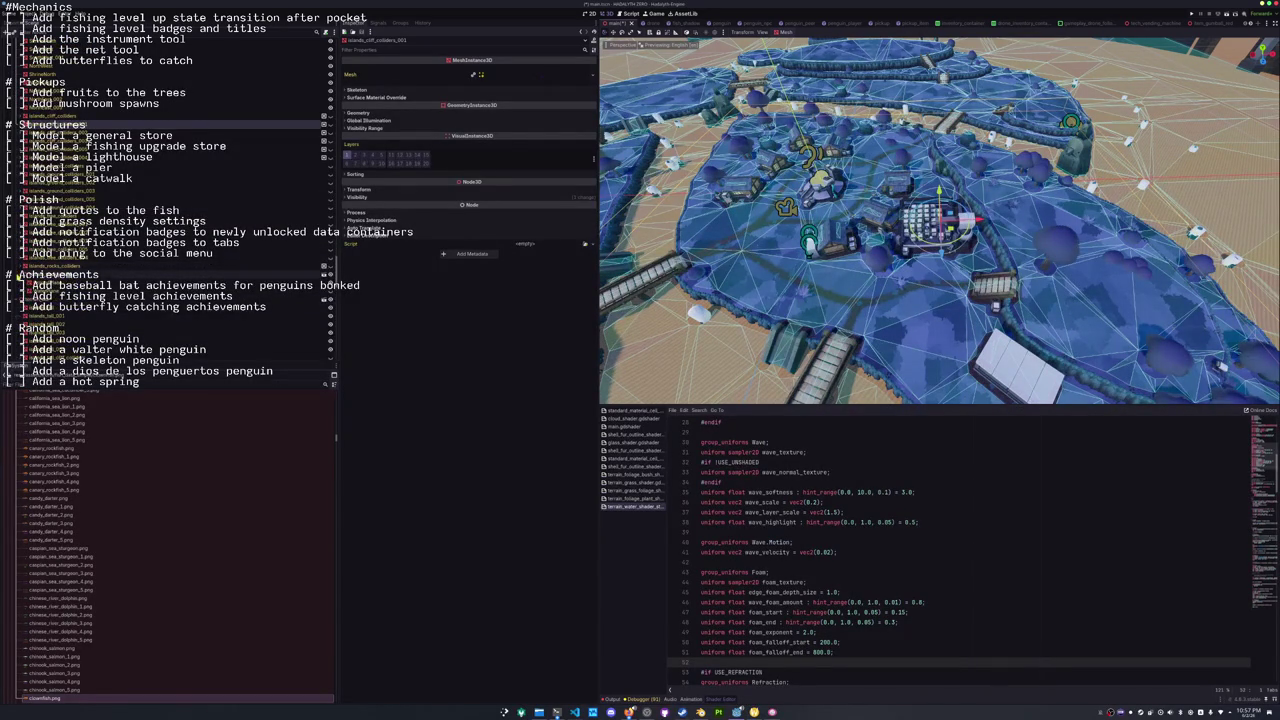
pyautogui.click(60, 274)
pyautogui.press('f')
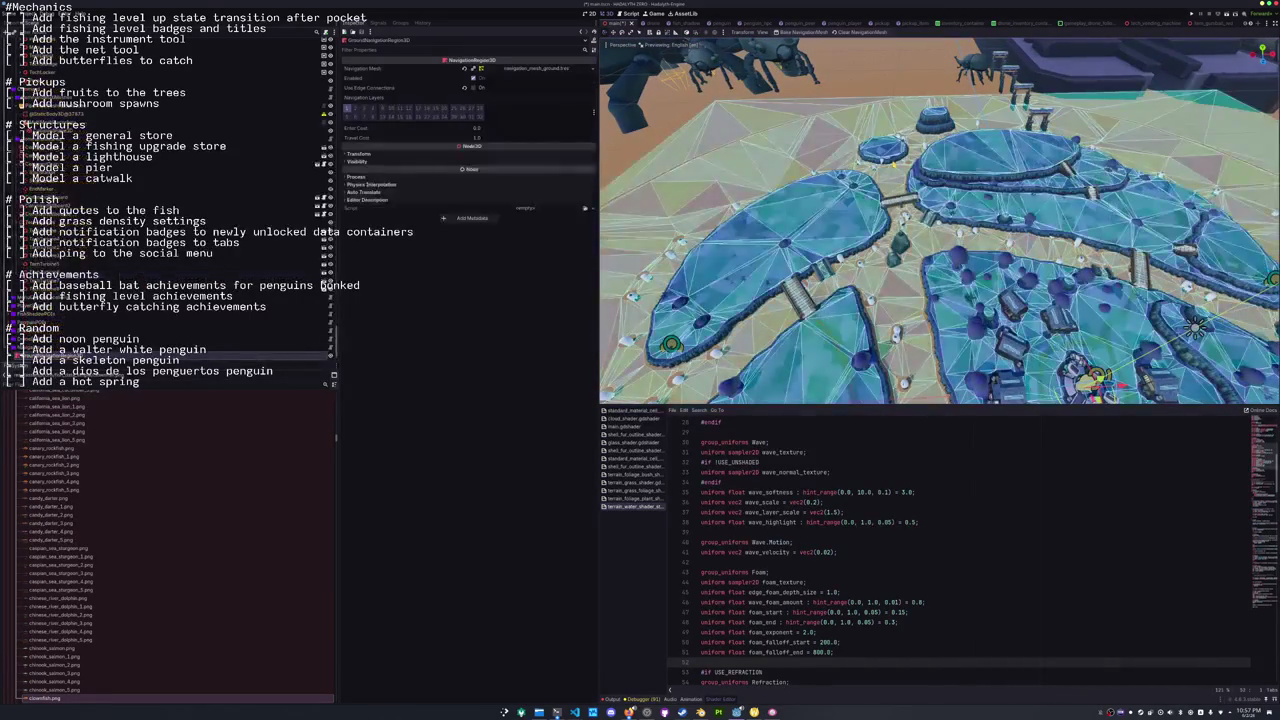
pyautogui.click(43, 272)
pyautogui.press('f')
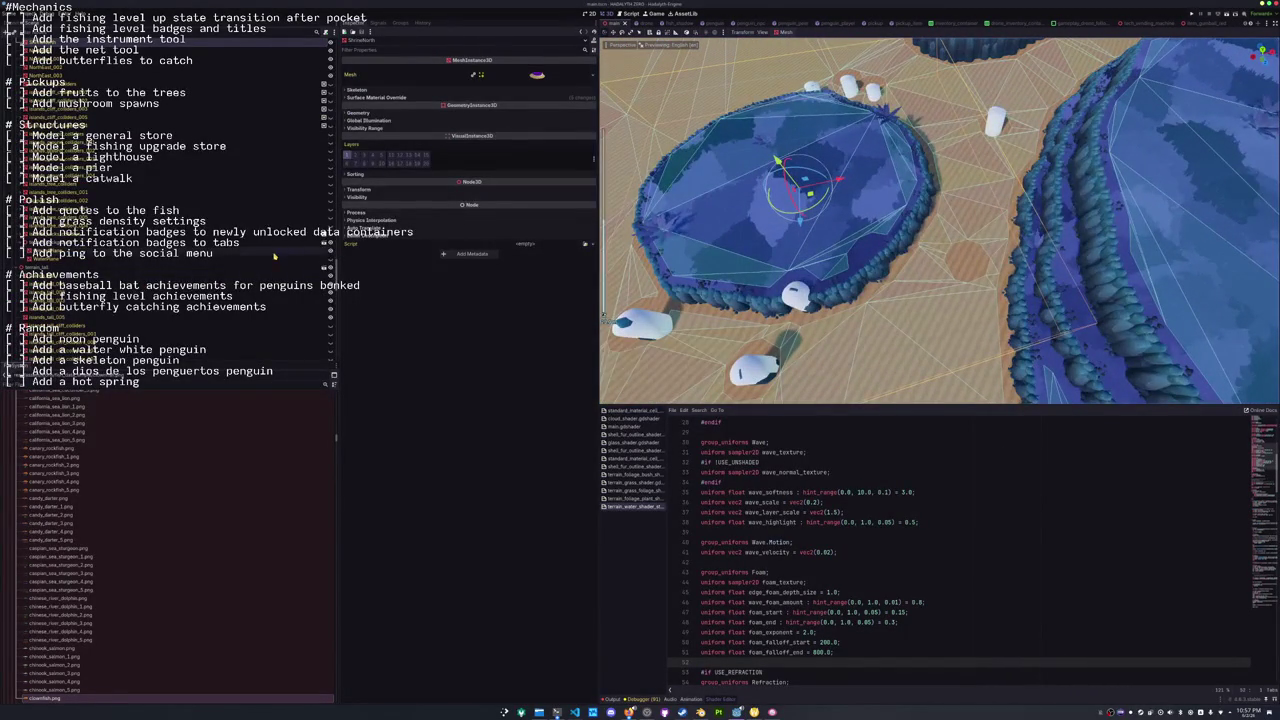
# Hide and reshow the sandy terrain to check the water underneath.
pyautogui.click(330, 262)
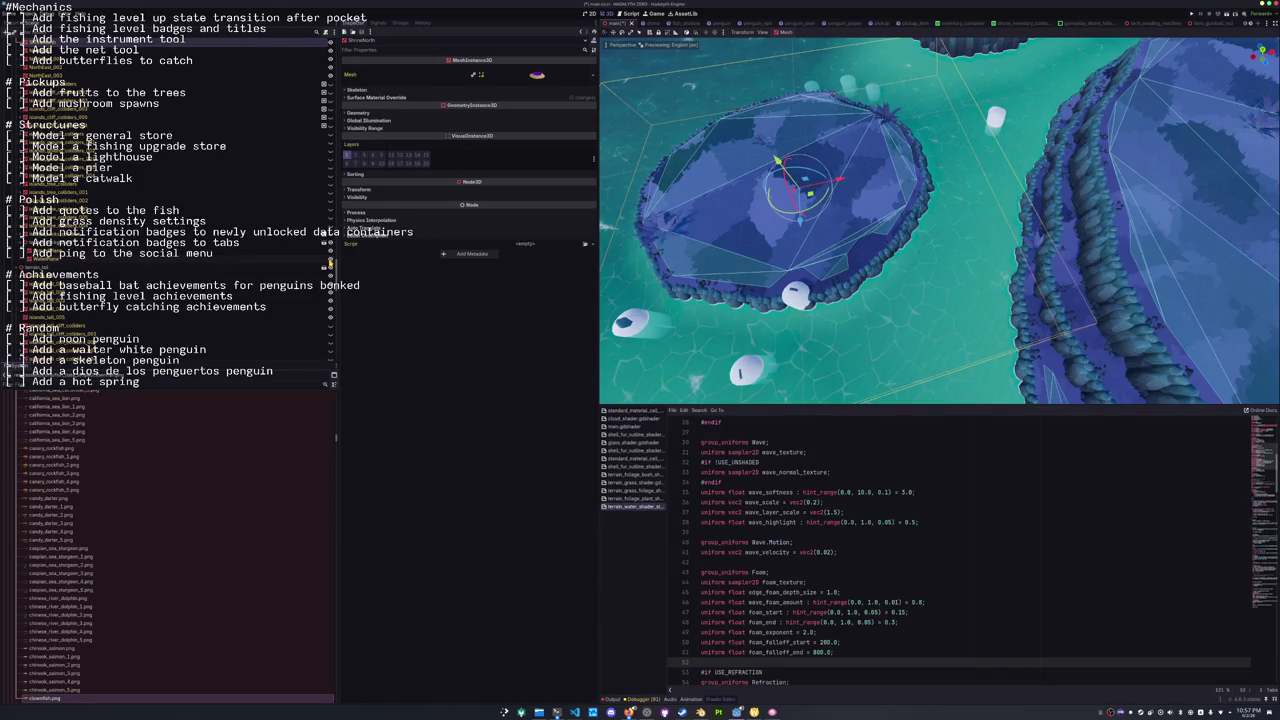
pyautogui.click(330, 262)
pyautogui.scroll(3, 300, 275)
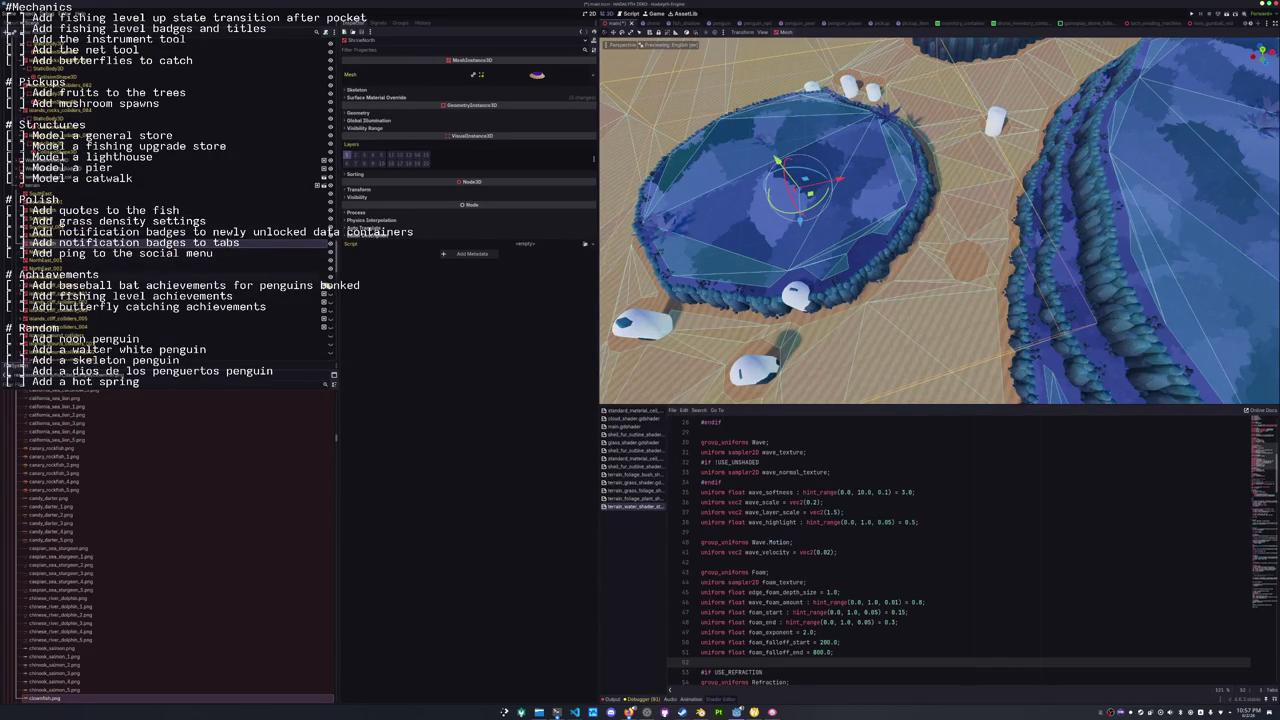
pyautogui.scroll(-3, 229, 309)
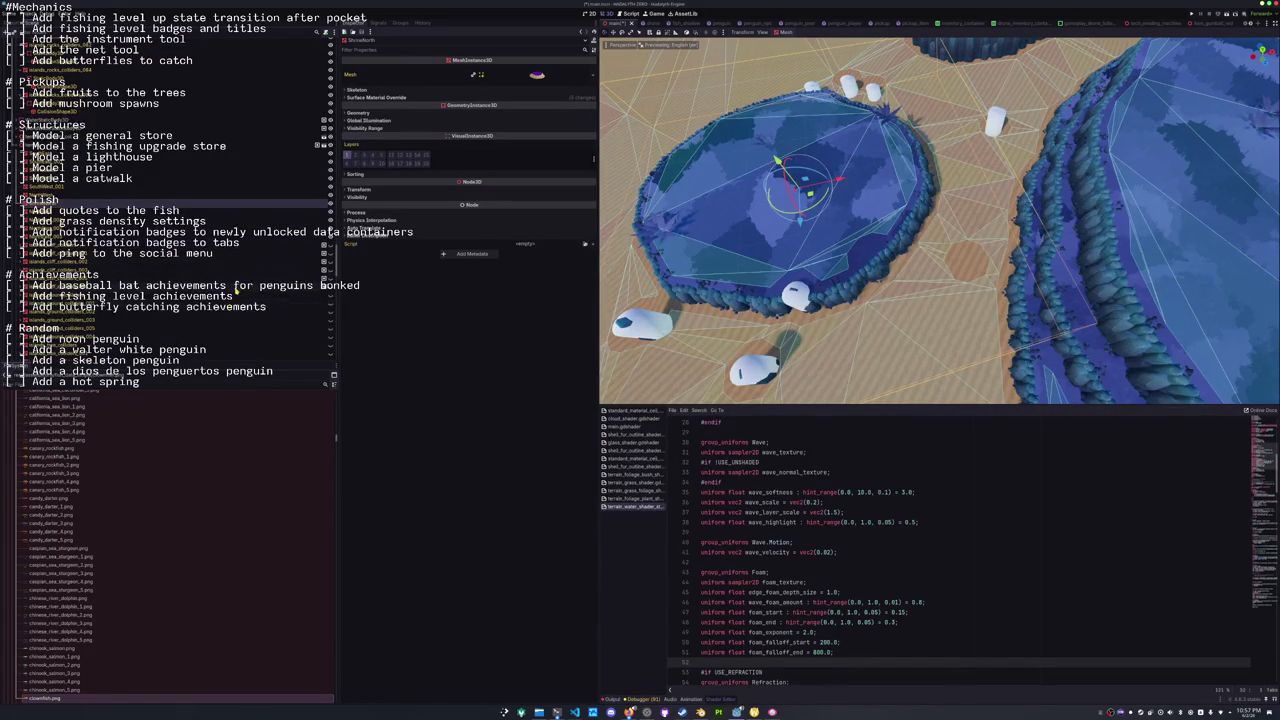
pyautogui.scroll(3, 91, 254)
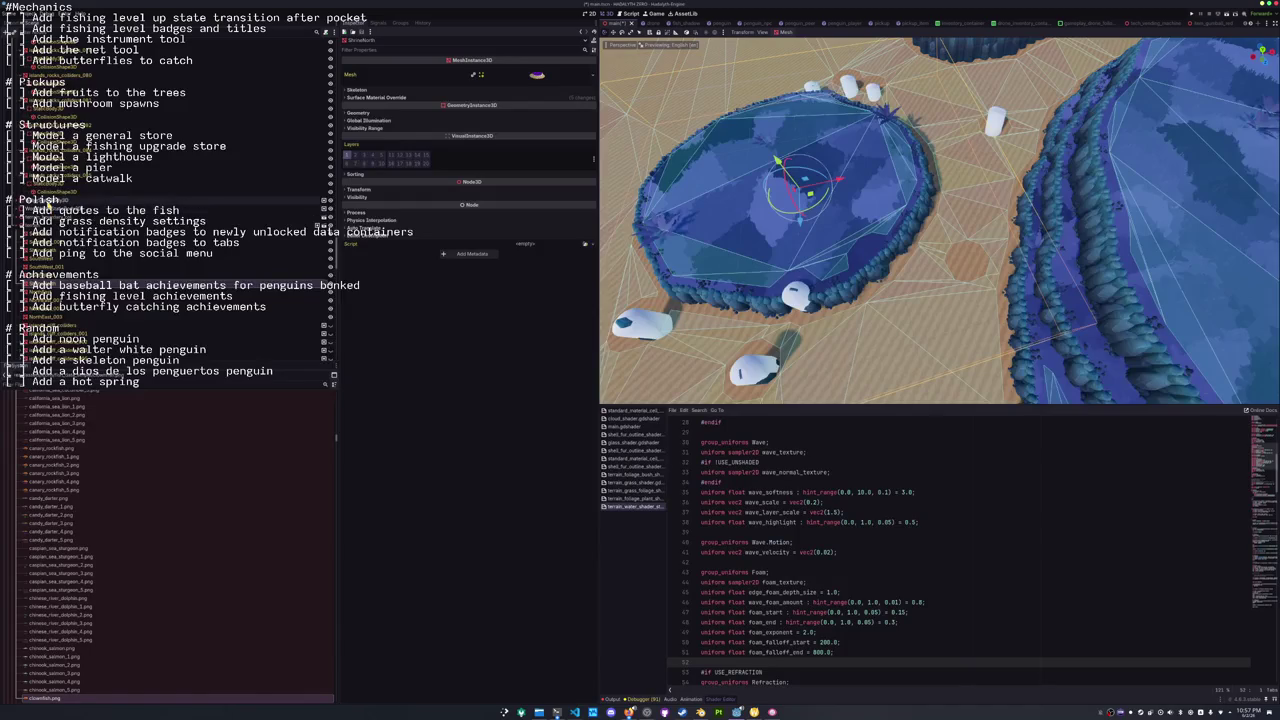
pyautogui.scroll(3, 30, 285)
# Step through rock colliders 085 down to 069, checking their static bodies and collision shapes.
pyautogui.click(48, 296)
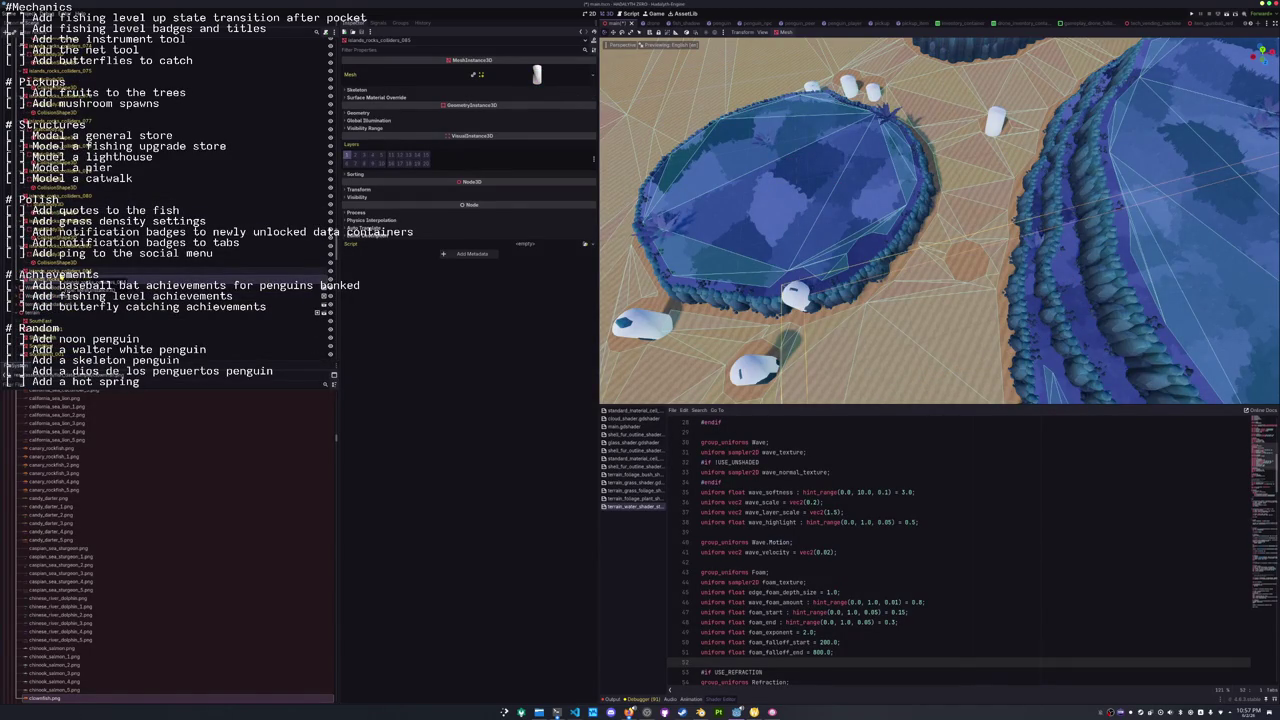
pyautogui.click(50, 274)
pyautogui.press('Up')
pyautogui.press('Up')
pyautogui.press('Up')
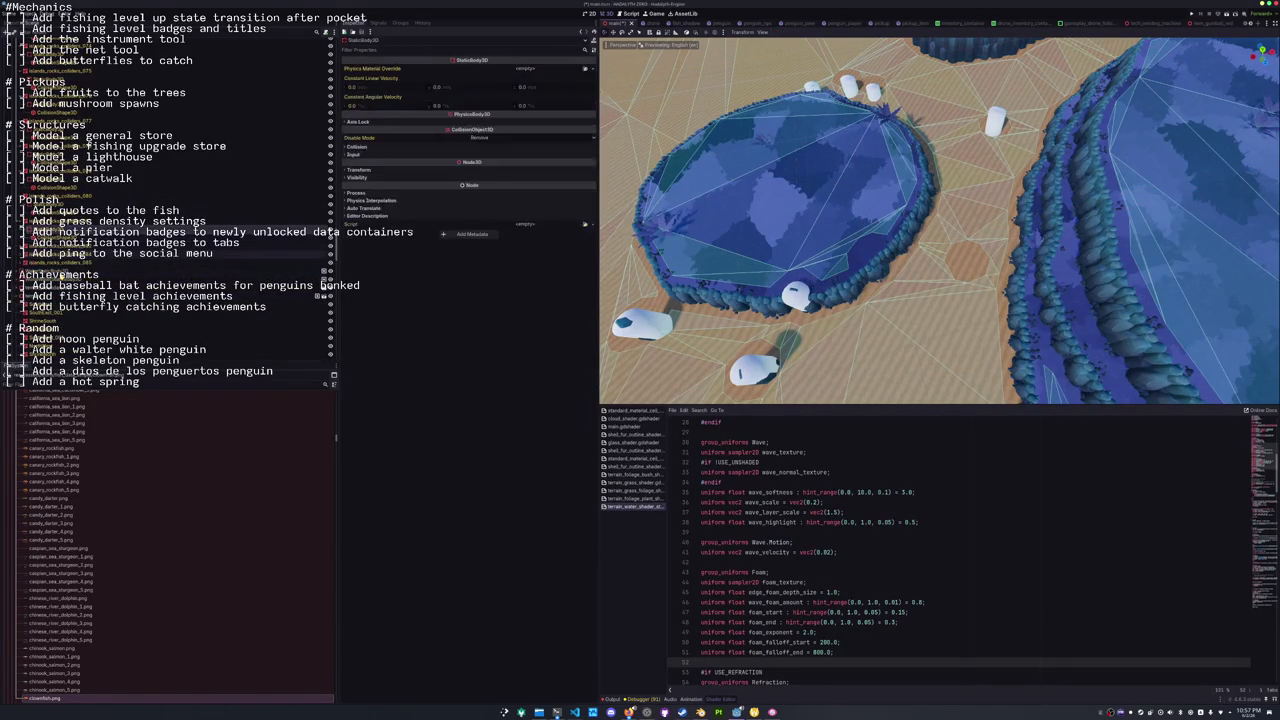
pyautogui.press('Up')
pyautogui.press('Up')
pyautogui.press('Up')
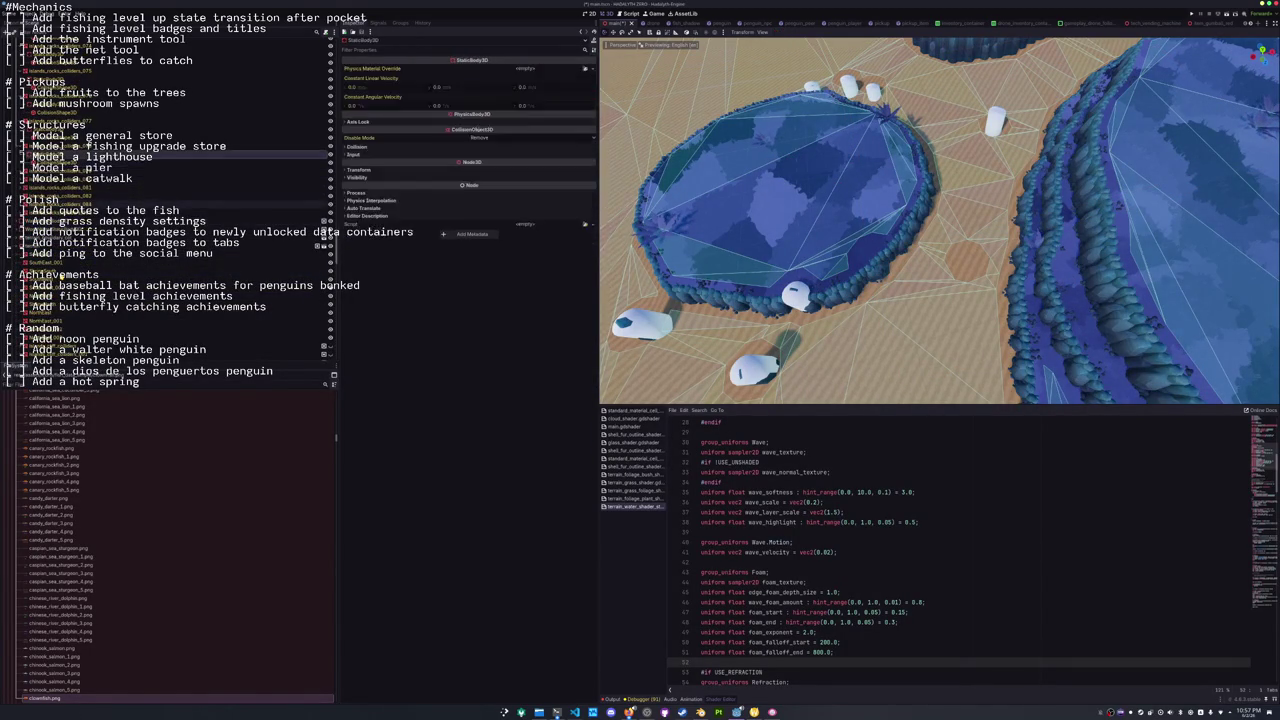
pyautogui.press('Up')
pyautogui.press('Up')
pyautogui.press('Up')
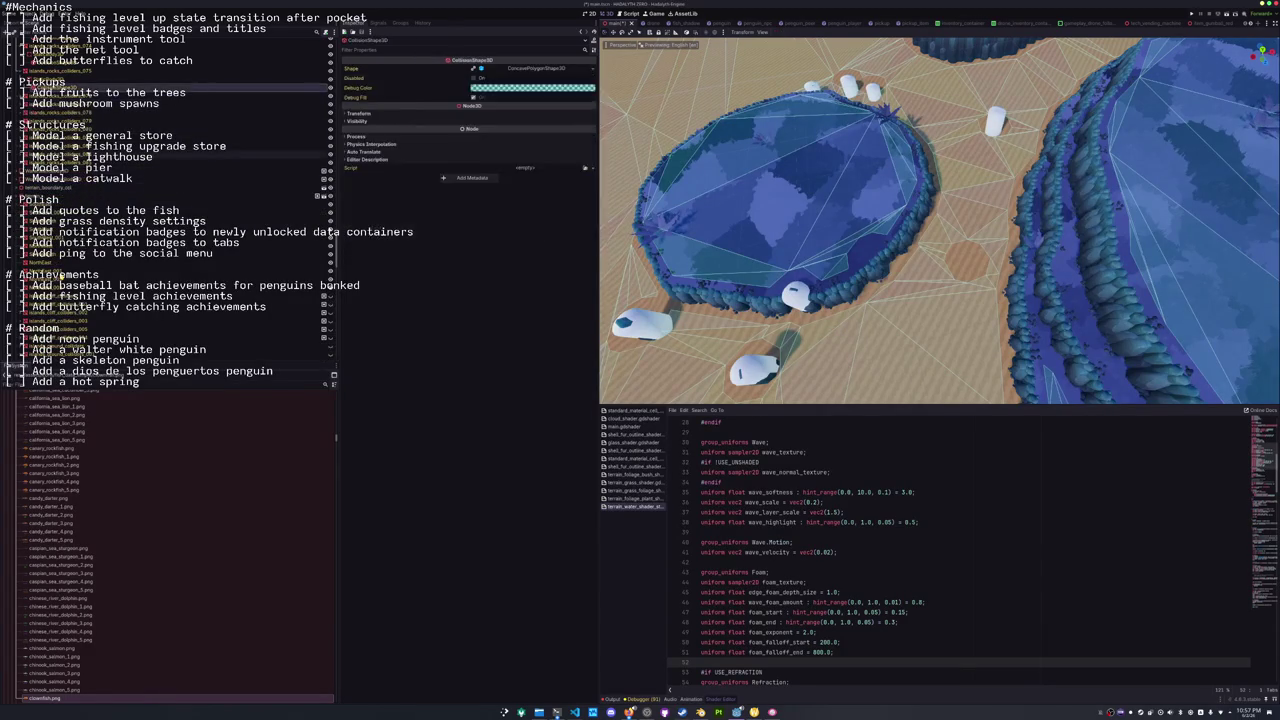
pyautogui.scroll(-1, 170, 200)
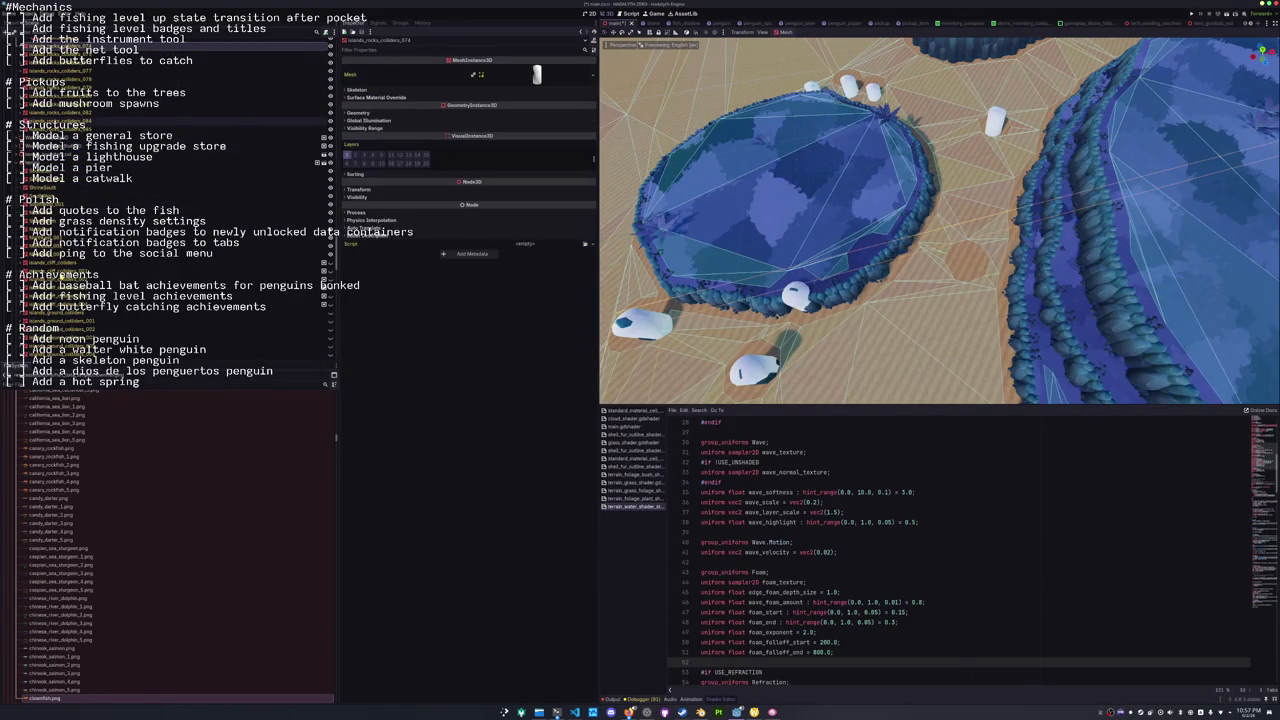
pyautogui.press('Down')
pyautogui.press('Up')
pyautogui.press('Up')
pyautogui.press('Up')
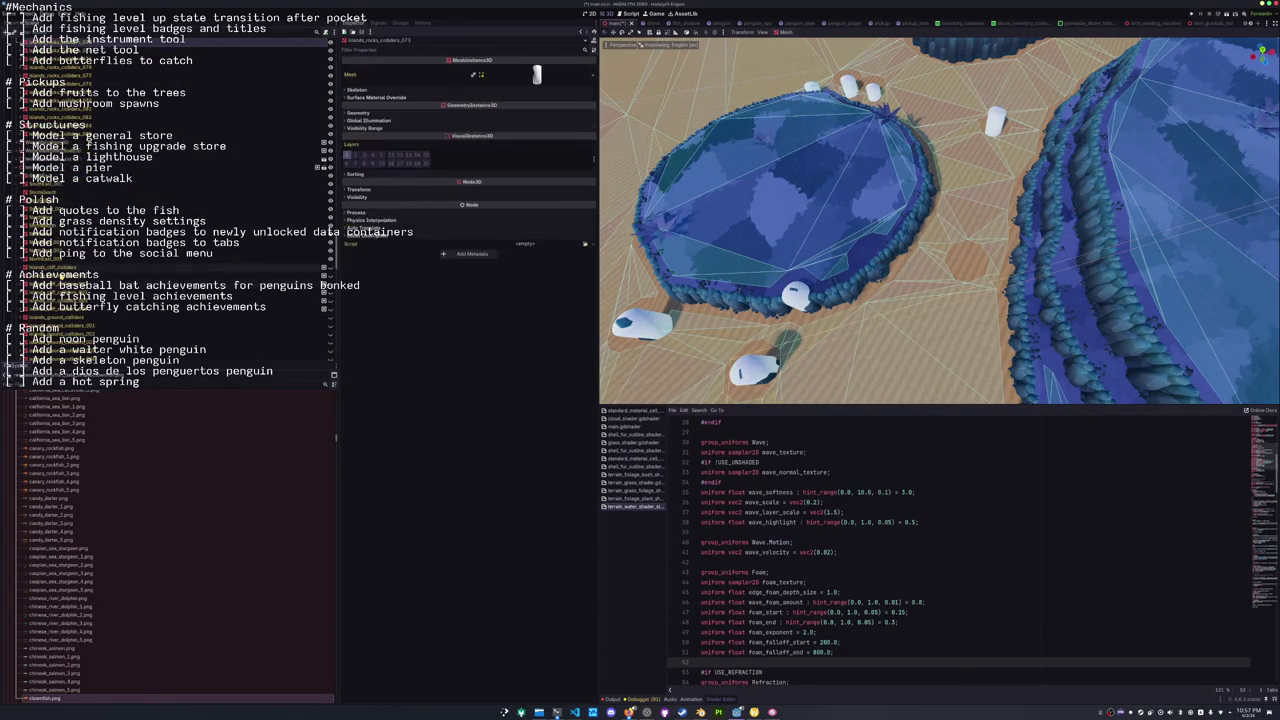
pyautogui.press('Up')
pyautogui.press('Up')
pyautogui.press('Up')
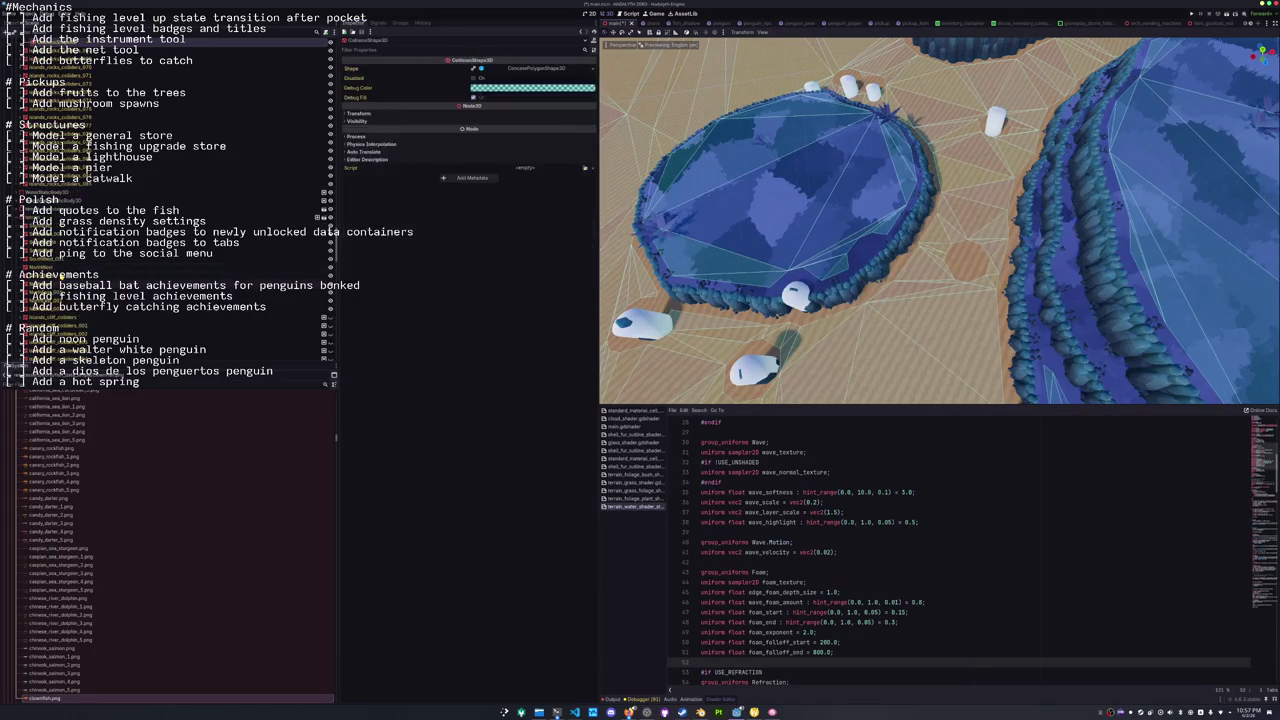
pyautogui.press('Down')
pyautogui.press('Down')
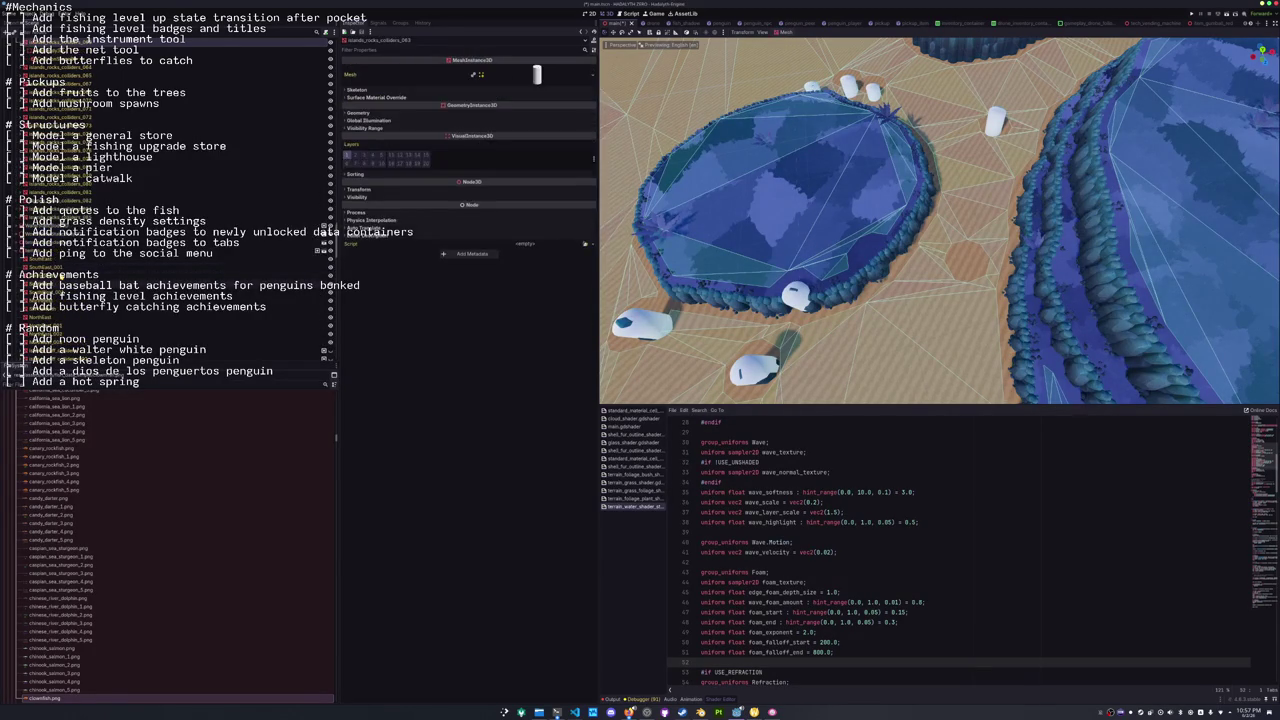
# Continue through the neighbouring collider nodes, from islands_rocks_colliders_038 to 062.
pyautogui.scroll(2, 170, 200)
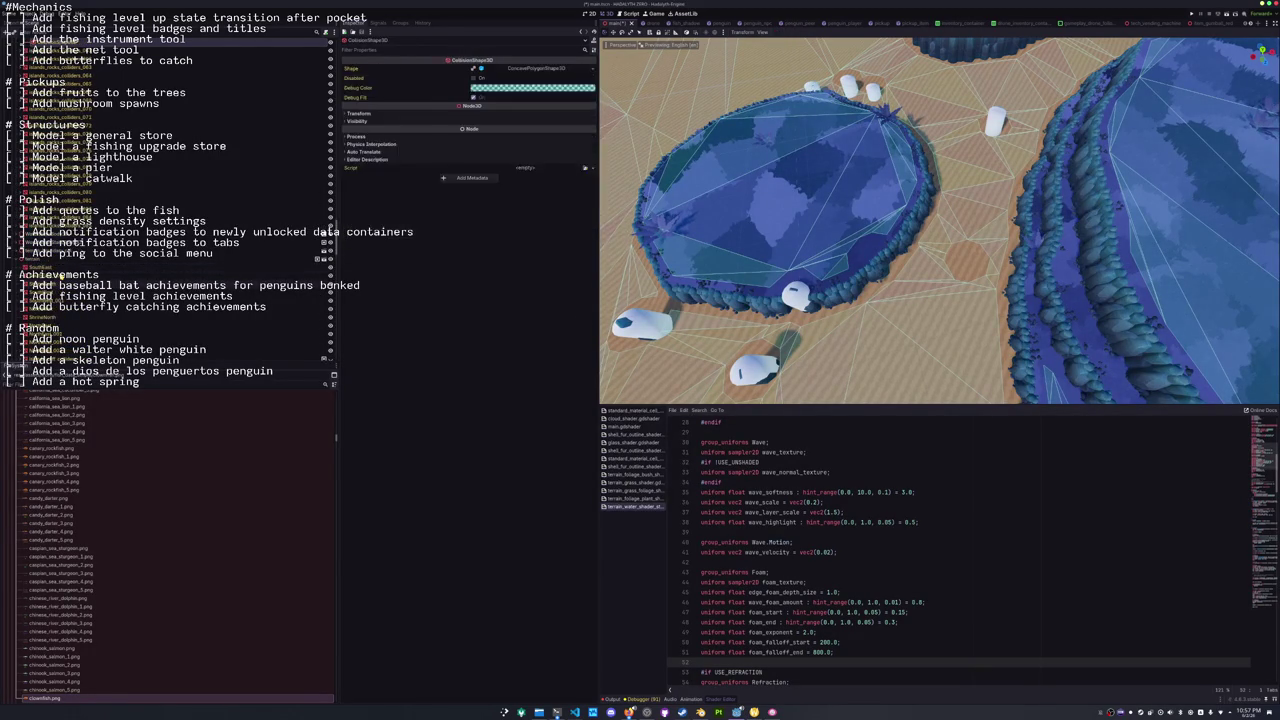
pyautogui.press('Up')
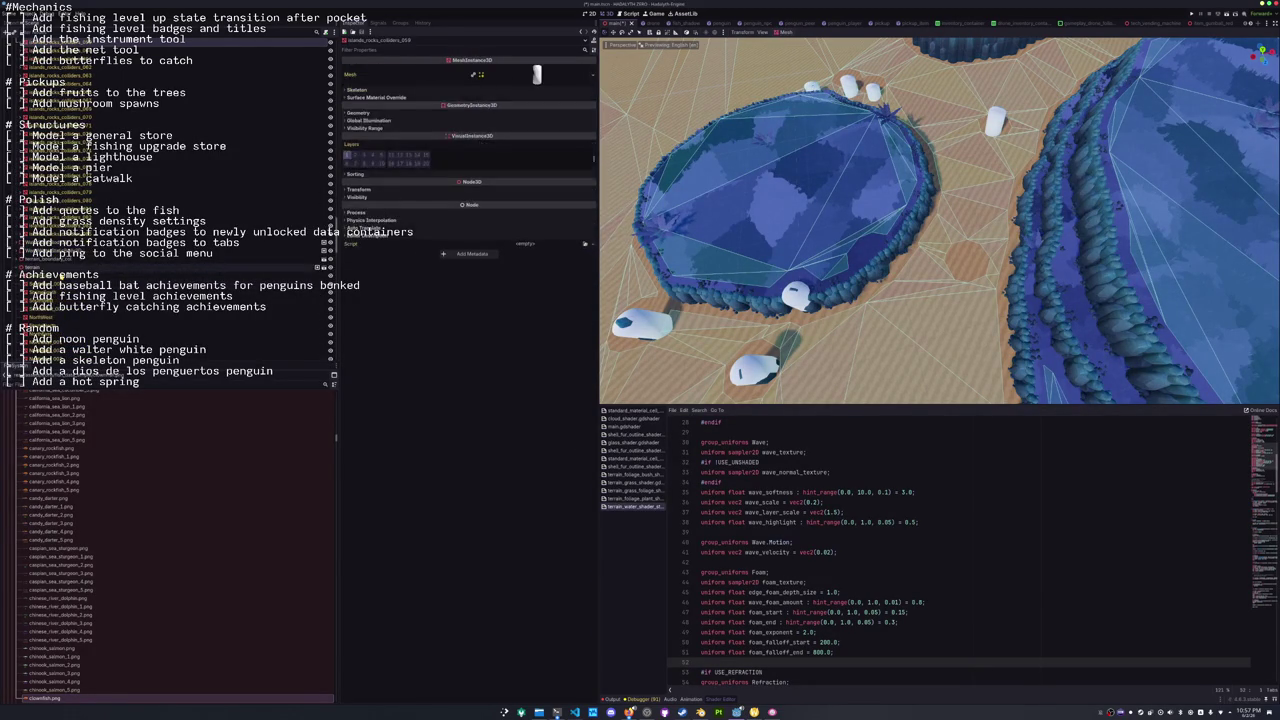
pyautogui.press('Down')
pyautogui.press('Up')
pyautogui.press('Up')
pyautogui.press('Up')
pyautogui.press('Up')
pyautogui.press('Up')
pyautogui.press('Up')
pyautogui.press('Up')
pyautogui.press('Up')
pyautogui.press('Up')
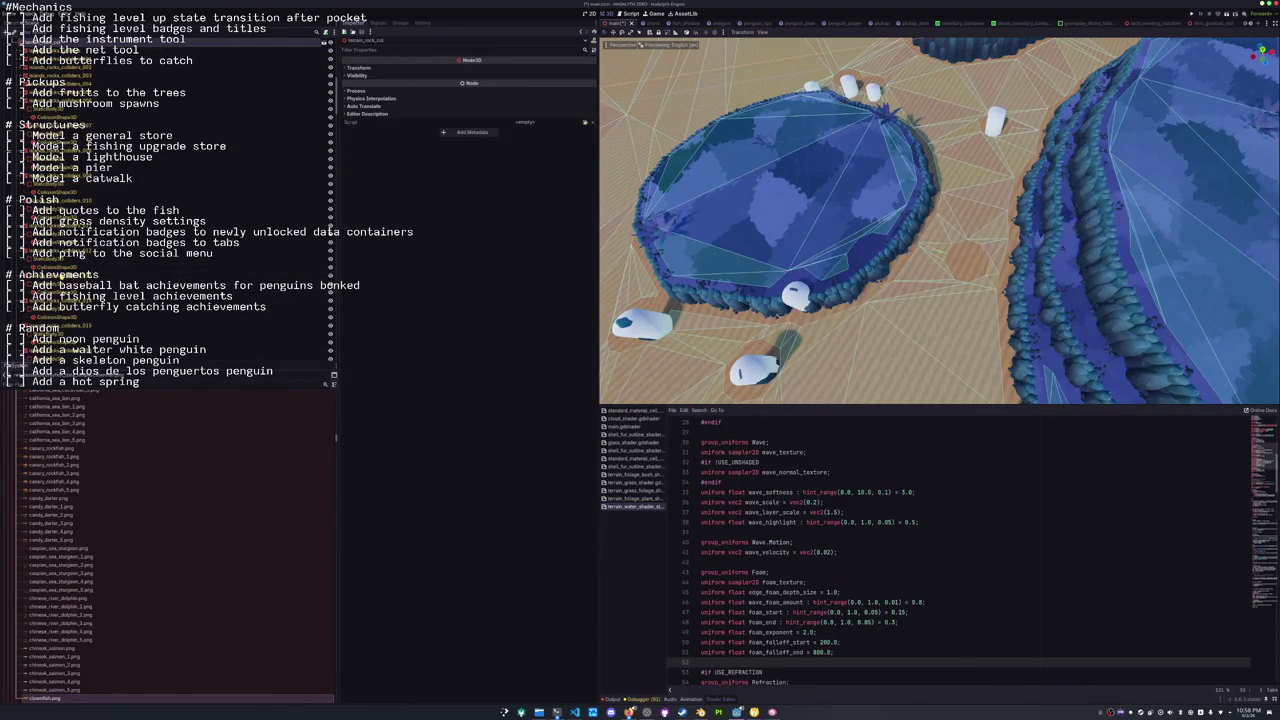
pyautogui.press('Down')
pyautogui.press('Down')
pyautogui.press('Down')
pyautogui.press('Down')
pyautogui.press('Down')
pyautogui.press('Down')
pyautogui.press('Down')
pyautogui.press('Down')
pyautogui.press('Down')
pyautogui.press('Down')
pyautogui.press('Down')
pyautogui.press('Down')
pyautogui.press('Down')
pyautogui.press('Down')
pyautogui.press('Down')
pyautogui.press('Down')
pyautogui.press('Down')
pyautogui.press('Down')
pyautogui.press('Down')
pyautogui.press('Down')
pyautogui.press('Down')
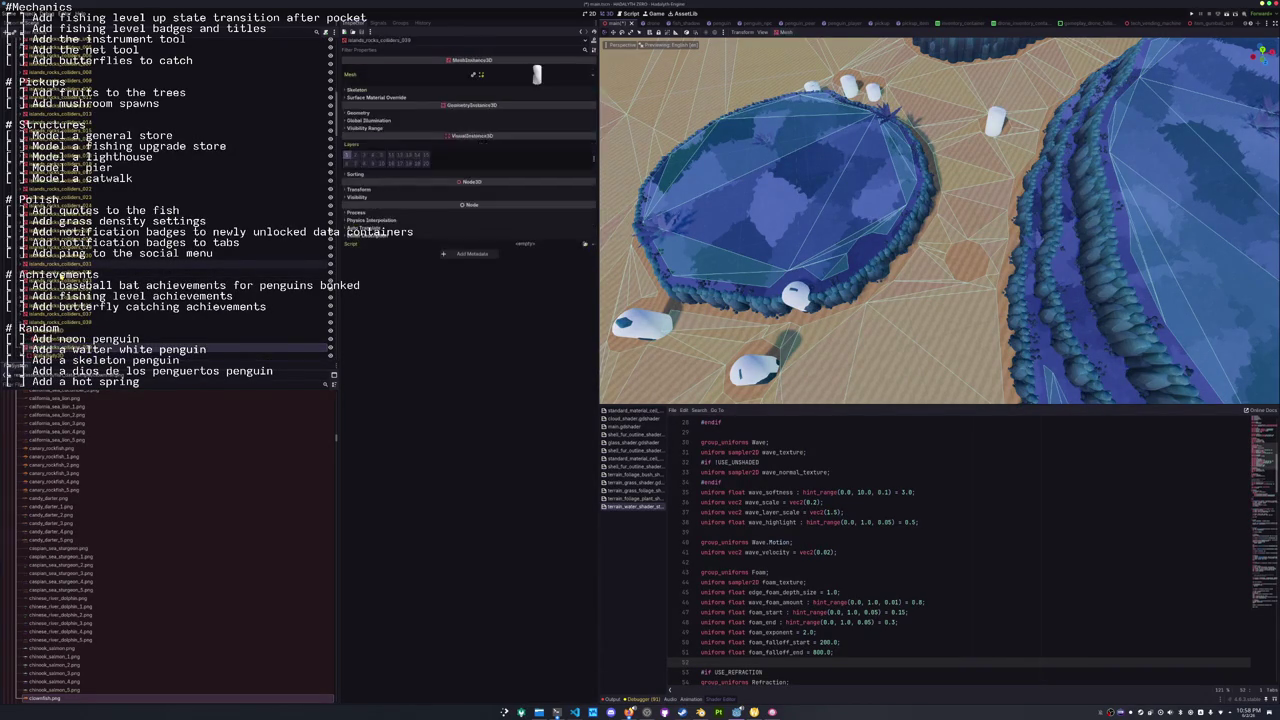
pyautogui.press('Up')
pyautogui.press('Up')
pyautogui.press('Up')
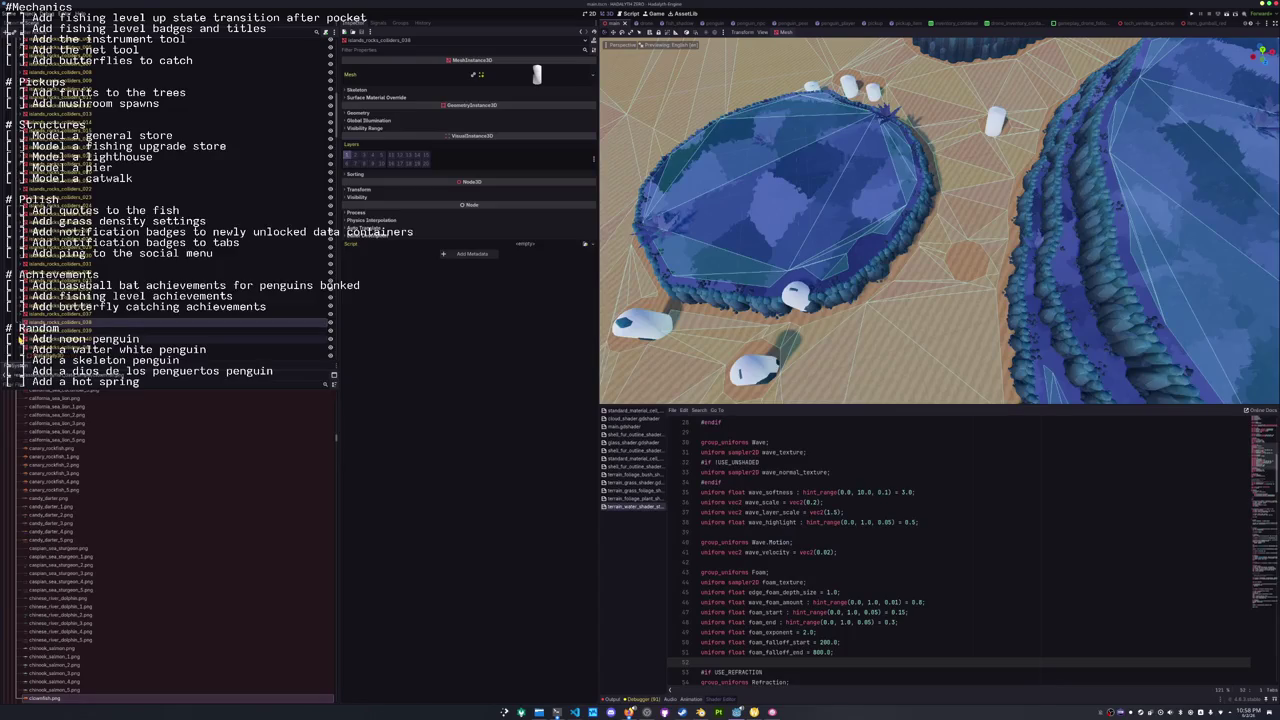
pyautogui.scroll(-5, 40, 355)
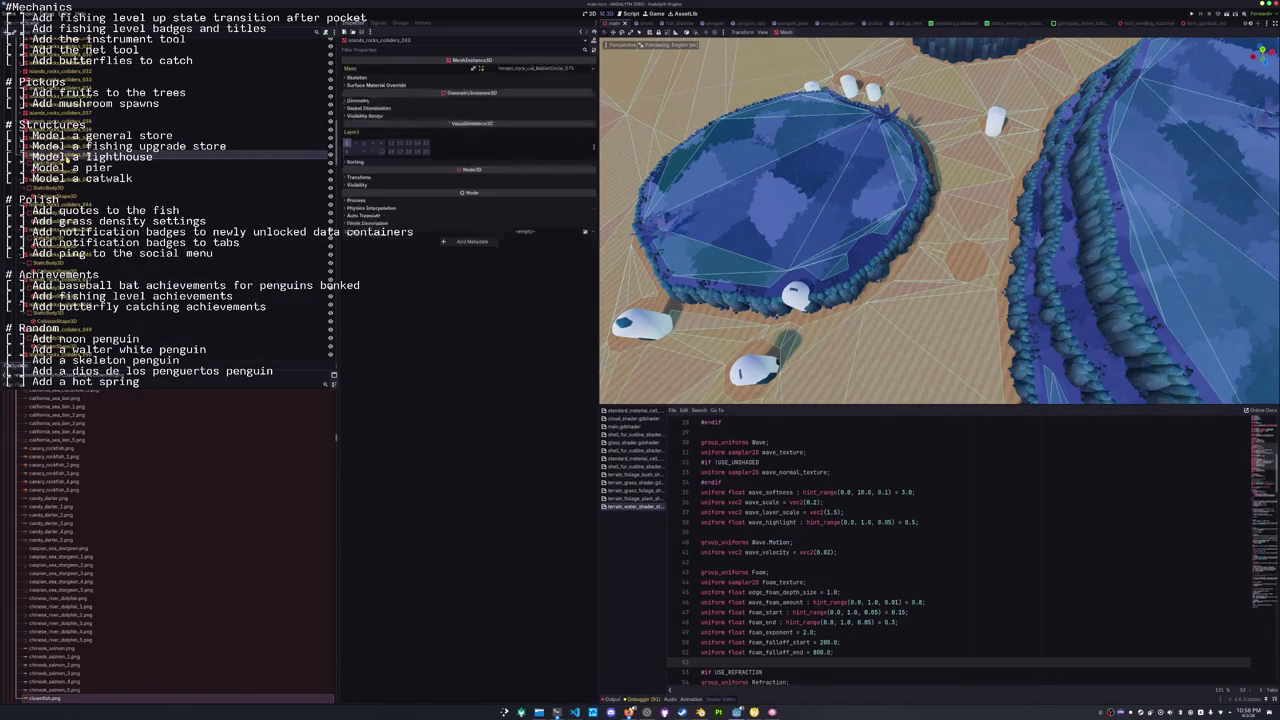
pyautogui.press('Down')
pyautogui.press('Down')
pyautogui.press('Down')
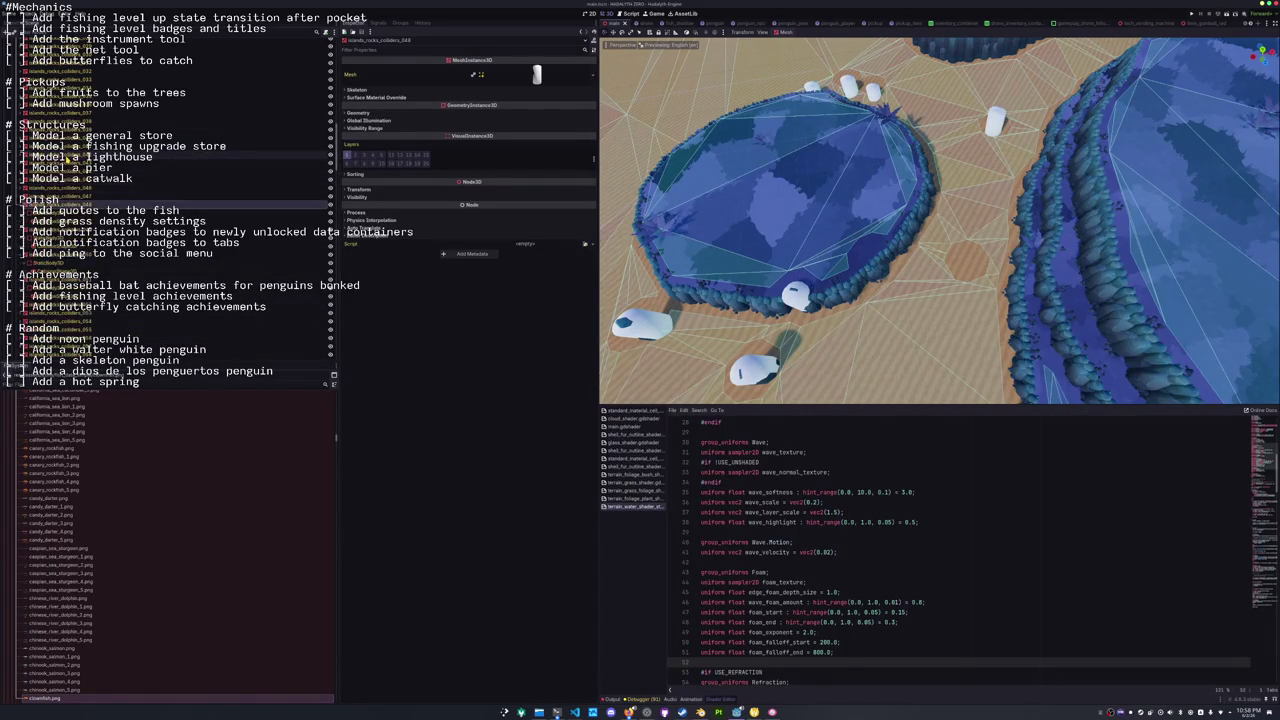
pyautogui.press('Down')
pyautogui.press('Down')
pyautogui.press('Down')
# Collapse the terrain_rock_col node's children and open the Scene menu.
pyautogui.press('Left')
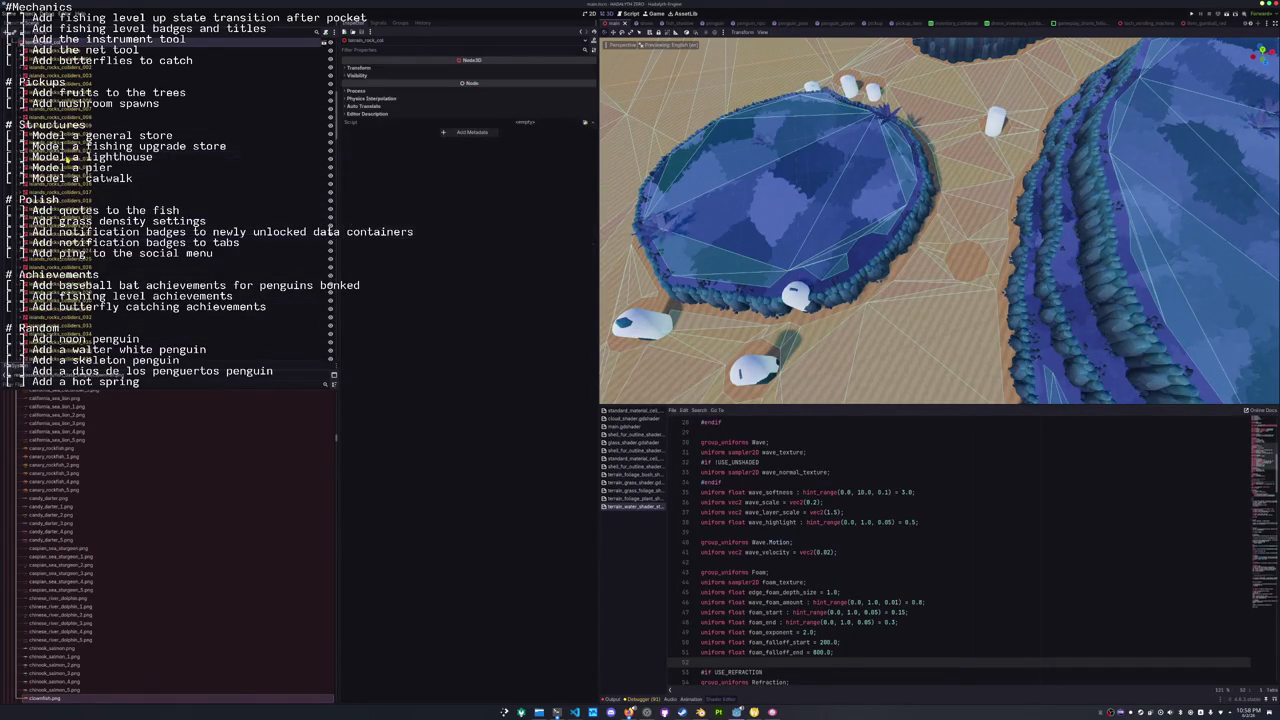
pyautogui.press('Left')
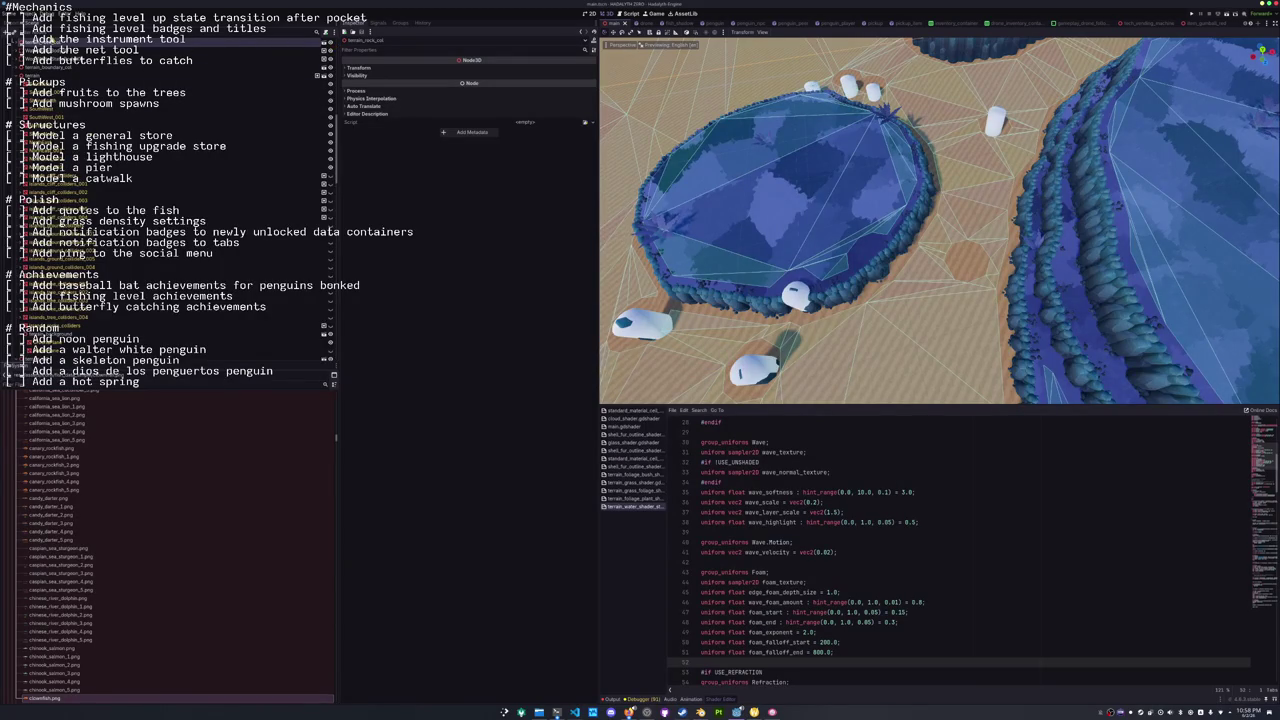
pyautogui.click(9, 17)
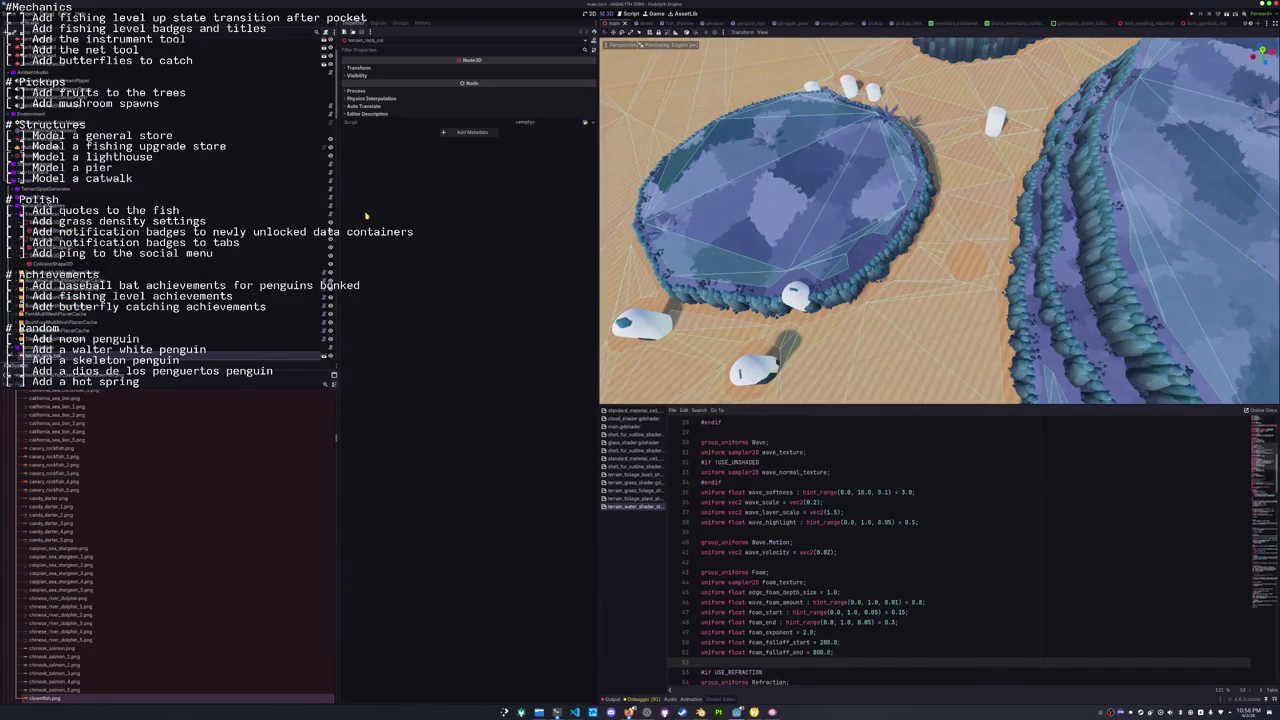
# Select GroundNavigationRegion3D and keep its Parsed Geometry Type on Static Colliders.
pyautogui.scroll(-3, 310, 195)
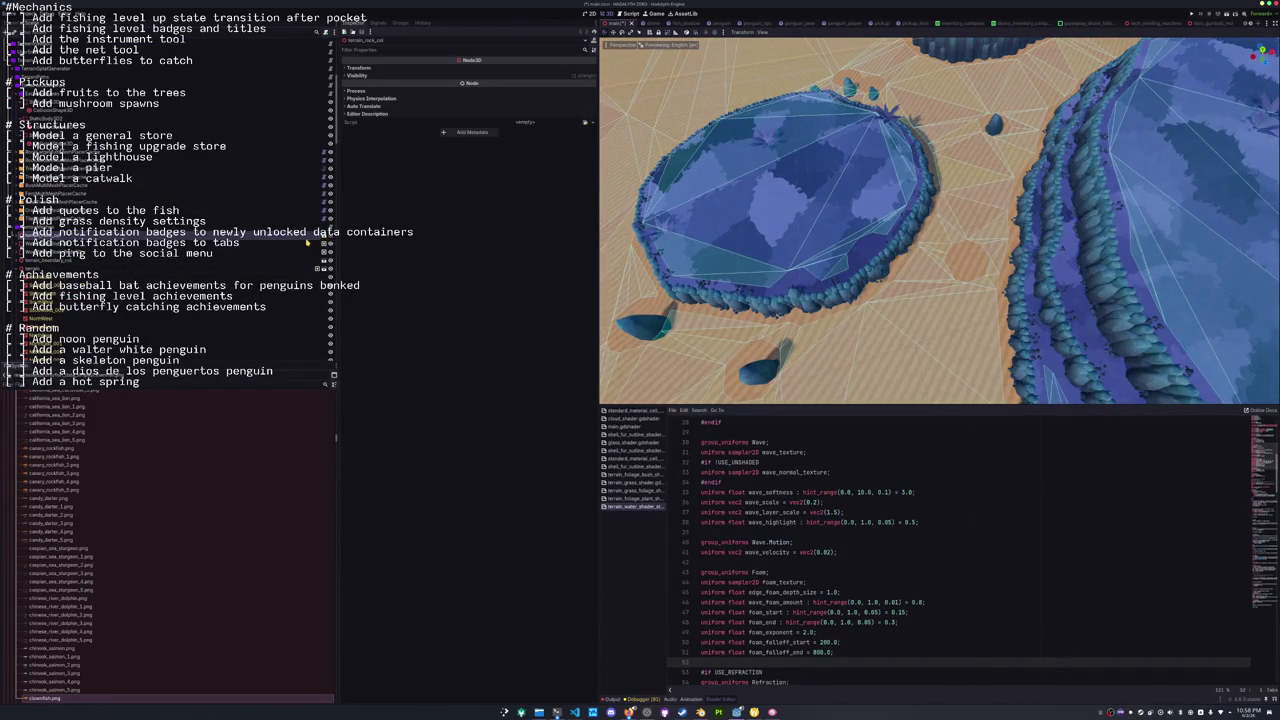
pyautogui.scroll(3, 308, 242)
pyautogui.scroll(3, 257, 227)
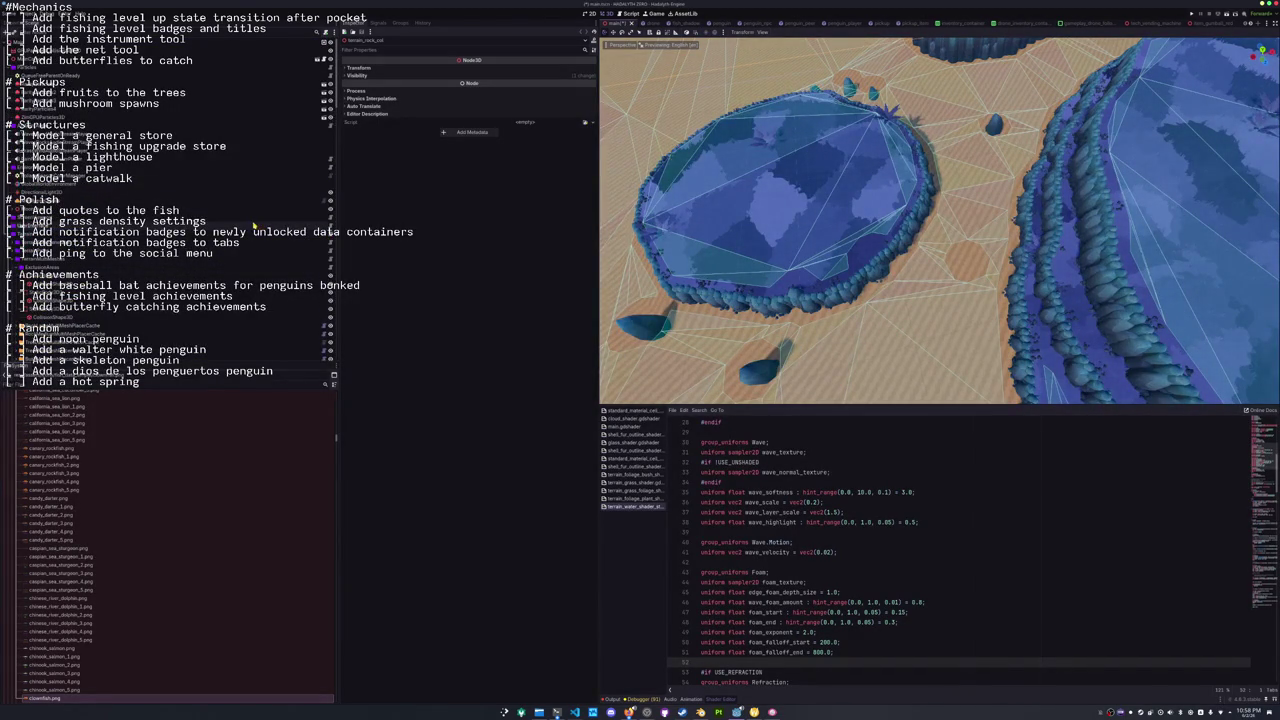
pyautogui.scroll(-3, 257, 227)
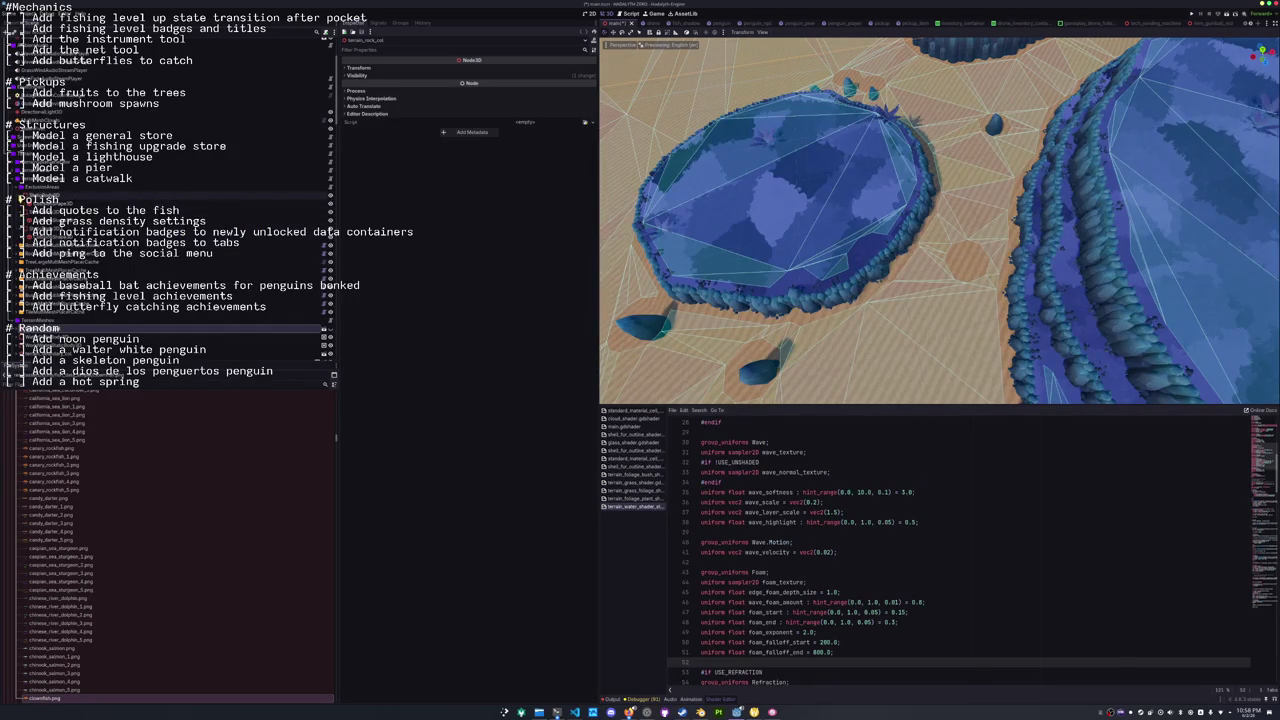
pyautogui.scroll(-3, 325, 250)
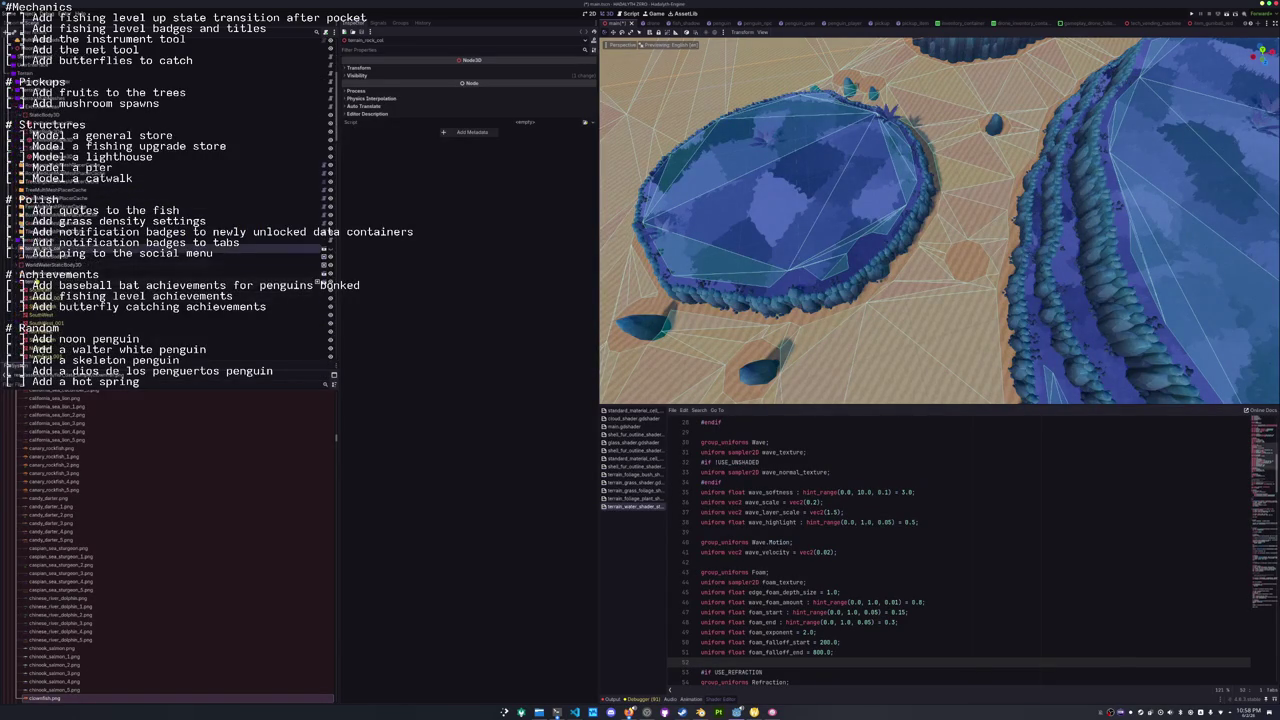
pyautogui.scroll(-5, 322, 285)
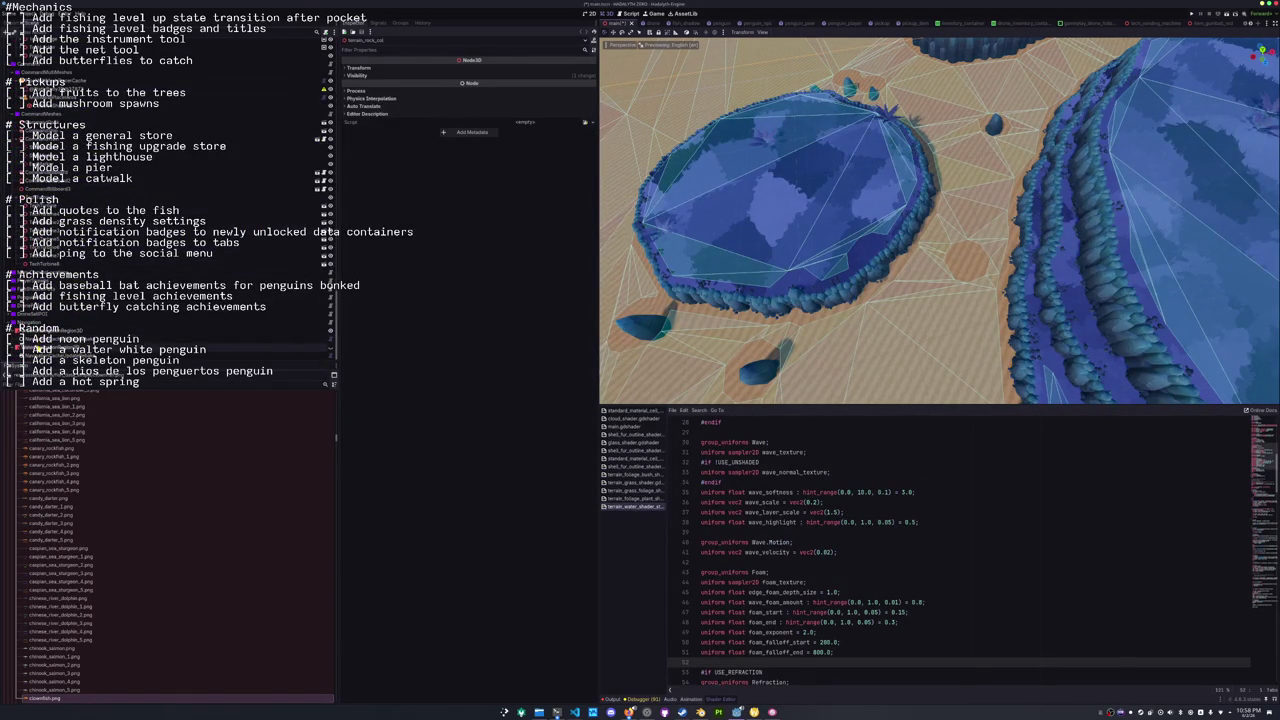
pyautogui.click(200, 345)
pyautogui.click(180, 329)
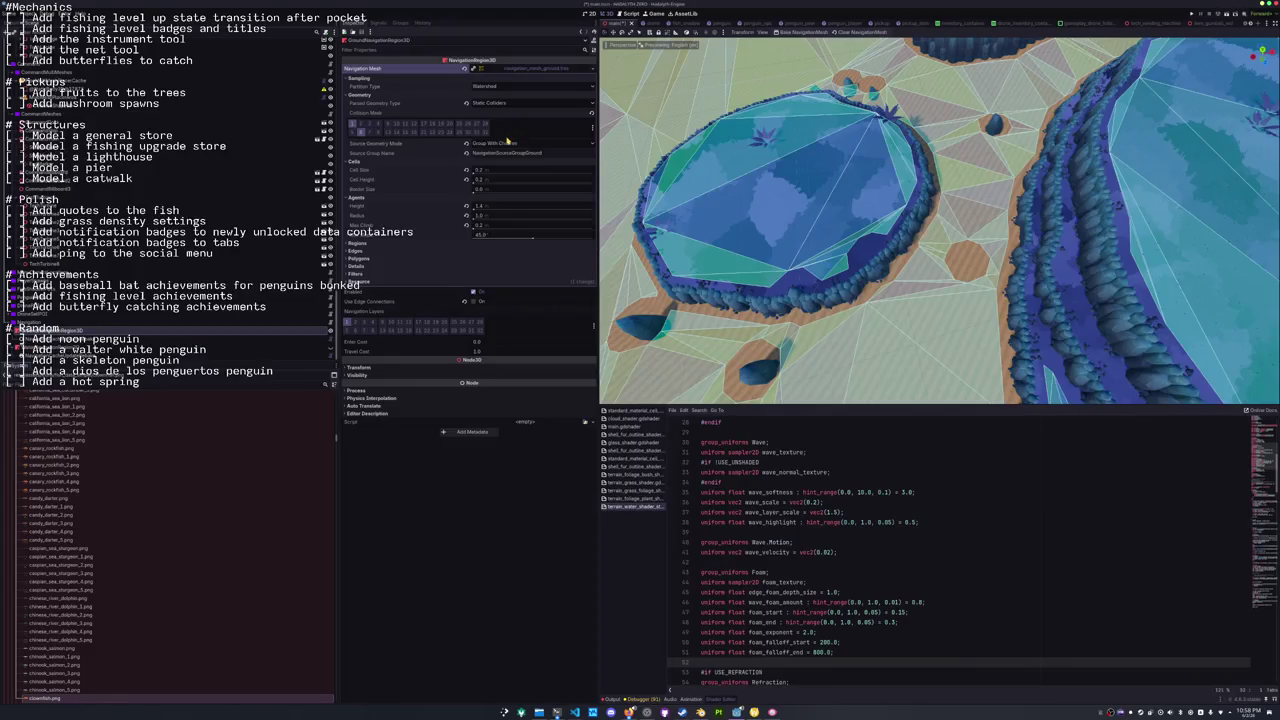
pyautogui.click(504, 103)
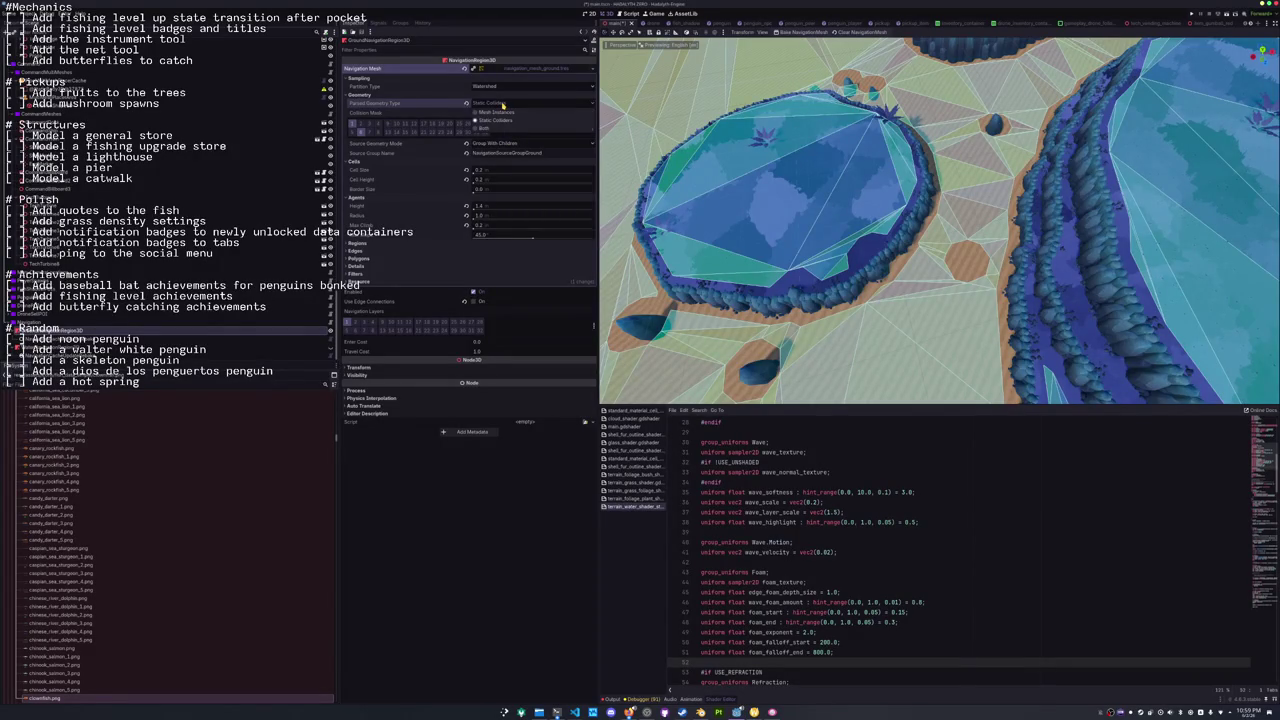
pyautogui.click(503, 104)
# Confirm Source Geometry Mode stays Group With Children, then select WaterNavigationRegion3D.
pyautogui.moveTo(900, 220)
pyautogui.mouseDown()
pyautogui.moveTo(940, 180)
pyautogui.moveTo(960, 130)
pyautogui.moveTo(950, 180)
pyautogui.moveTo(940, 150)
pyautogui.moveTo(930, 190)
pyautogui.moveTo(930, 140)
pyautogui.moveTo(940, 190)
pyautogui.moveTo(935, 170)
pyautogui.moveTo(915, 215)
pyautogui.mouseUp()
pyautogui.scroll(-3, 894, 245)
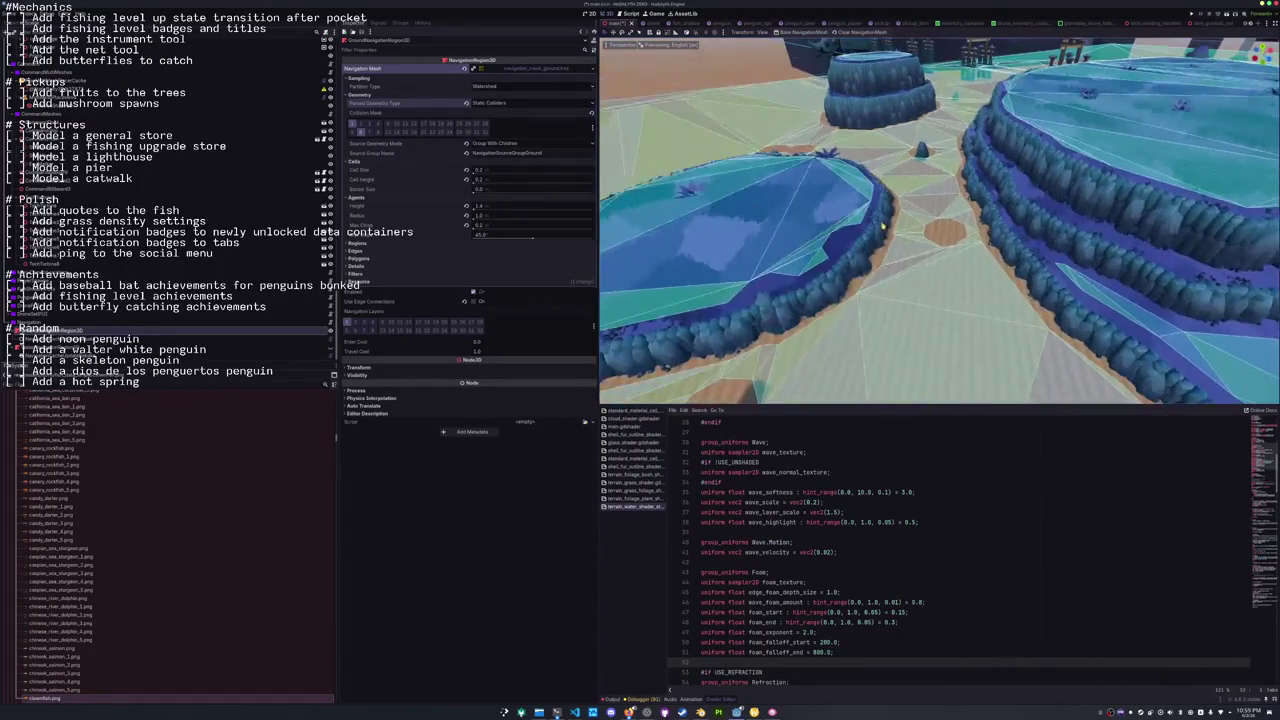
pyautogui.click(518, 146)
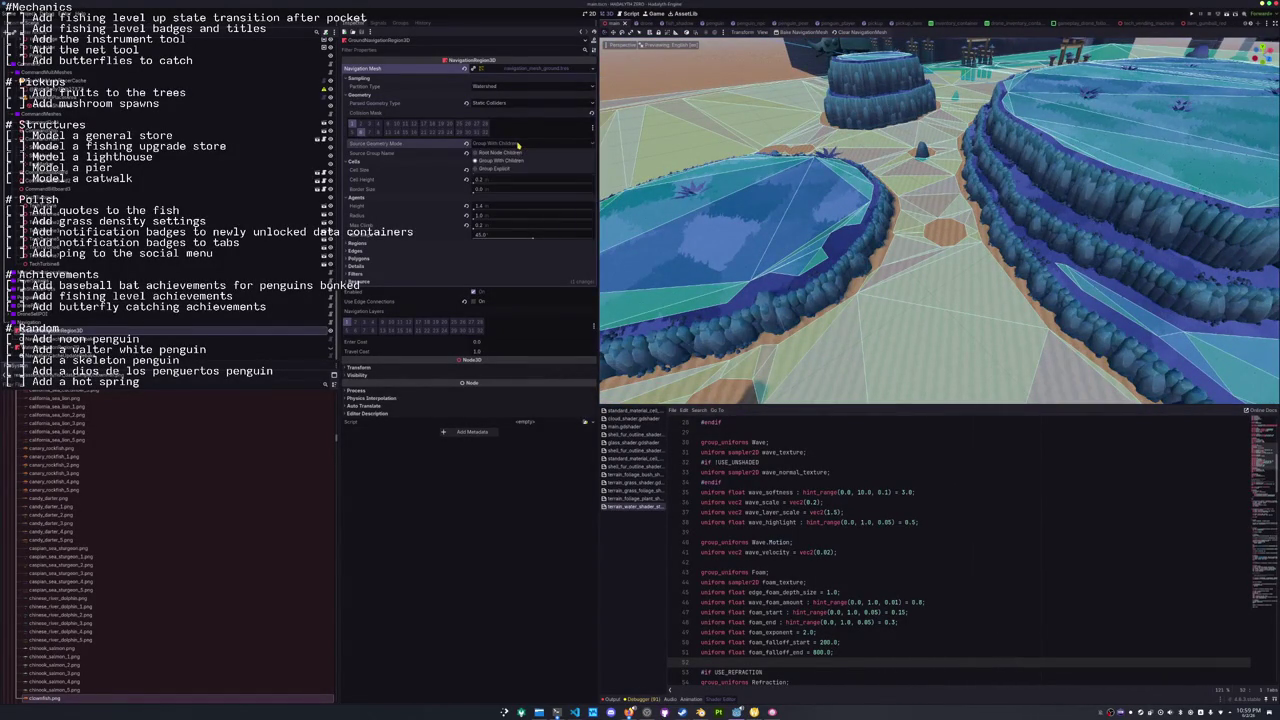
pyautogui.click(518, 146)
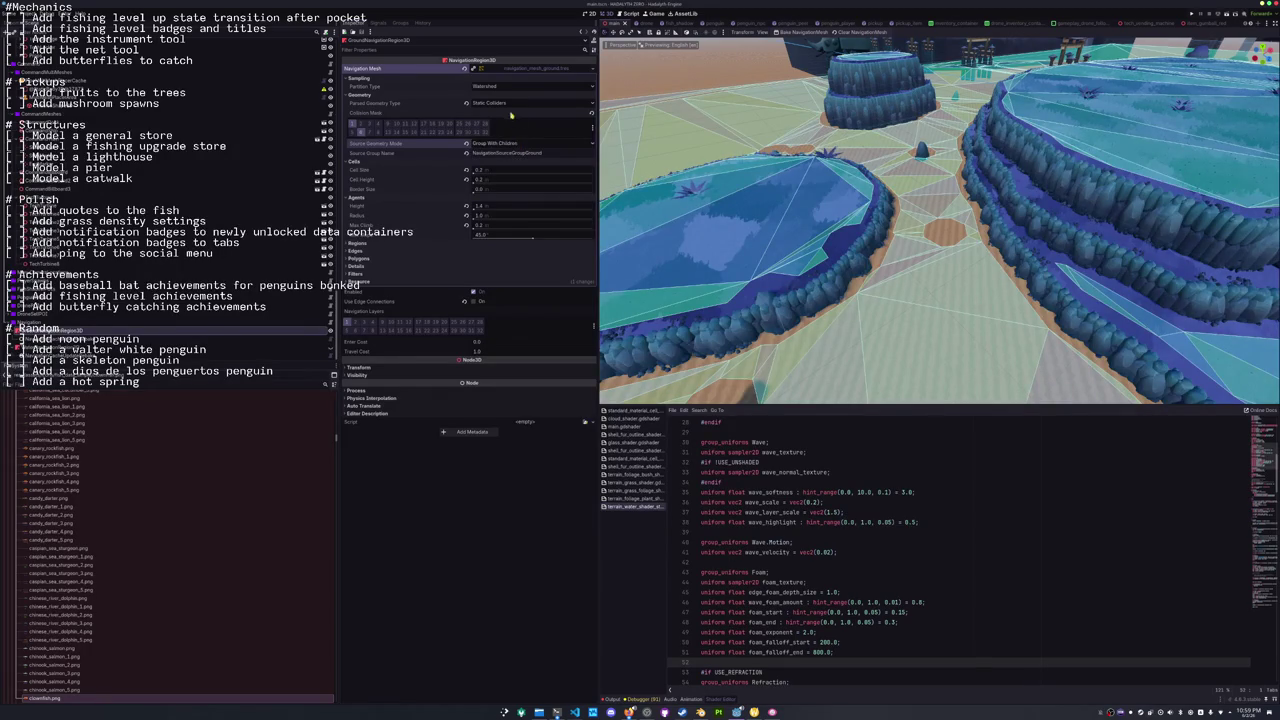
pyautogui.click(505, 104)
pyautogui.click(503, 104)
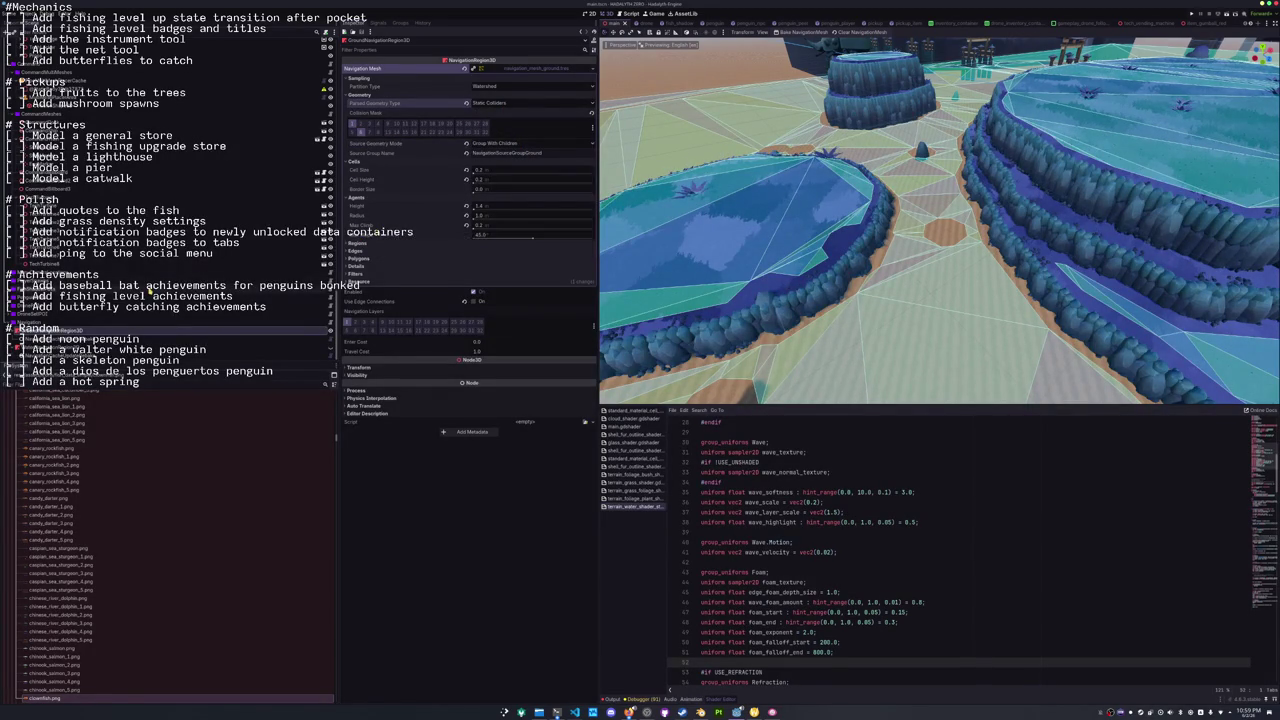
pyautogui.click(150, 349)
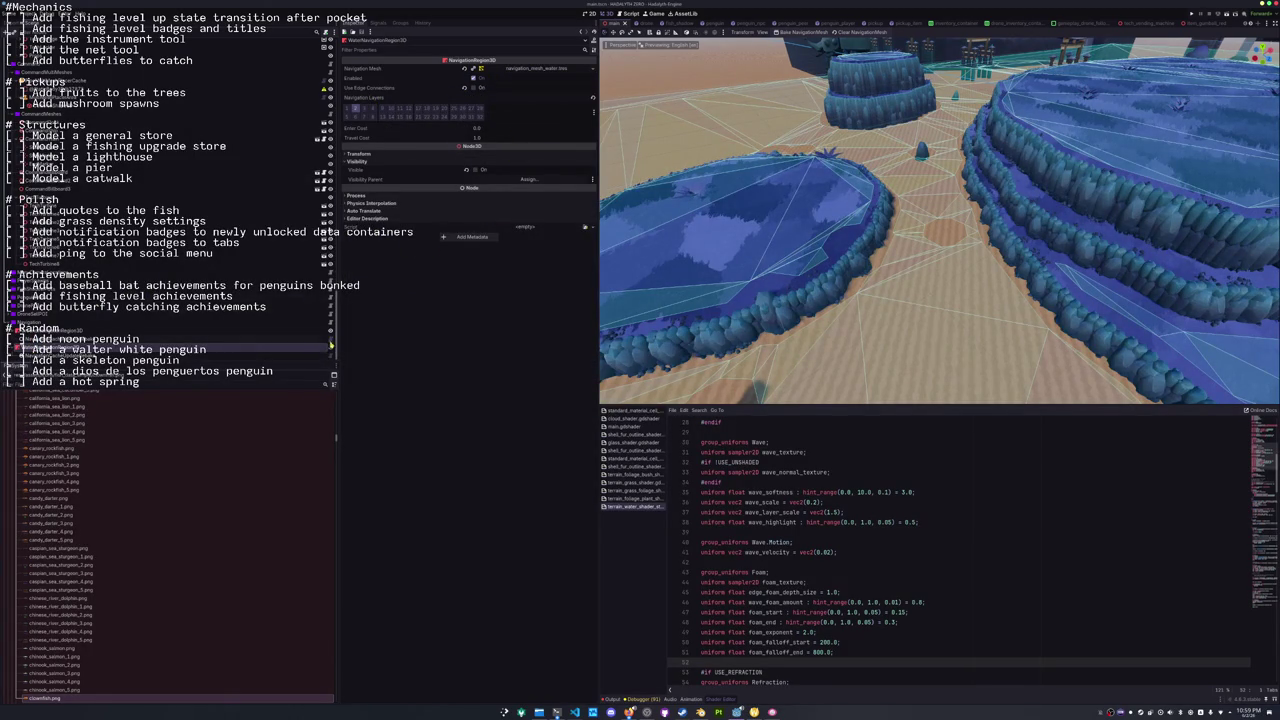
# Show the ground navmesh again and rebake the water navigation mesh.
pyautogui.click(331, 347)
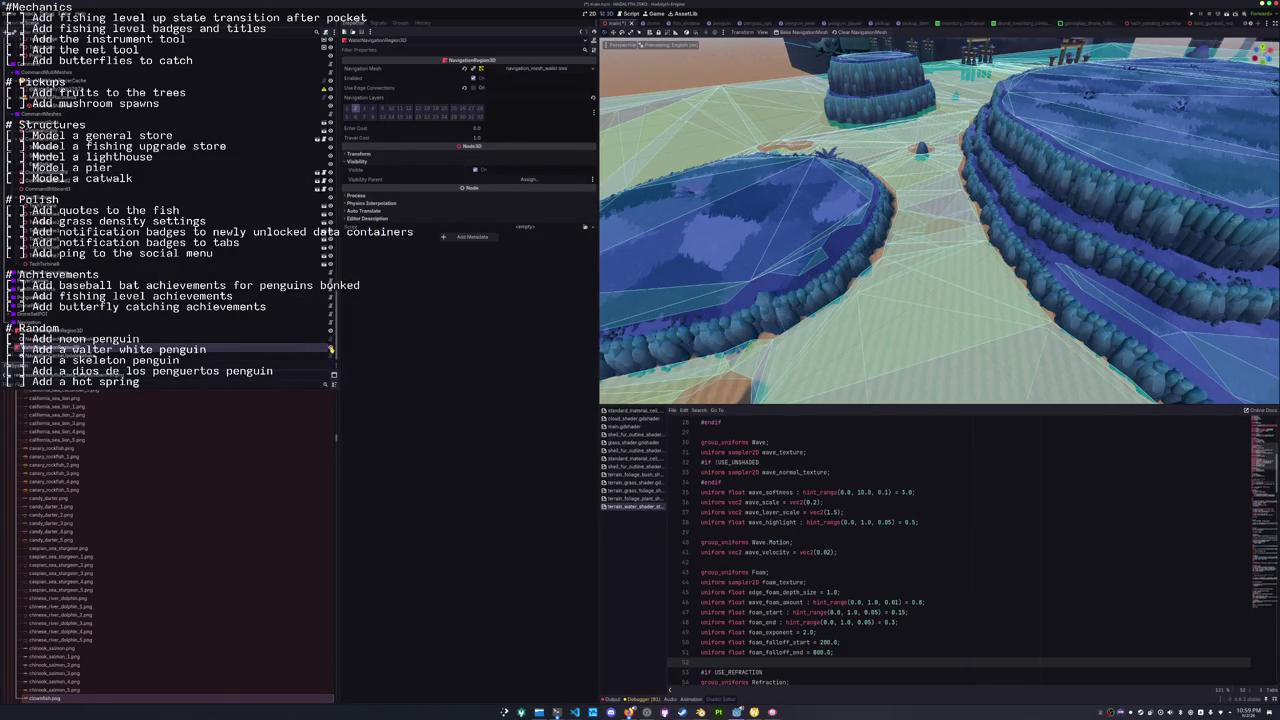
pyautogui.click(801, 33)
pyautogui.moveTo(650, 300)
pyautogui.mouseDown()
pyautogui.moveTo(690, 310)
pyautogui.moveTo(729, 299)
pyautogui.moveTo(726, 265)
pyautogui.mouseUp()
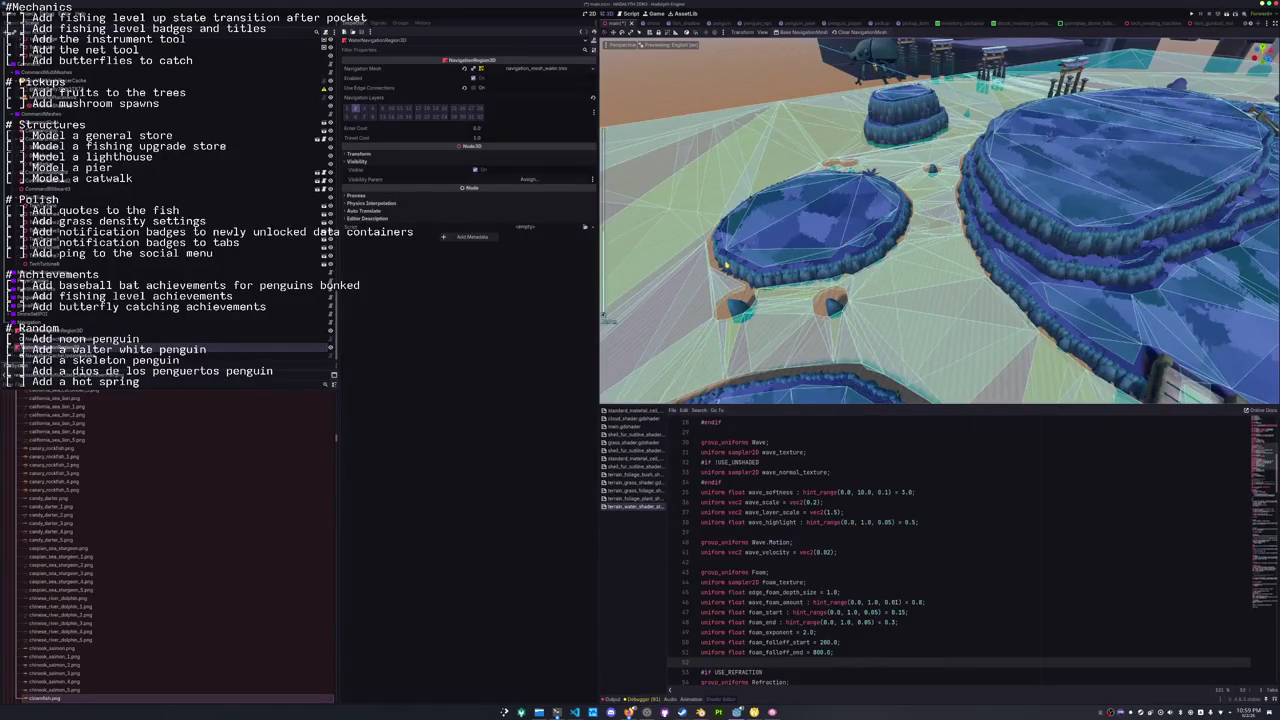
pyautogui.scroll(5, 726, 265)
# Review the water region's NavigationMesh sampling and partition settings, then reselect GroundNavigationRegion3D.
pyautogui.click(257, 331)
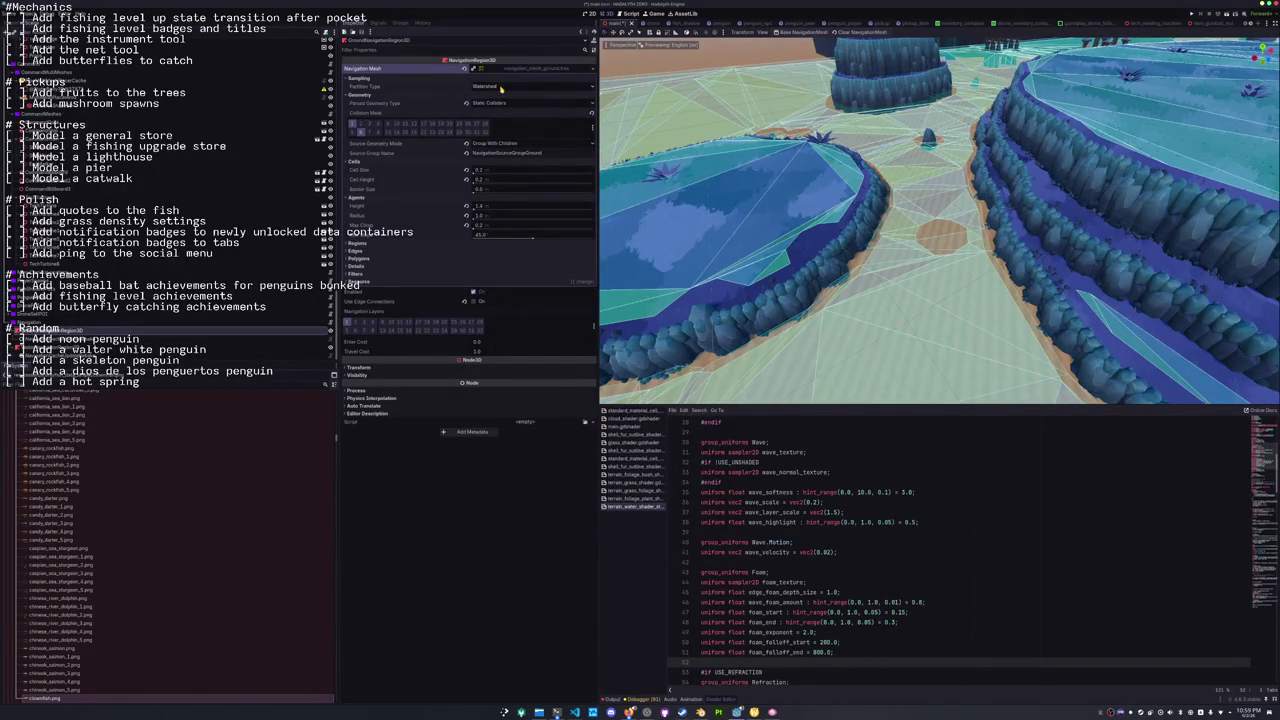
pyautogui.click(250, 348)
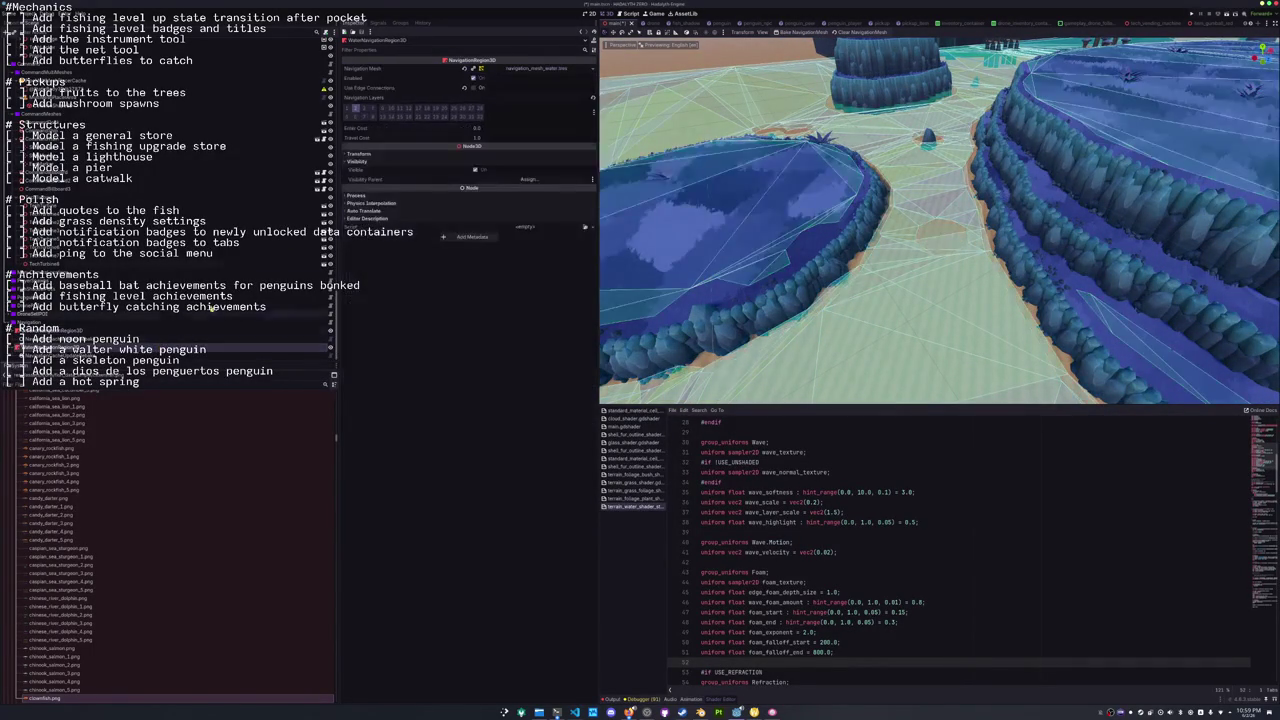
pyautogui.click(533, 72)
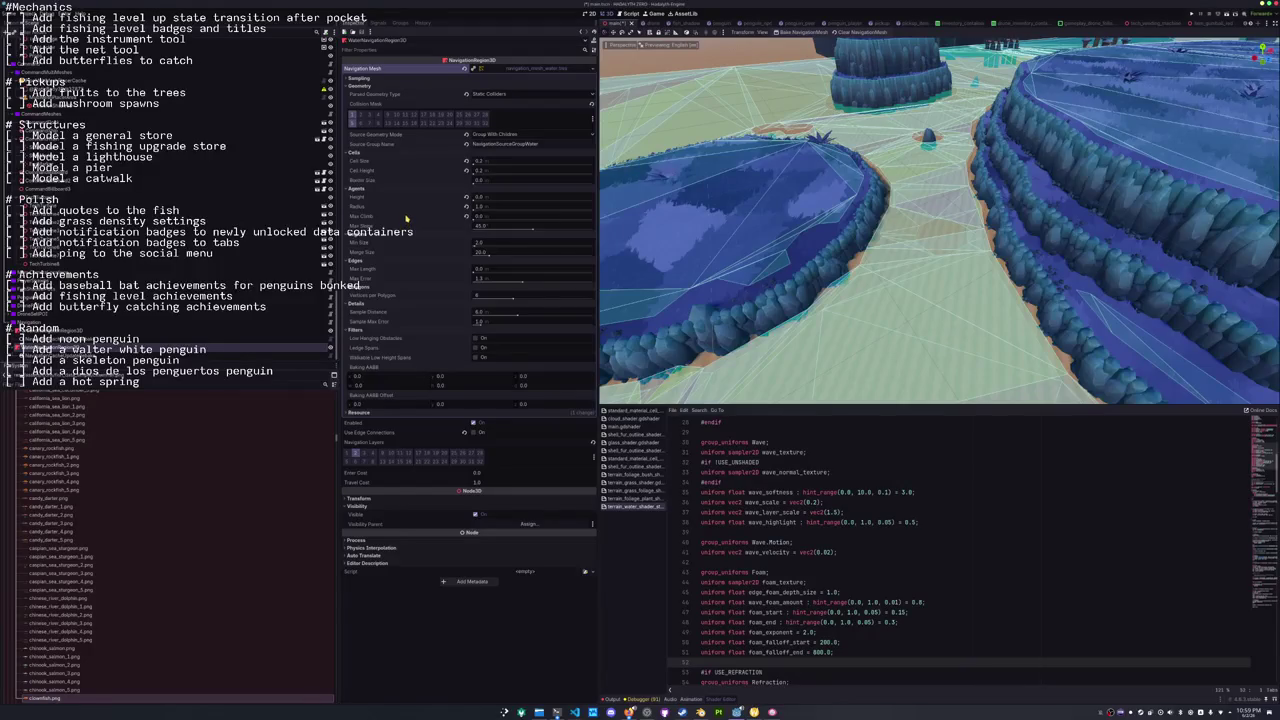
pyautogui.click(388, 79)
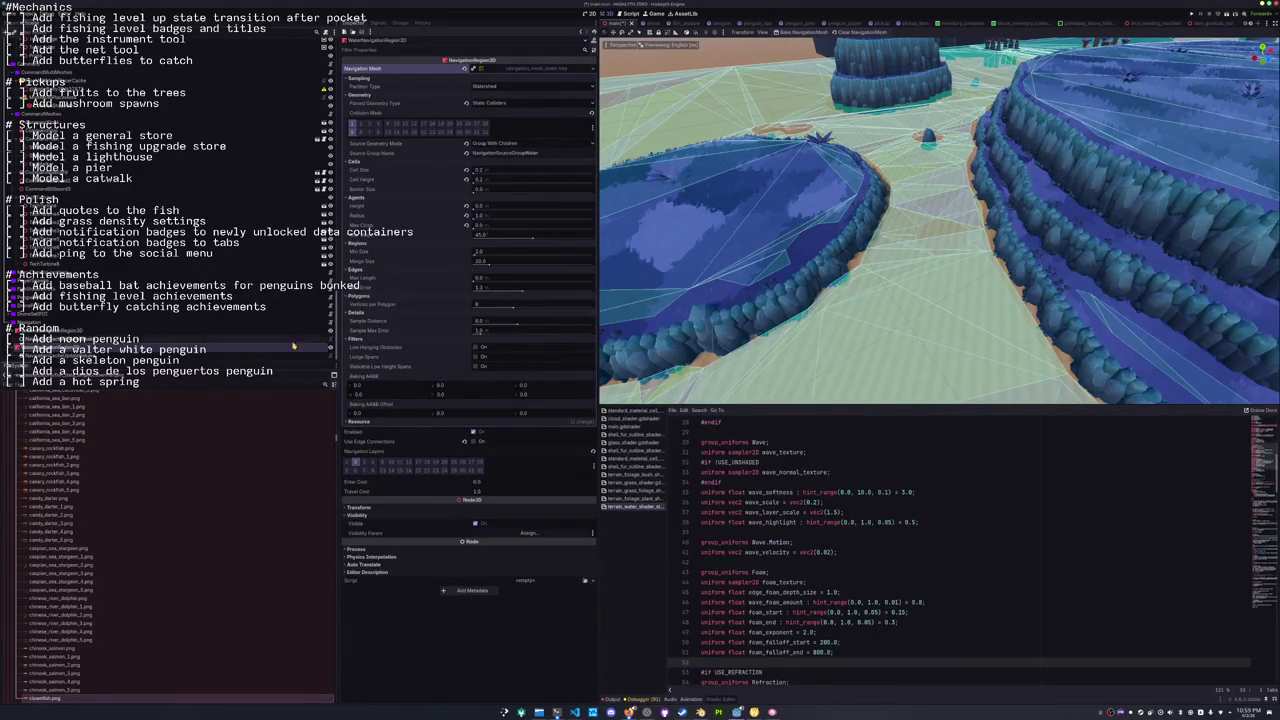
pyautogui.click(91, 329)
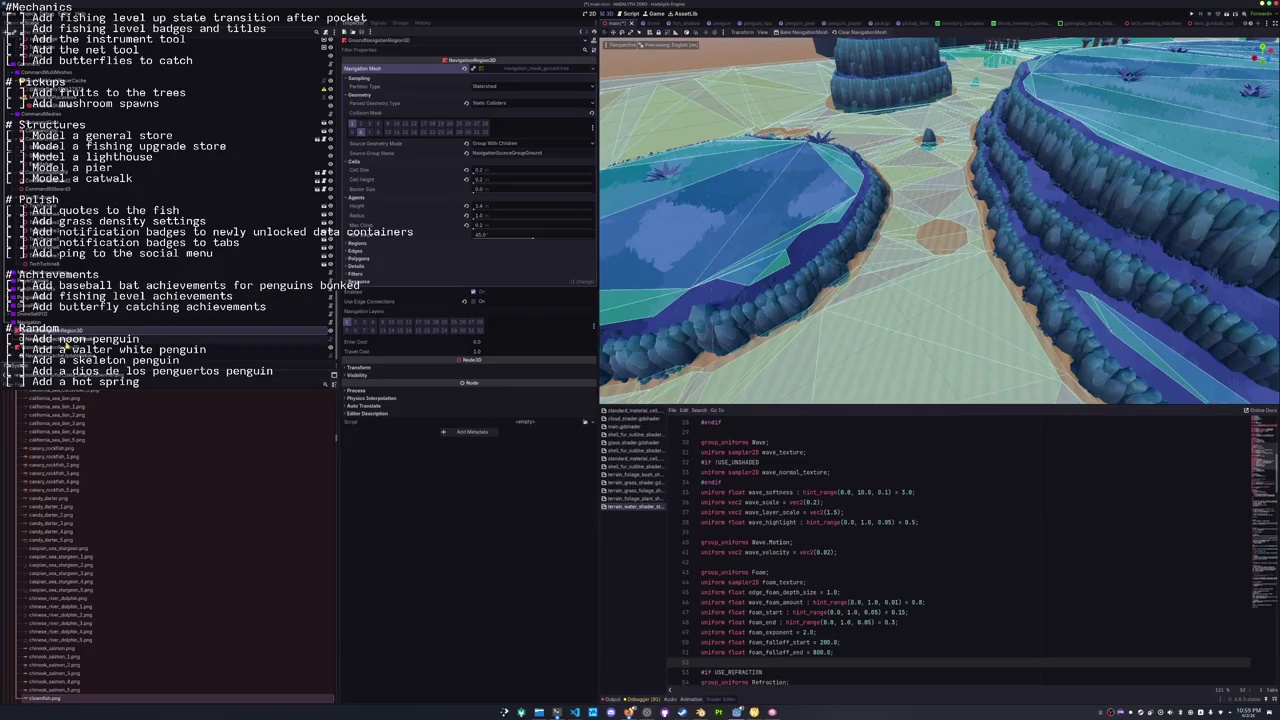
pyautogui.click(72, 348)
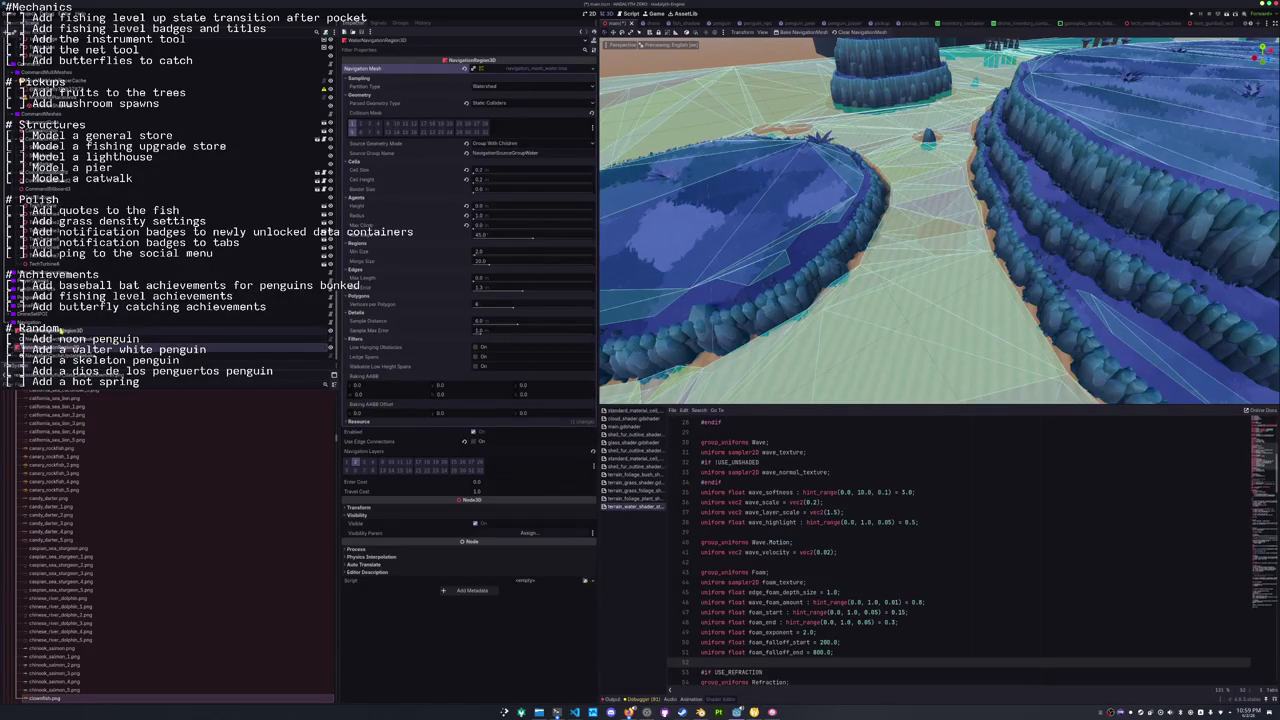
pyautogui.click(63, 330)
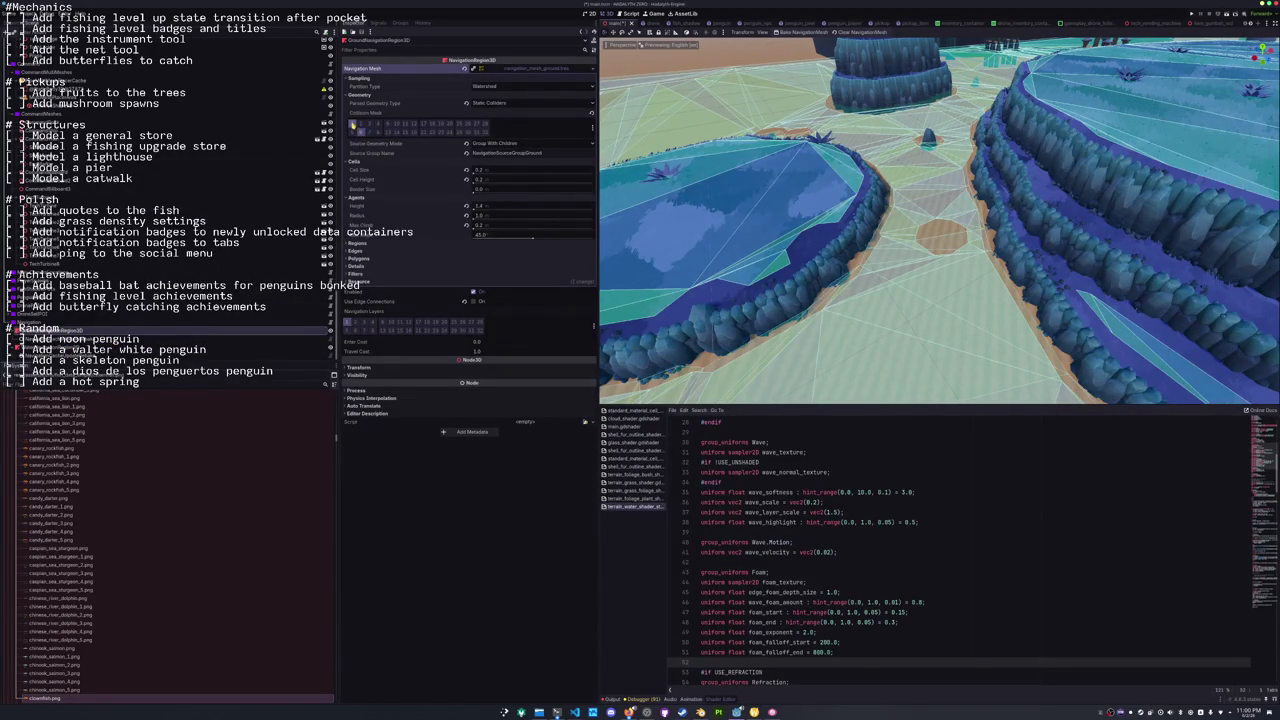
# Clear and rebake the ground NavigationMesh, inspect it from a new angle, and show the capsules.
pyautogui.click(862, 31)
pyautogui.click(805, 32)
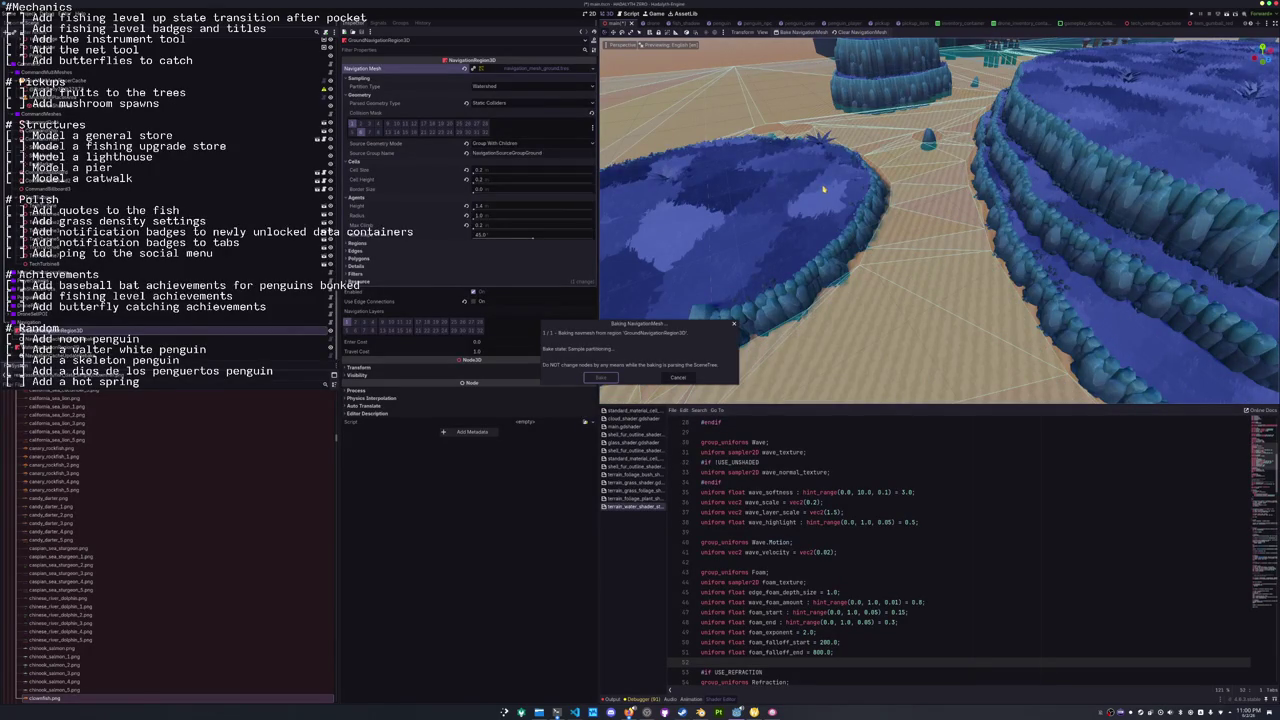
pyautogui.moveTo(824, 187)
pyautogui.mouseDown()
pyautogui.moveTo(853, 232)
pyautogui.moveTo(859, 280)
pyautogui.moveTo(879, 273)
pyautogui.mouseUp()
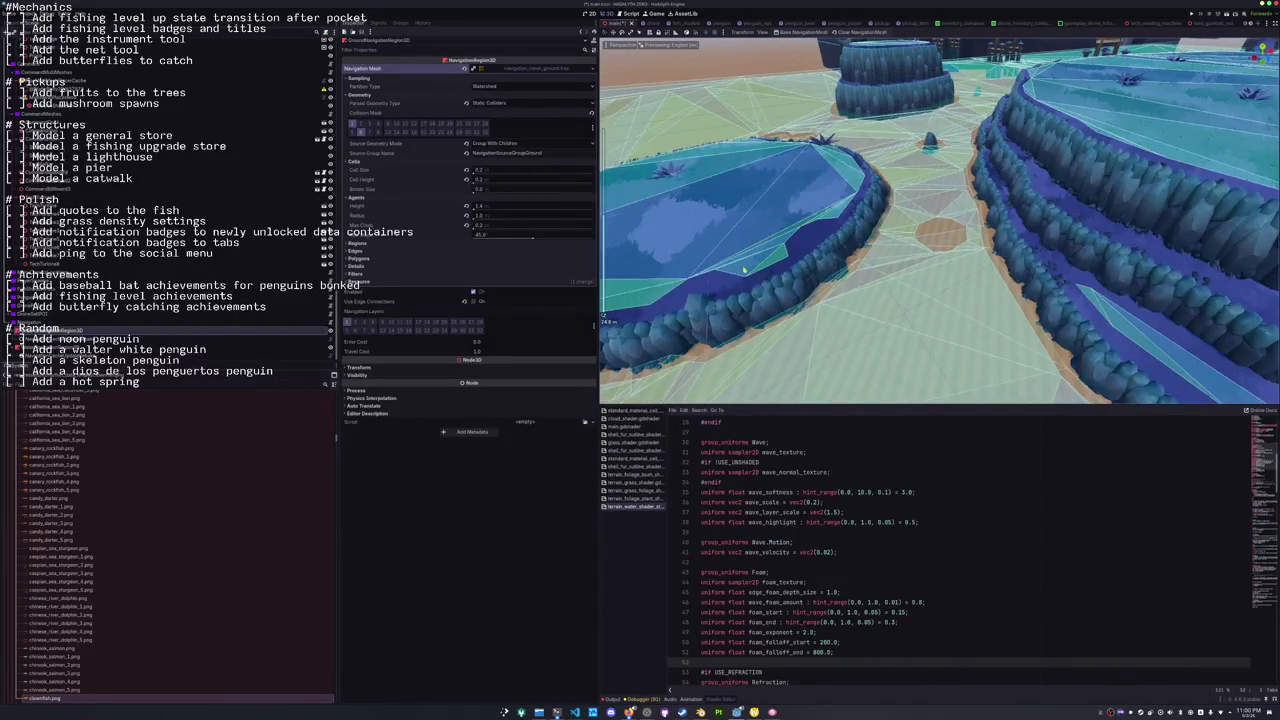
pyautogui.scroll(-2, 701, 287)
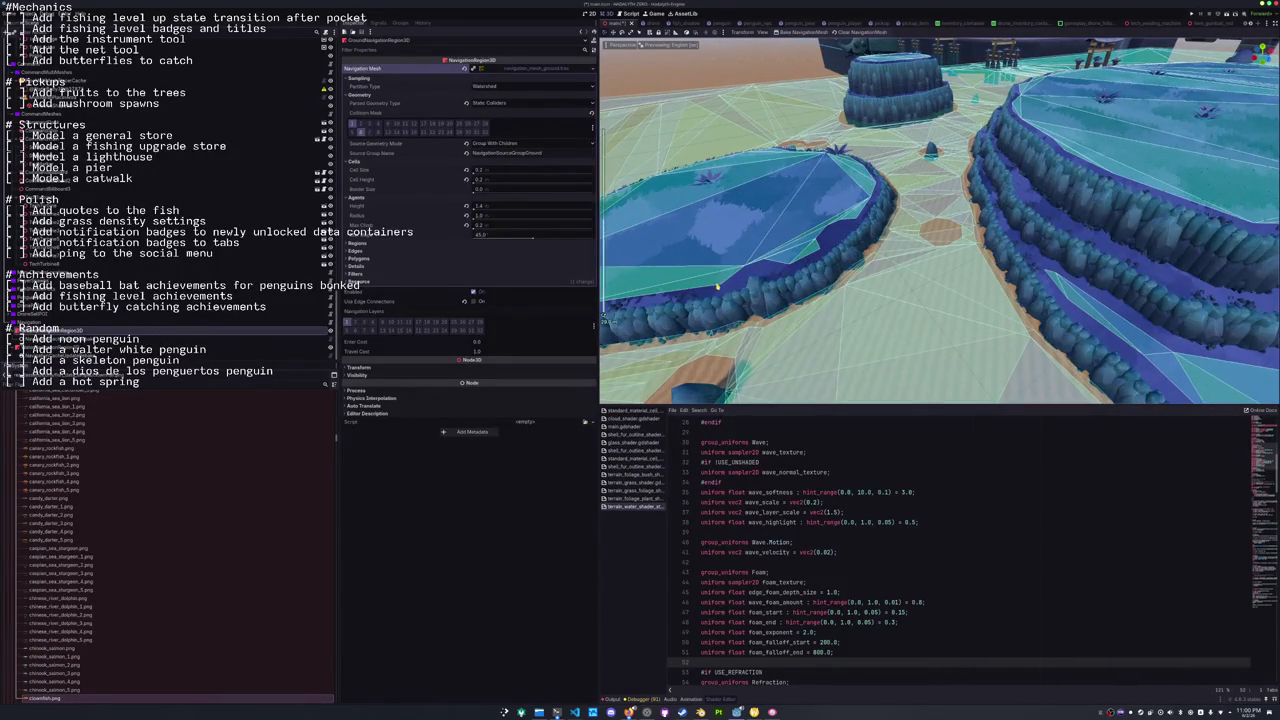
pyautogui.scroll(2, 716, 287)
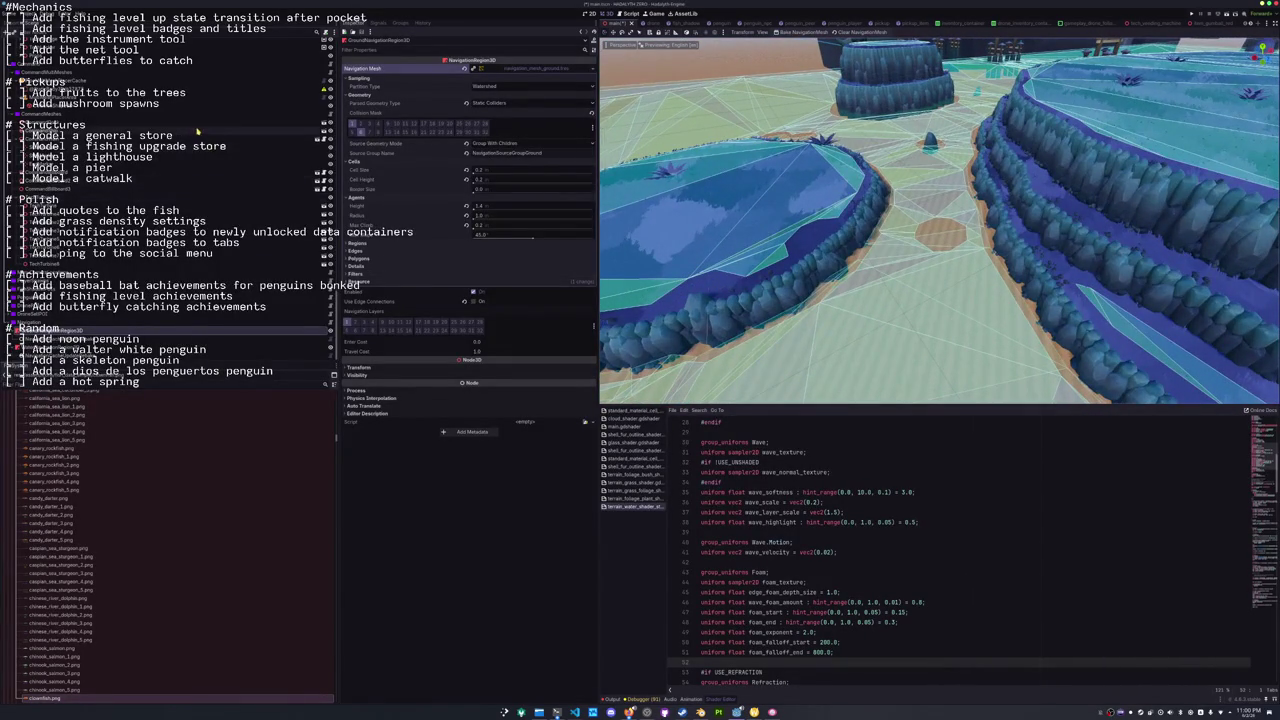
pyautogui.scroll(-10, 198, 131)
pyautogui.scroll(10, 199, 133)
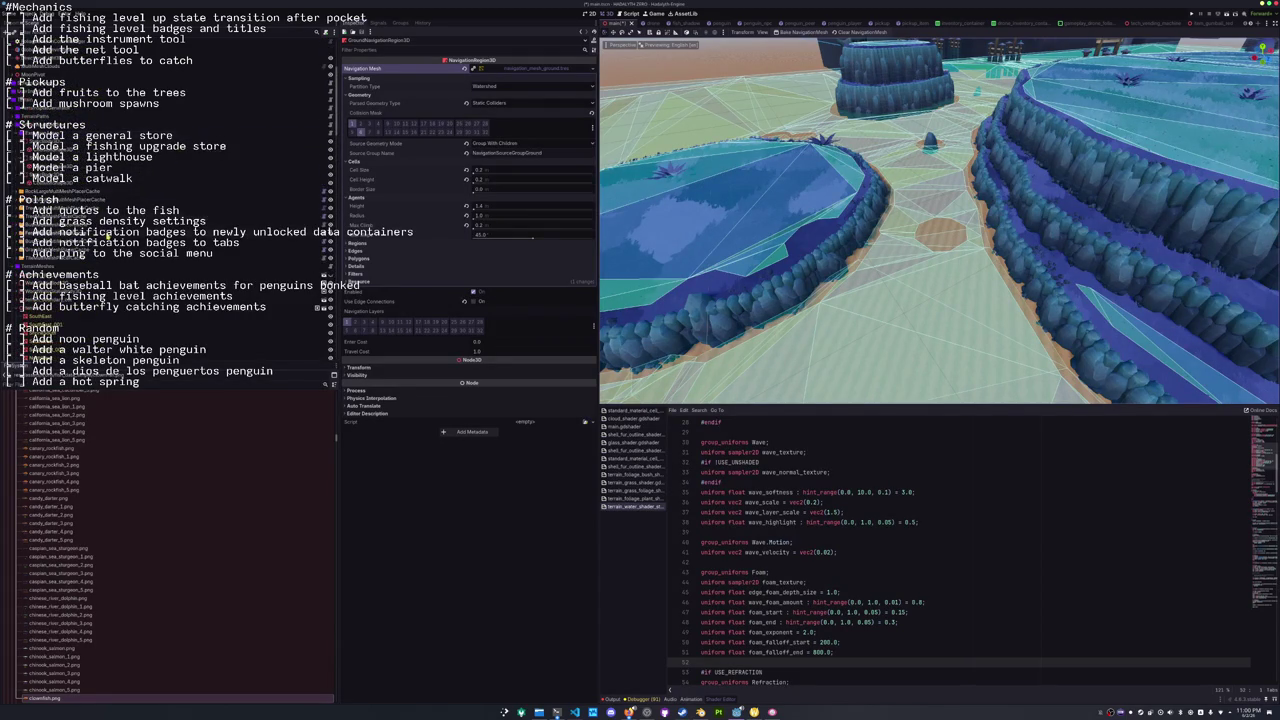
pyautogui.click(331, 277)
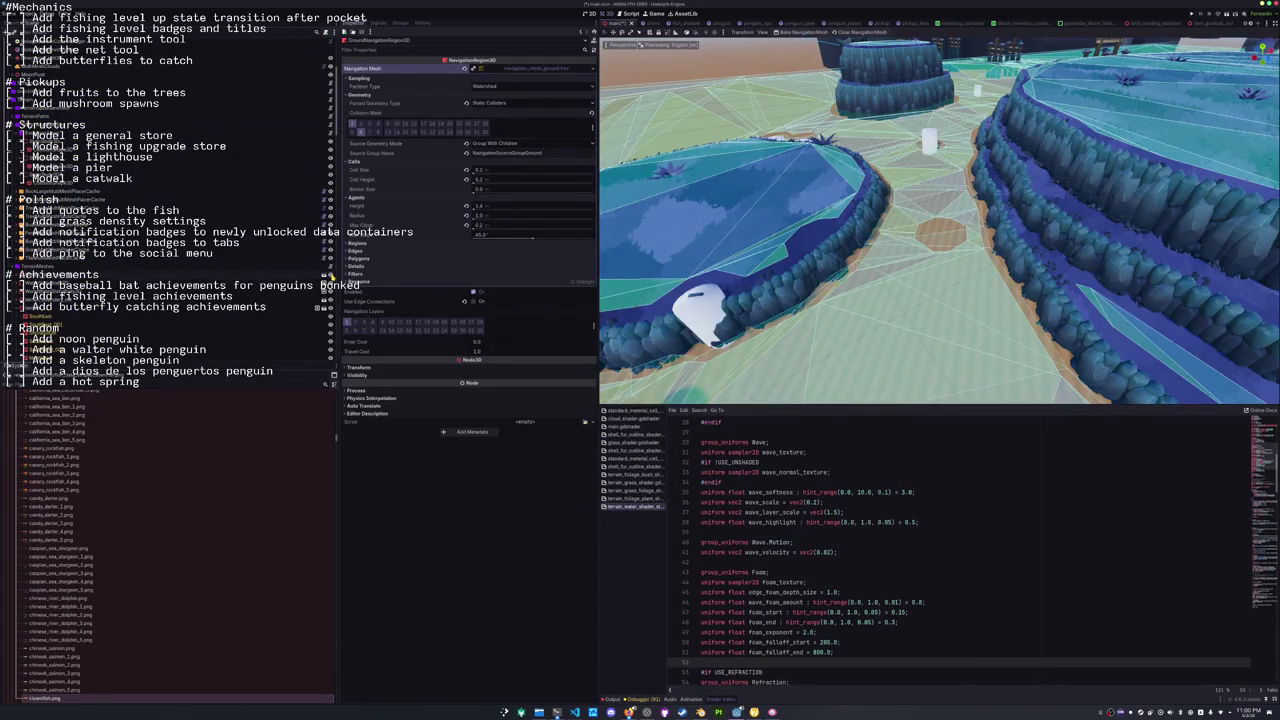
# Toggle the capsule objects' visibility on and off to compare them with the navmesh.
pyautogui.click(331, 277)
pyautogui.click(331, 277)
pyautogui.click(331, 277)
pyautogui.click(331, 277)
pyautogui.click(331, 277)
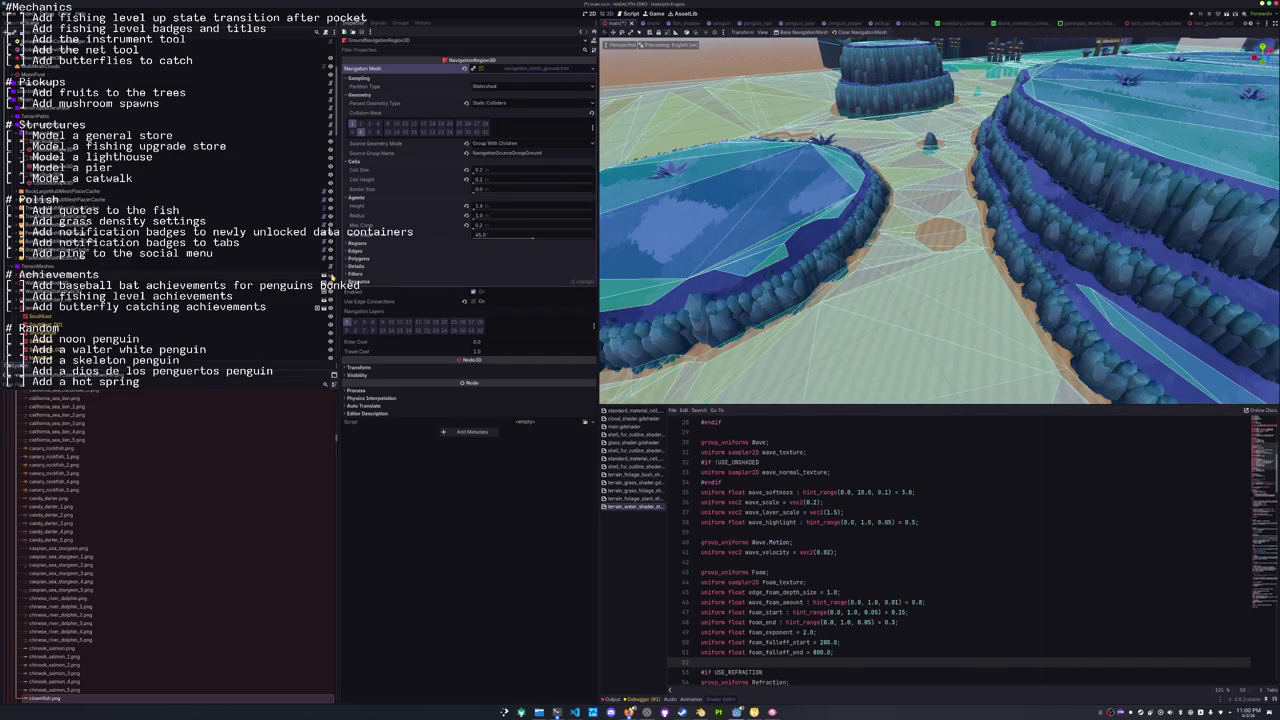
pyautogui.click(331, 277)
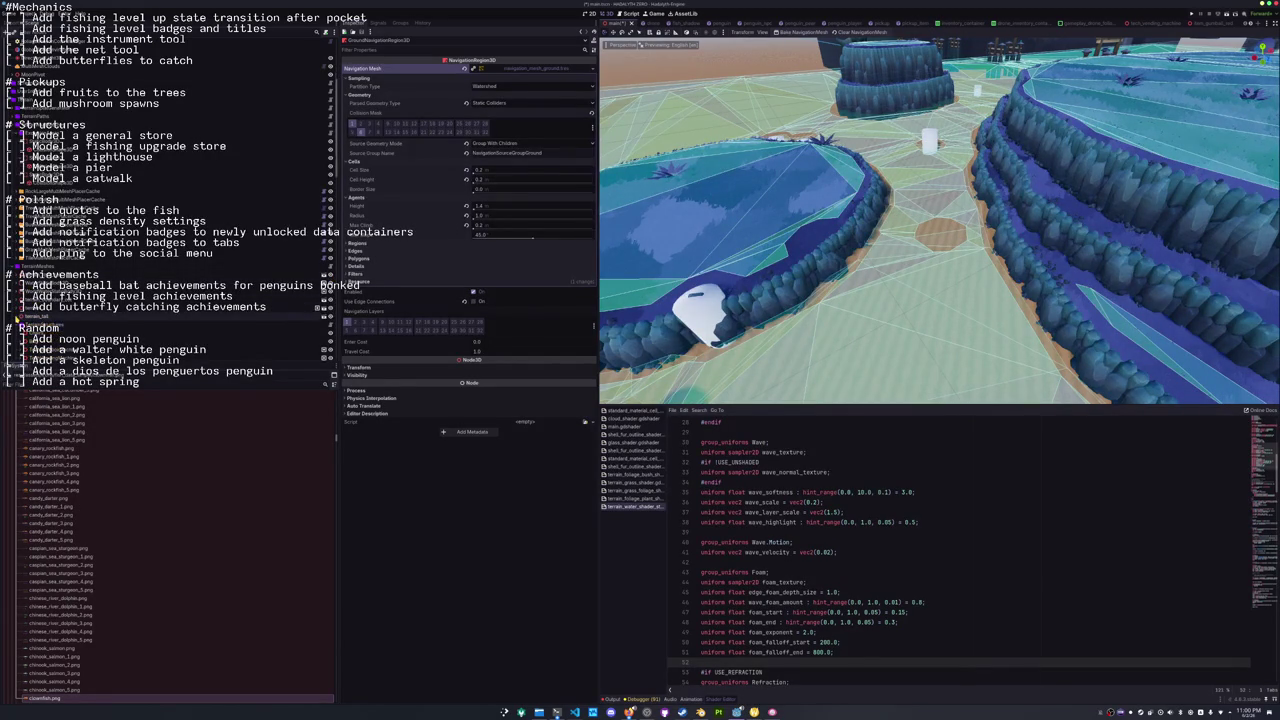
pyautogui.scroll(-5, 45, 320)
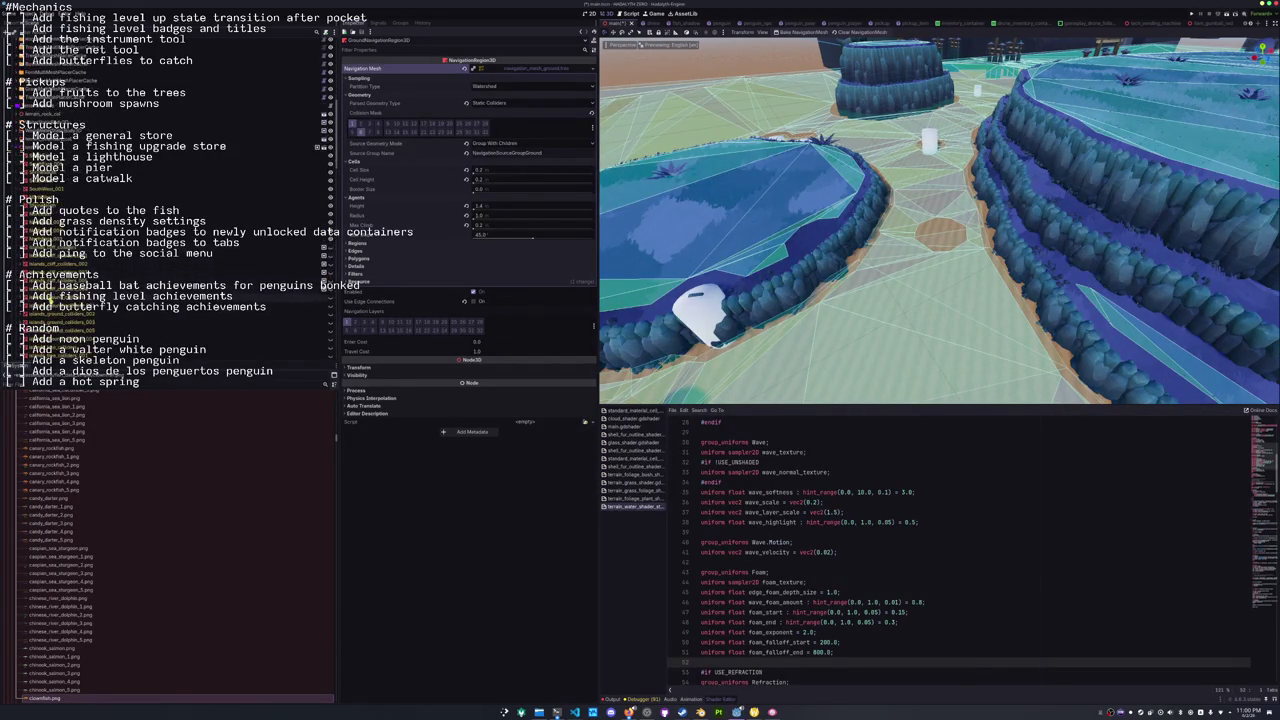
pyautogui.scroll(-3, 57, 316)
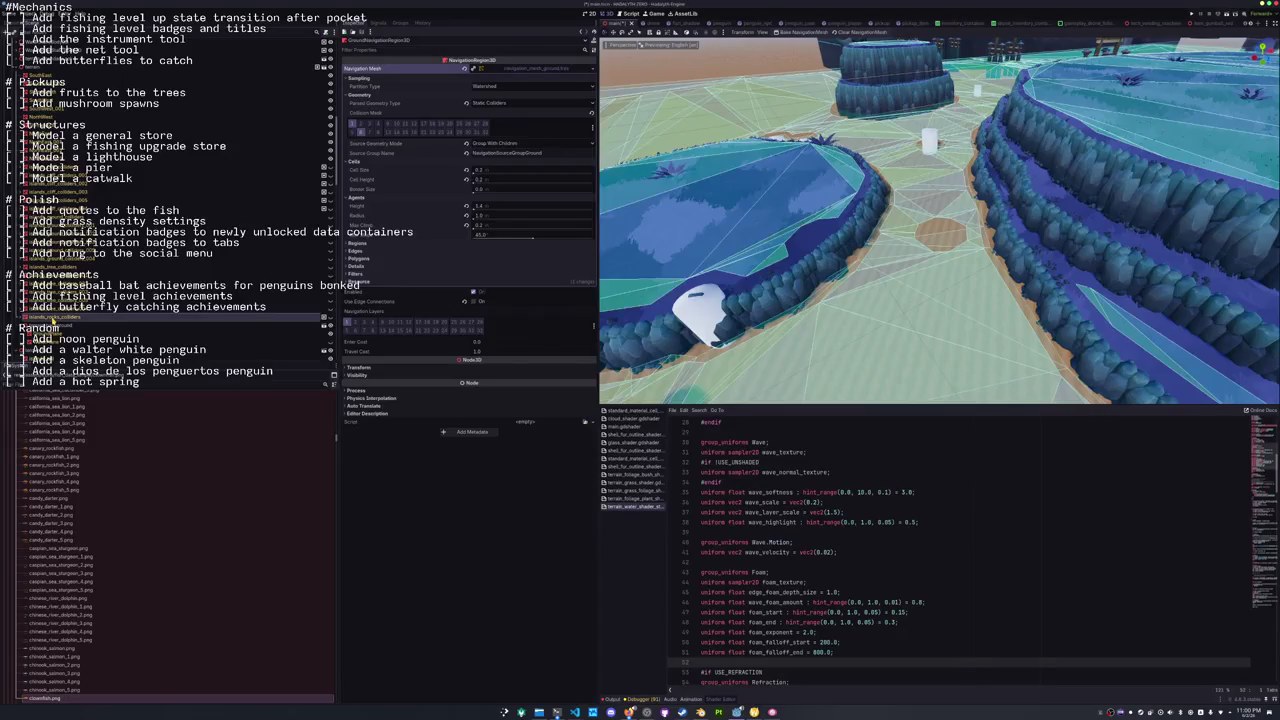
# Show and hide the islands_rocks_colliders shapes, then switch to Blender.
pyautogui.click(130, 318)
pyautogui.click(331, 318)
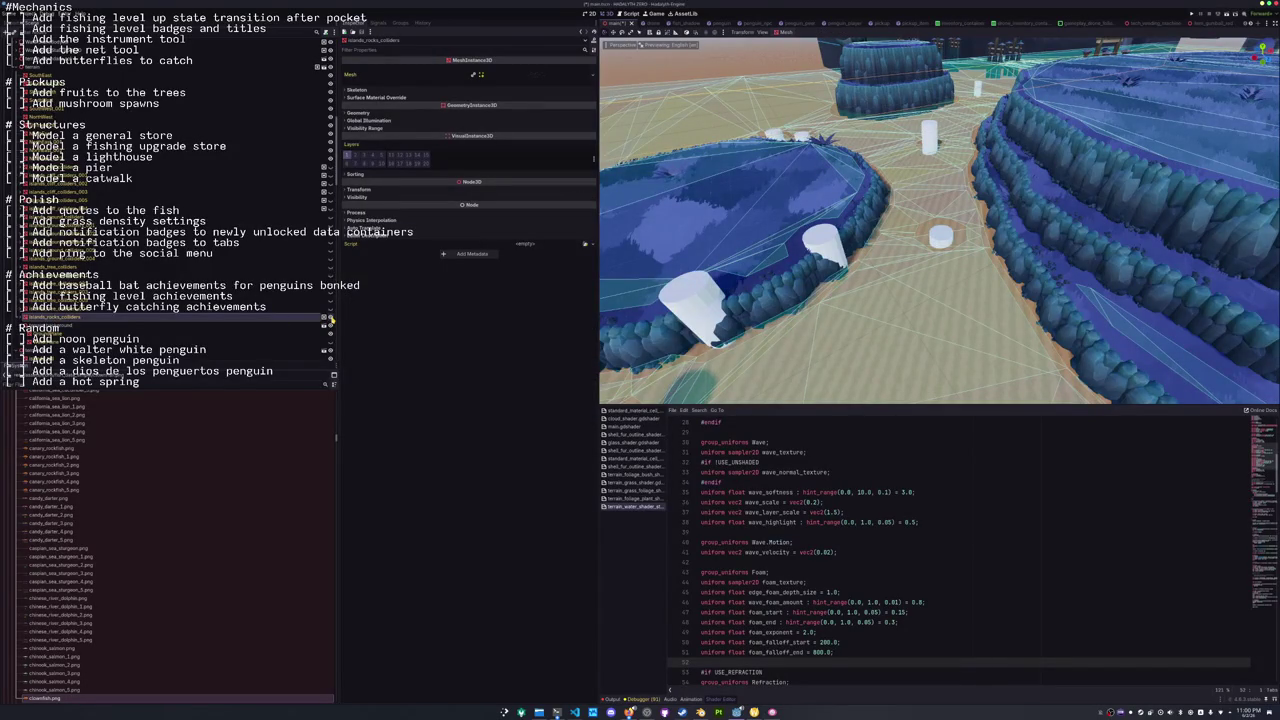
pyautogui.click(331, 318)
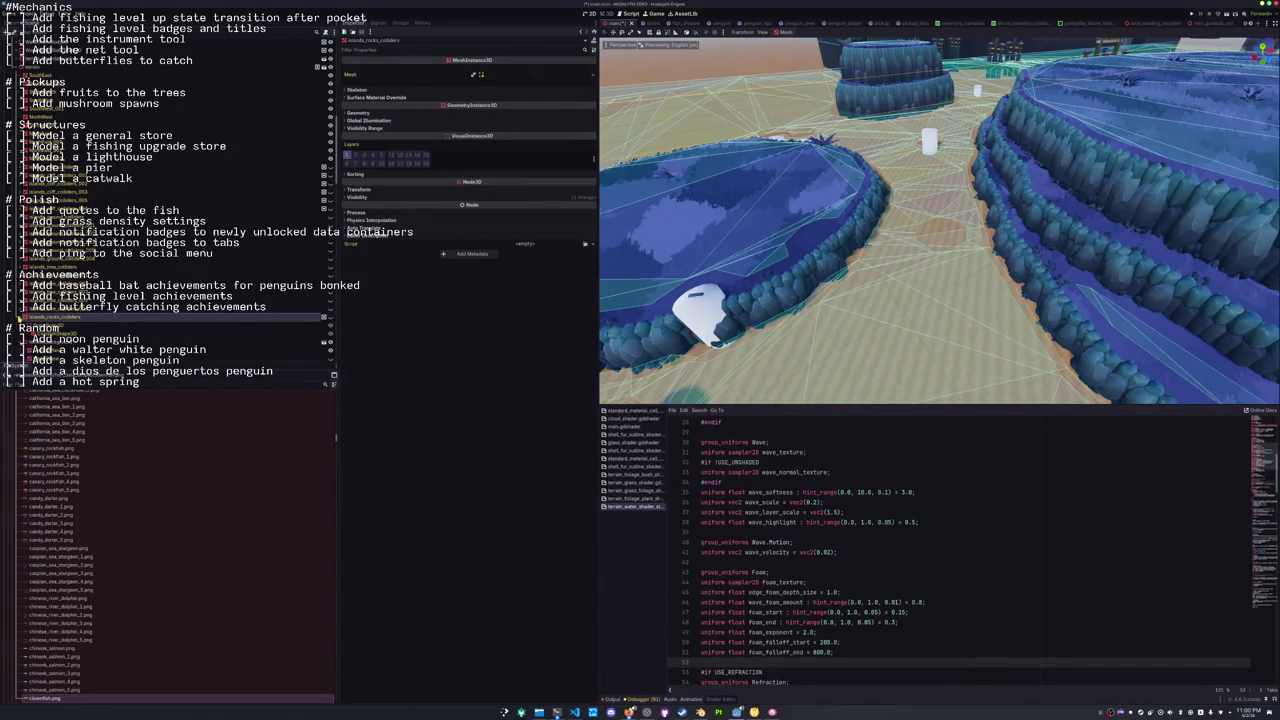
pyautogui.rightClick(61, 319)
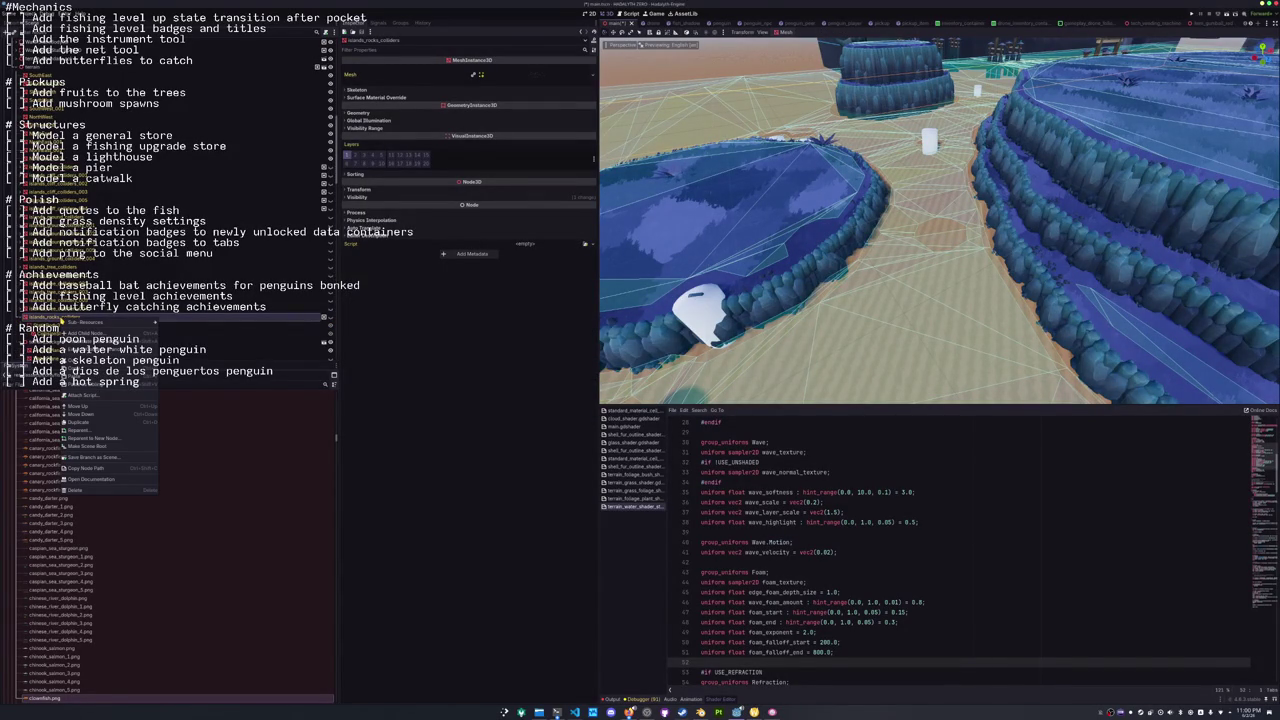
pyautogui.click(38, 316)
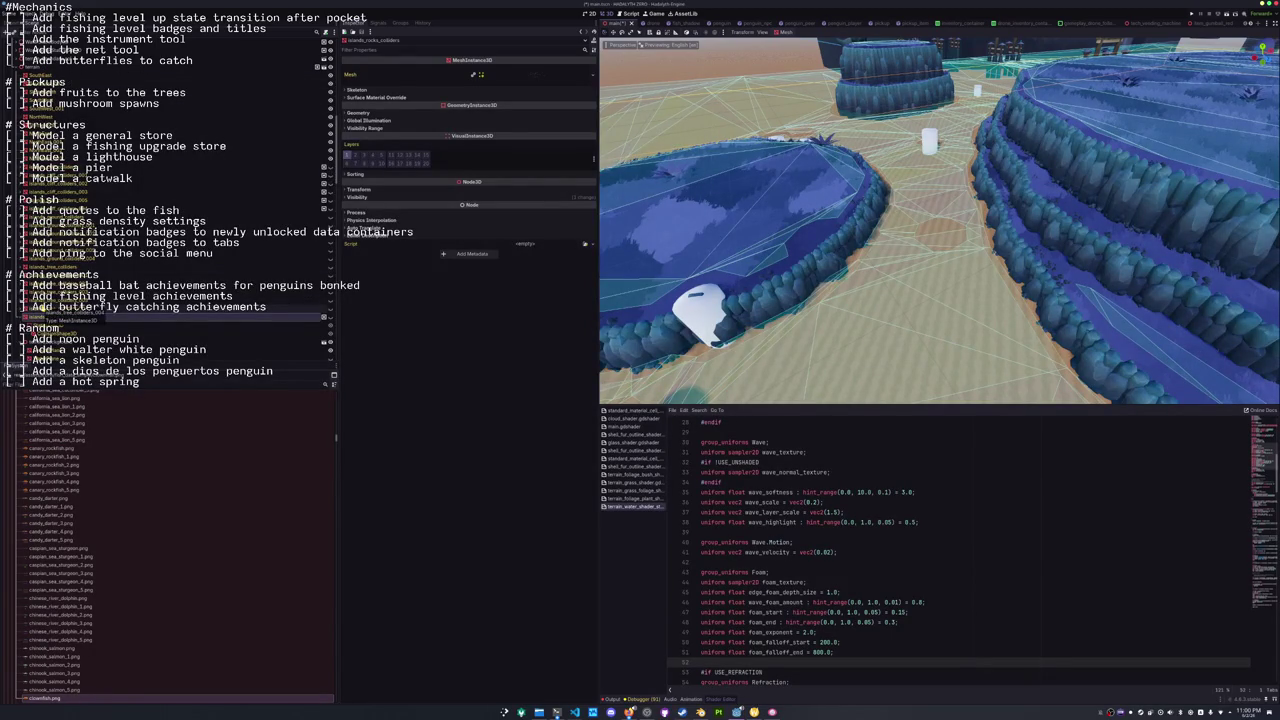
pyautogui.scroll(-8, 115, 312)
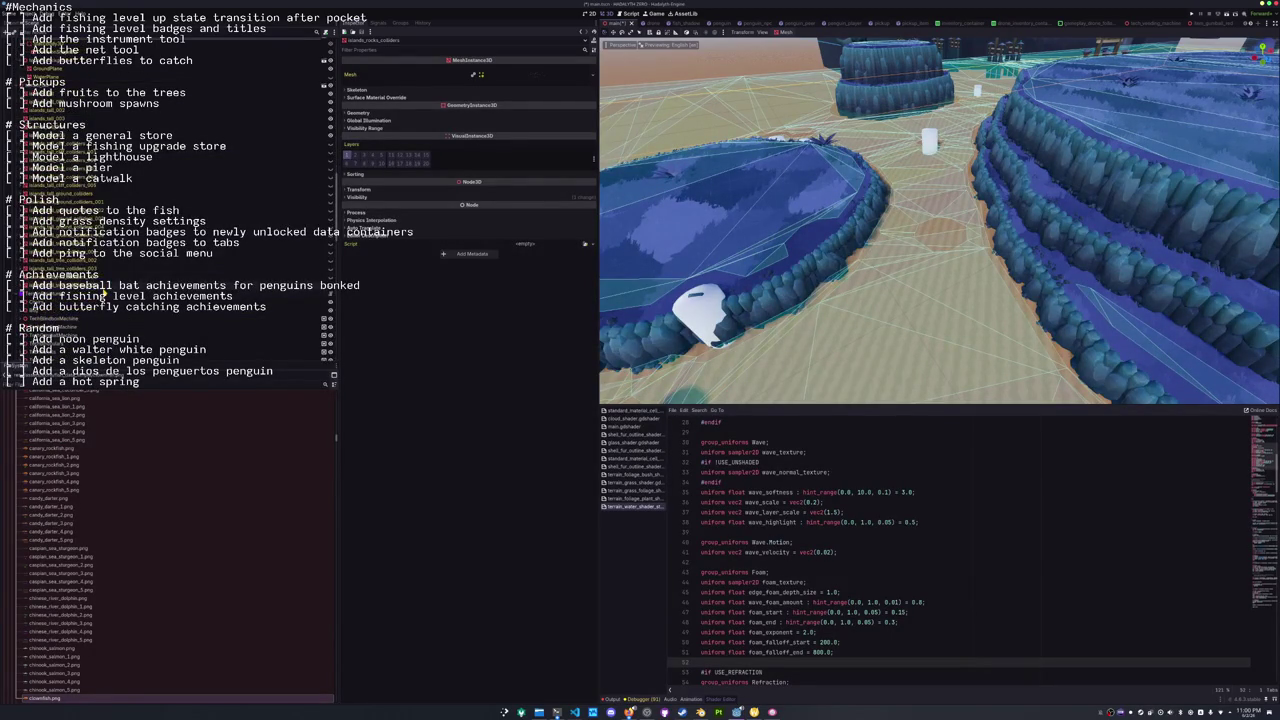
pyautogui.hotkey('alt', 'Tab')
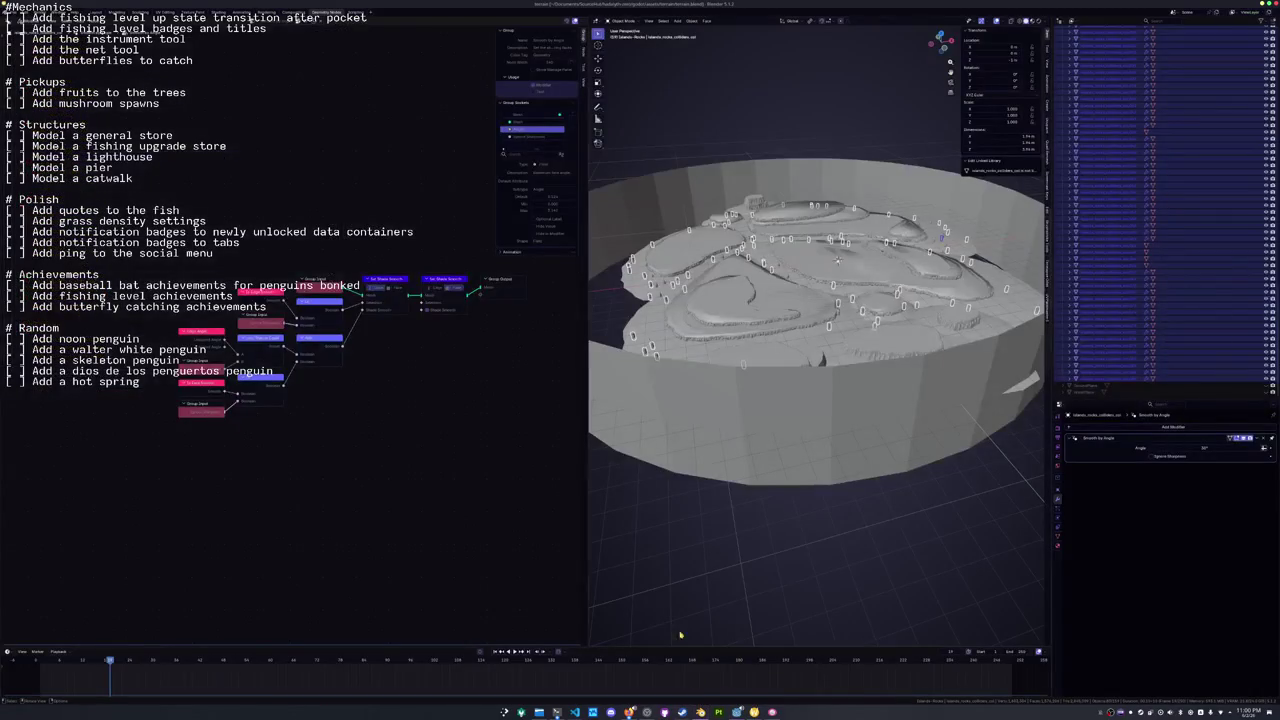
# Select the island collider collections down to TreeColliders and lower them along Z.
pyautogui.click(667, 552)
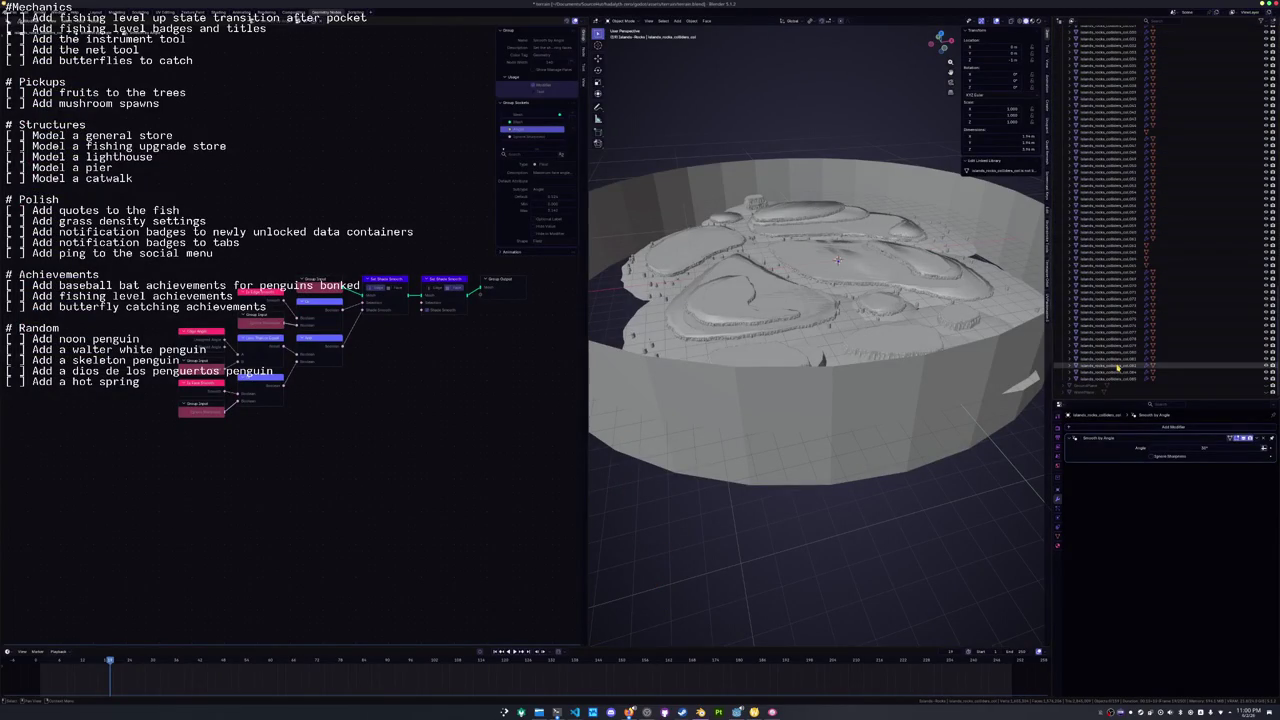
pyautogui.scroll(5, 1117, 368)
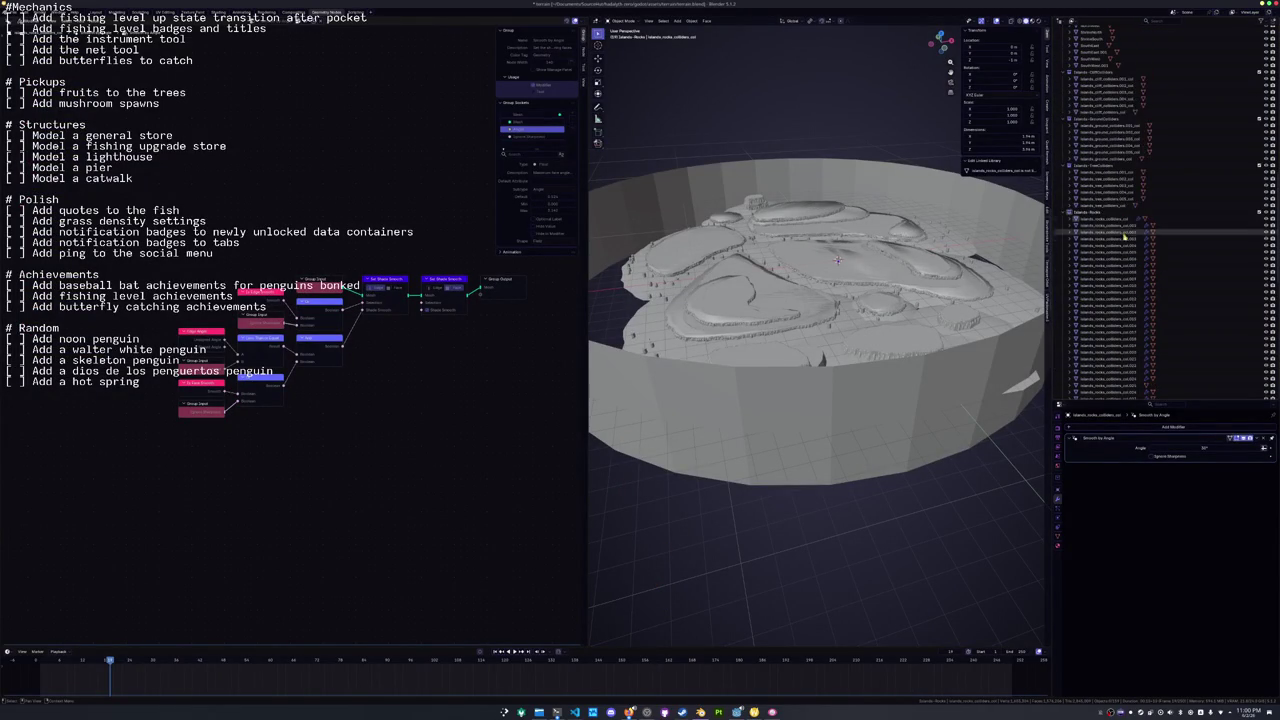
pyautogui.click(1112, 232)
pyautogui.scroll(3, 1117, 207)
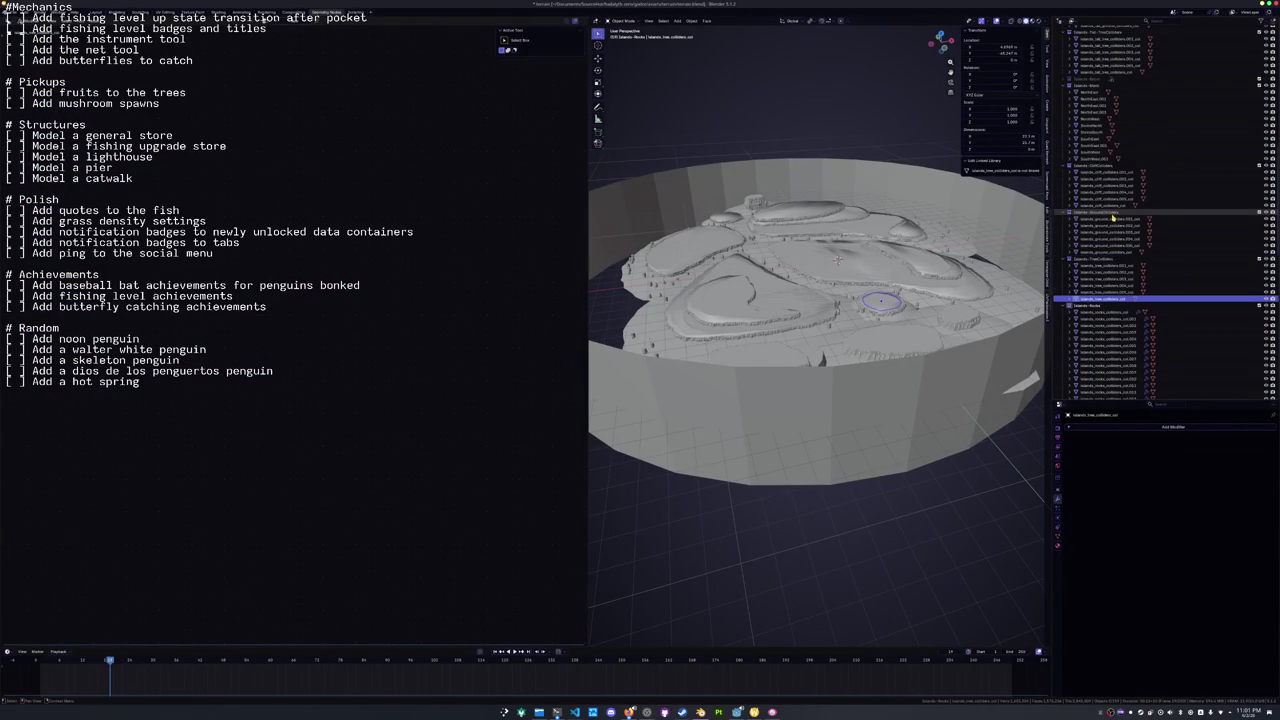
pyautogui.keyDown('shift'); pyautogui.click(1098, 92); pyautogui.keyUp('shift')
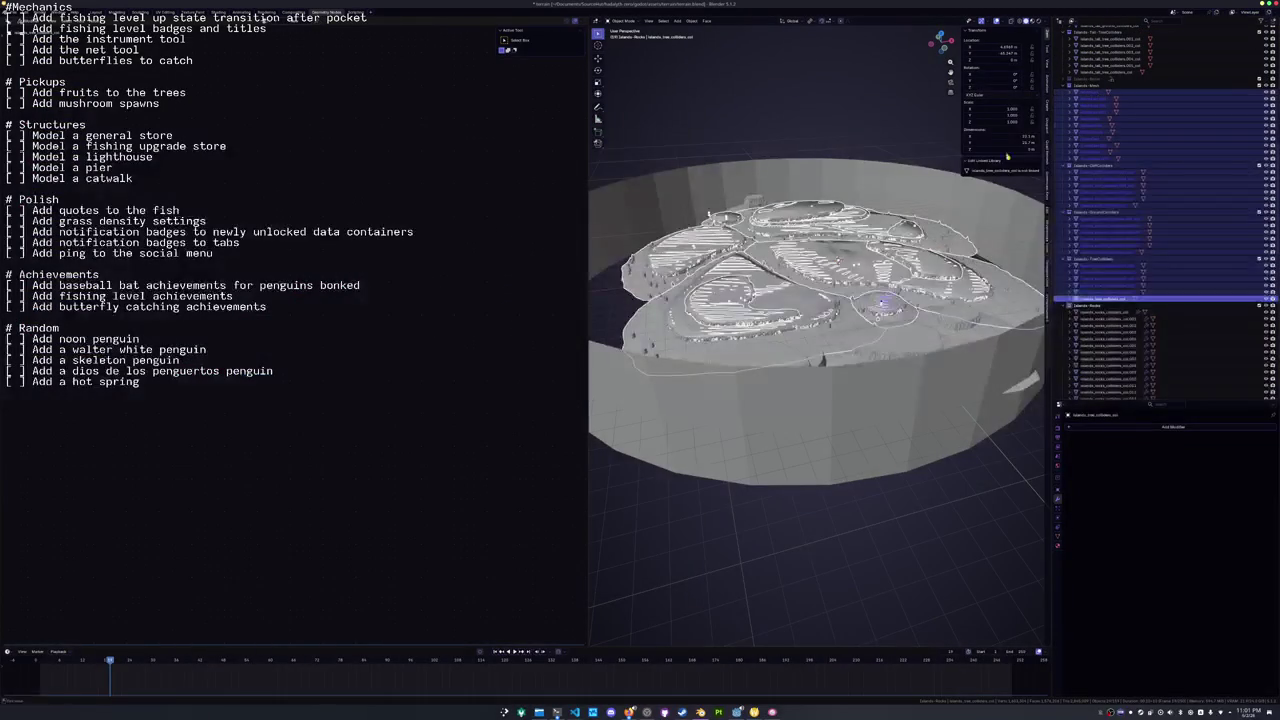
pyautogui.press('g')
pyautogui.press('z')
pyautogui.click(351, 94)
# Export the scene as glTF over terrain.glb, then switch back to Godot for reimport.
pyautogui.click(12, 12)
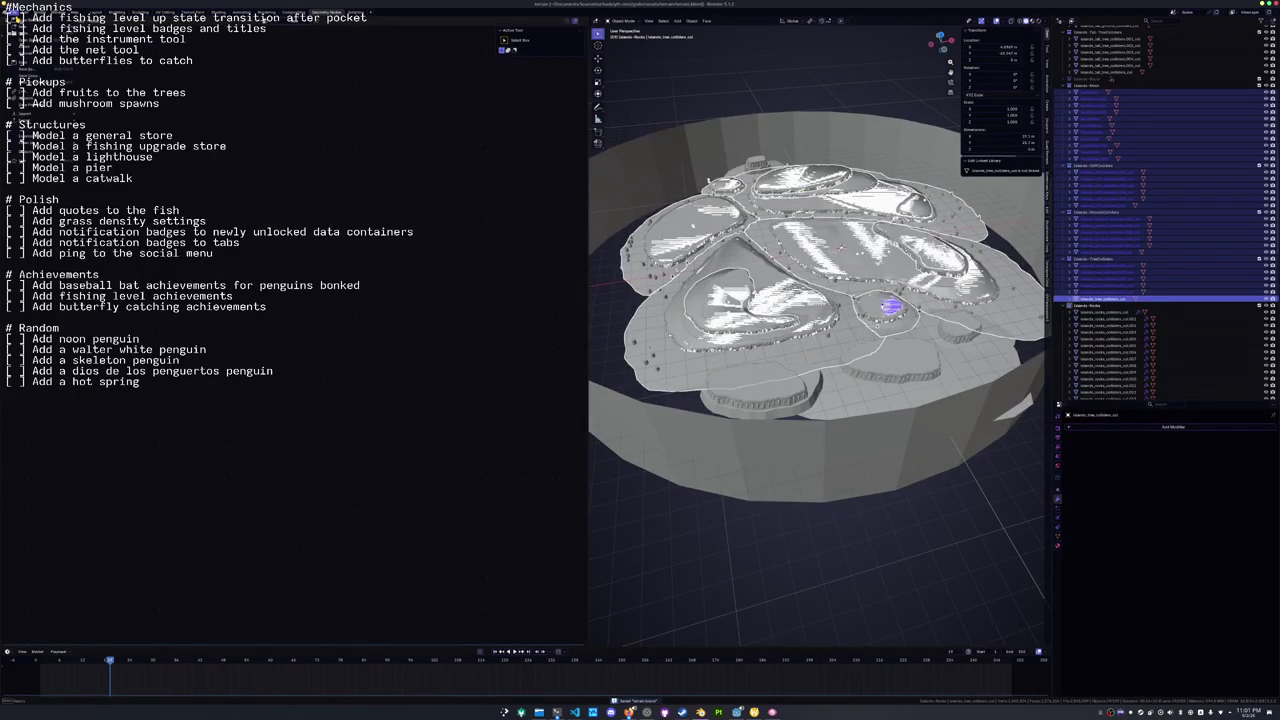
pyautogui.click(107, 181)
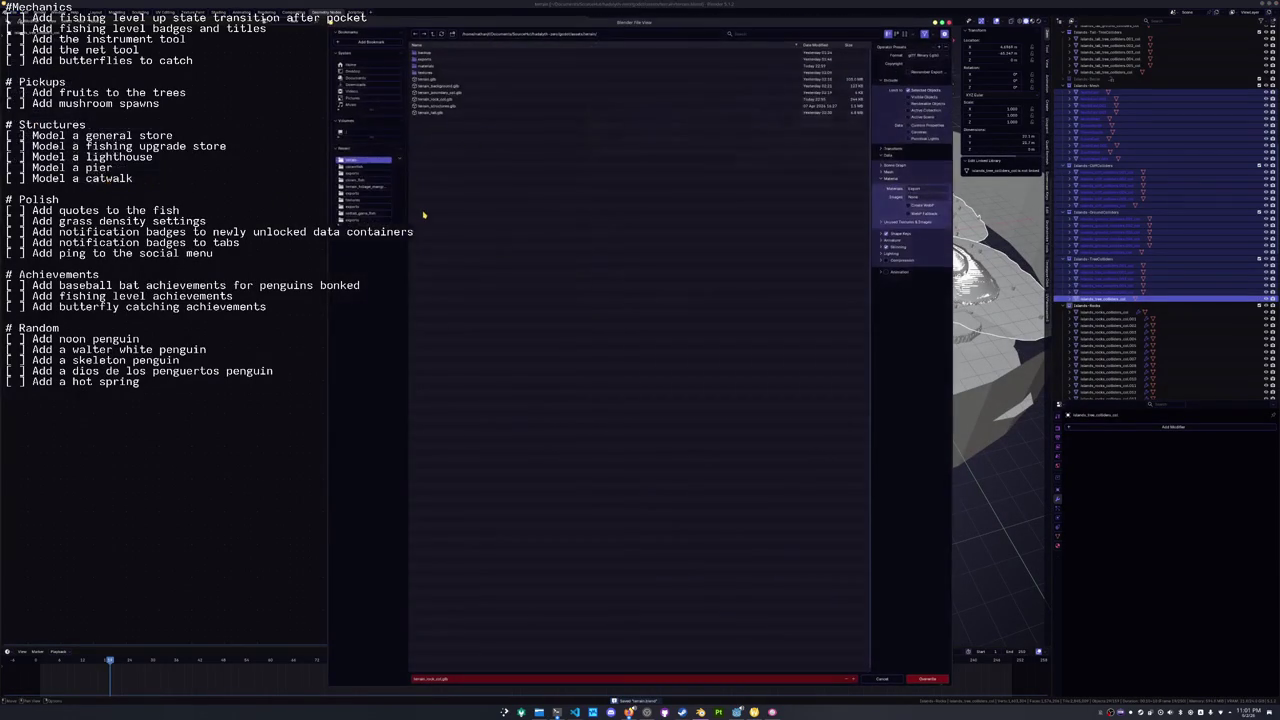
pyautogui.click(430, 79)
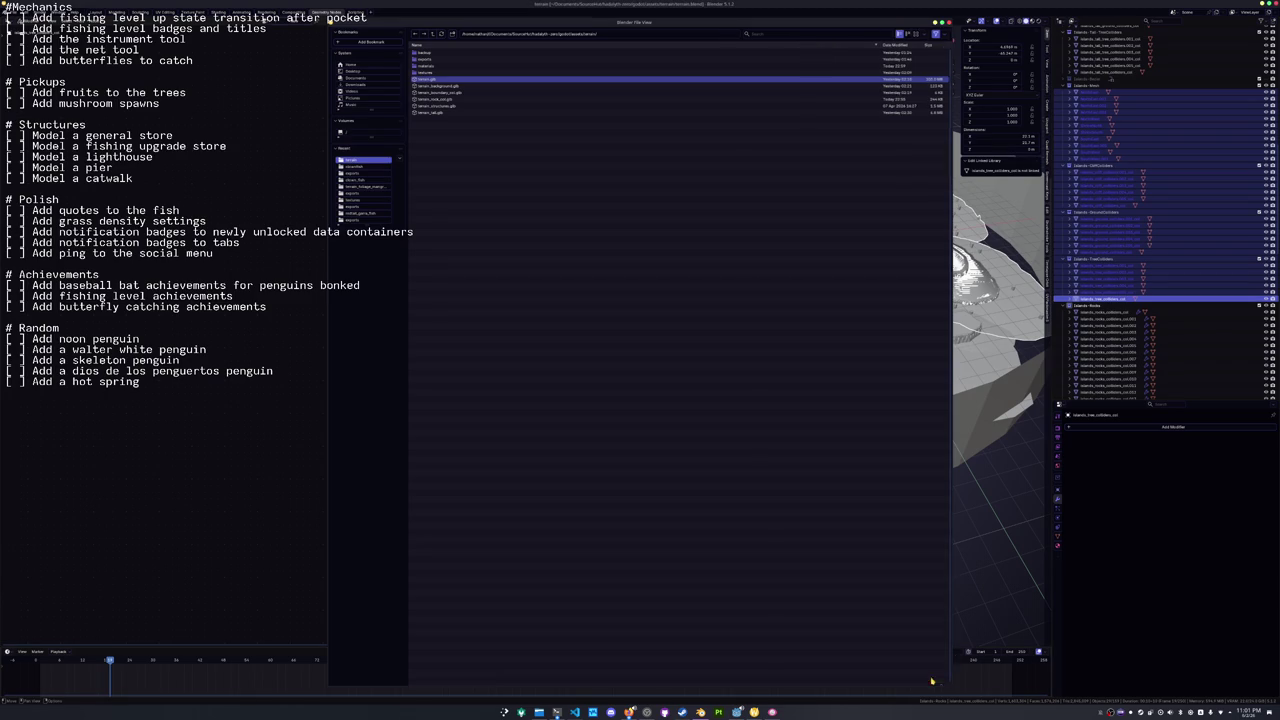
pyautogui.click(928, 679)
pyautogui.scroll(2, 902, 590)
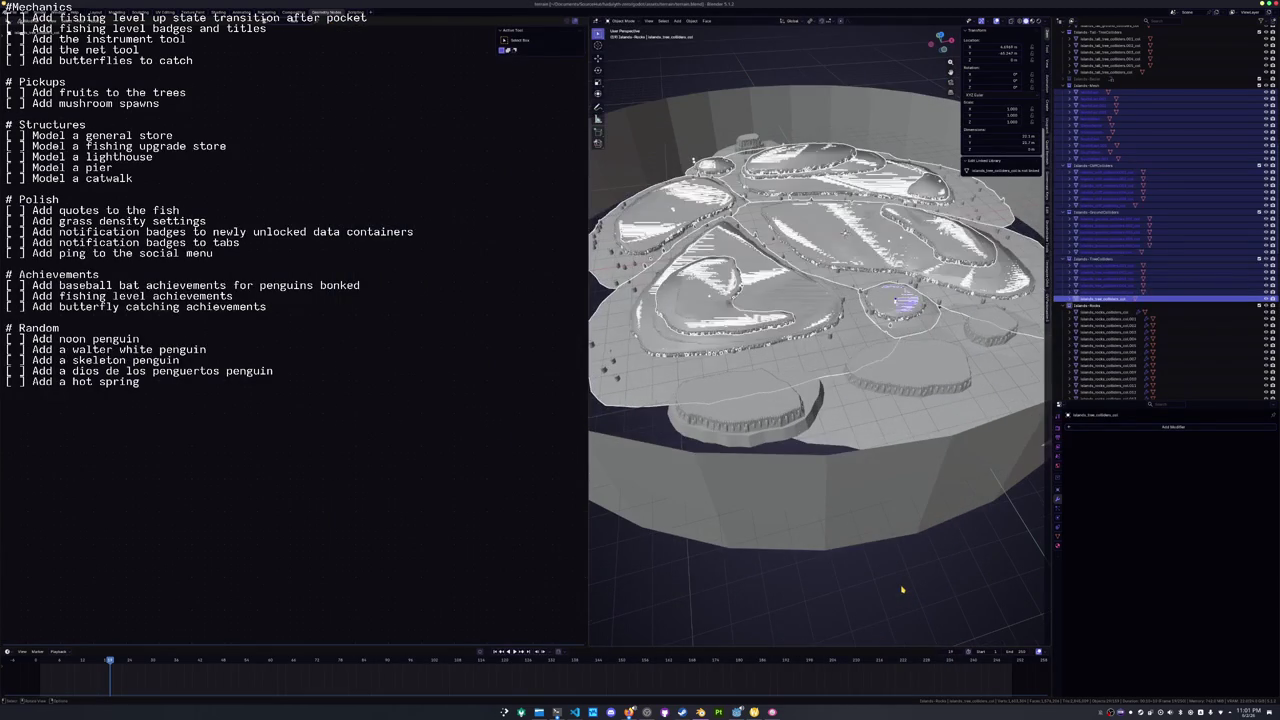
pyautogui.click(737, 712)
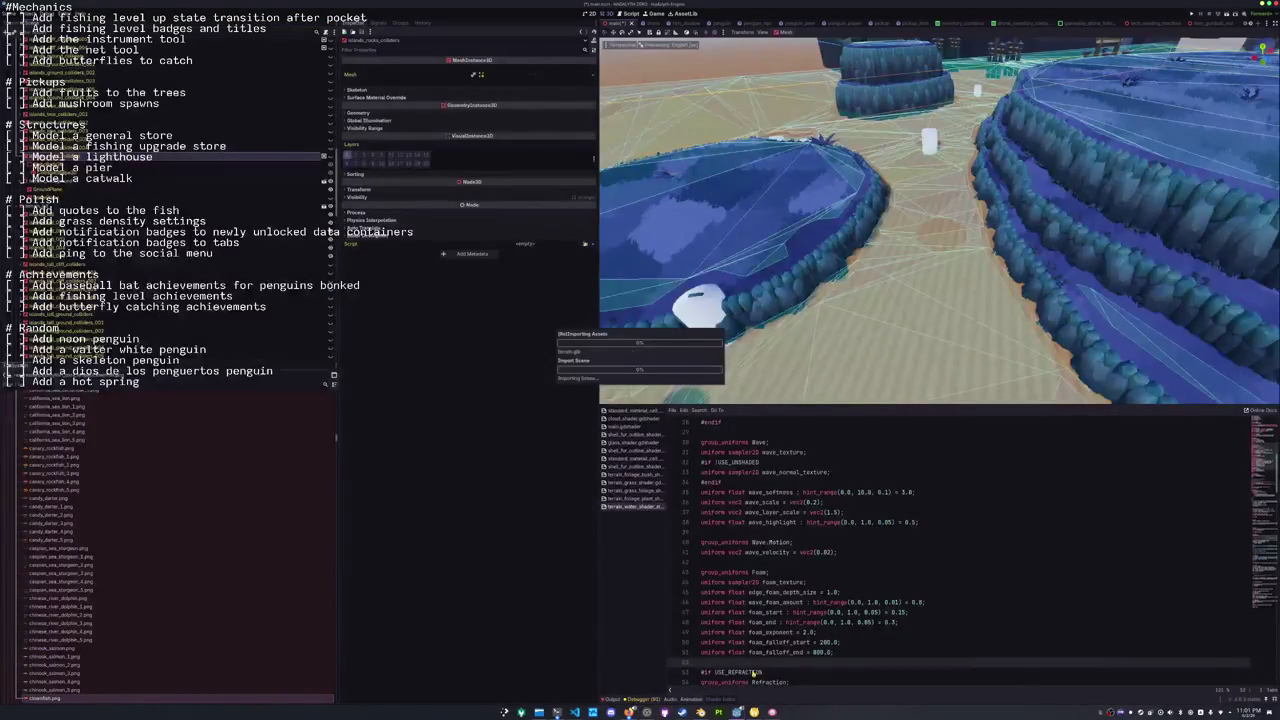
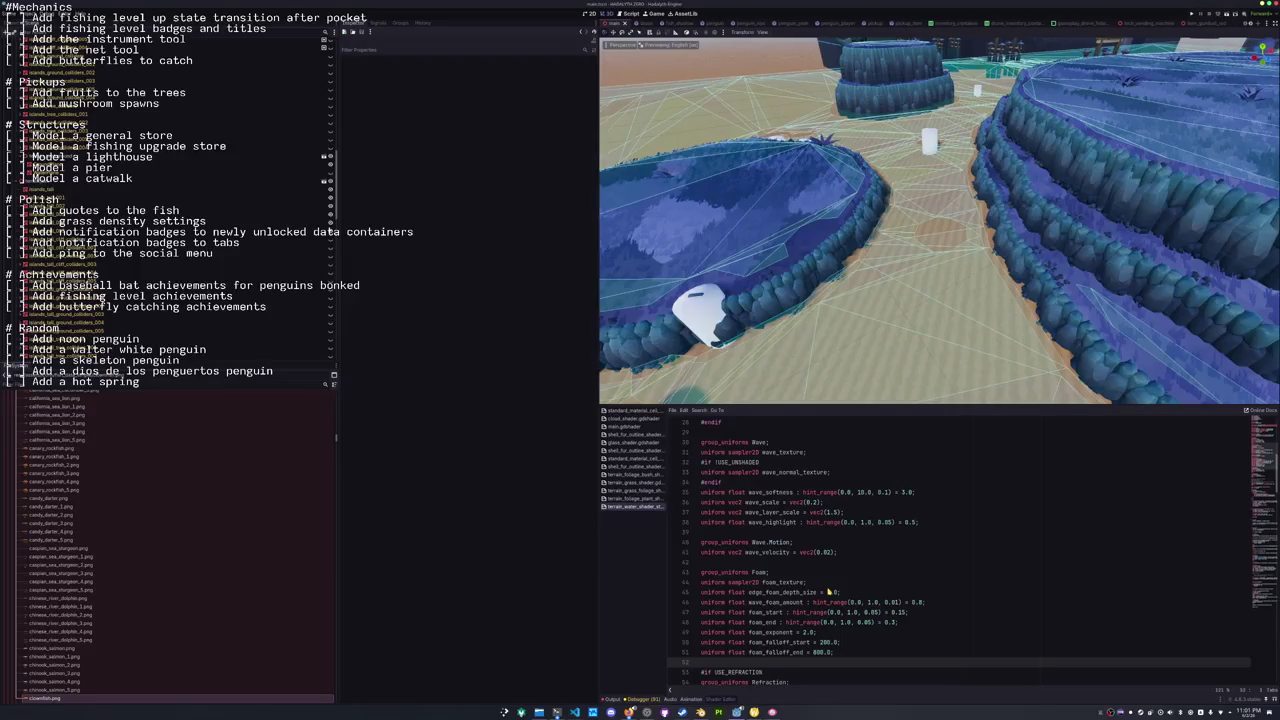
# Hide the water node and select GroundNavigationRegion3D to expose the ground navigation mesh.
pyautogui.moveTo(769, 314); pyautogui.dragTo(457, 292)
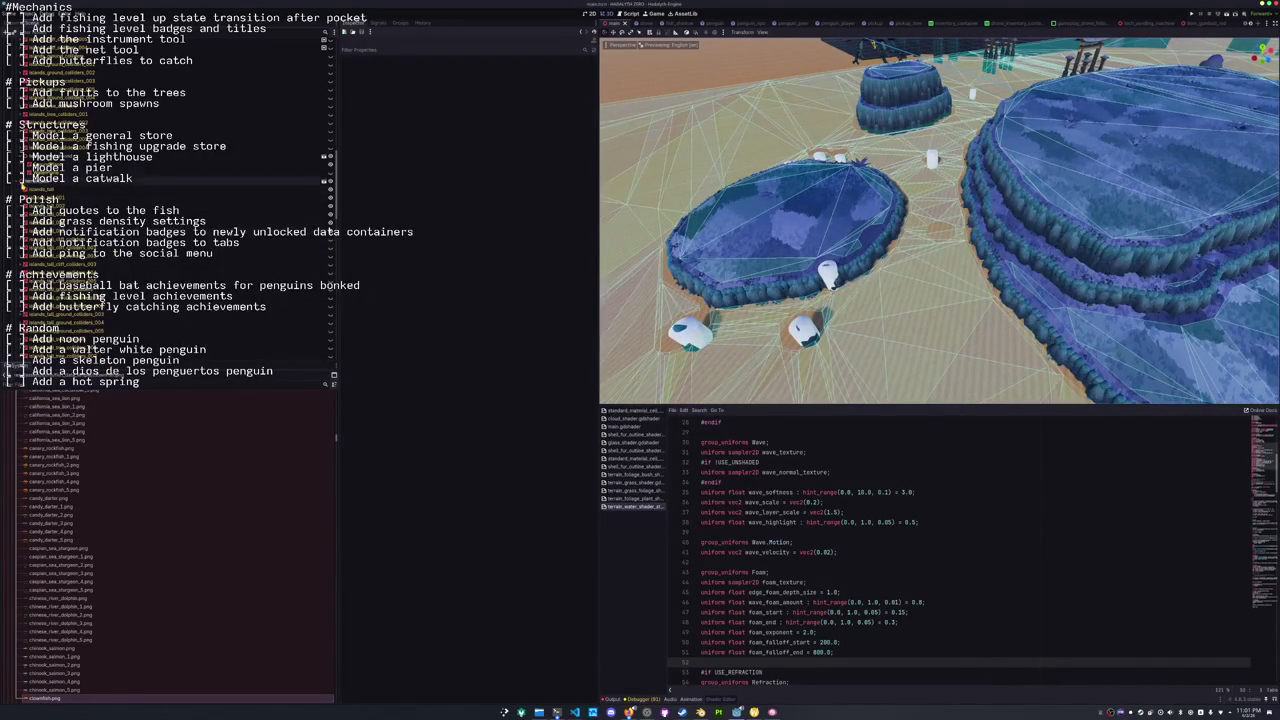
pyautogui.click(20, 184)
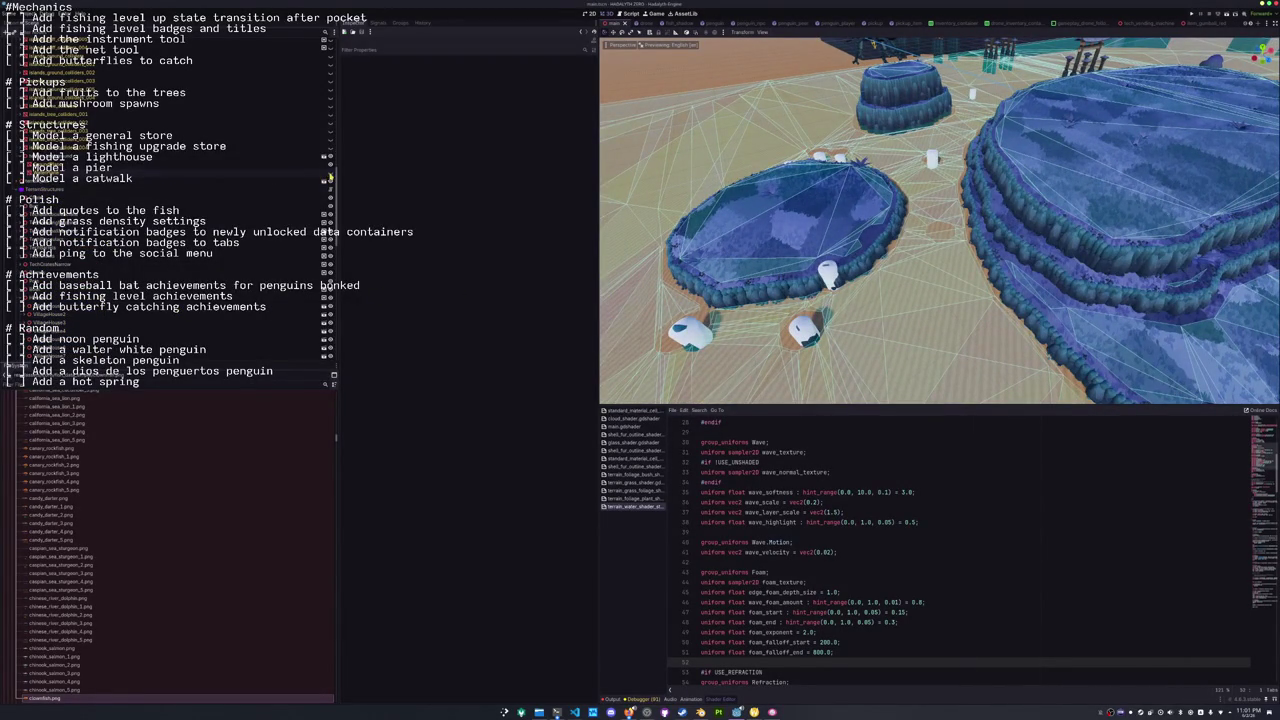
pyautogui.click(331, 179)
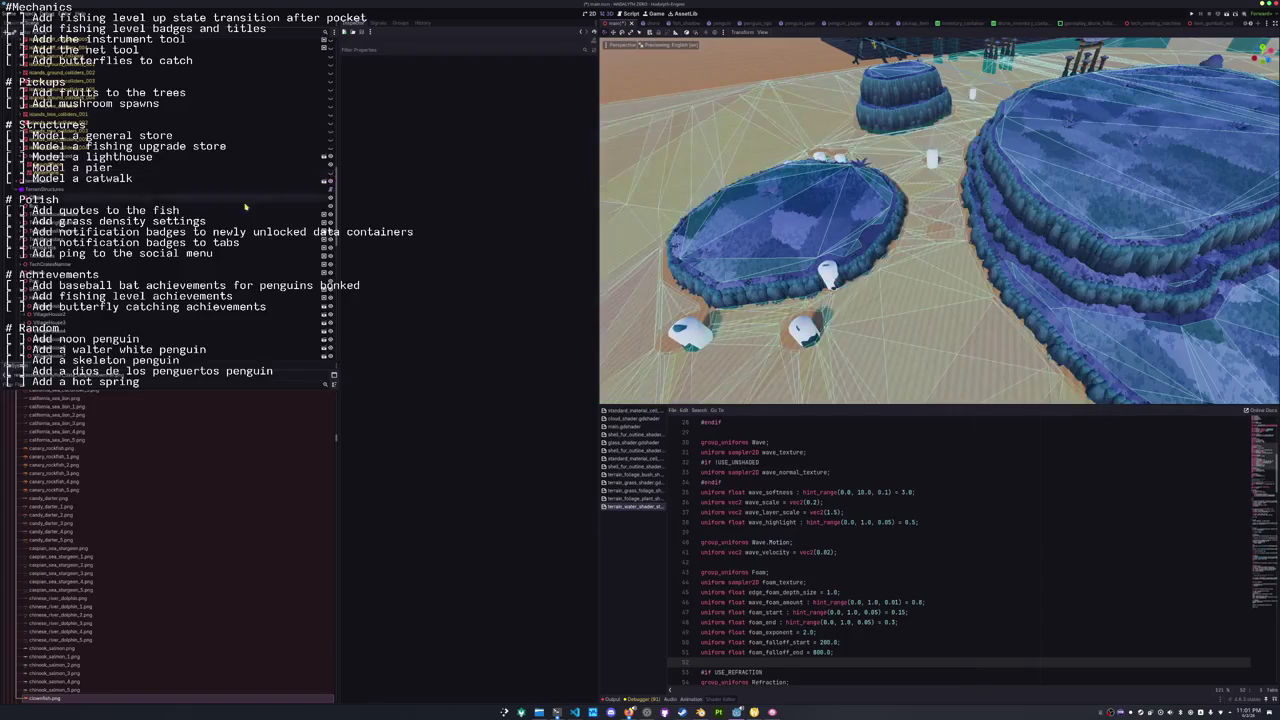
pyautogui.click(100, 331)
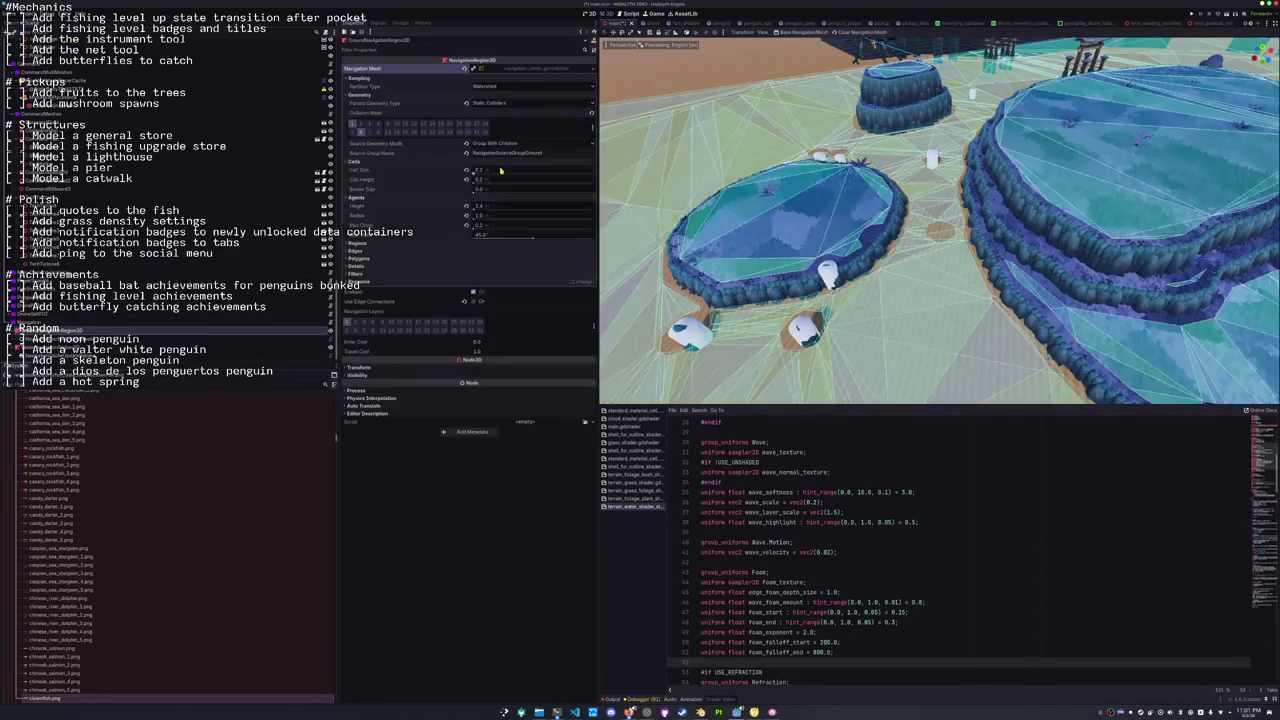
# Bake the navigation mesh for GroundNavigationRegion3D, then for WaterNavigationRegion3D.
pyautogui.click(805, 32)
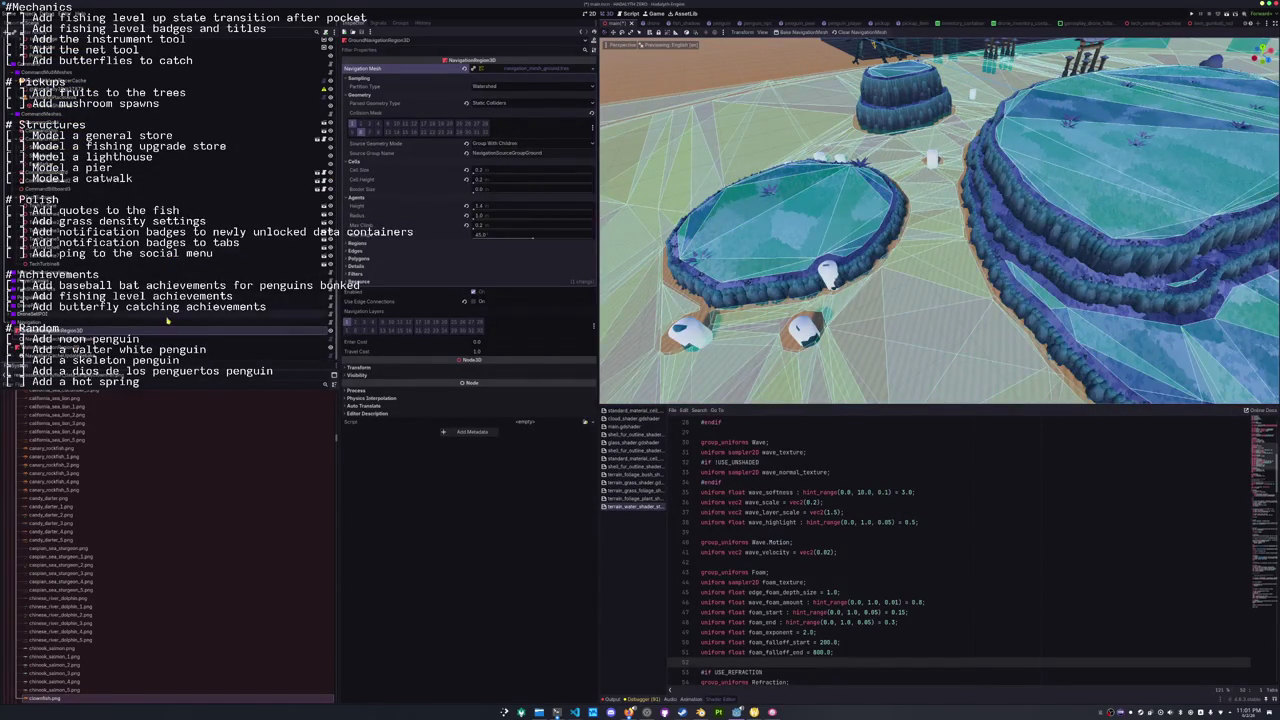
pyautogui.click(120, 349)
pyautogui.click(800, 33)
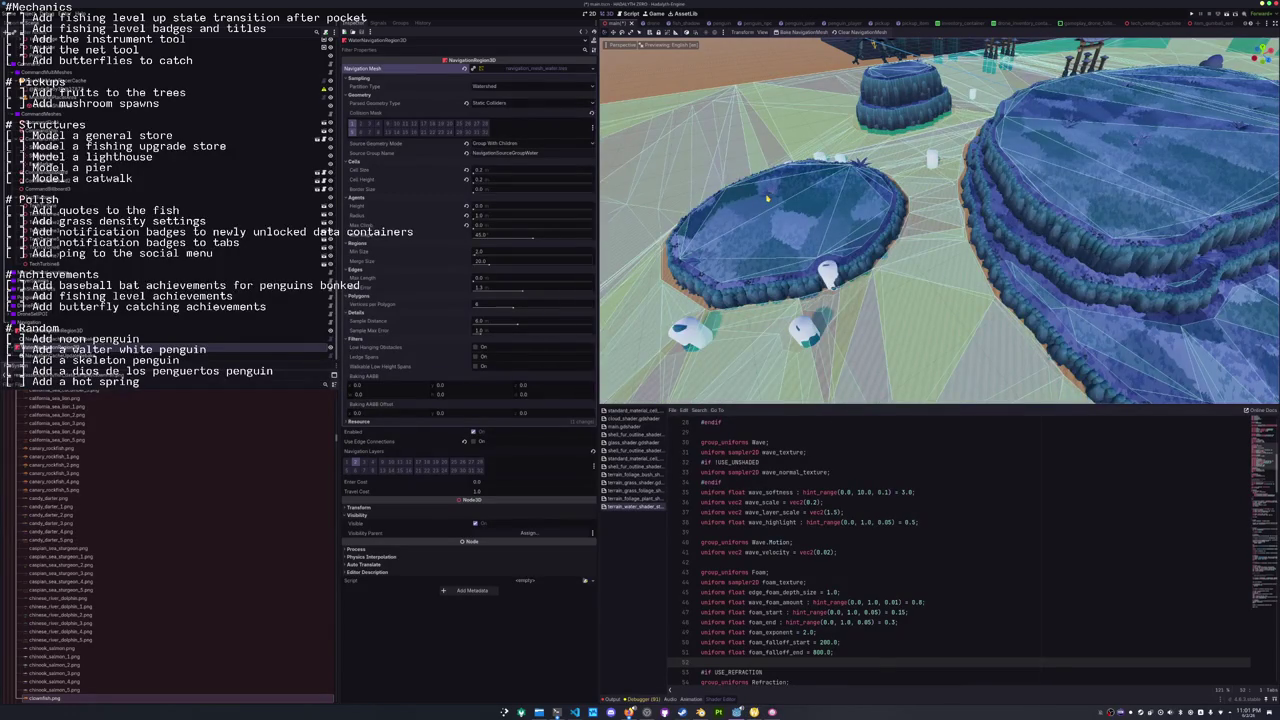
# Lower the view toward ground level and select the terrain_rock_col node.
pyautogui.moveTo(767, 198)
pyautogui.mouseDown()
pyautogui.moveTo(846, 272)
pyautogui.moveTo(820, 315)
pyautogui.mouseUp()
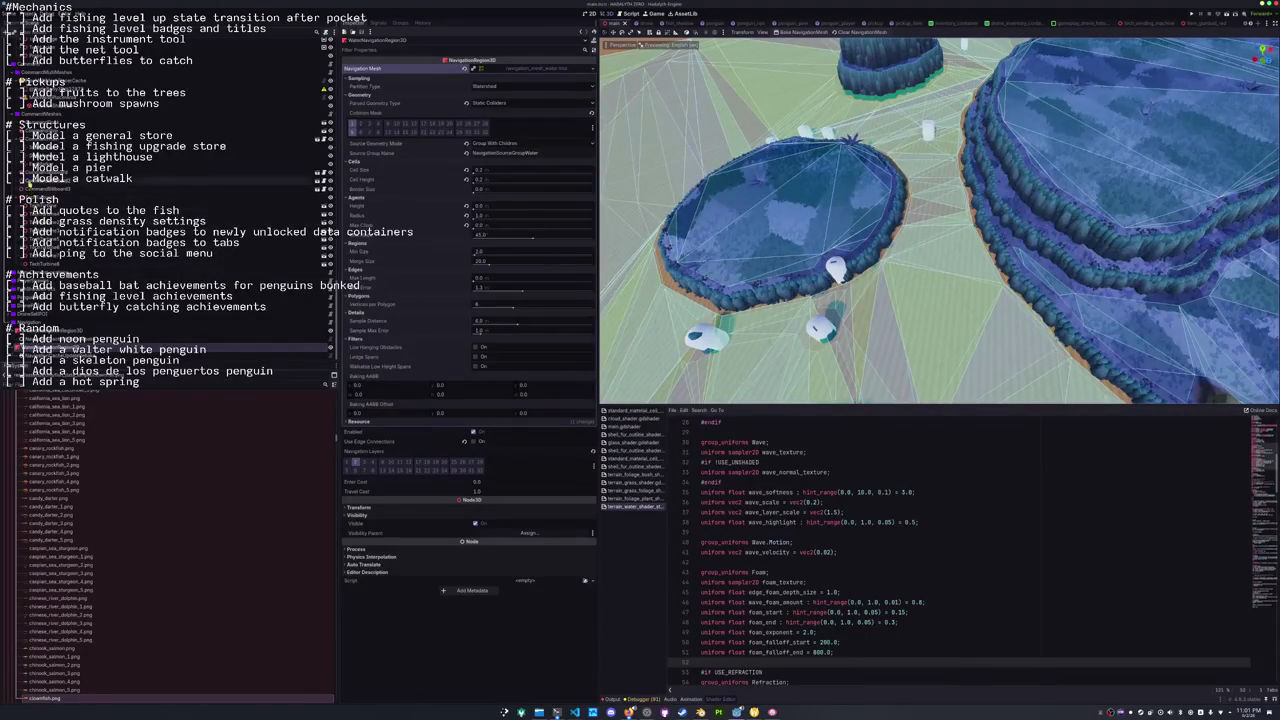
pyautogui.scroll(-3, 88, 262)
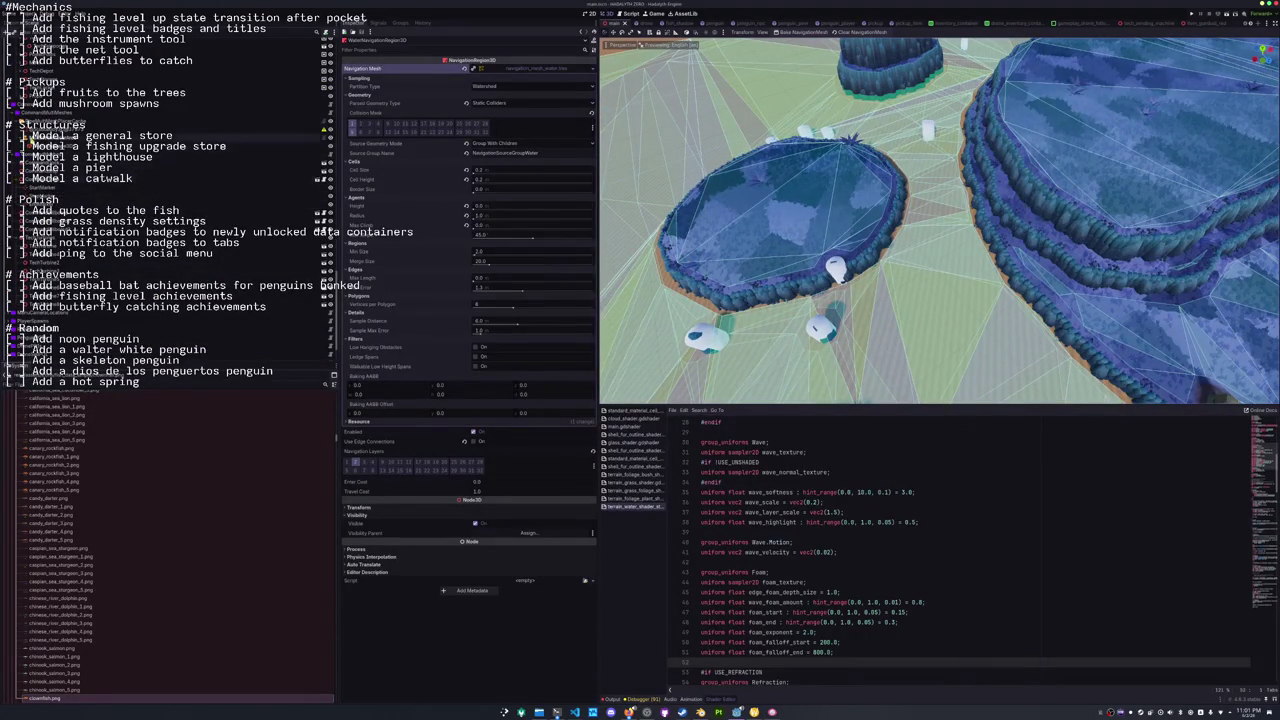
pyautogui.scroll(-3, 28, 253)
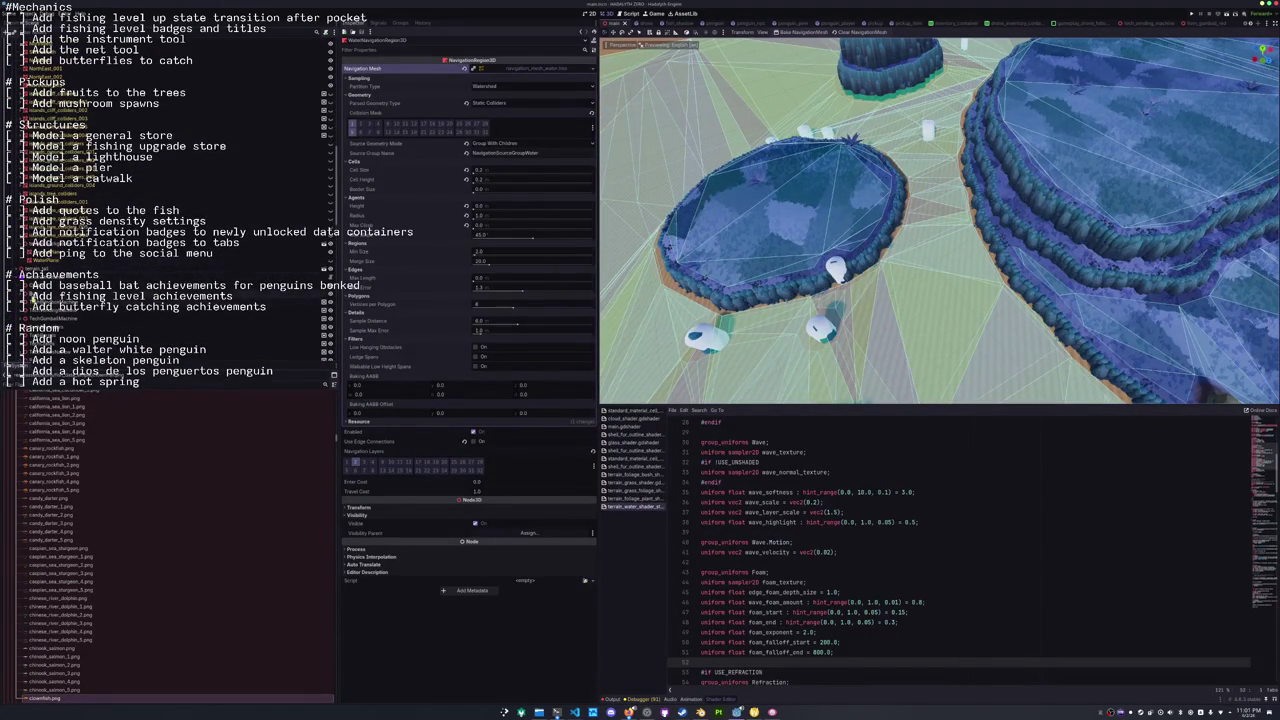
pyautogui.scroll(5, 20, 272)
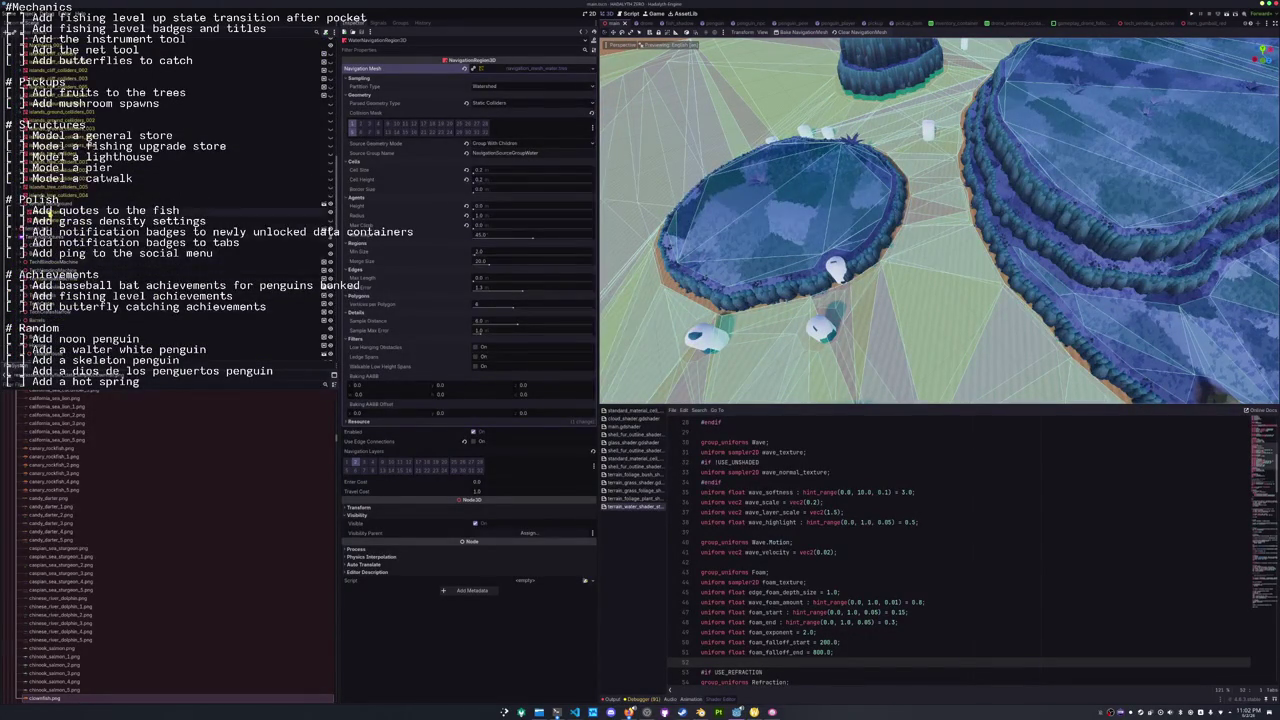
pyautogui.click(44, 122)
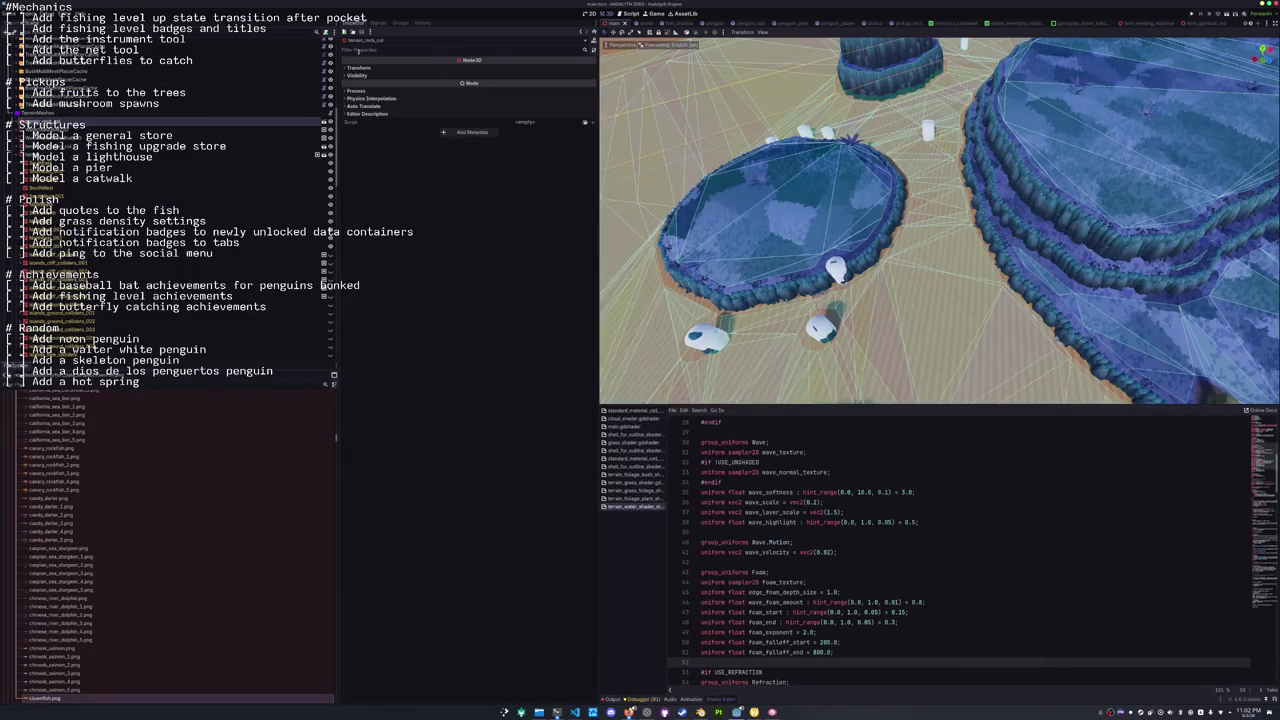
# Show the node Groups list and locate the island collider nodes in the Scene tree.
pyautogui.click(403, 22)
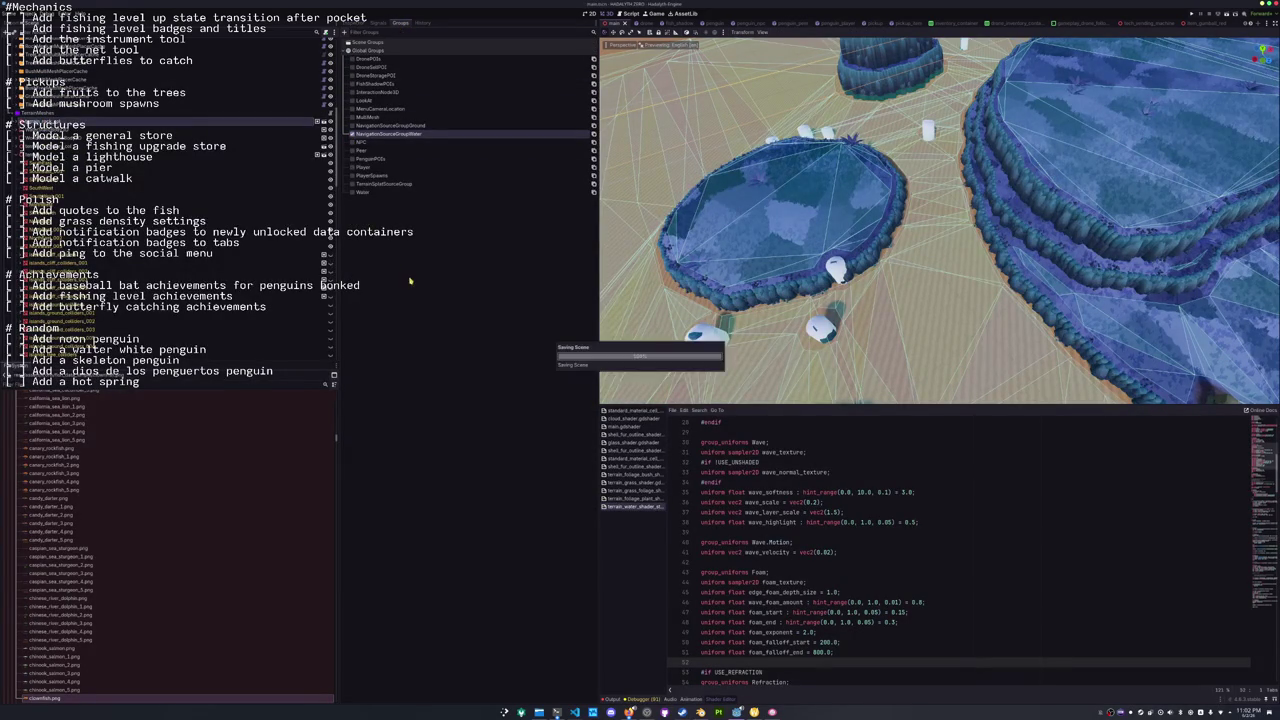
pyautogui.scroll(-2, 86, 110)
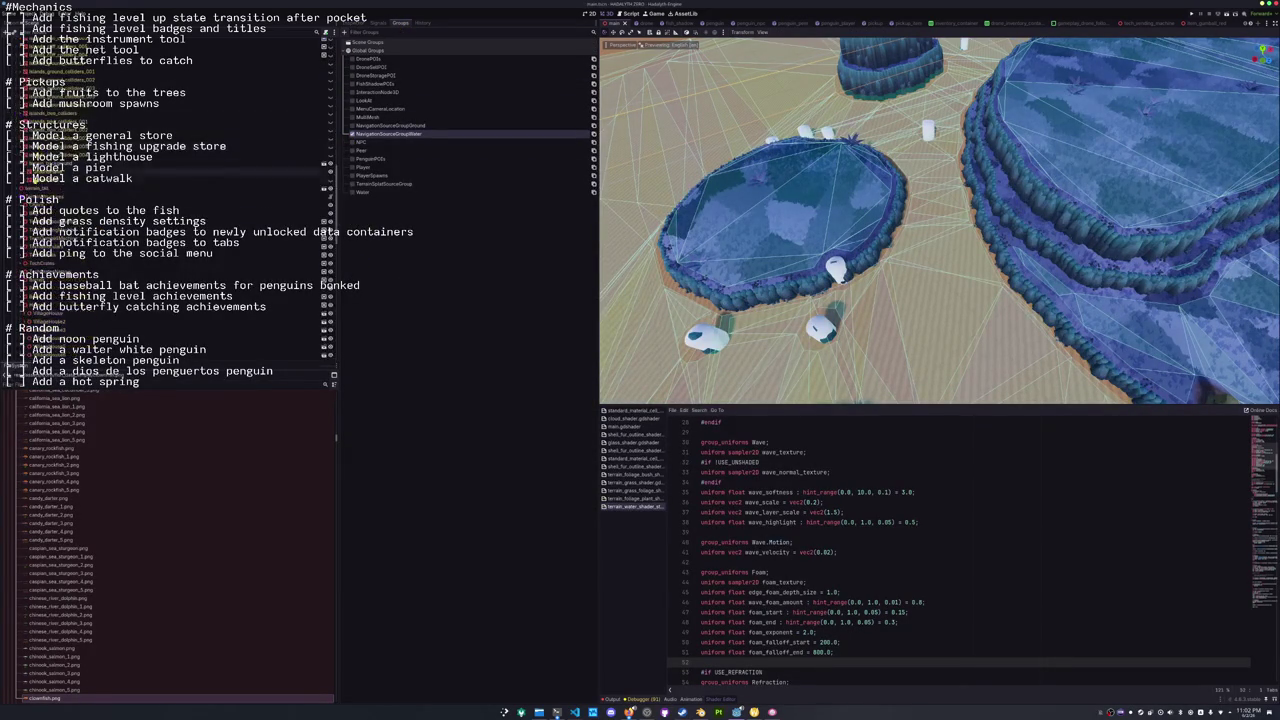
pyautogui.click(86, 113)
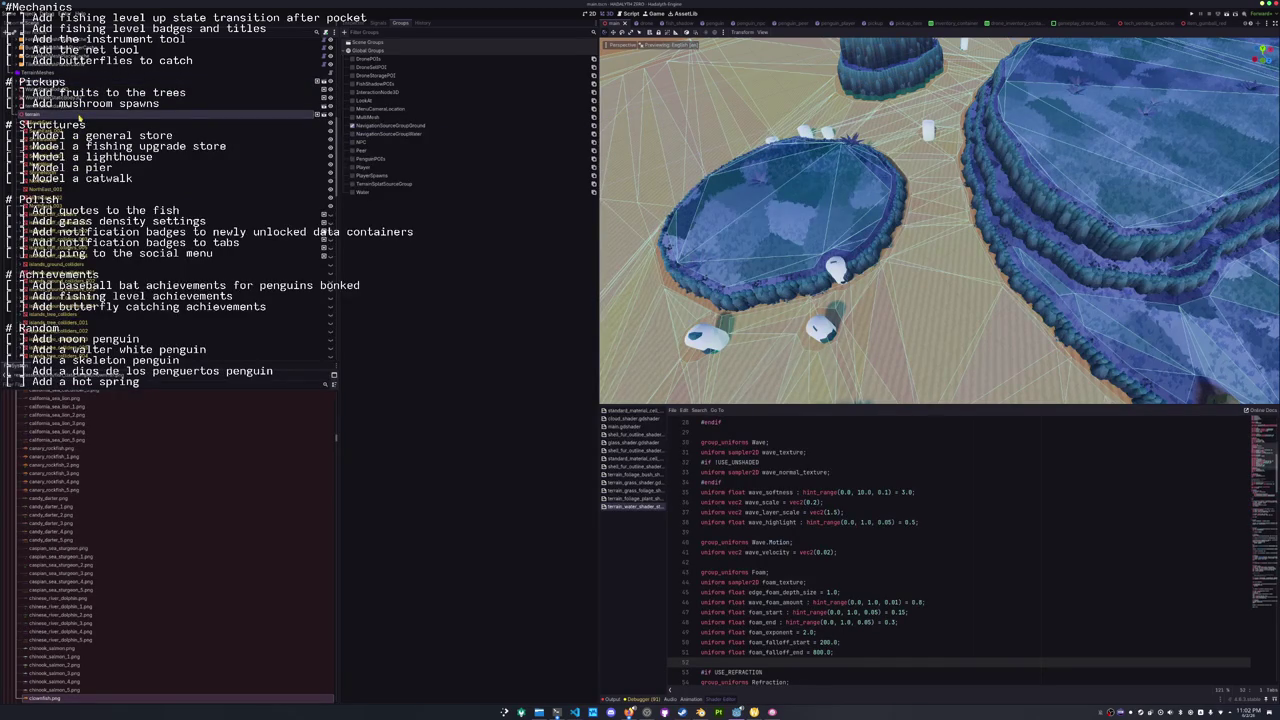
pyautogui.click(86, 106)
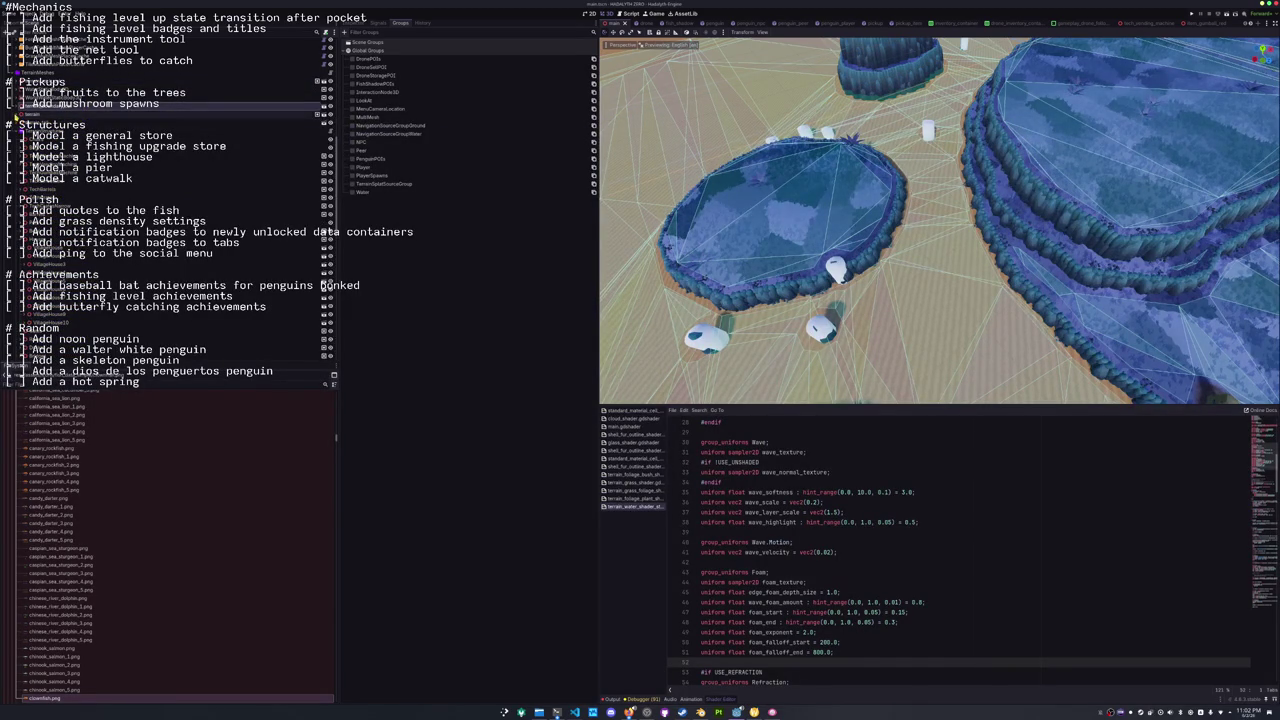
pyautogui.scroll(-3, 250, 180)
pyautogui.click(250, 135)
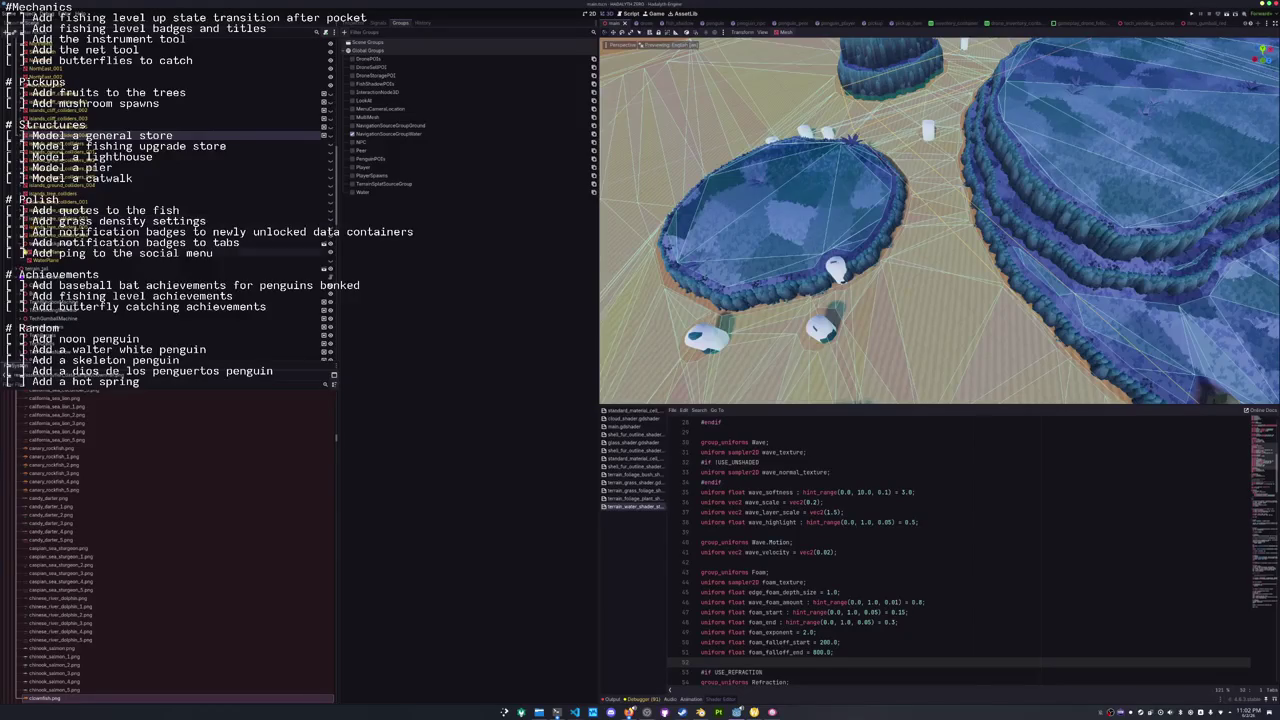
pyautogui.scroll(-5, 80, 210)
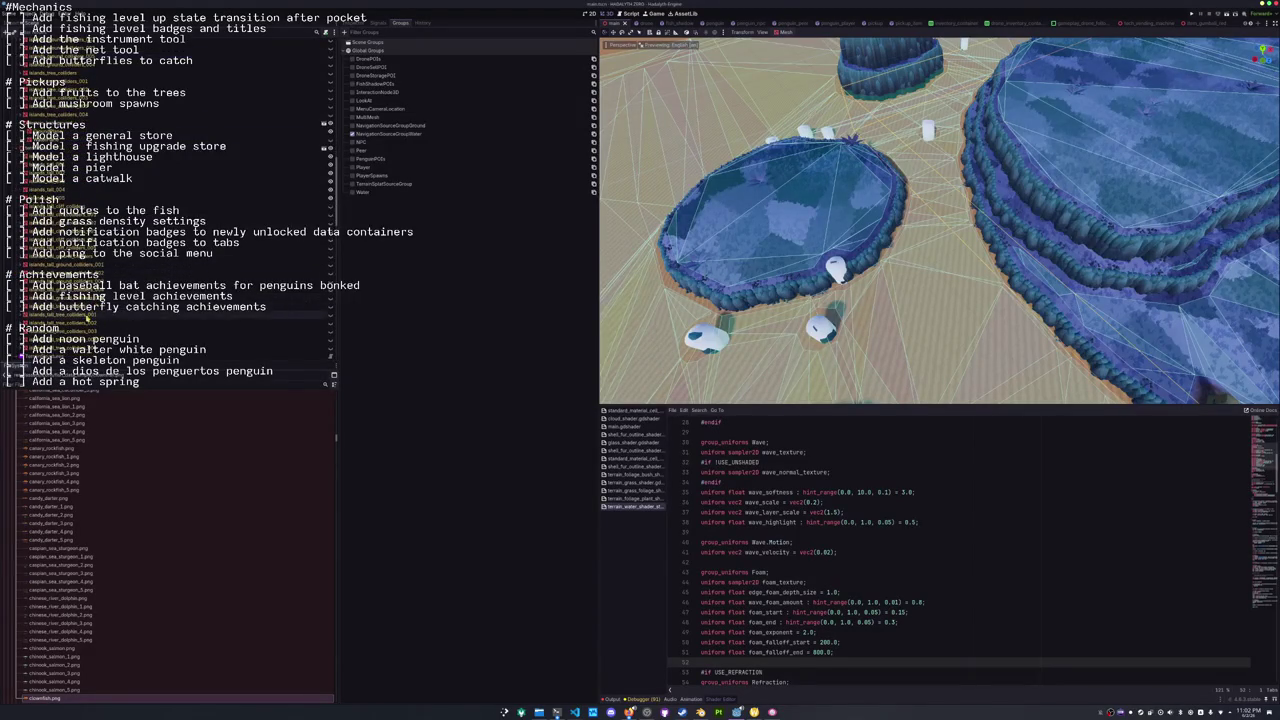
# Shift-select the island collider nodes and add them to NavigationSourceGroupWater.
pyautogui.click(80, 210)
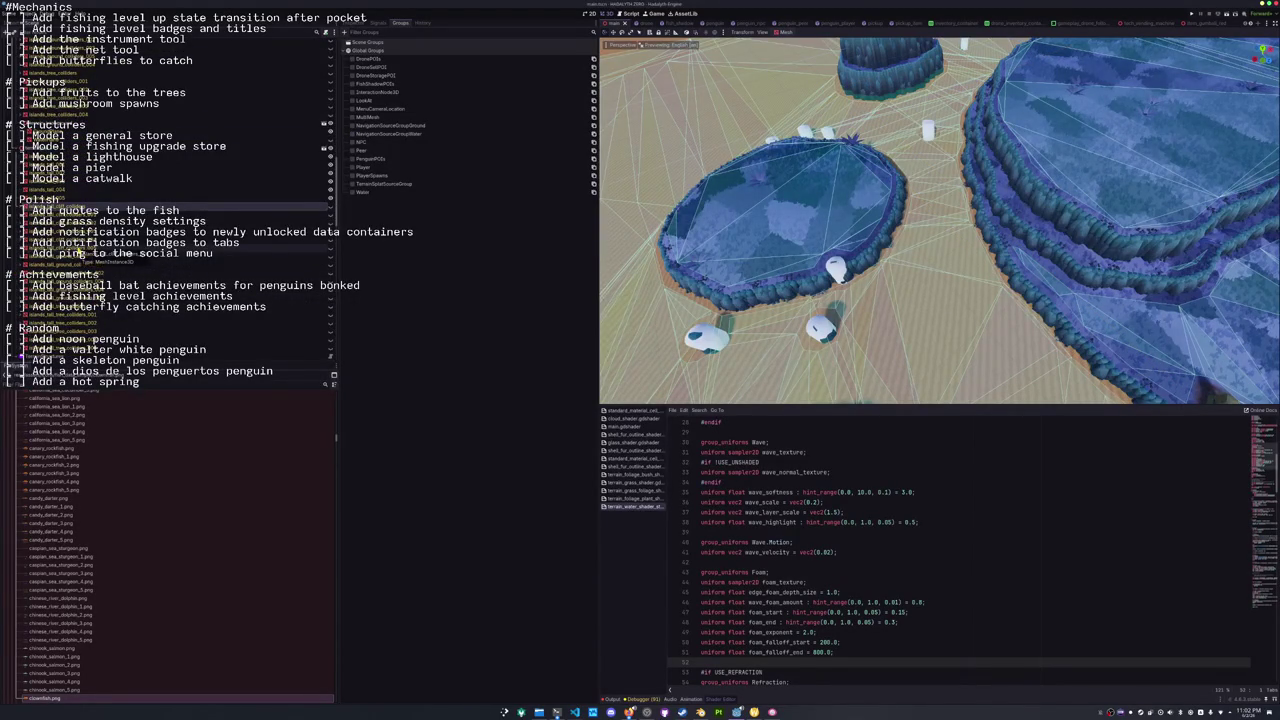
pyautogui.keyDown('shift'); pyautogui.click(82, 258); pyautogui.keyUp('shift')
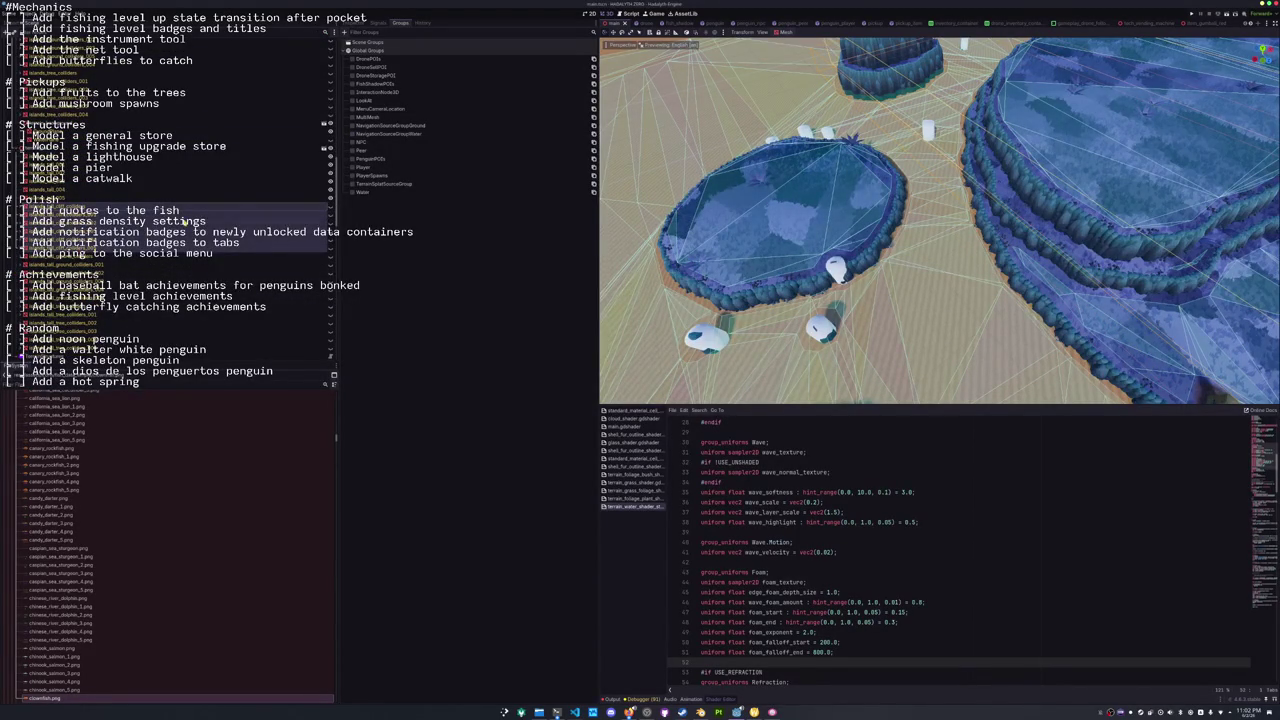
pyautogui.click(357, 134)
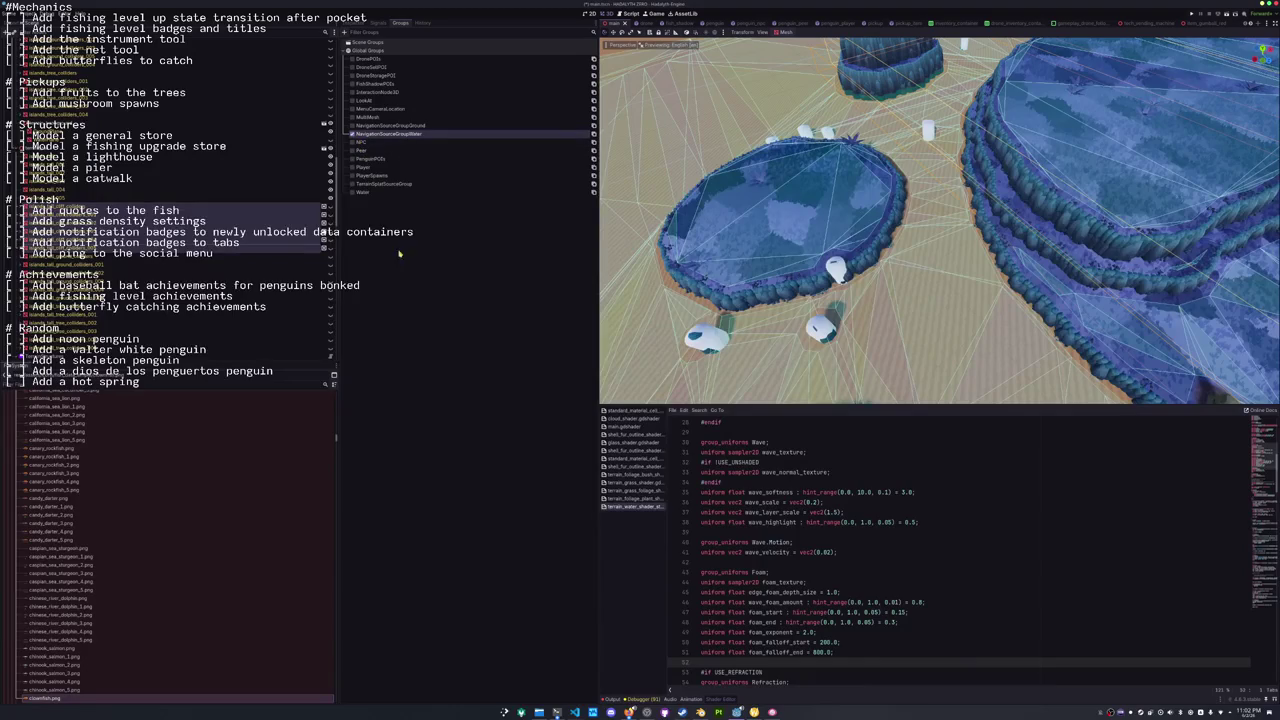
pyautogui.scroll(-5, 92, 283)
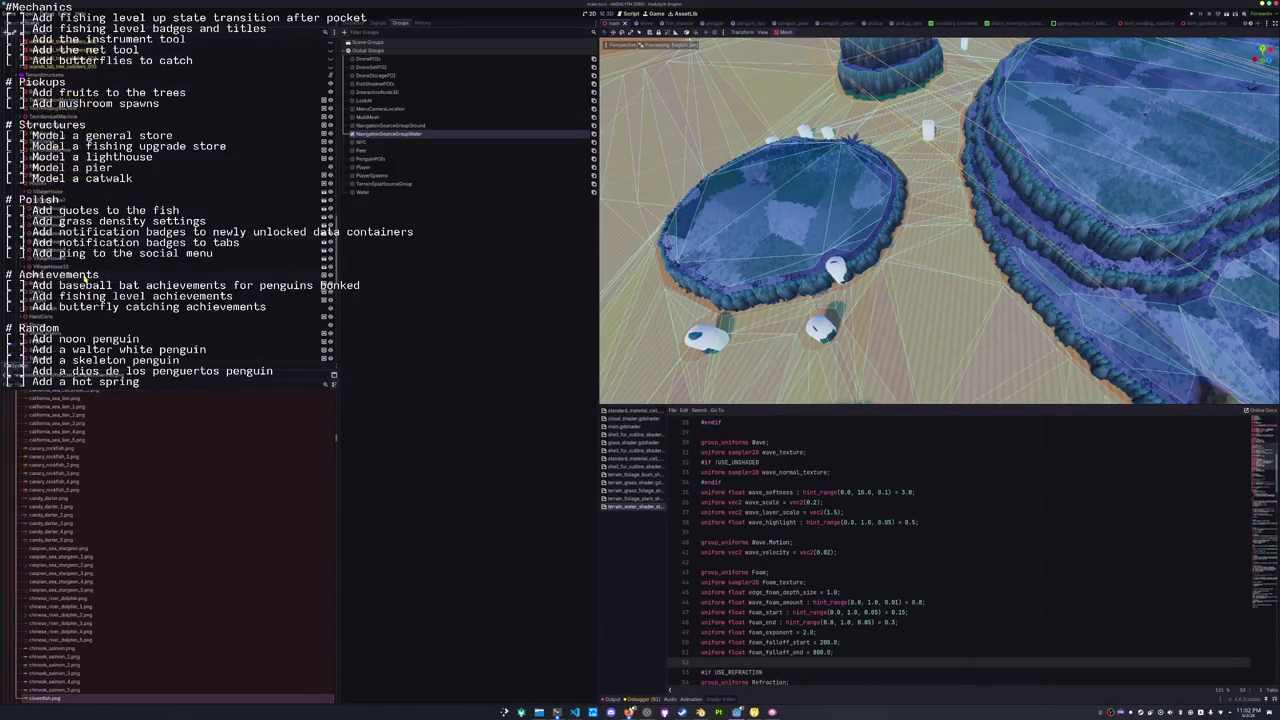
pyautogui.click(85, 330)
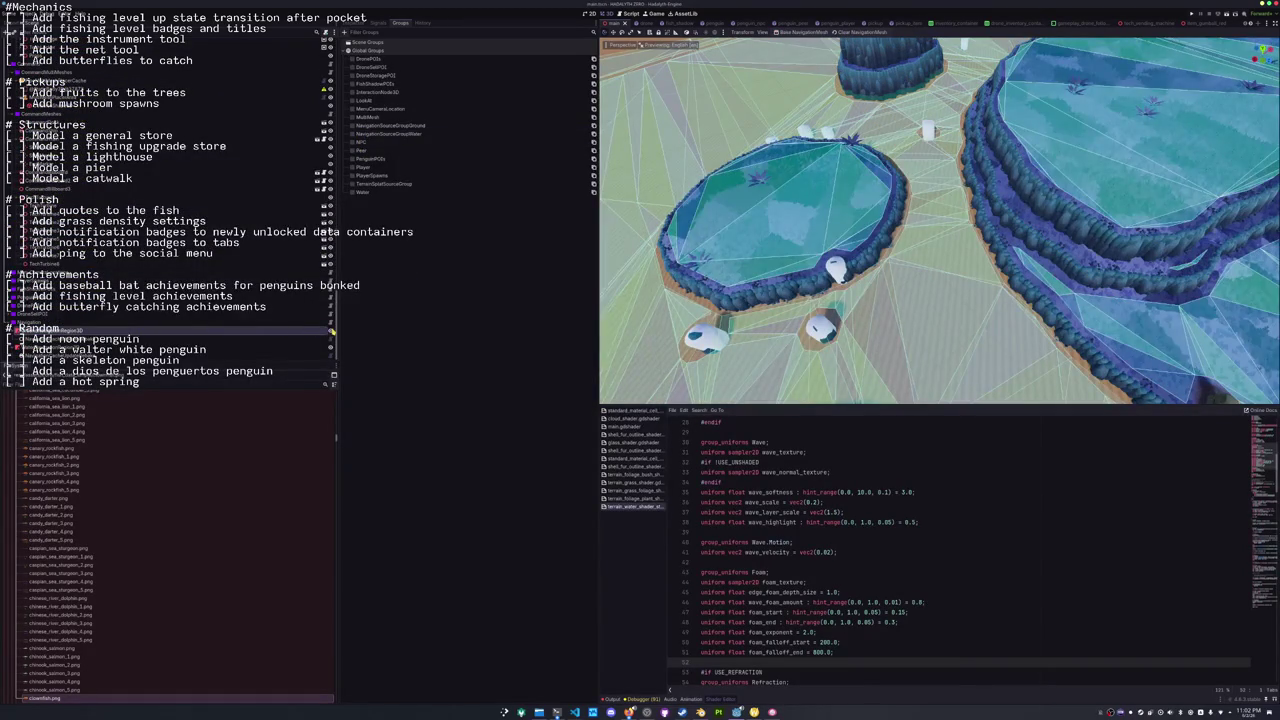
# Select WaterNavigationRegion3D and rebake its navigation mesh.
pyautogui.press('Down')
pyautogui.press('Down')
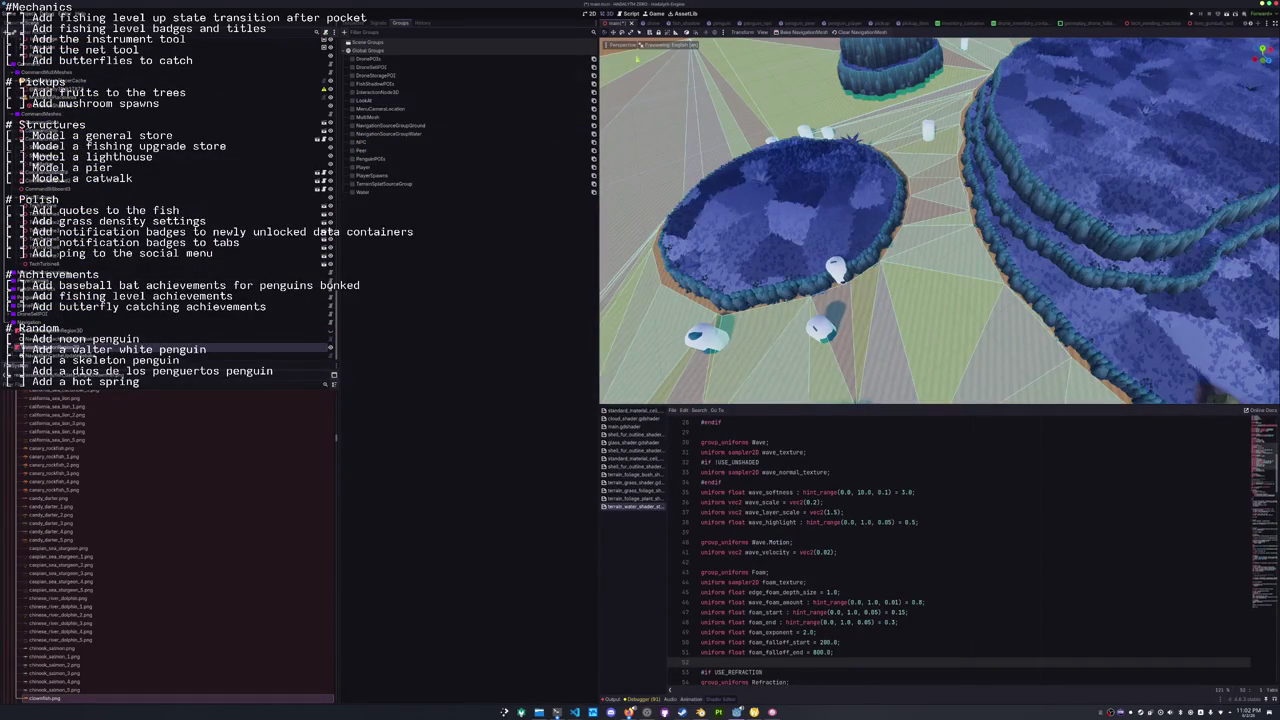
pyautogui.click(800, 32)
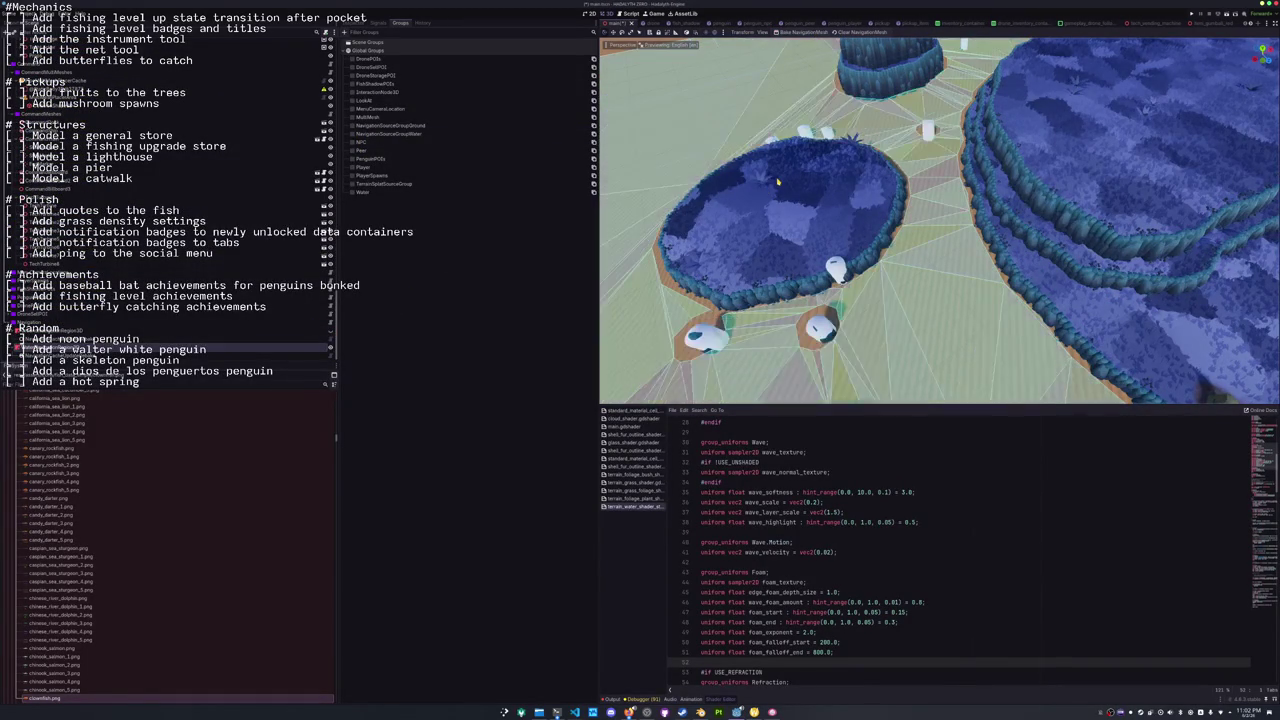
pyautogui.scroll(-5, 778, 181)
pyautogui.scroll(-3, 788, 218)
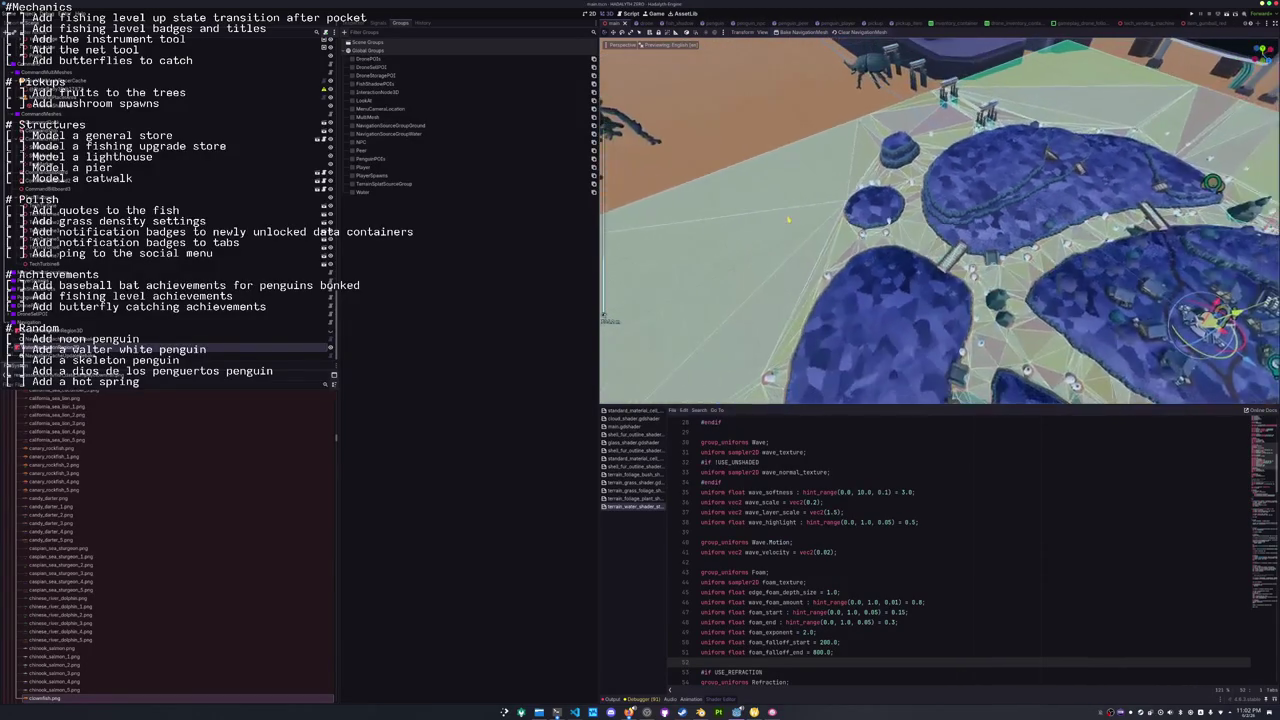
pyautogui.scroll(3, 788, 218)
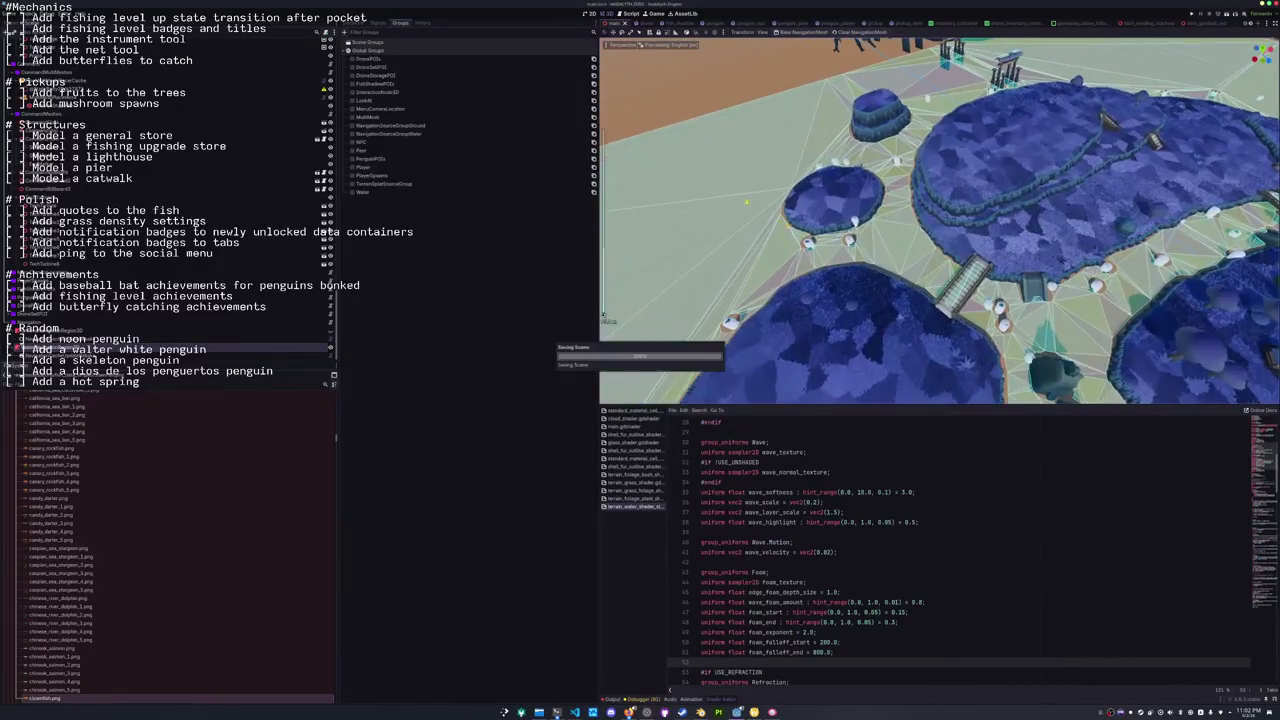
# Save the baked water navigation mesh to its resource file from the Inspector.
pyautogui.click(361, 21)
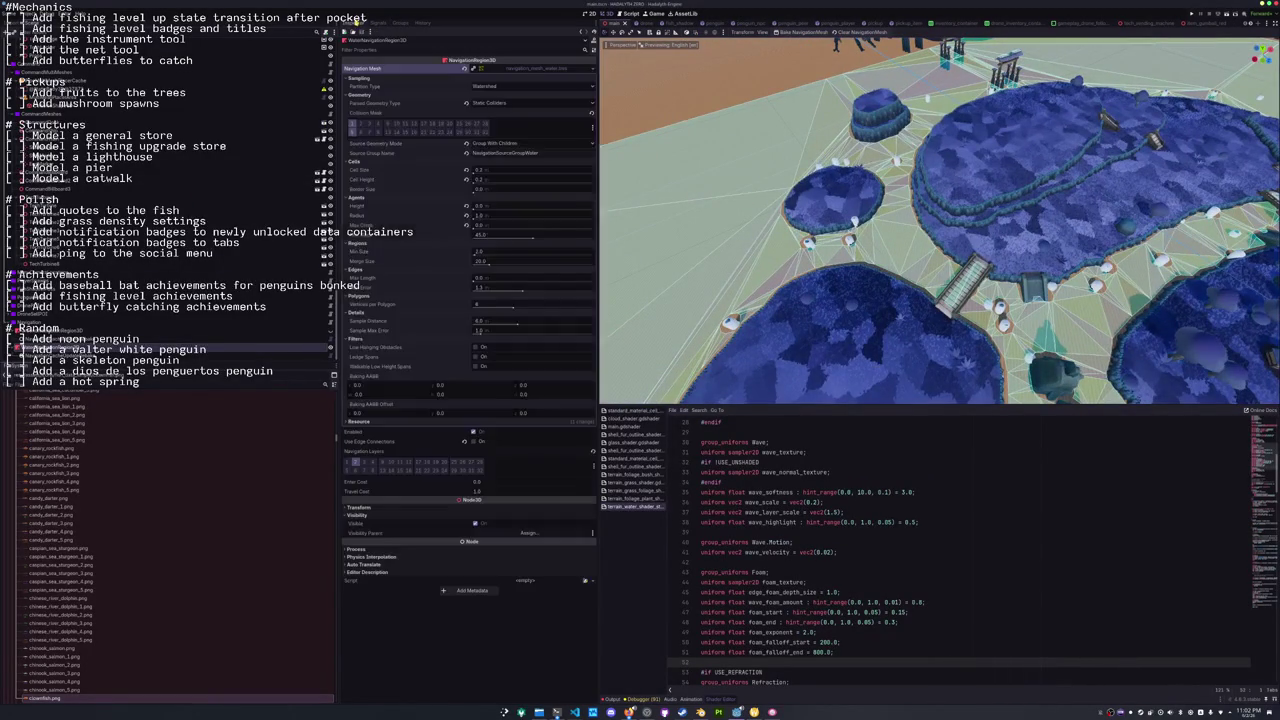
pyautogui.click(593, 70)
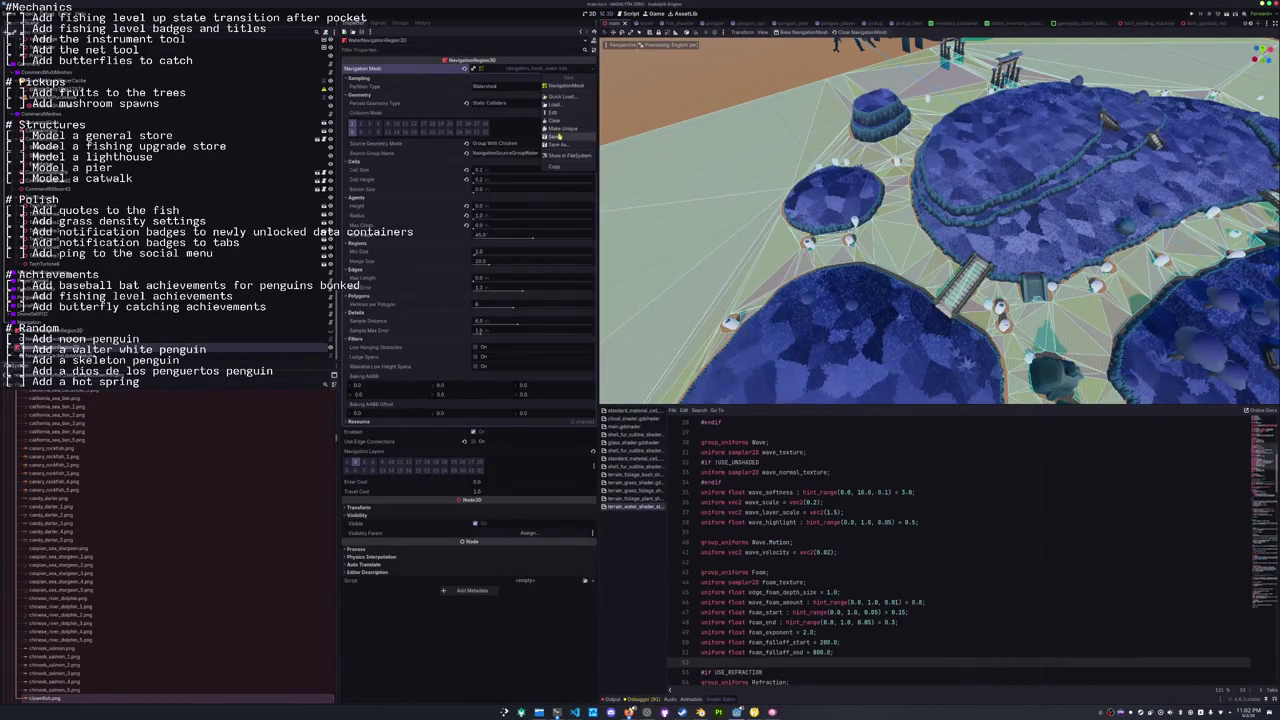
pyautogui.click(557, 136)
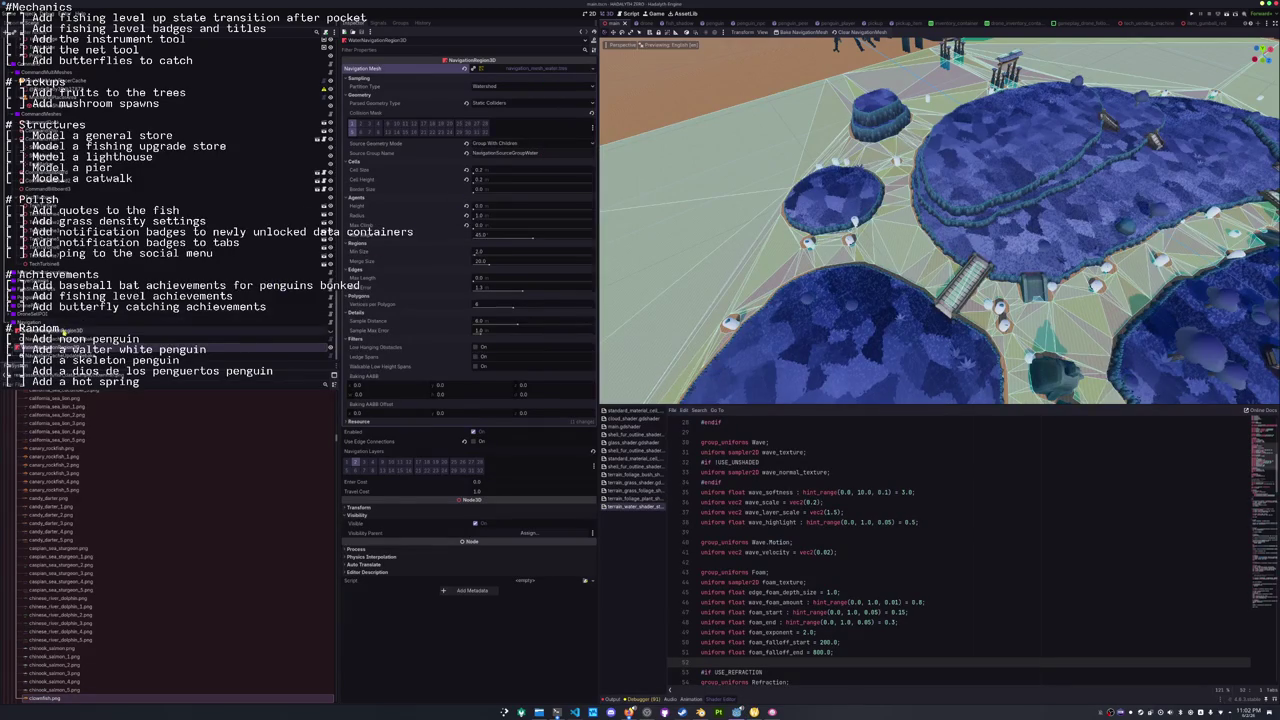
pyautogui.click(120, 324)
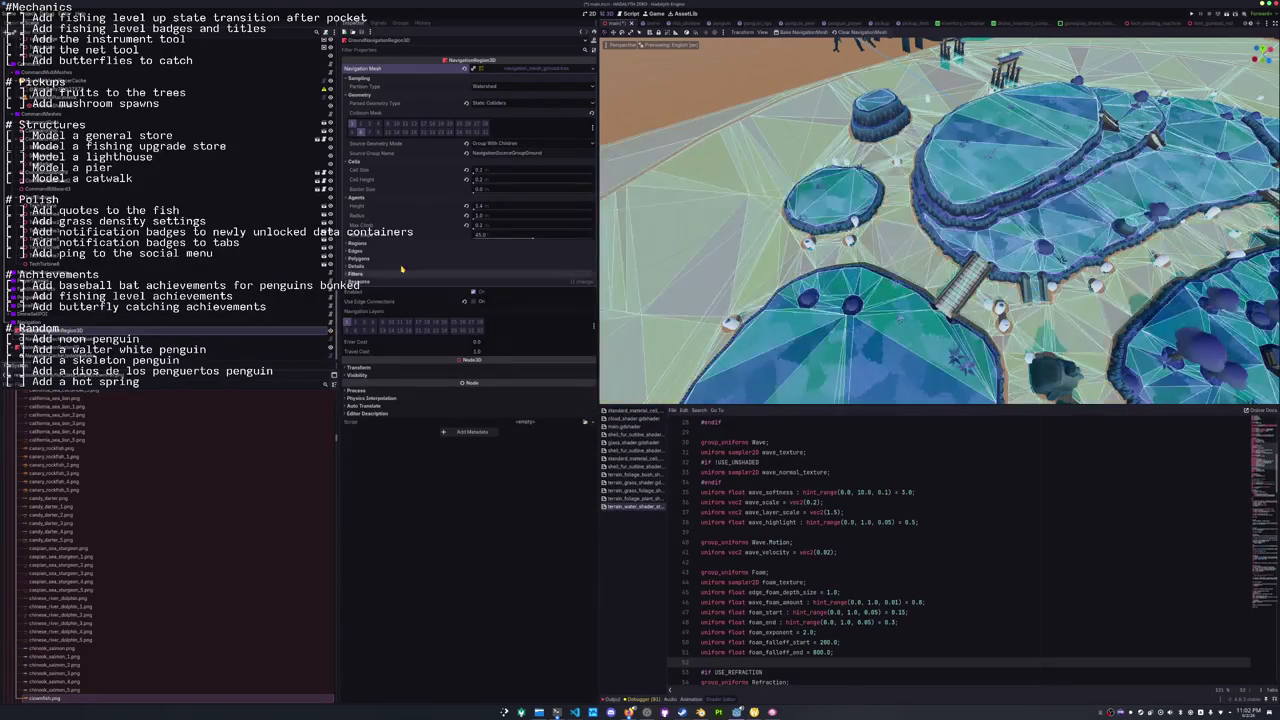
# Rebake the ground navigation mesh and save it to its resource file.
pyautogui.click(802, 32)
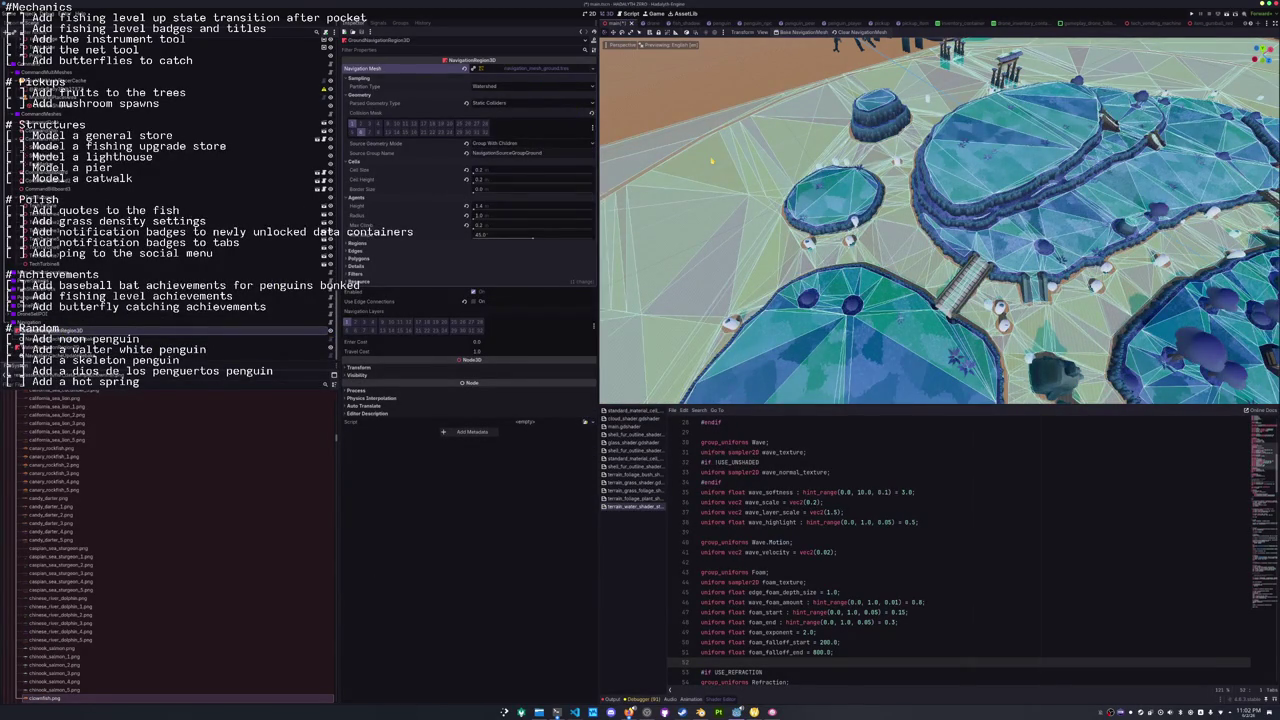
pyautogui.click(593, 70)
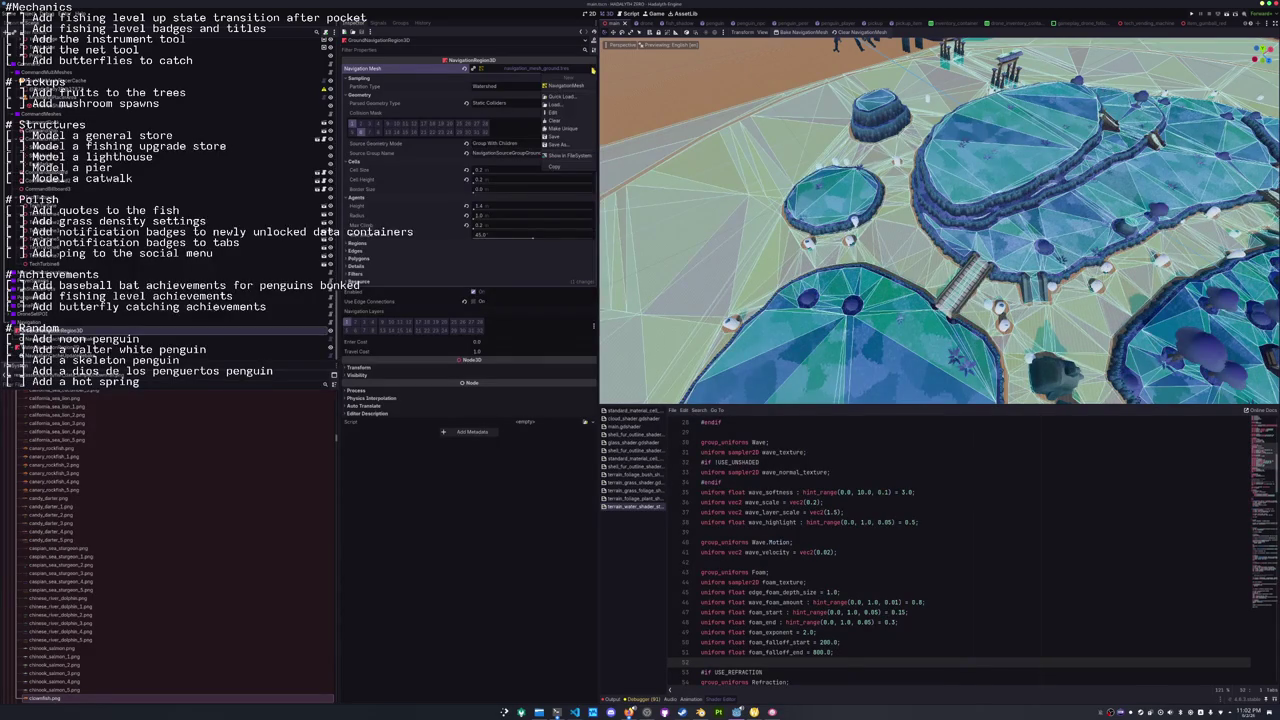
pyautogui.click(556, 137)
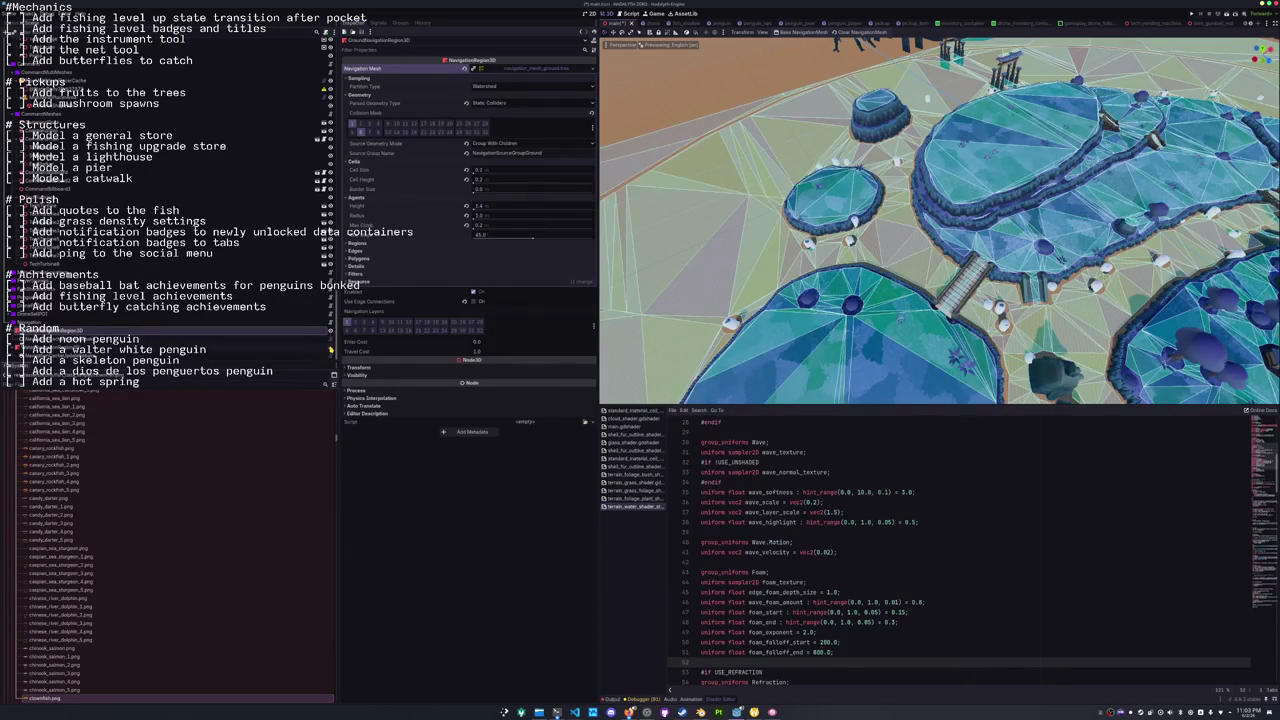
pyautogui.scroll(5, 818, 333)
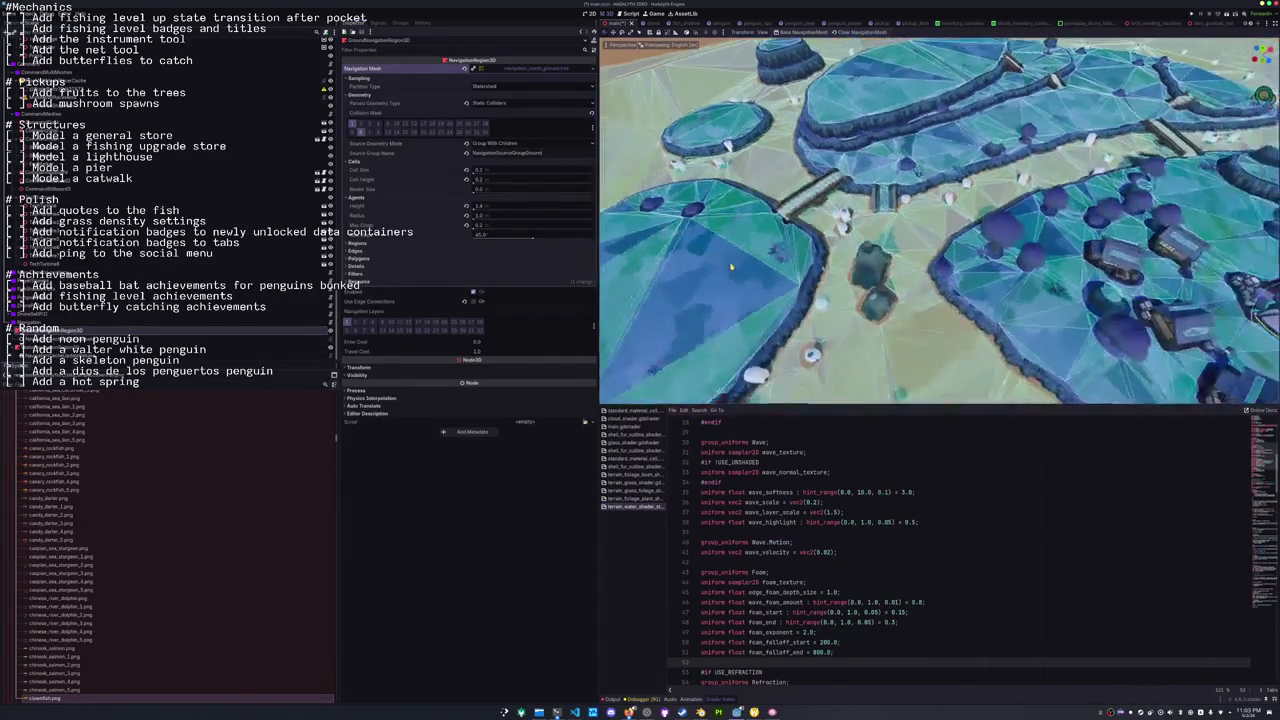
pyautogui.scroll(5, 780, 266)
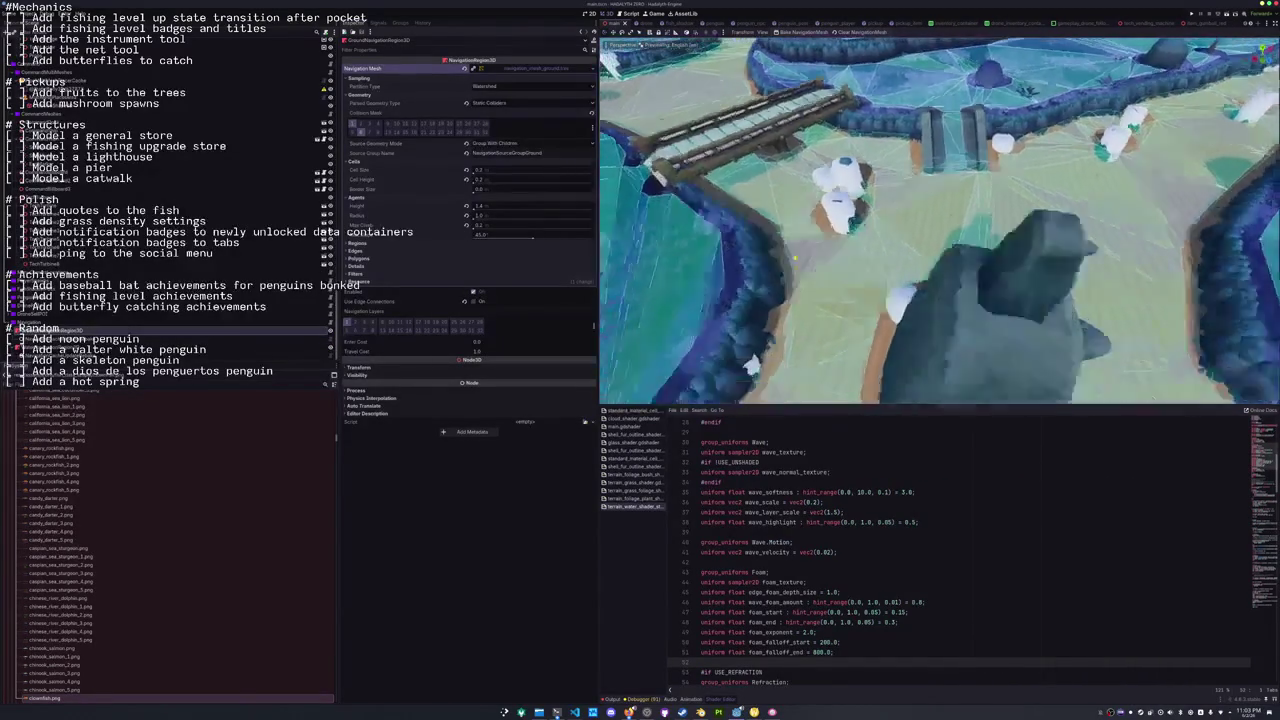
pyautogui.scroll(-5, 811, 248)
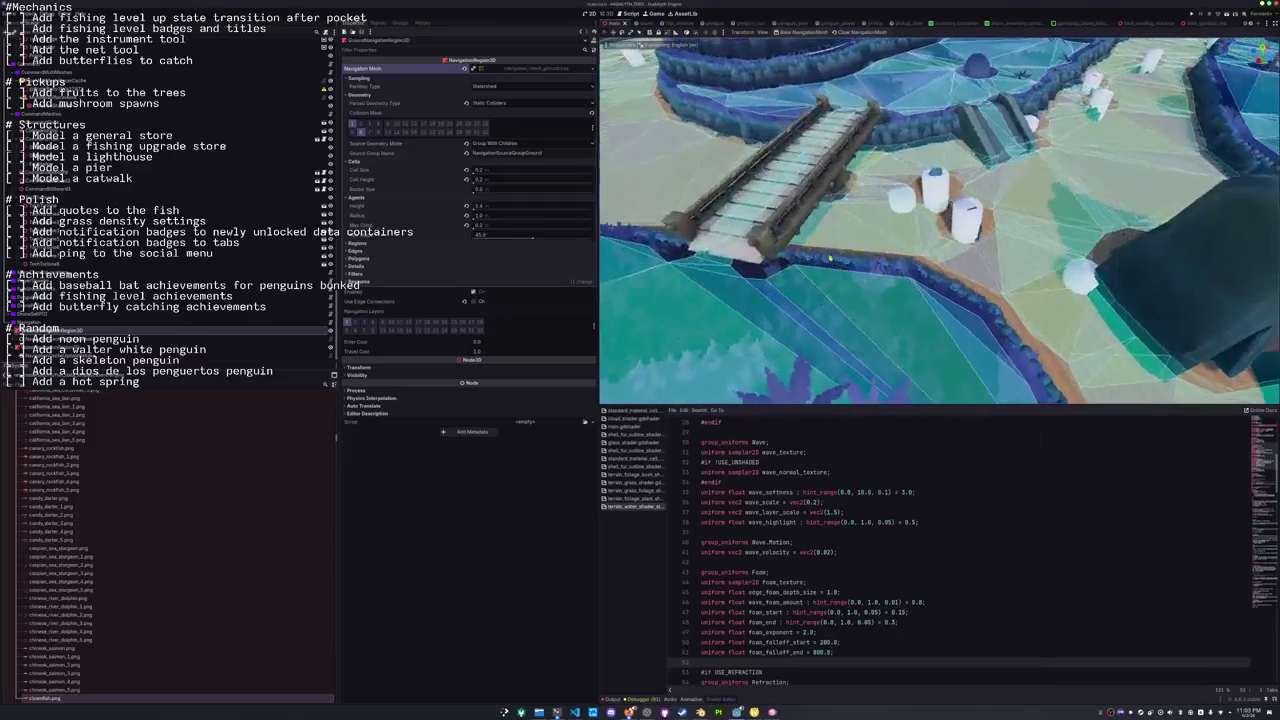
pyautogui.scroll(-10, 939, 220)
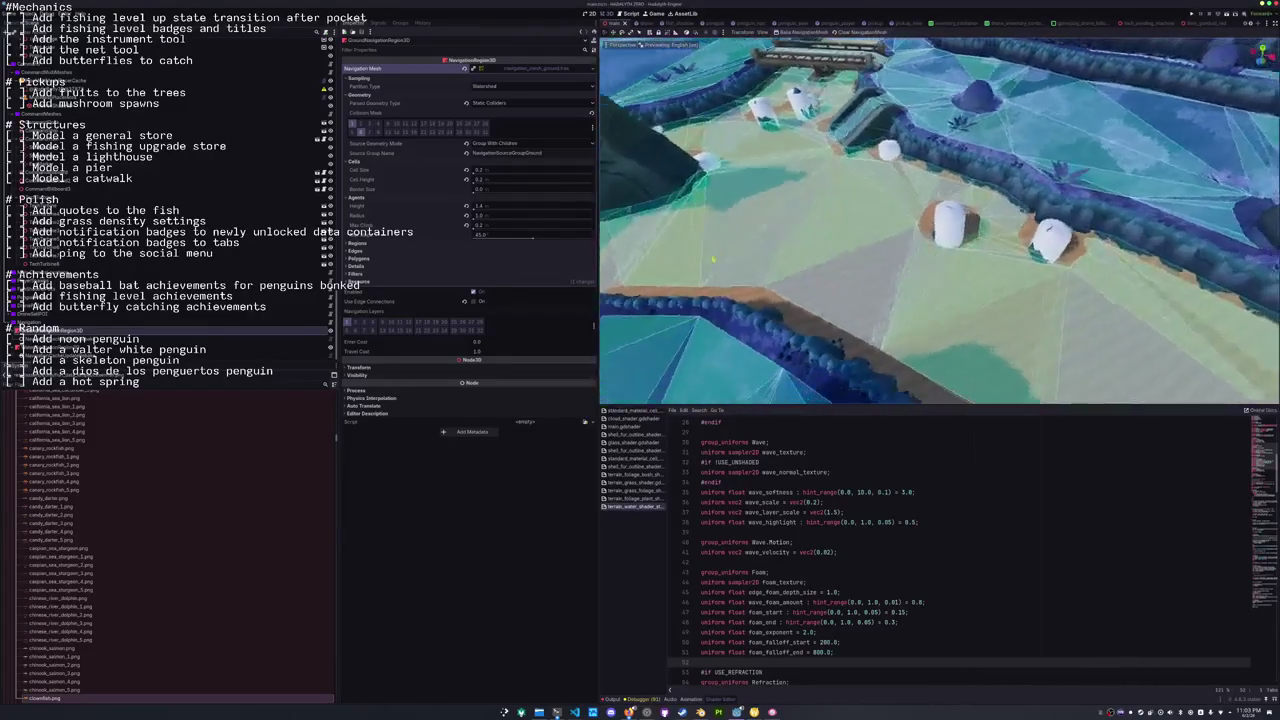
# Save the island scene with Ctrl+S, look around the islands, and bring up the terminal.
pyautogui.hotkey('ctrl', 's')
pyautogui.moveTo(940, 220); pyautogui.dragTo(790, 228)
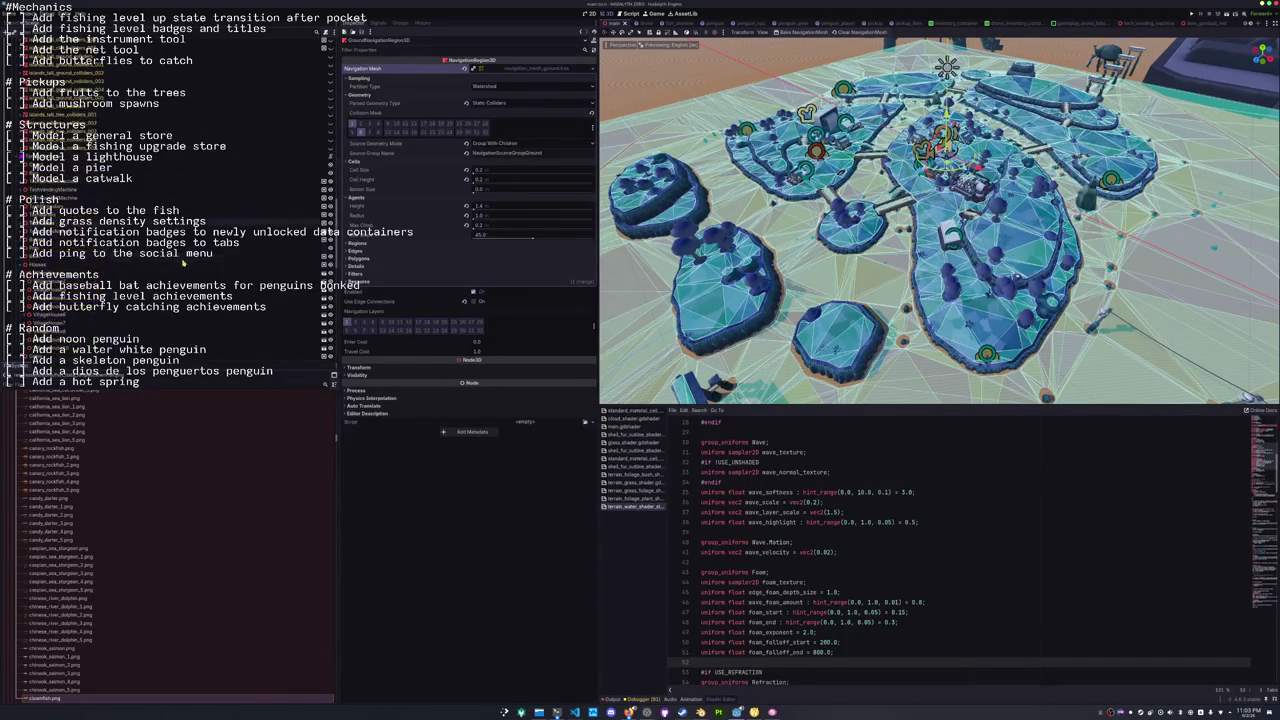
pyautogui.scroll(3, 200, 182)
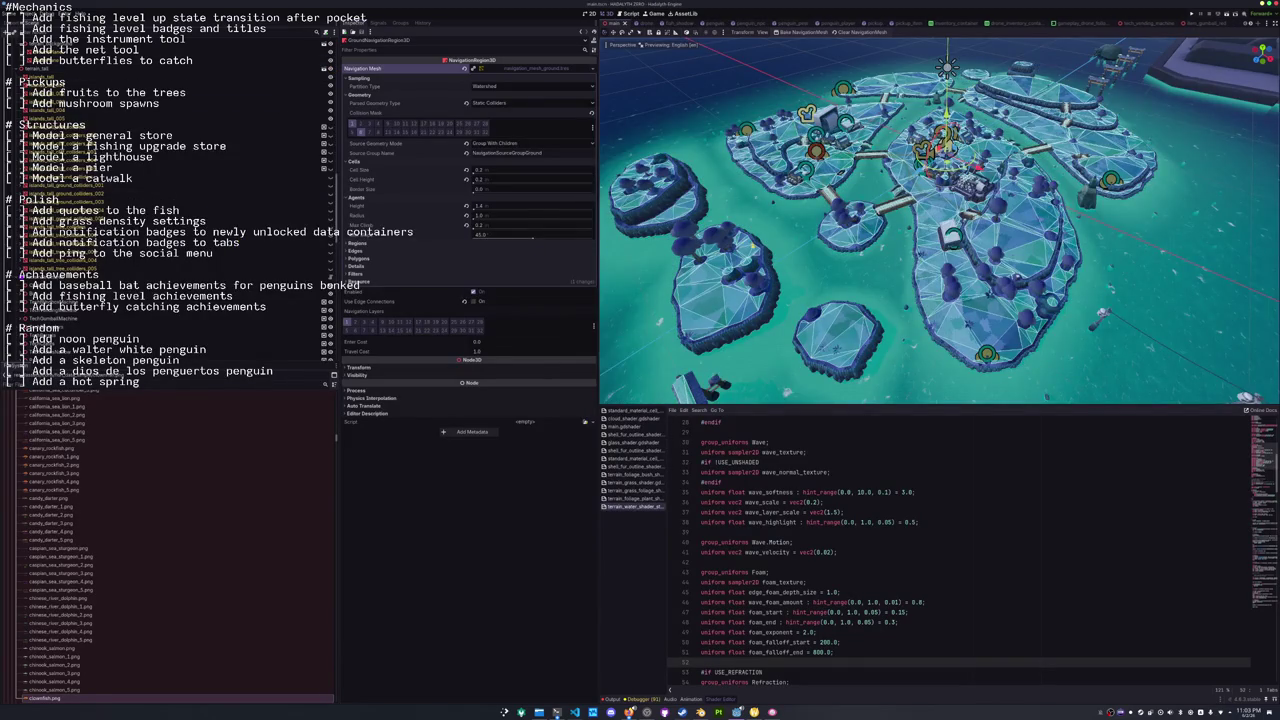
pyautogui.moveTo(650, 360); pyautogui.dragTo(668, 370)
pyautogui.click(557, 712)
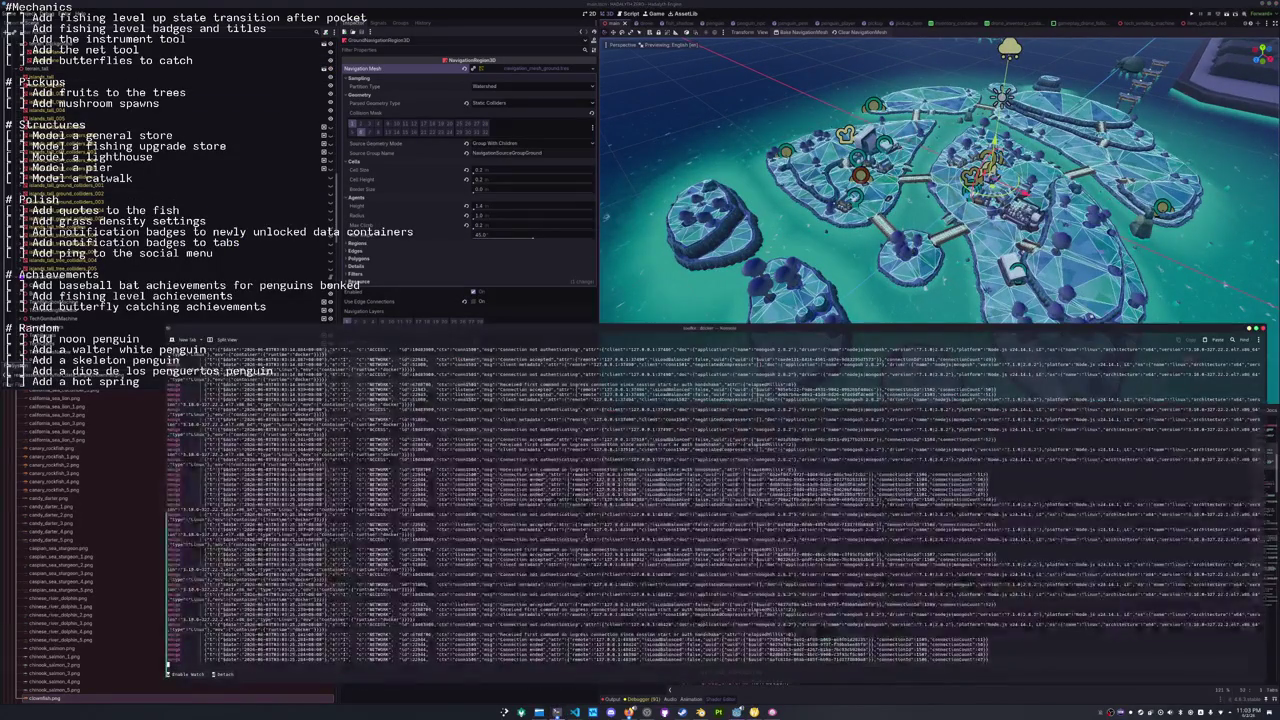
# Detach from the container logs, cd into the hadalyth-zero repo, run git status and begin git add.
pyautogui.press('d')
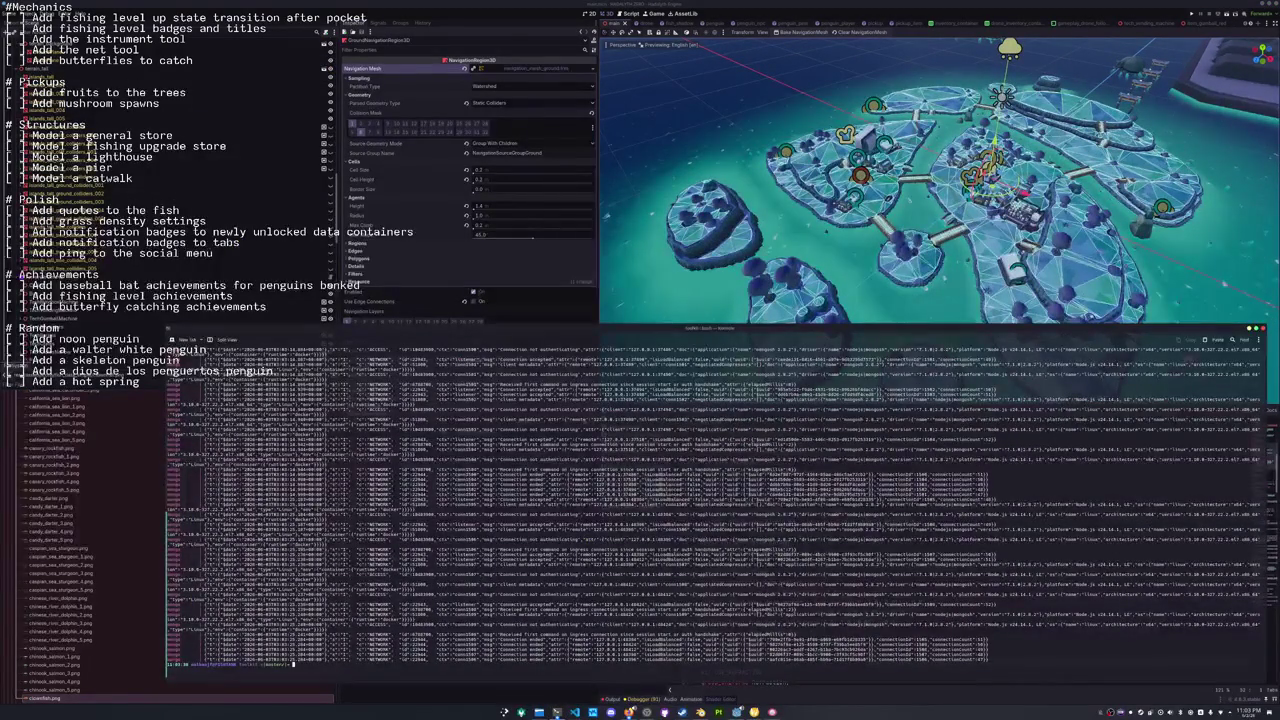
pyautogui.hotkey('ctrl', 'l')
pyautogui.write('cd')
pyautogui.press('Return')
pyautogui.write('cd h')
pyautogui.press('Tab')
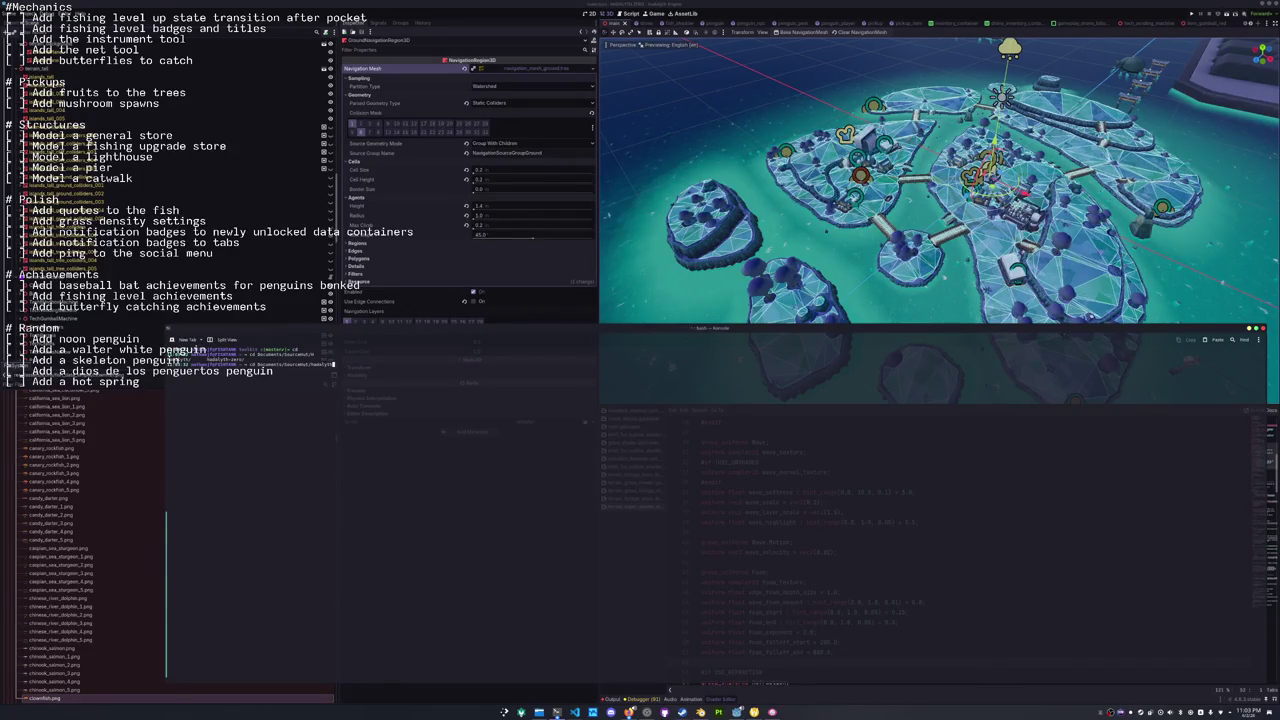
pyautogui.press('Return')
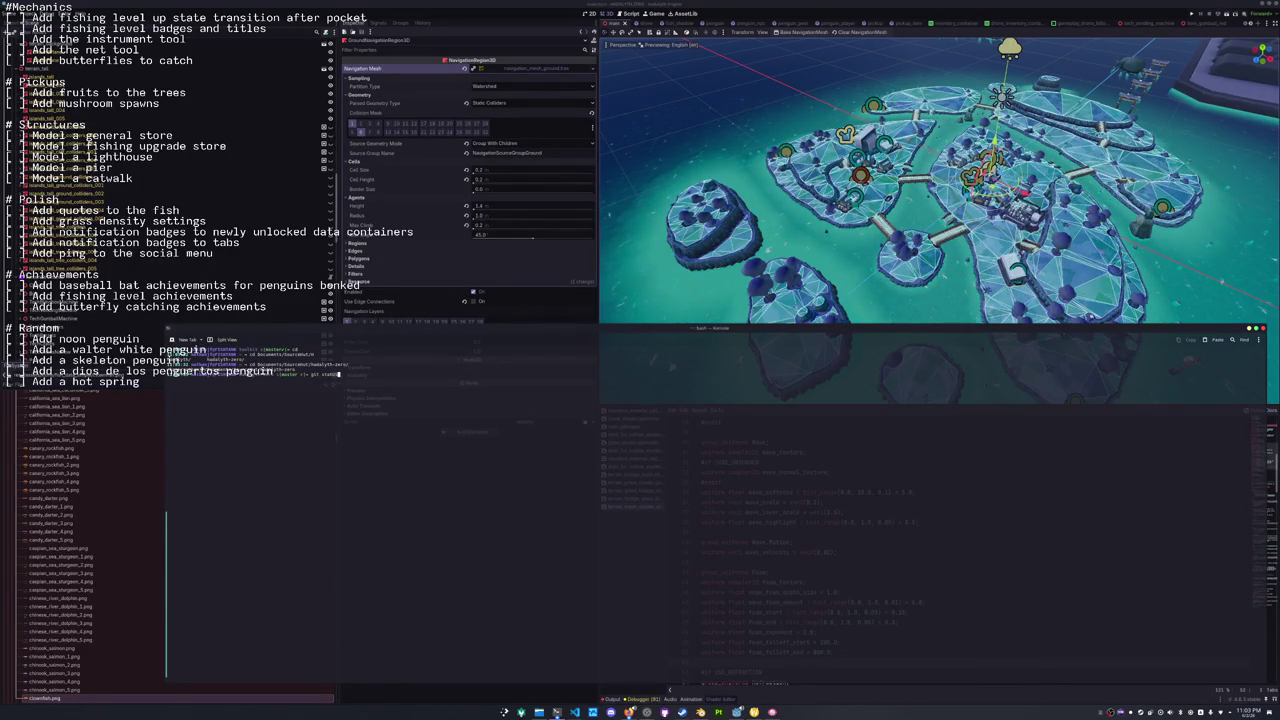
pyautogui.press('Return')
pyautogui.write('git add *')
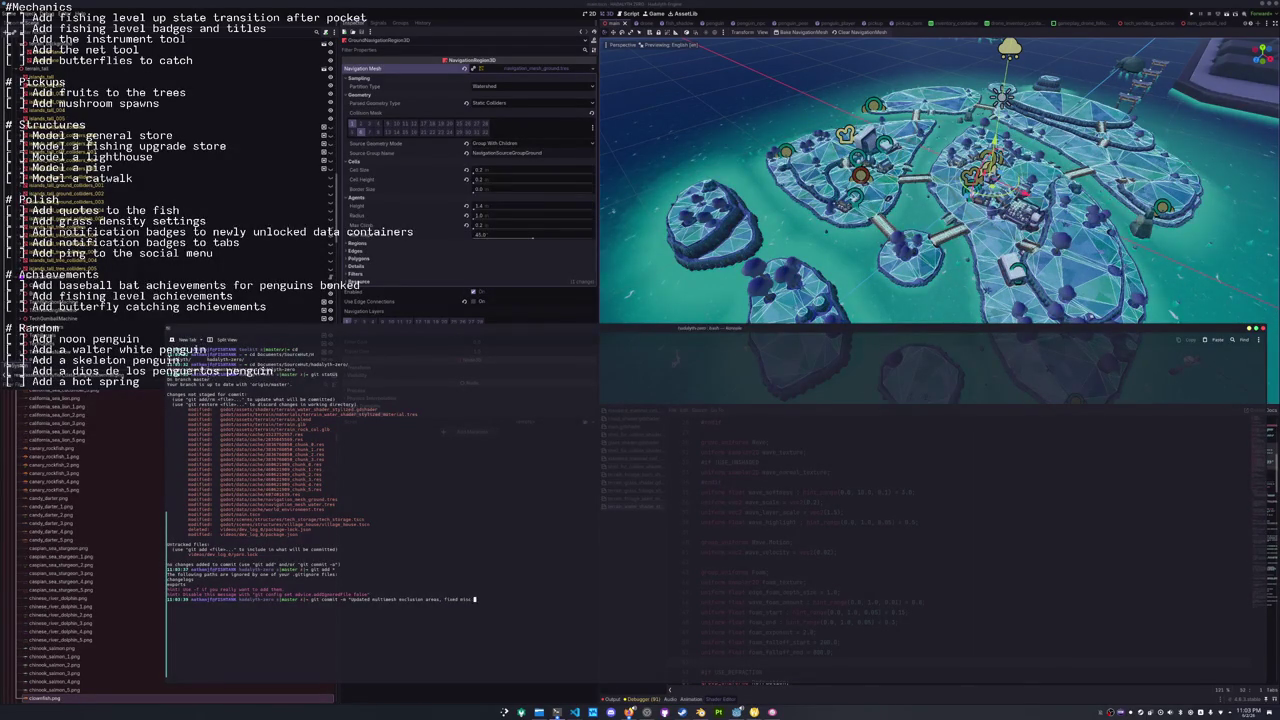
# Dismiss the terminal, zoom around the island village, then switch to Blender.
pyautogui.click(587, 545)
pyautogui.scroll(5, 940, 220)
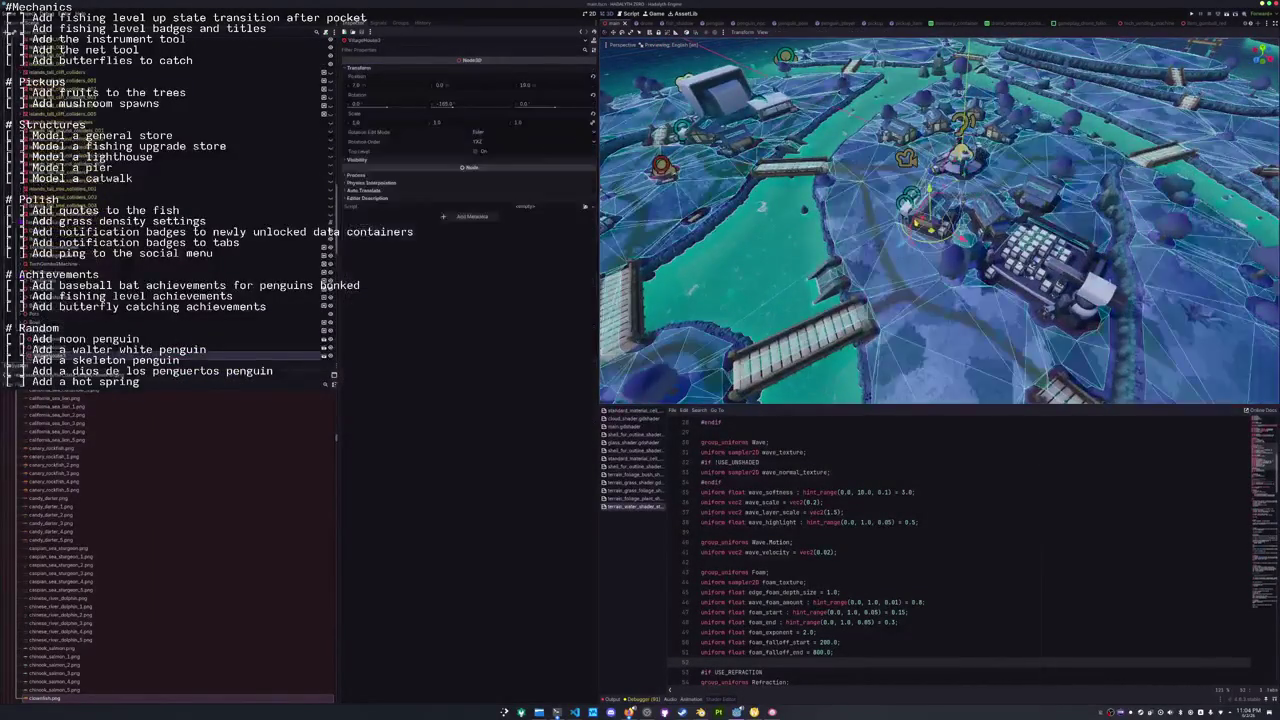
pyautogui.scroll(-5, 940, 220)
pyautogui.scroll(5, 940, 220)
pyautogui.scroll(5, 939, 220)
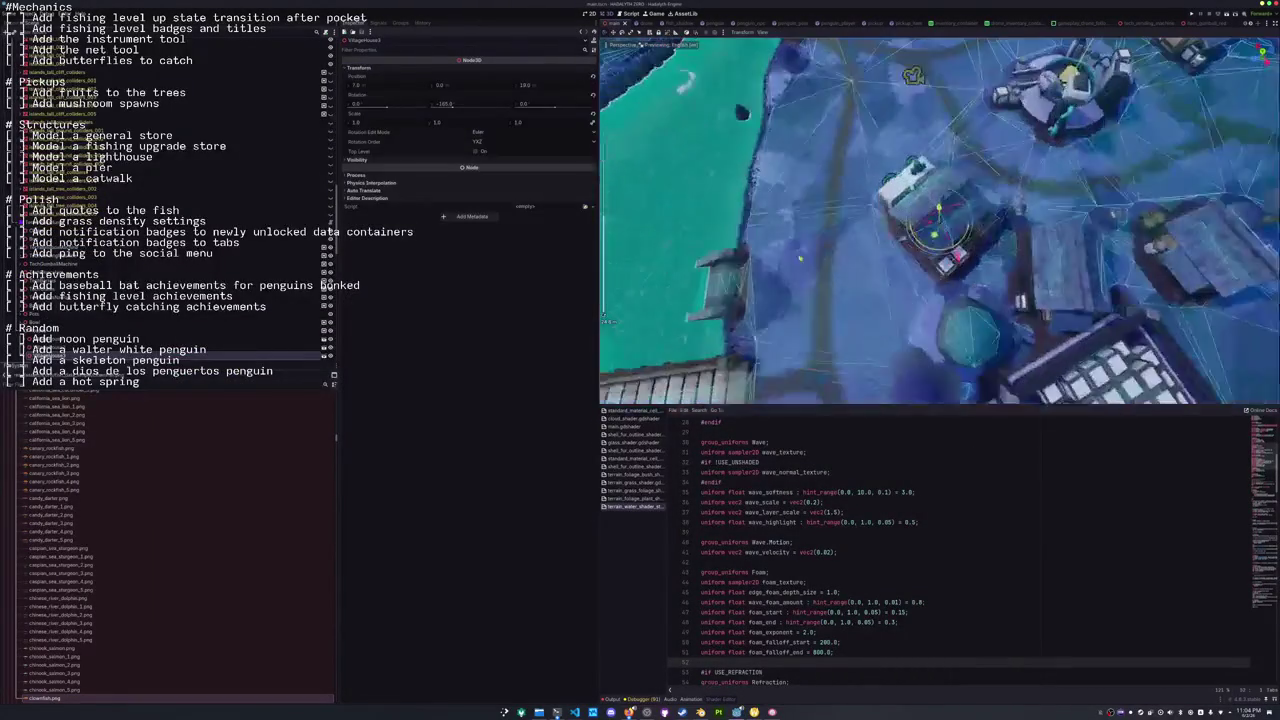
pyautogui.scroll(-5, 880, 281)
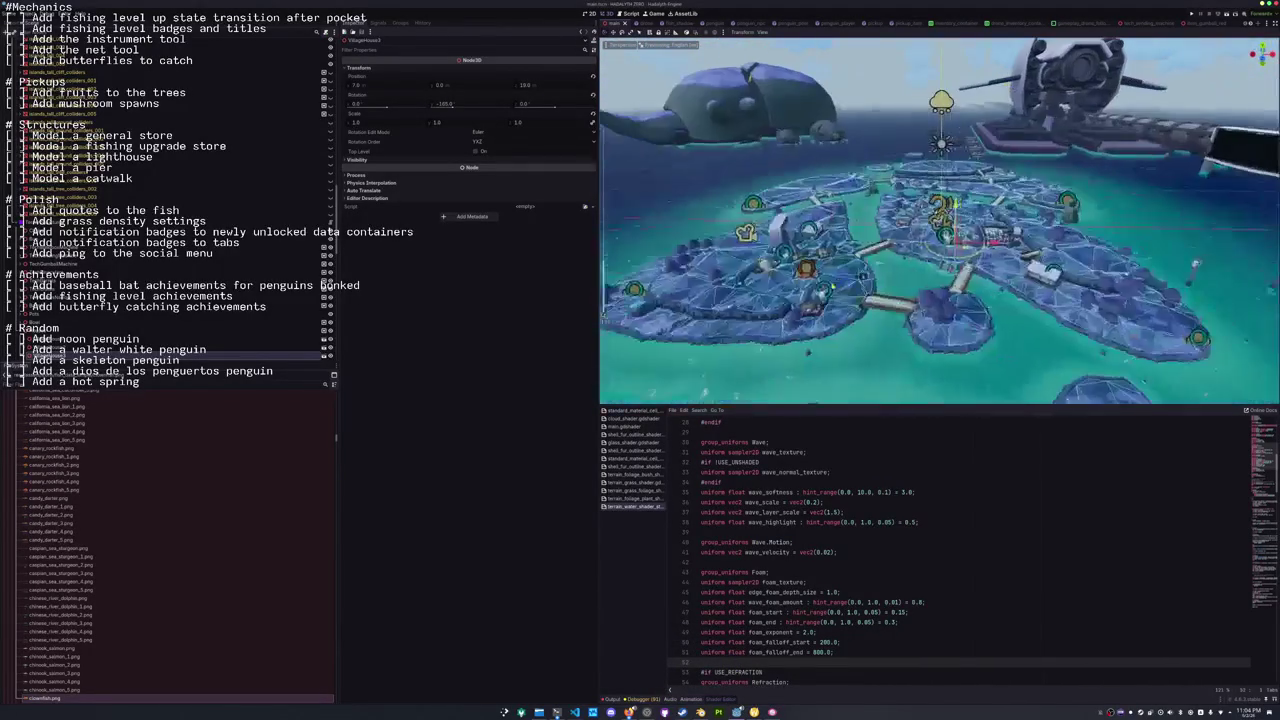
pyautogui.click(700, 712)
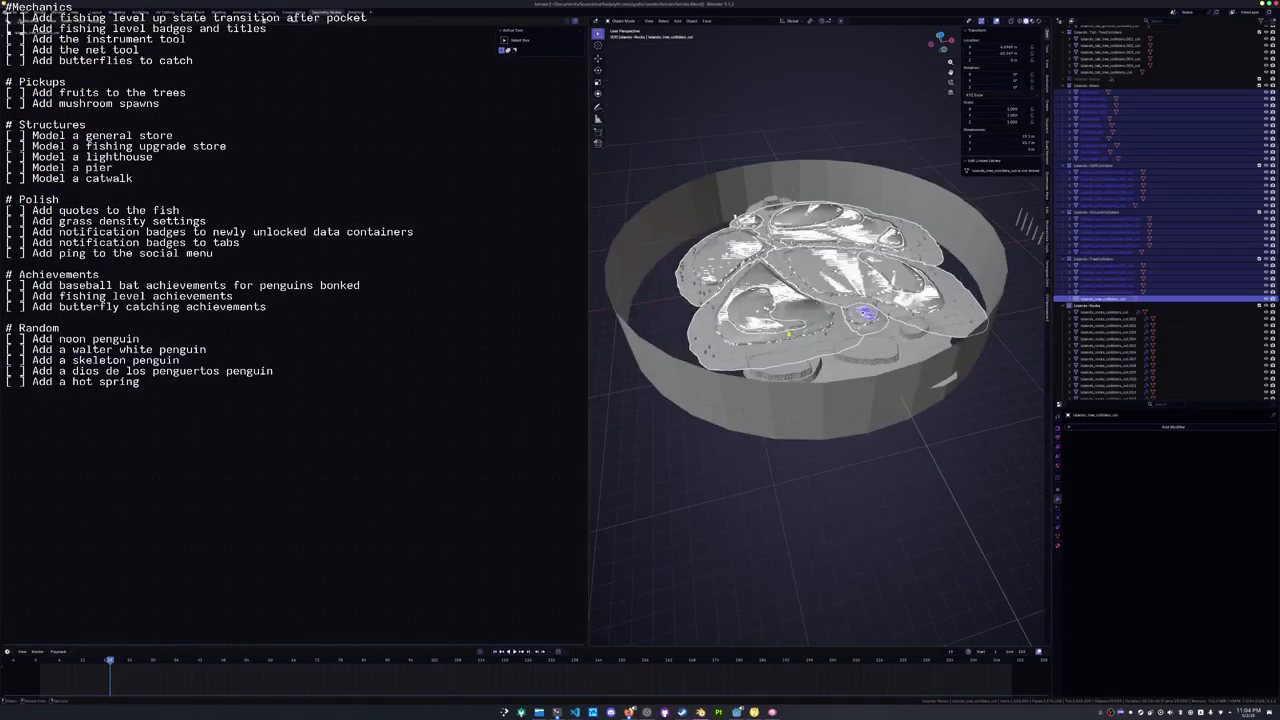
# Frame the tall rock spire LargeRock3, checking it in local view and Edit Mode.
pyautogui.click(957, 427)
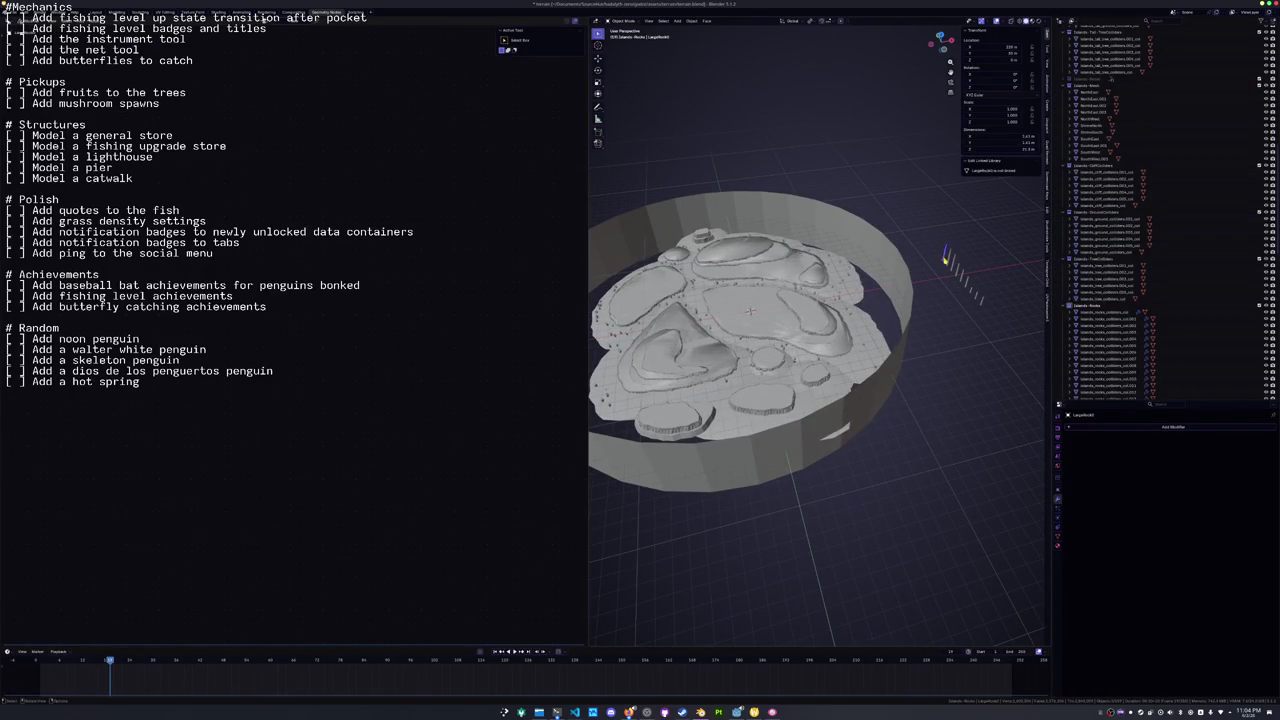
pyautogui.press('KP_Decimal')
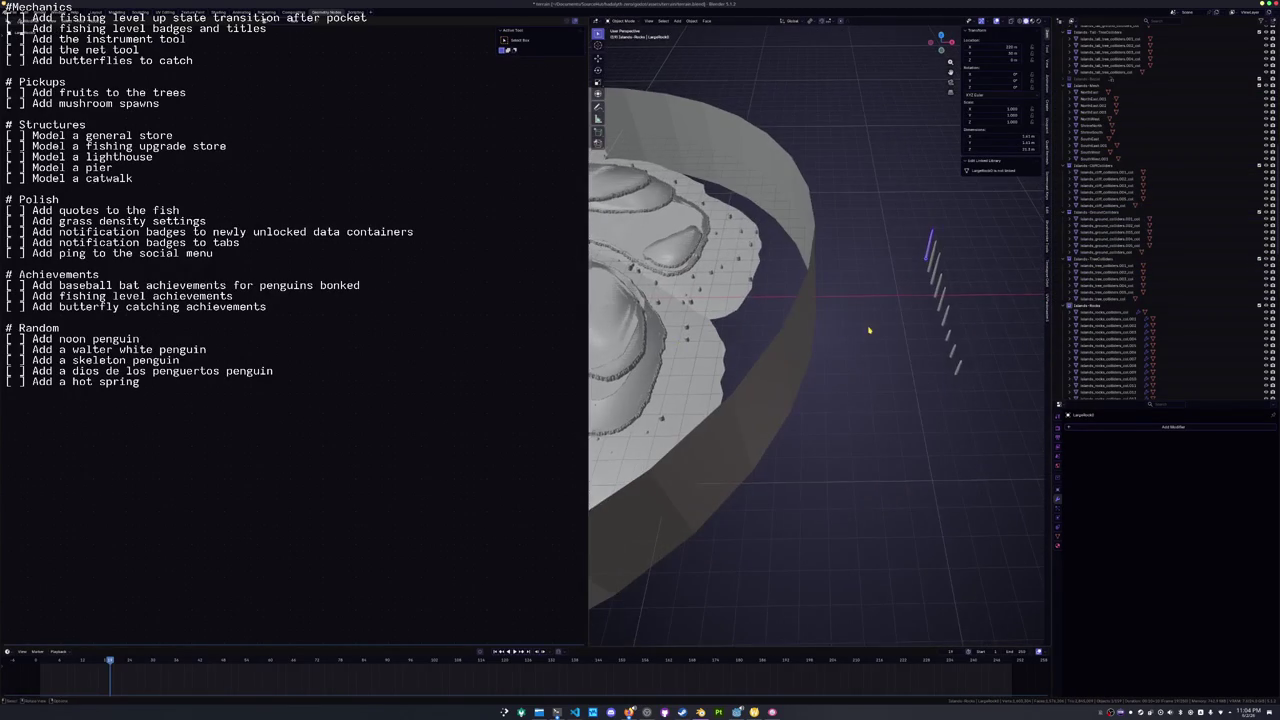
pyautogui.press('KP_Divide')
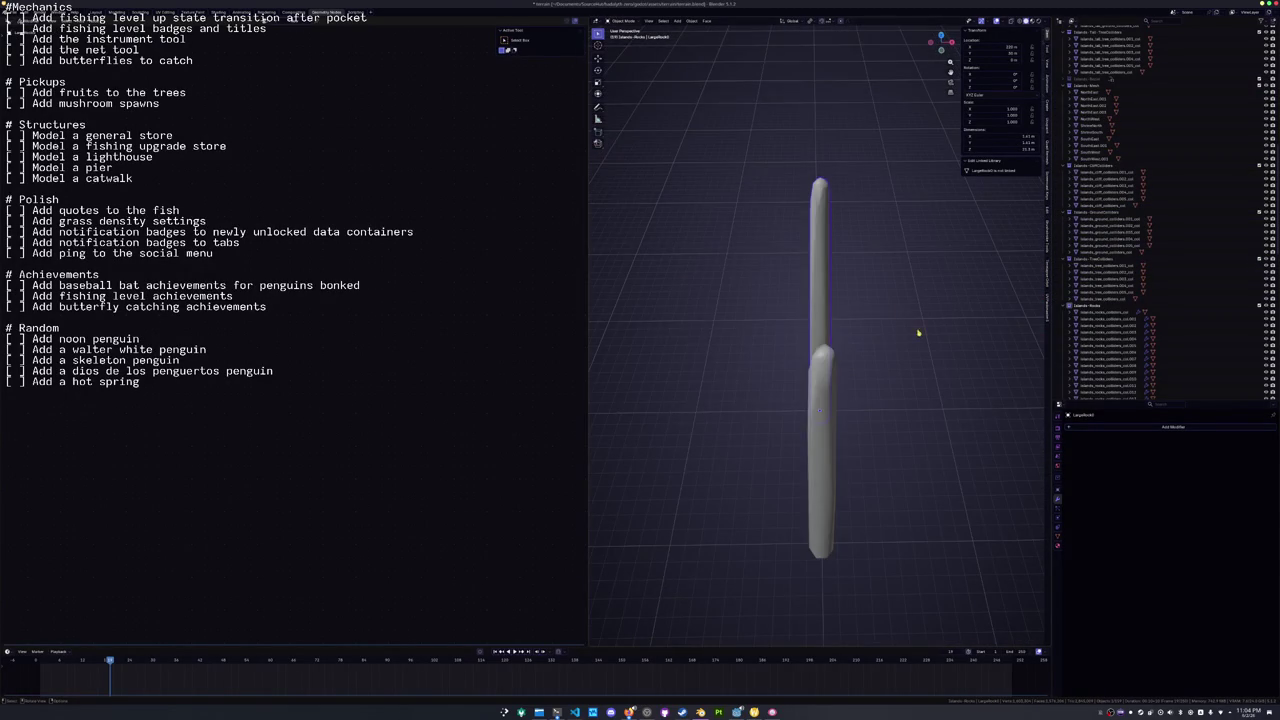
pyautogui.press('KP_Divide')
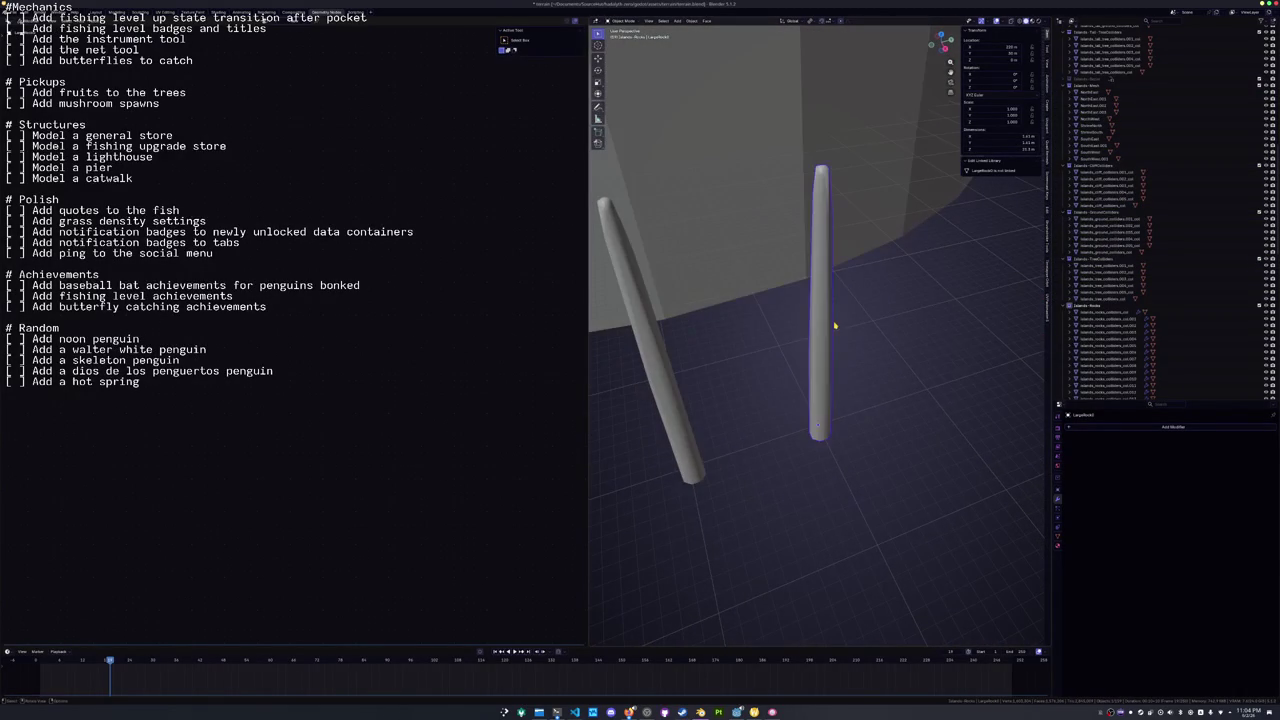
pyautogui.press('Tab')
pyautogui.press('s')
pyautogui.hotkey('shift', 'z')
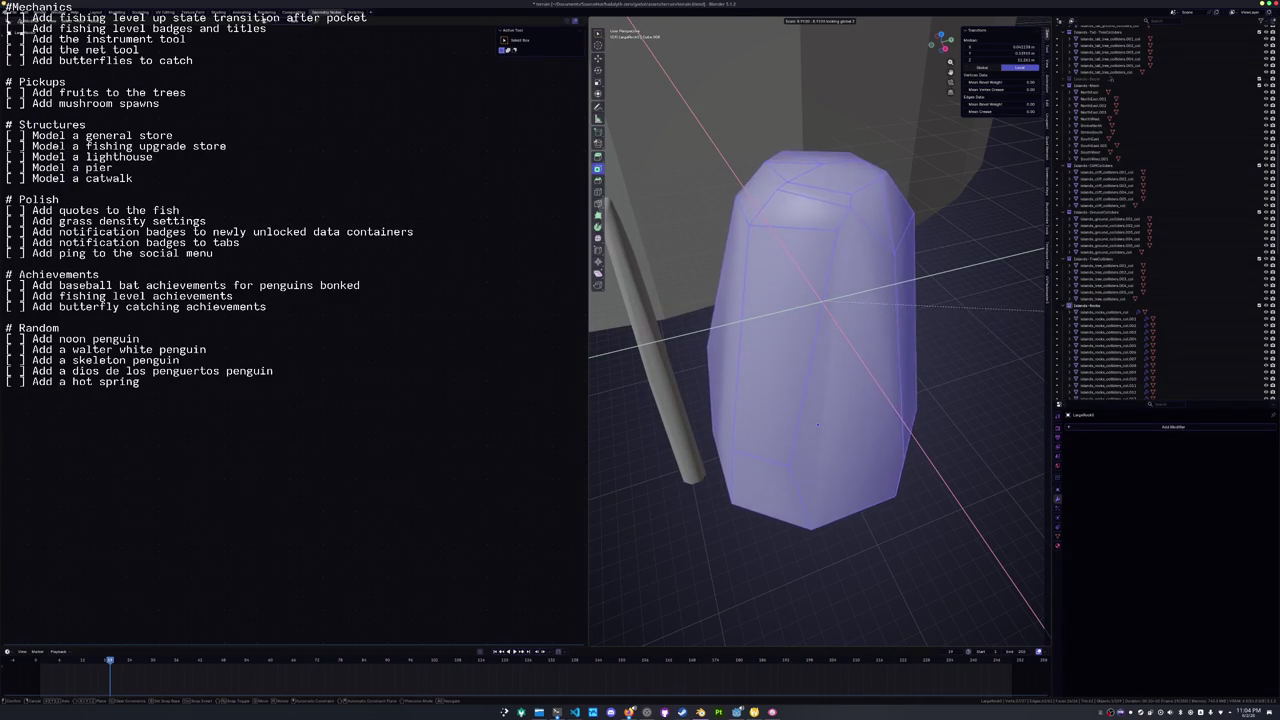
pyautogui.press('Escape')
pyautogui.press('Tab')
# Duplicate the spire and move the copy into a new collection named Spires.
pyautogui.hotkey('shift', 'd')
pyautogui.click(855, 343)
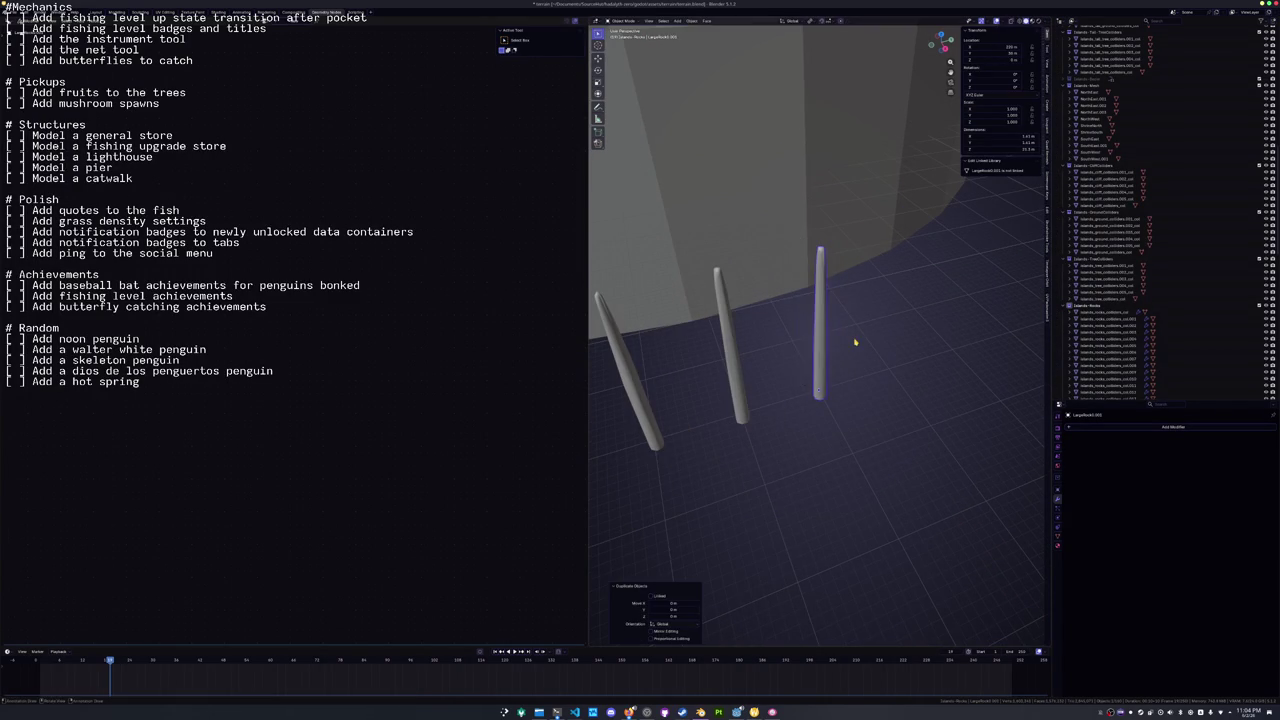
pyautogui.press('m')
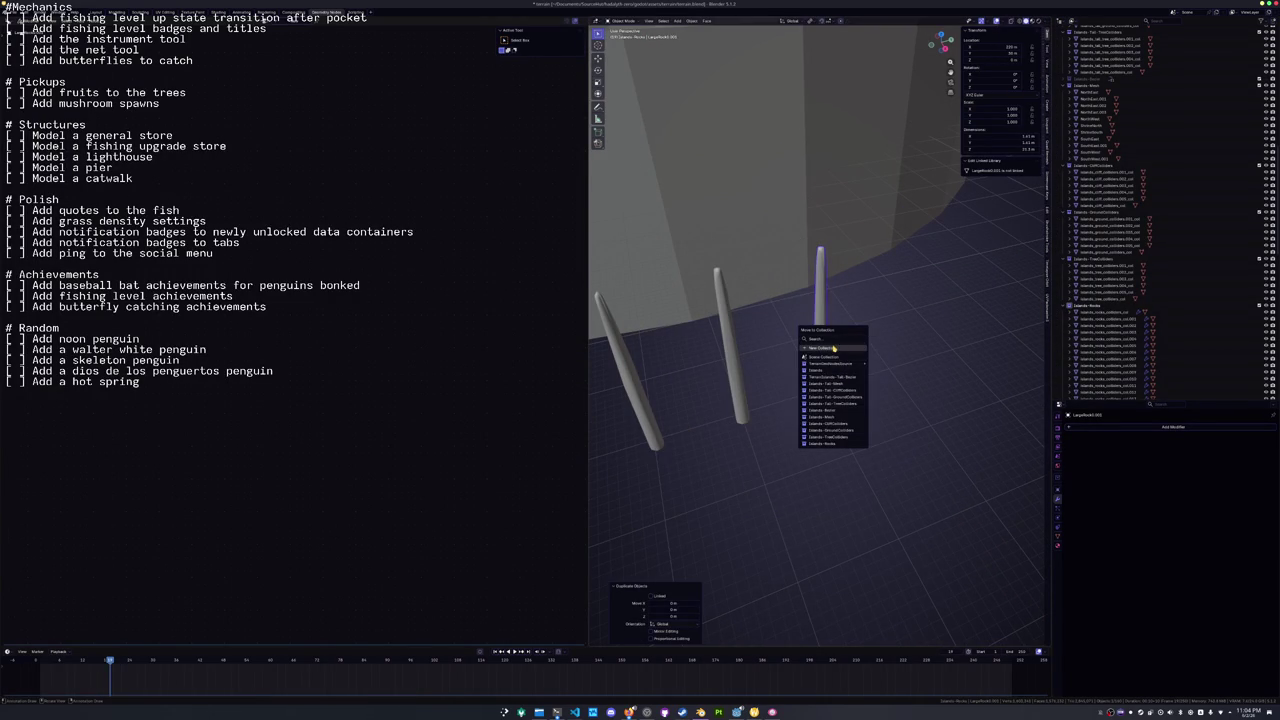
pyautogui.click(833, 347)
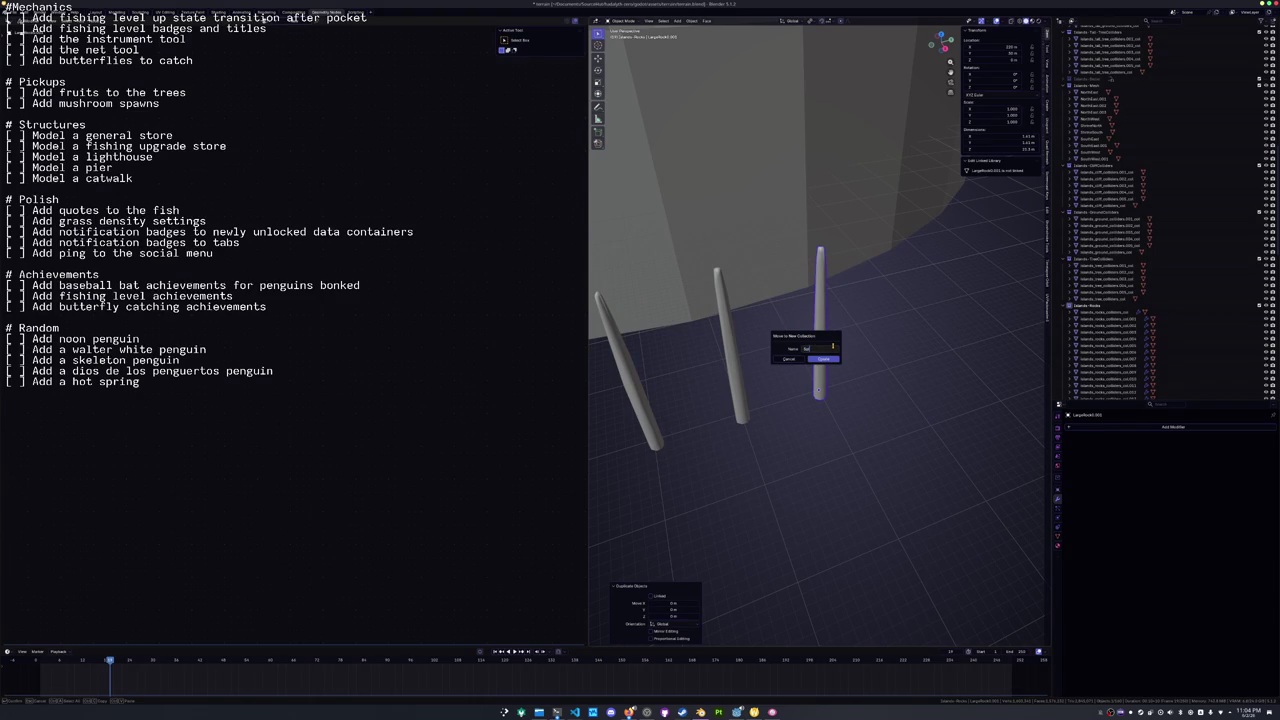
pyautogui.press('Return')
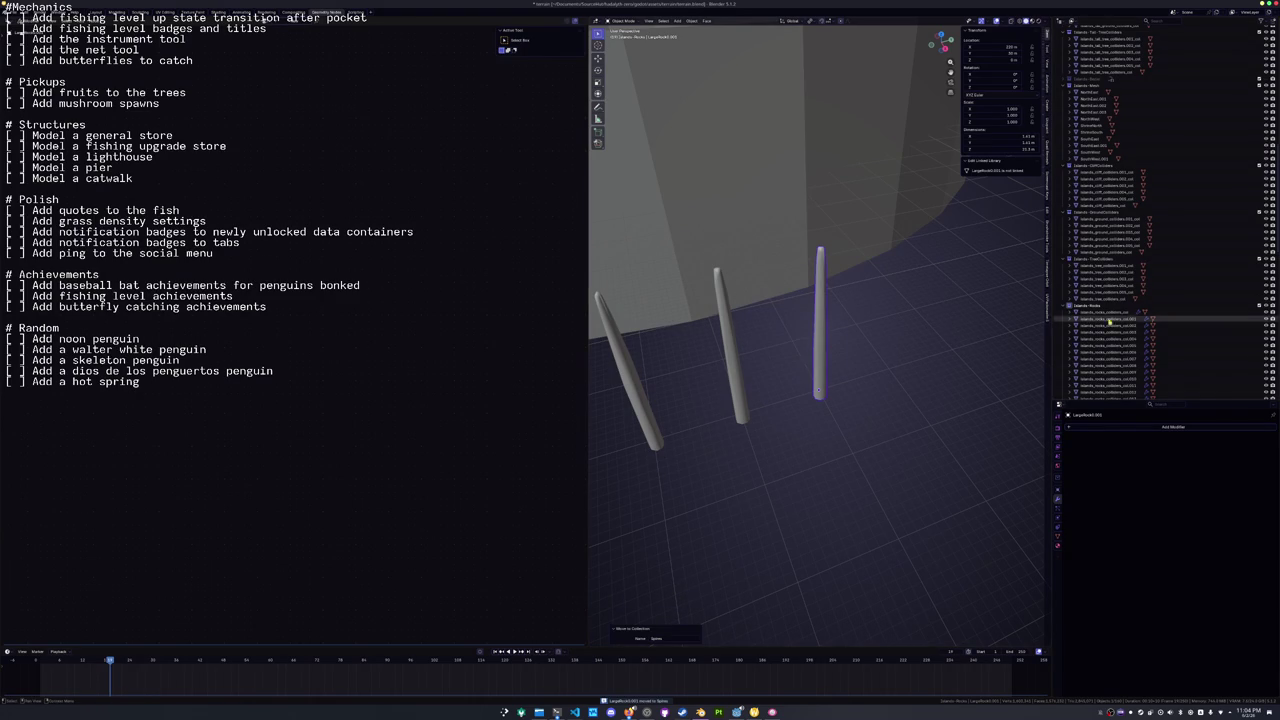
# Duplicate the spire again and slide the copy along the X axis.
pyautogui.scroll(-5, 1136, 318)
pyautogui.scroll(-5, 1136, 318)
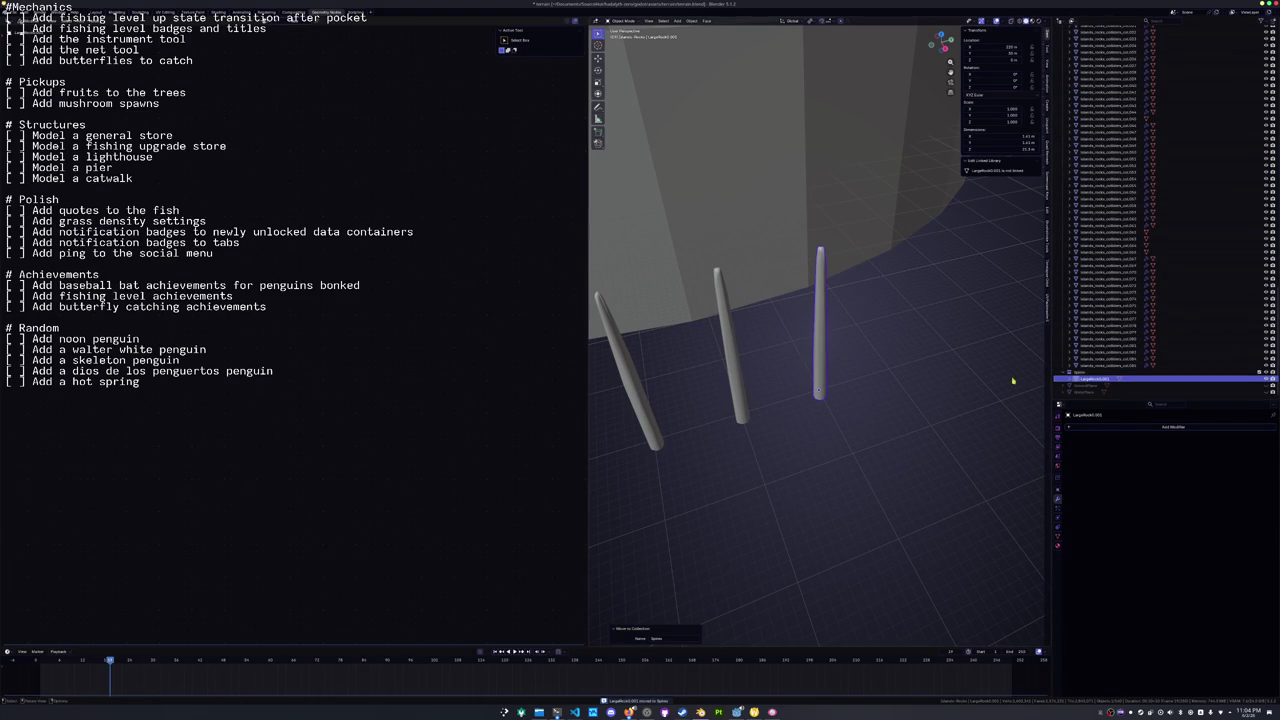
pyautogui.scroll(-1, 841, 391)
pyautogui.scroll(-2, 841, 391)
pyautogui.hotkey('shift', 'd')
pyautogui.press('x')
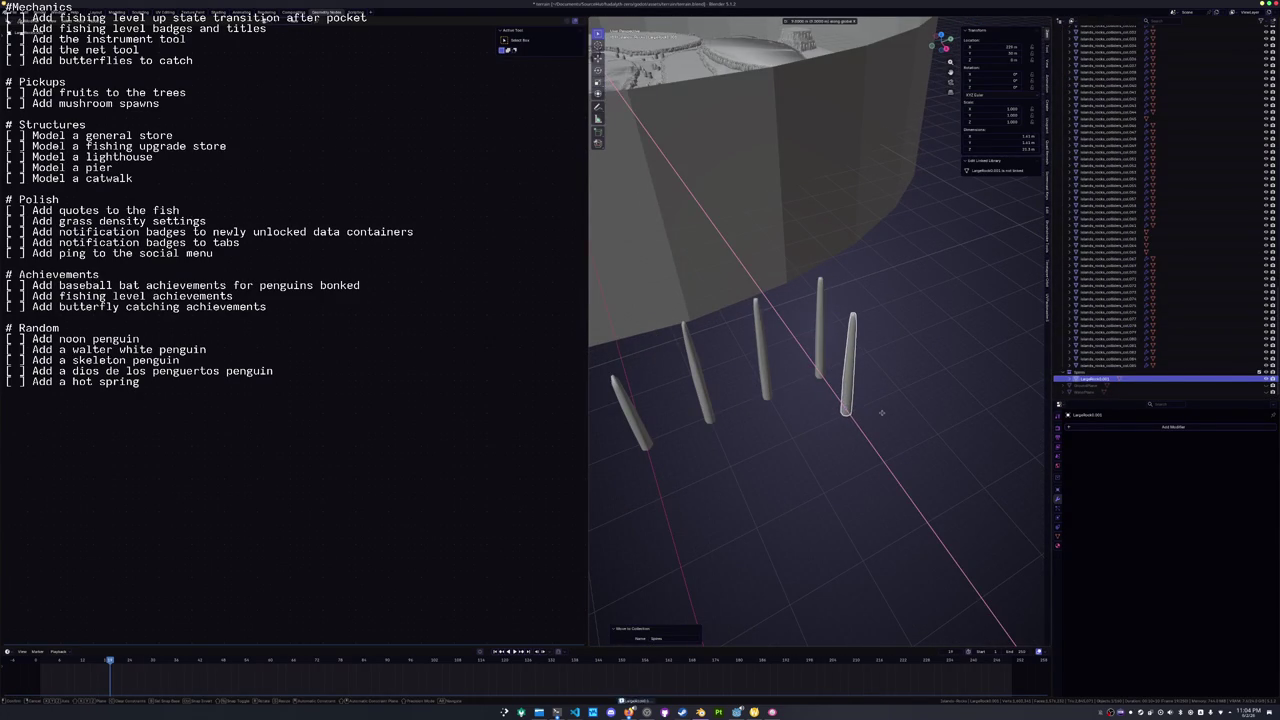
pyautogui.scroll(8, 882, 413)
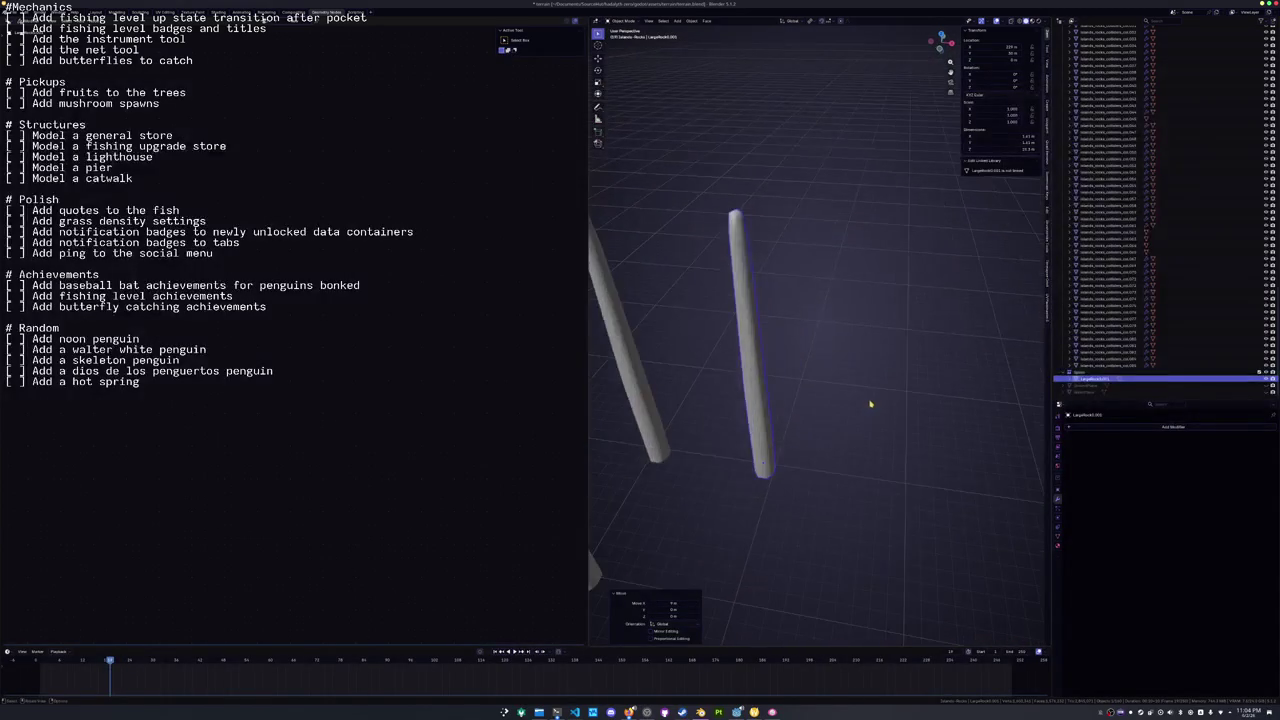
# Place the copy and widen the post horizontally while keeping its height.
pyautogui.click(860, 406)
pyautogui.scroll(-4, 840, 412)
pyautogui.press('Tab')
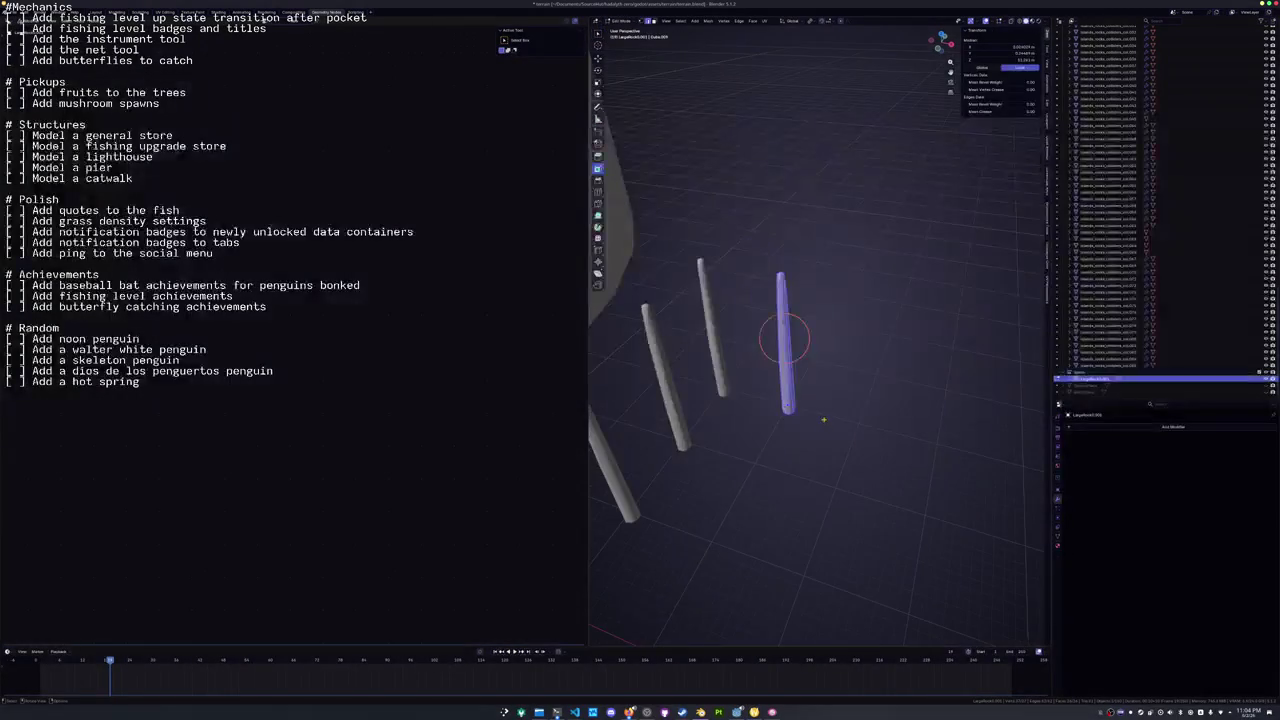
pyautogui.press('s')
pyautogui.press('Escape')
pyautogui.press('s')
pyautogui.hotkey('shift', 'z')
pyautogui.click(820, 370)
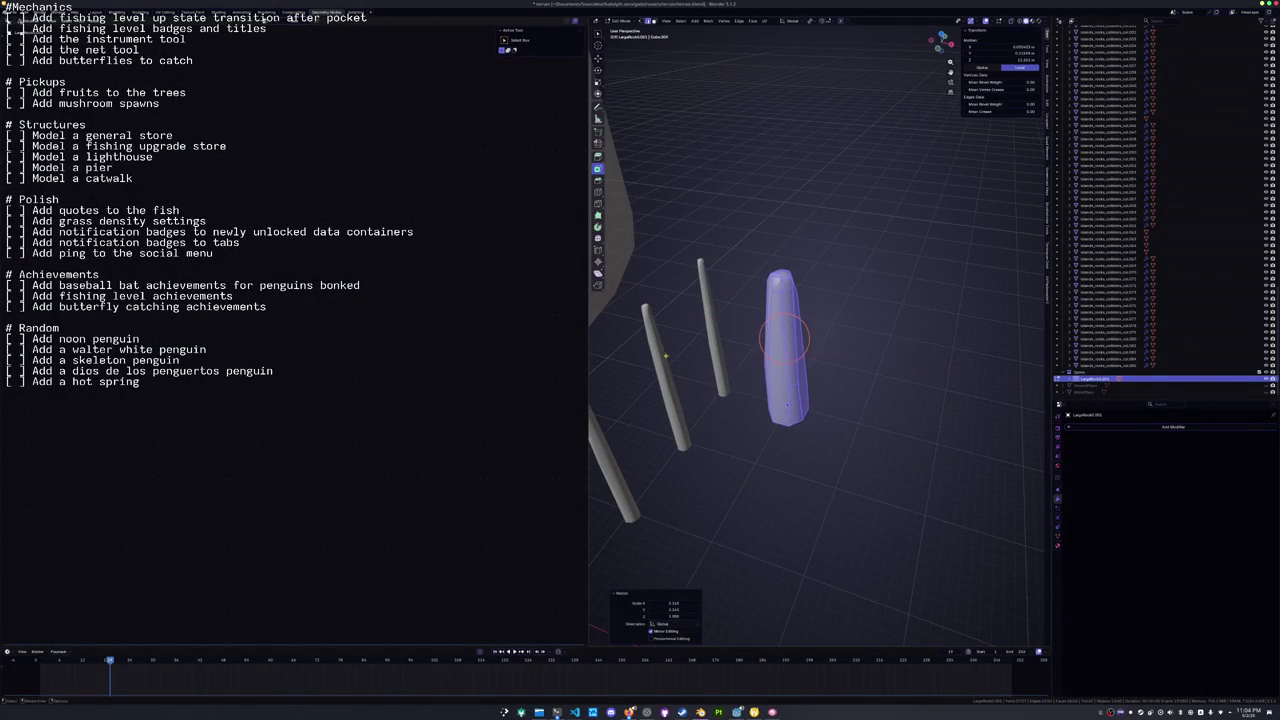
# Raise the post's top vertex straight up along Z.
pyautogui.moveTo(805, 355); pyautogui.dragTo(802, 340)
pyautogui.click(793, 312)
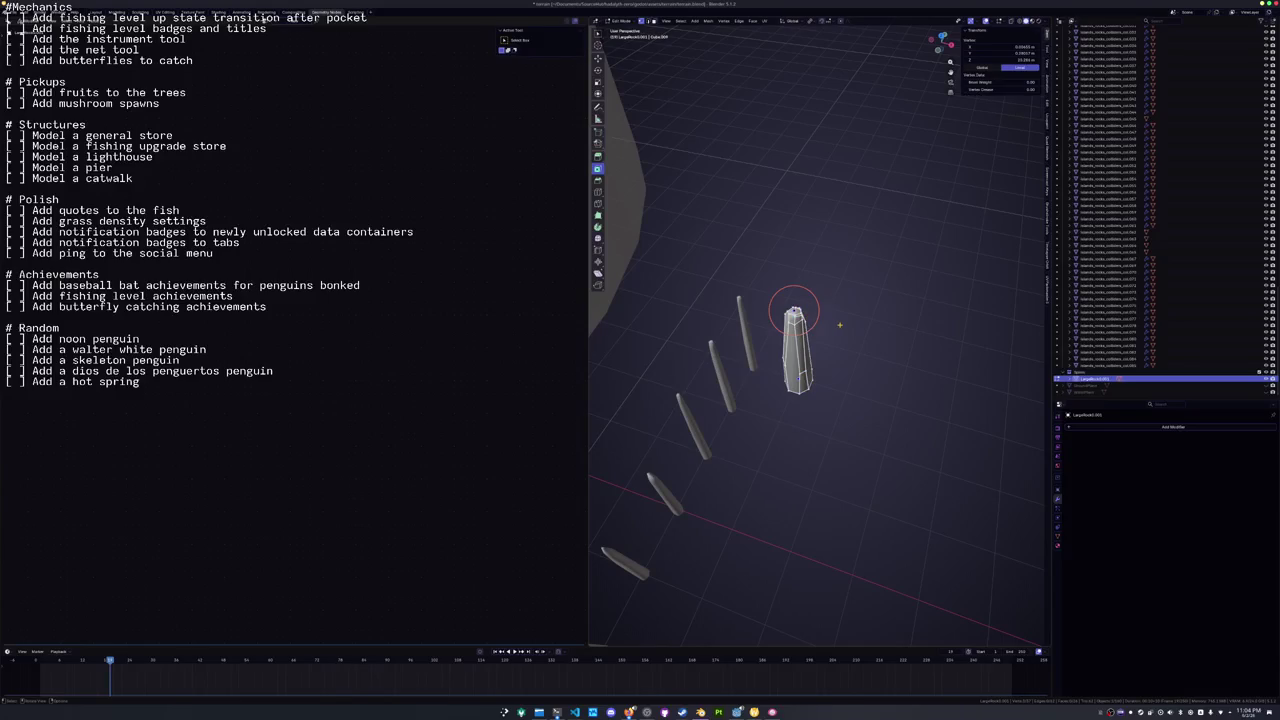
pyautogui.press('g')
pyautogui.press('z')
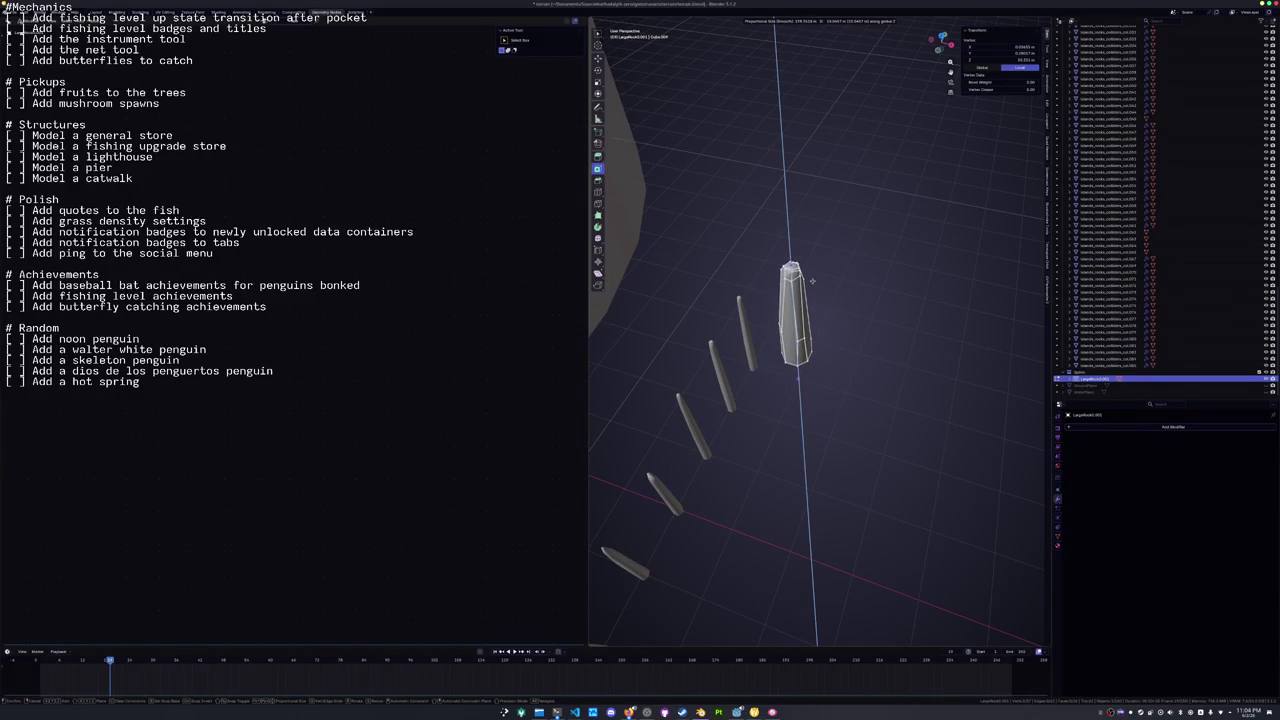
pyautogui.scroll(8, 812, 281)
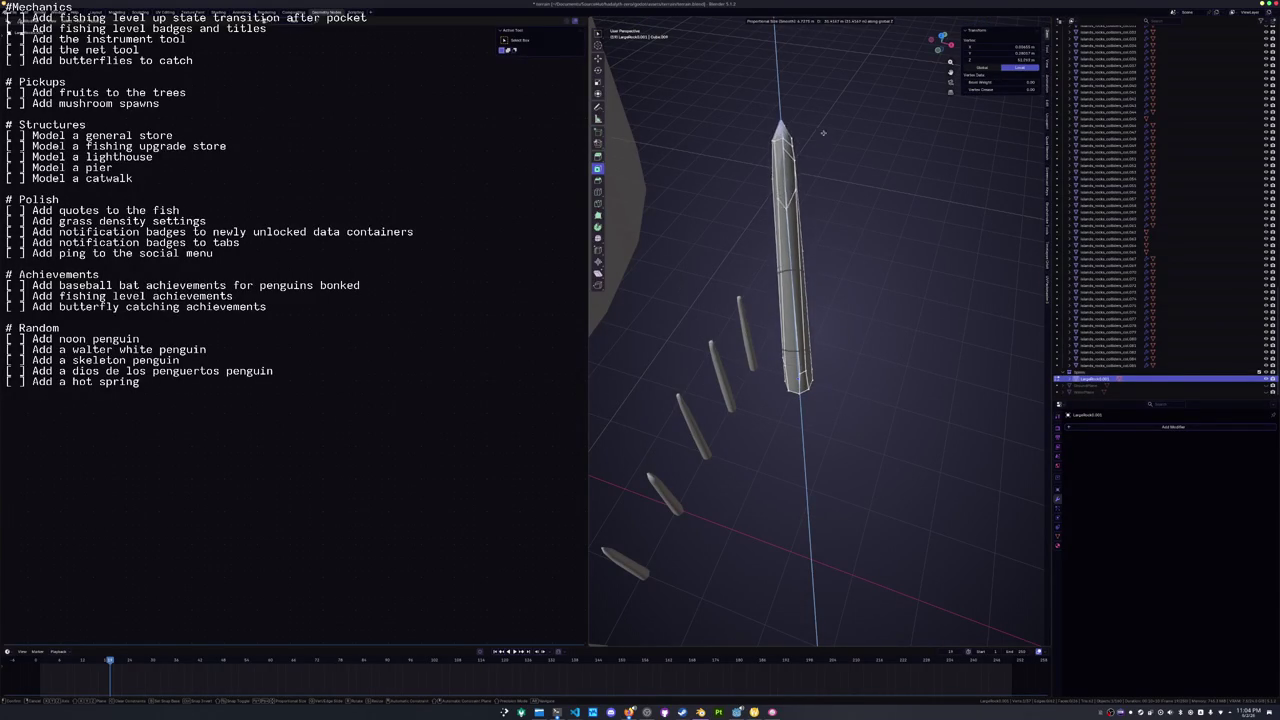
pyautogui.click(821, 178)
# Scale the post's bottom edge loop horizontally to broaden the base, then leave Edit Mode.
pyautogui.keyDown('alt'); pyautogui.click(798, 382); pyautogui.keyUp('alt')
pyautogui.press('KP_Decimal')
pyautogui.press('s')
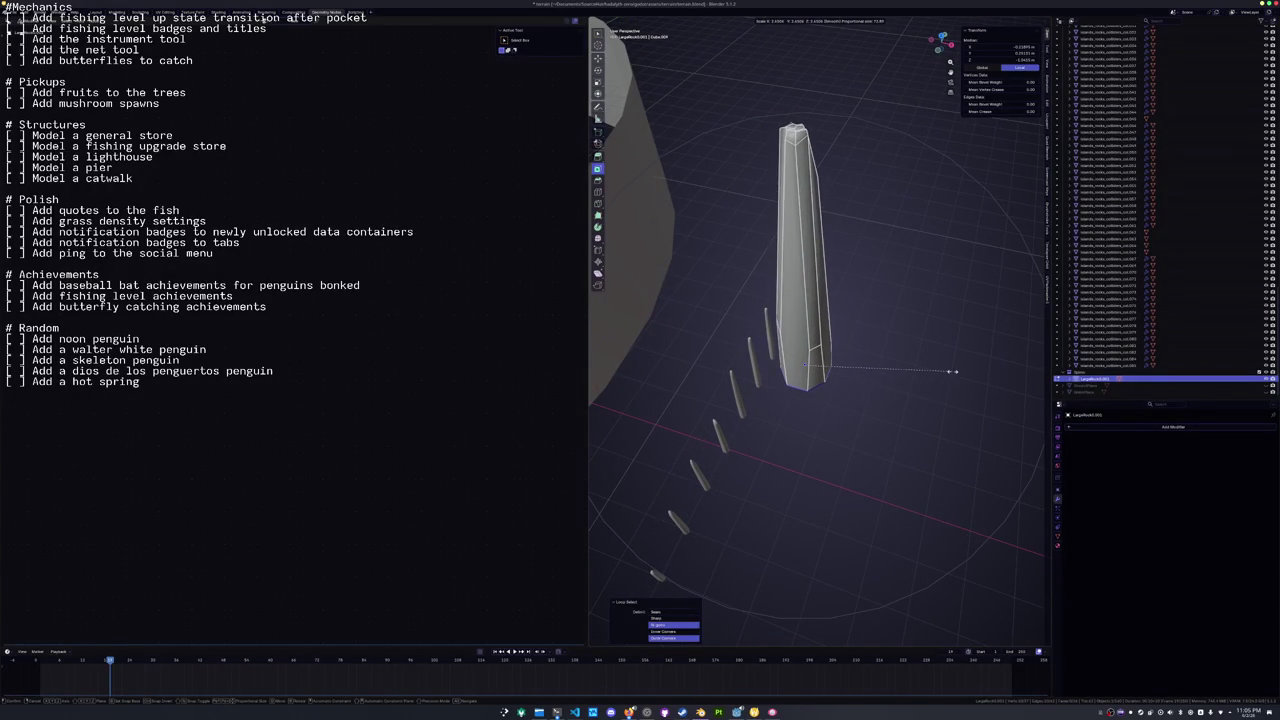
pyautogui.hotkey('shift', 'z')
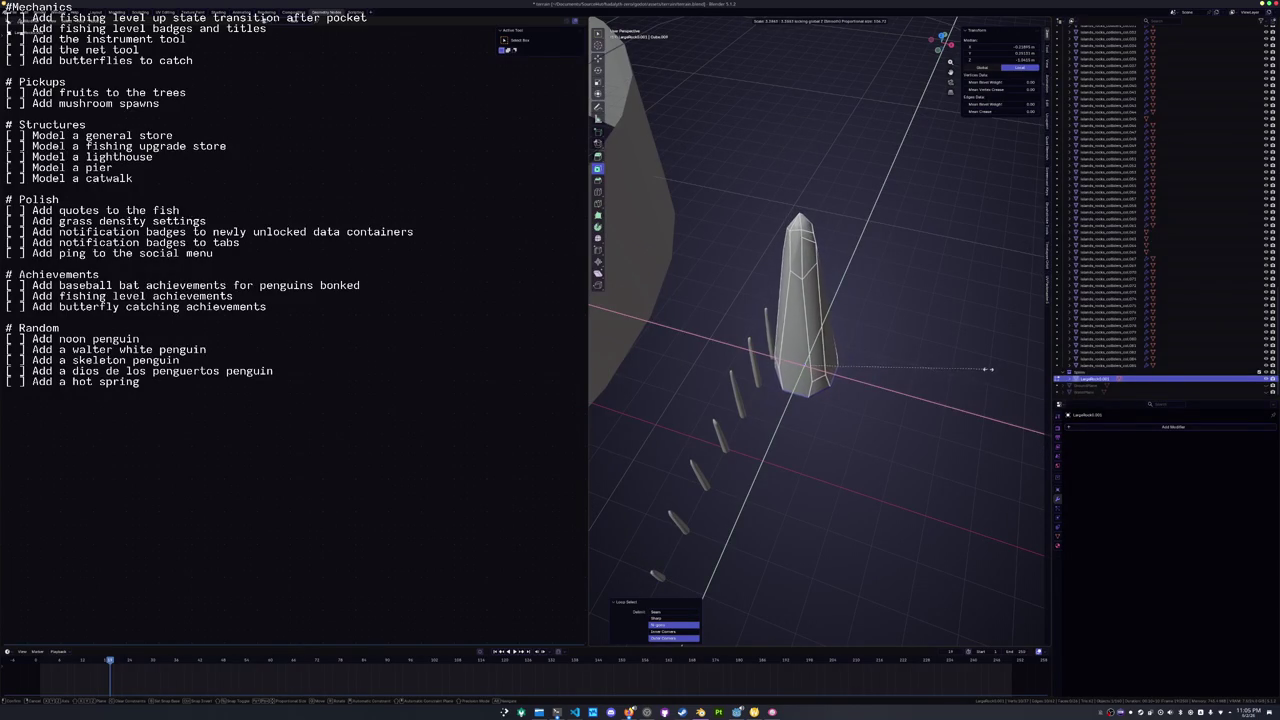
pyautogui.click(982, 370)
pyautogui.press('Tab')
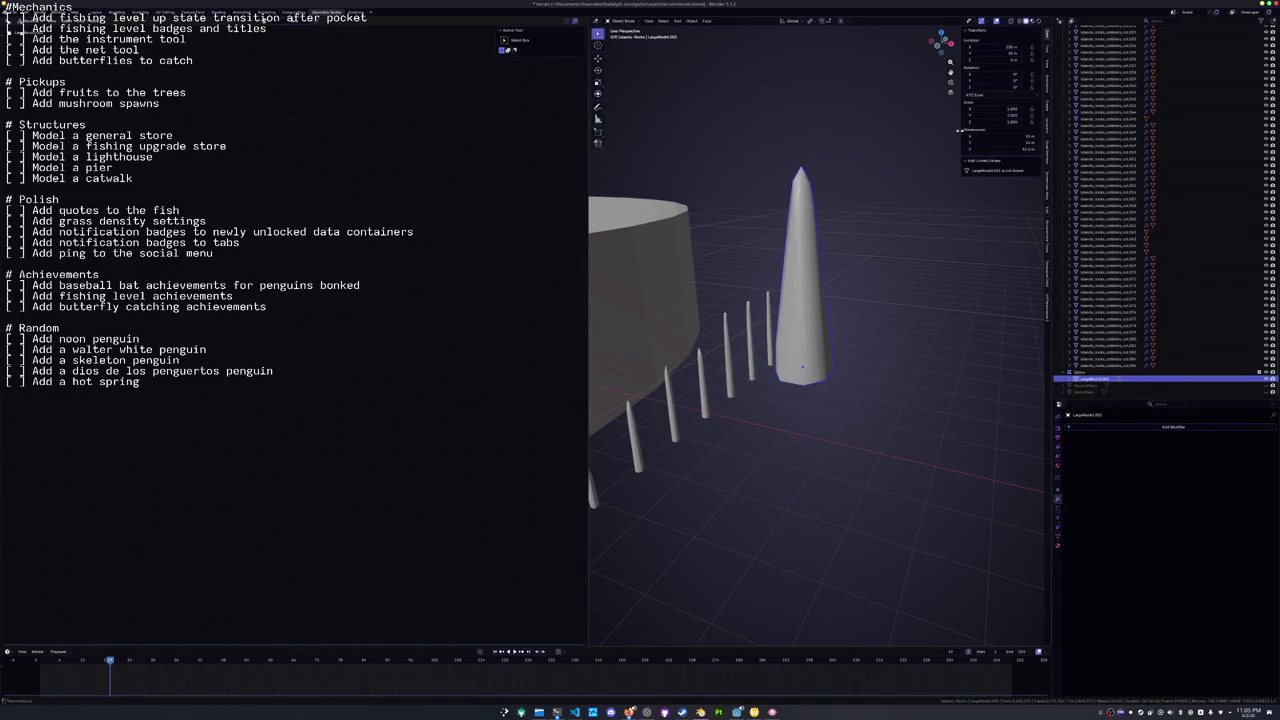
# Switch to Material Preview and widen the spike horizontally in Edit Mode.
pyautogui.click(1030, 20)
pyautogui.moveTo(942, 44)
pyautogui.mouseDown()
pyautogui.moveTo(948, 58)
pyautogui.moveTo(944, 42)
pyautogui.mouseUp()
pyautogui.press('Tab')
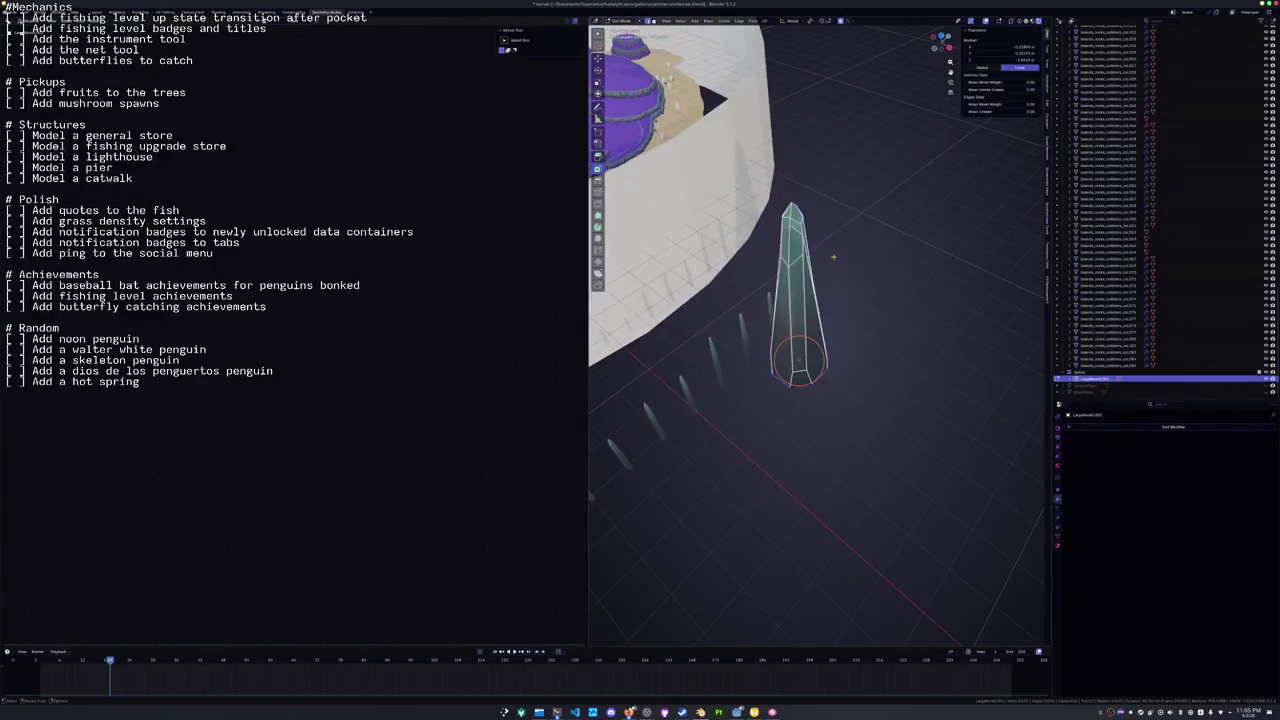
pyautogui.press('s')
pyautogui.hotkey('shift', 'z')
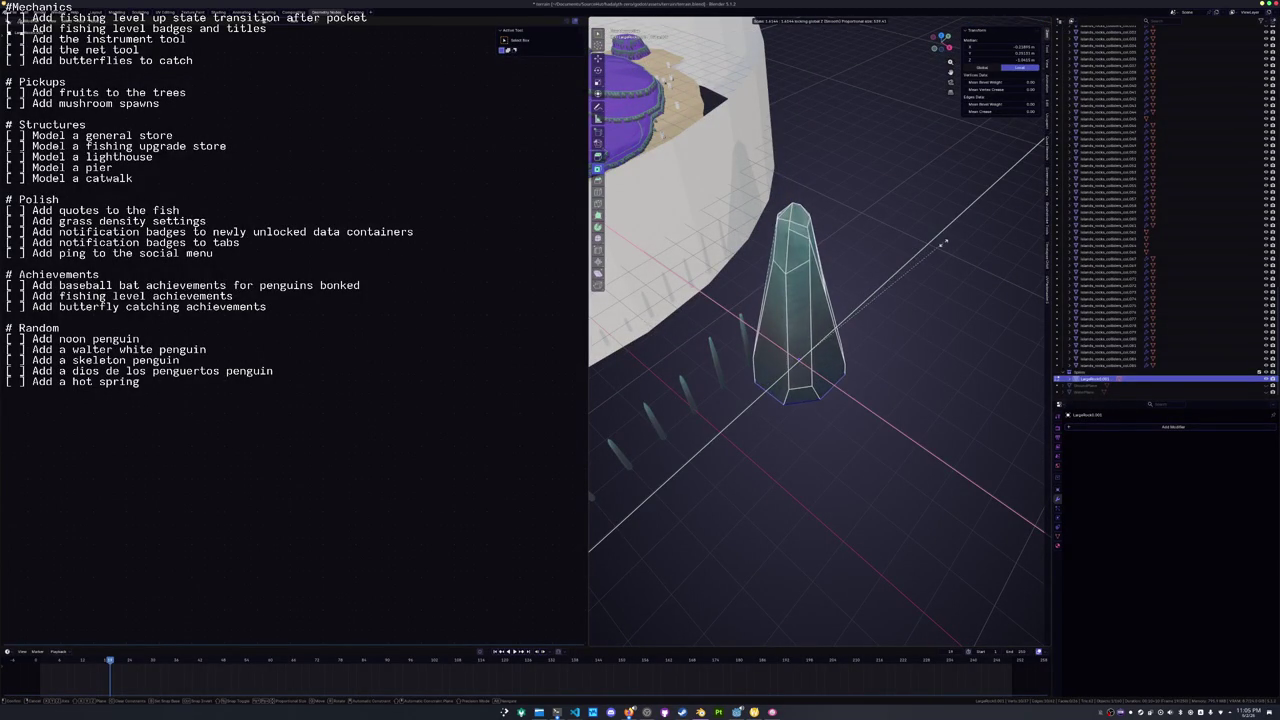
pyautogui.scroll(10, 860, 252)
pyautogui.scroll(-5, 852, 251)
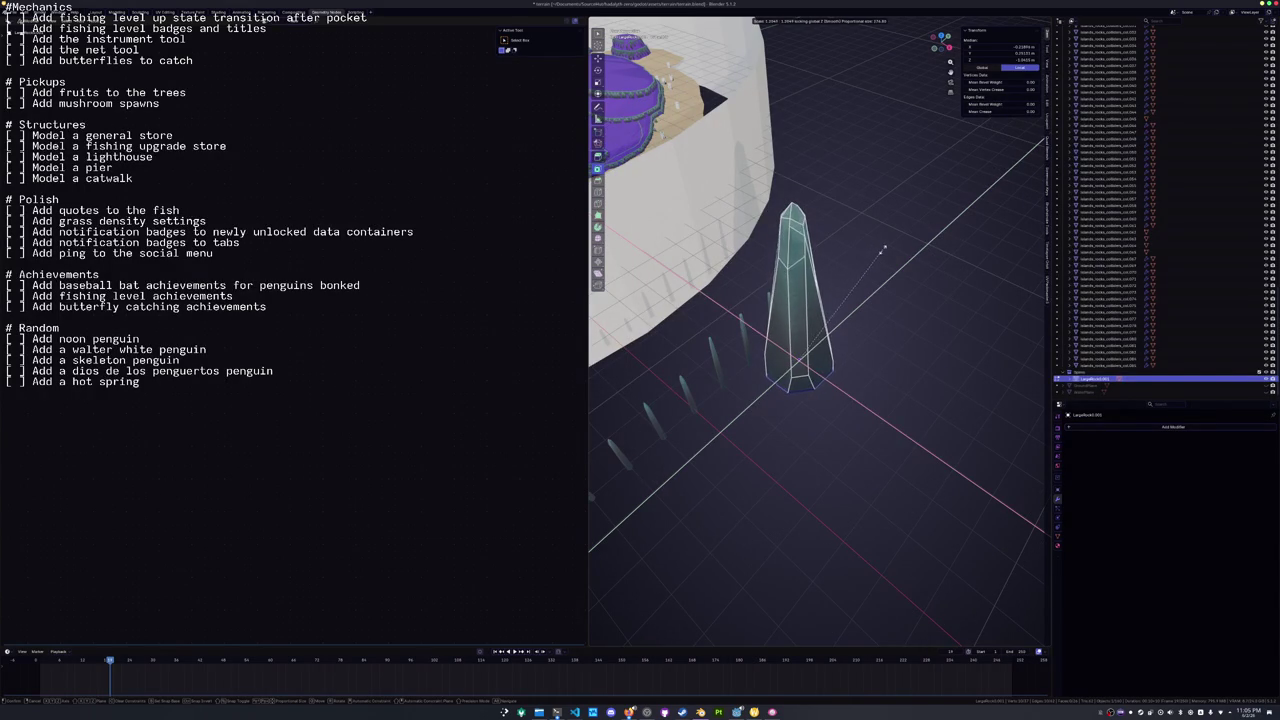
pyautogui.click(955, 245)
# Shorten the spike along Z and check it from top and angled views.
pyautogui.press('s')
pyautogui.press('z')
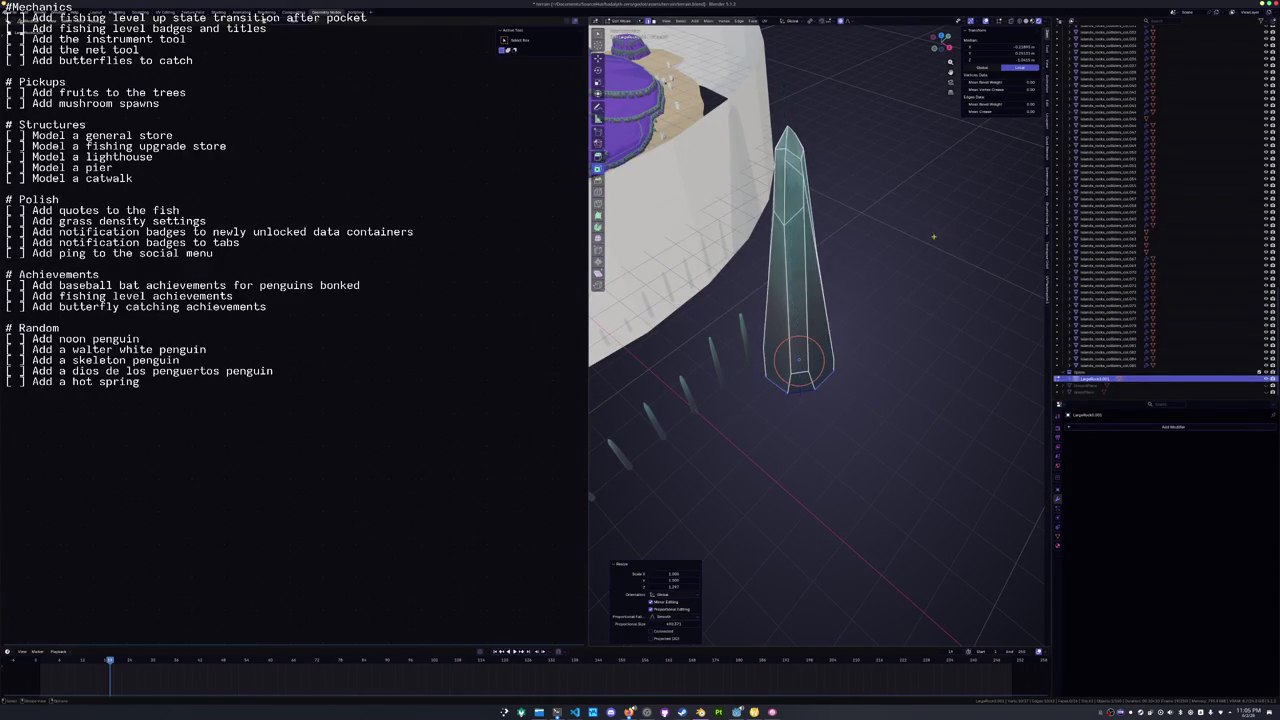
pyautogui.click(888, 304)
pyautogui.press('KP_7')
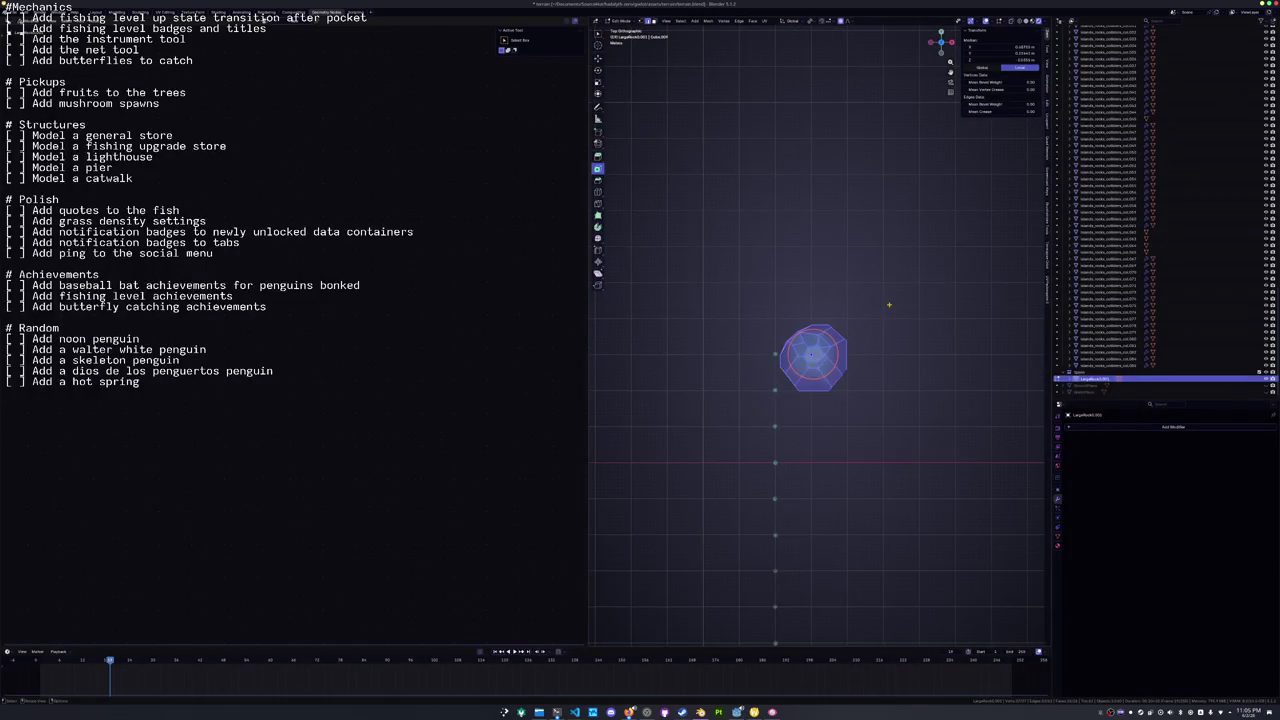
pyautogui.press('m')
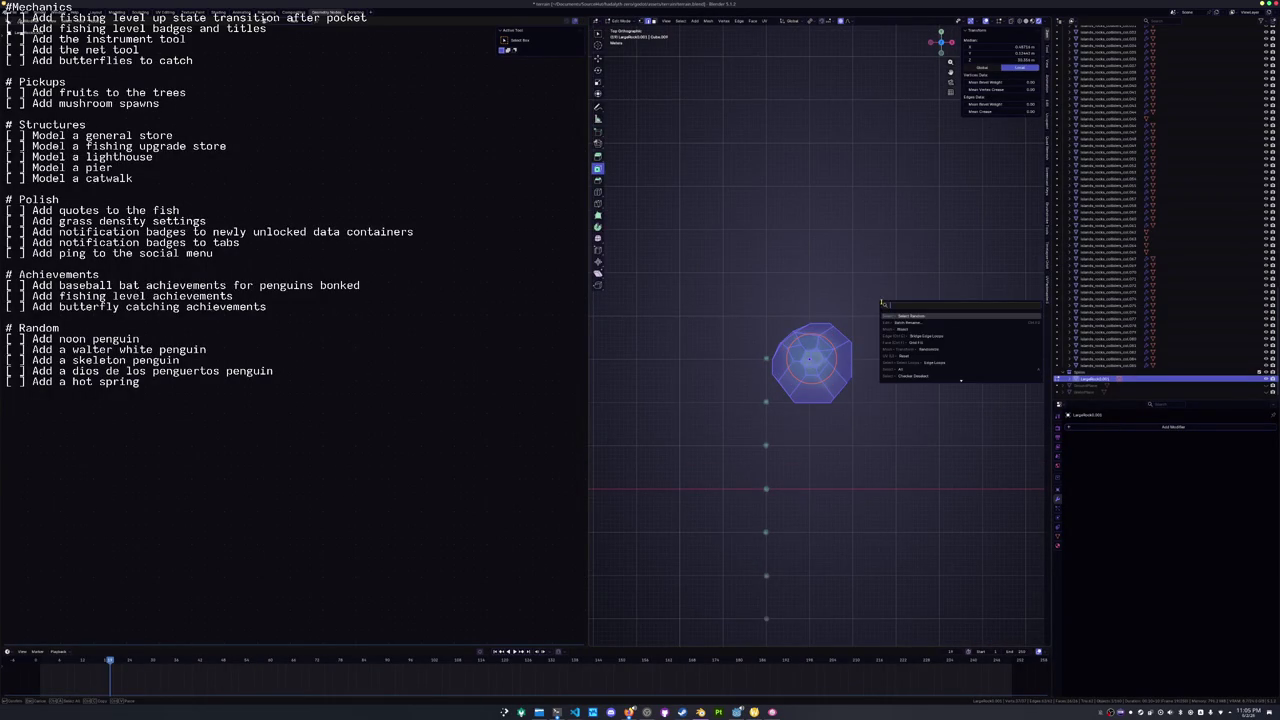
pyautogui.press('Escape')
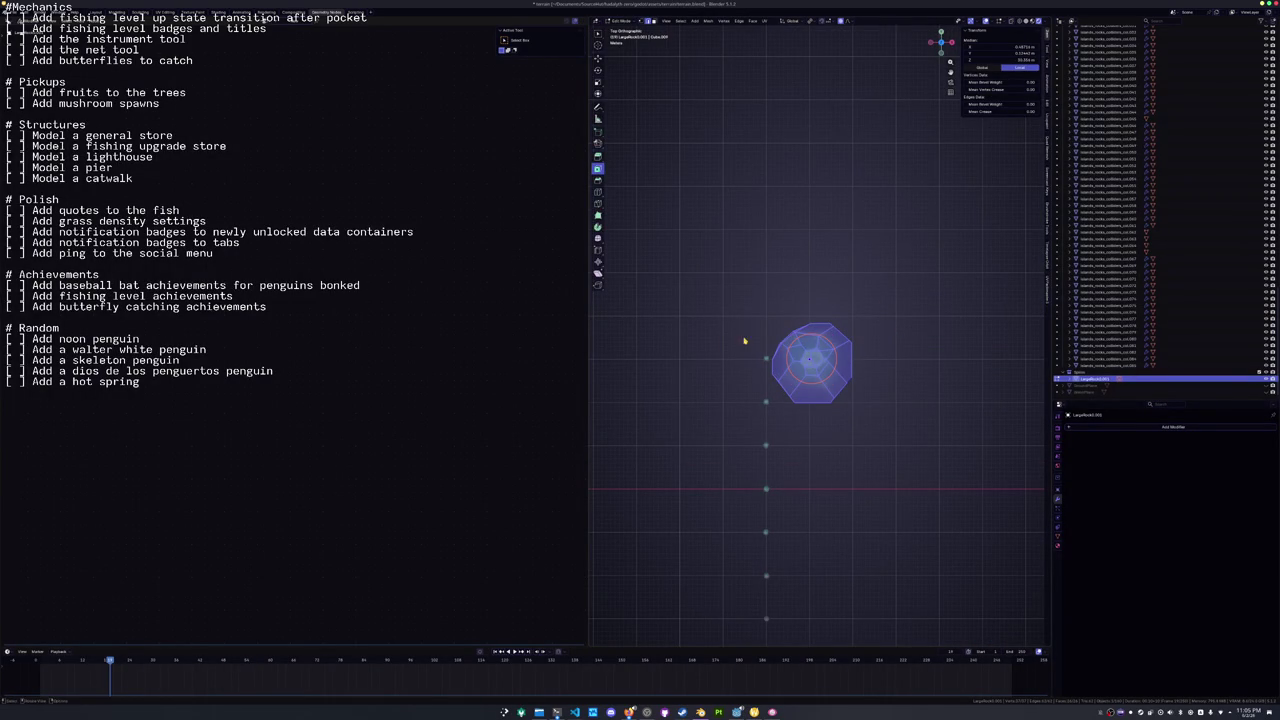
pyautogui.press('KP_2')
pyautogui.press('KP_2')
pyautogui.press('KP_4')
pyautogui.press('KP_4')
pyautogui.press('KP_6')
pyautogui.press('KP_6')
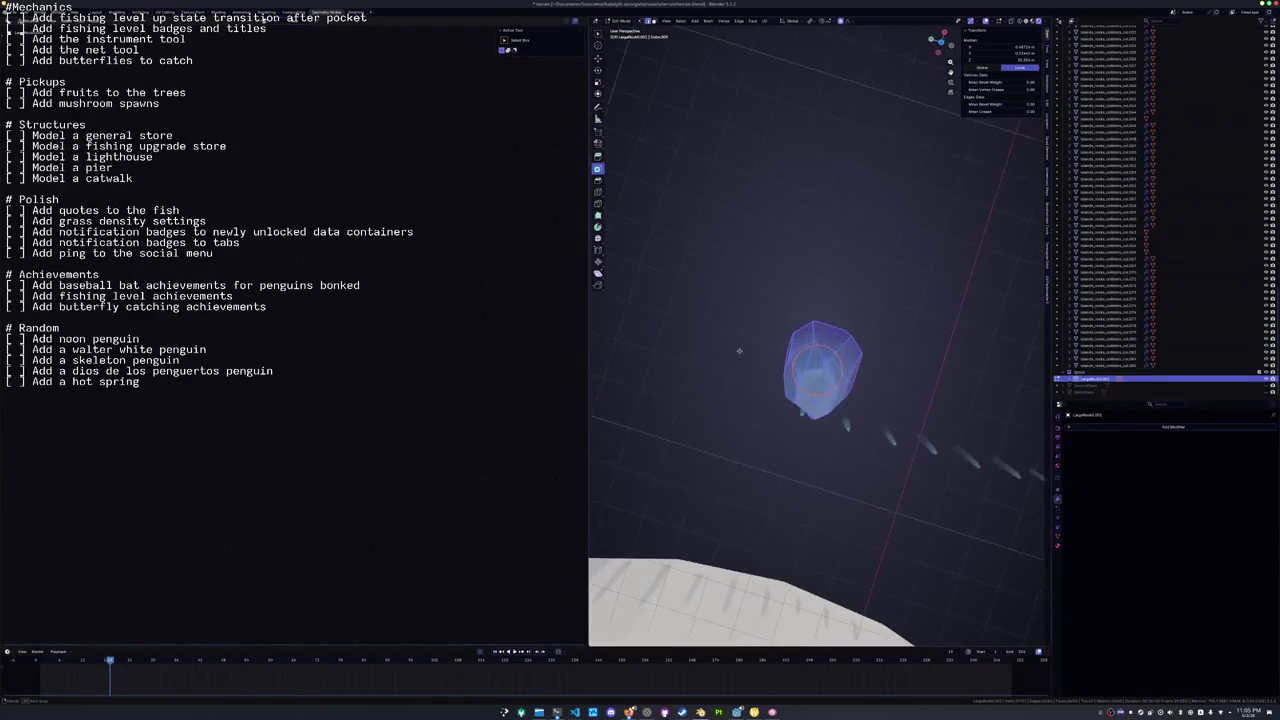
pyautogui.press('F3')
# Bisect the spire with Clear Outer, discarding the rock beyond the cut line.
pyautogui.write('bisect')
pyautogui.press('Return')
pyautogui.moveTo(718, 348); pyautogui.dragTo(1022, 298)
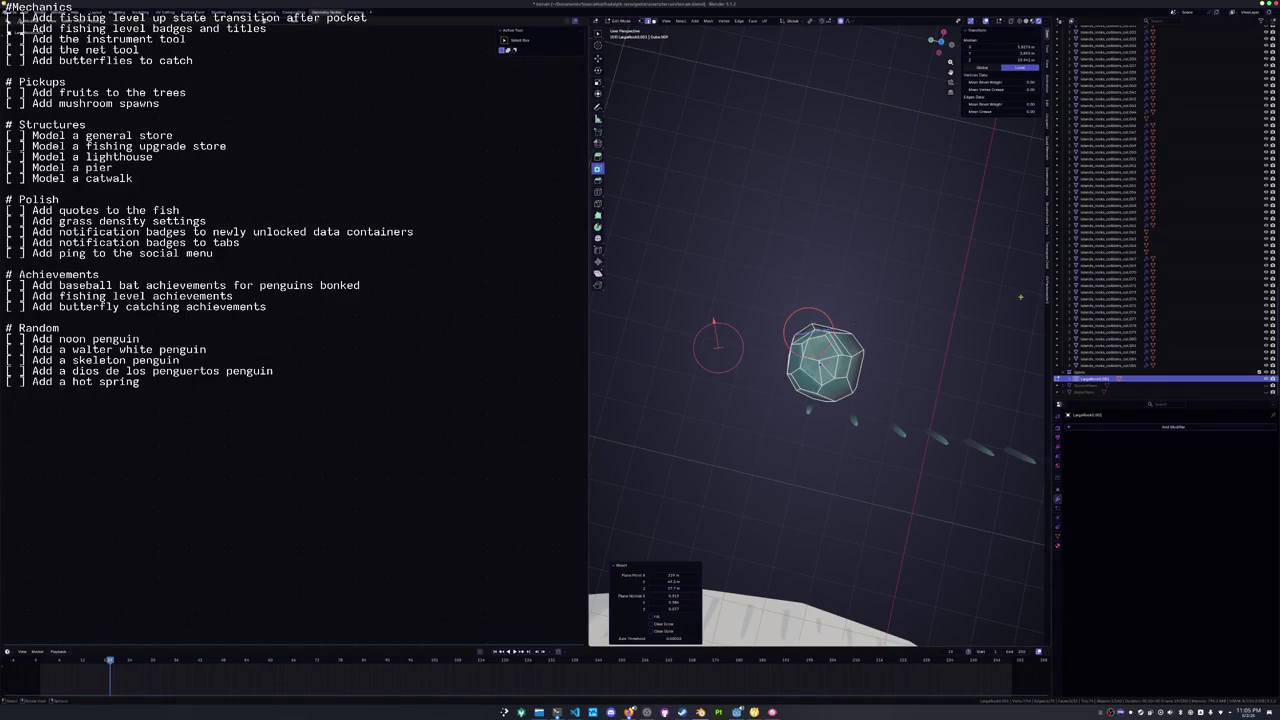
pyautogui.click(651, 631)
pyautogui.moveTo(804, 526); pyautogui.dragTo(893, 508)
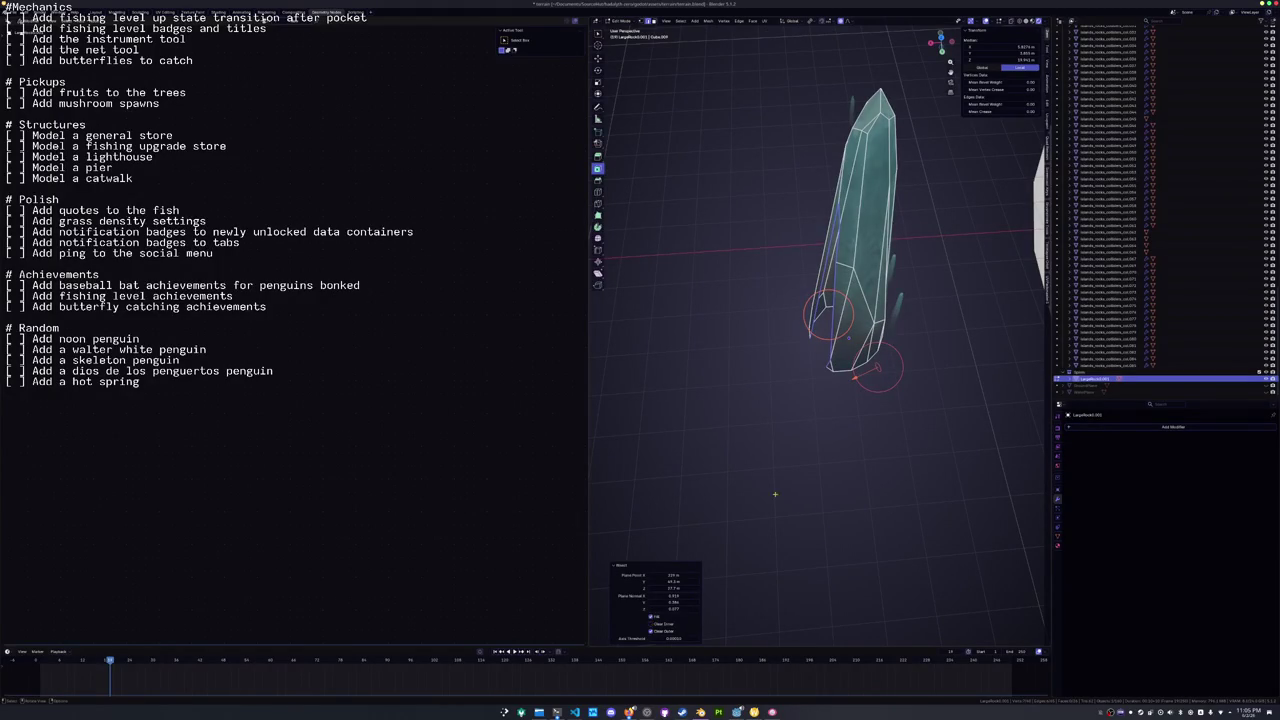
pyautogui.press('a')
pyautogui.moveTo(758, 519)
pyautogui.mouseDown()
pyautogui.moveTo(771, 449)
pyautogui.moveTo(719, 458)
pyautogui.mouseUp()
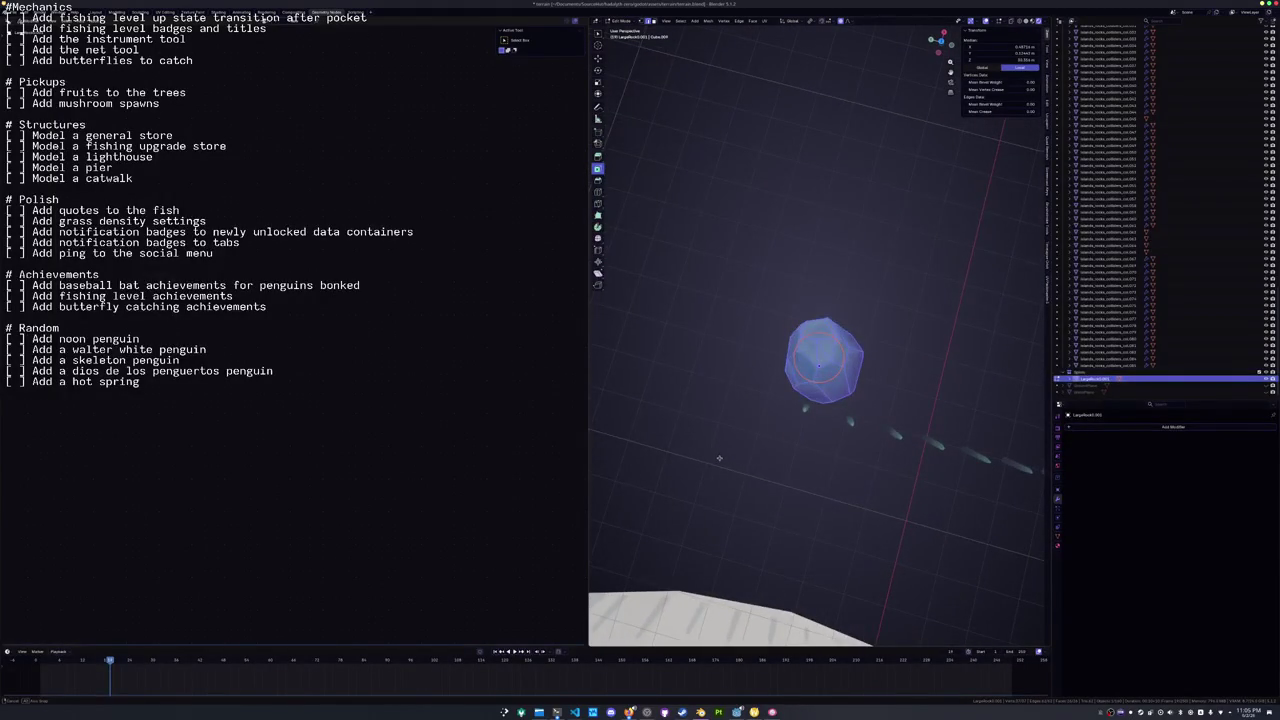
# Merge the rock's overlapping vertices and fill the cut opening with a capping face.
pyautogui.press('m')
pyautogui.click(730, 465)
pyautogui.moveTo(740, 336); pyautogui.dragTo(996, 313)
pyautogui.moveTo(675, 580); pyautogui.dragTo(697, 519)
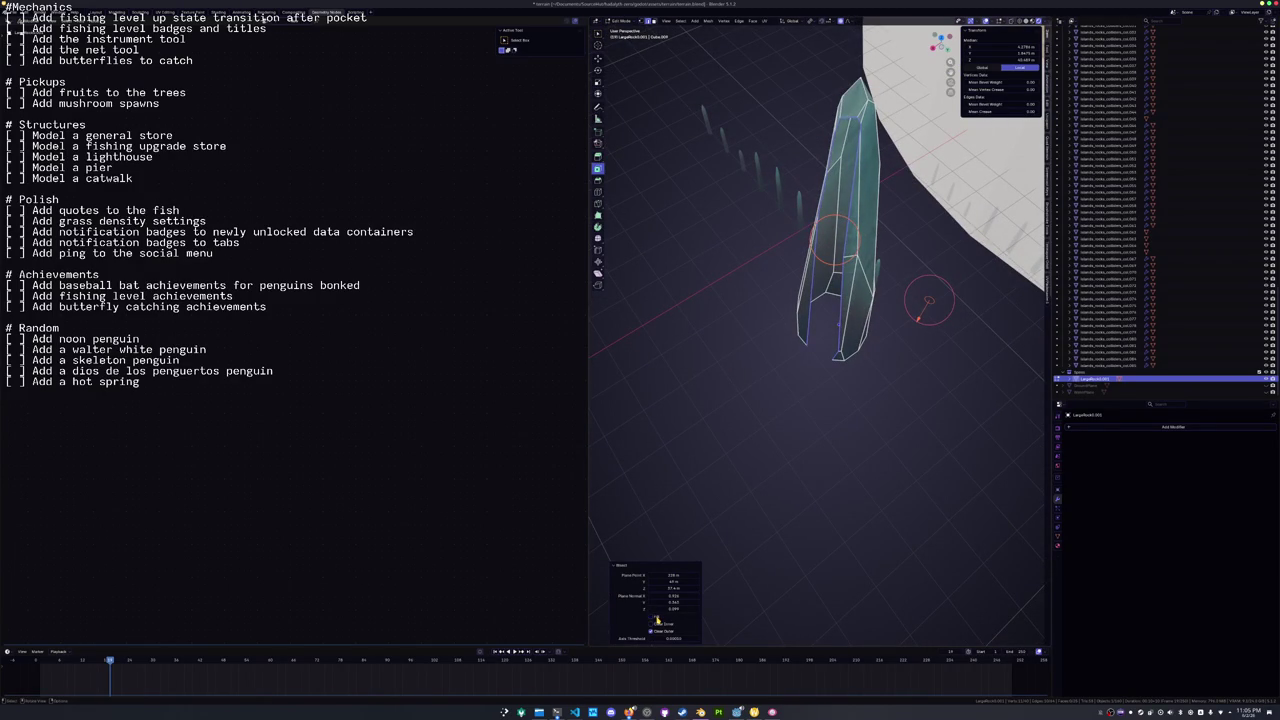
pyautogui.press('f')
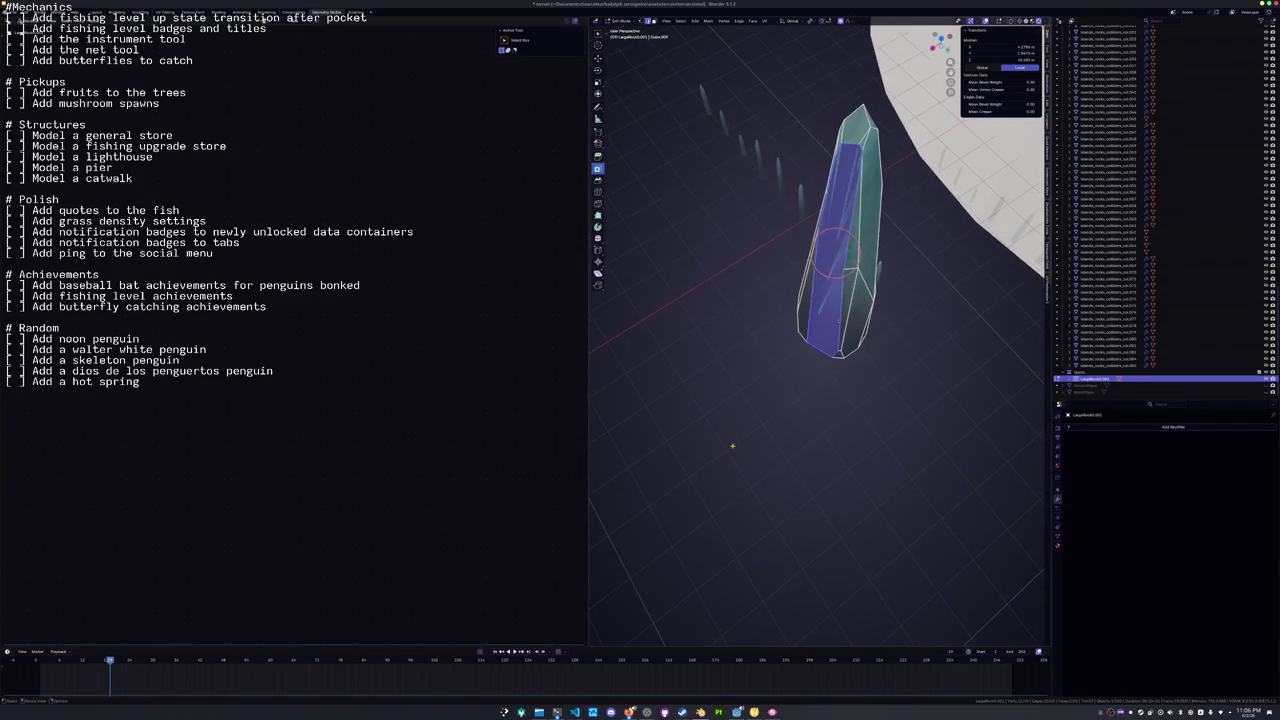
pyautogui.moveTo(734, 441)
pyautogui.mouseDown()
pyautogui.moveTo(743, 434)
pyautogui.moveTo(737, 463)
pyautogui.moveTo(757, 456)
pyautogui.mouseUp()
pyautogui.scroll(-2, 739, 453)
# Select the whole mesh and bisect it again across the spire.
pyautogui.press('a')
pyautogui.press('F3')
pyautogui.press('Return')
pyautogui.moveTo(900, 300); pyautogui.dragTo(725, 321)
pyautogui.scroll(3, 737, 428)
pyautogui.moveTo(737, 428); pyautogui.dragTo(733, 406)
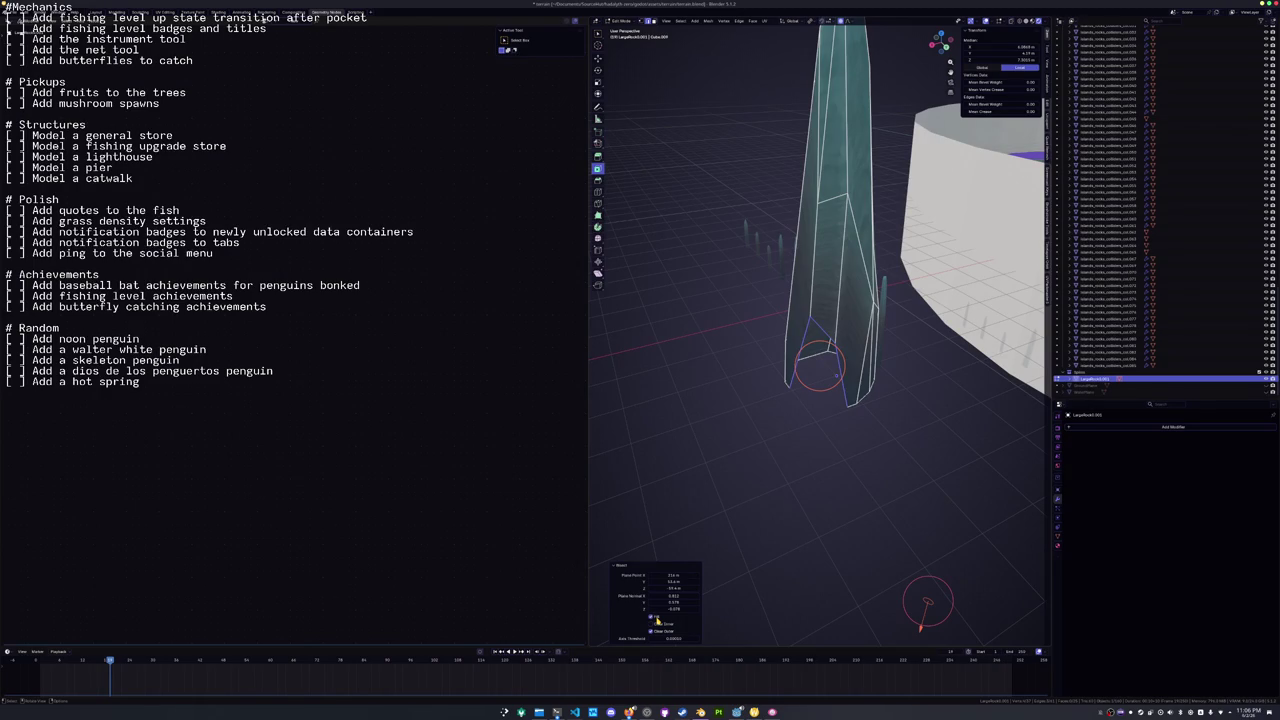
# Apply the spire object's scale in Object Mode.
pyautogui.press('a')
pyautogui.press('Tab')
pyautogui.hotkey('ctrl', 'a')
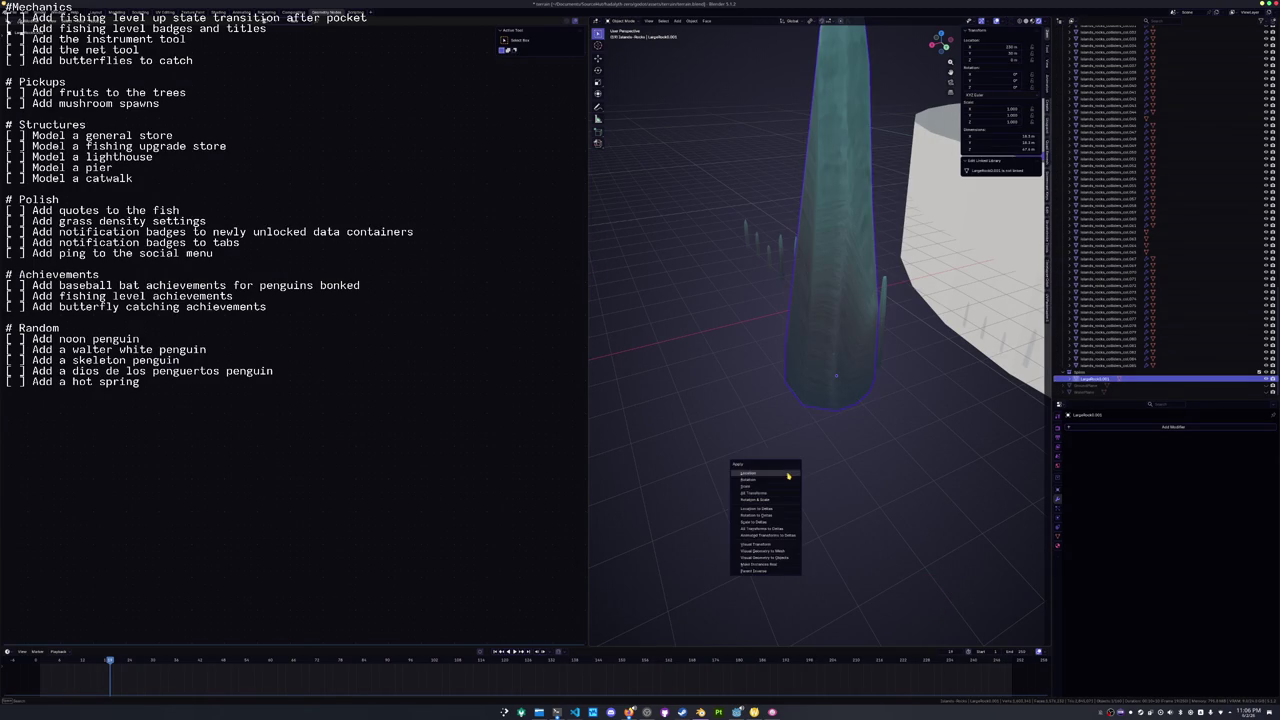
pyautogui.click(776, 490)
# Bisect the mesh once more, return to Object Mode and save the Blender file.
pyautogui.press('Tab')
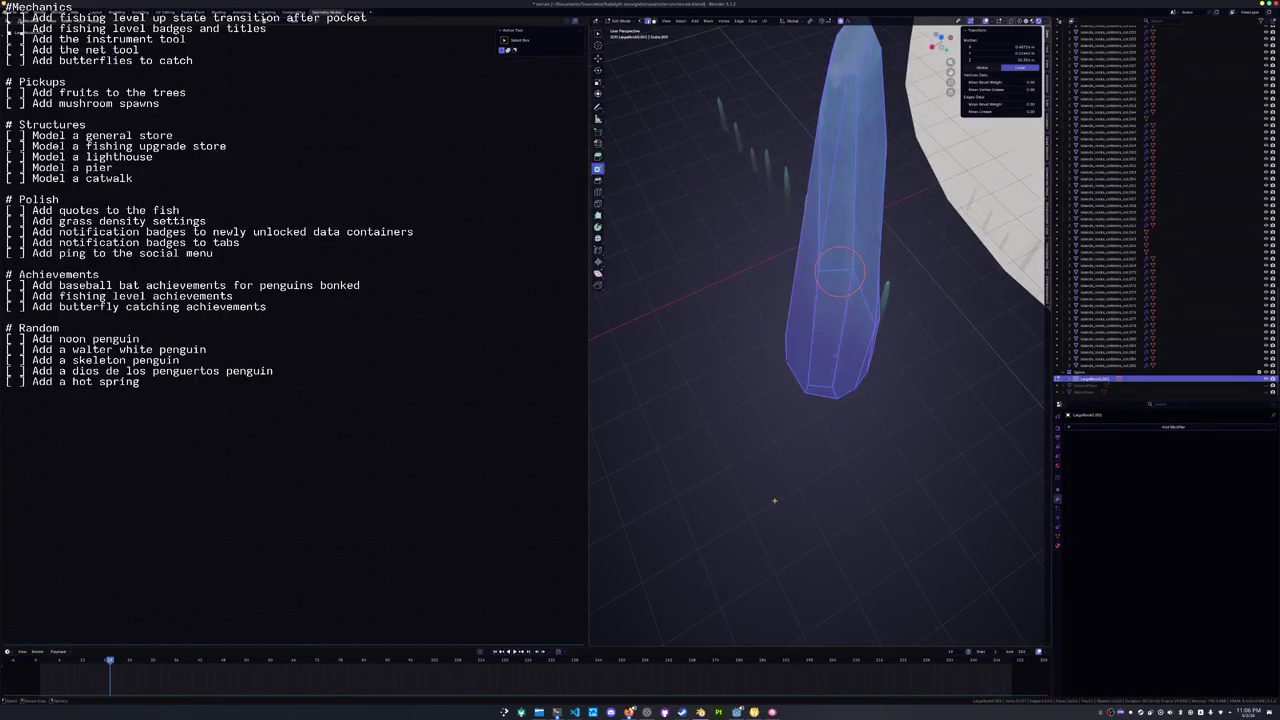
pyautogui.press('F3')
pyautogui.write('bisect')
pyautogui.press('Return')
pyautogui.moveTo(872, 396); pyautogui.dragTo(700, 322)
pyautogui.press('KP_8')
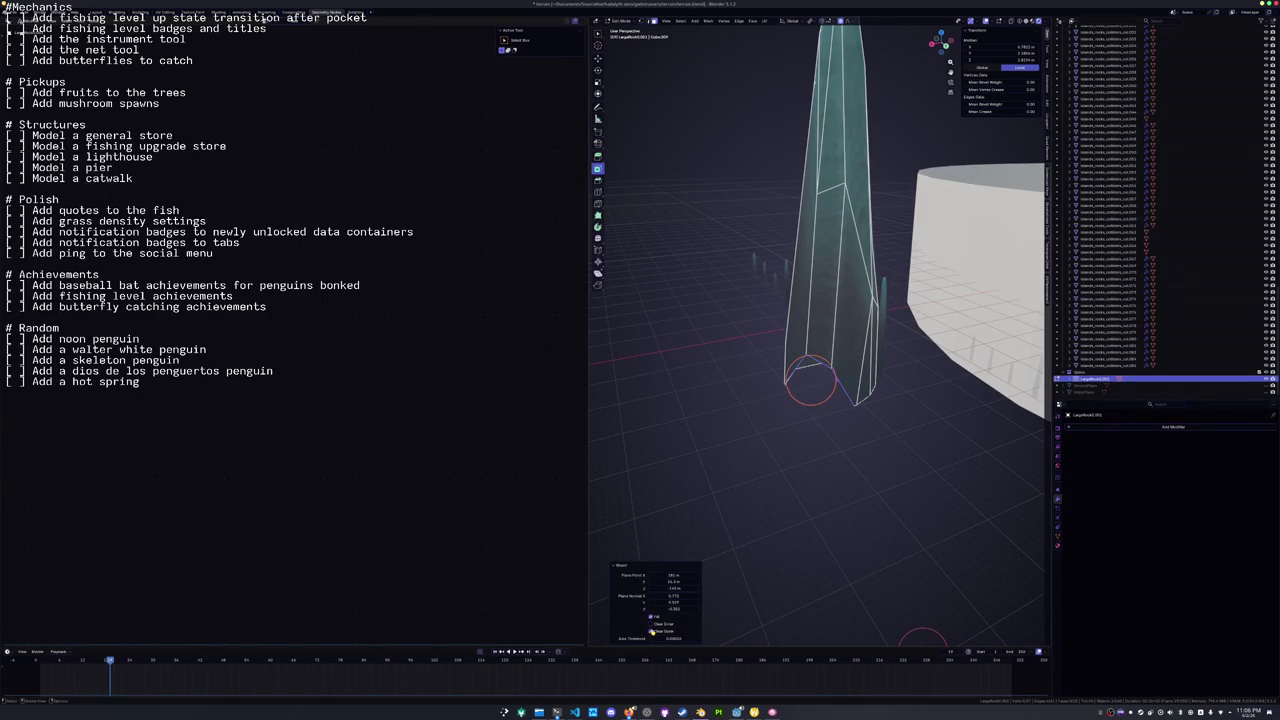
pyautogui.click(658, 637)
pyautogui.press('Escape')
pyautogui.hotkey('ctrl', 'z')
pyautogui.scroll(-5, 745, 484)
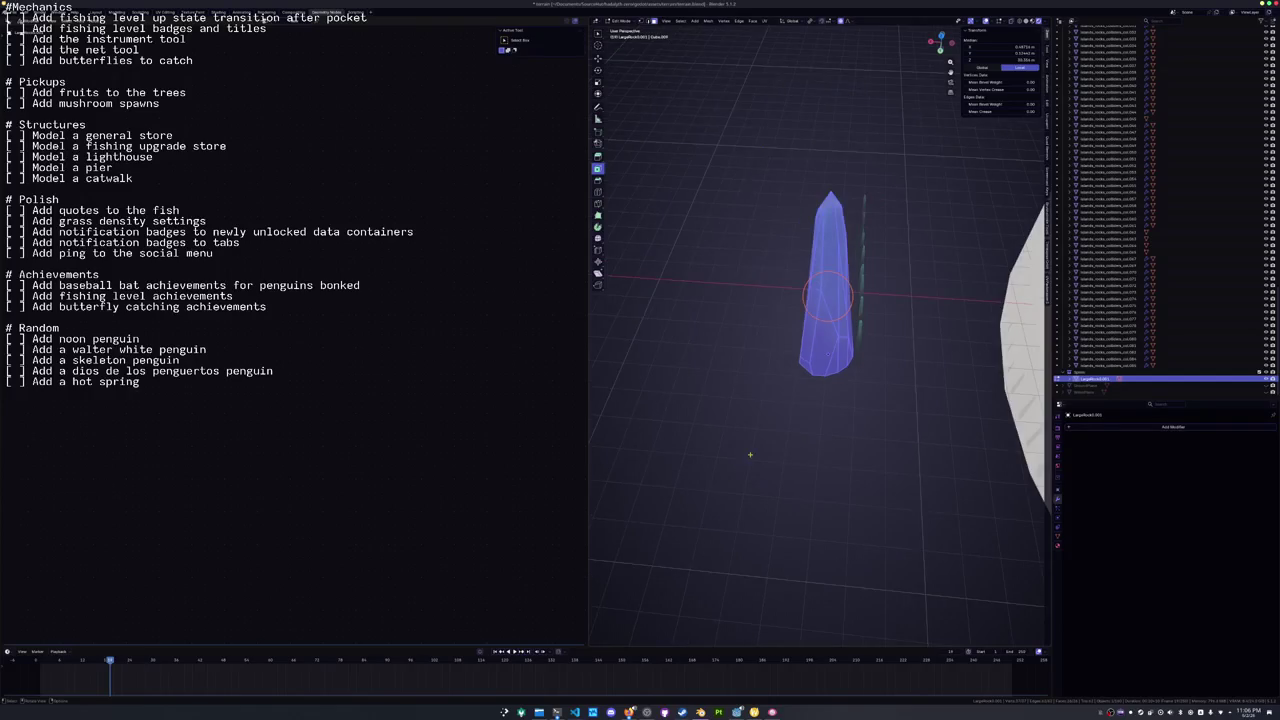
pyautogui.press('Tab')
pyautogui.hotkey('ctrl', 's')
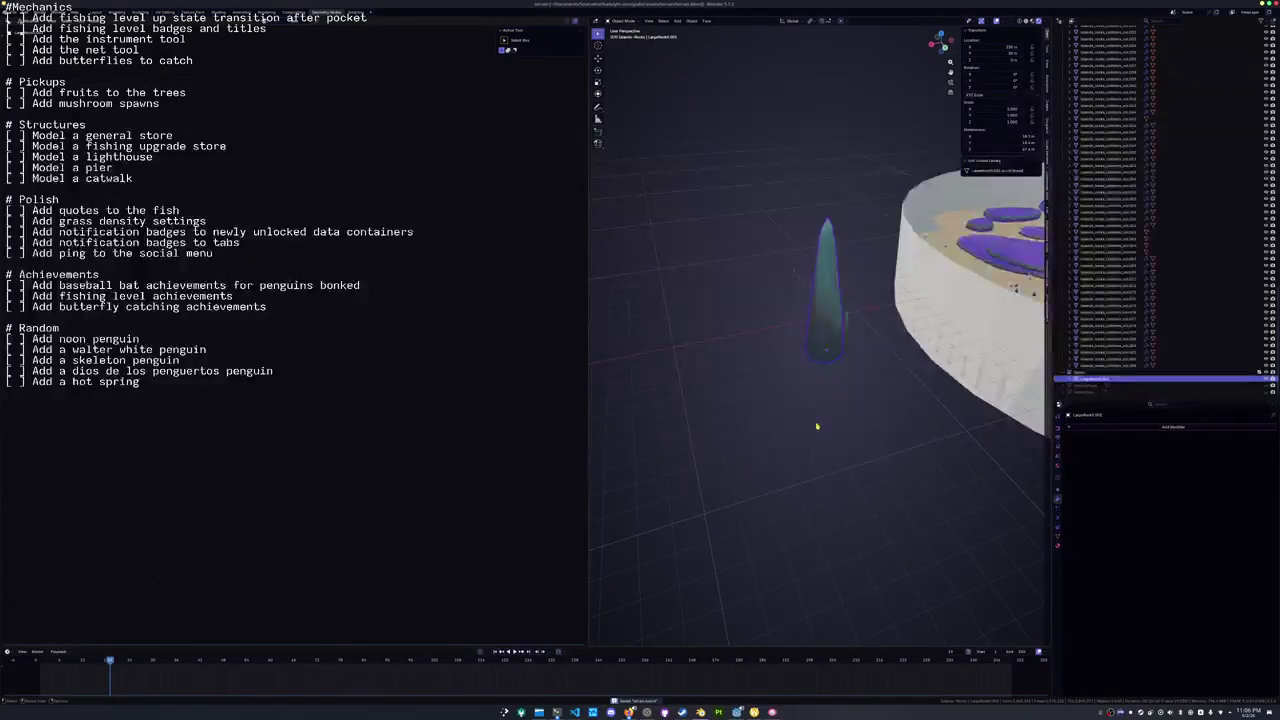
# Name the spire object islands_rock_spire with F2, then clear its location with Alt+G.
pyautogui.scroll(5, 857, 399)
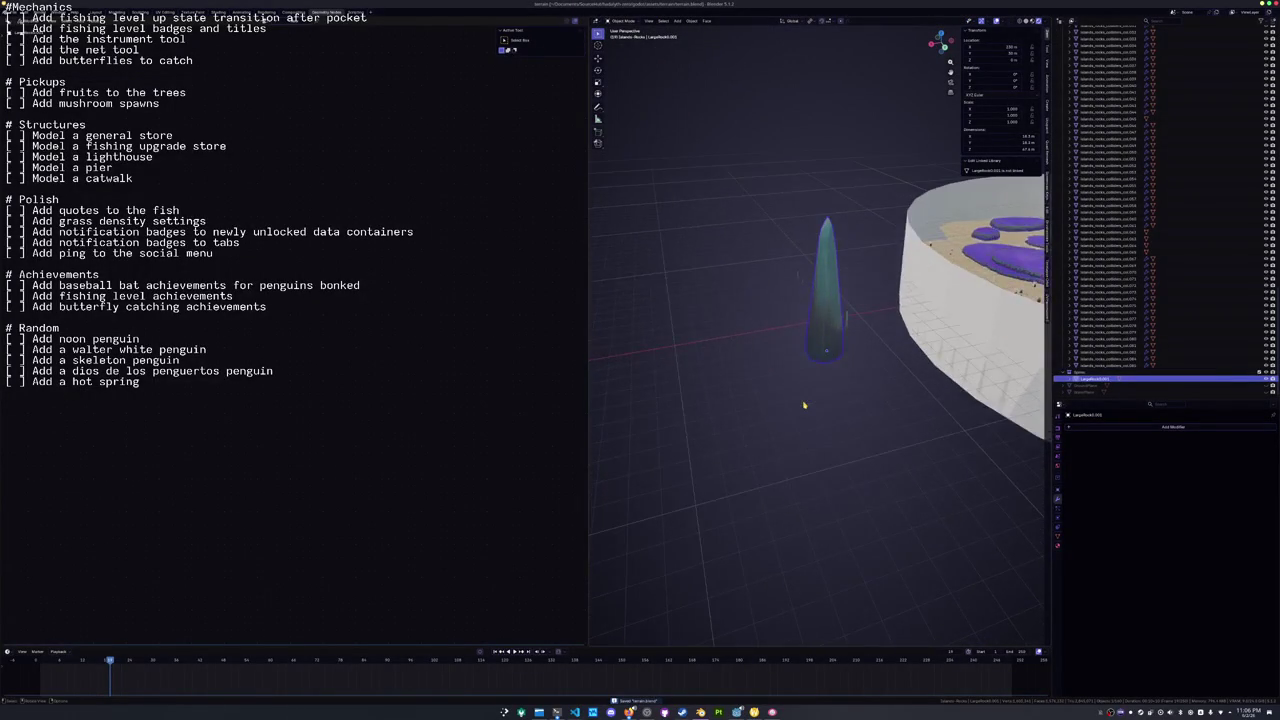
pyautogui.press('F3')
pyautogui.press('Escape')
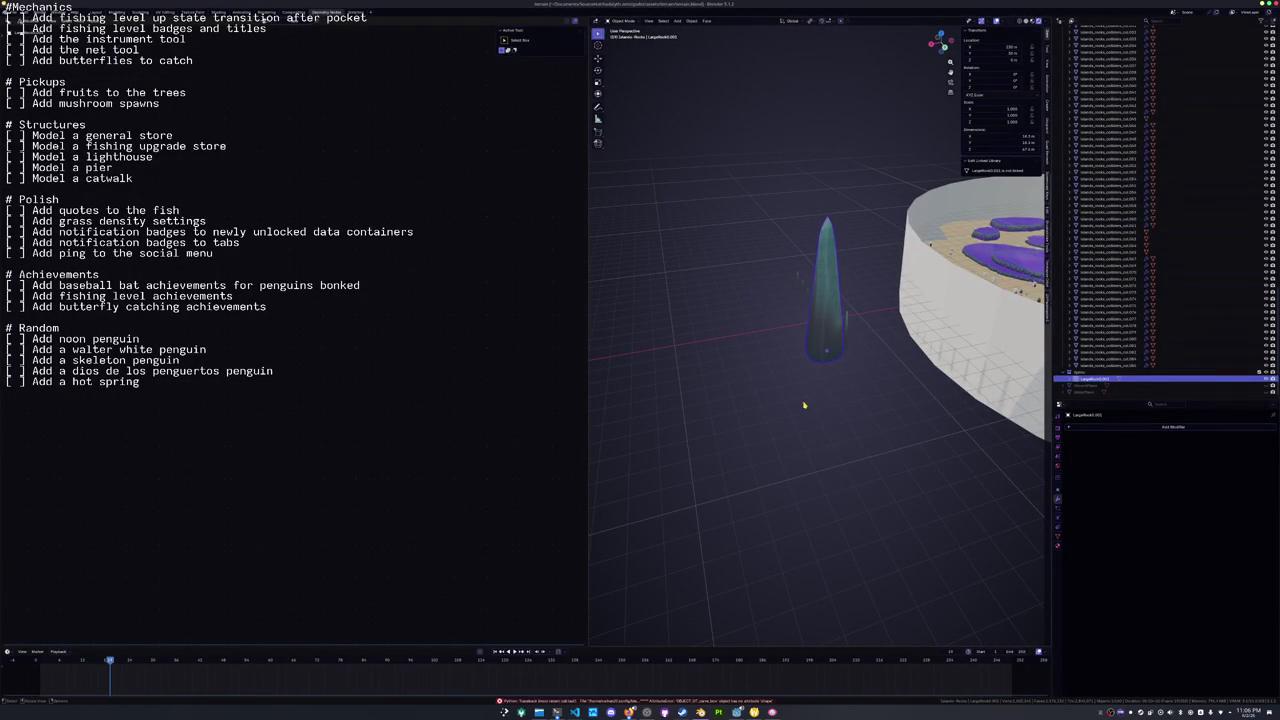
pyautogui.press('F2')
pyautogui.write('Sp')
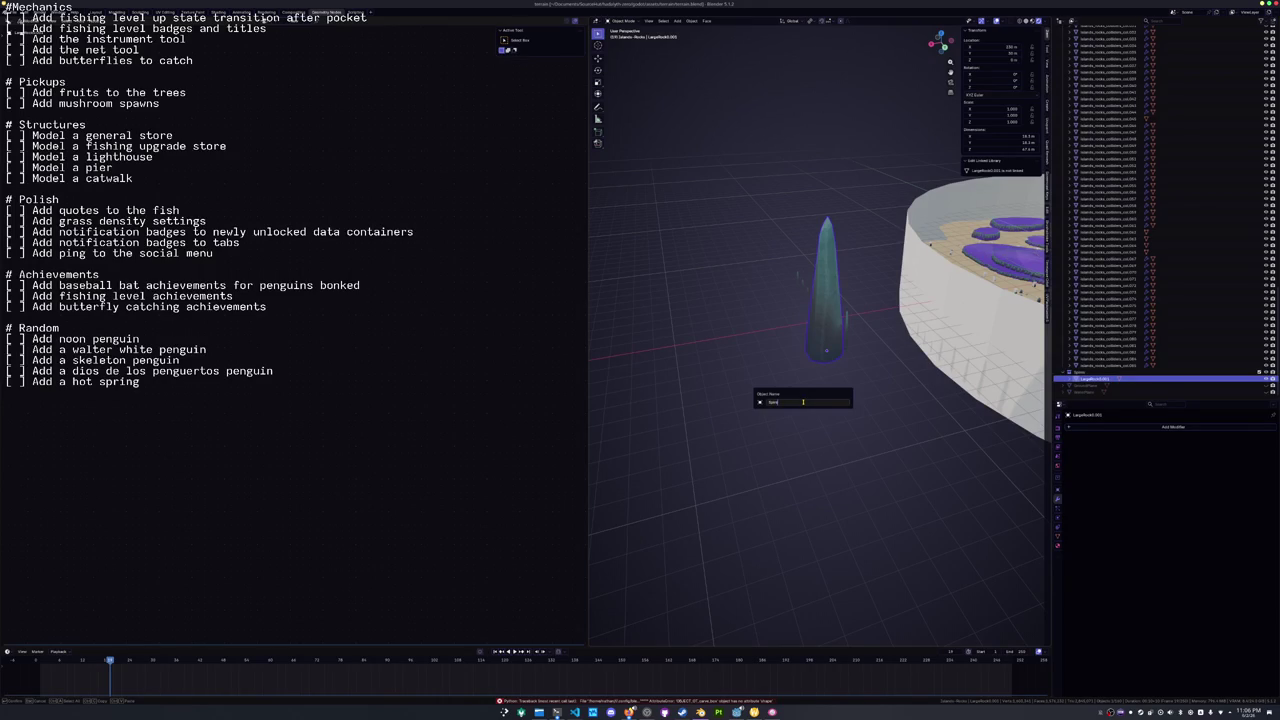
pyautogui.press('Return')
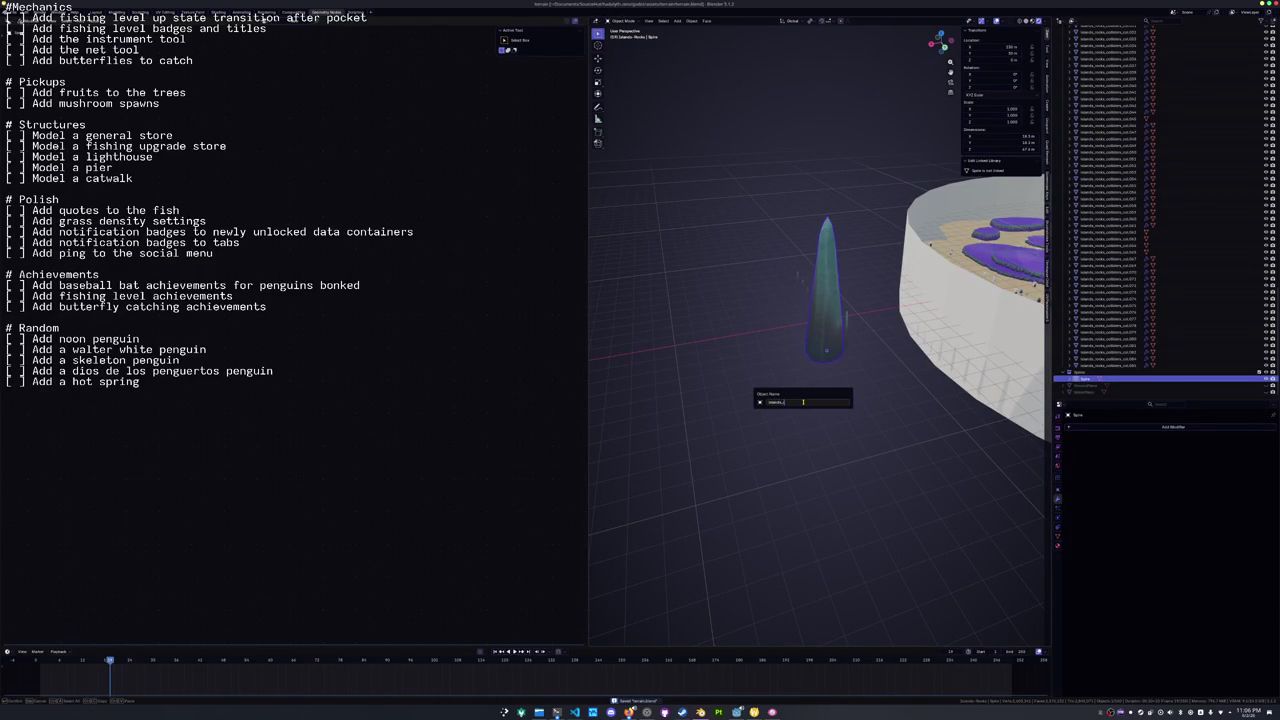
pyautogui.write('k_spire')
pyautogui.press('Return')
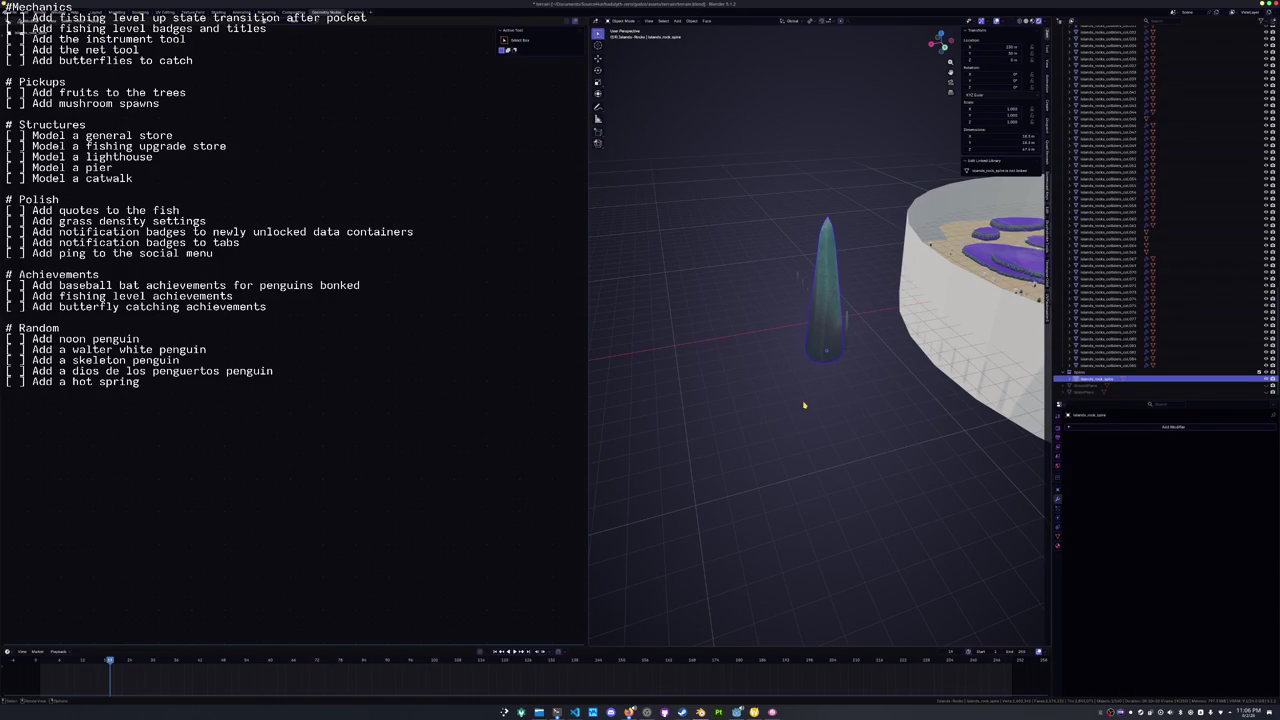
pyautogui.hotkey('alt', 'g')
pyautogui.press('KP_Decimal')
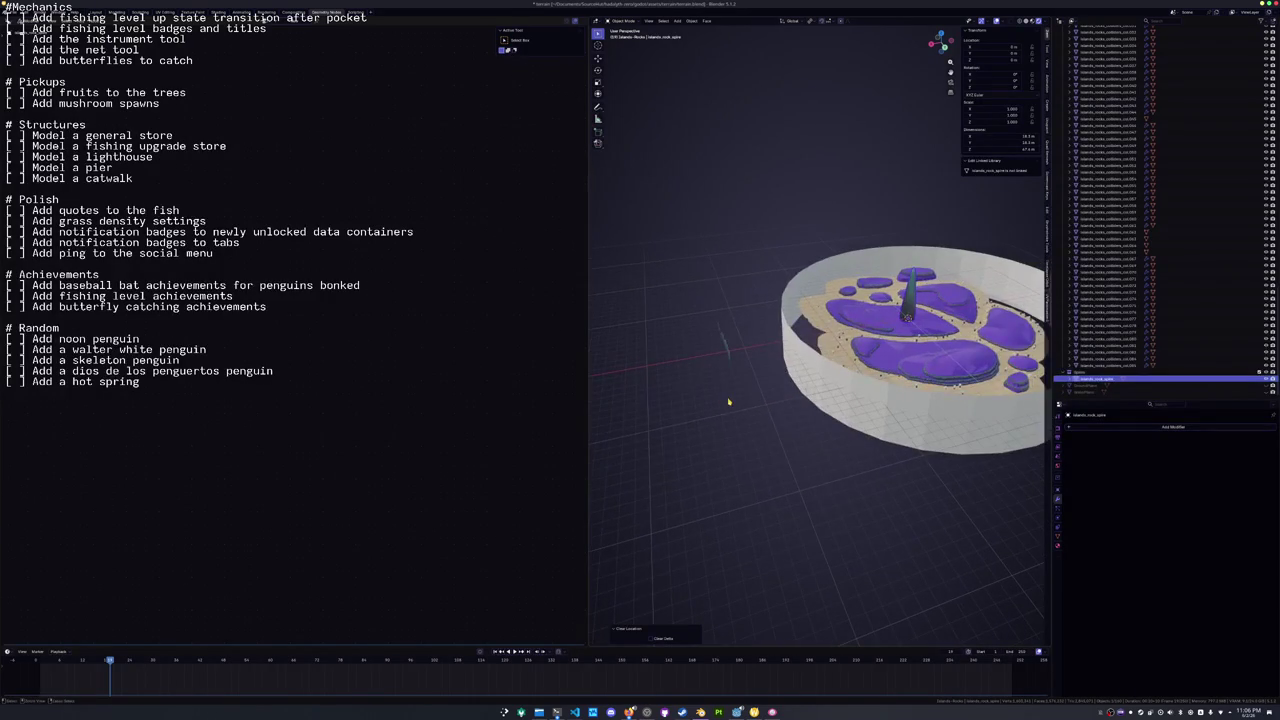
# Add and delete a test plane, then cancel a vertical move so the spire stays centred.
pyautogui.click(14, 12)
pyautogui.moveTo(50, 116)
pyautogui.moveTo(742, 270); pyautogui.dragTo(710, 273)
pyautogui.hotkey('shift', 'a')
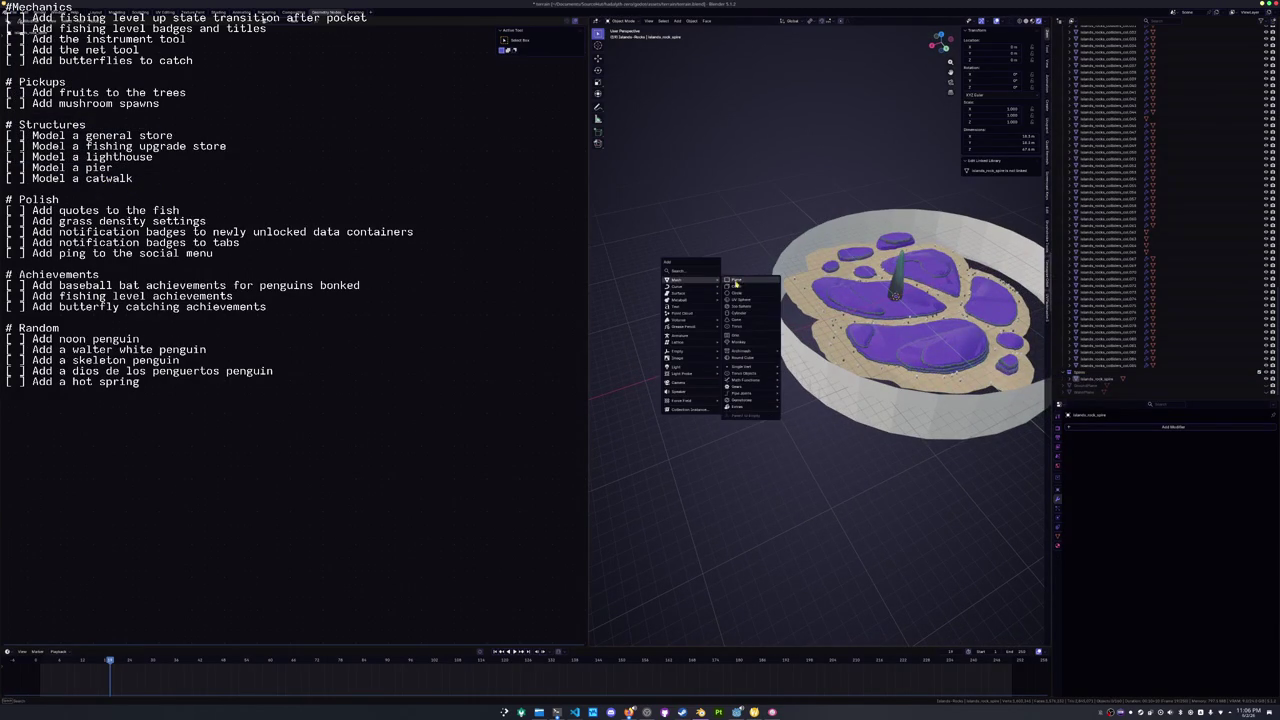
pyautogui.click(739, 284)
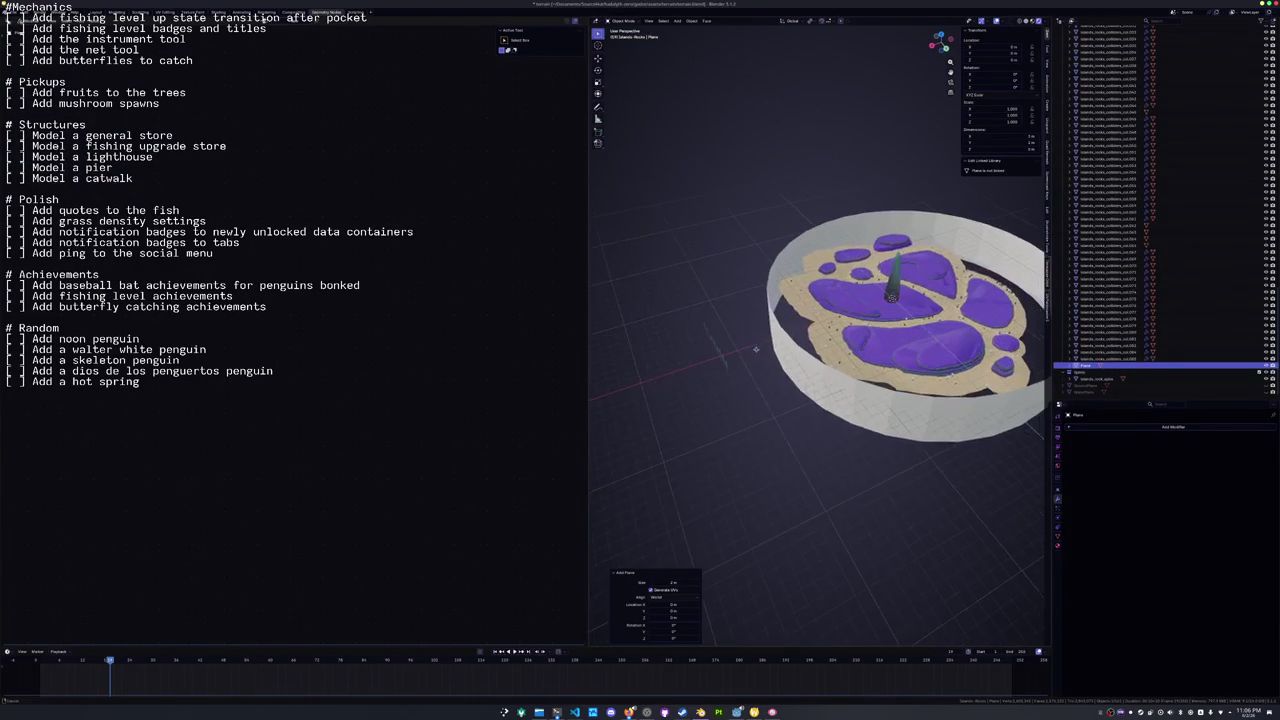
pyautogui.press('x')
pyautogui.click(736, 374)
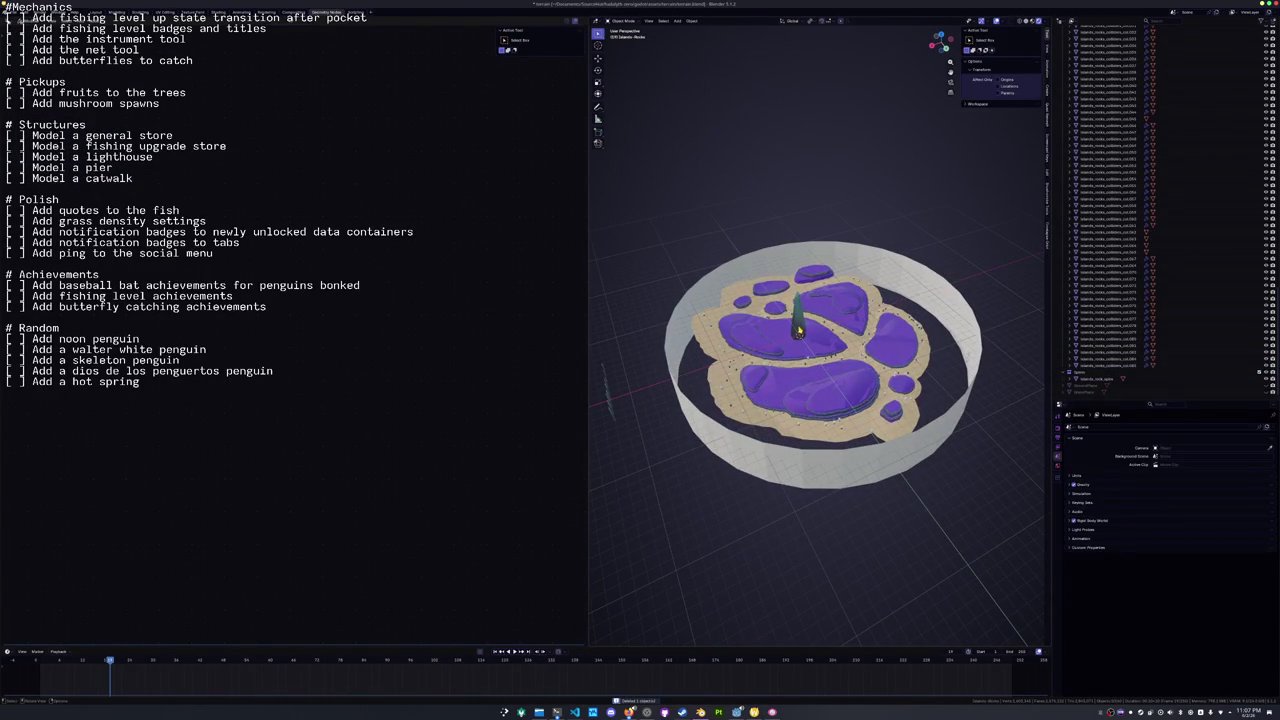
pyautogui.press('g')
pyautogui.press('z')
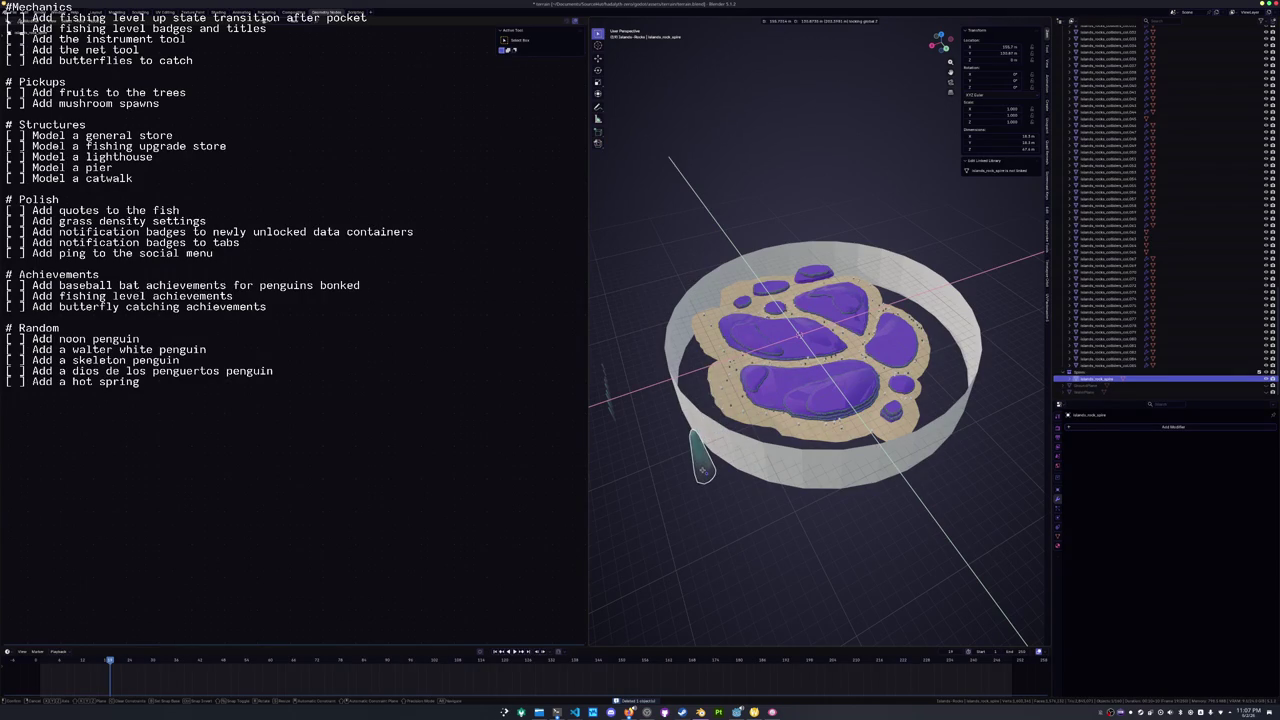
pyautogui.press('Escape')
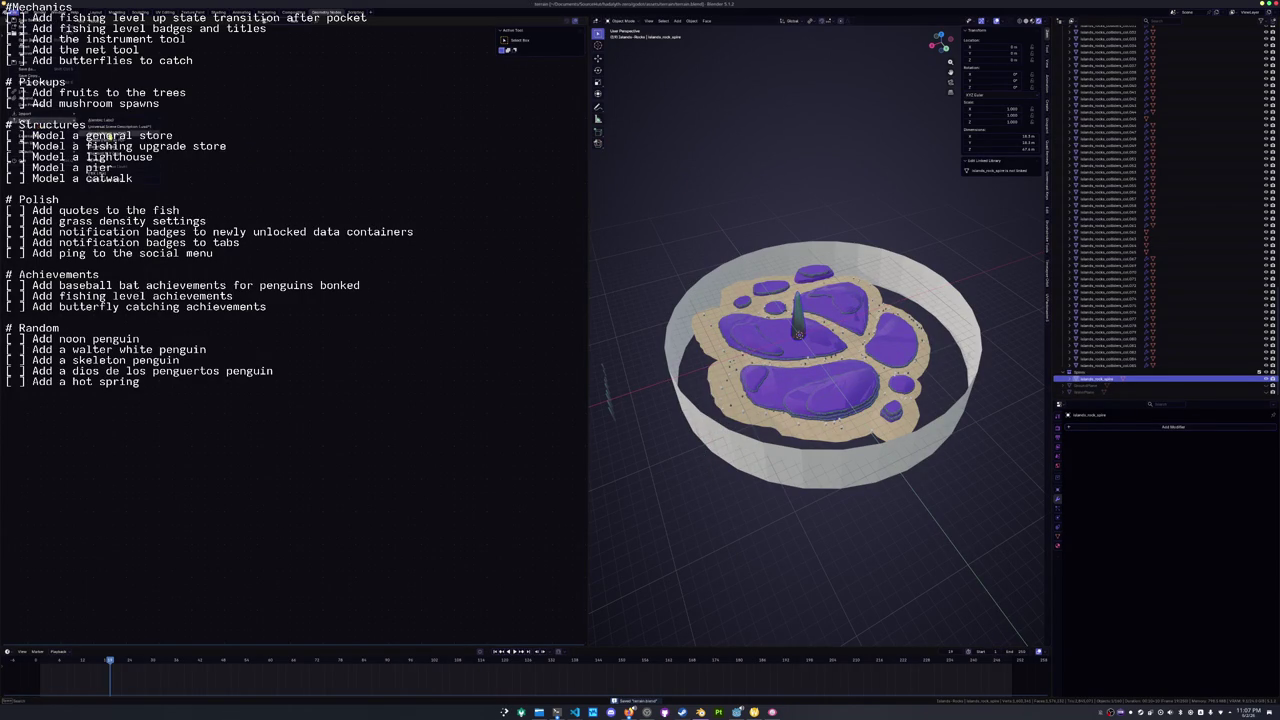
# Choose File > Export > glTF 2.0 (.glb/.gltf).
pyautogui.click(115, 182)
pyautogui.click(20, 12)
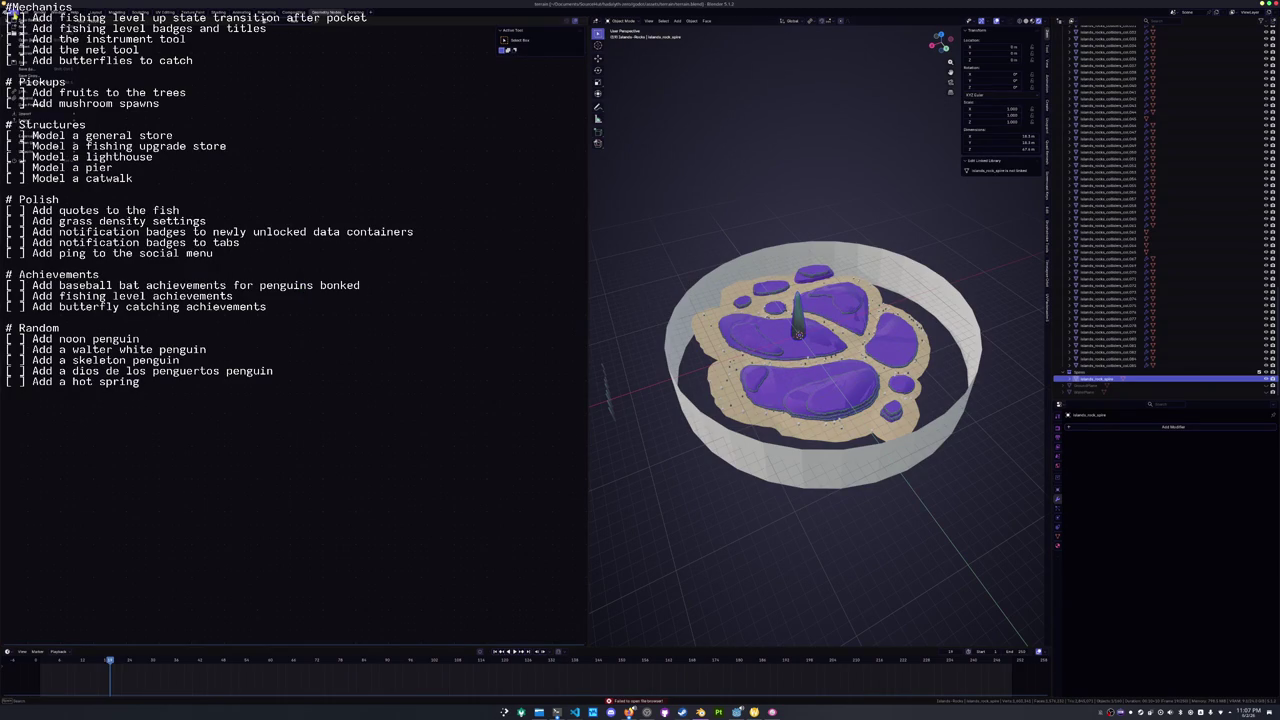
pyautogui.moveTo(50, 118)
pyautogui.click(103, 177)
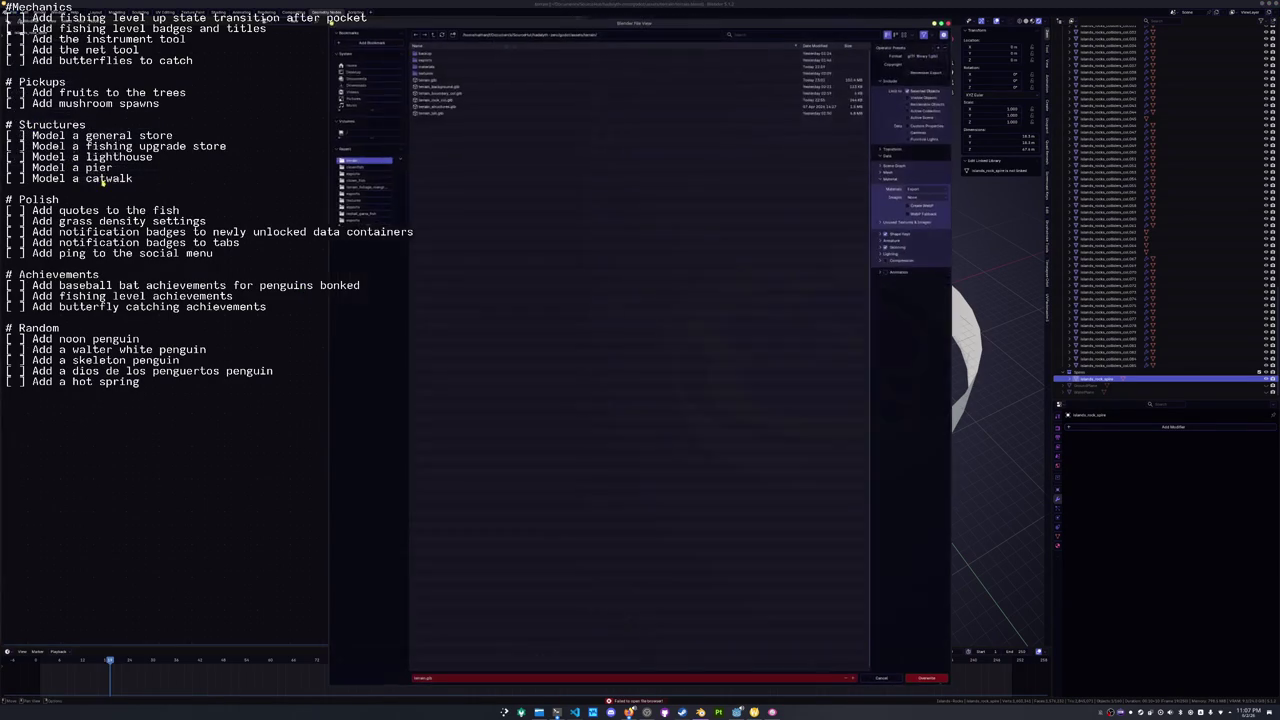
# Export the spire as terrain_rock_spire.glb in the terrain folder.
pyautogui.click(460, 679)
pyautogui.press('BackSpace')
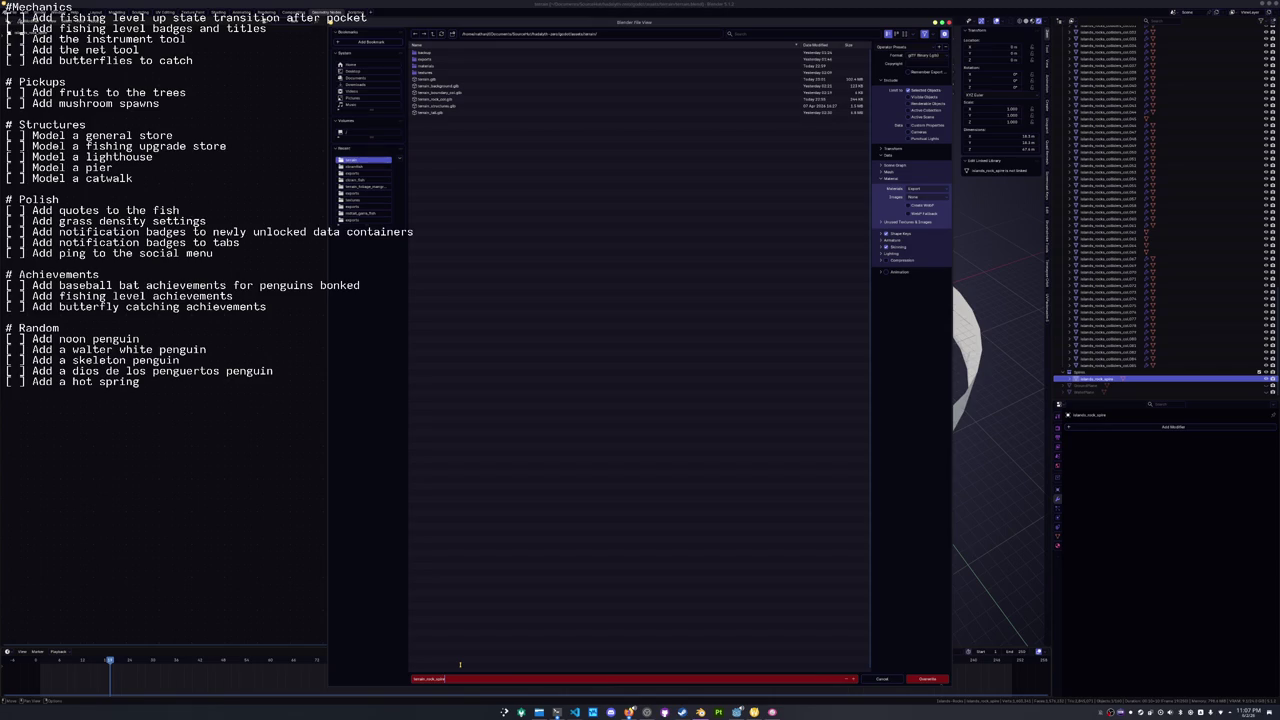
pyautogui.press('Return')
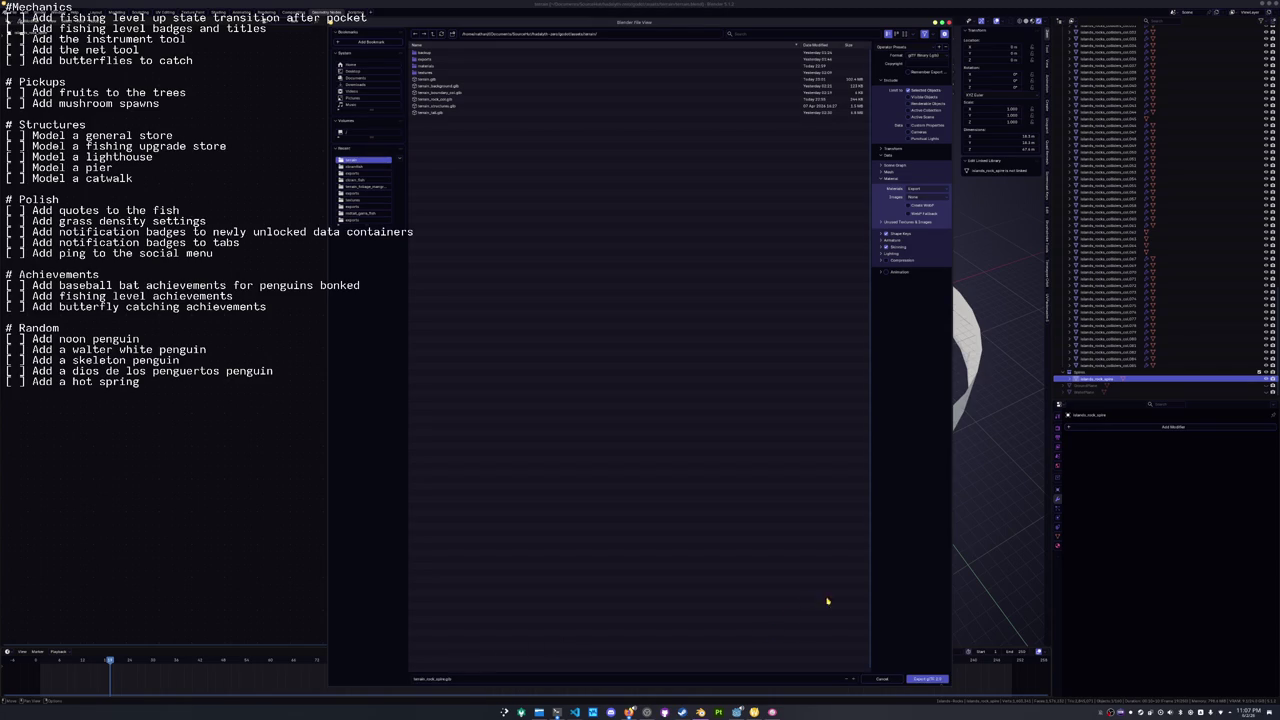
pyautogui.click(927, 679)
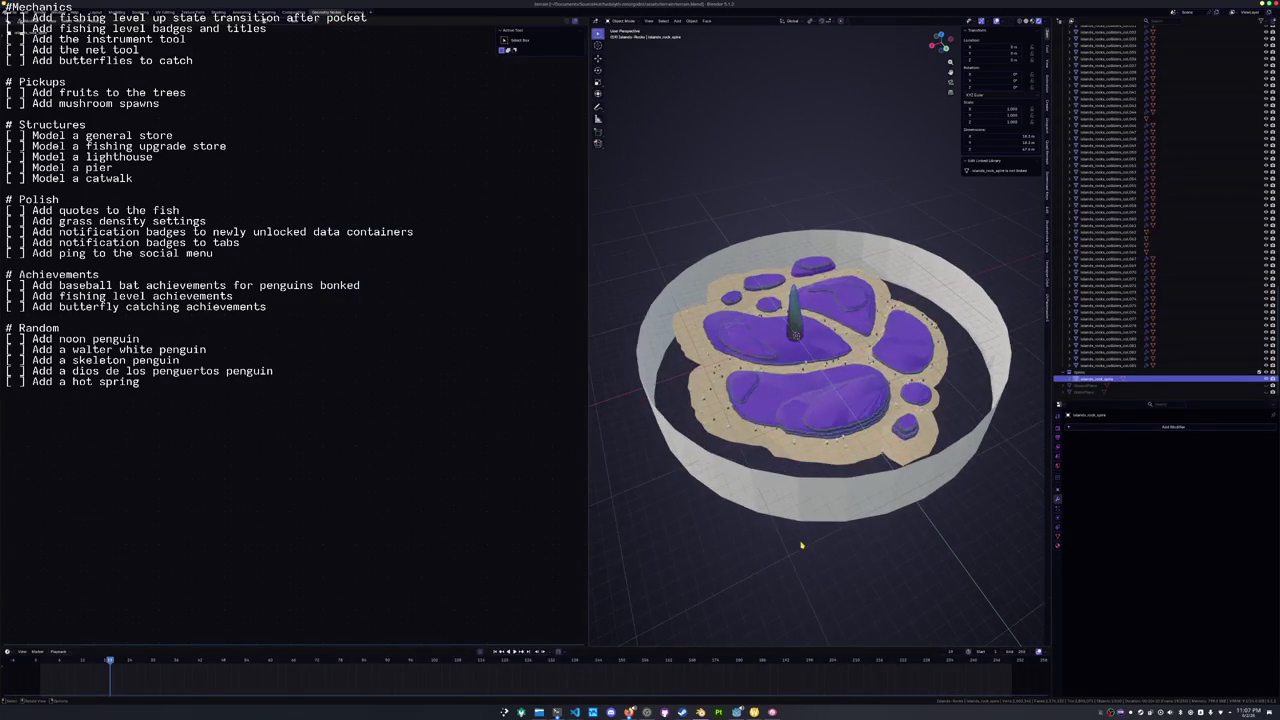
# Slide the spire along X out beside the island, then switch to Godot.
pyautogui.scroll(-2, 801, 545)
pyautogui.press('g')
pyautogui.press('x')
pyautogui.click(683, 497)
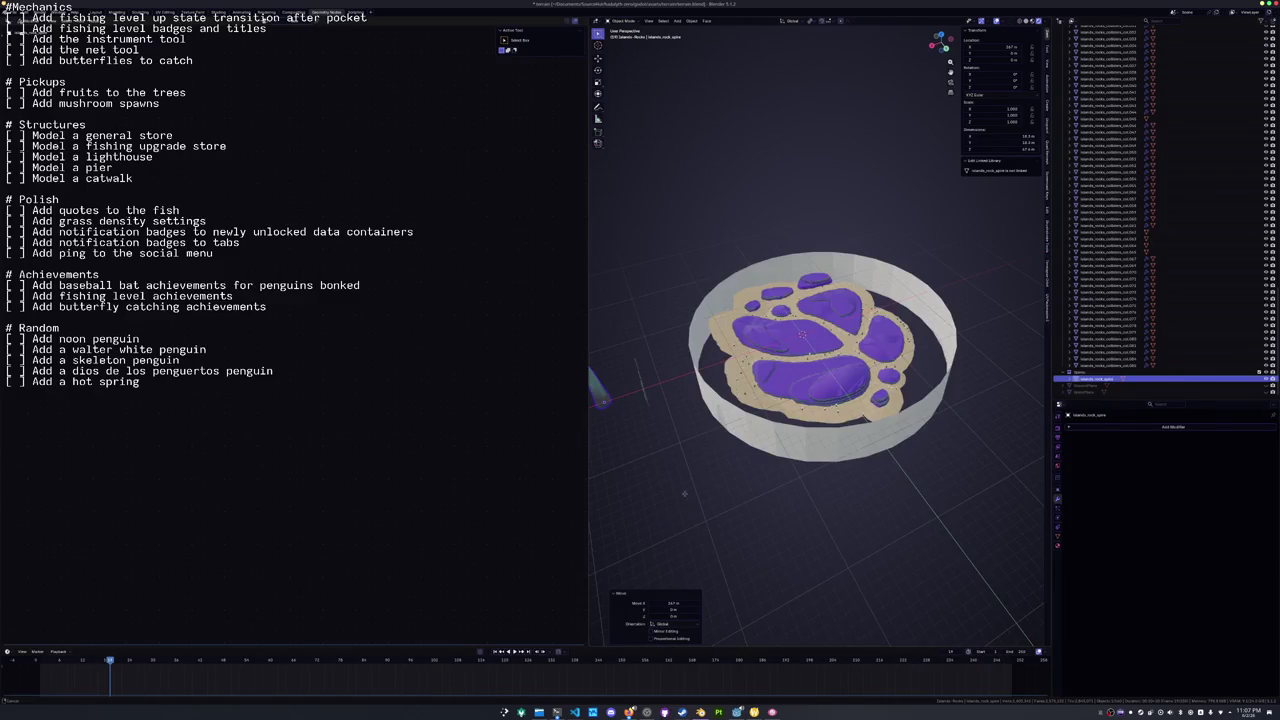
pyautogui.press('g')
pyautogui.press('x')
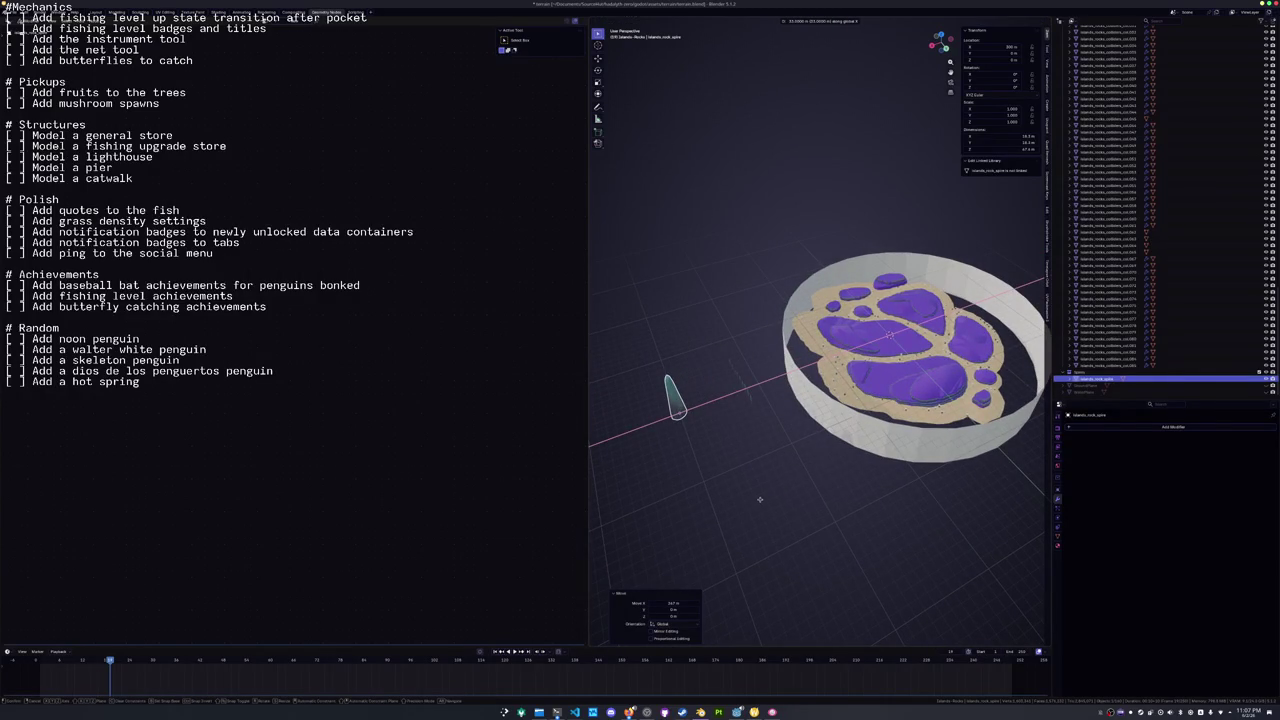
pyautogui.click(759, 499)
pyautogui.scroll(2, 759, 499)
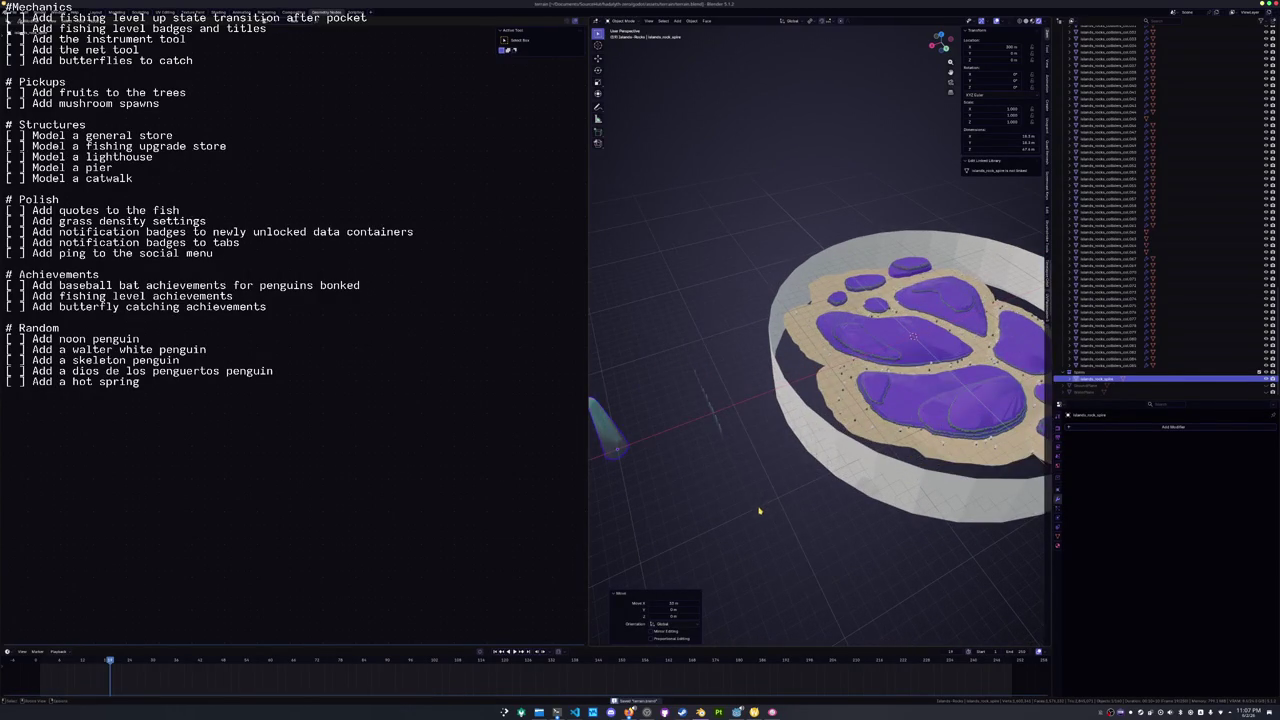
pyautogui.click(700, 712)
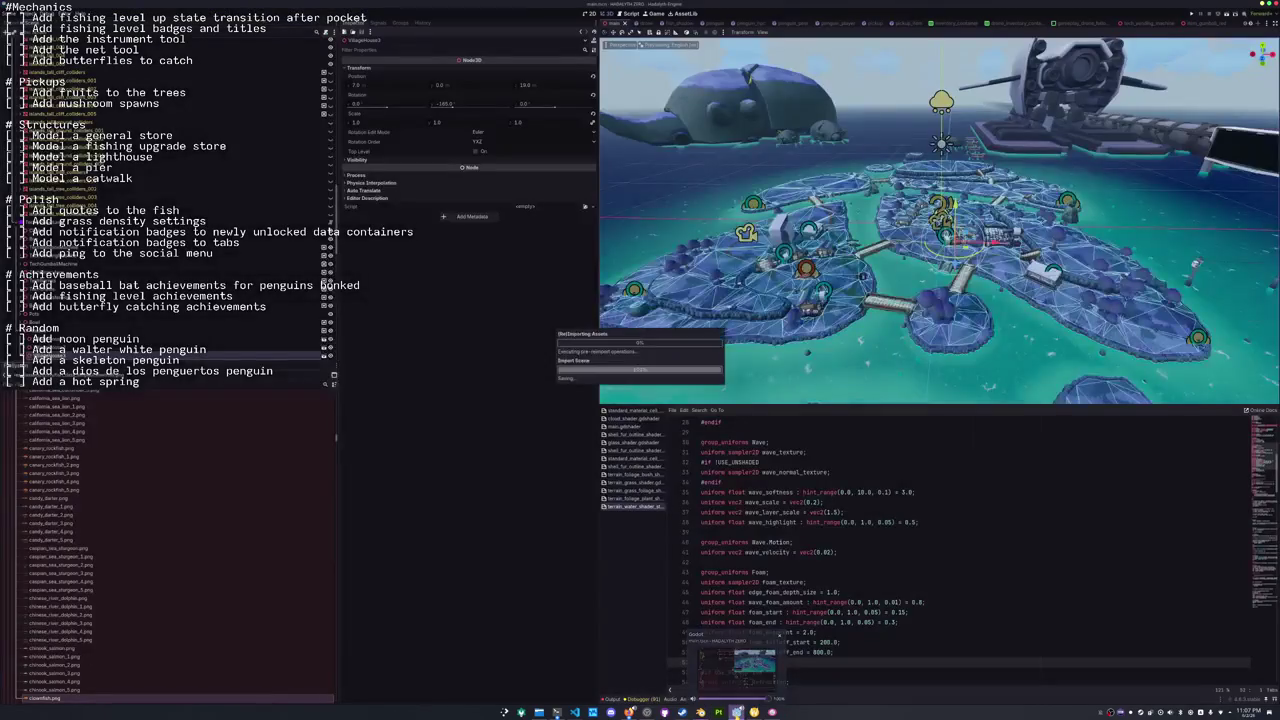
# Tidy the FileSystem dock by collapsing the fish_data_simple, icons, fish mesh and props folders.
pyautogui.scroll(10, 46, 489)
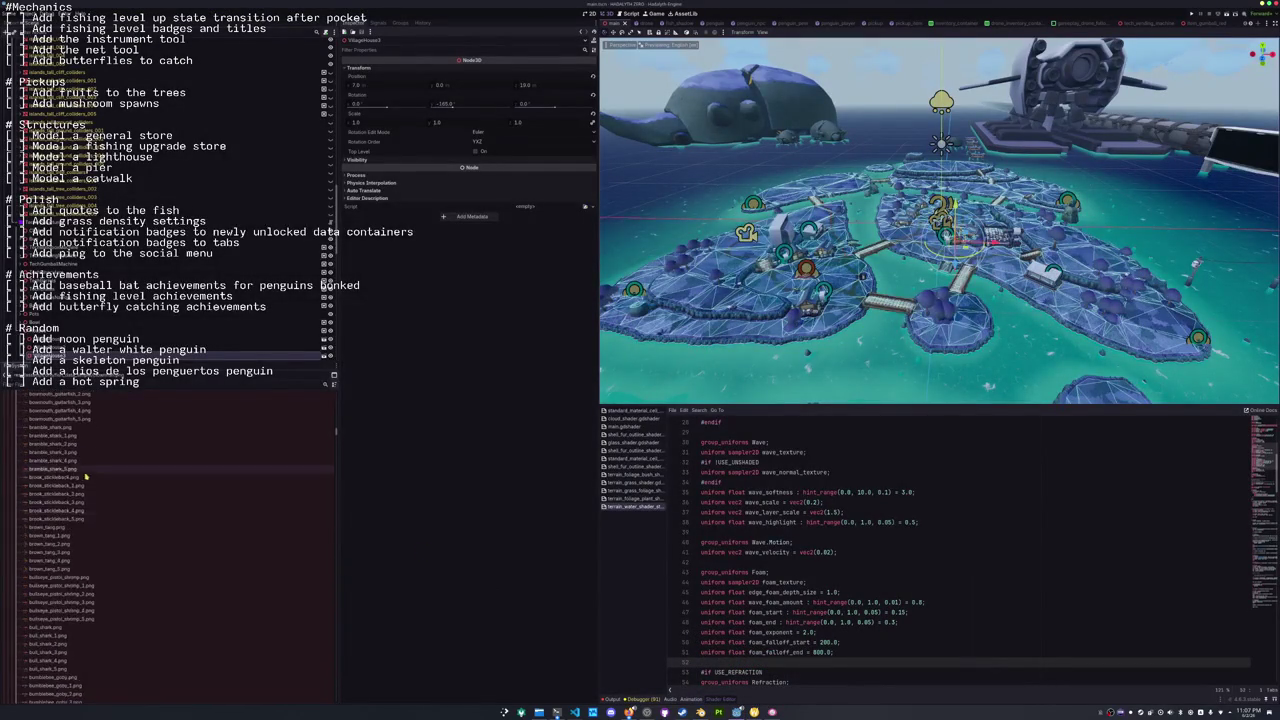
pyautogui.scroll(15, 46, 489)
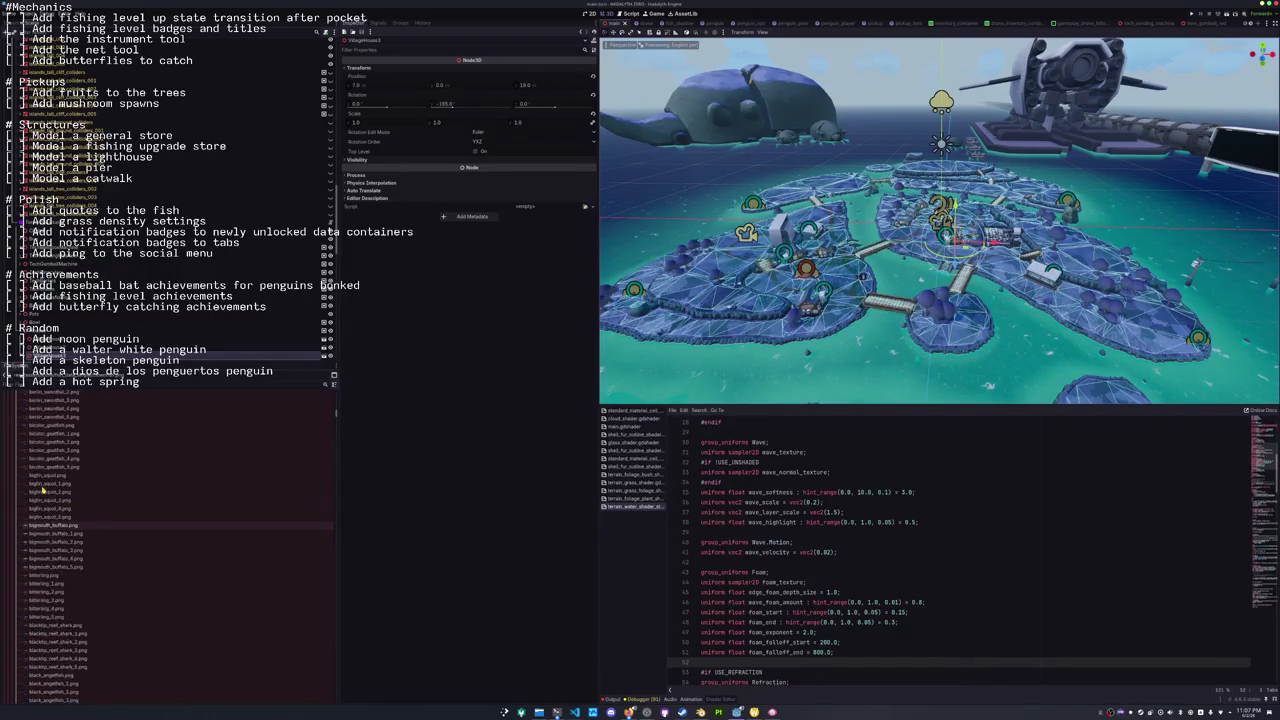
pyautogui.scroll(10, 42, 489)
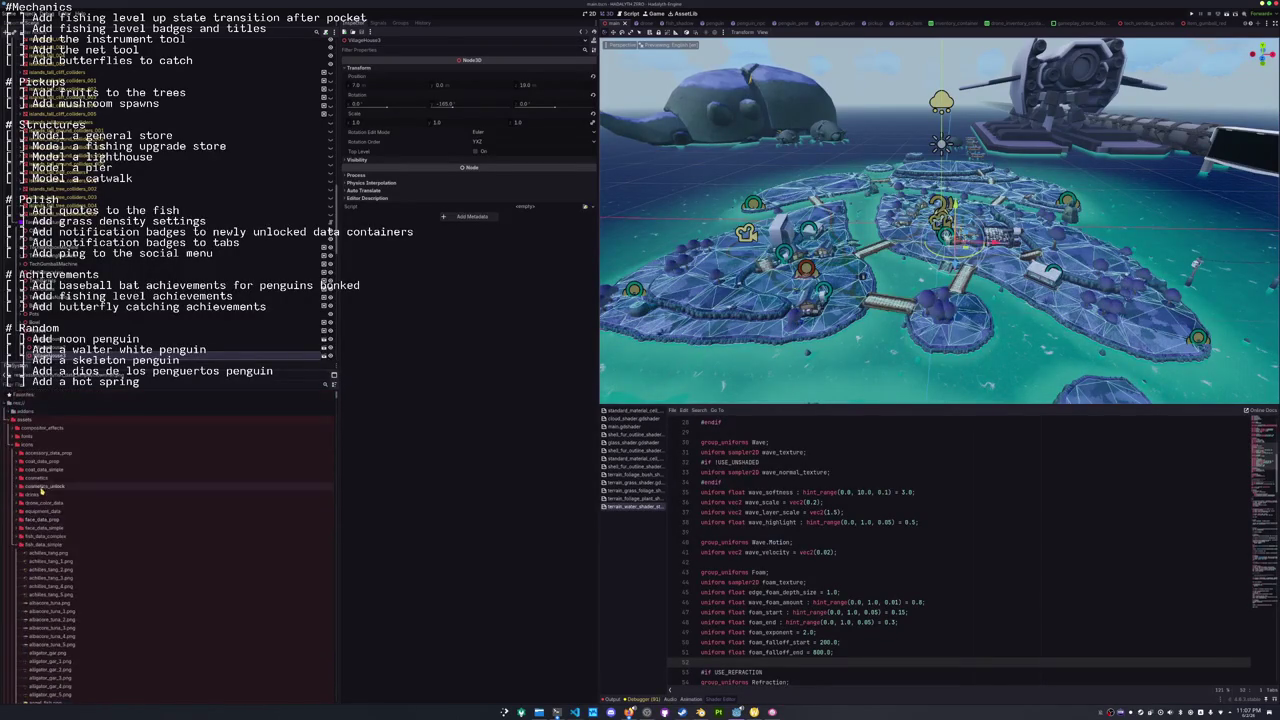
pyautogui.doubleClick(30, 468)
pyautogui.scroll(3, 24, 455)
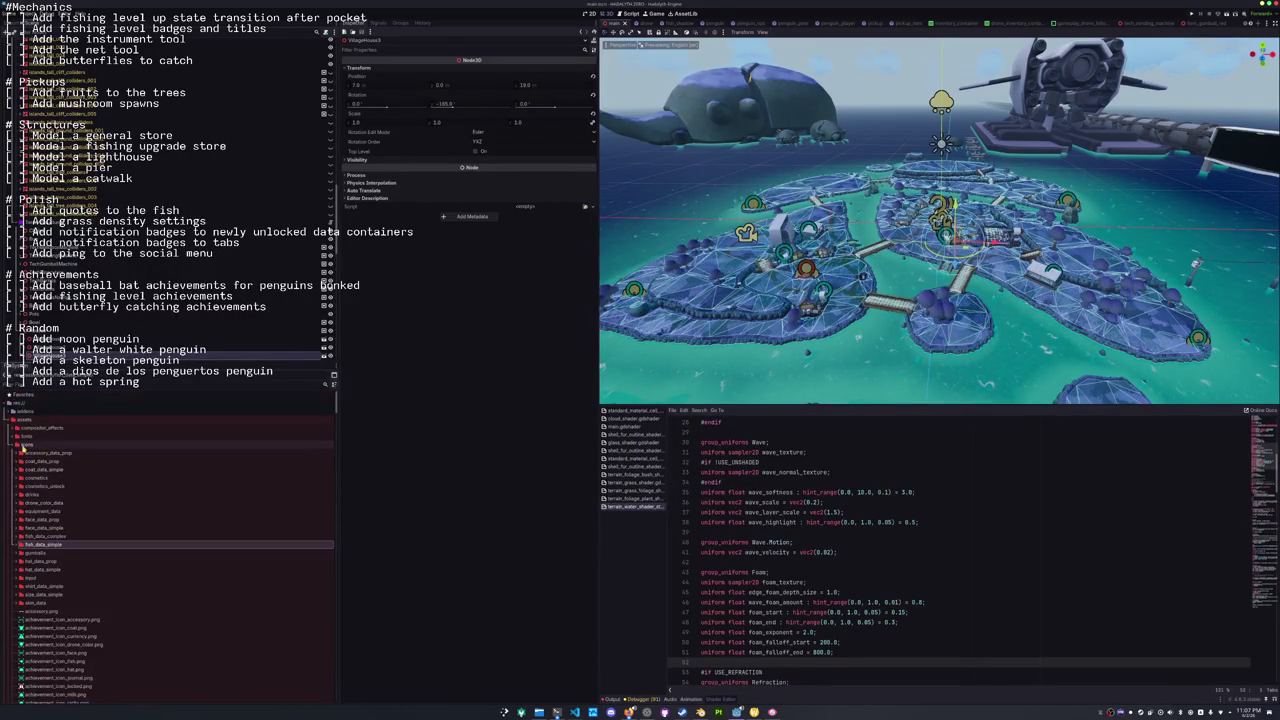
pyautogui.doubleClick(28, 446)
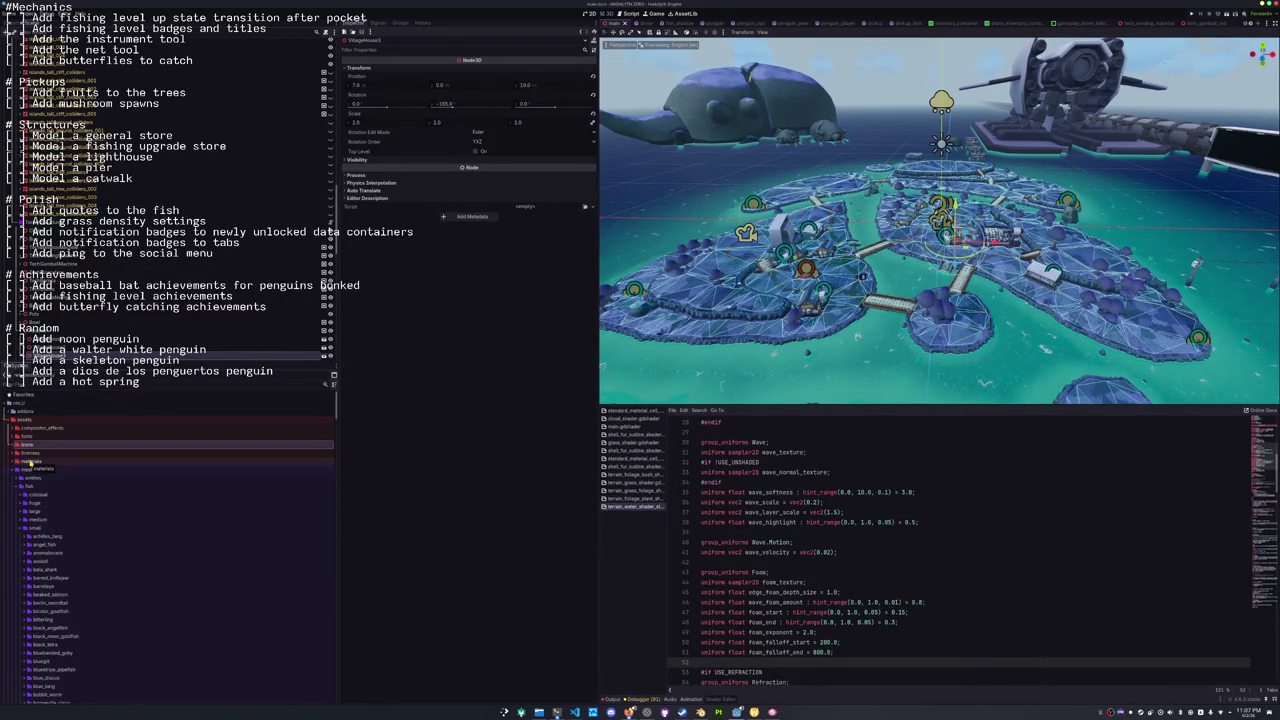
pyautogui.click(34, 529)
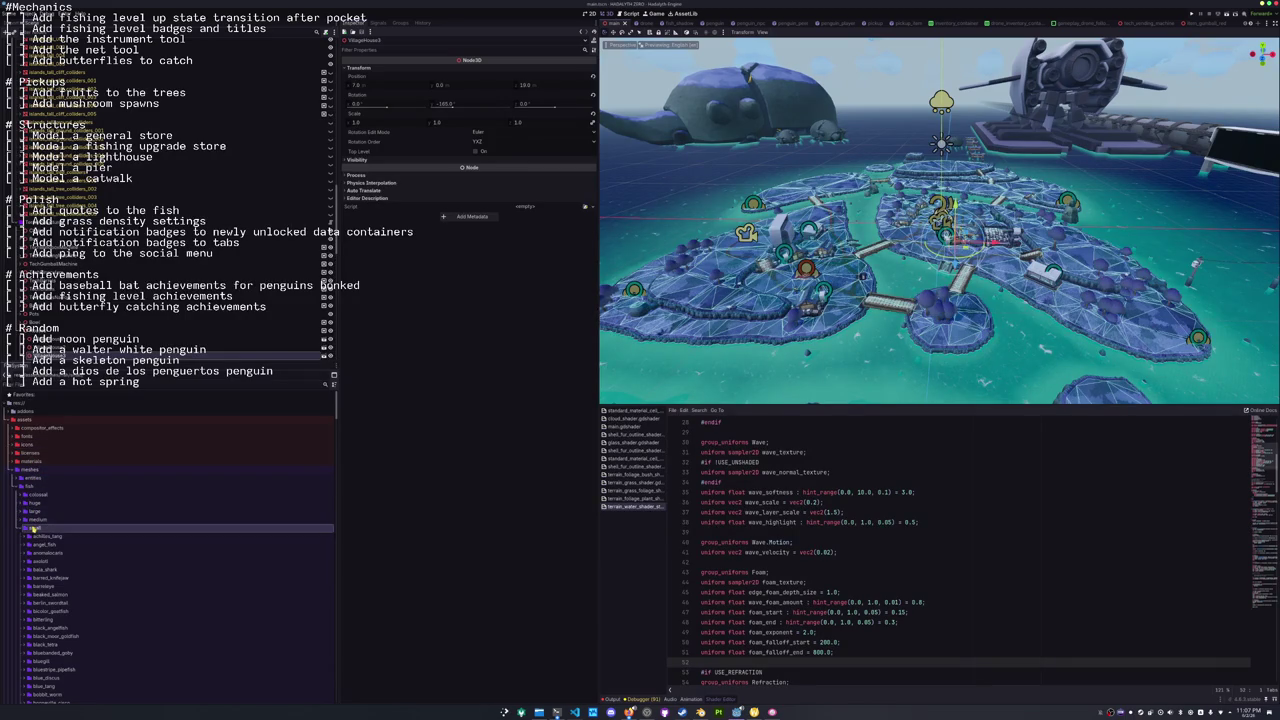
pyautogui.doubleClick(34, 520)
pyautogui.scroll(-1, 37, 522)
pyautogui.scroll(-1, 37, 522)
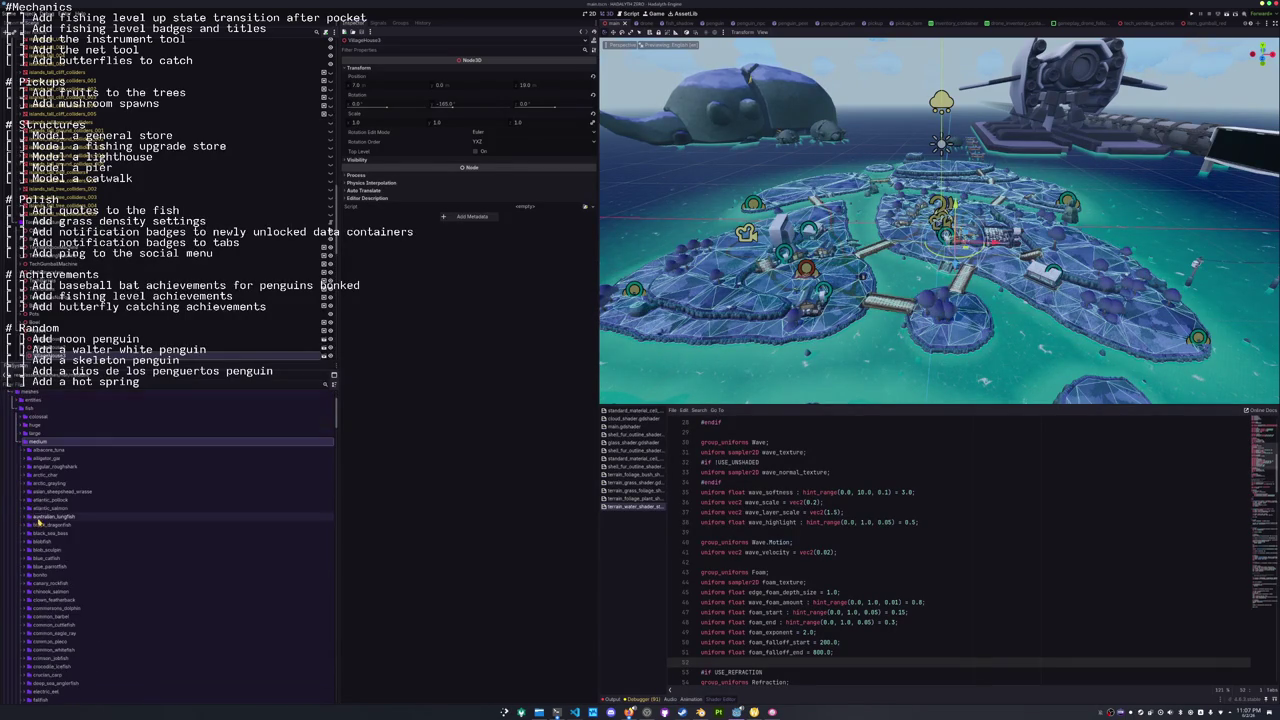
pyautogui.doubleClick(38, 434)
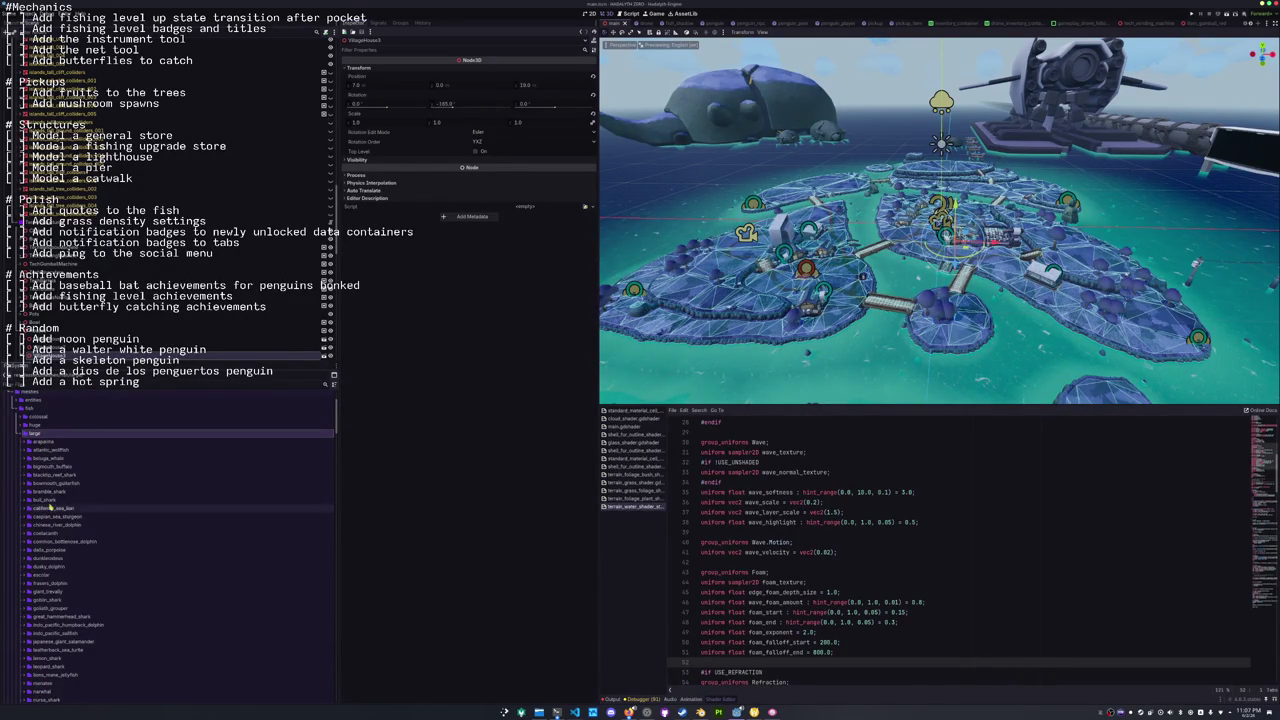
pyautogui.doubleClick(40, 436)
pyautogui.scroll(-1, 48, 489)
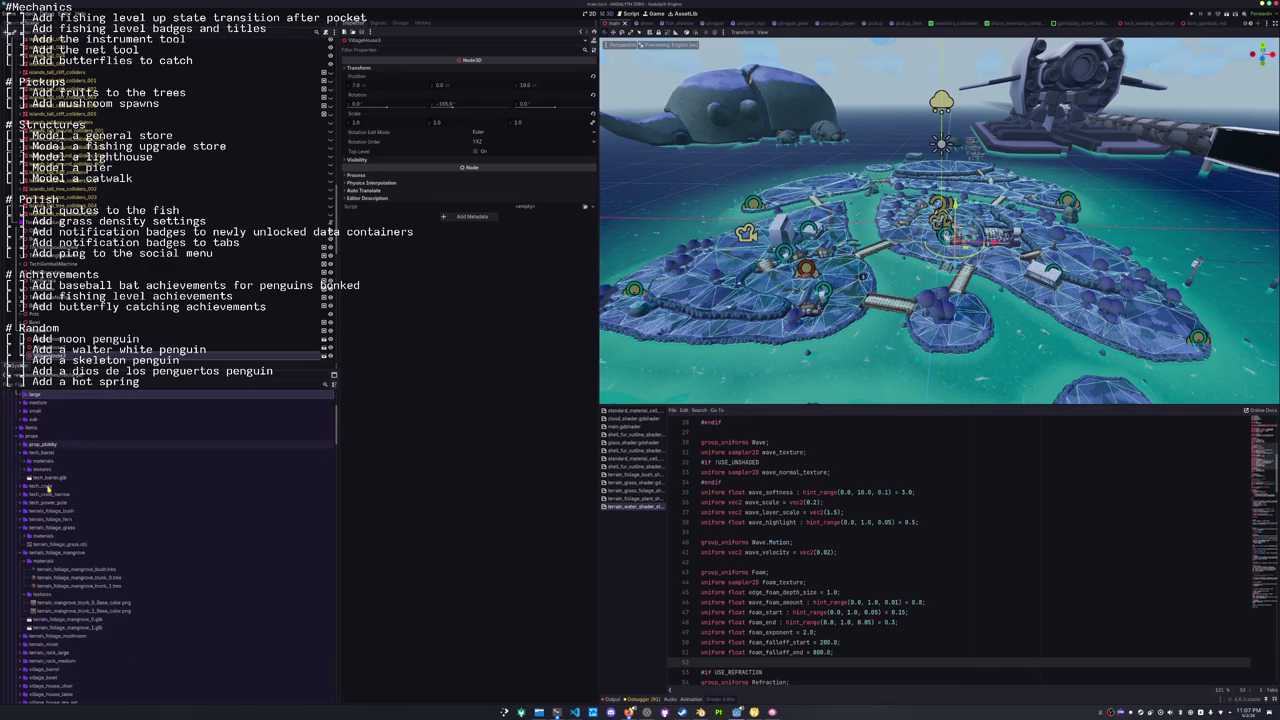
pyautogui.doubleClick(38, 437)
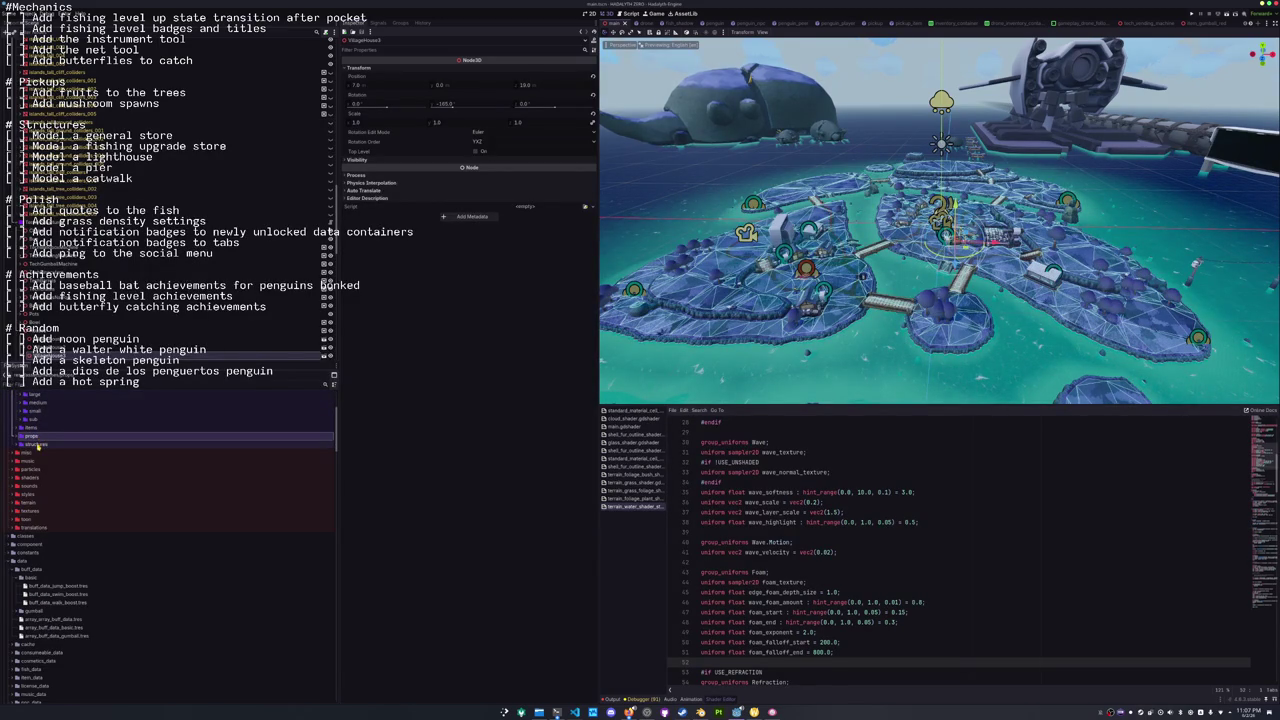
pyautogui.scroll(-1, 38, 446)
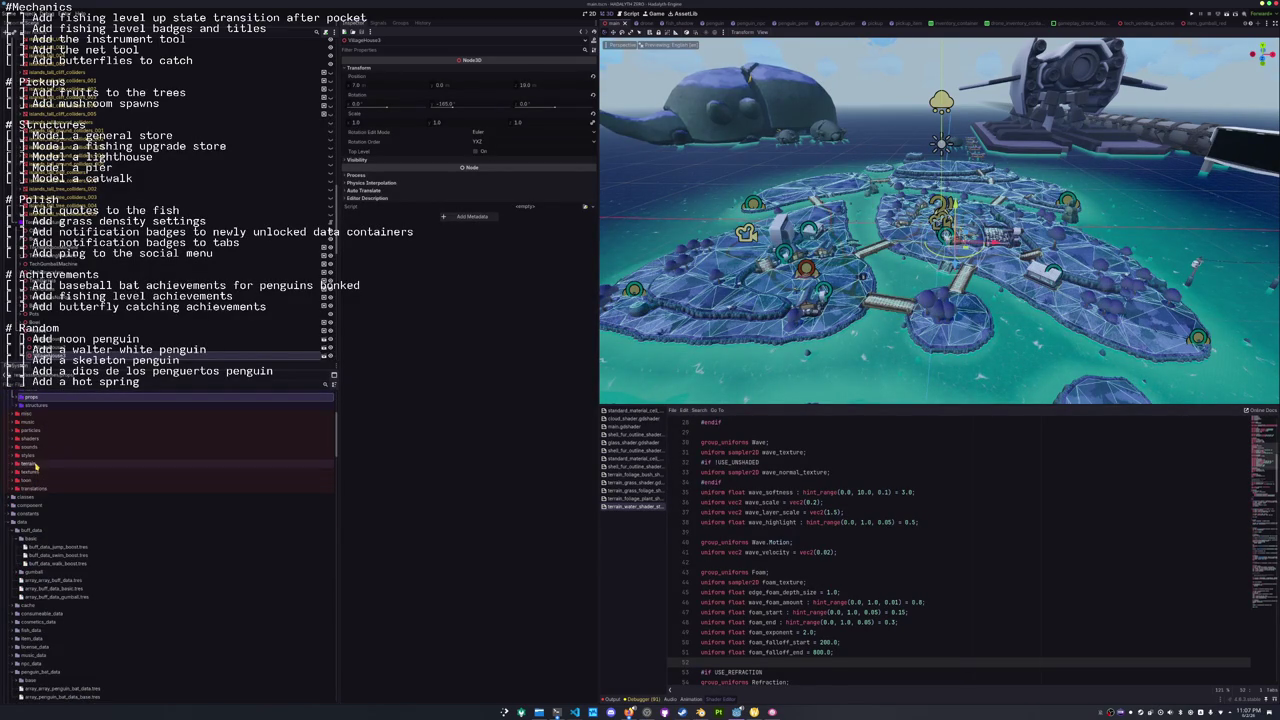
# Expand assets/meshes/terrain and drag terrain_rock_spire.glb into the Scene tree.
pyautogui.click(33, 464)
pyautogui.doubleClick(33, 464)
pyautogui.scroll(-2, 38, 475)
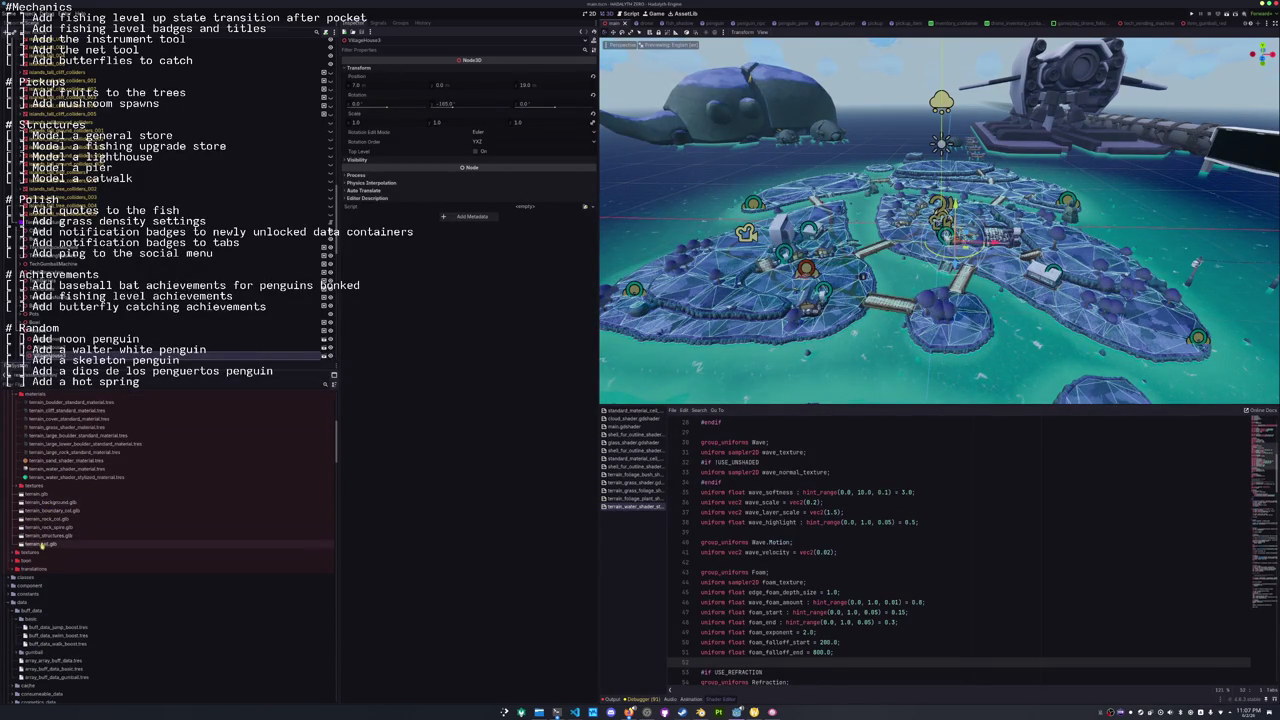
pyautogui.moveTo(40, 528)
pyautogui.mouseDown()
pyautogui.moveTo(42, 170)
pyautogui.moveTo(42, 265)
pyautogui.mouseUp()
# Add a Node3D to the scene and reposition it in the hierarchy.
pyautogui.click(42, 265)
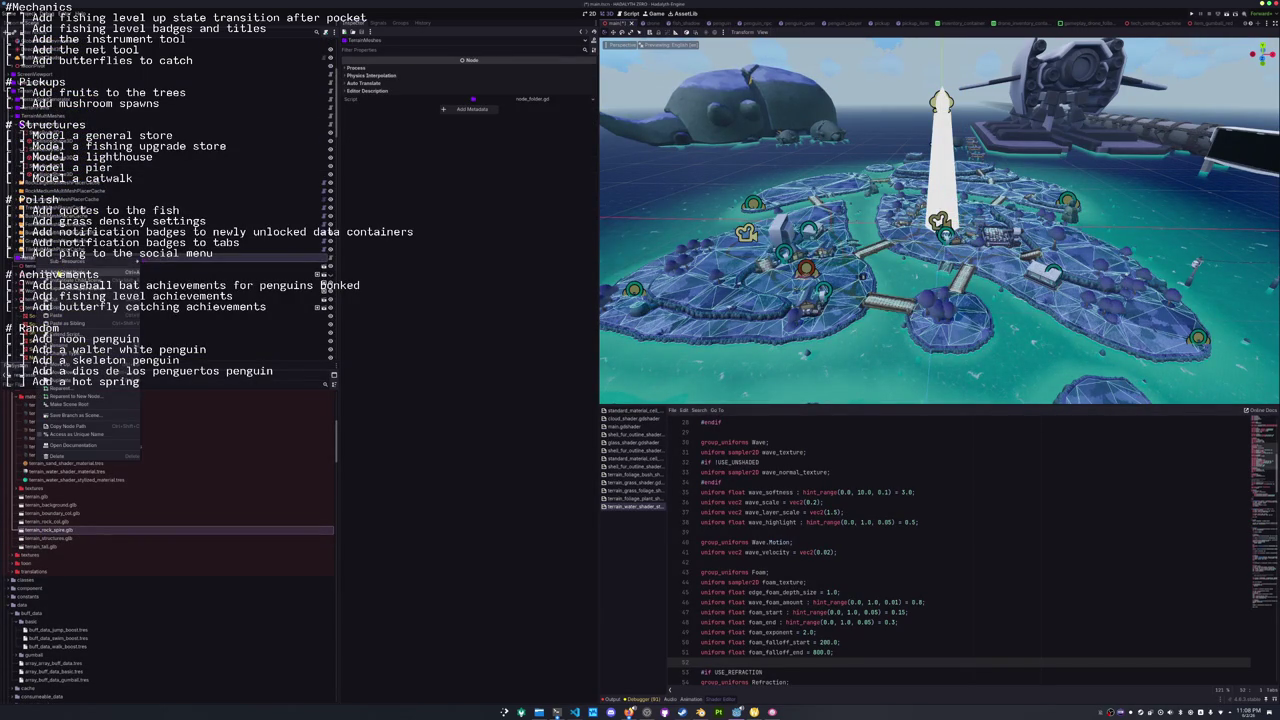
pyautogui.hotkey('ctrl', 'a')
pyautogui.write('node3')
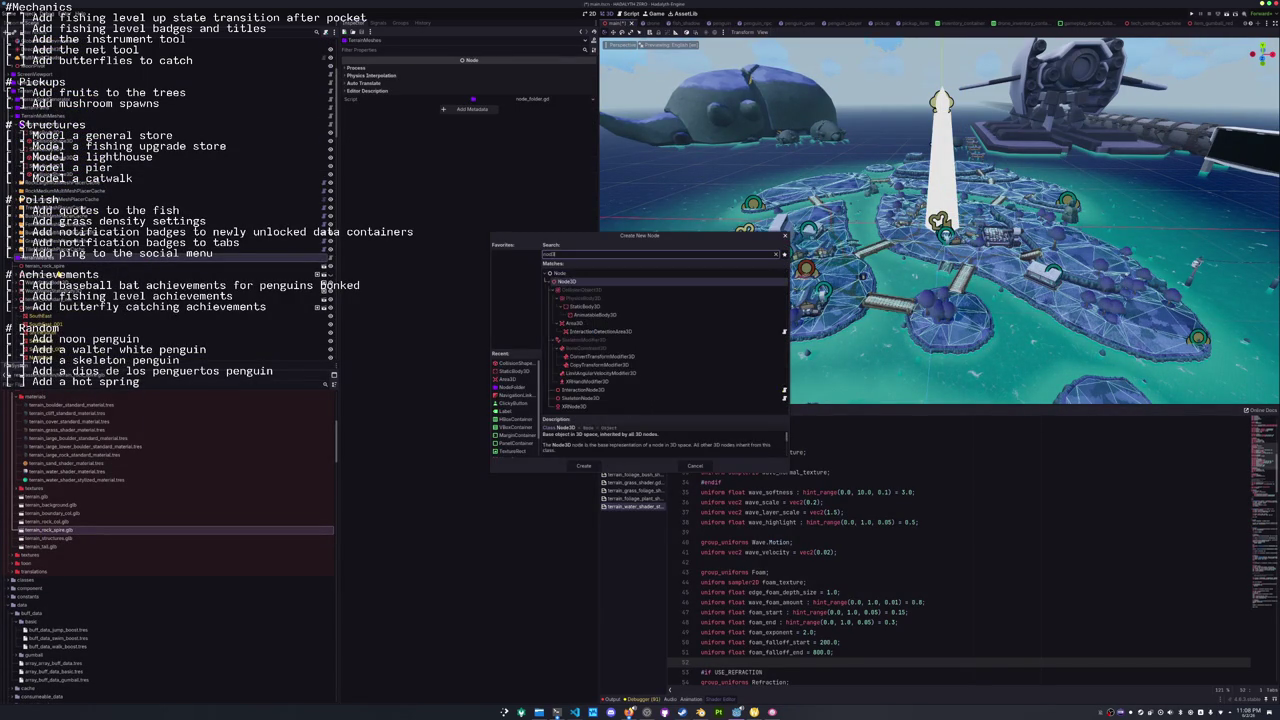
pyautogui.write('d')
pyautogui.press('Return')
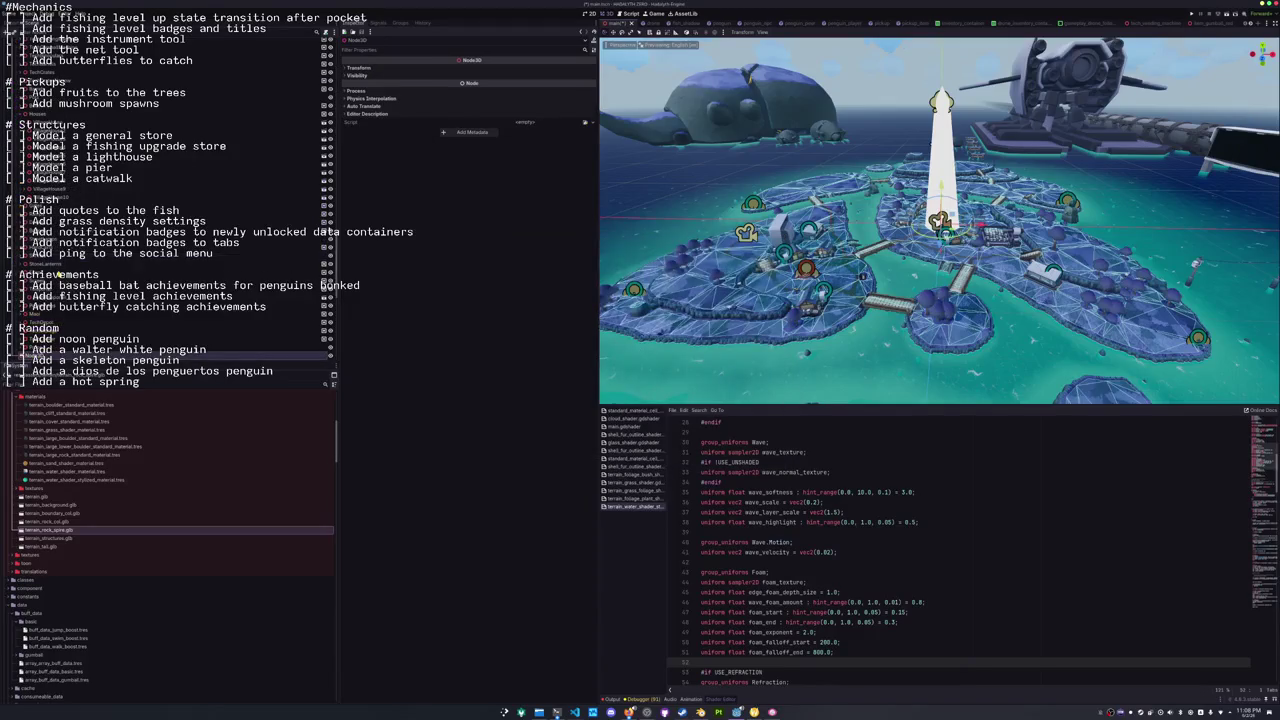
pyautogui.moveTo(31, 200); pyautogui.dragTo(28, 162)
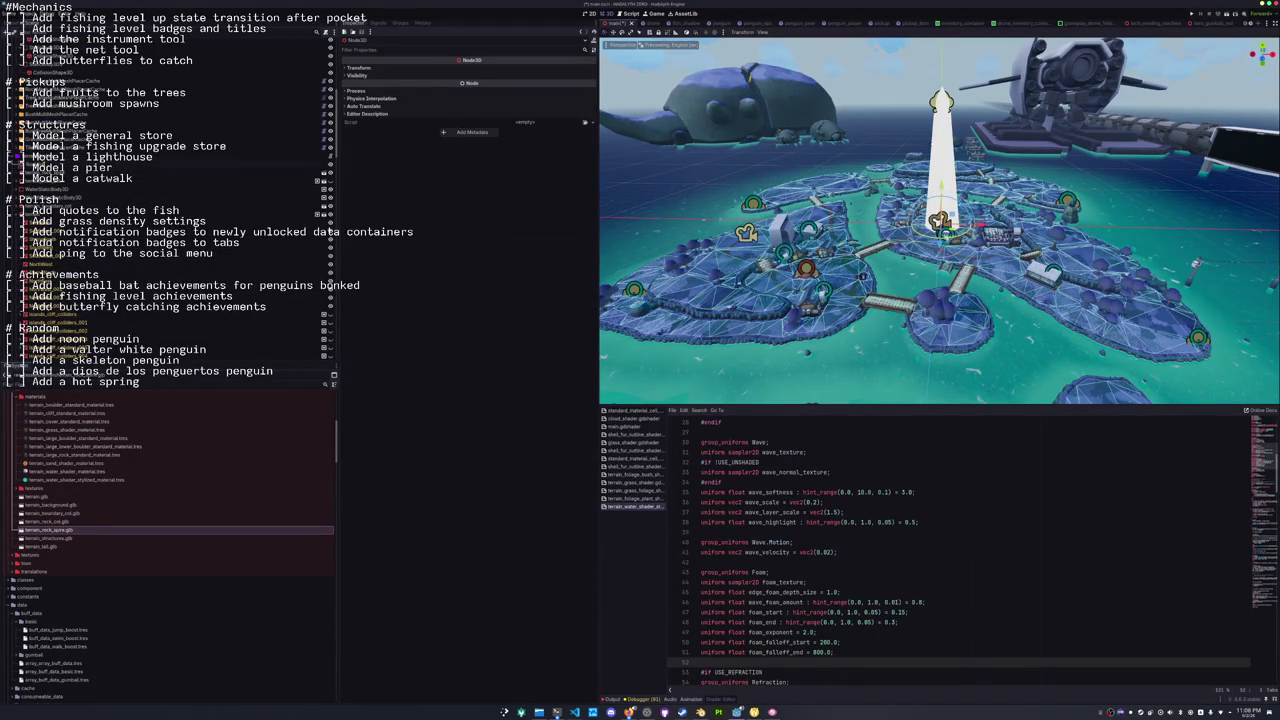
# Enable Editable Children on the rock spire instance and select its MeshInstance3D, expanding Geometry.
pyautogui.click(60, 170)
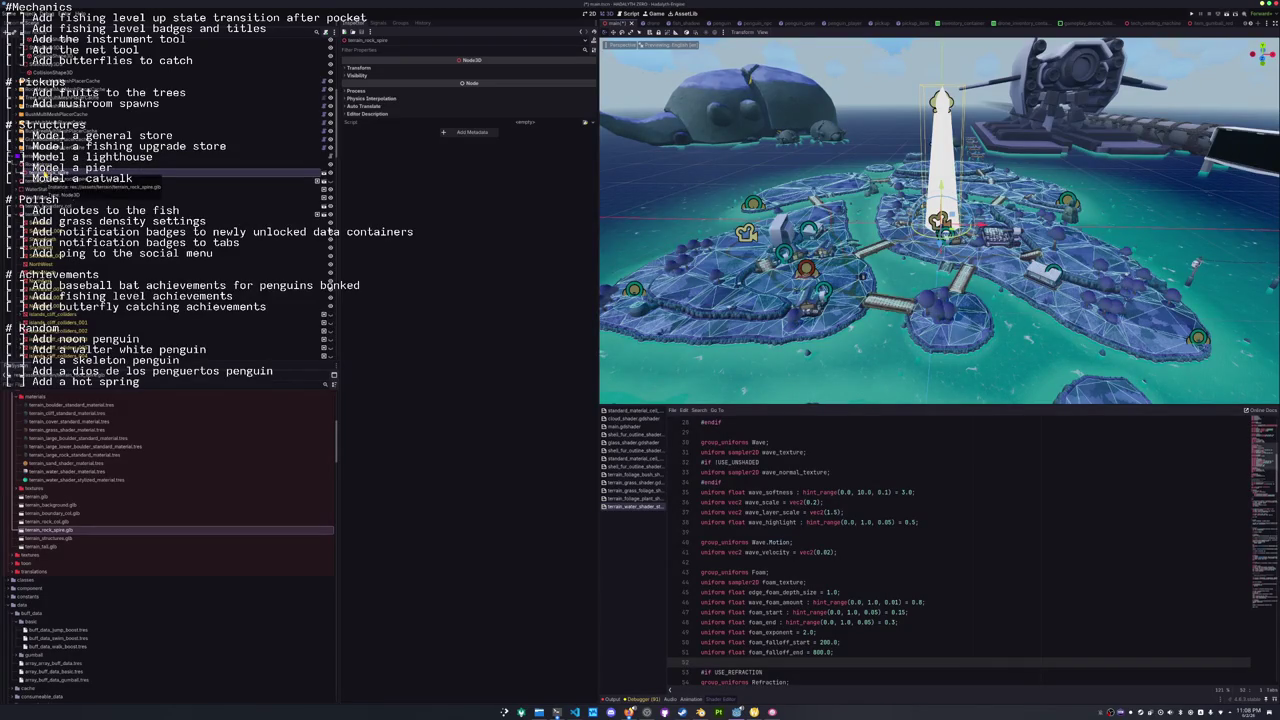
pyautogui.rightClick(43, 171)
pyautogui.click(60, 342)
pyautogui.click(60, 183)
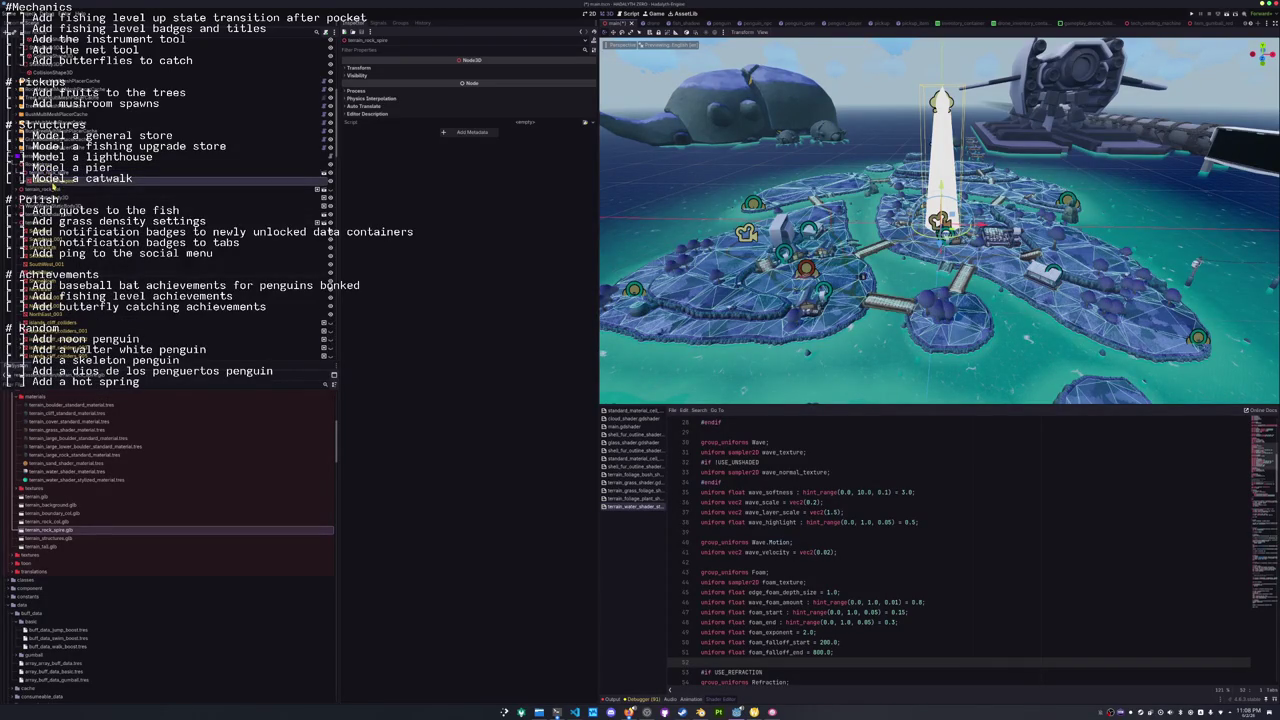
pyautogui.click(358, 112)
# Set the spire mesh's Material Override to terrain_large_rock_standard_material via a 'terrain_rock' search.
pyautogui.click(585, 121)
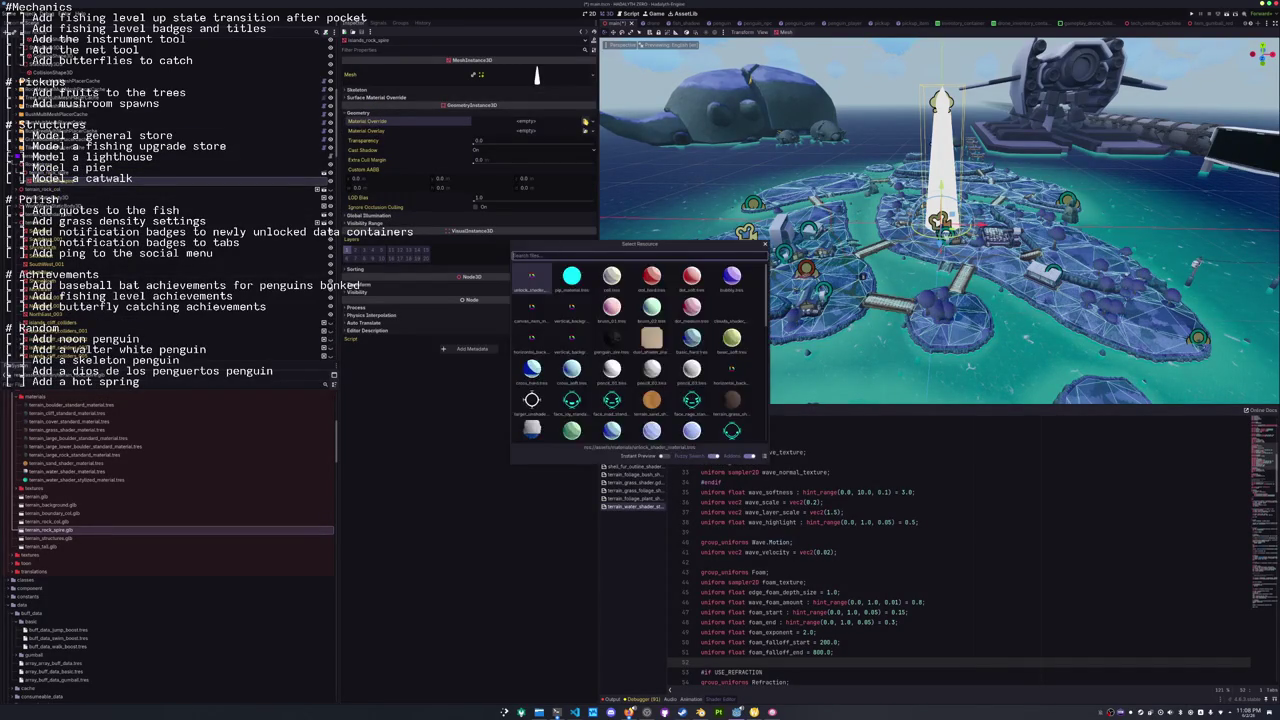
pyautogui.write('terrain_')
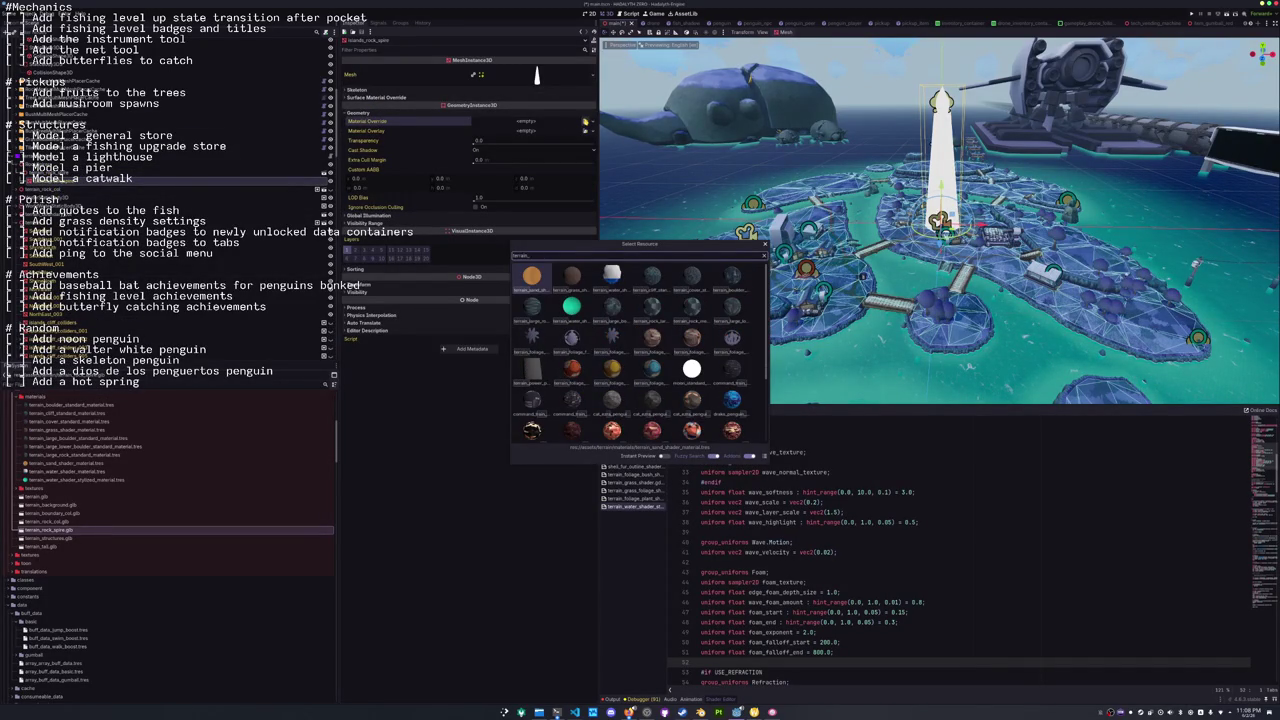
pyautogui.write('rock')
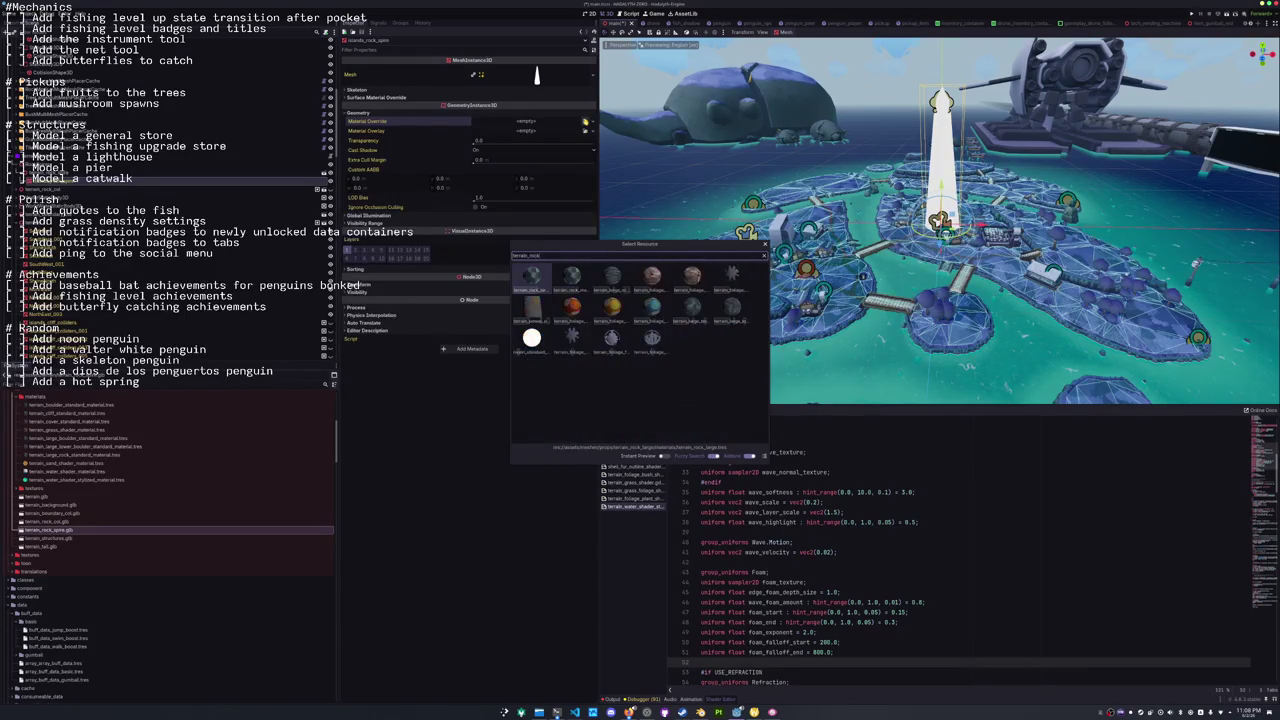
pyautogui.press('Right')
pyautogui.press('Right')
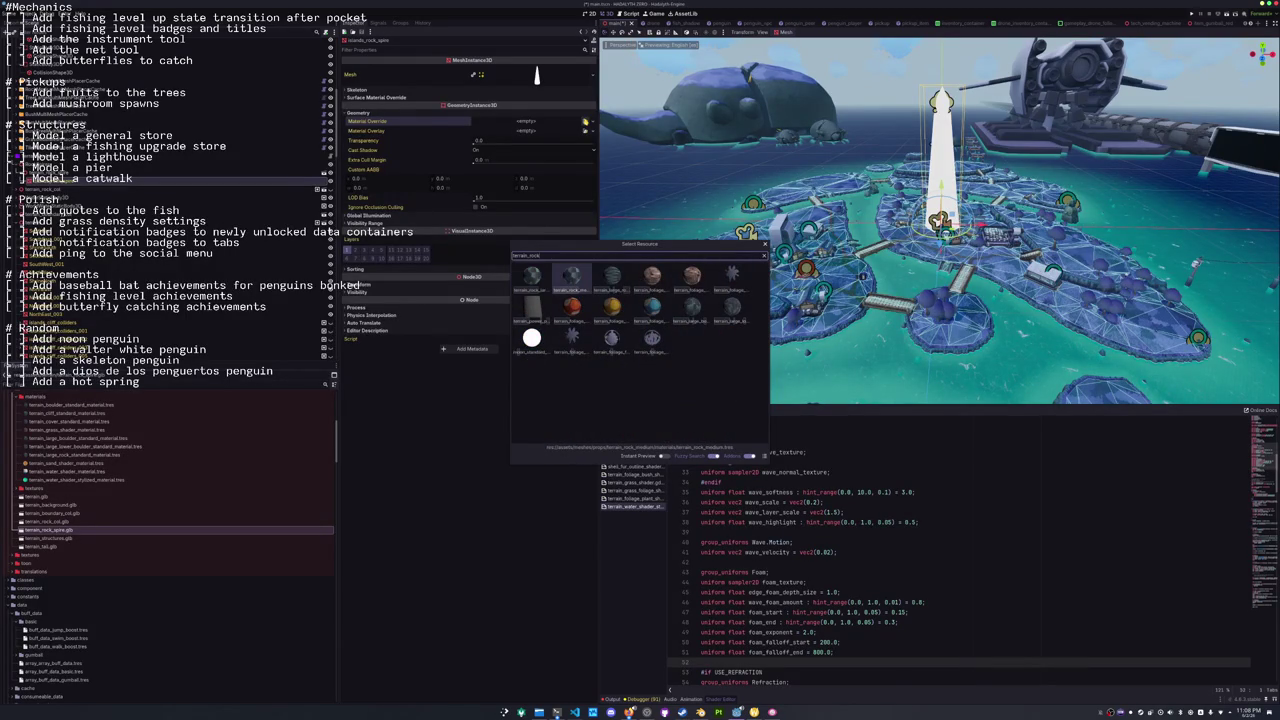
pyautogui.press('Right')
pyautogui.press('Right')
pyautogui.press('Down')
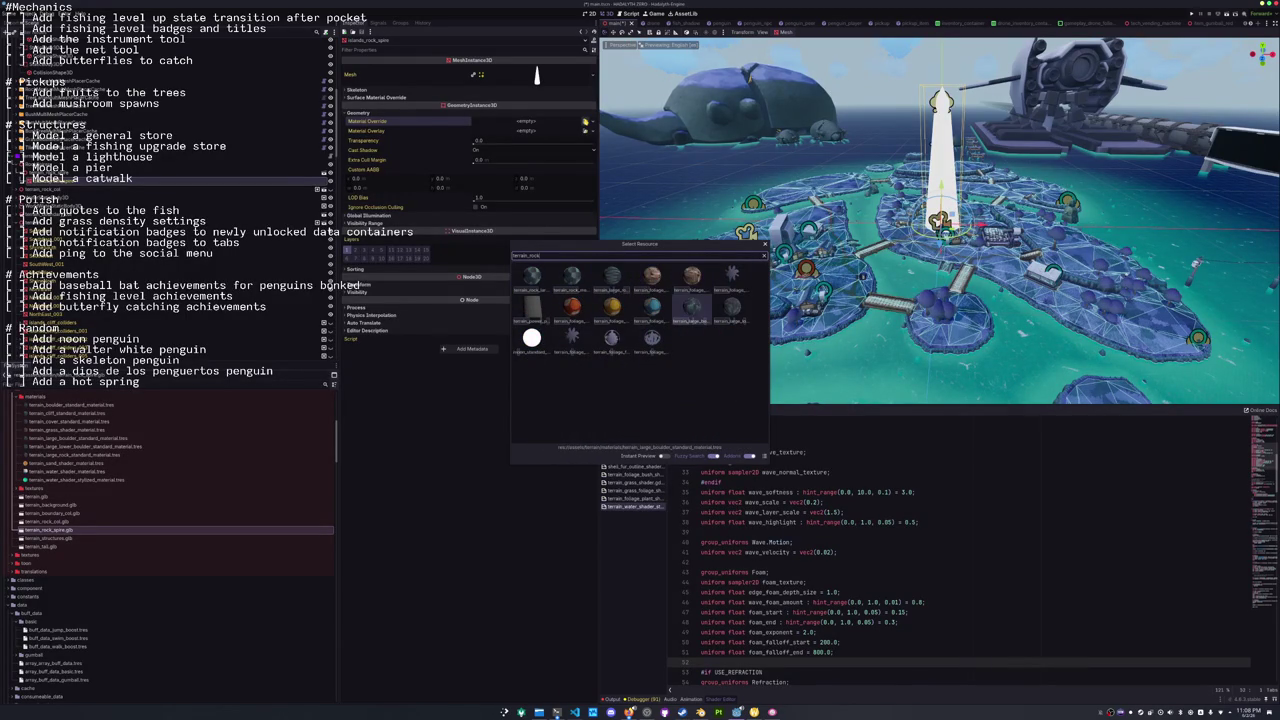
pyautogui.press('Right')
pyautogui.press('Left')
pyautogui.press('Left')
pyautogui.press('Left')
pyautogui.press('Up')
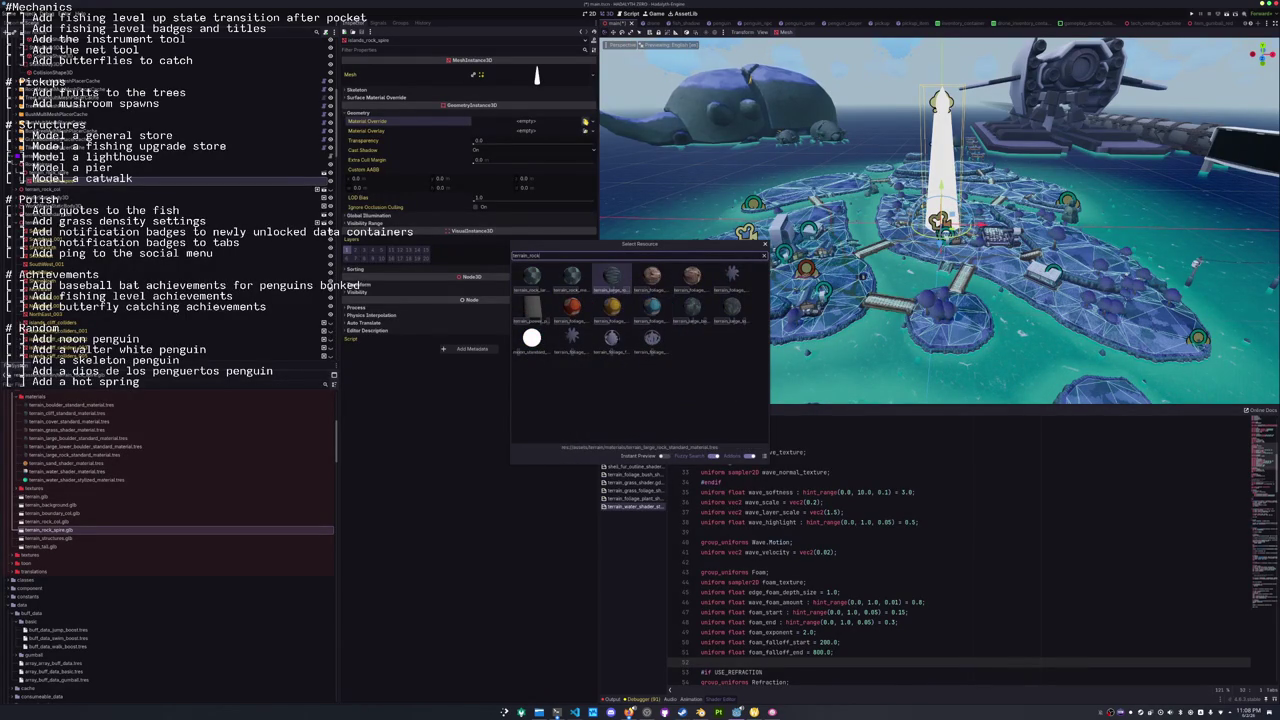
pyautogui.press('Return')
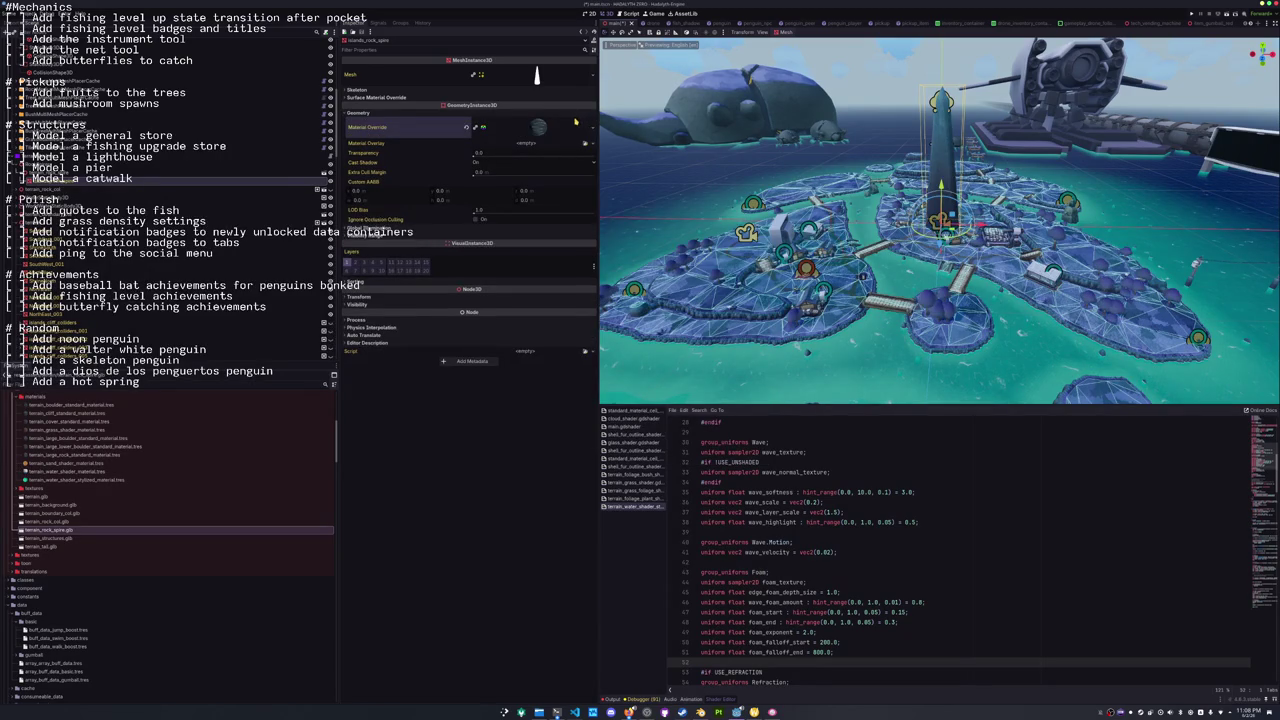
pyautogui.click(586, 129)
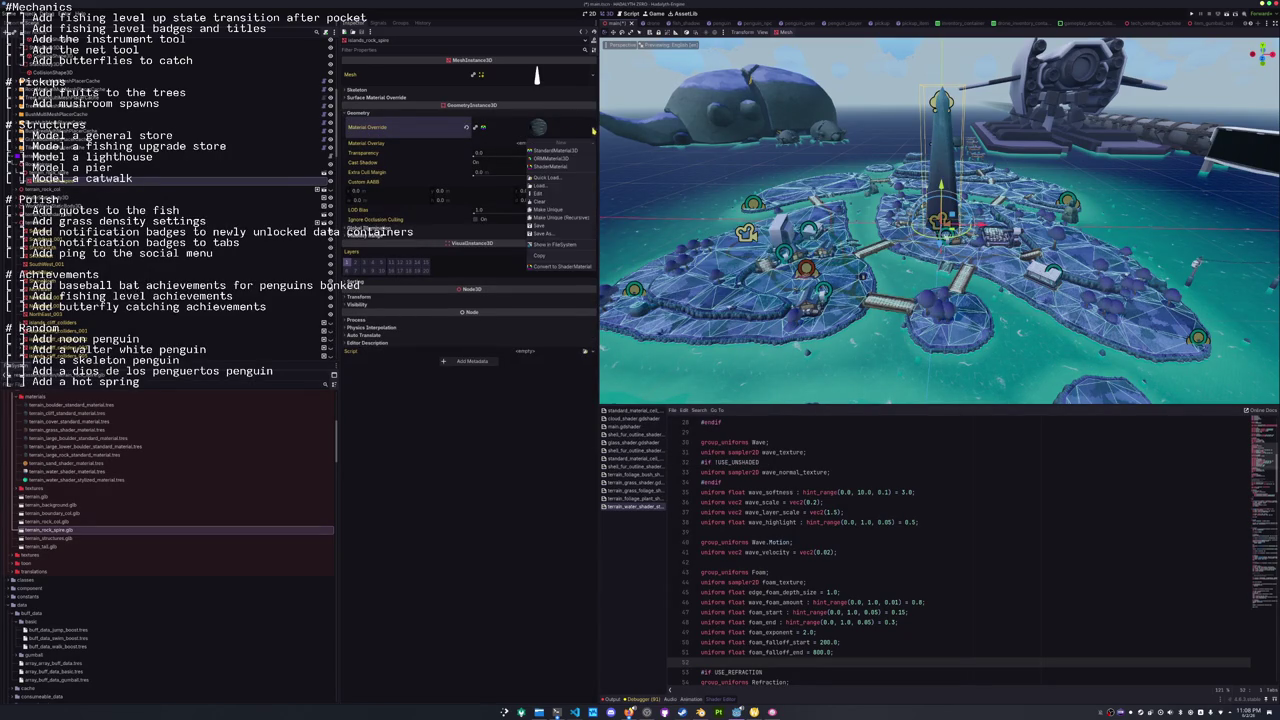
# Make the override material unique (recursive) and choose Save As.
pyautogui.click(565, 218)
pyautogui.click(604, 415)
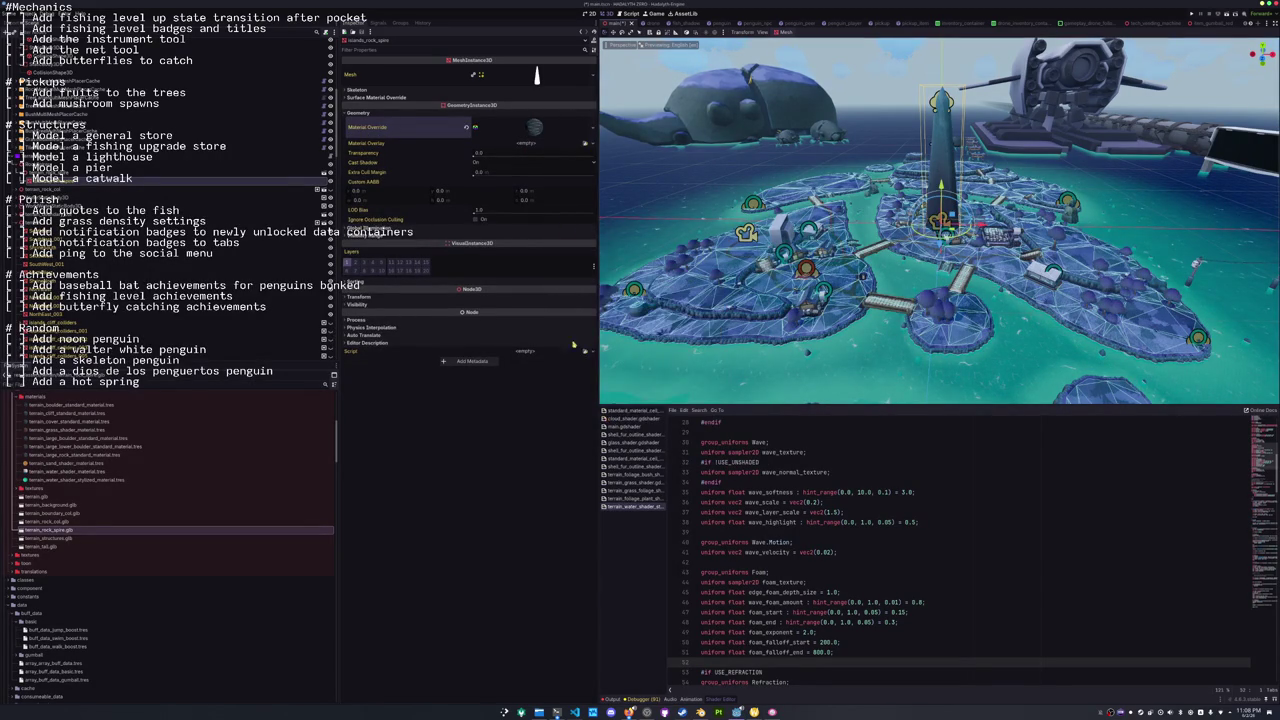
pyautogui.click(593, 132)
pyautogui.click(560, 235)
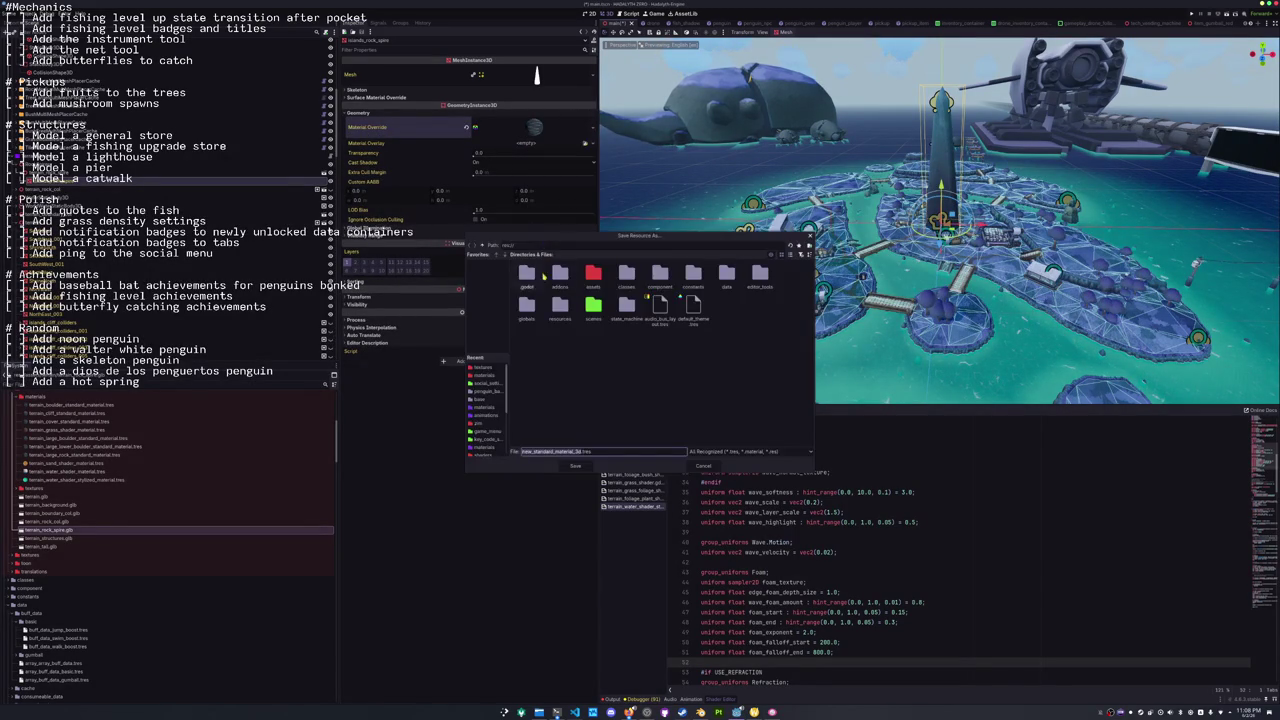
# Save it in res://assets/terrain/materials as terrain_rock_spire_standard_material.tres.
pyautogui.doubleClick(594, 276)
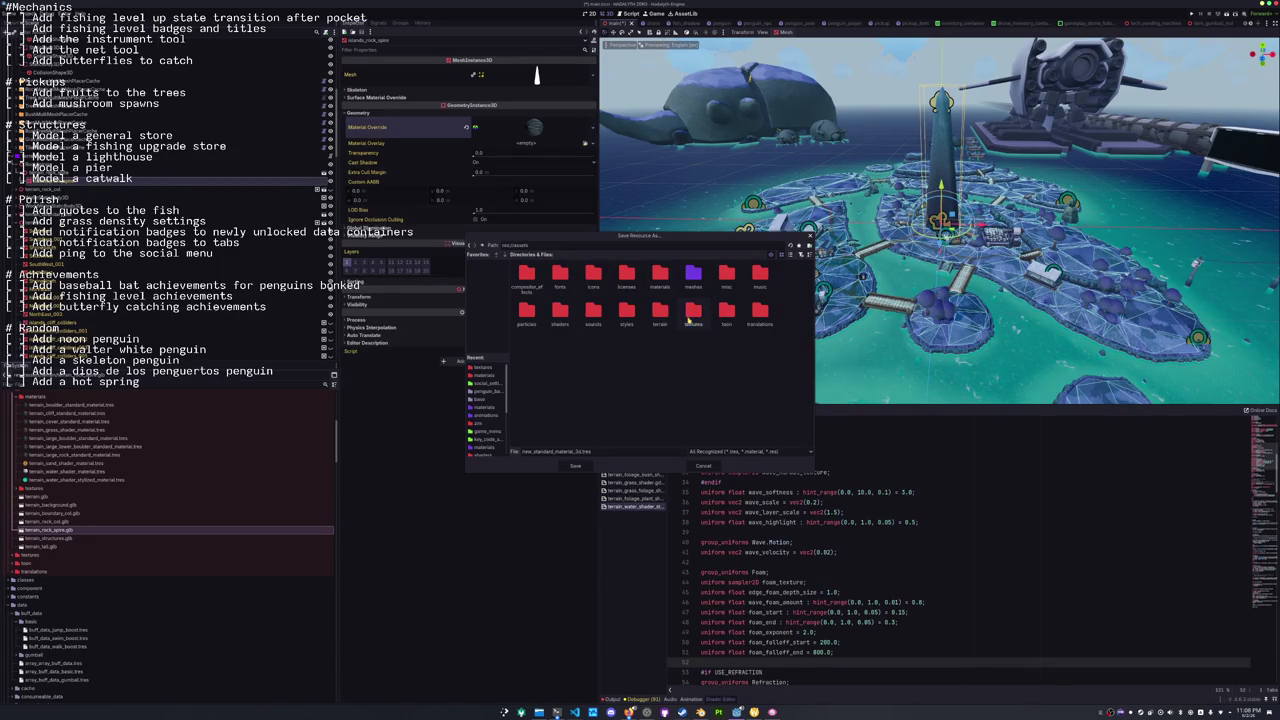
pyautogui.doubleClick(660, 312)
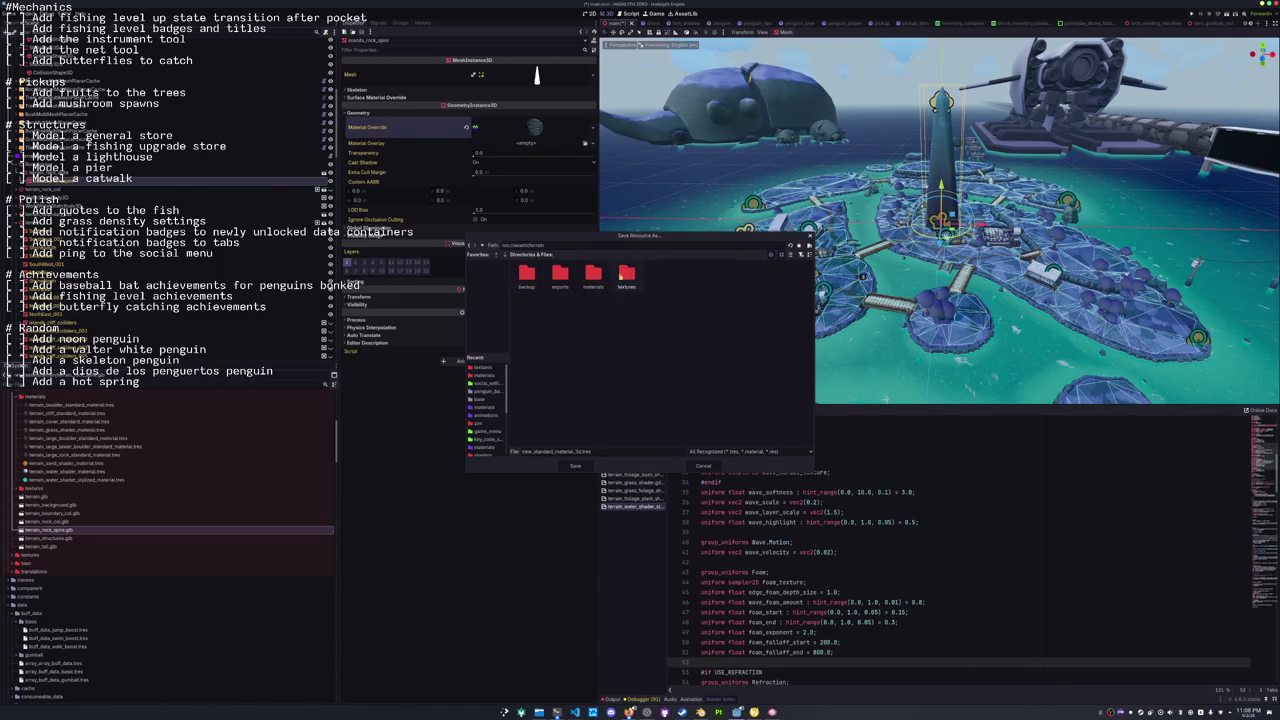
pyautogui.doubleClick(593, 276)
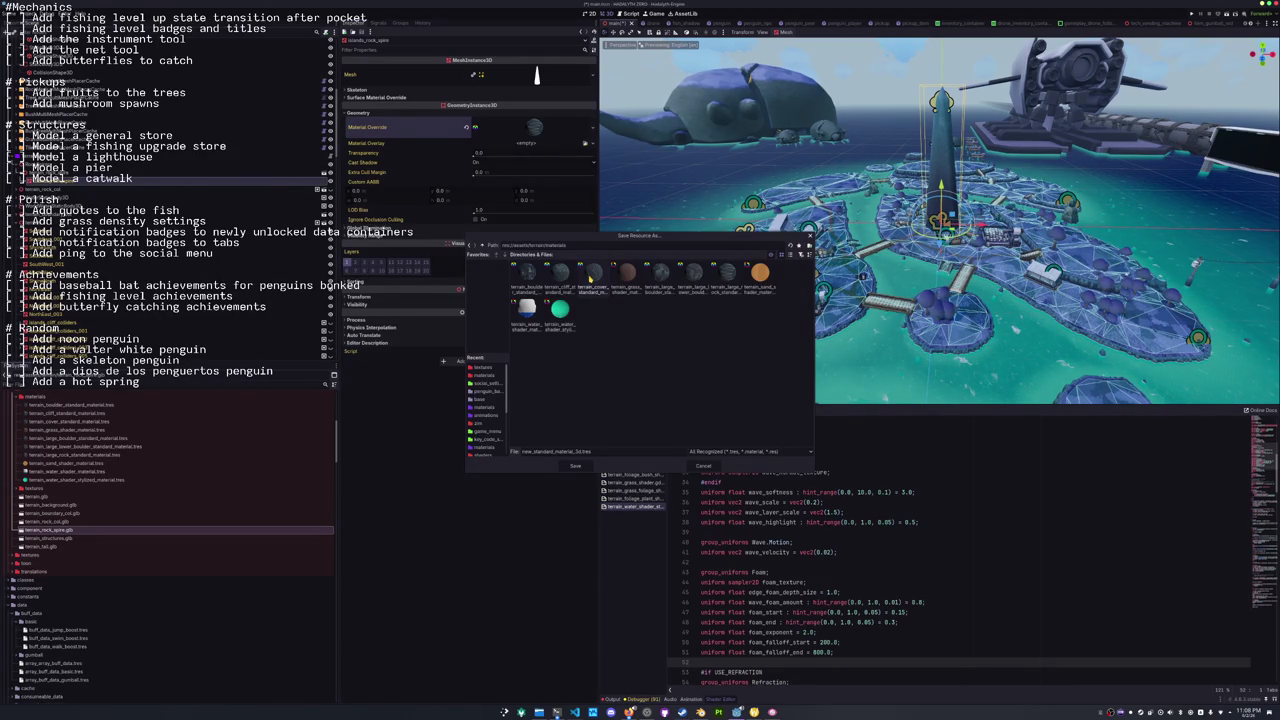
pyautogui.doubleClick(537, 451)
pyautogui.write('terrain_rock_spir')
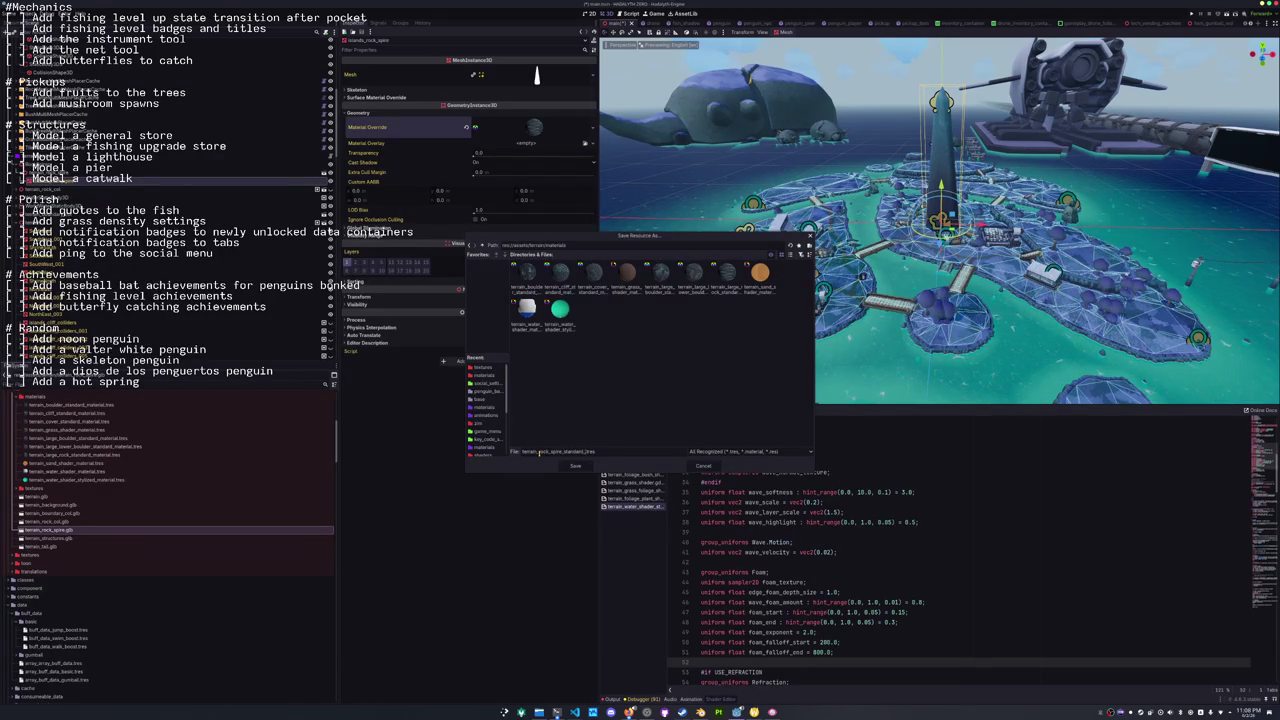
pyautogui.press('Return')
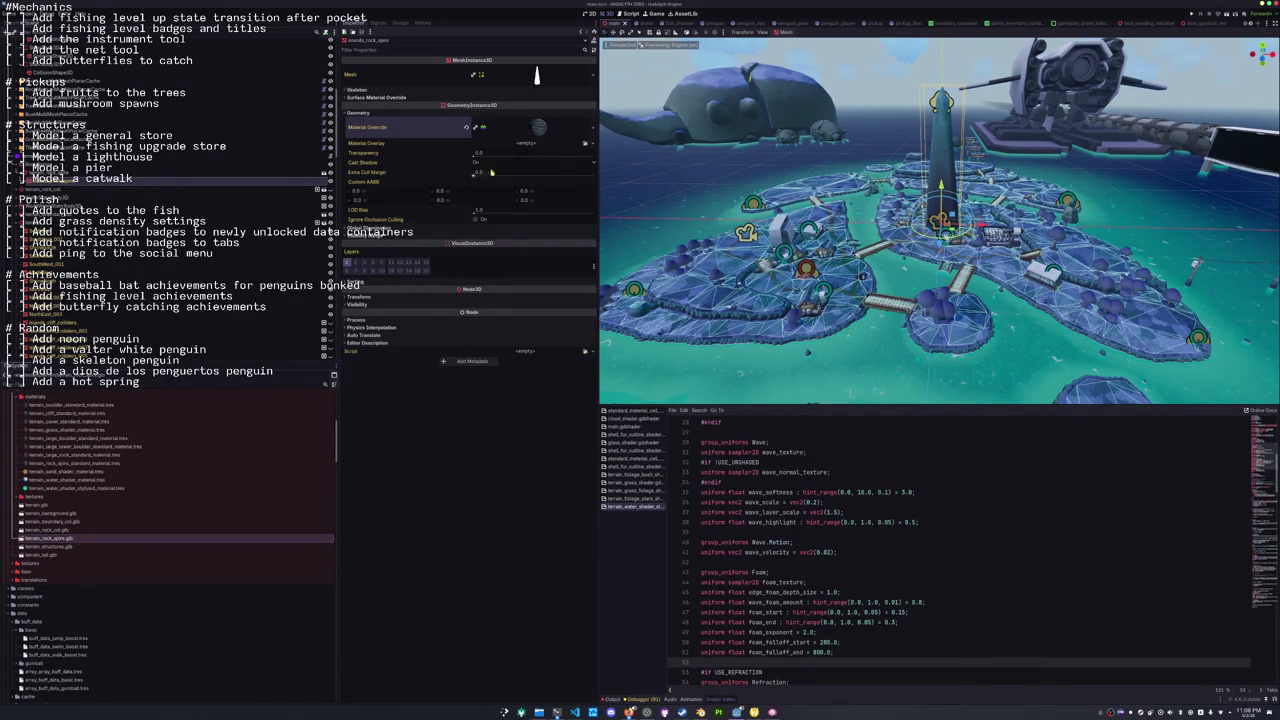
# Expand the override material's Albedo section and inspect the albedo texture's source.
pyautogui.click(521, 122)
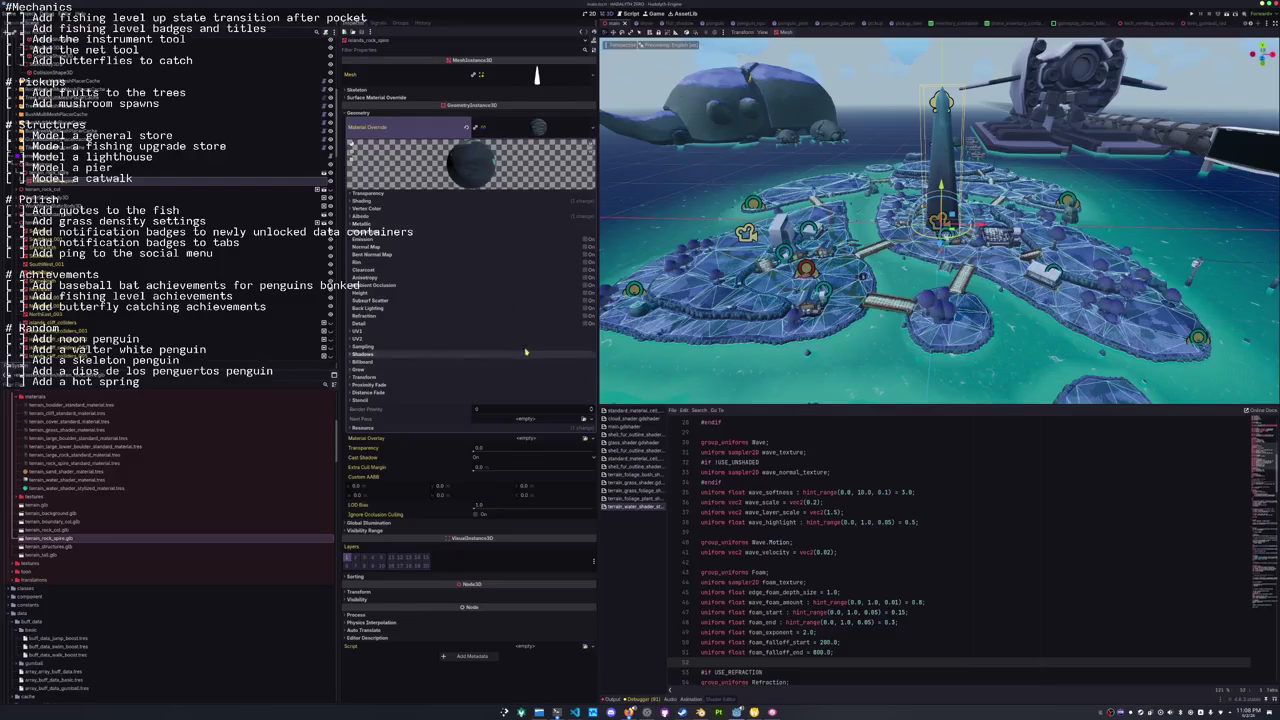
pyautogui.click(560, 218)
pyautogui.click(540, 246)
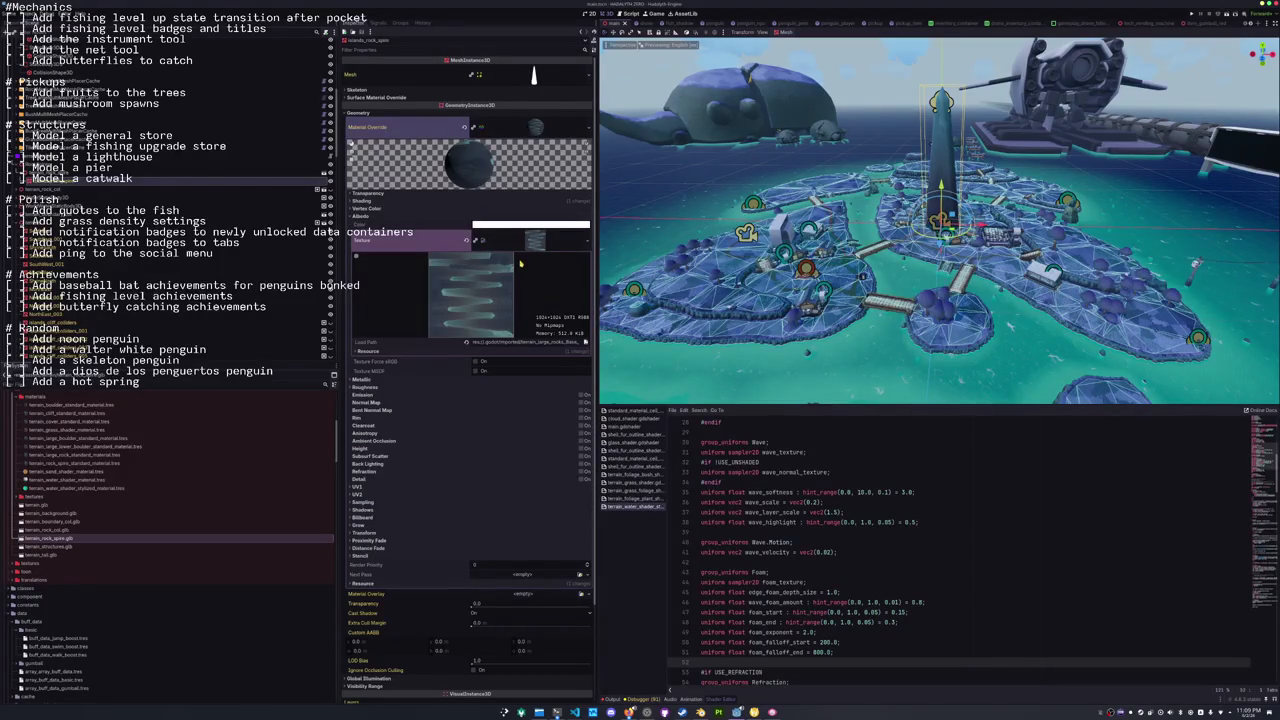
pyautogui.click(521, 342)
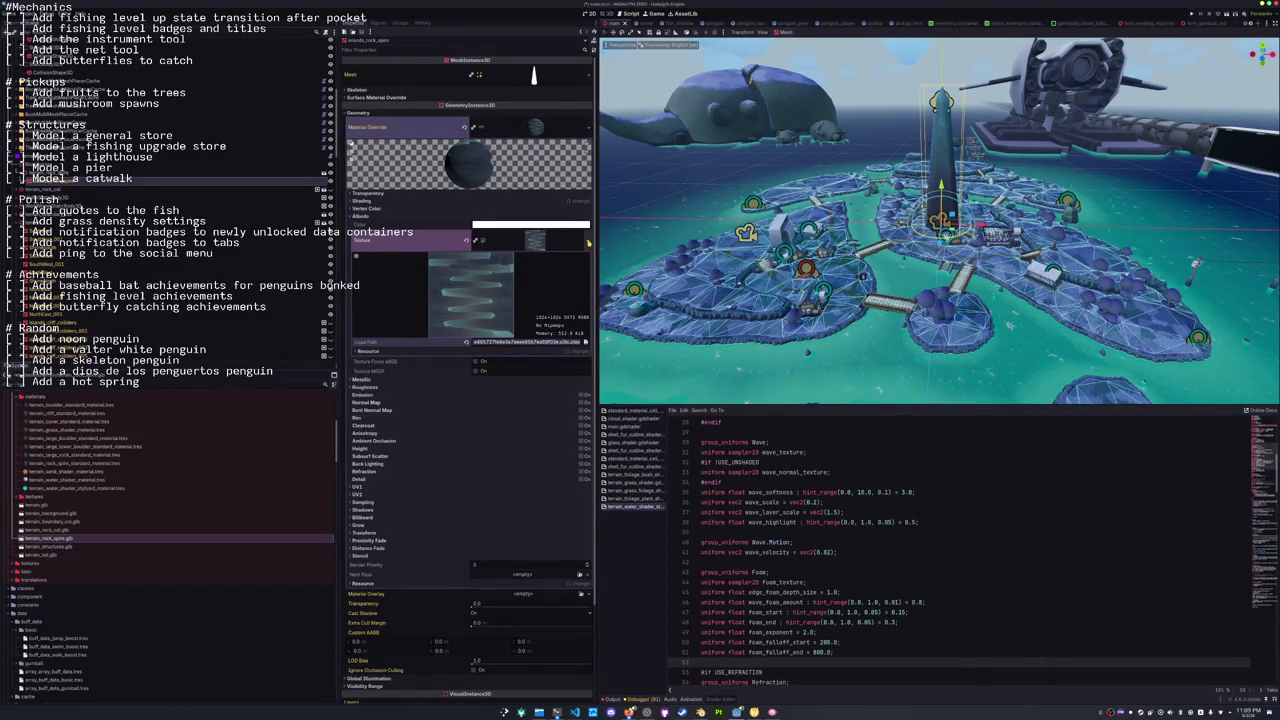
# Save the albedo texture as a resource file in the assets/terrain/textures folder.
pyautogui.click(588, 243)
pyautogui.click(530, 459)
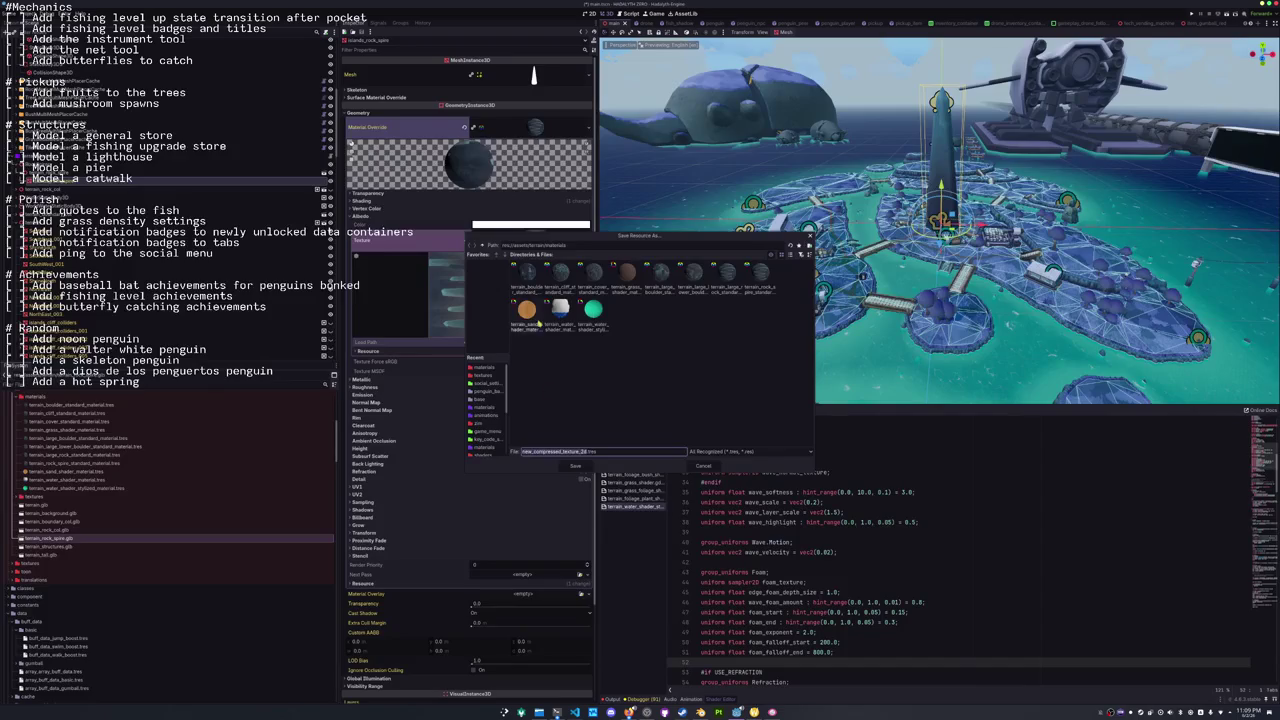
pyautogui.click(483, 245)
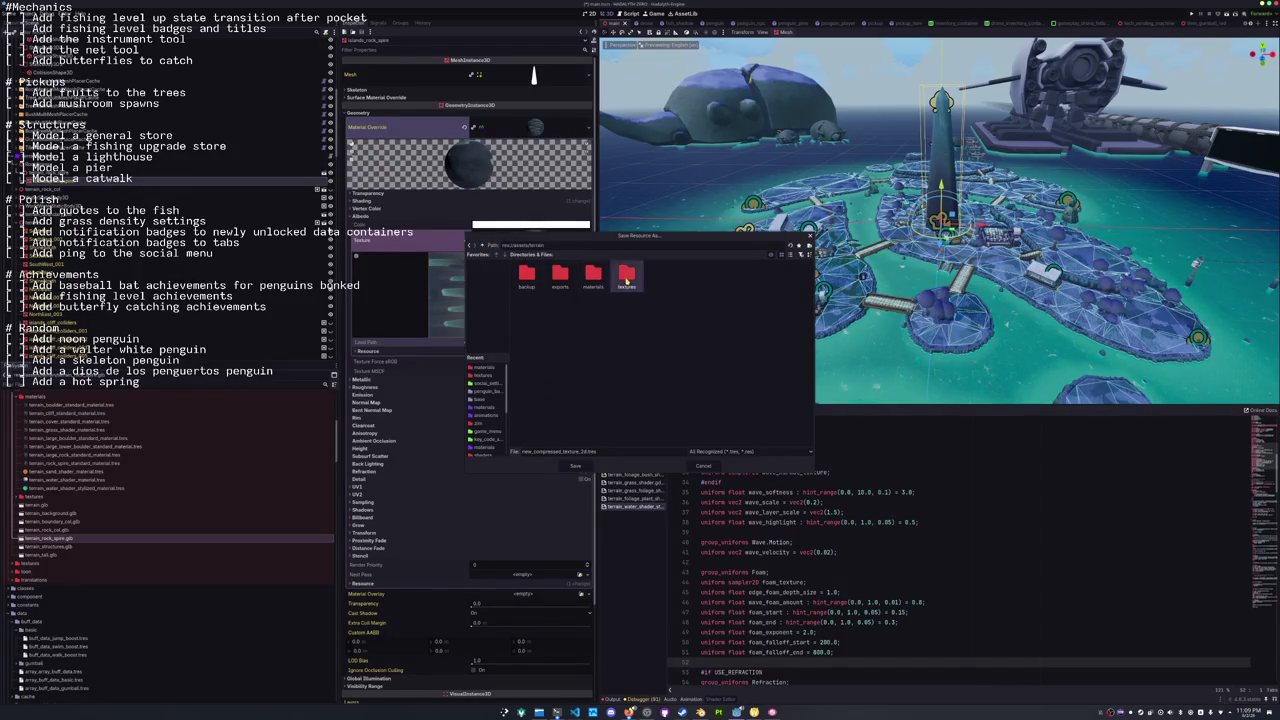
pyautogui.doubleClick(551, 451)
pyautogui.write('ta')
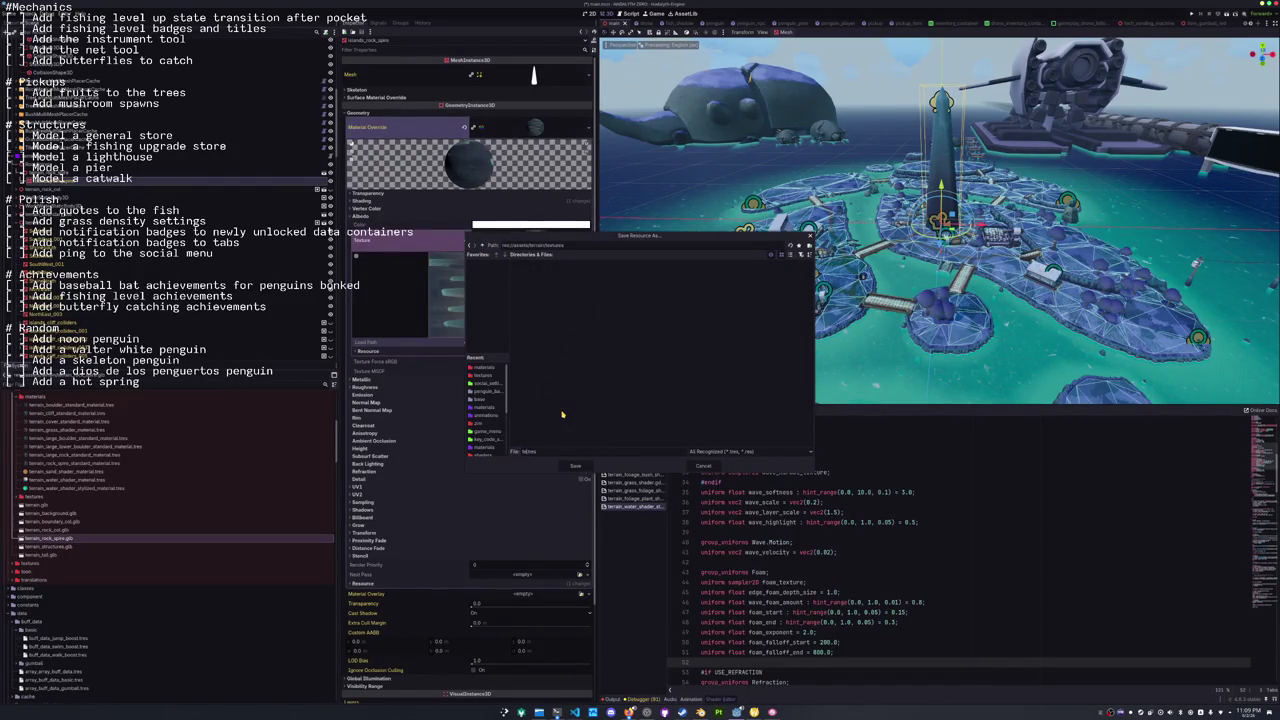
pyautogui.press('Return')
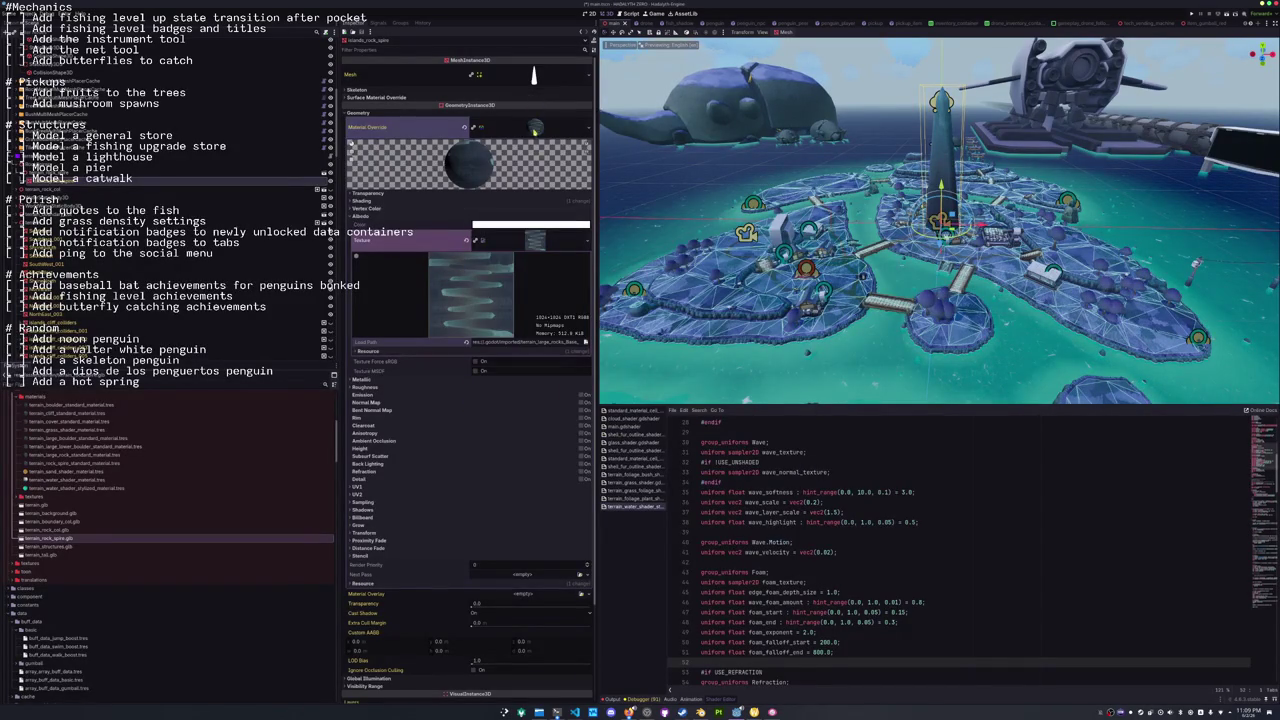
pyautogui.click(536, 127)
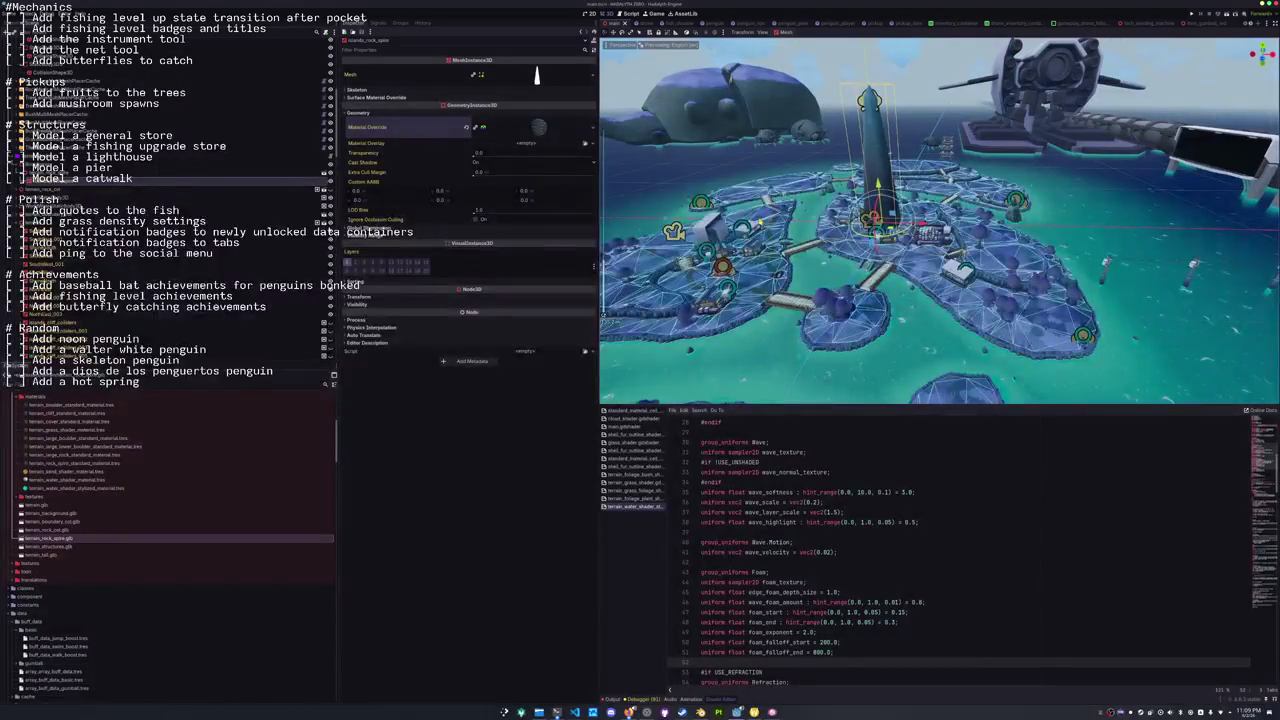
# Move the rock spire out toward the pier and center the view on it.
pyautogui.press('KP_7')
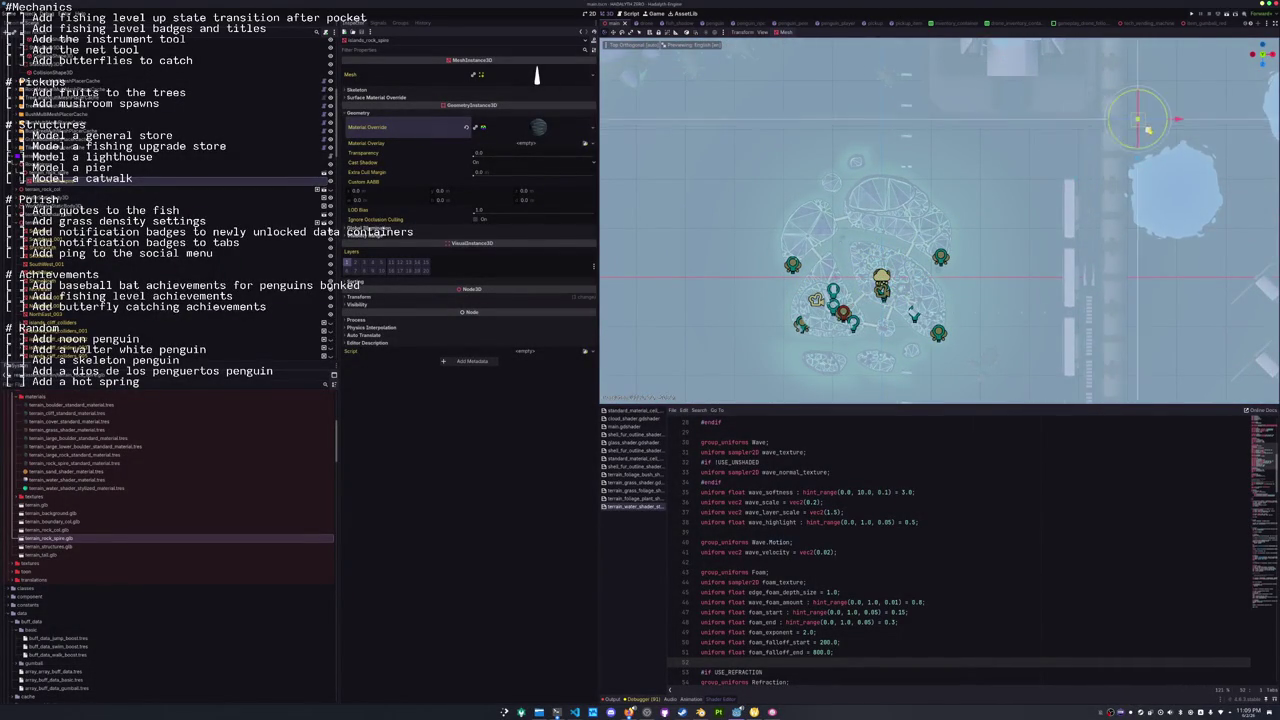
pyautogui.press('KP_5')
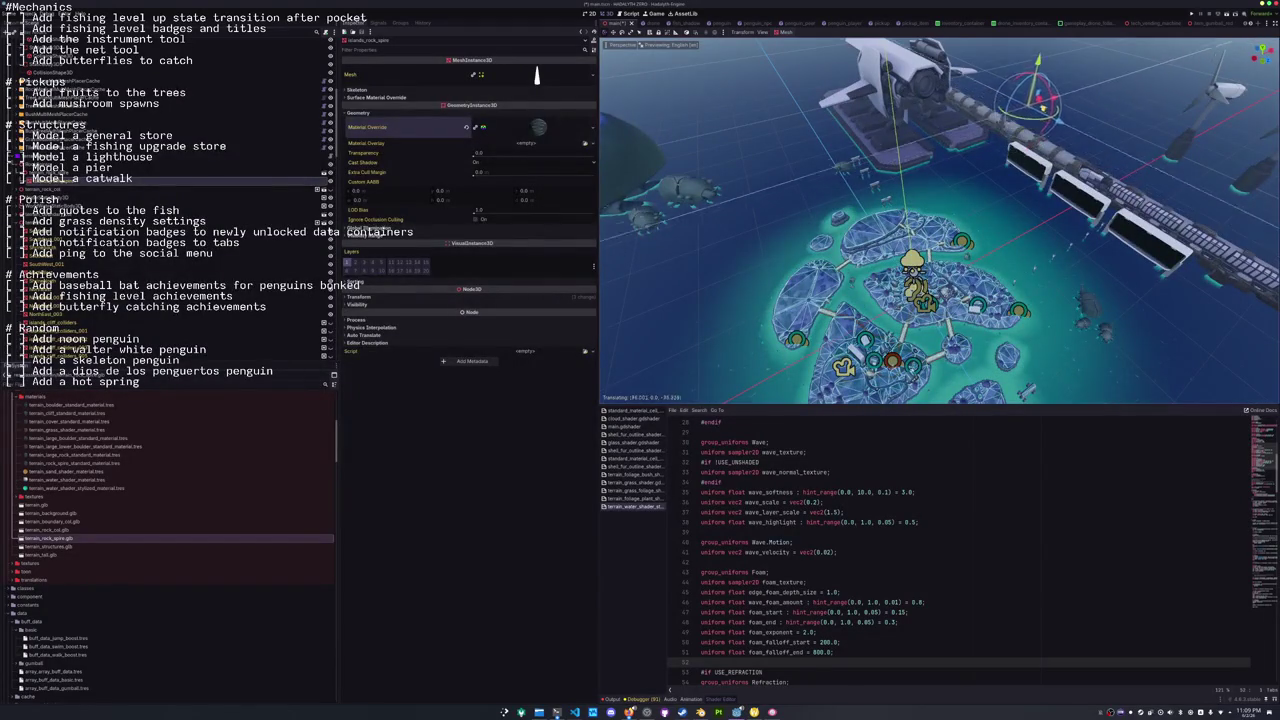
pyautogui.press('g')
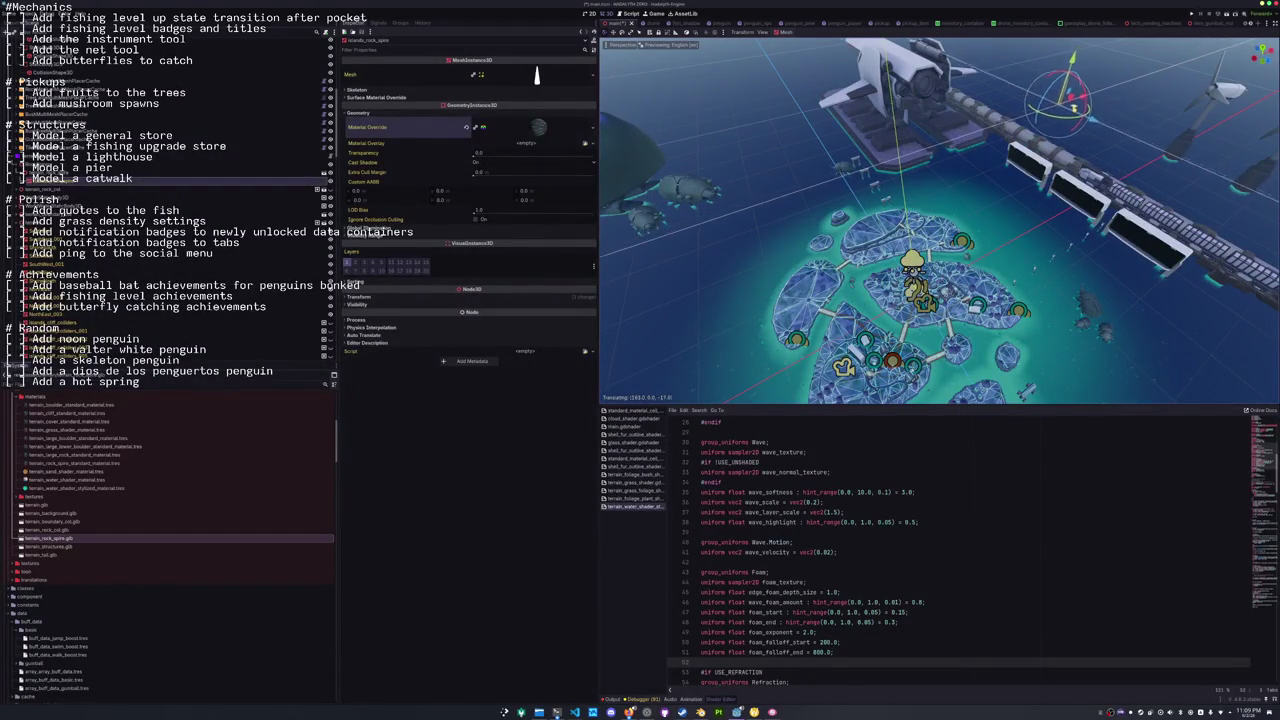
pyautogui.press('Return')
pyautogui.press('f')
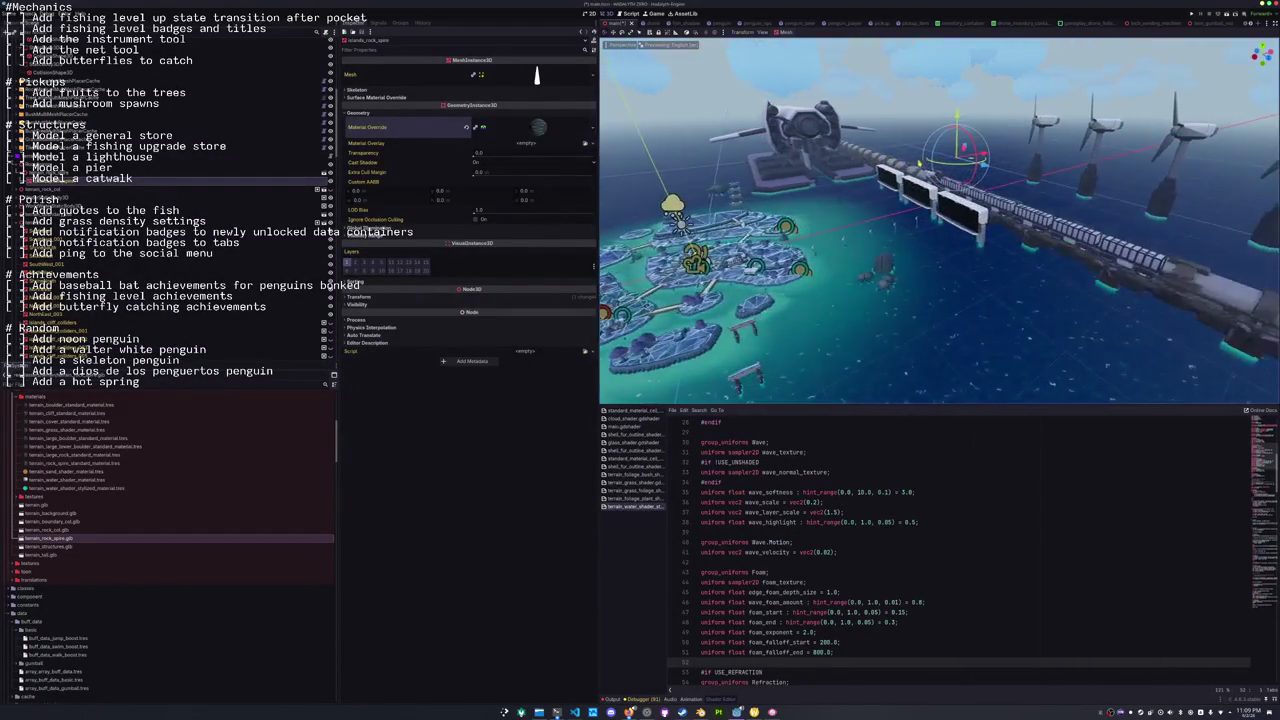
# Scale the rock spire up to 2.595 and rotate it 15° around its vertical axis.
pyautogui.moveTo(993, 172)
pyautogui.mouseDown()
pyautogui.moveTo(975, 195)
pyautogui.moveTo(933, 180)
pyautogui.mouseUp()
pyautogui.scroll(-5, 865, 229)
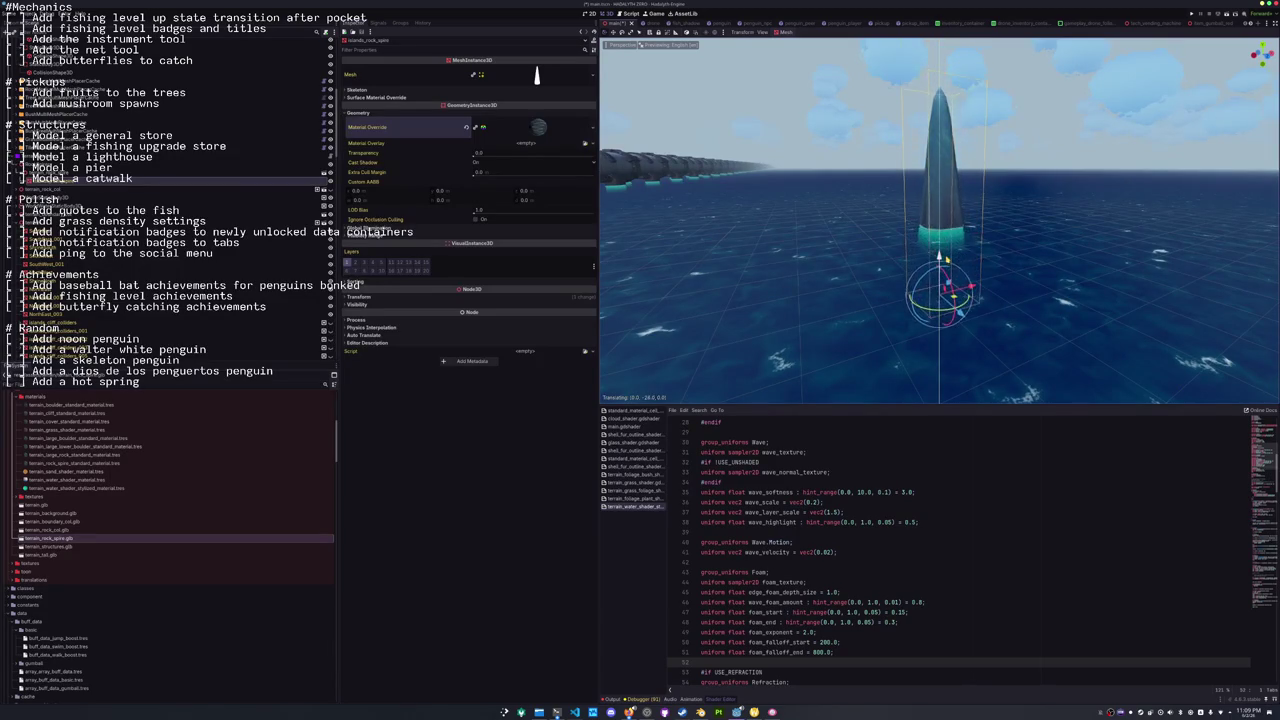
pyautogui.moveTo(865, 229); pyautogui.dragTo(870, 226)
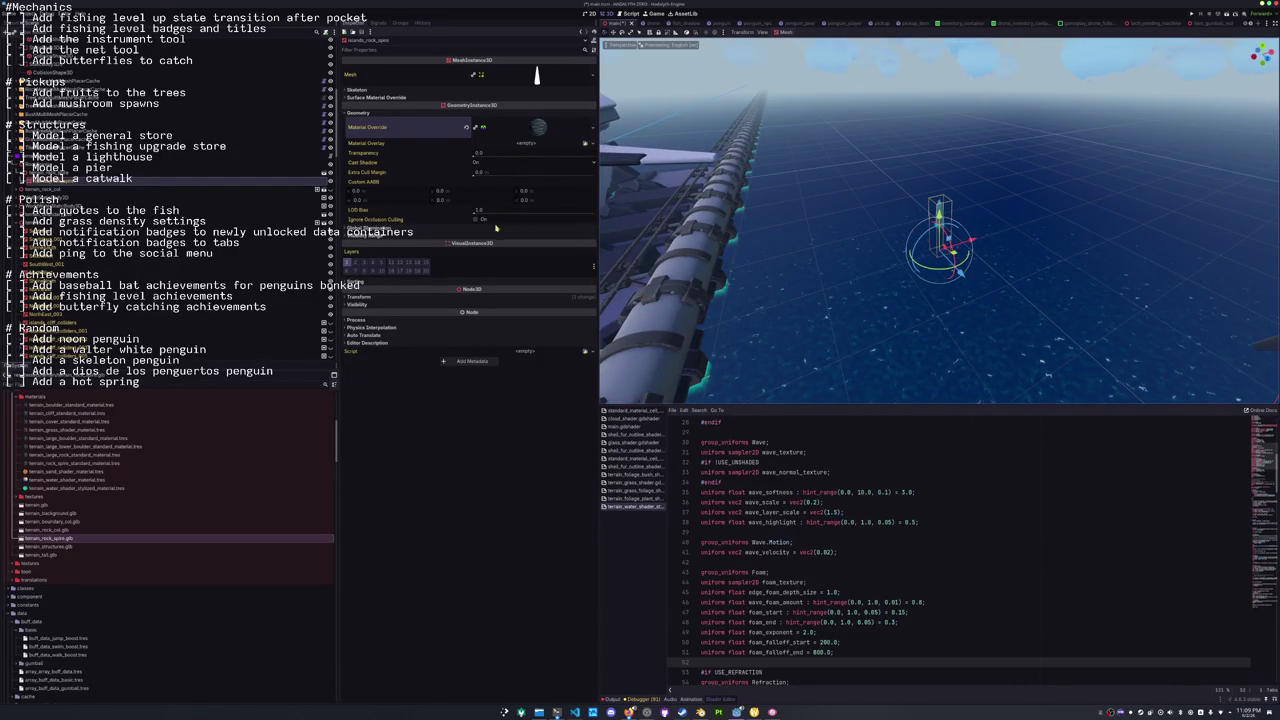
pyautogui.click(400, 297)
pyautogui.moveTo(370, 356); pyautogui.dragTo(420, 356)
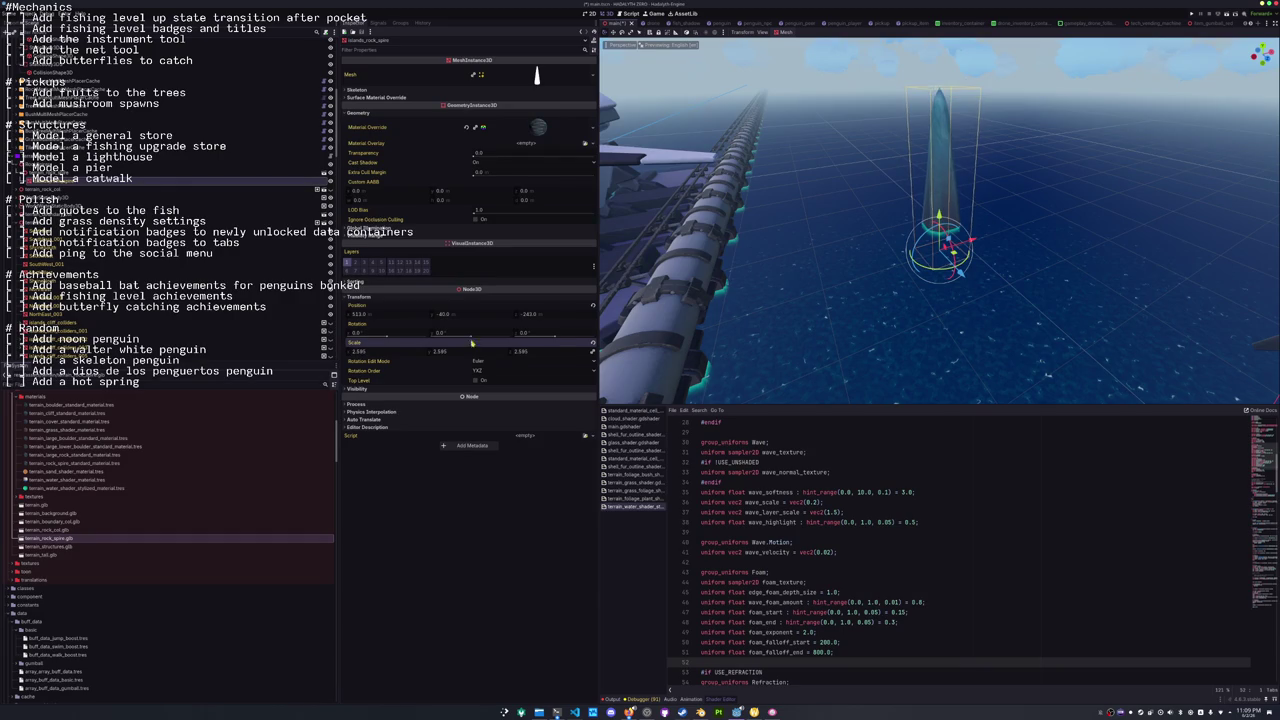
pyautogui.scroll(-5, 940, 240)
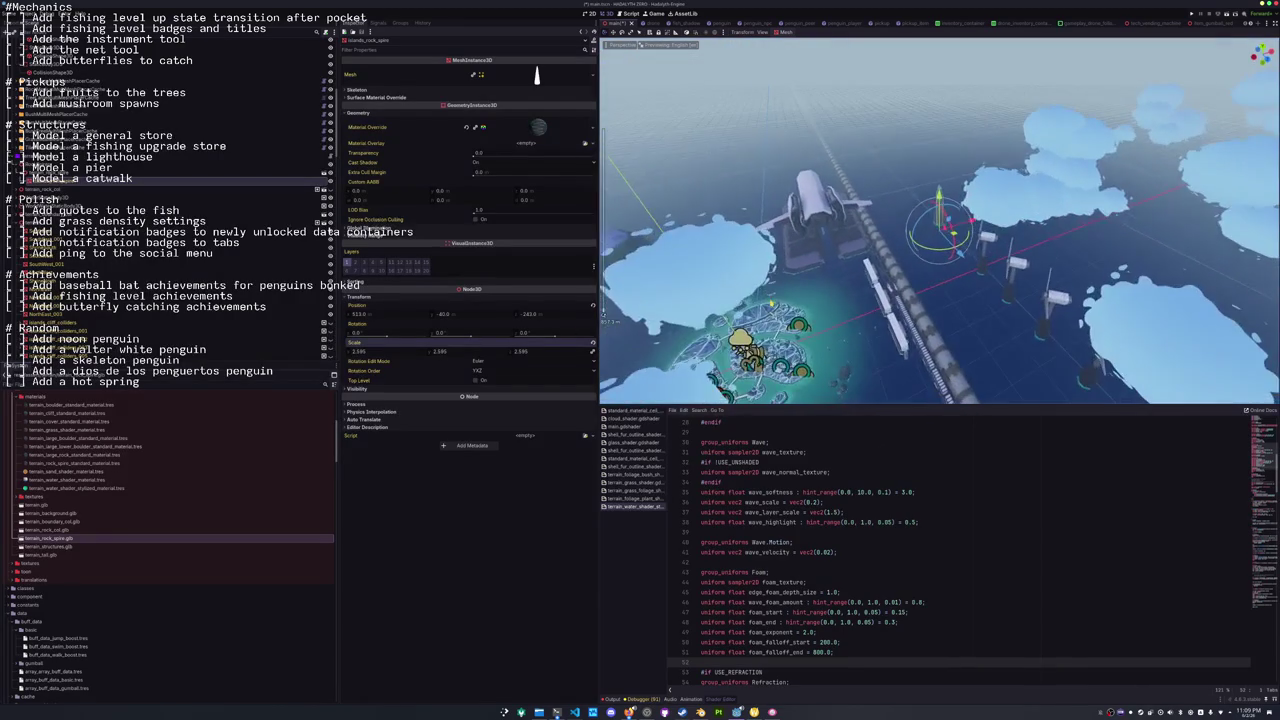
pyautogui.moveTo(950, 236); pyautogui.dragTo(950, 252)
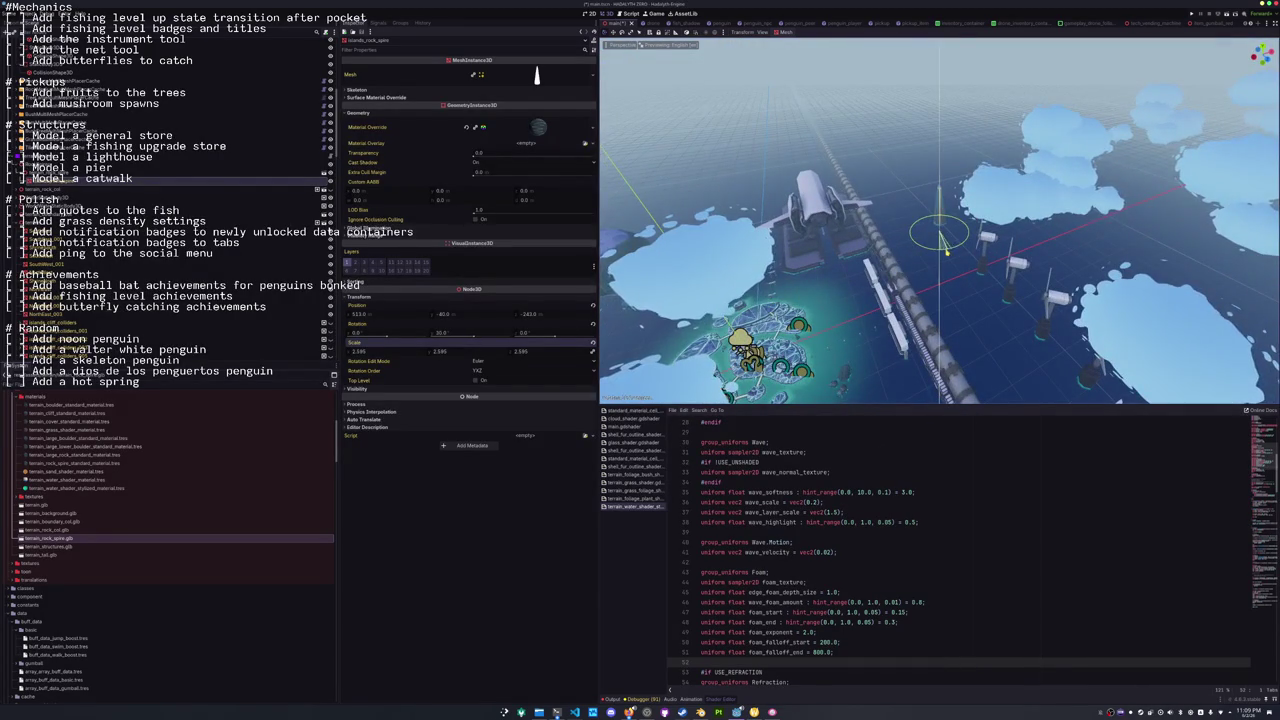
pyautogui.scroll(5, 950, 252)
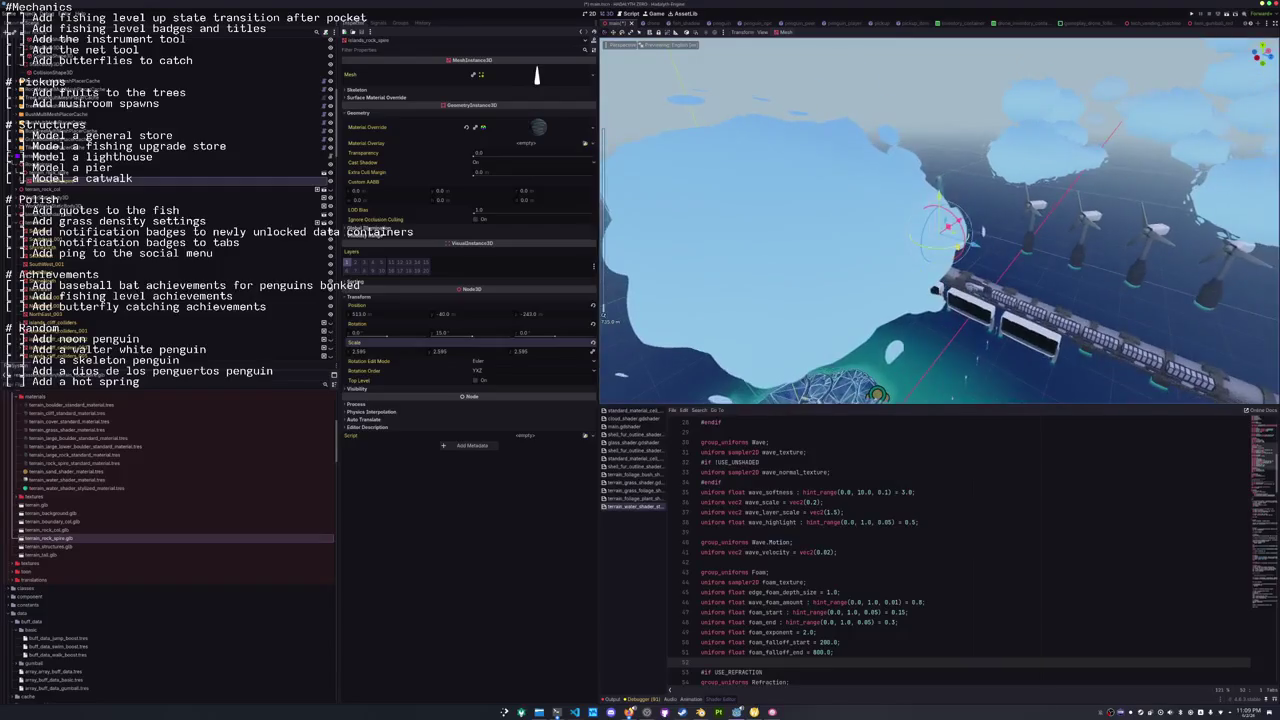
pyautogui.click(978, 232)
# Shrink islands_rock_spire2 to a scale of 2.155 and rotate it to -37.9° around Y.
pyautogui.press('f')
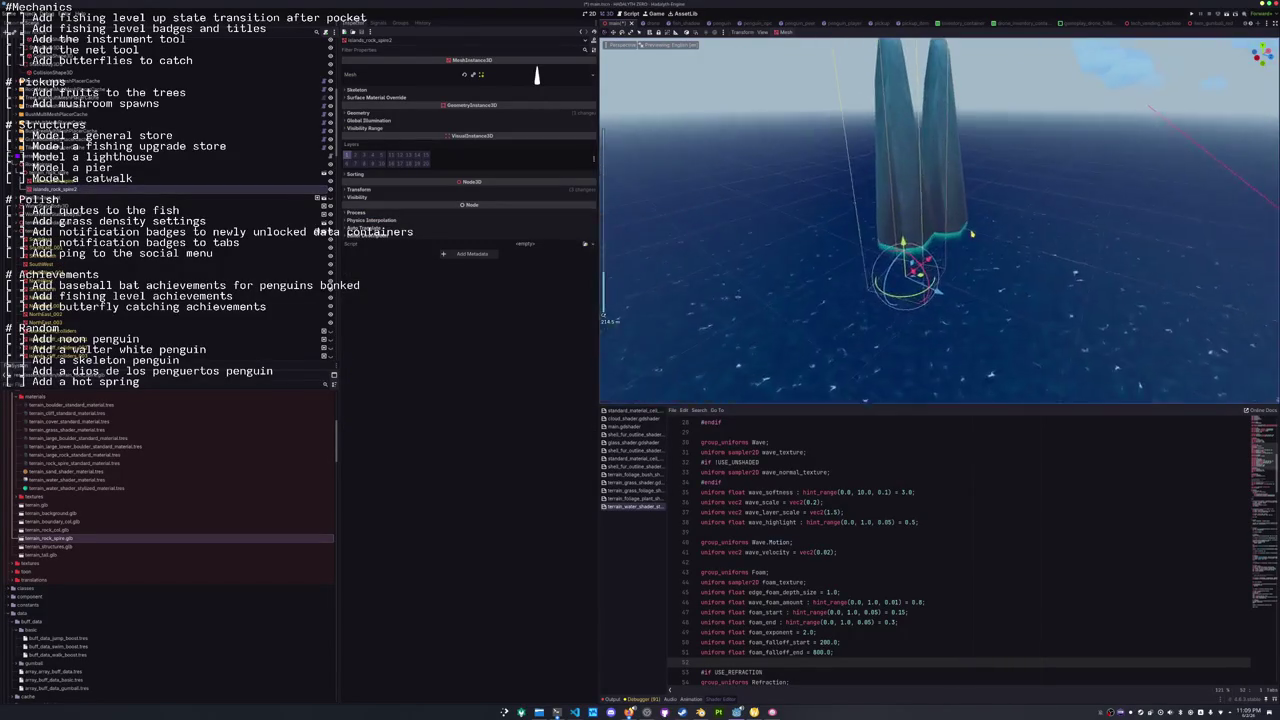
pyautogui.click(358, 112)
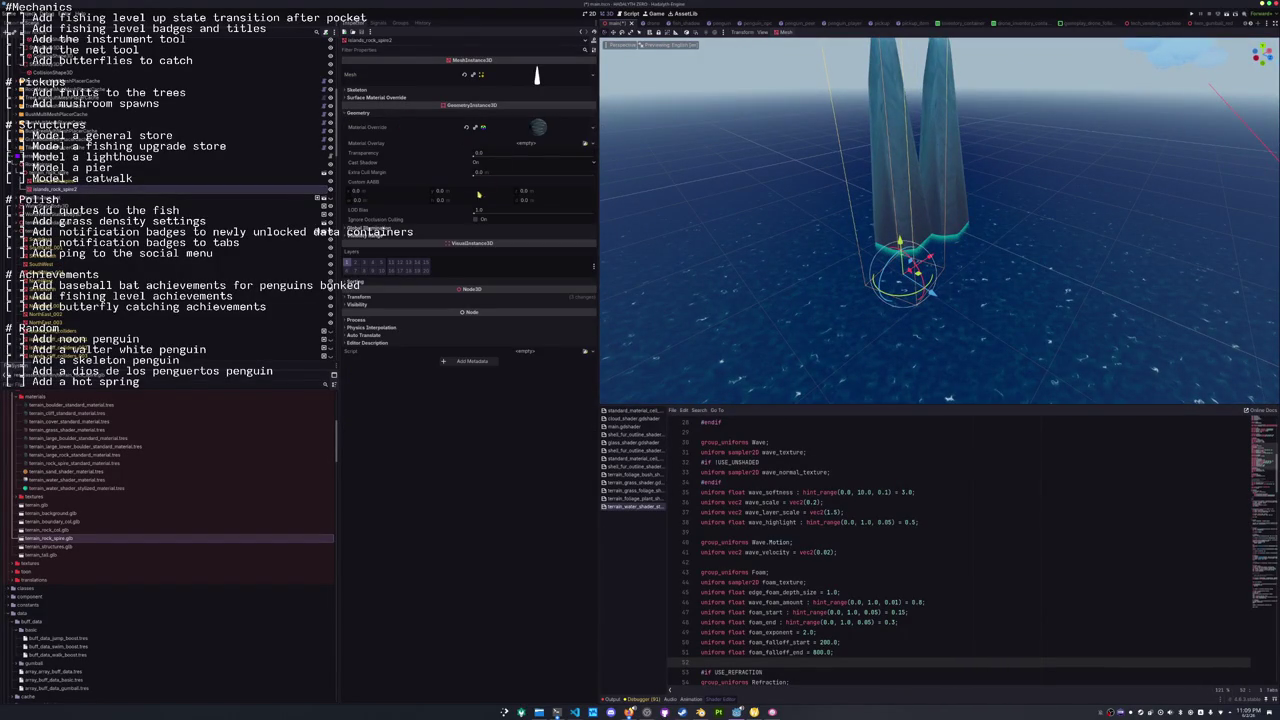
pyautogui.click(446, 297)
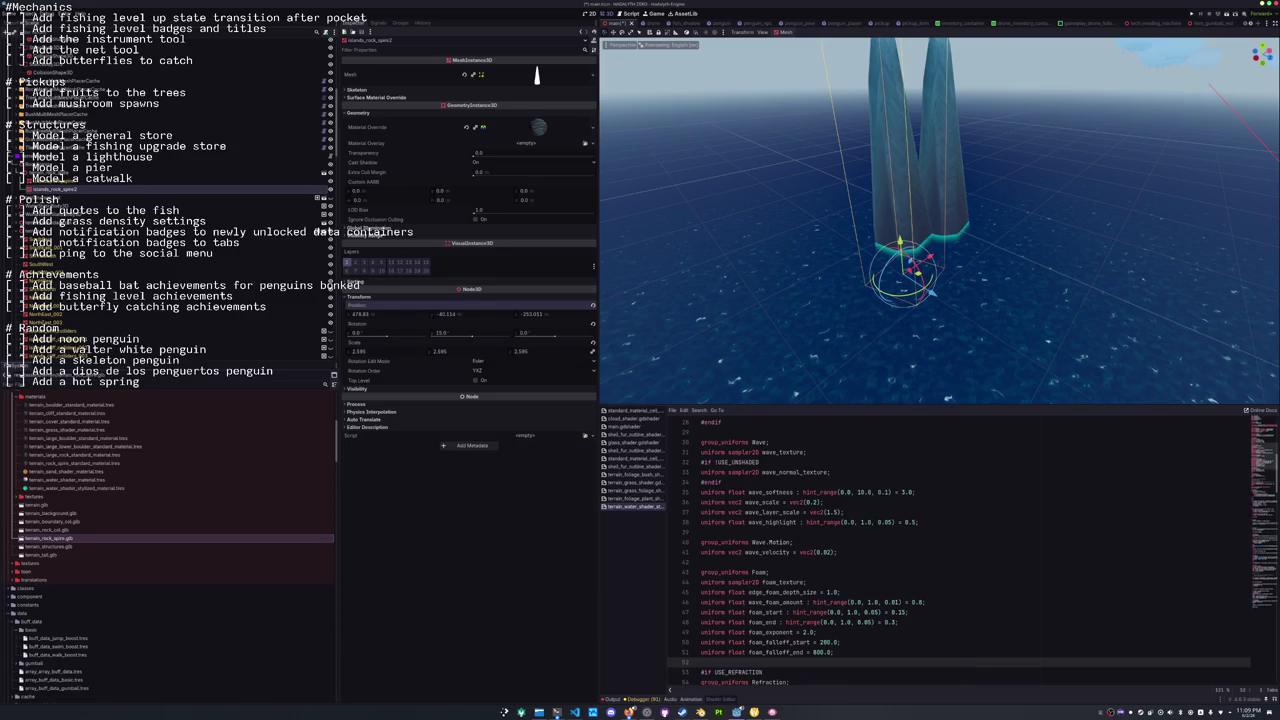
pyautogui.moveTo(408, 352)
pyautogui.mouseDown()
pyautogui.moveTo(380, 352)
pyautogui.moveTo(386, 339)
pyautogui.mouseUp()
pyautogui.press('KP_8')
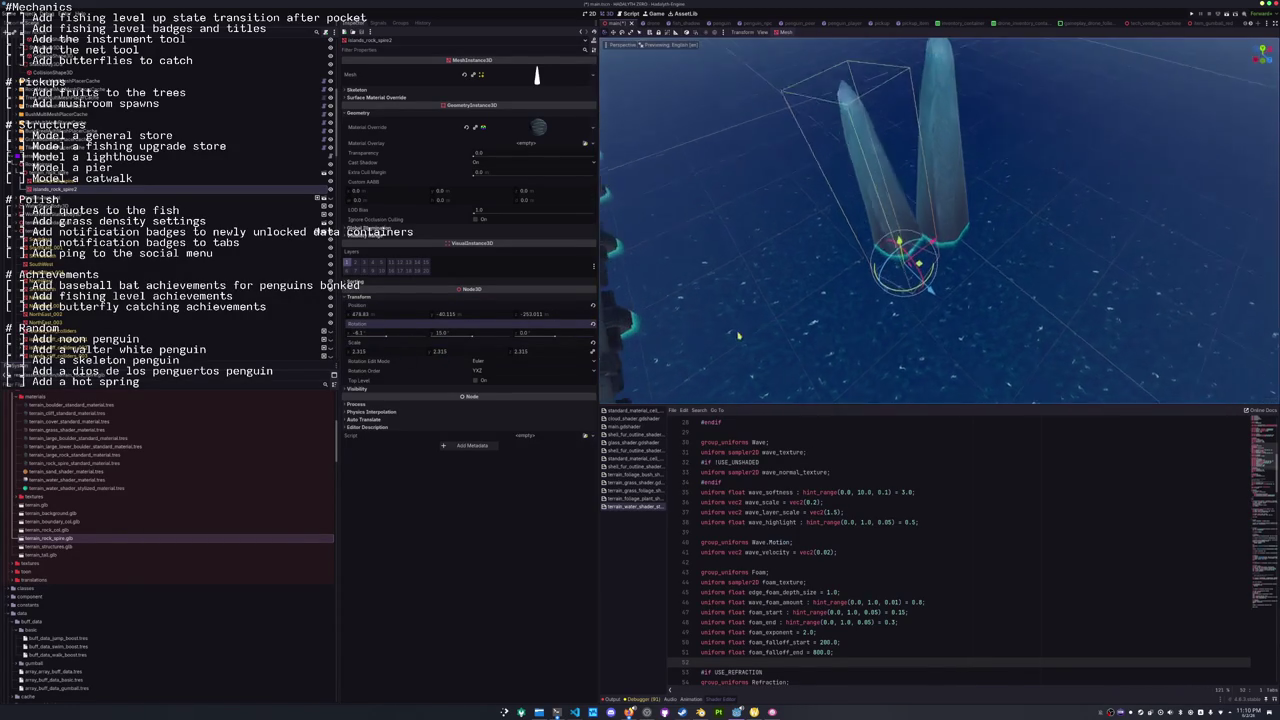
pyautogui.moveTo(897, 294); pyautogui.dragTo(832, 271)
pyautogui.press('KP_2')
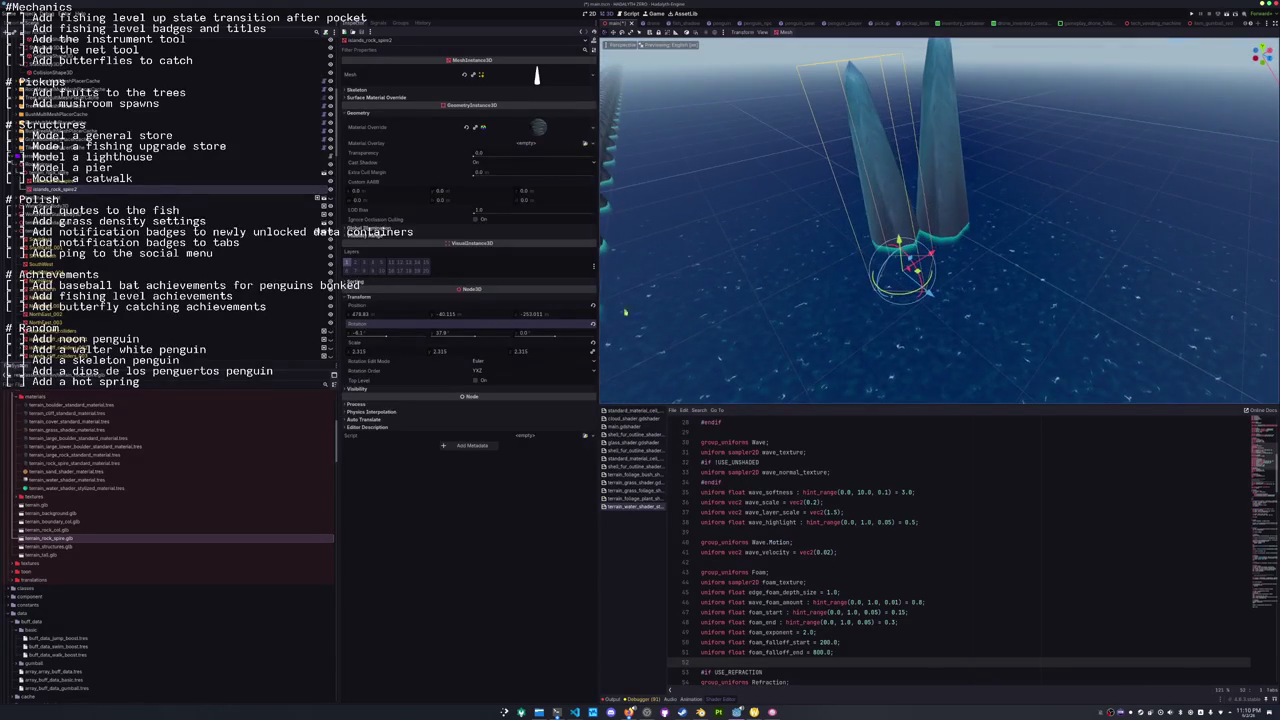
pyautogui.moveTo(373, 347); pyautogui.dragTo(345, 347)
pyautogui.moveTo(800, 300)
pyautogui.mouseDown()
pyautogui.moveTo(767, 321)
pyautogui.moveTo(700, 318)
pyautogui.mouseUp()
# Duplicate the spire, rotate the copy to 161° around Y, and move it beside the original.
pyautogui.hotkey('ctrl', 'd')
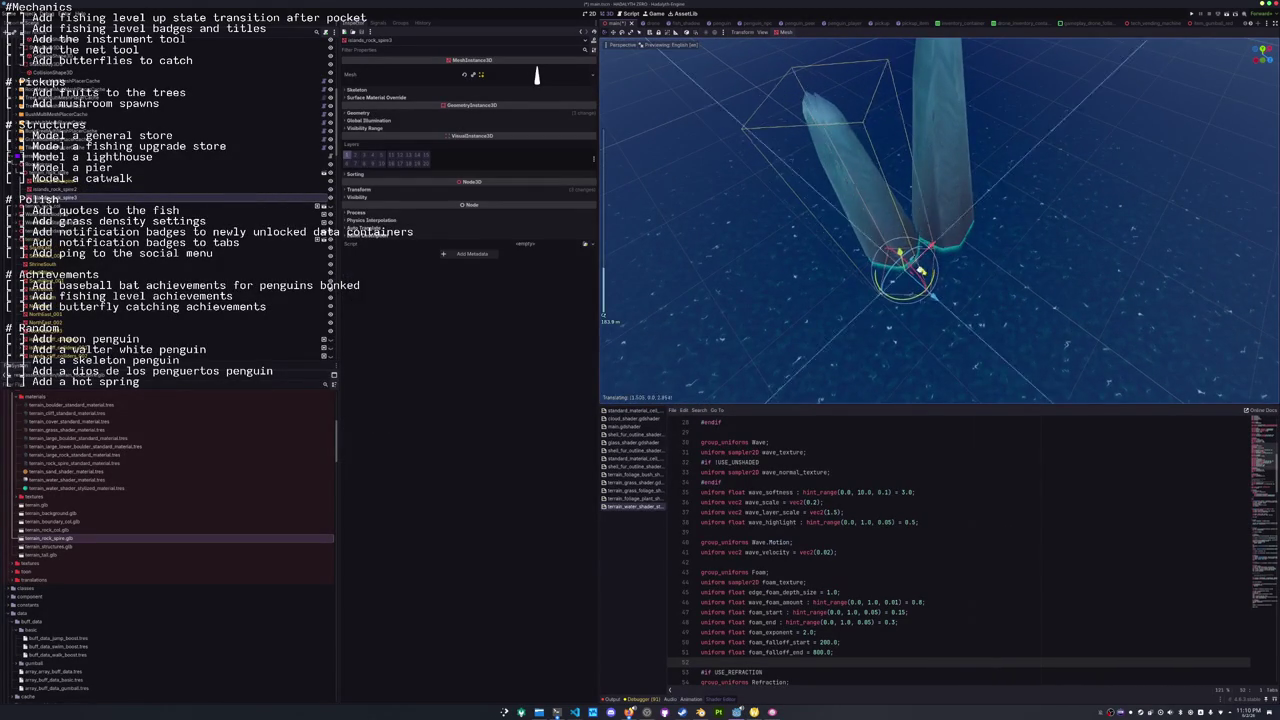
pyautogui.press('Return')
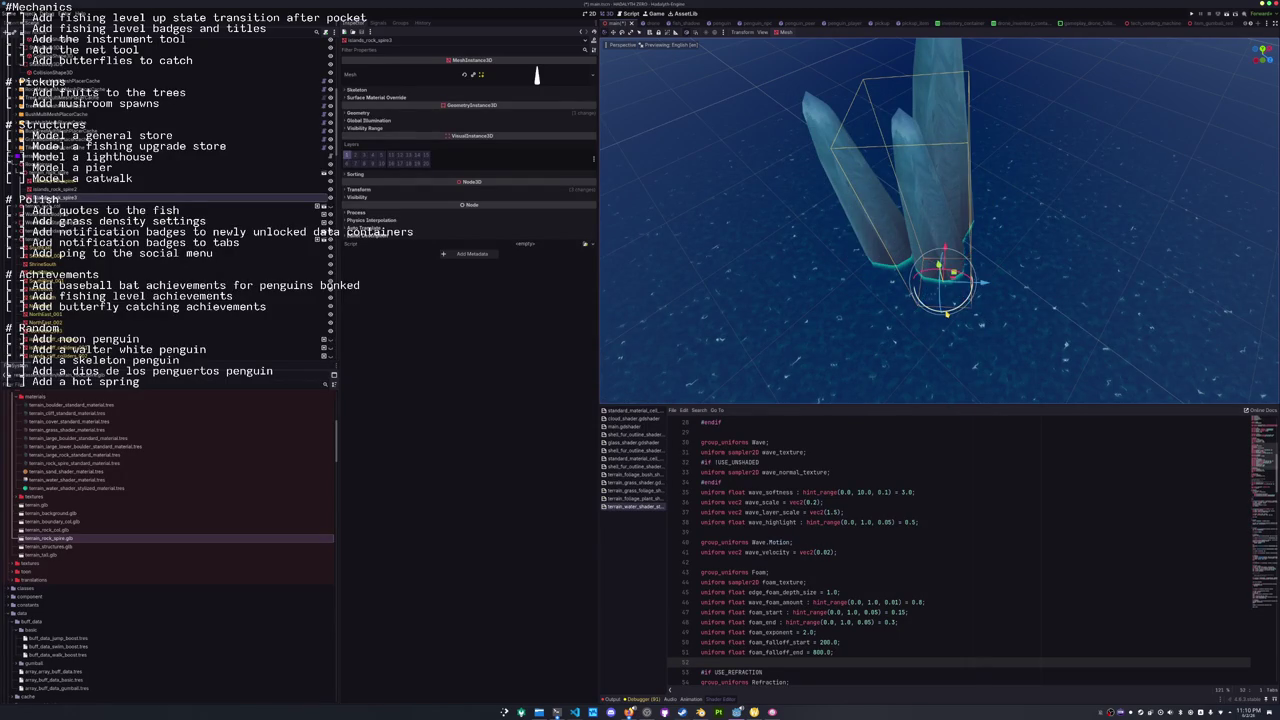
pyautogui.press('r')
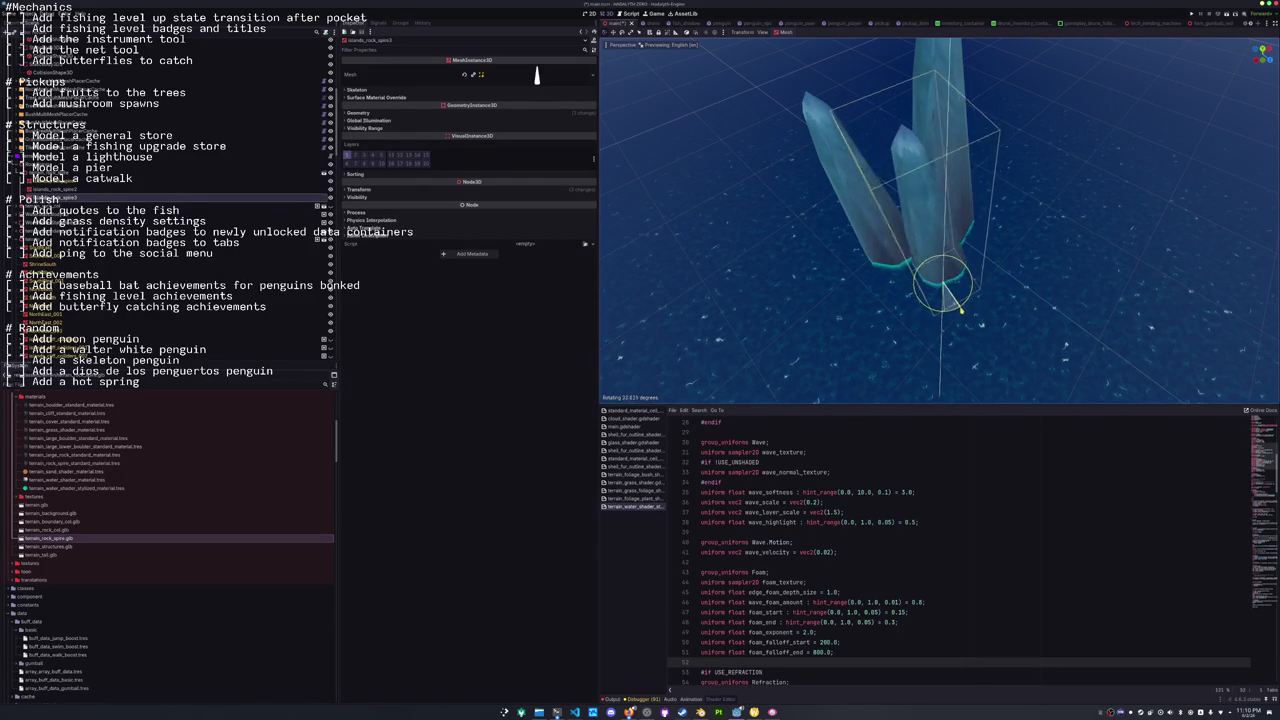
pyautogui.click(993, 254)
pyautogui.moveTo(993, 254); pyautogui.dragTo(947, 247)
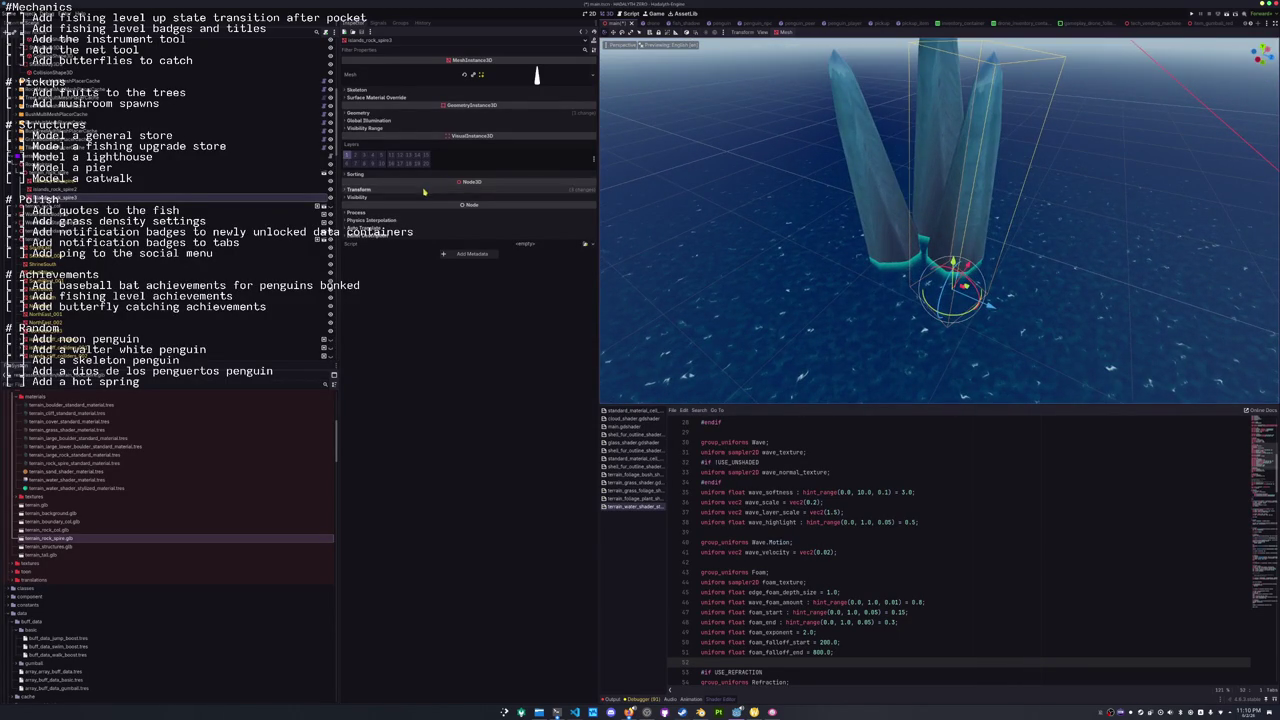
pyautogui.click(358, 189)
pyautogui.moveTo(445, 226); pyautogui.dragTo(470, 226)
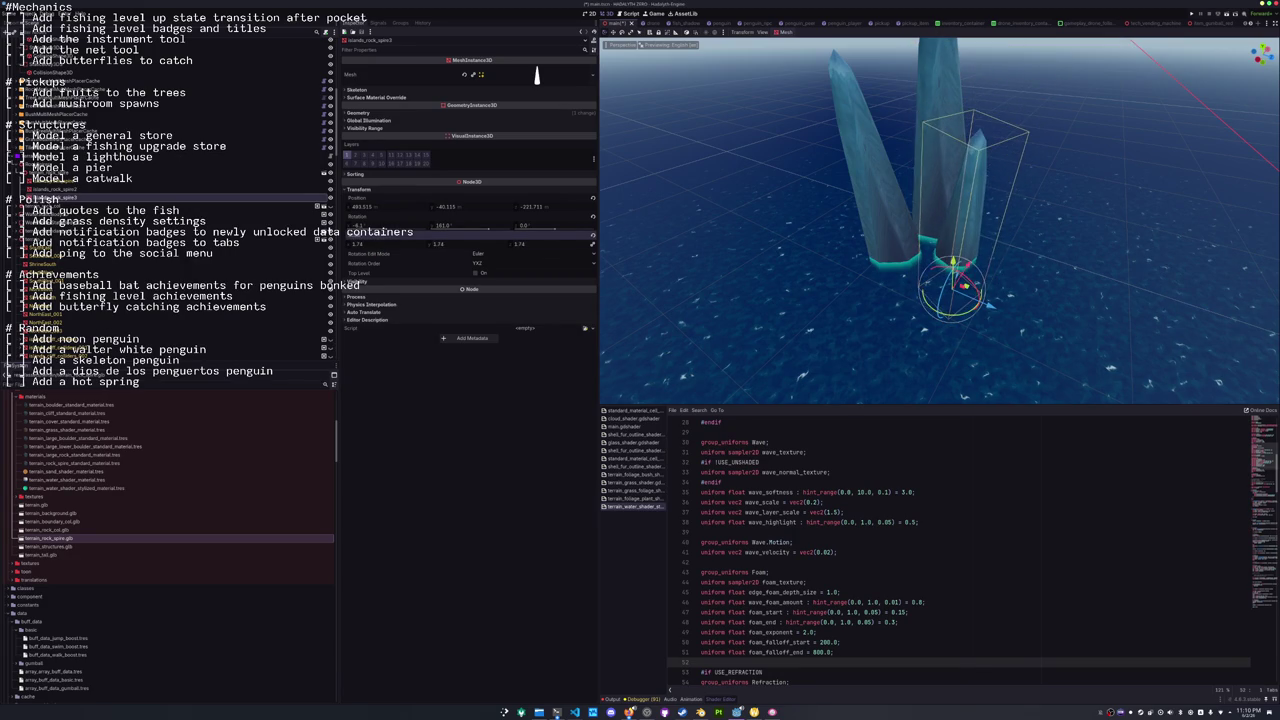
pyautogui.moveTo(730, 292); pyautogui.dragTo(782, 298)
pyautogui.moveTo(990, 306)
pyautogui.mouseDown()
pyautogui.moveTo(968, 287)
pyautogui.moveTo(936, 291)
pyautogui.mouseUp()
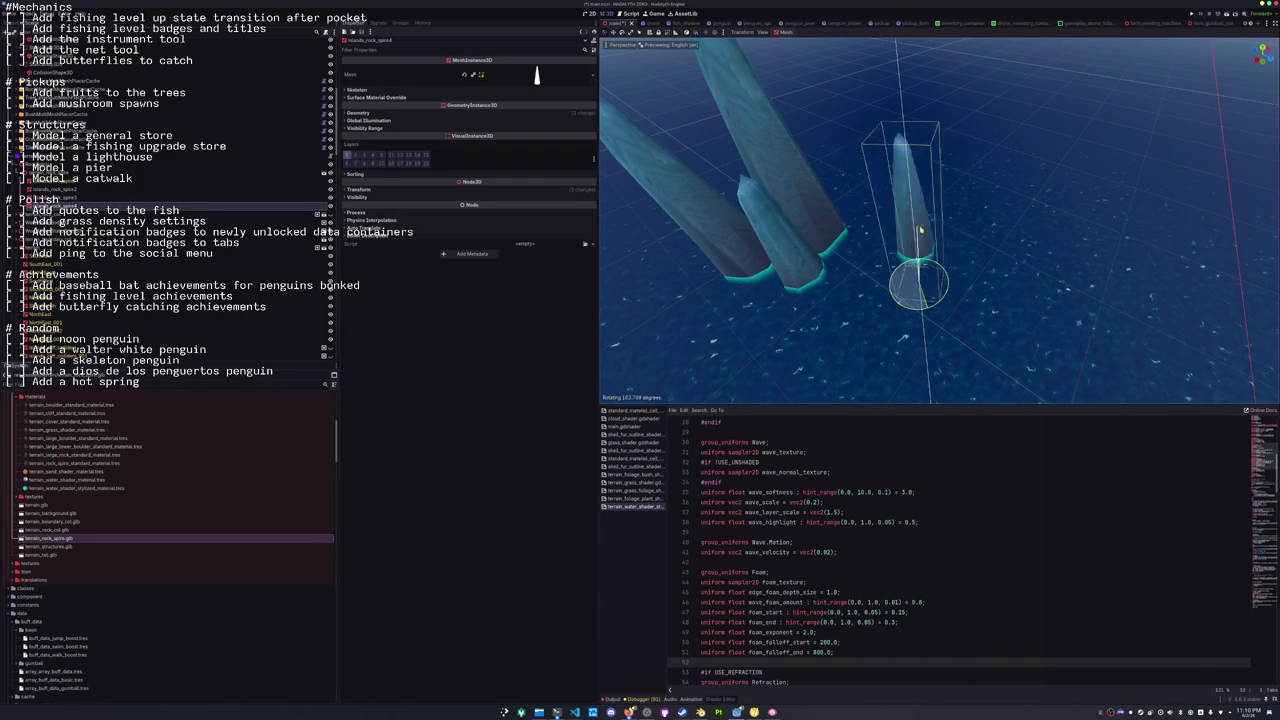
# Select all four spires together, move them into place and rotate the group.
pyautogui.moveTo(1078, 323); pyautogui.dragTo(1132, 399)
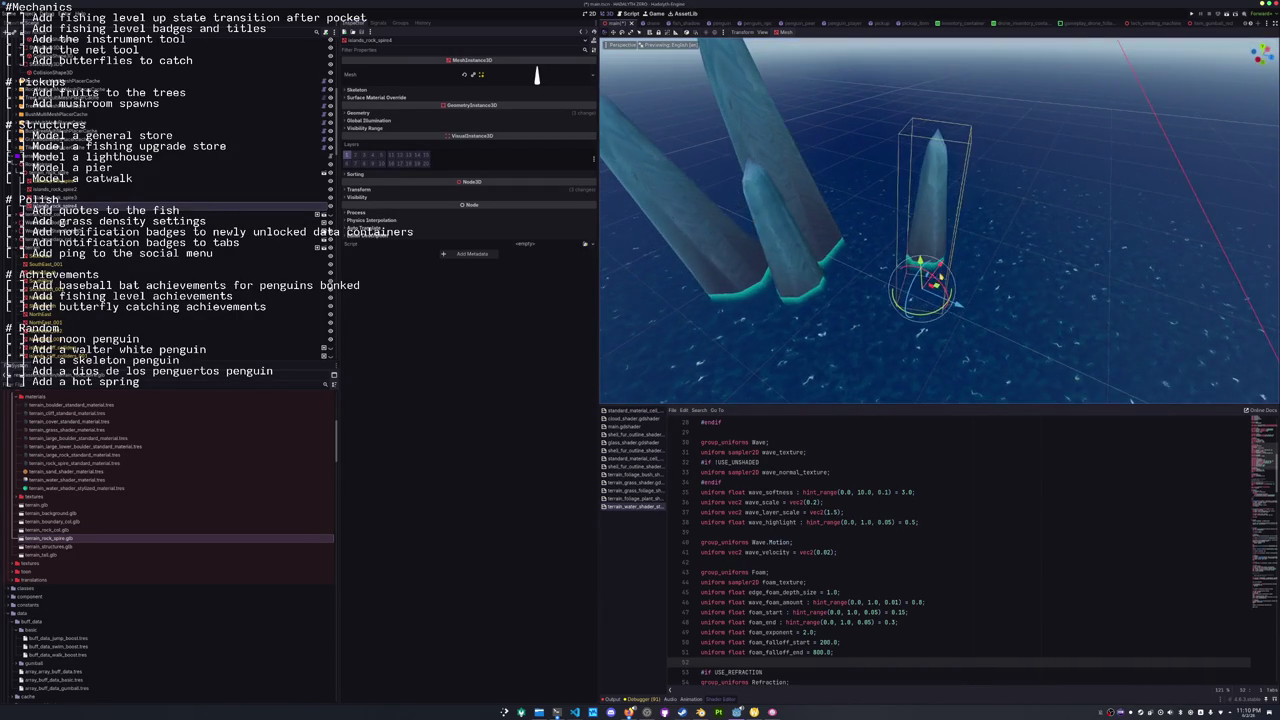
pyautogui.scroll(-5, 960, 313)
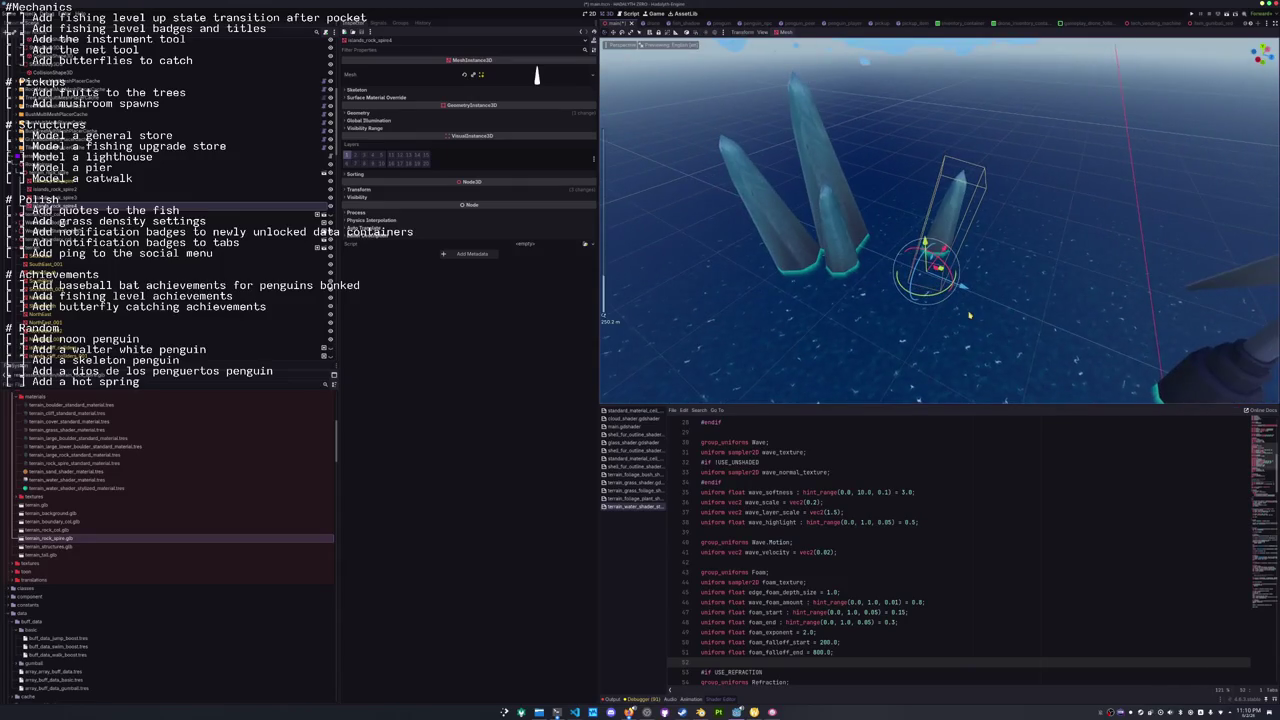
pyautogui.moveTo(983, 307); pyautogui.dragTo(976, 308)
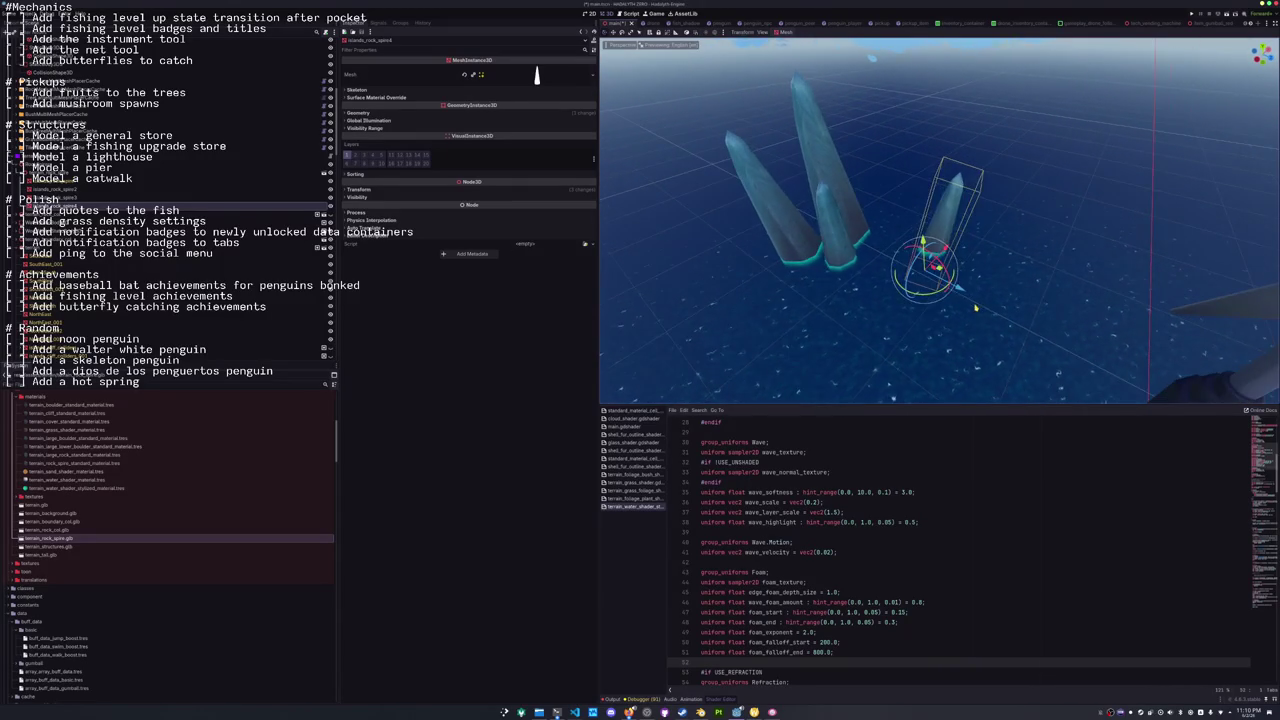
pyautogui.keyDown('shift'); pyautogui.click(851, 218); pyautogui.keyUp('shift')
pyautogui.scroll(-5, 885, 276)
pyautogui.scroll(5, 885, 275)
pyautogui.moveTo(1000, 270)
pyautogui.mouseDown()
pyautogui.moveTo(1040, 285)
pyautogui.moveTo(1041, 338)
pyautogui.mouseUp()
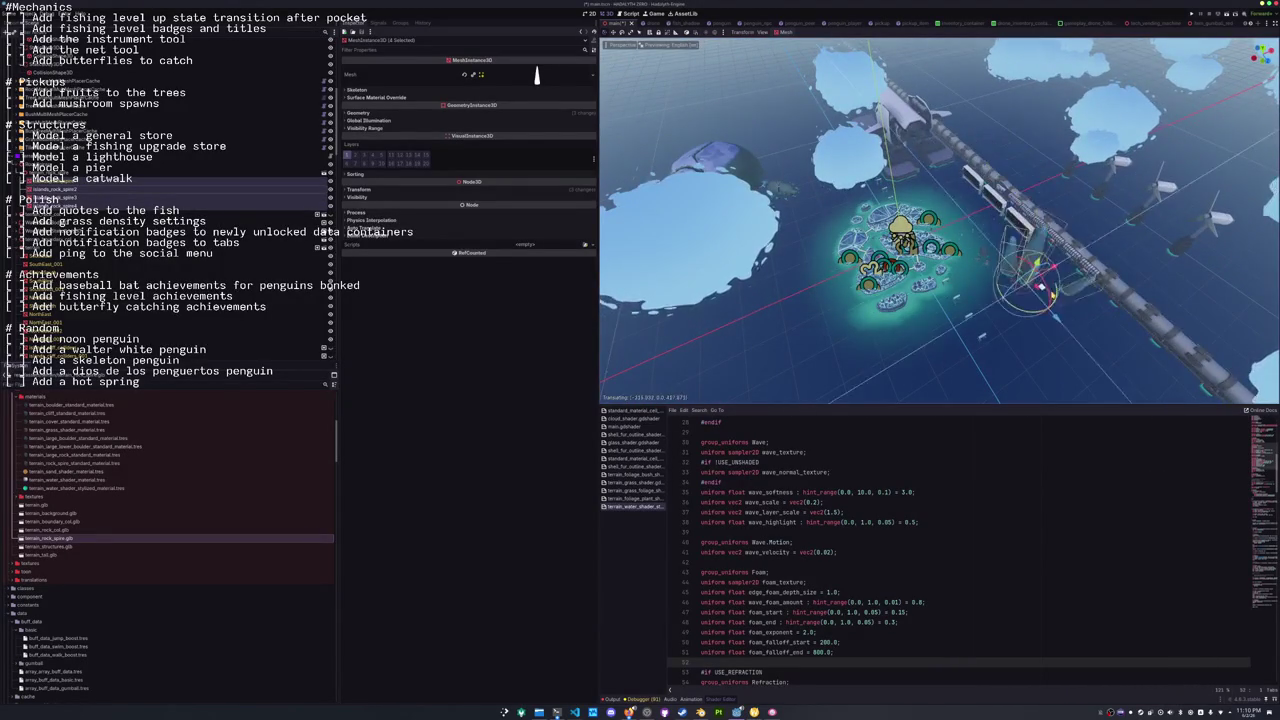
pyautogui.scroll(5, 1058, 285)
pyautogui.scroll(5, 1058, 285)
pyautogui.moveTo(1047, 251)
pyautogui.mouseDown()
pyautogui.moveTo(990, 240)
pyautogui.moveTo(1016, 238)
pyautogui.moveTo(913, 189)
pyautogui.moveTo(902, 218)
pyautogui.mouseUp()
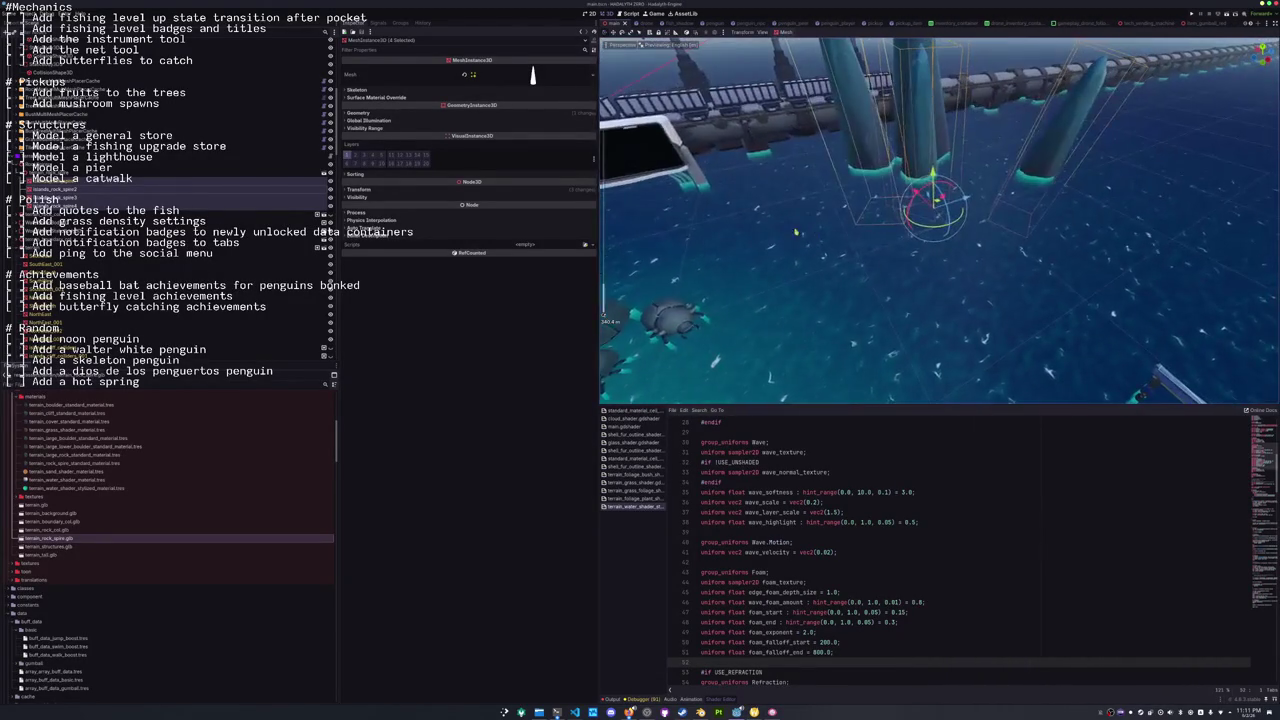
# Try scaling the spires to 1.70, undo it, then run the game with F5.
pyautogui.click(423, 191)
pyautogui.moveTo(376, 249); pyautogui.dragTo(370, 249)
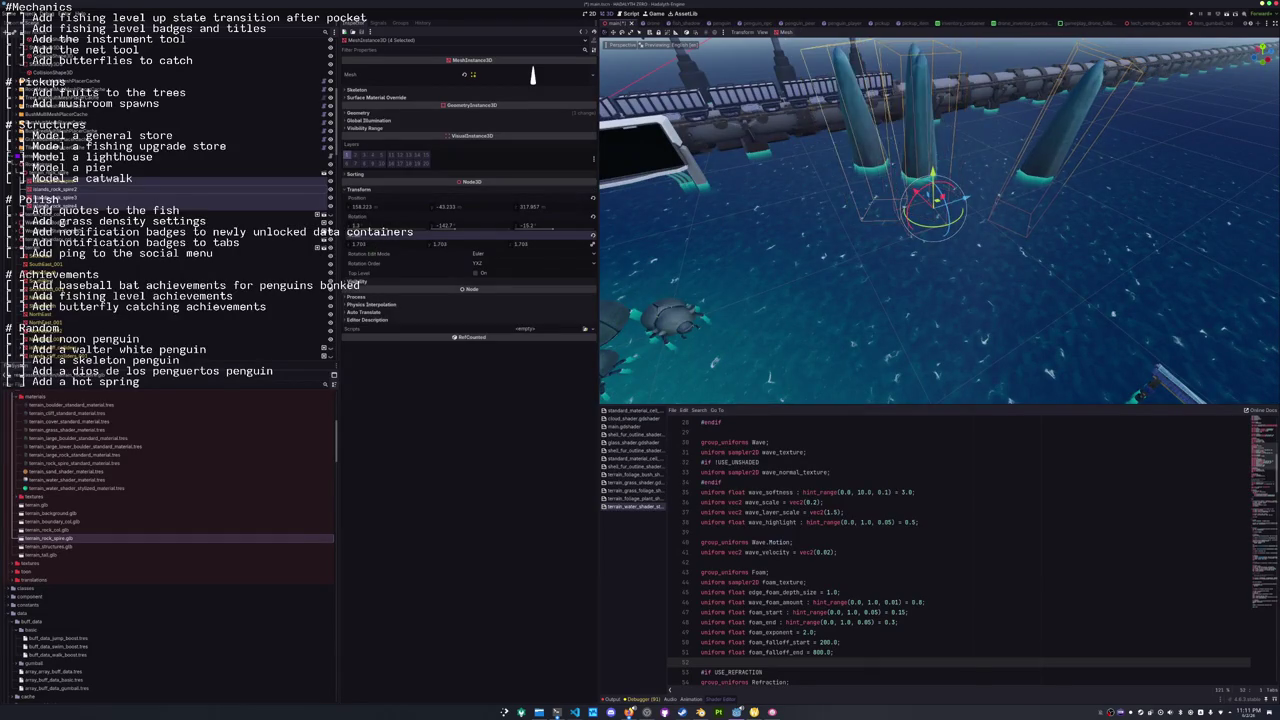
pyautogui.hotkey('ctrl', 'z')
pyautogui.moveTo(760, 262); pyautogui.dragTo(720, 279)
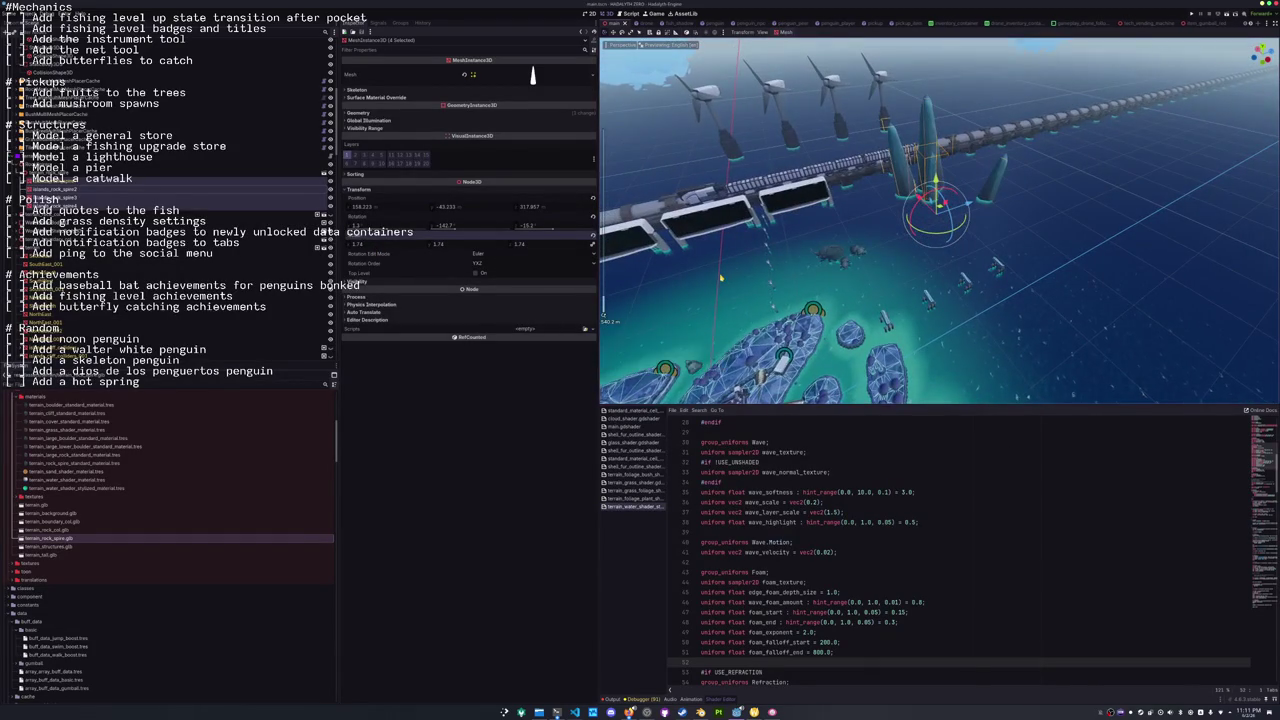
pyautogui.press('F5')
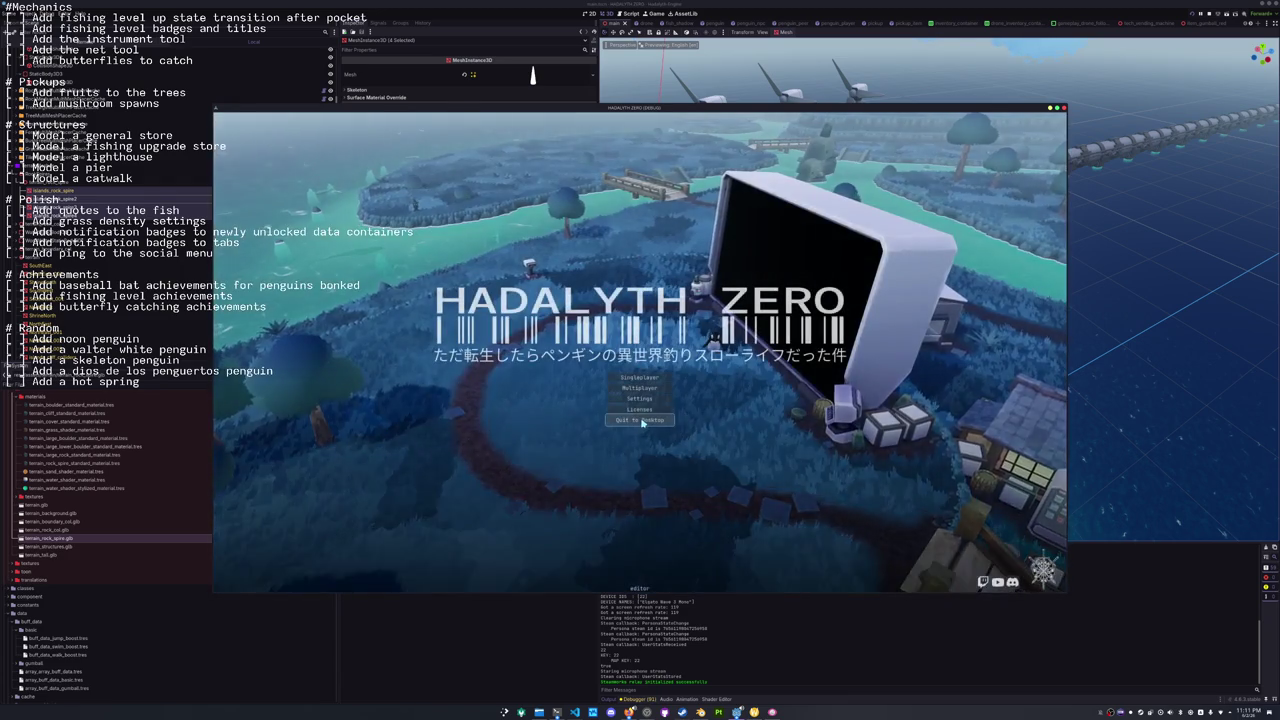
# Quit the test game and select several island meshes, ending on the left island's Node3D group.
pyautogui.click(641, 420)
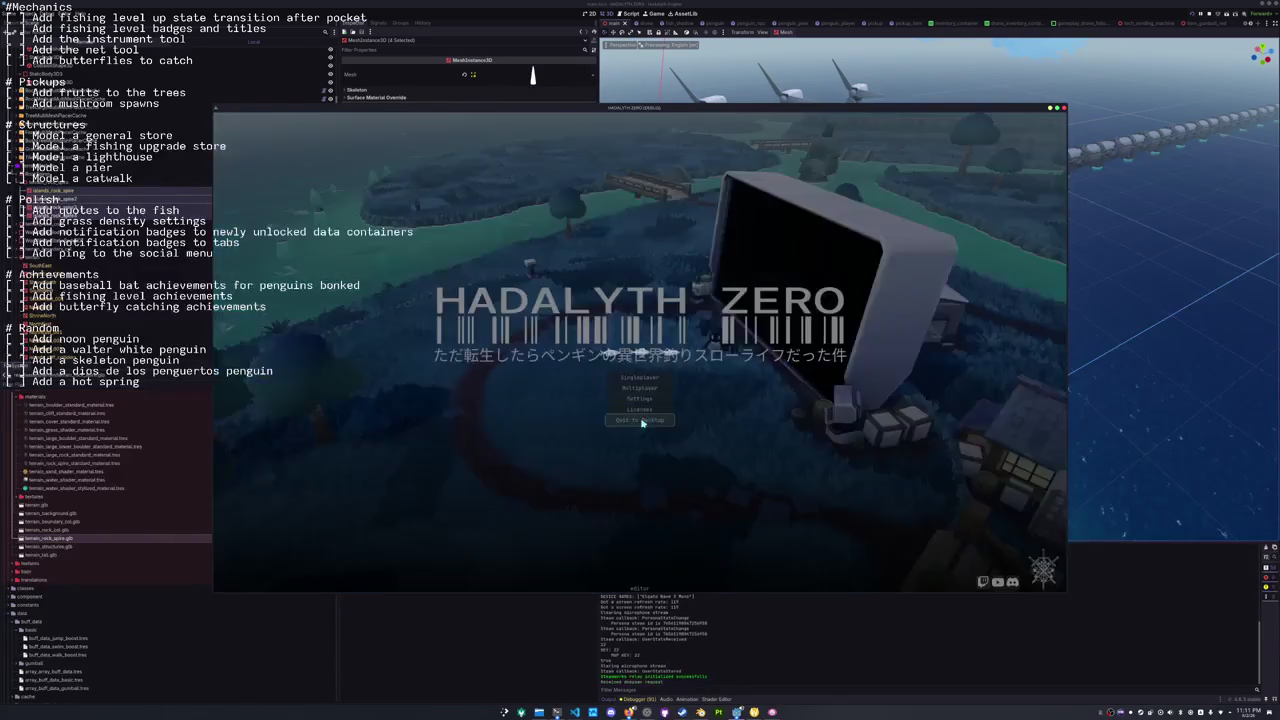
pyautogui.scroll(10, 680, 475)
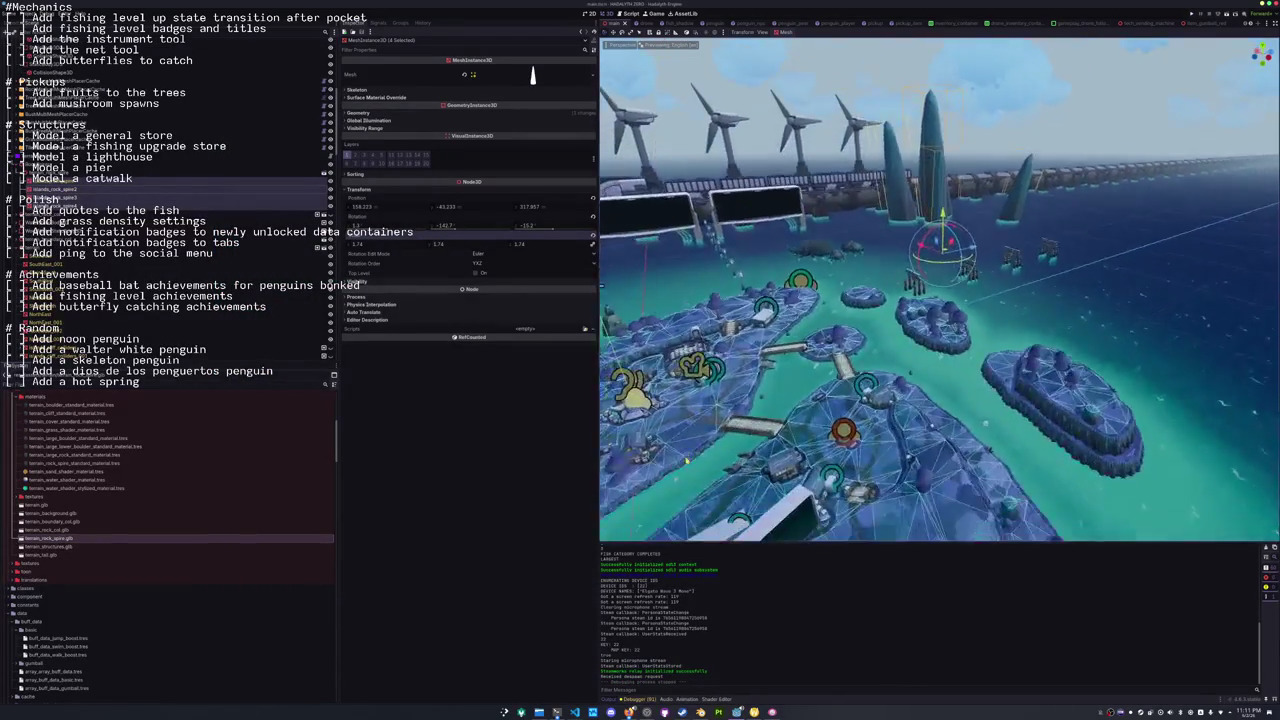
pyautogui.scroll(-10, 689, 452)
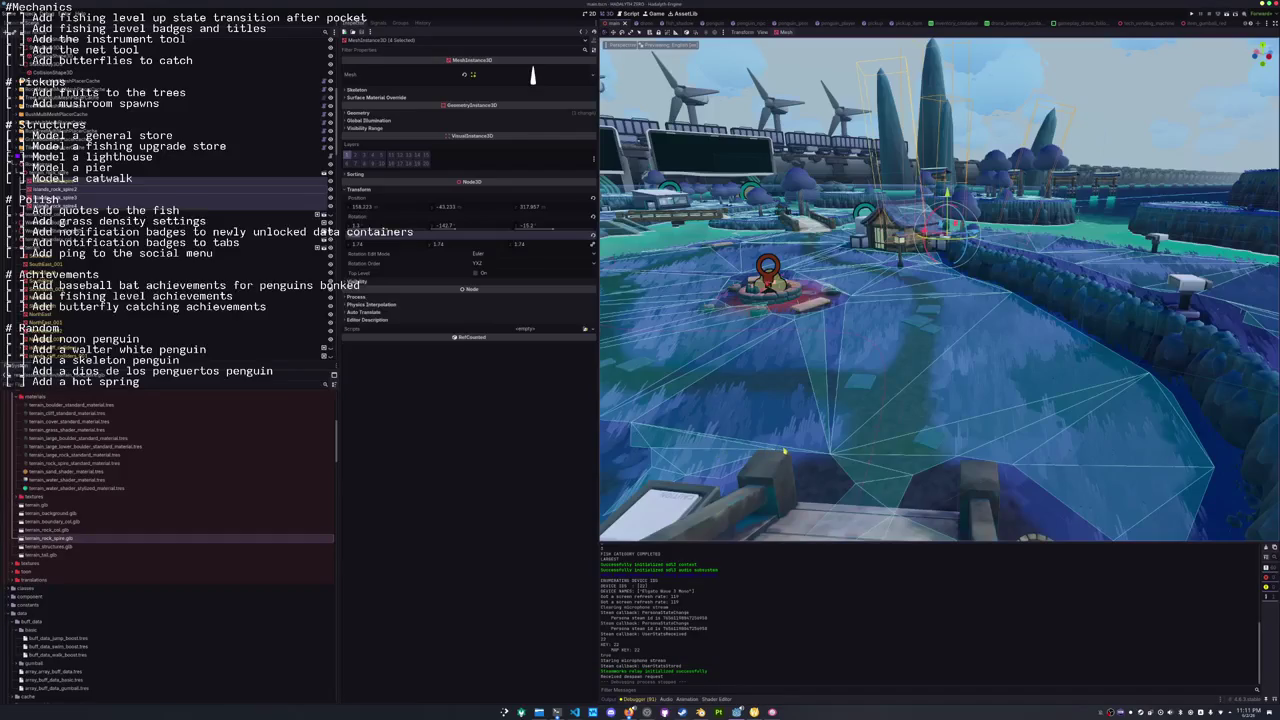
pyautogui.click(812, 470)
pyautogui.scroll(-8, 814, 472)
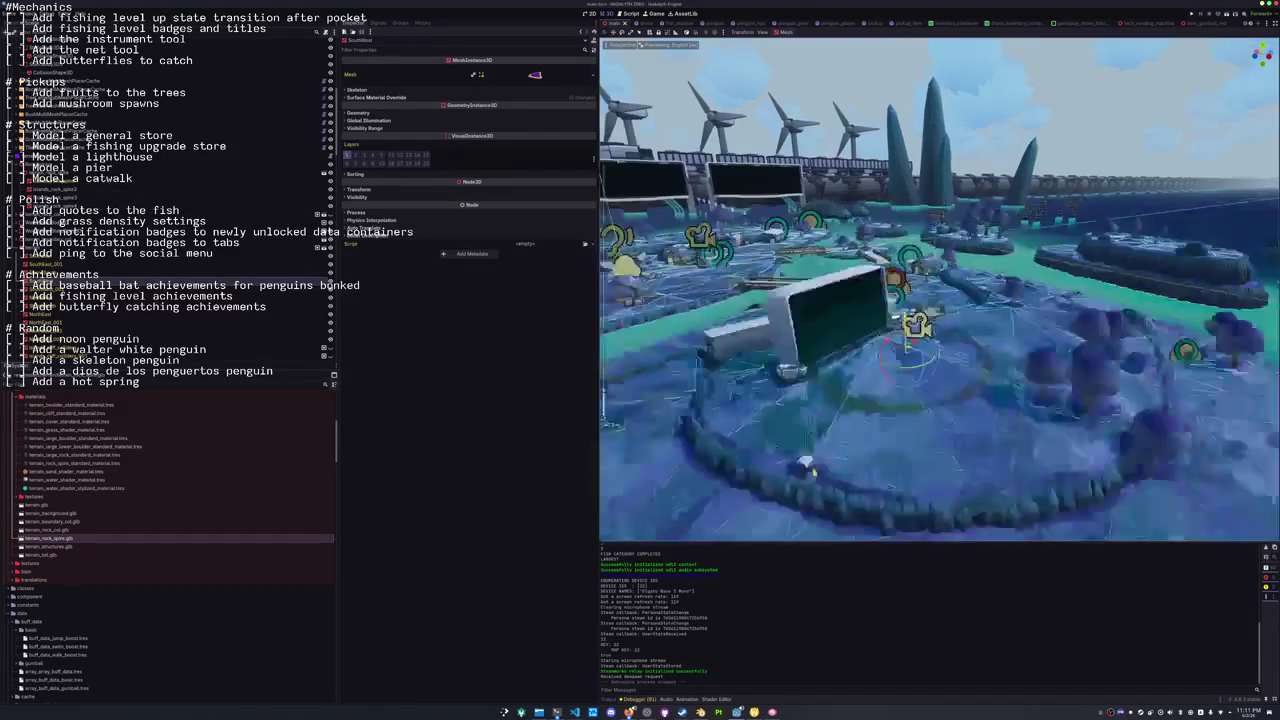
pyautogui.click(814, 472)
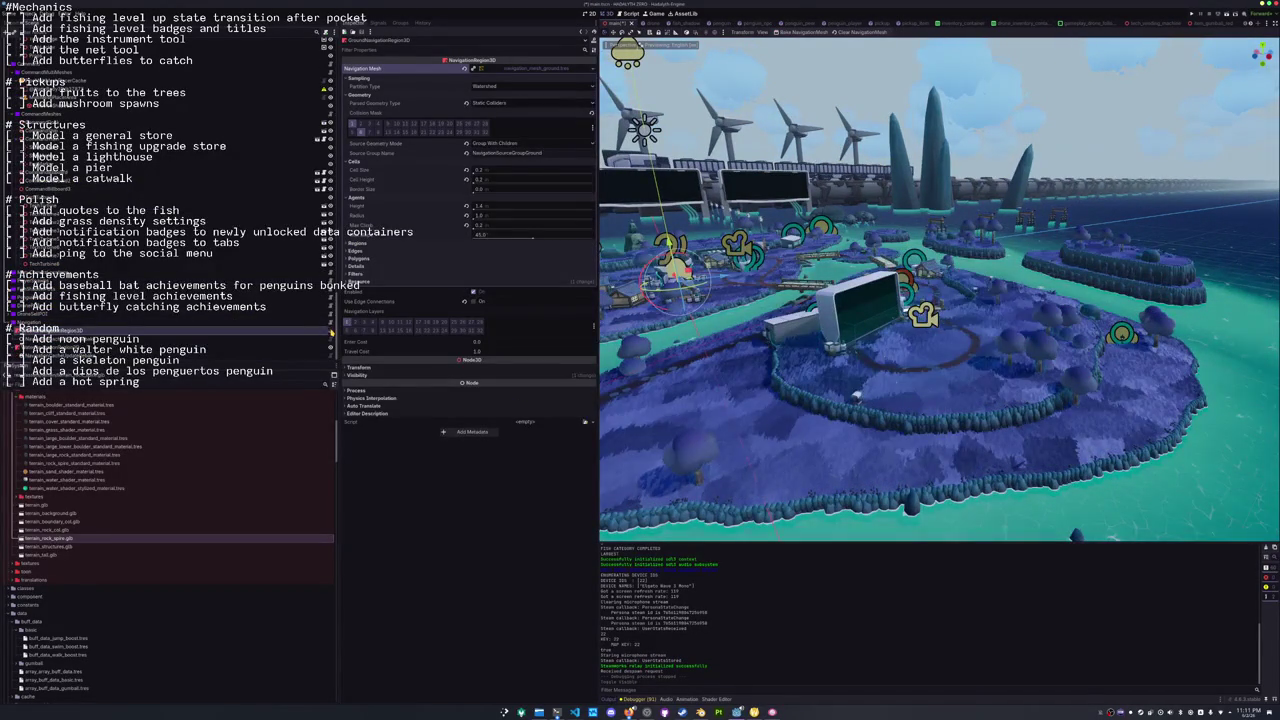
pyautogui.click(731, 505)
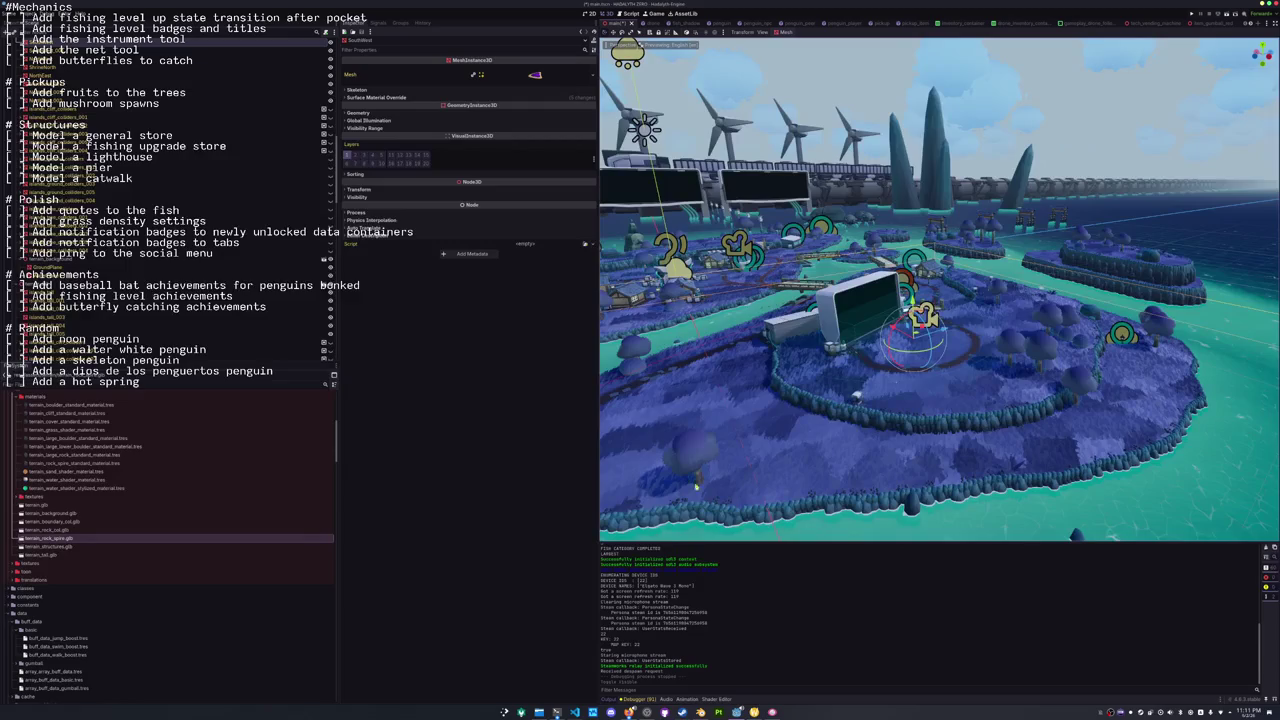
pyautogui.scroll(-3, 170, 200)
pyautogui.click(200, 170)
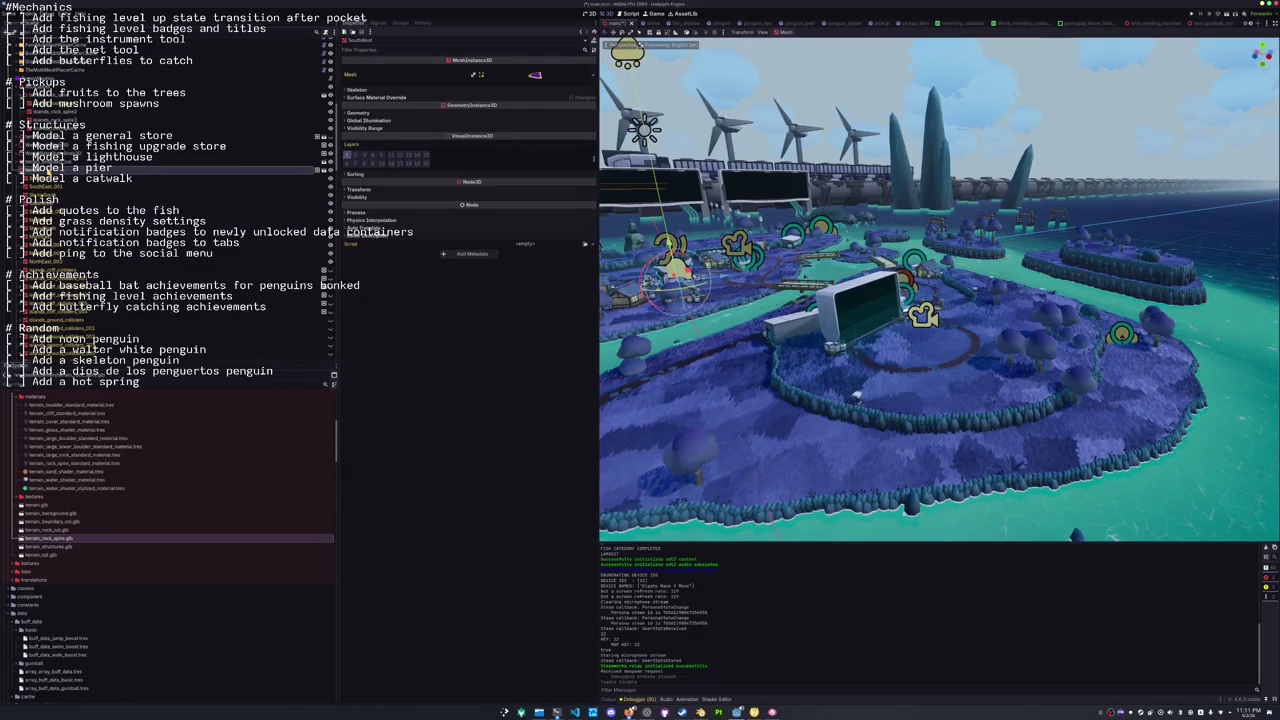
# Hide and reshow the terrain and water surfaces, then focus the view on terrain_background.
pyautogui.click(330, 232)
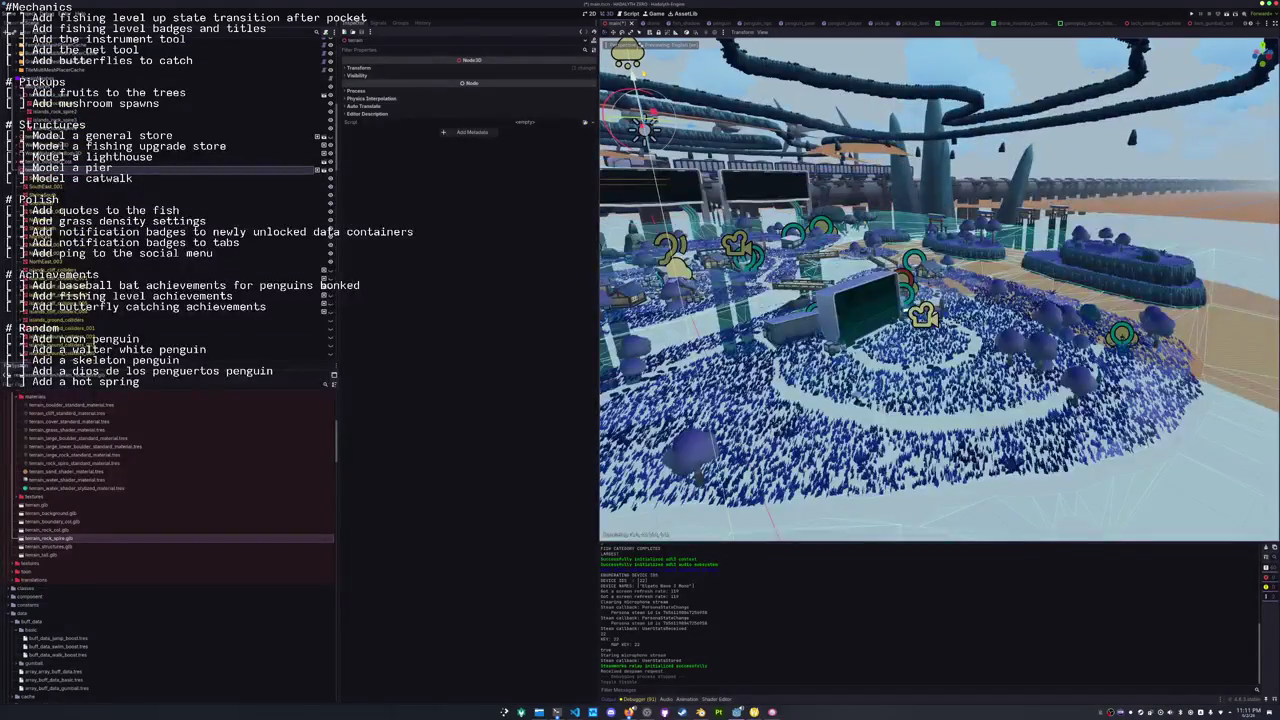
pyautogui.click(330, 232)
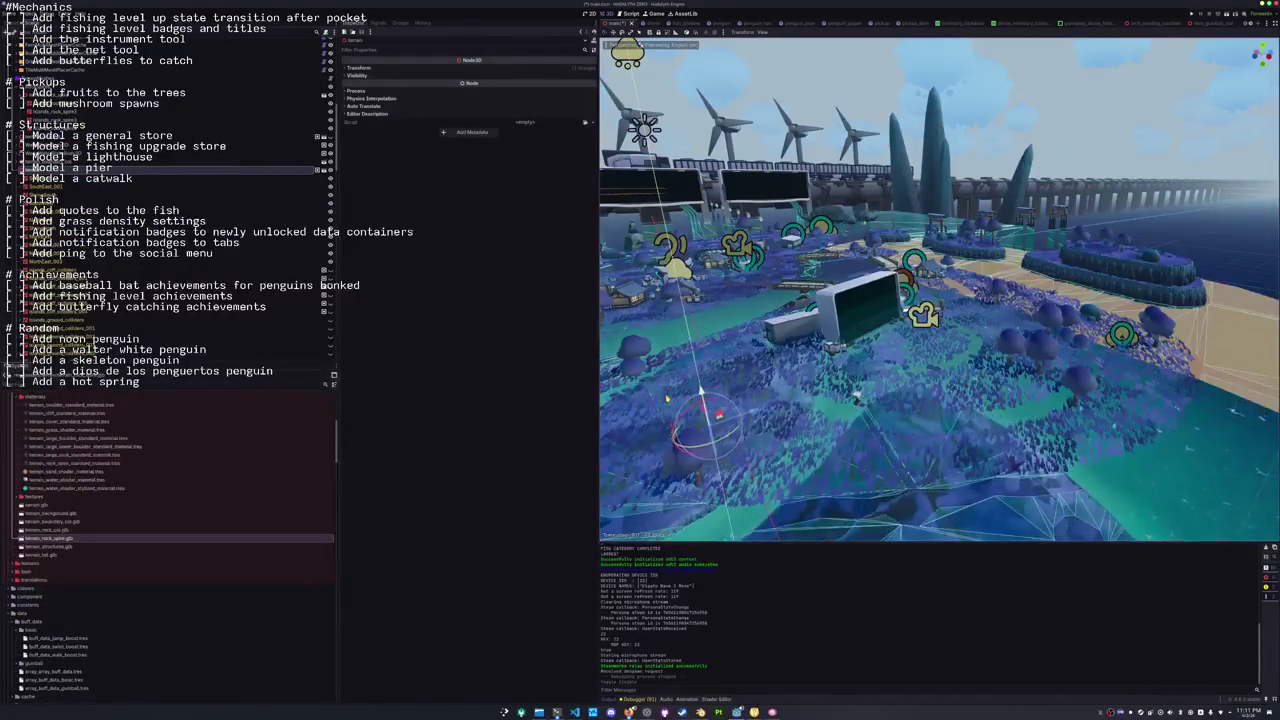
pyautogui.press('f')
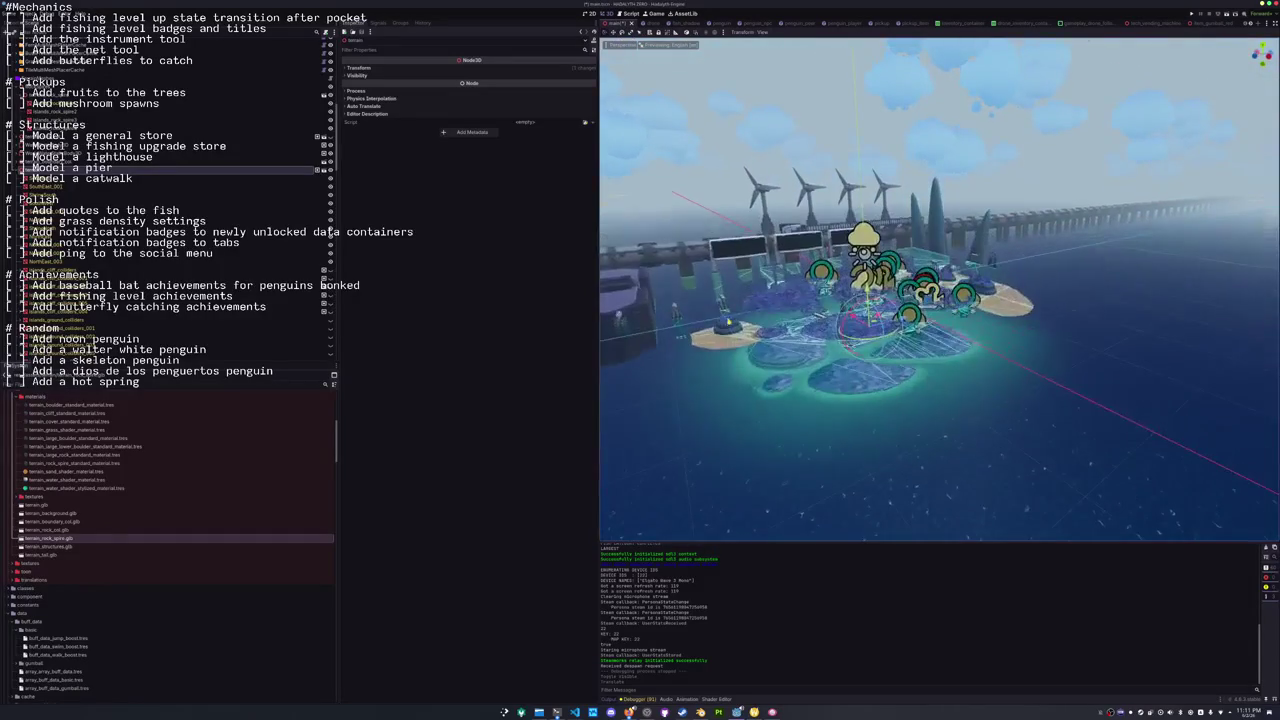
pyautogui.click(330, 232)
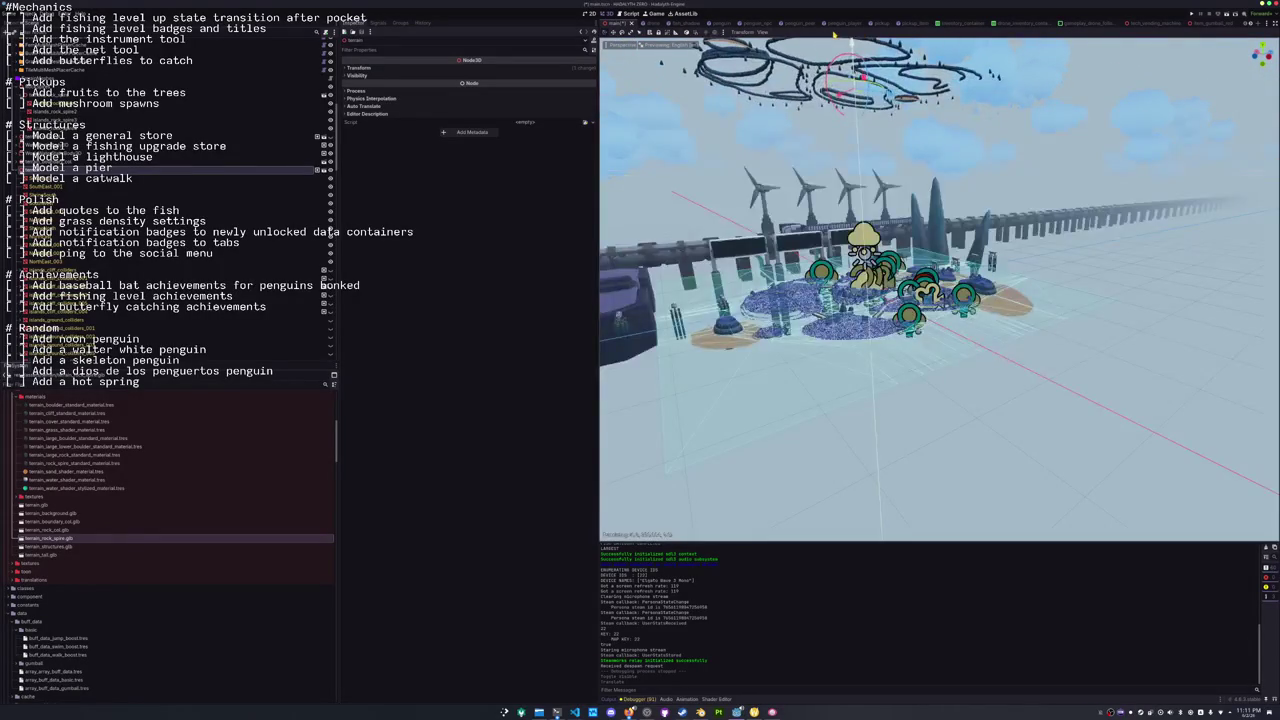
pyautogui.click(330, 232)
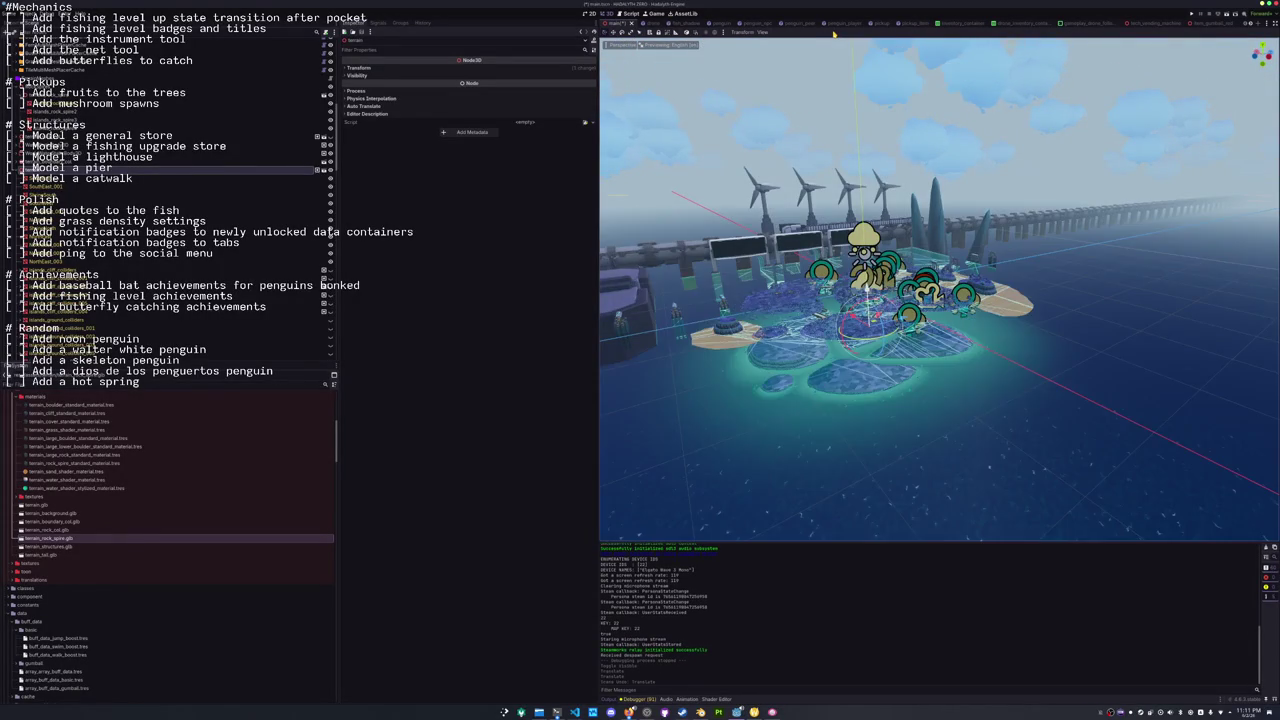
pyautogui.click(200, 178)
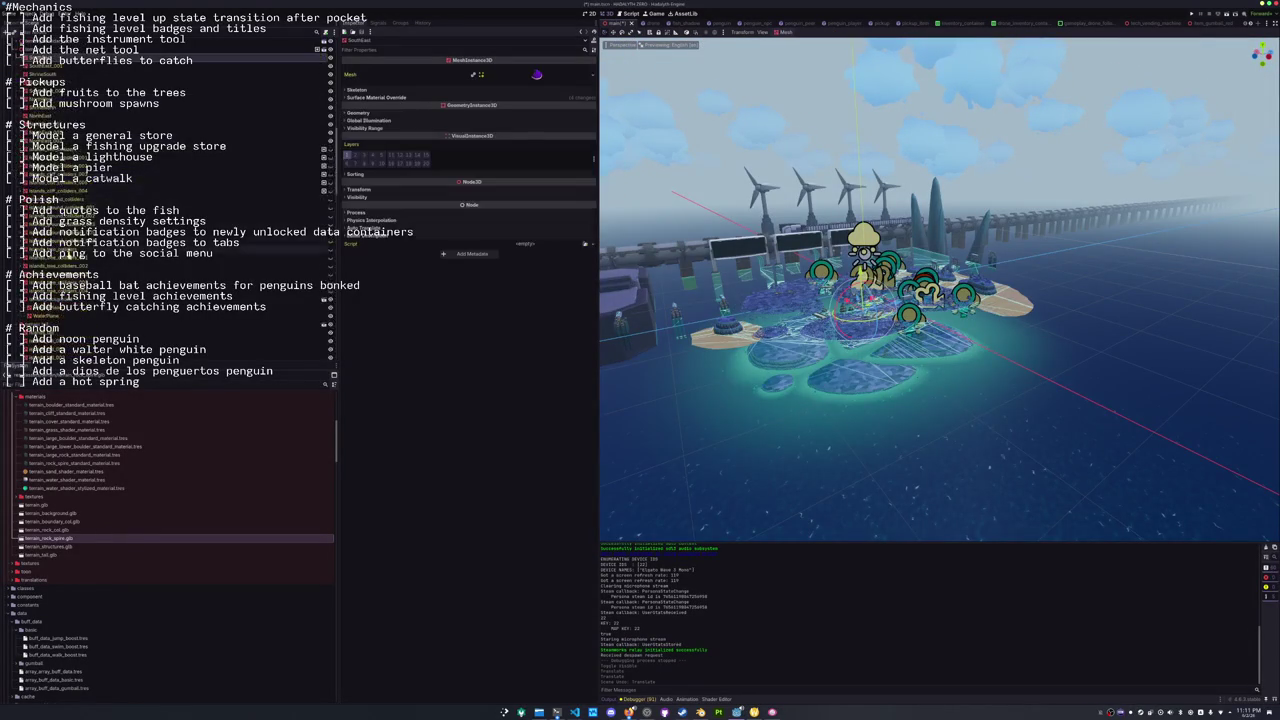
pyautogui.click(40, 219)
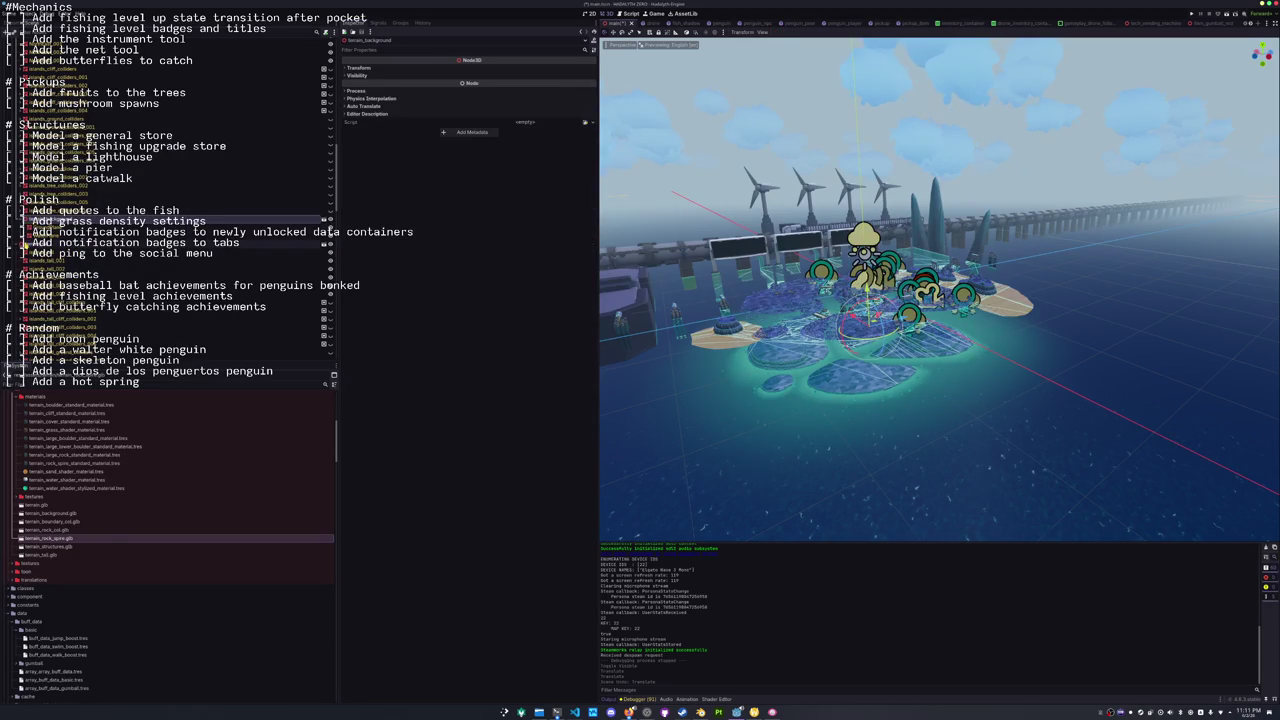
pyautogui.press('f')
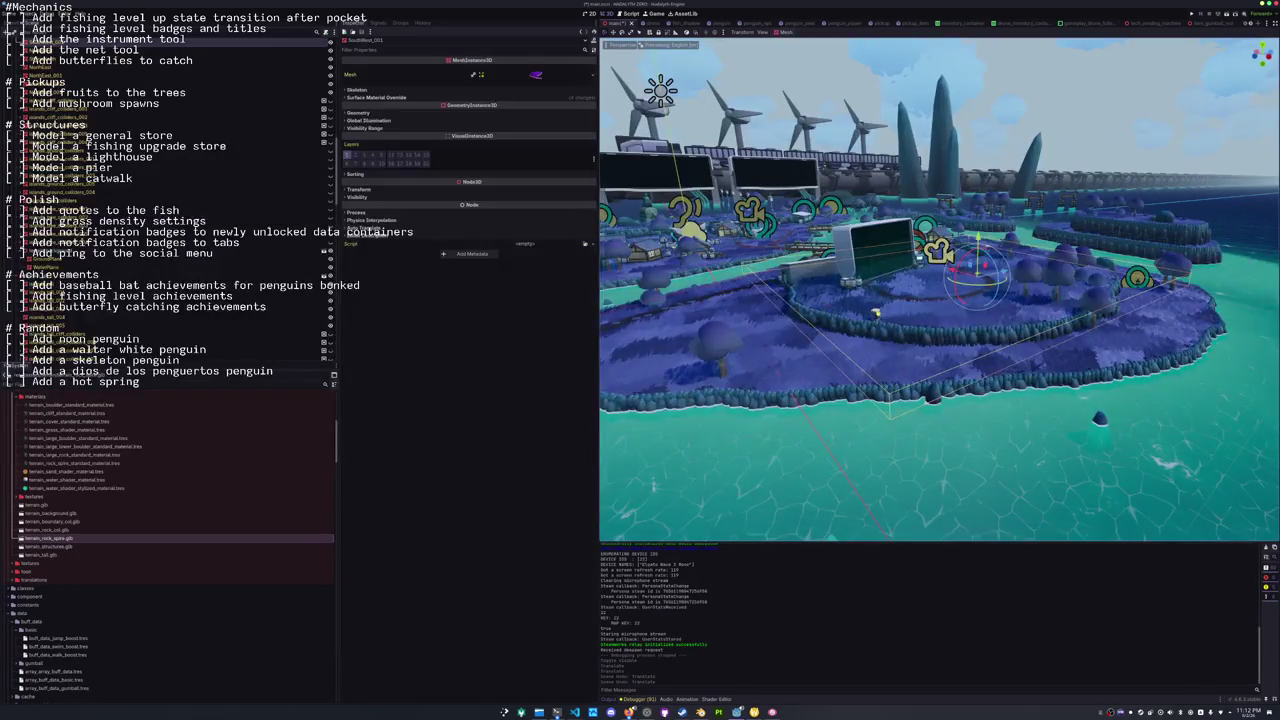
# Frame InteractionNode3D, fly low over the grass past the rock wall, and select an island mesh instance.
pyautogui.doubleClick(330, 285)
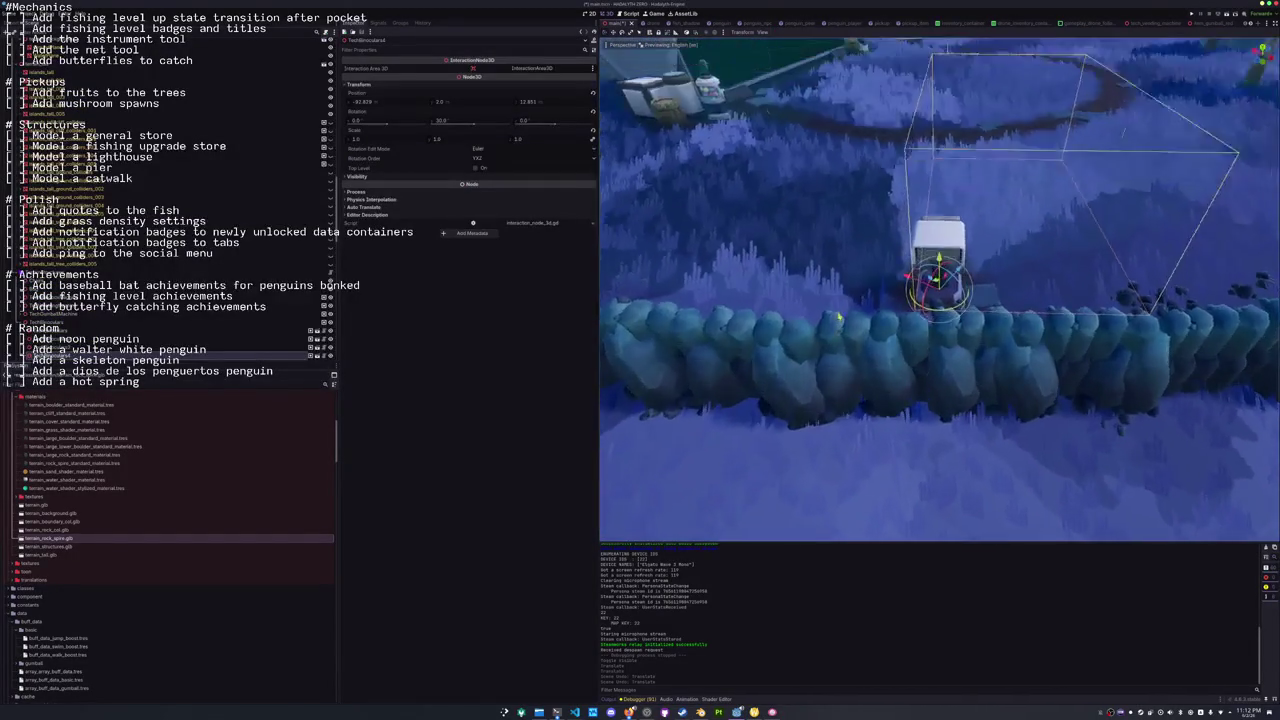
pyautogui.moveTo(827, 295); pyautogui.dragTo(720, 298)
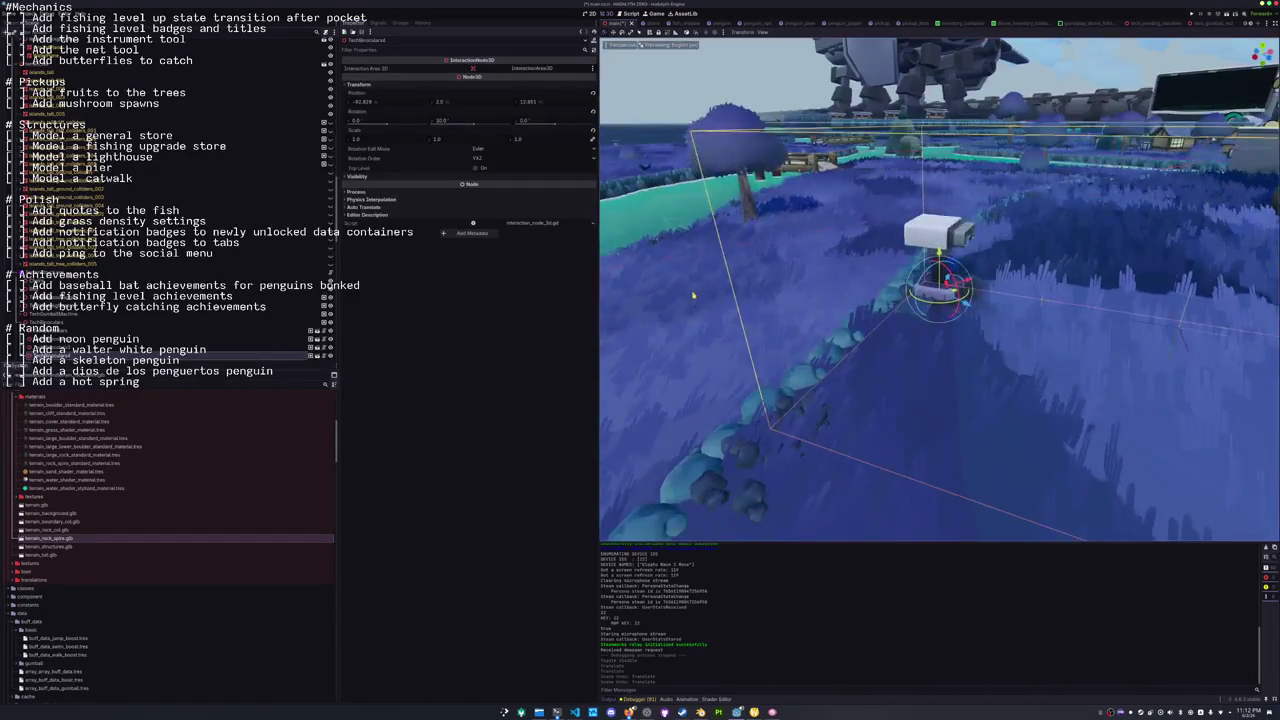
pyautogui.moveTo(700, 298)
pyautogui.mouseDown()
pyautogui.moveTo(826, 191)
pyautogui.moveTo(872, 174)
pyautogui.moveTo(858, 226)
pyautogui.mouseUp()
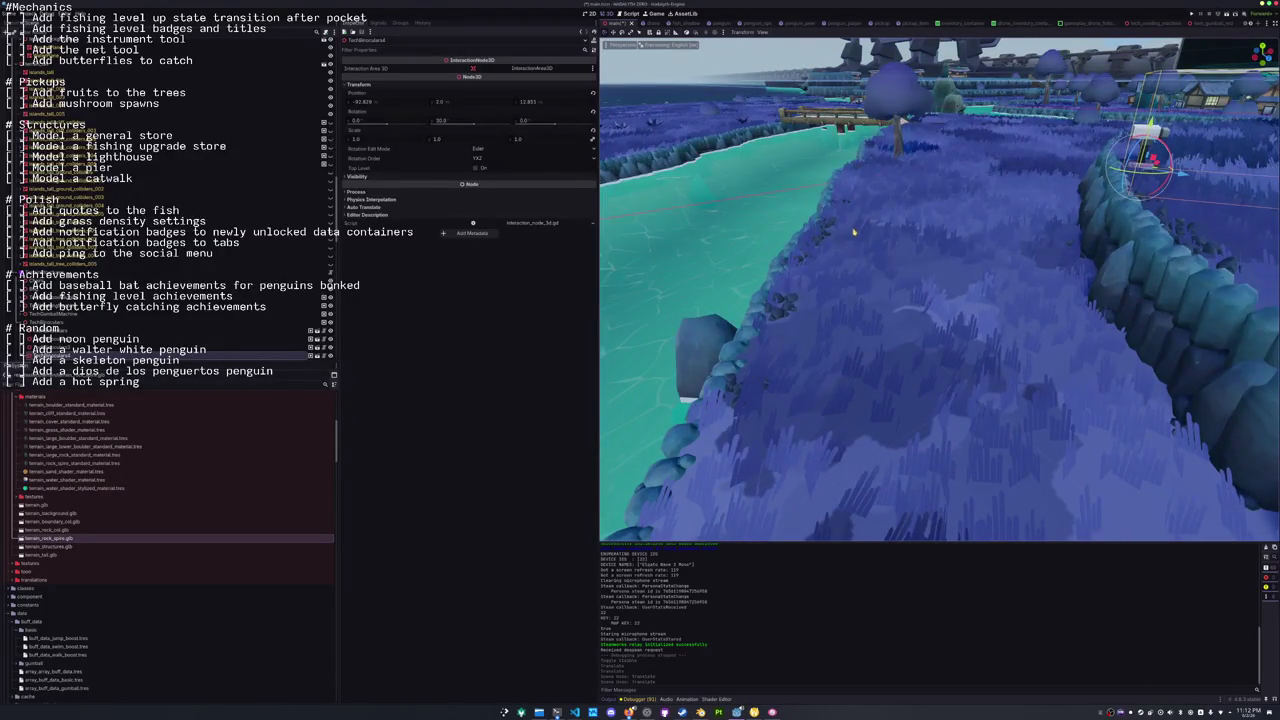
pyautogui.moveTo(849, 249); pyautogui.dragTo(842, 249)
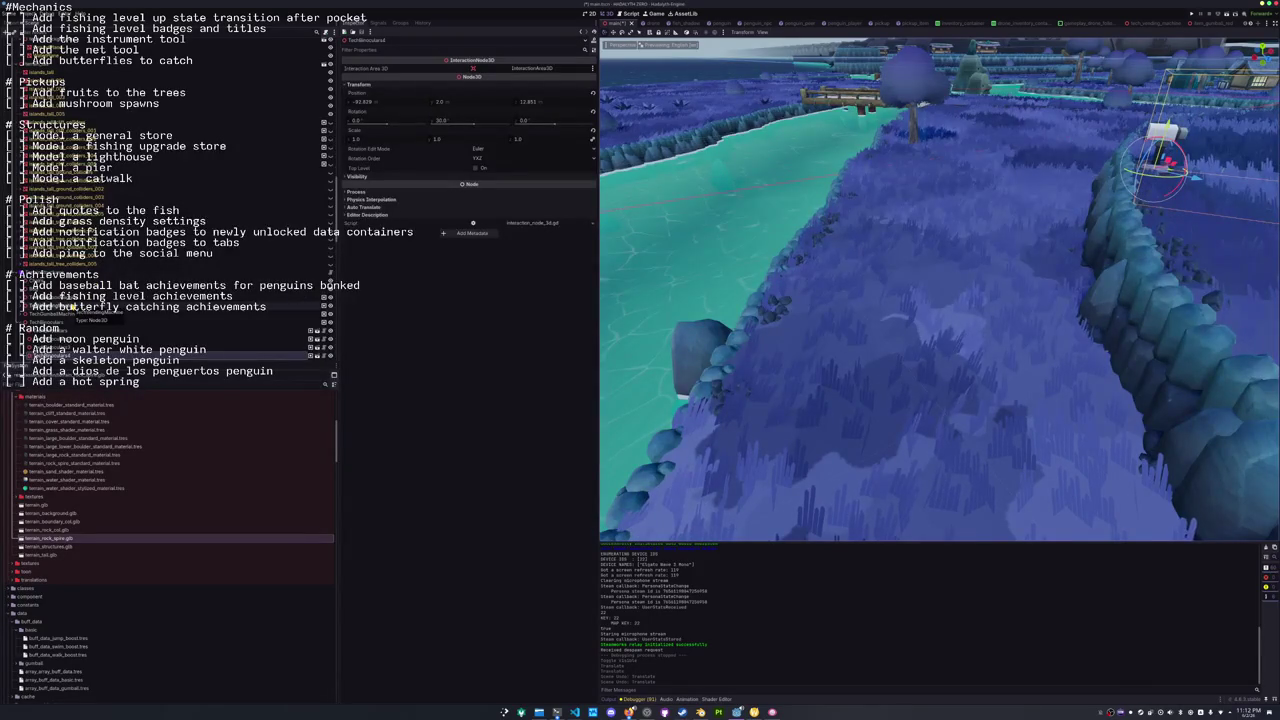
pyautogui.scroll(5, 327, 285)
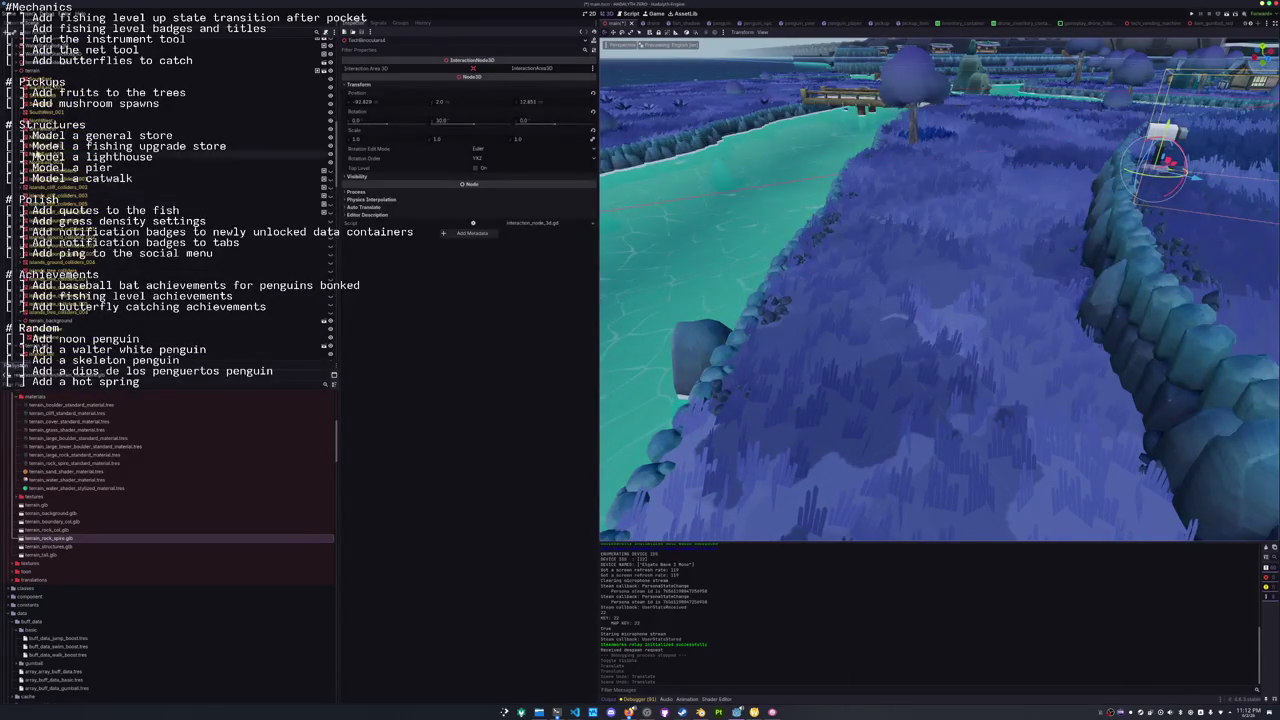
pyautogui.click(34, 162)
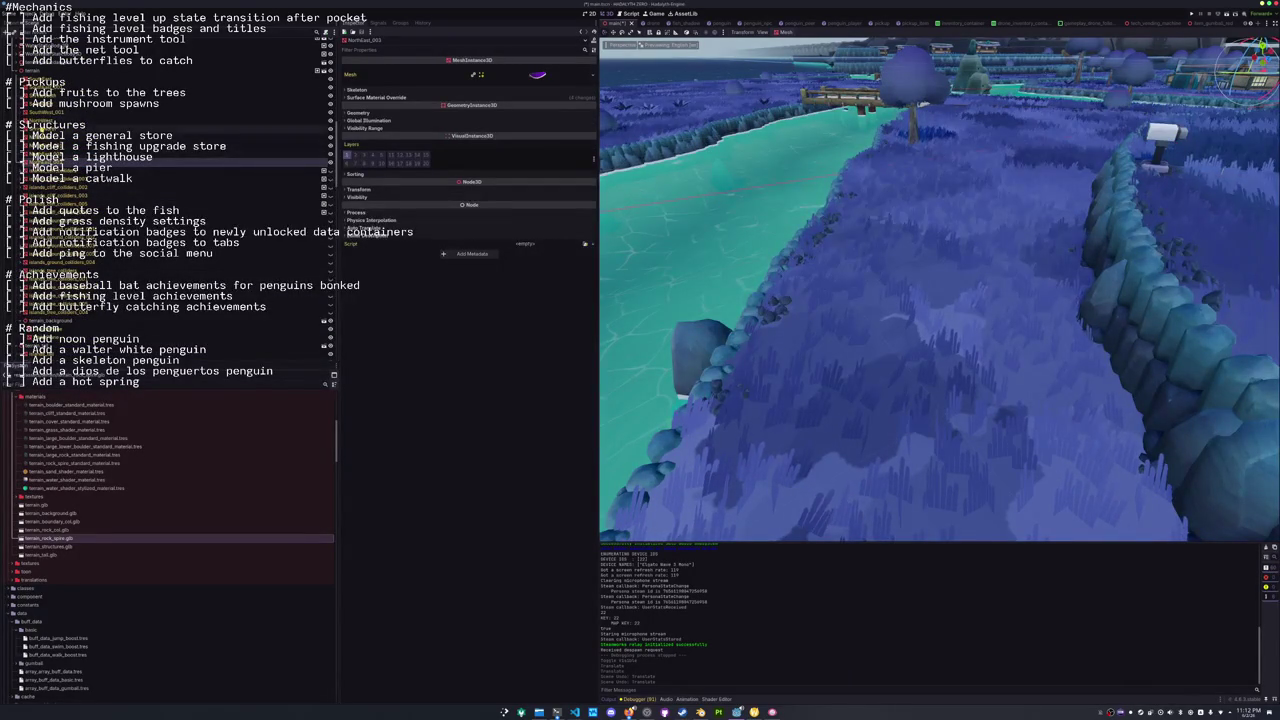
# Expand Surface Material Override slot 0 and open its grass shader code in the Shader Editor.
pyautogui.click(505, 97)
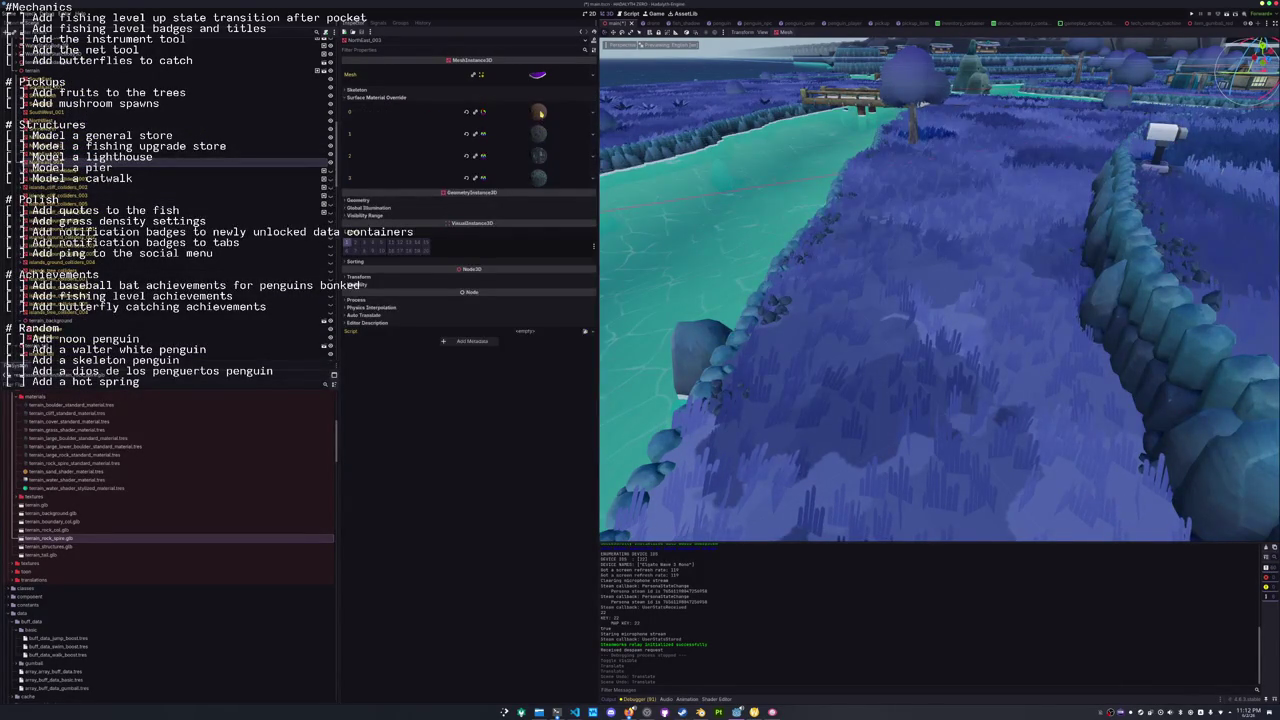
pyautogui.click(540, 113)
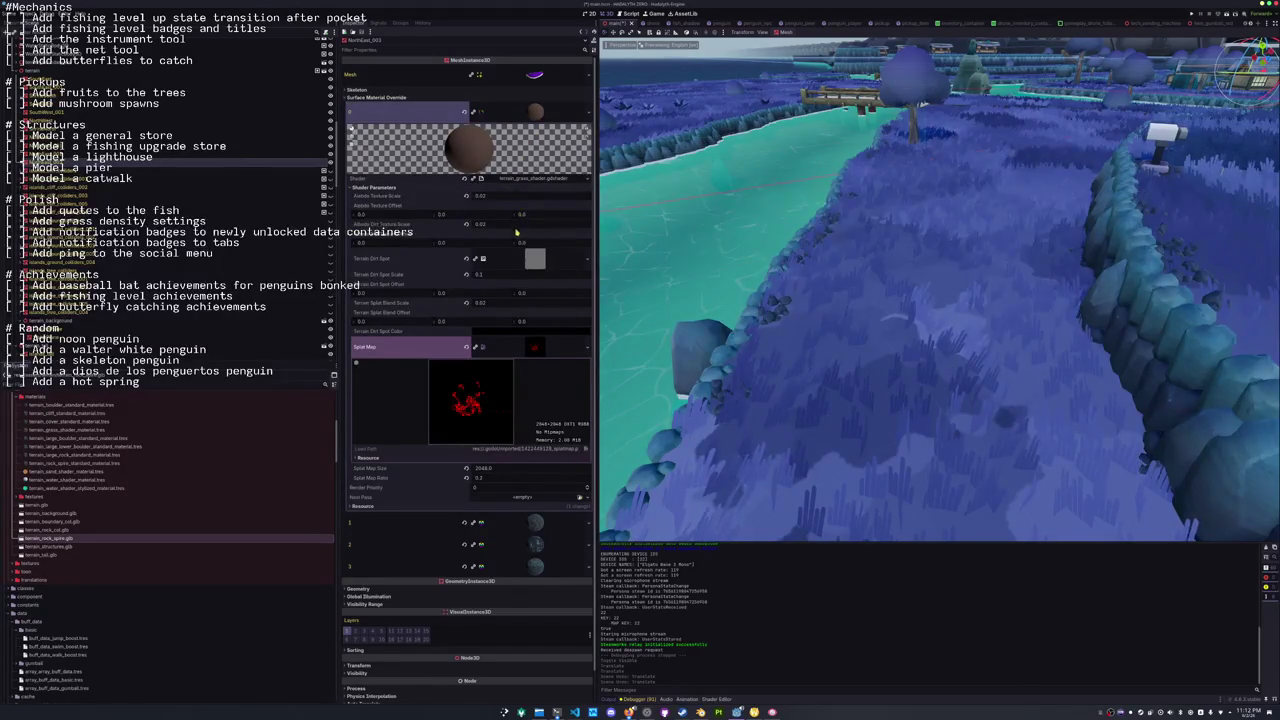
pyautogui.click(530, 347)
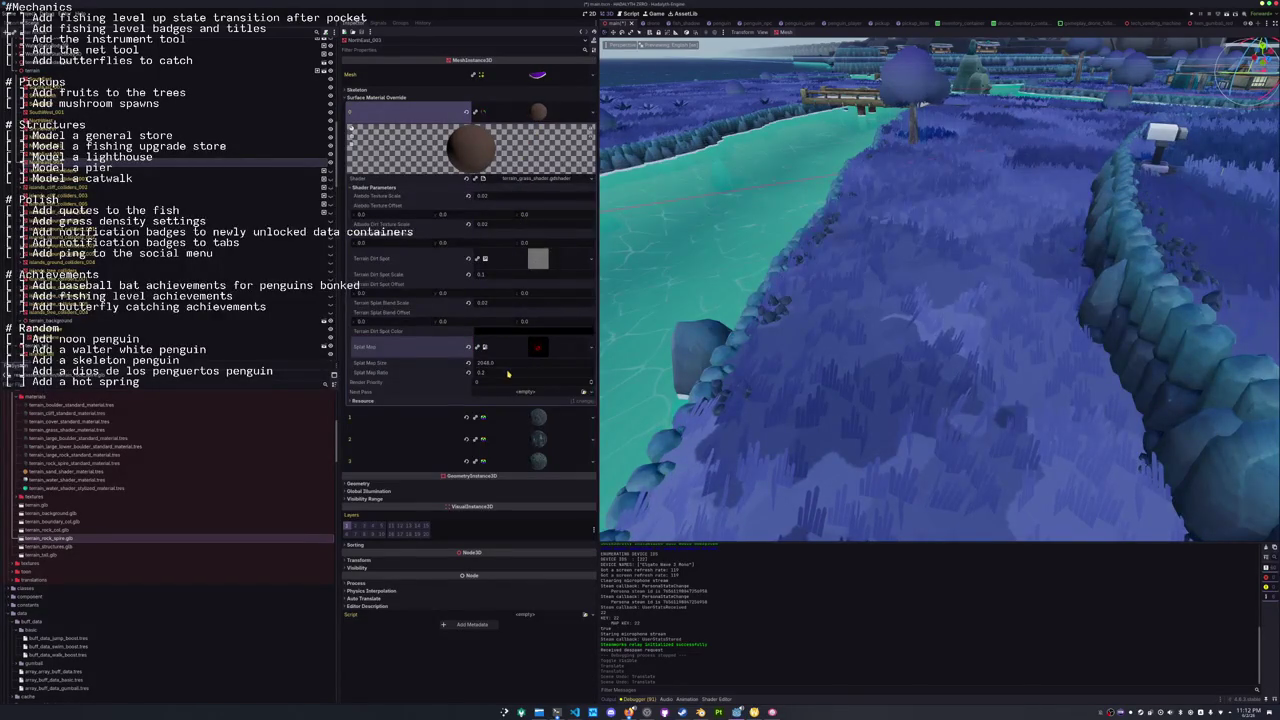
pyautogui.click(533, 179)
pyautogui.click(790, 443)
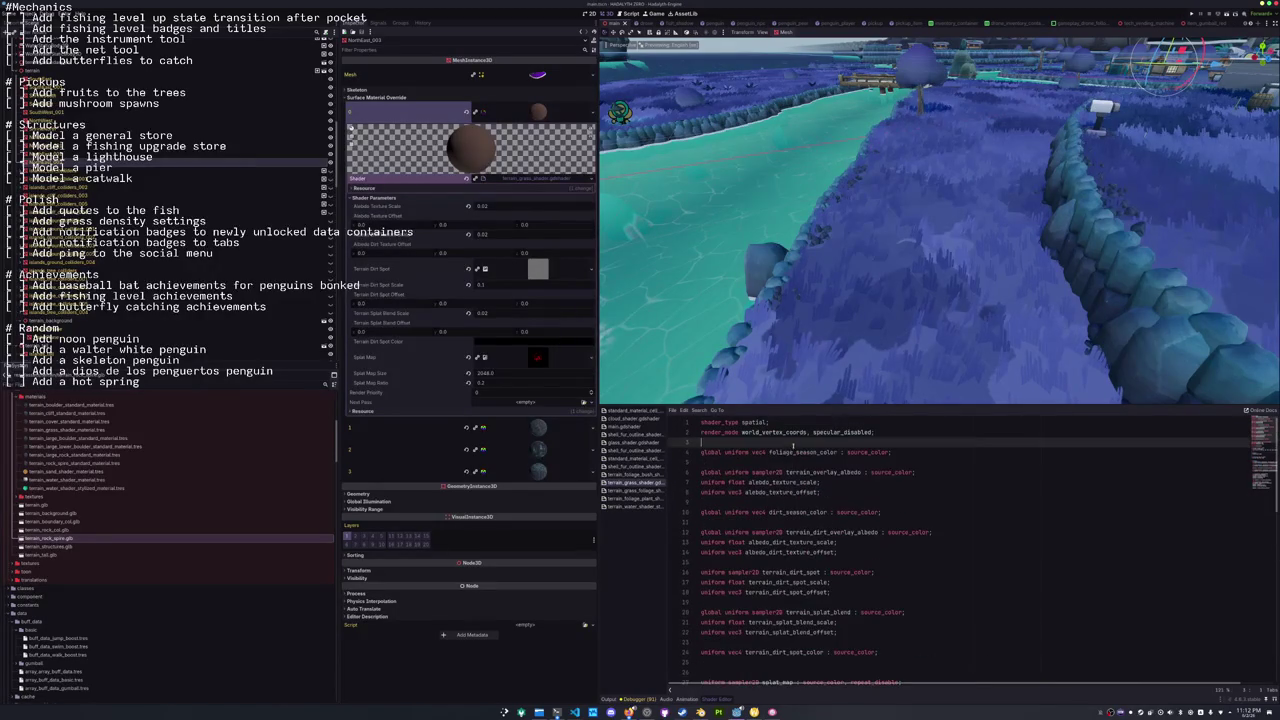
pyautogui.click(872, 432)
pyautogui.scroll(-10, 918, 449)
pyautogui.scroll(-2, 902, 484)
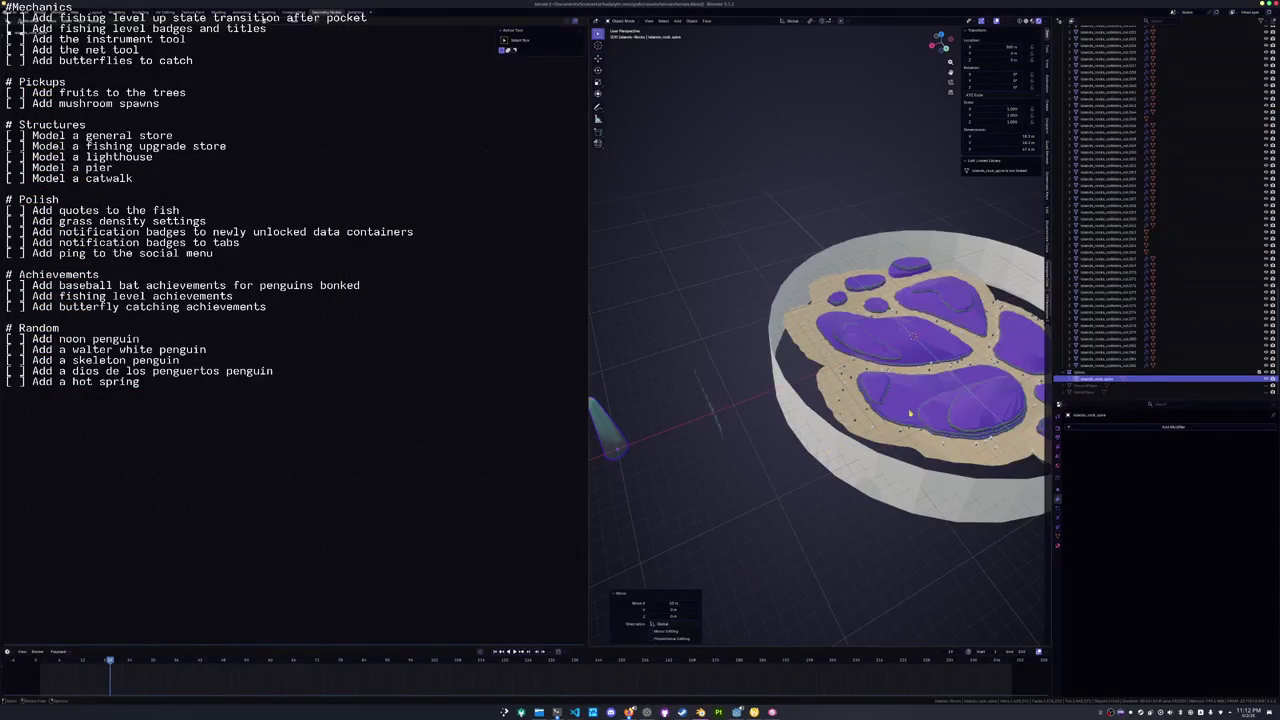
# Select terrain_islands in Blender and zoom in on the island mesh.
pyautogui.click(905, 417)
pyautogui.scroll(6, 797, 355)
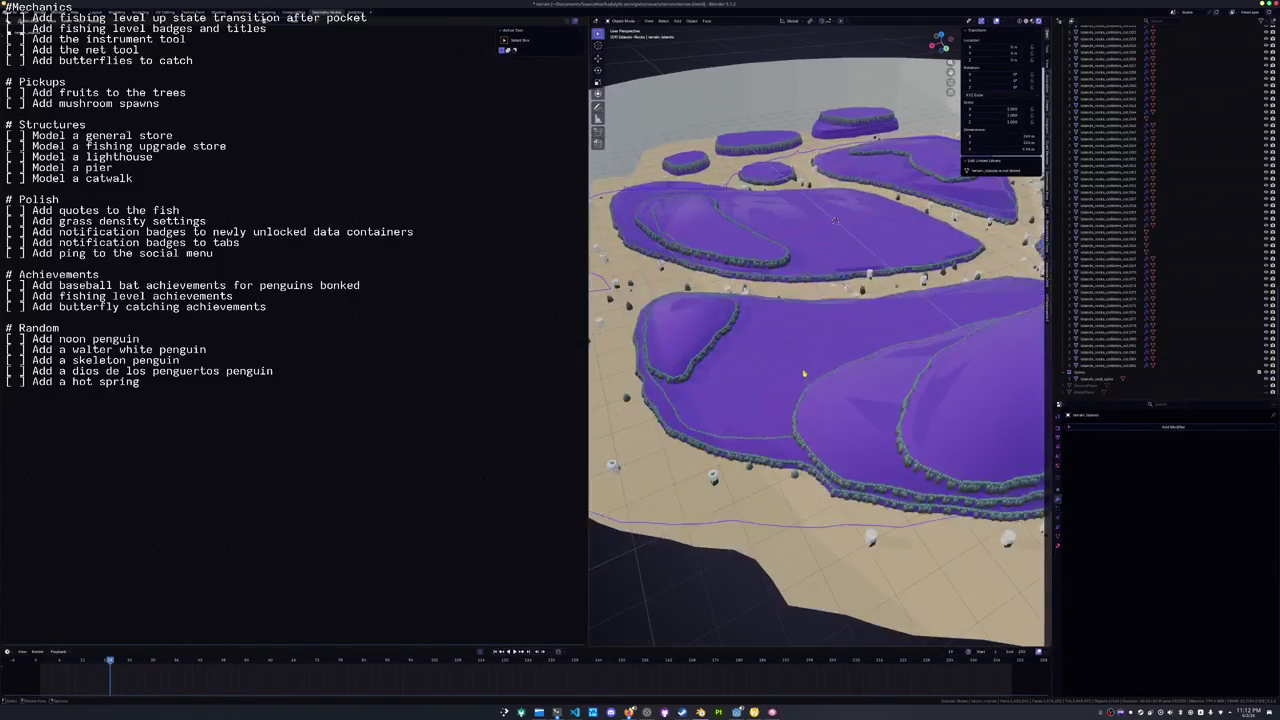
pyautogui.press('Tab')
pyautogui.press('Tab')
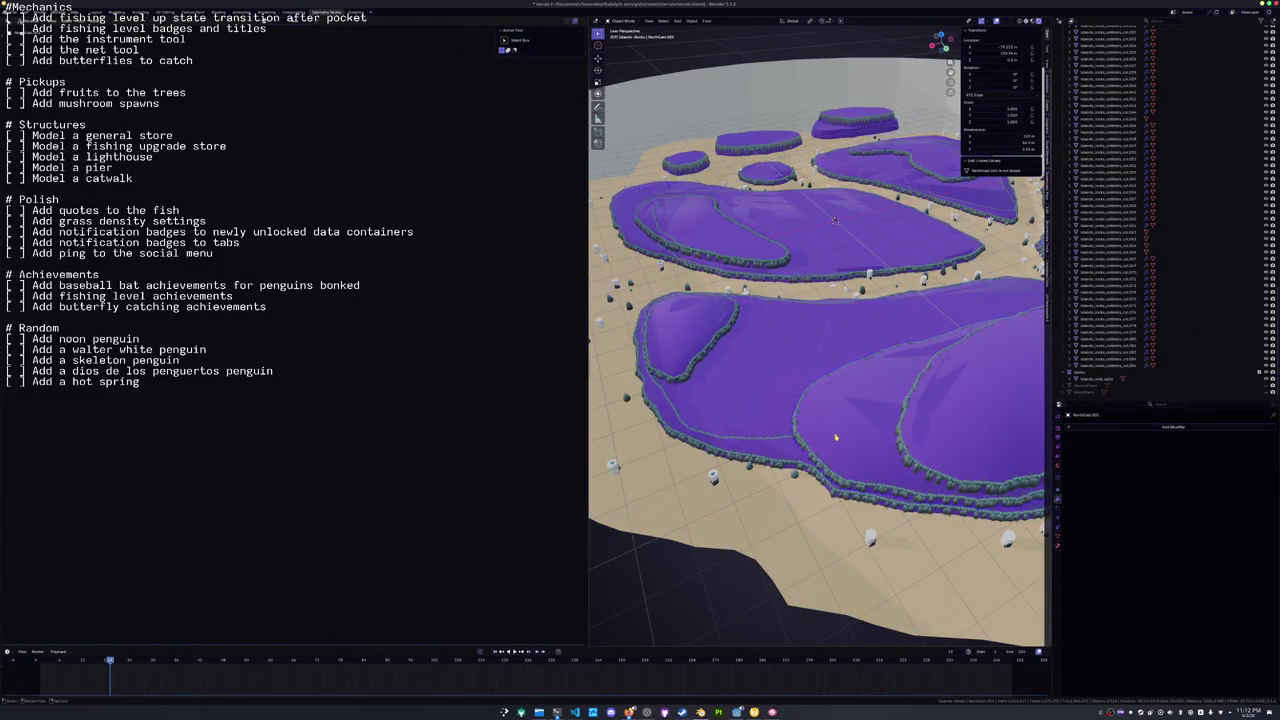
pyautogui.scroll(5, 775, 449)
pyautogui.scroll(-4, 862, 421)
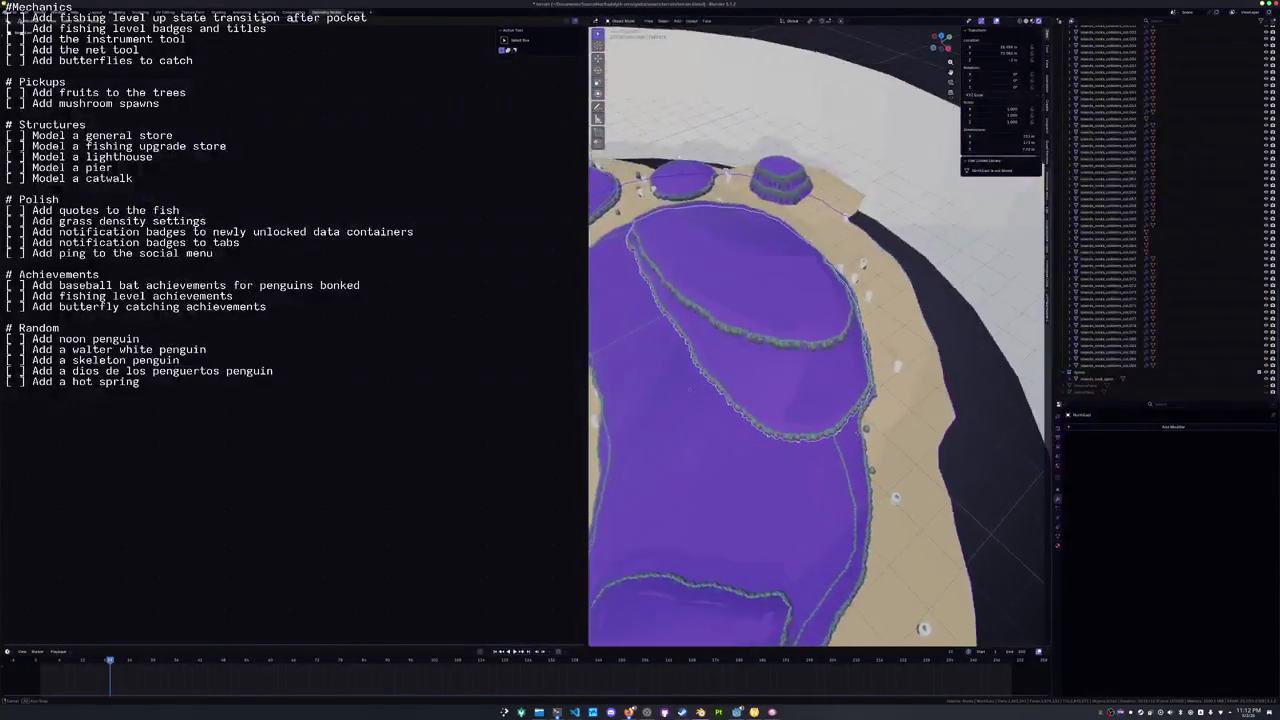
pyautogui.scroll(-3, 862, 421)
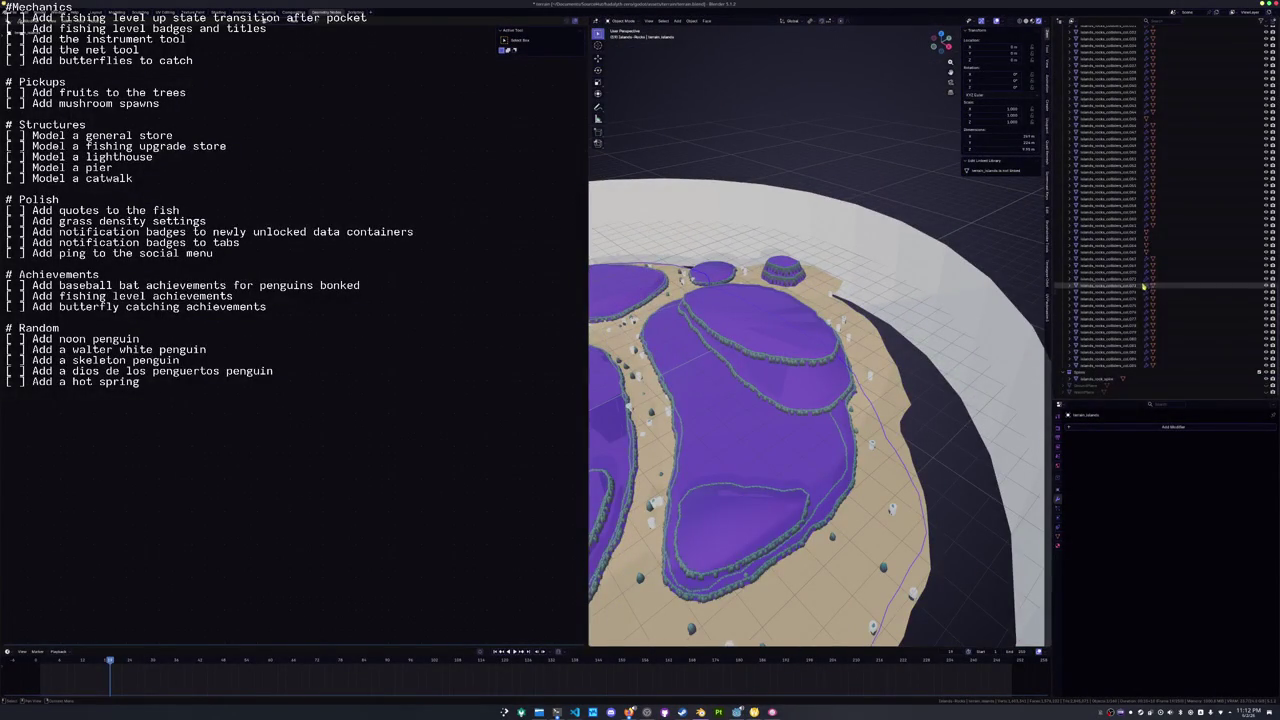
pyautogui.scroll(5, 1141, 275)
pyautogui.scroll(3, 800, 420)
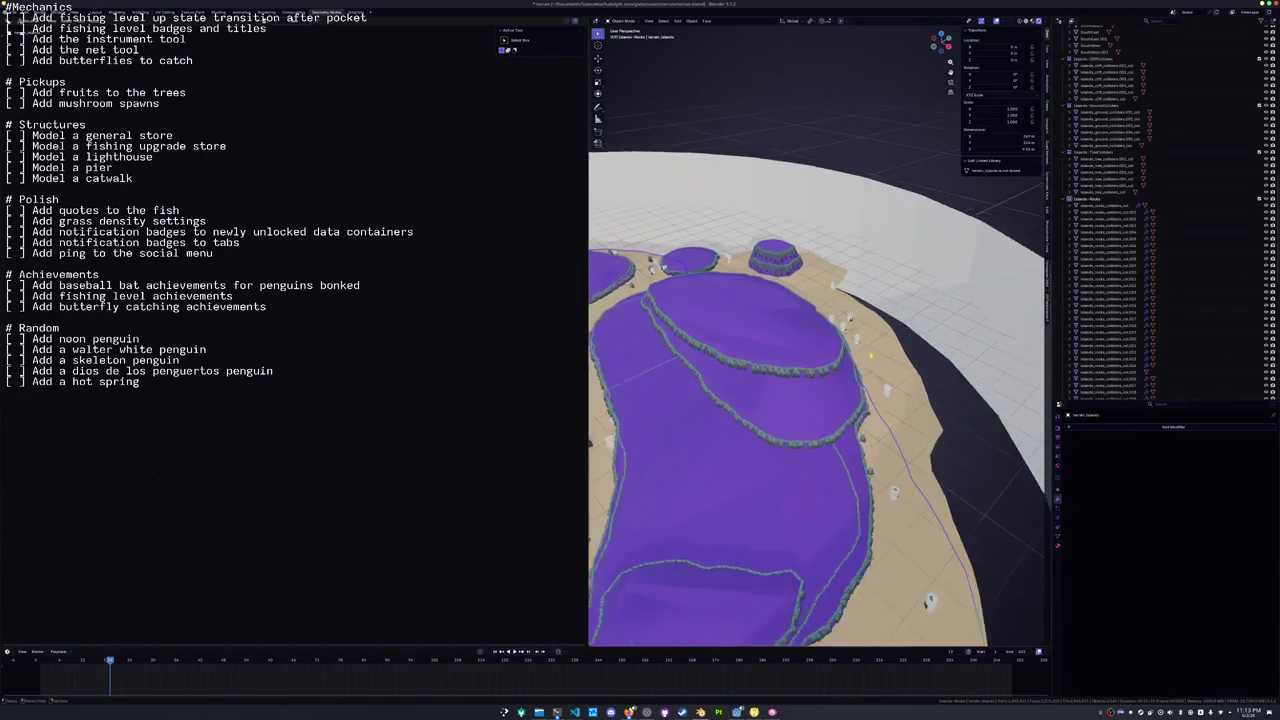
pyautogui.scroll(1, 816, 400)
pyautogui.scroll(10, 1120, 200)
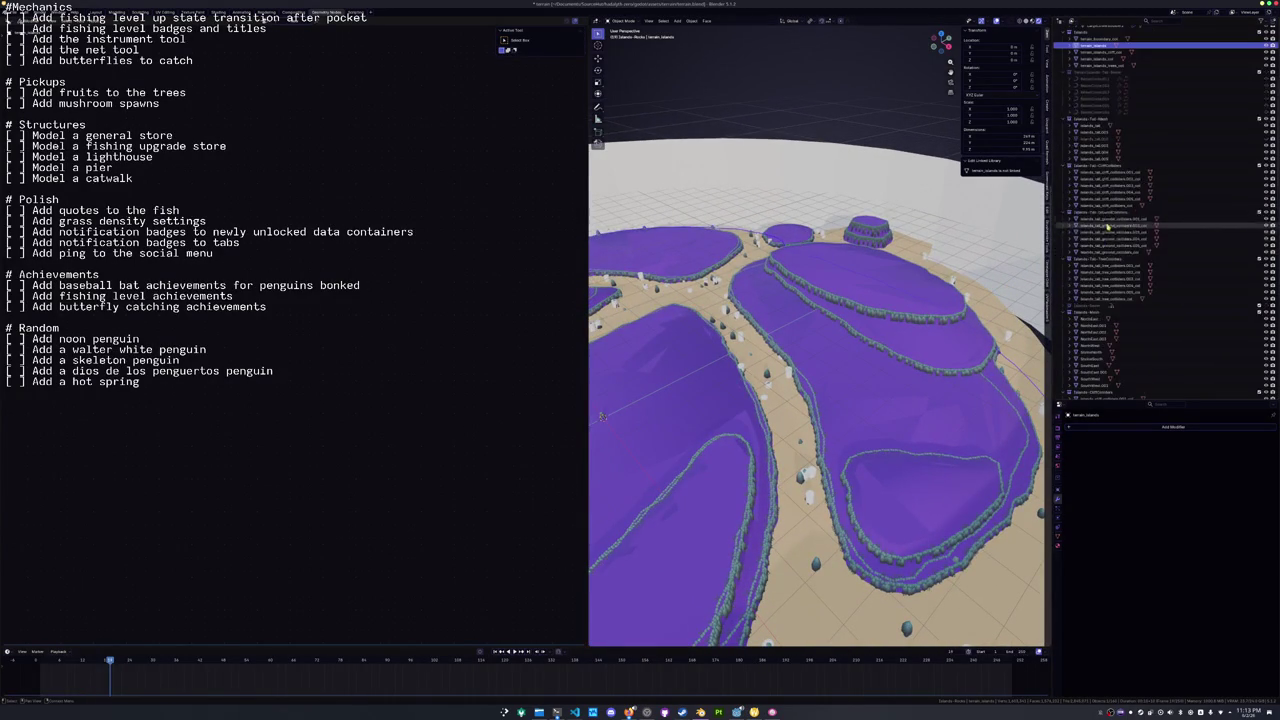
pyautogui.scroll(3, 1090, 120)
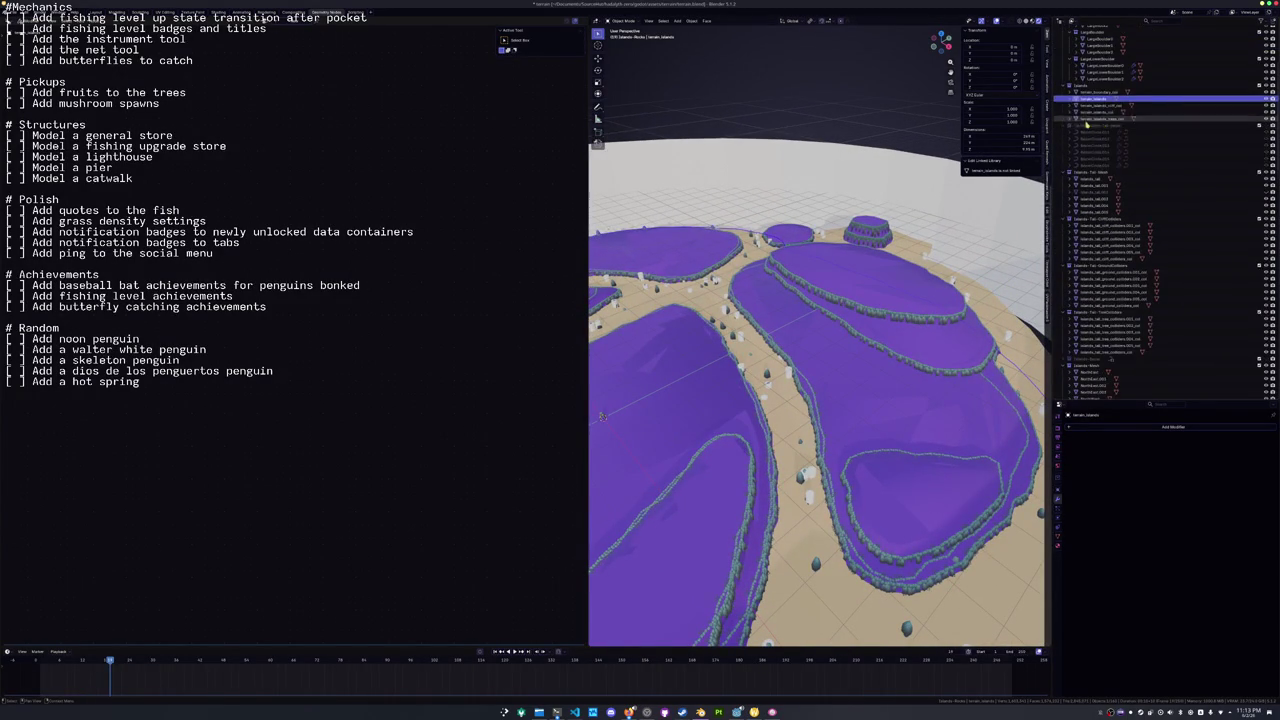
# Frame terrain_boundary_col, select BezierCircle to show its geometry nodes, and hide one terrain object.
pyautogui.click(1093, 92)
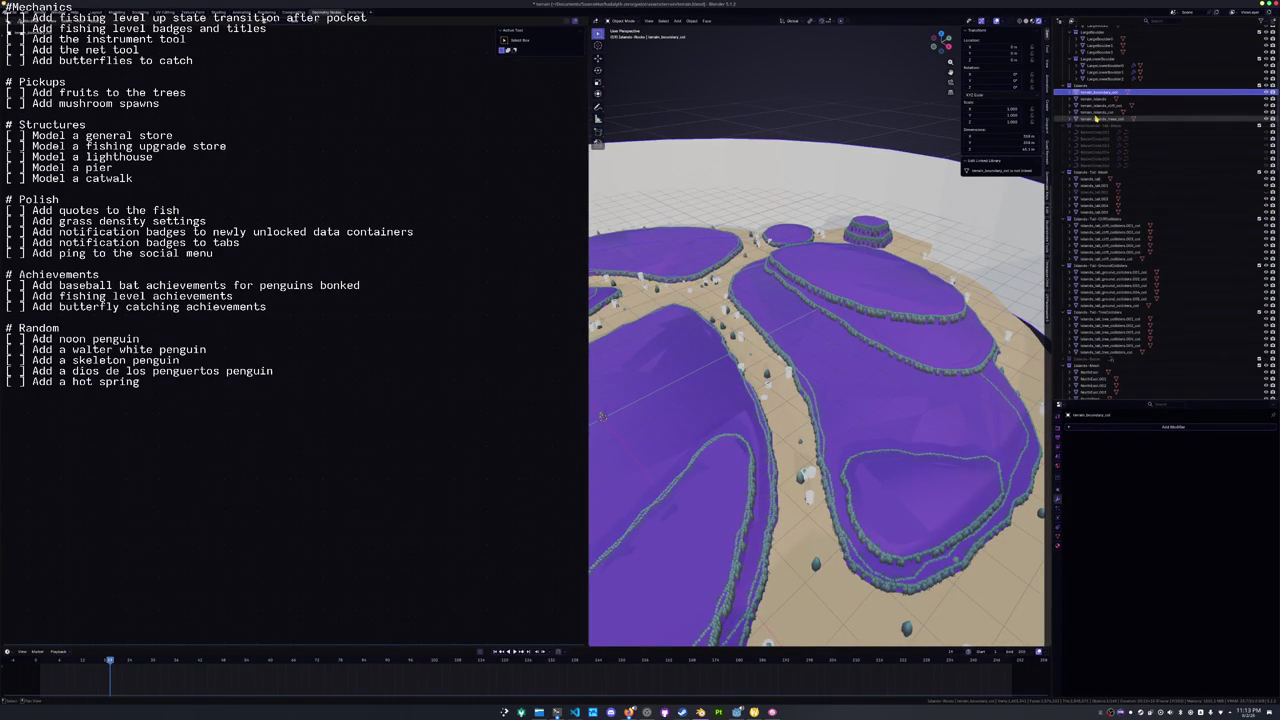
pyautogui.press('KP_Decimal')
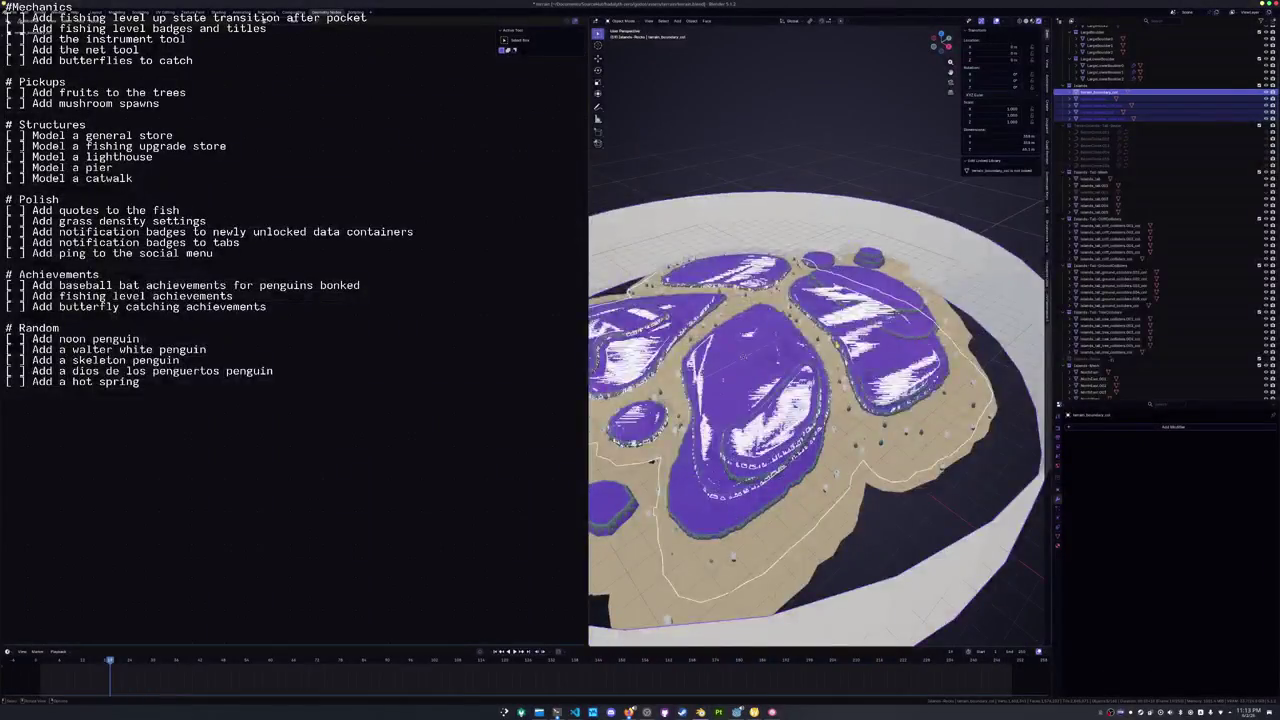
pyautogui.press('KP_Decimal')
pyautogui.click(1100, 158)
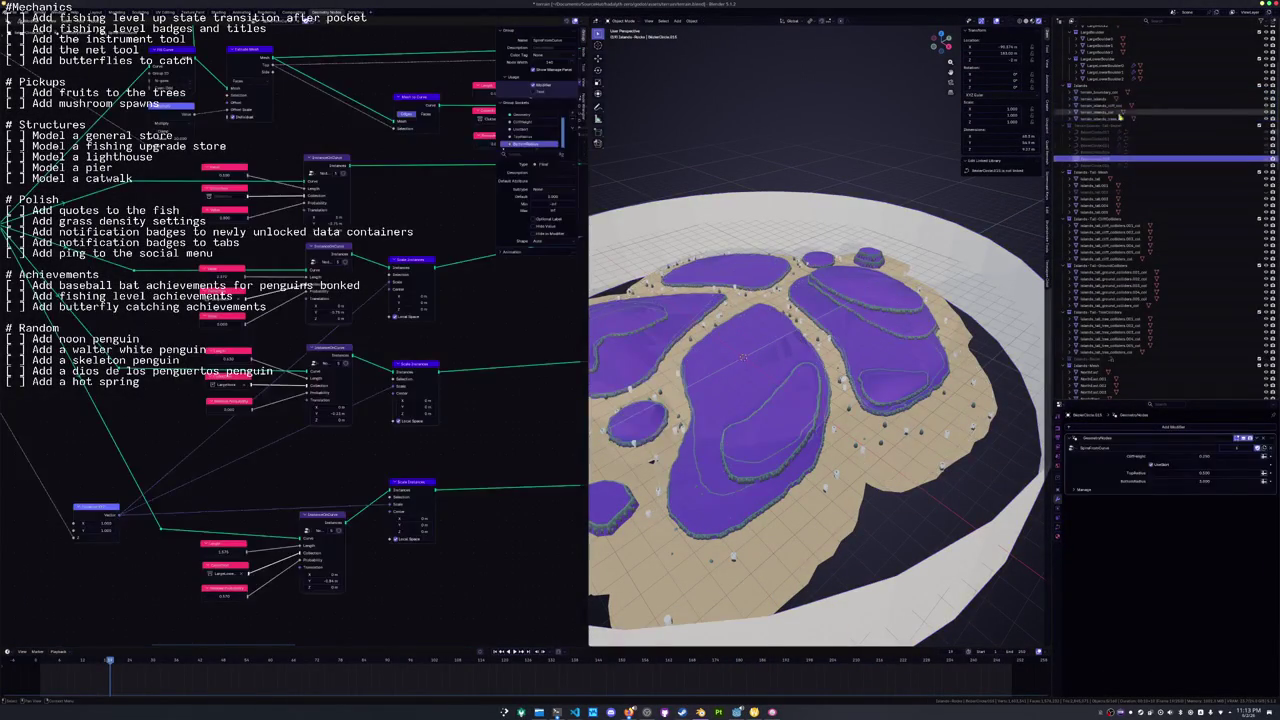
pyautogui.click(1266, 99)
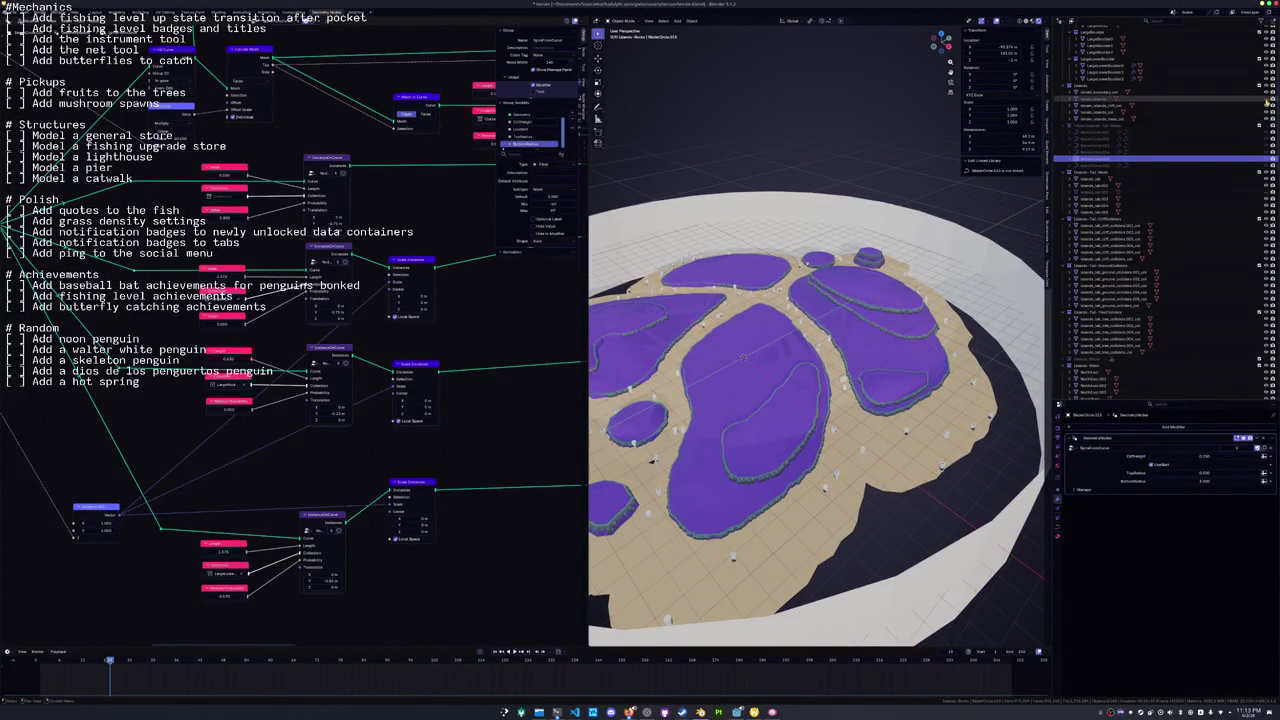
pyautogui.click(1266, 105)
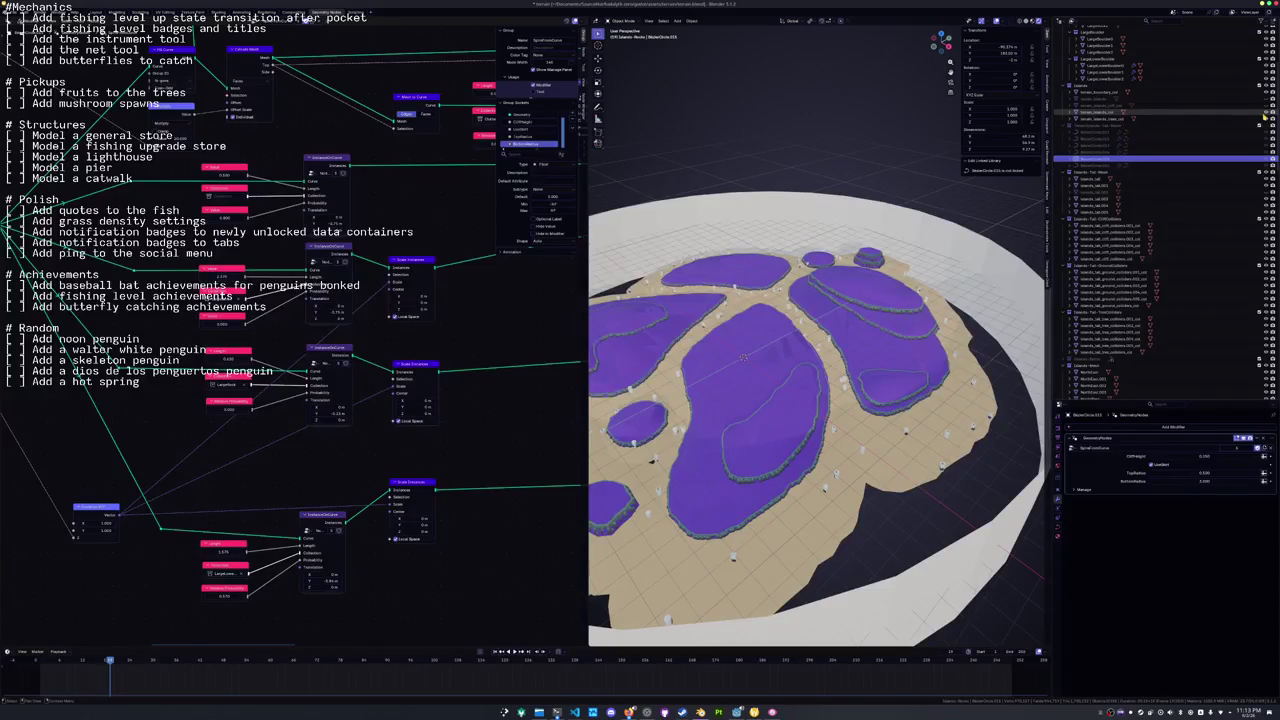
pyautogui.scroll(5, 891, 270)
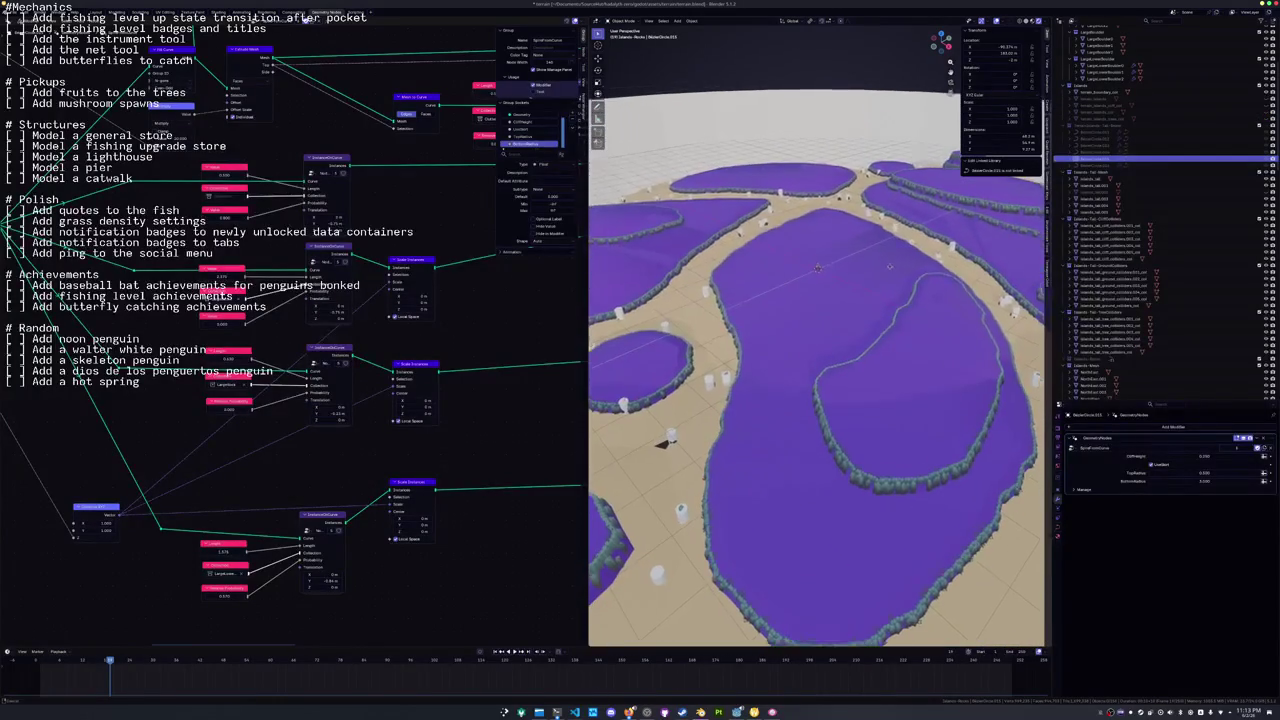
pyautogui.click(921, 345)
pyautogui.press('Tab')
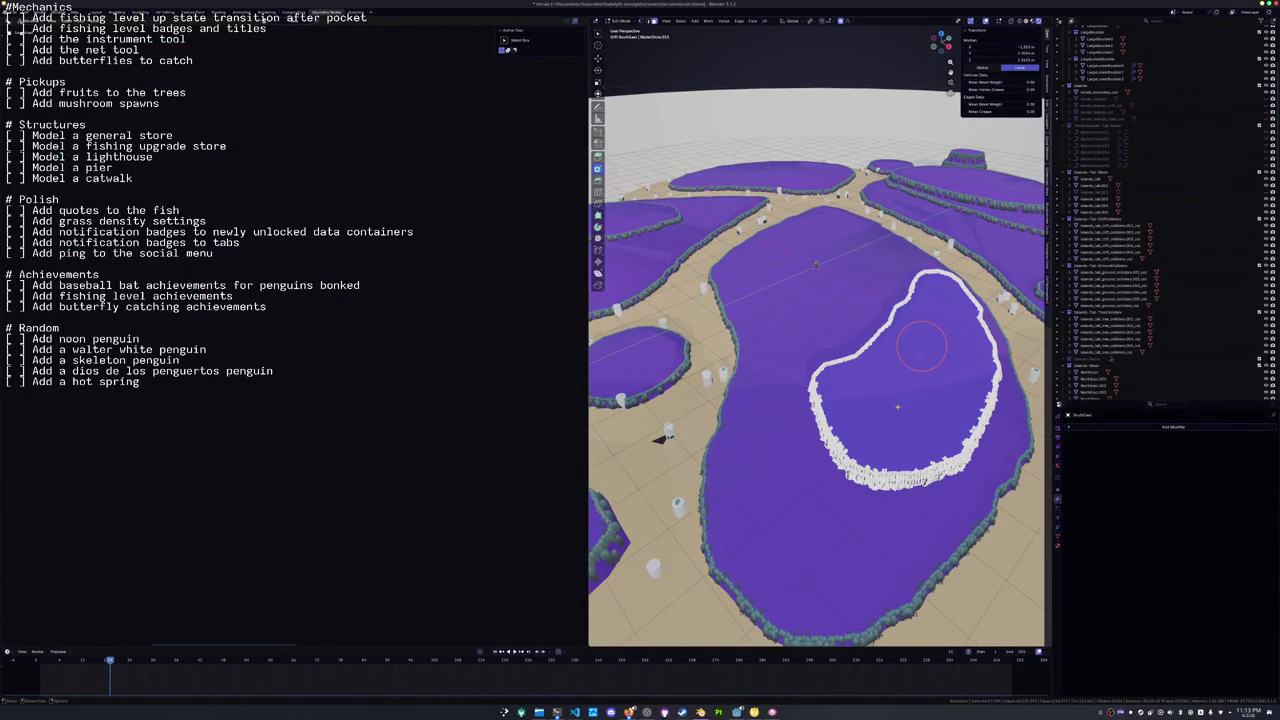
pyautogui.hotkey('ctrl', 'l')
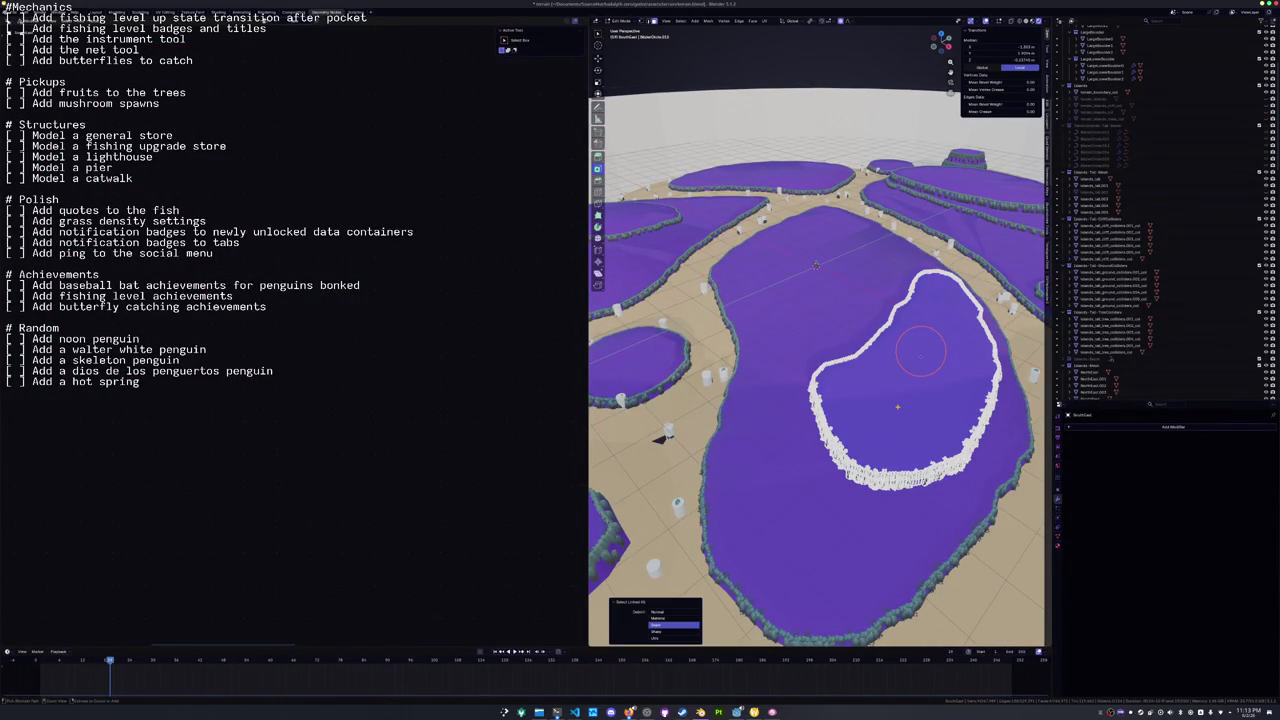
pyautogui.hotkey('ctrl', 'f')
pyautogui.press('Escape')
pyautogui.hotkey('ctrl', 'e')
pyautogui.click(837, 526)
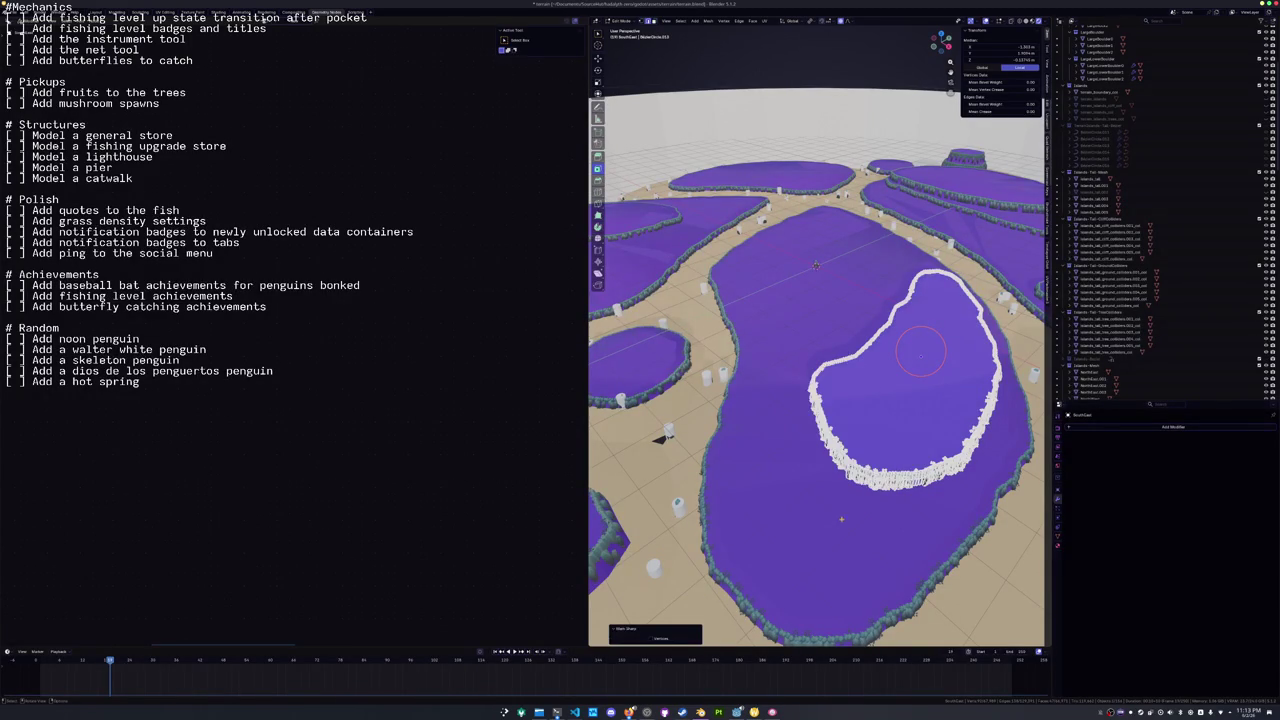
pyautogui.hotkey('alt', 'a')
pyautogui.press('l')
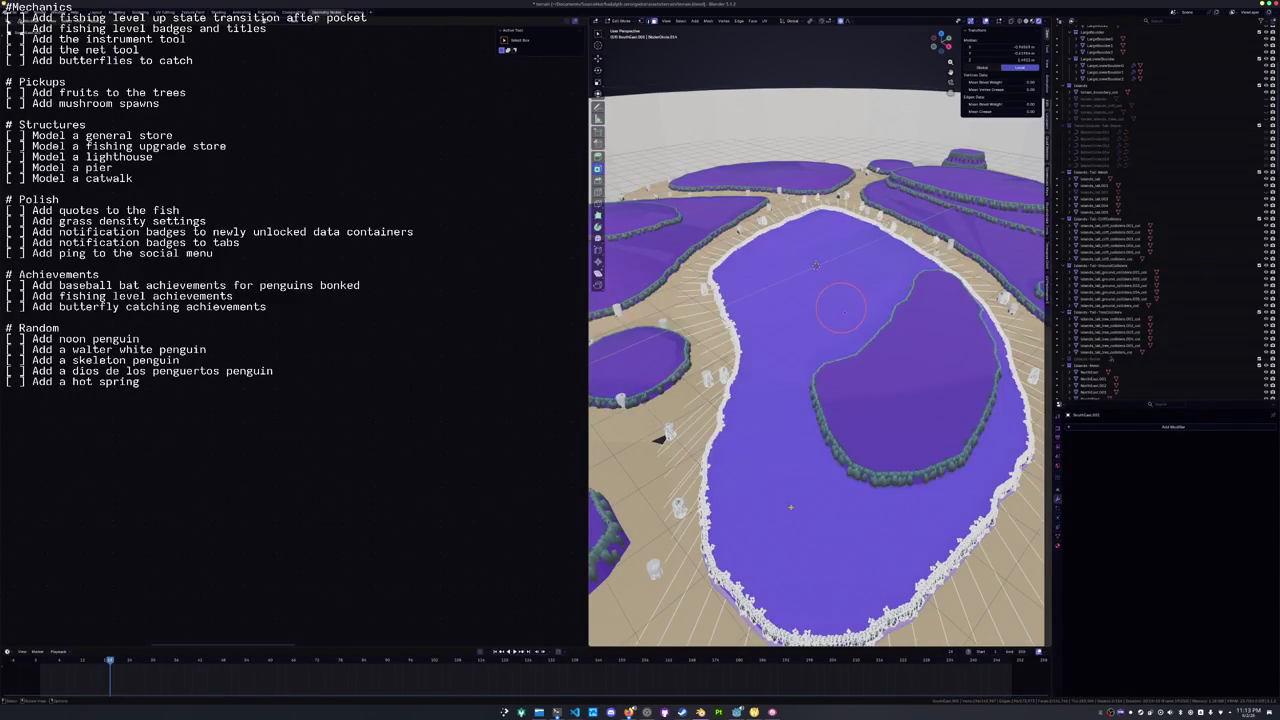
pyautogui.hotkey('alt', 'a')
pyautogui.hotkey('ctrl', 'l')
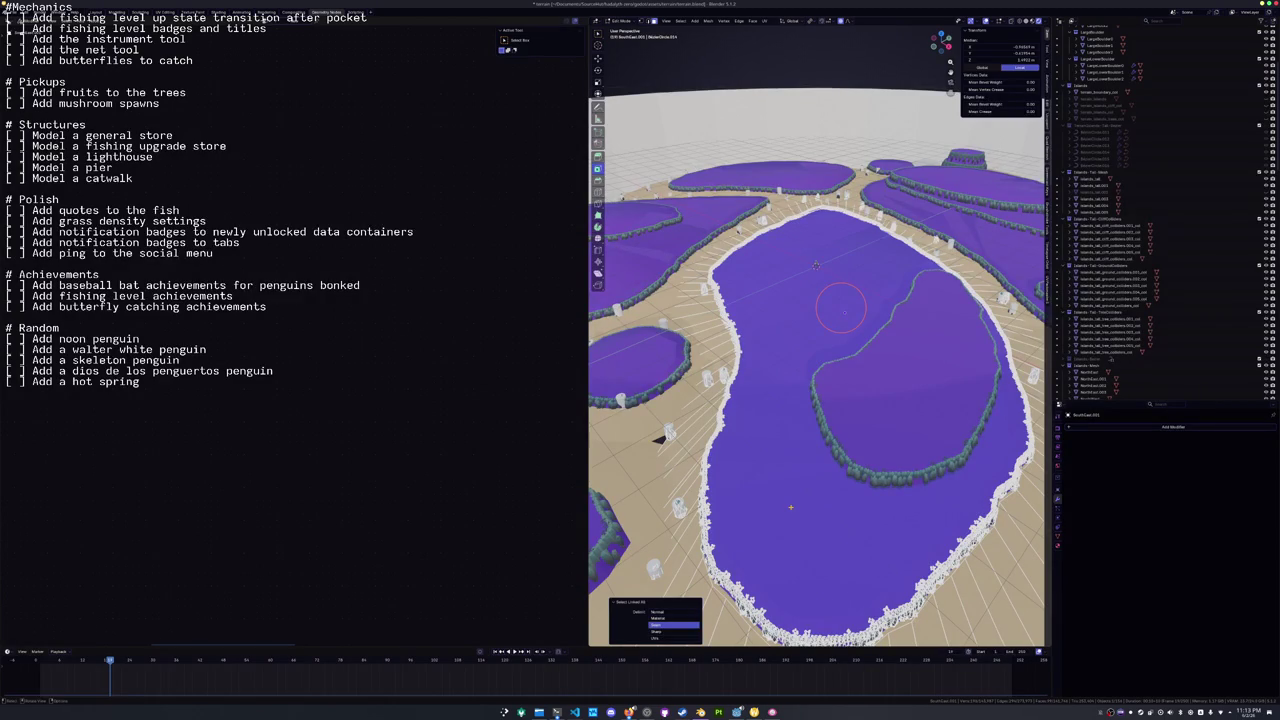
pyautogui.hotkey('ctrl', 'f')
pyautogui.press('Escape')
pyautogui.hotkey('ctrl', 'f')
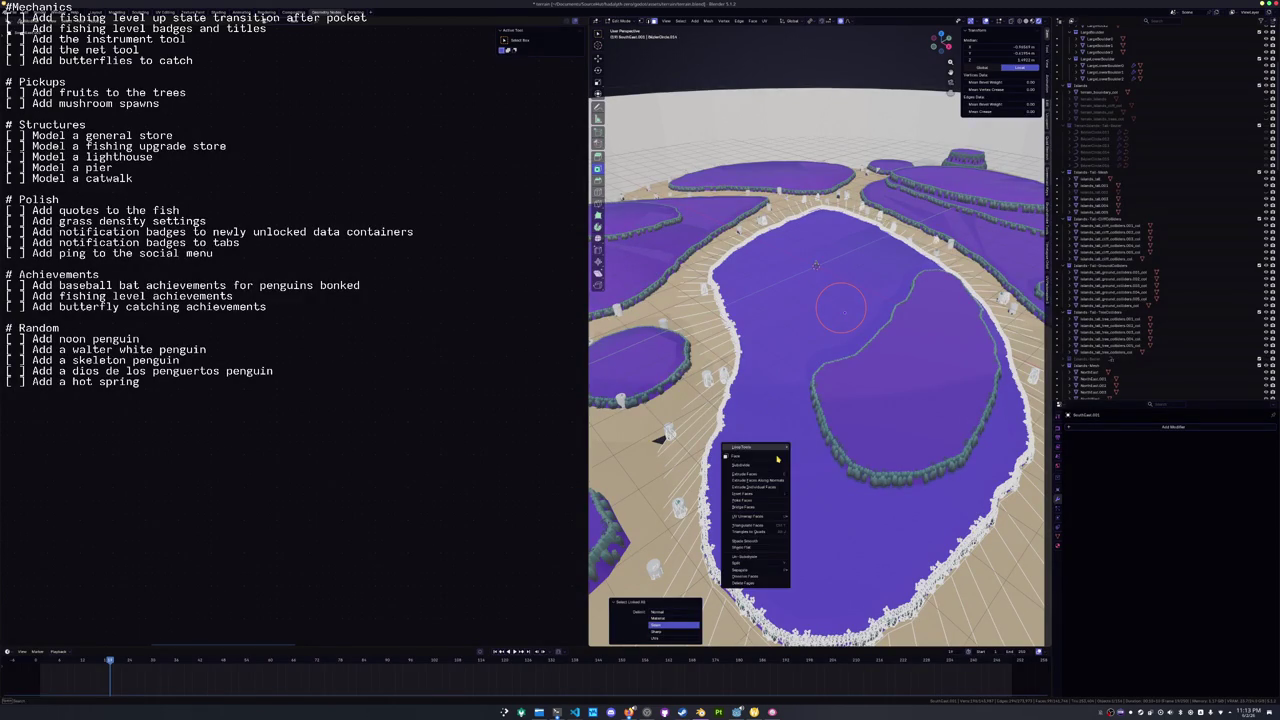
pyautogui.press('Escape')
pyautogui.hotkey('ctrl', 'f')
pyautogui.press('Escape')
pyautogui.press('Tab')
pyautogui.moveTo(761, 421)
pyautogui.mouseDown()
pyautogui.moveTo(763, 472)
pyautogui.moveTo(766, 425)
pyautogui.mouseUp()
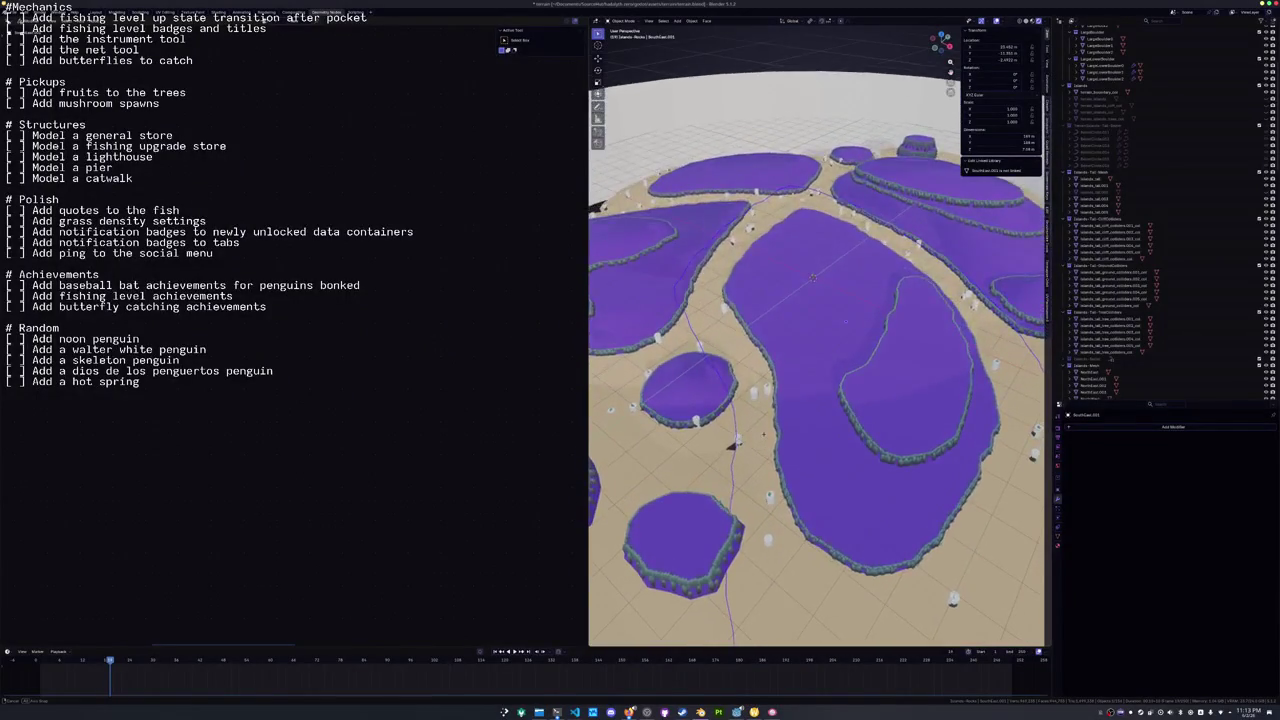
pyautogui.press('Tab')
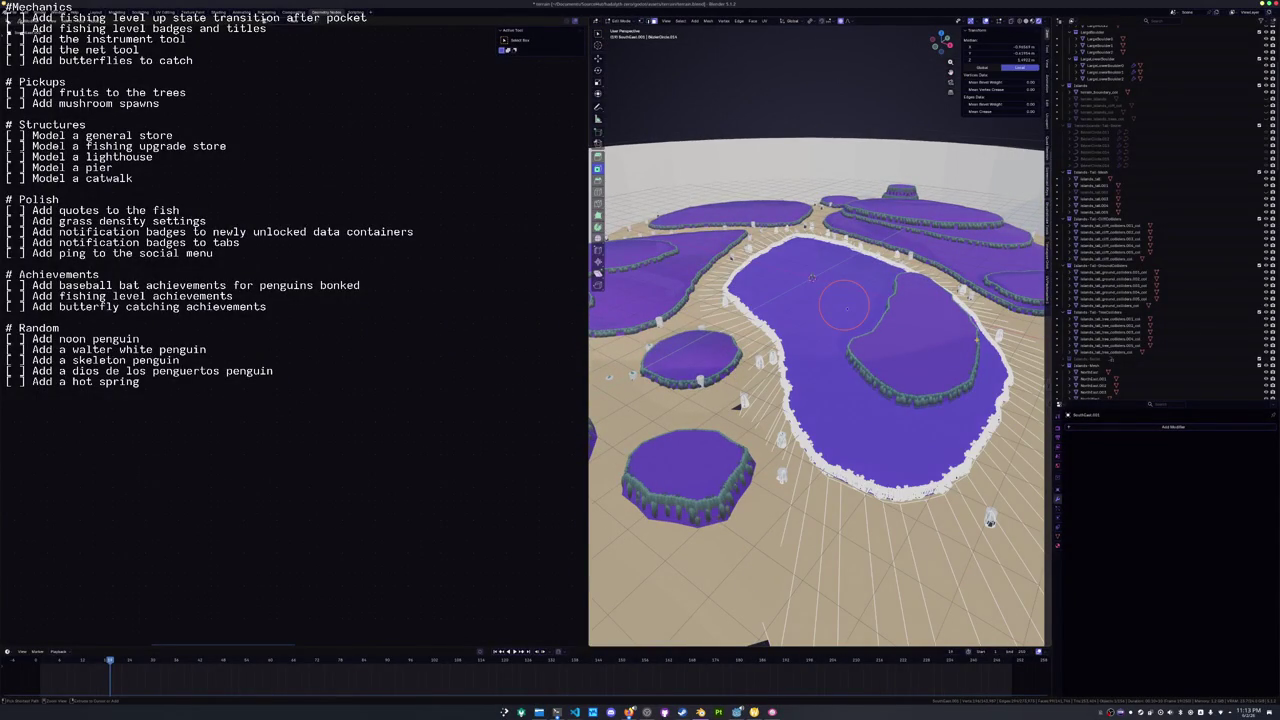
pyautogui.press('a')
pyautogui.hotkey('alt', 'a')
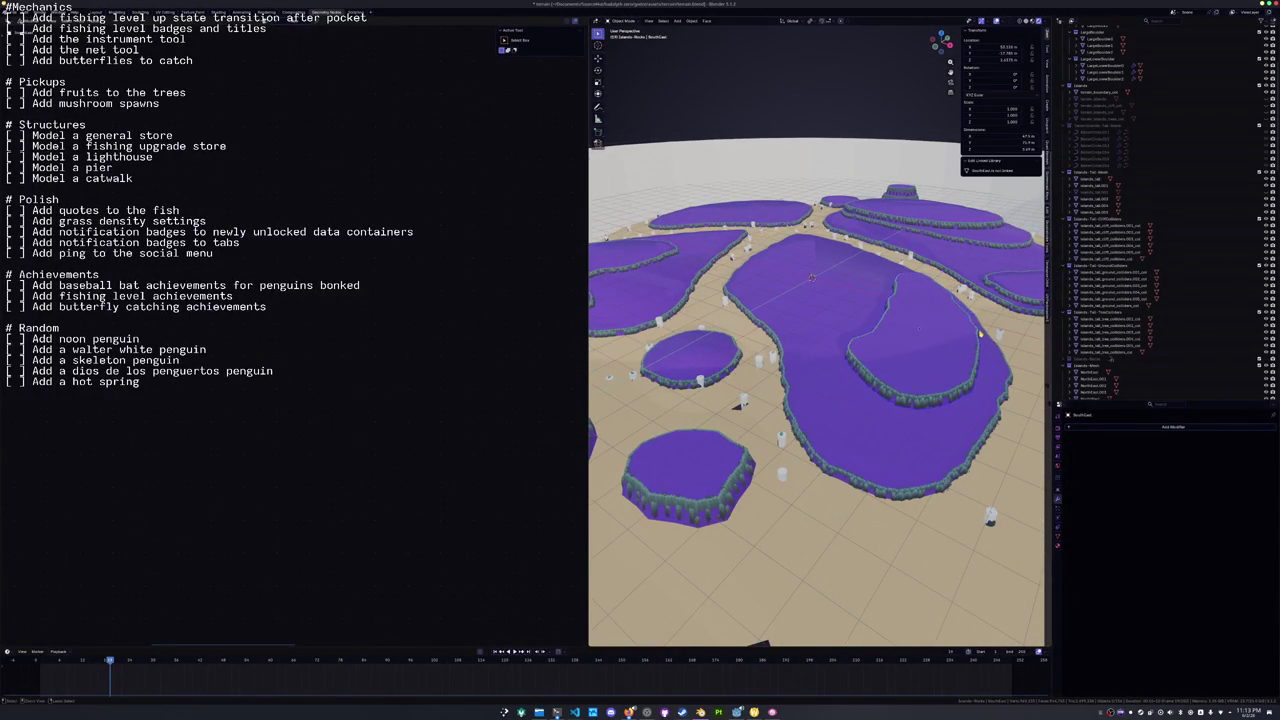
pyautogui.press('l')
pyautogui.press('Tab')
pyautogui.click(1232, 193)
pyautogui.click(1250, 193)
pyautogui.press('KP_Decimal')
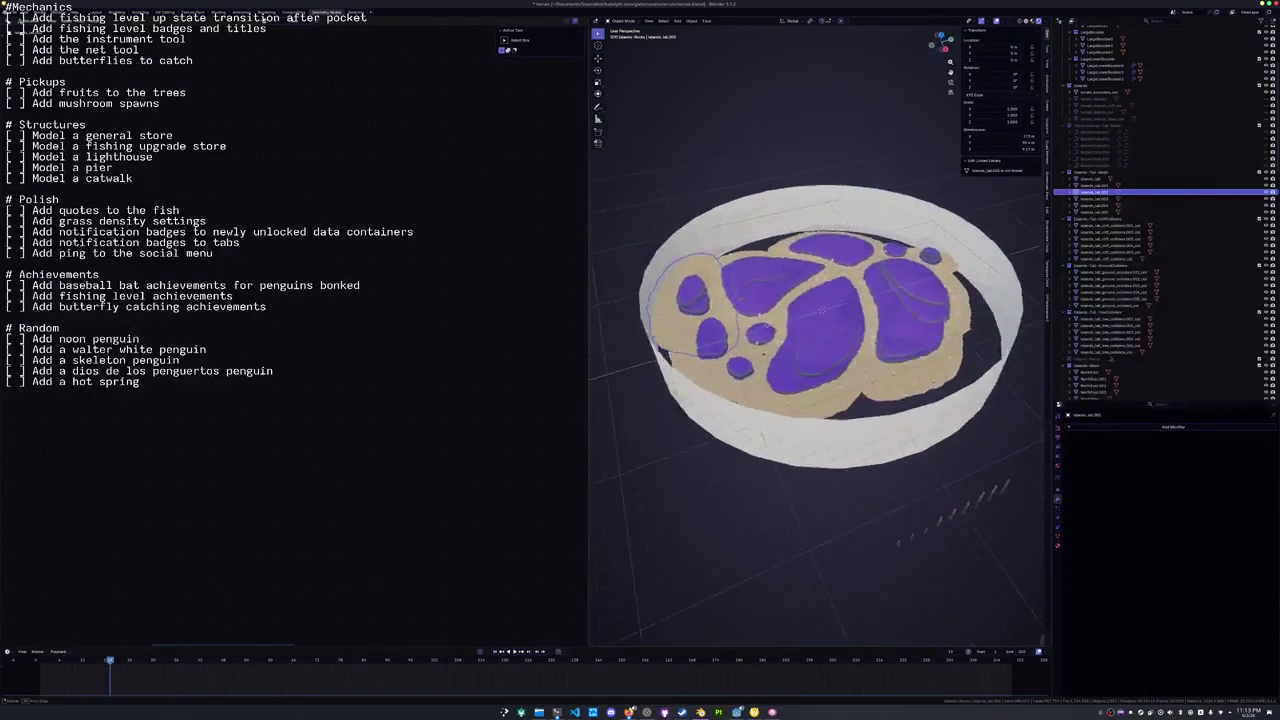
pyautogui.click(1256, 192)
pyautogui.click(1256, 192)
pyautogui.click(1250, 192)
pyautogui.click(1240, 192)
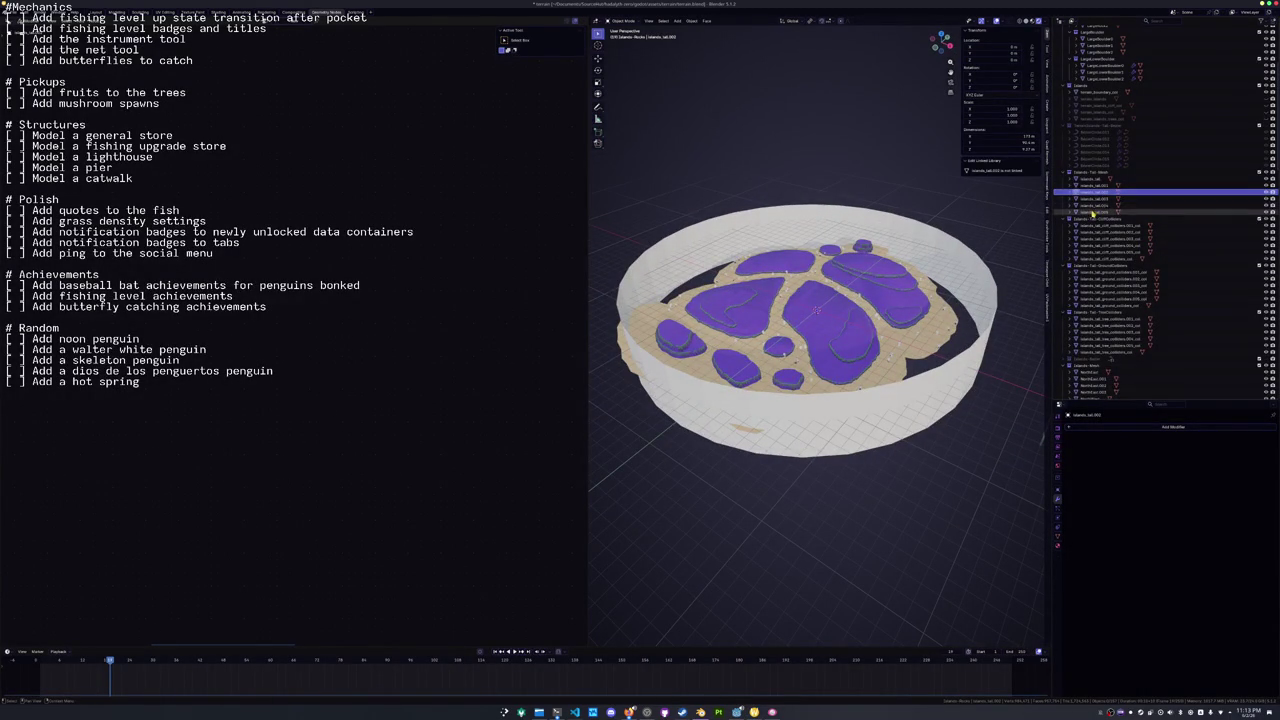
pyautogui.scroll(3, 1180, 196)
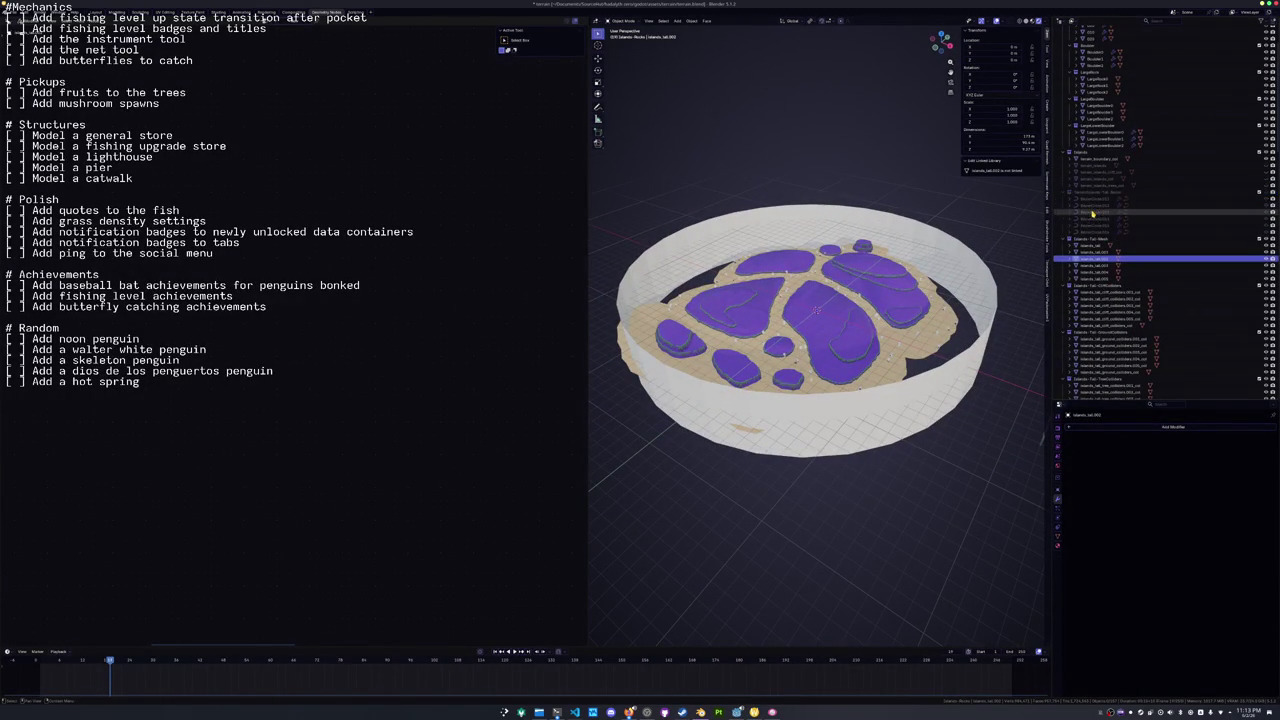
pyautogui.click(1095, 158)
pyautogui.scroll(3, 1095, 190)
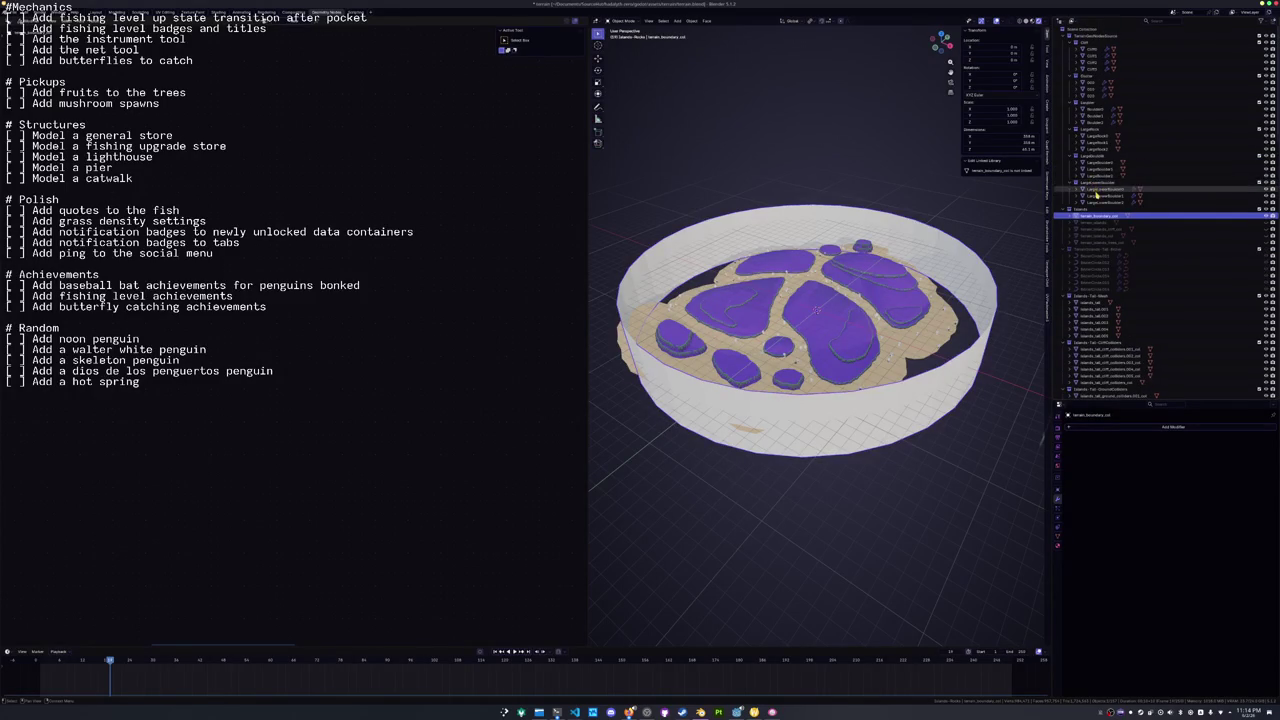
pyautogui.scroll(-8, 1096, 196)
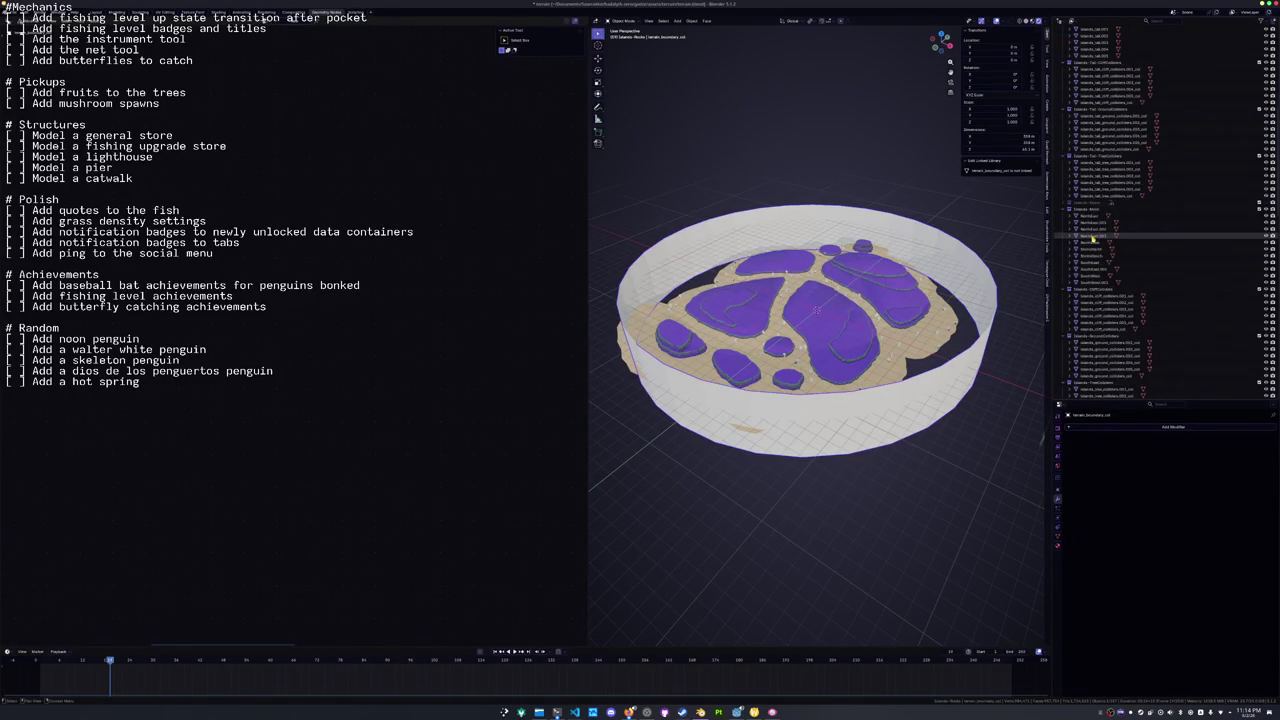
pyautogui.click(1093, 216)
# Select all NorthEast child meshes, frame them, and enter Edit Mode on them together.
pyautogui.press('KP_Decimal')
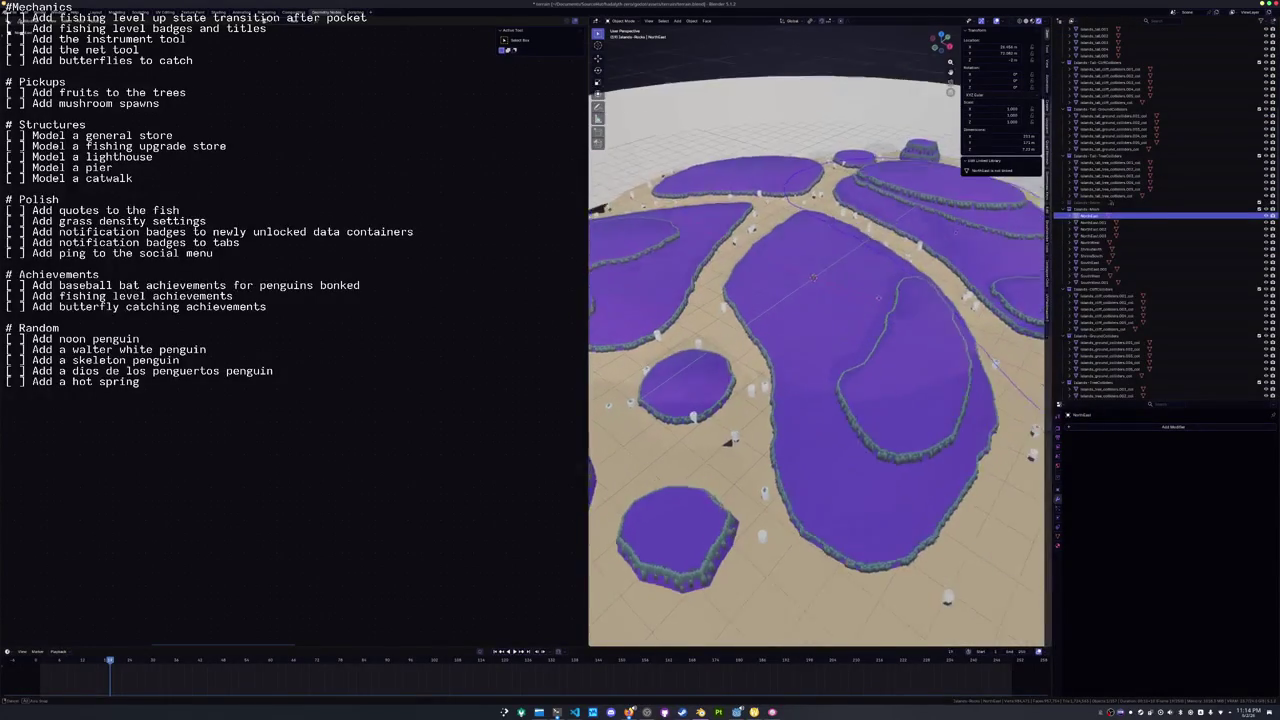
pyautogui.hotkey('shift', ']')
pyautogui.press('KP_Decimal')
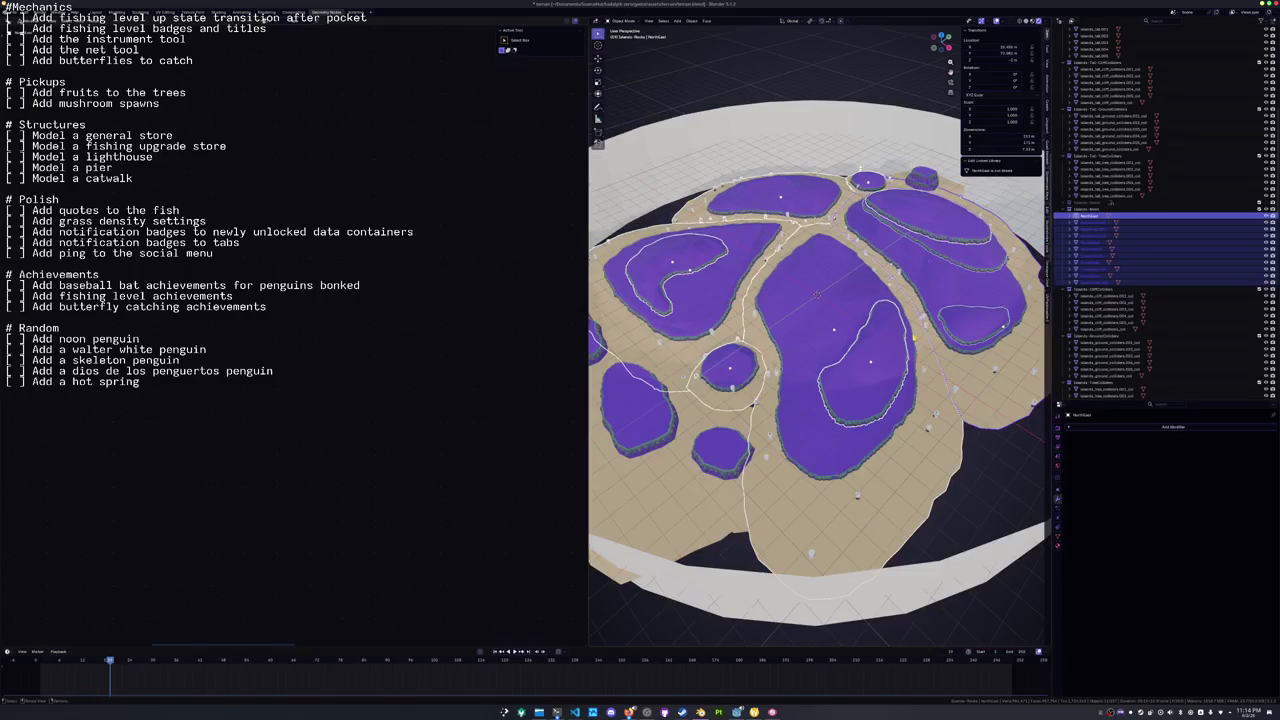
pyautogui.press('Tab')
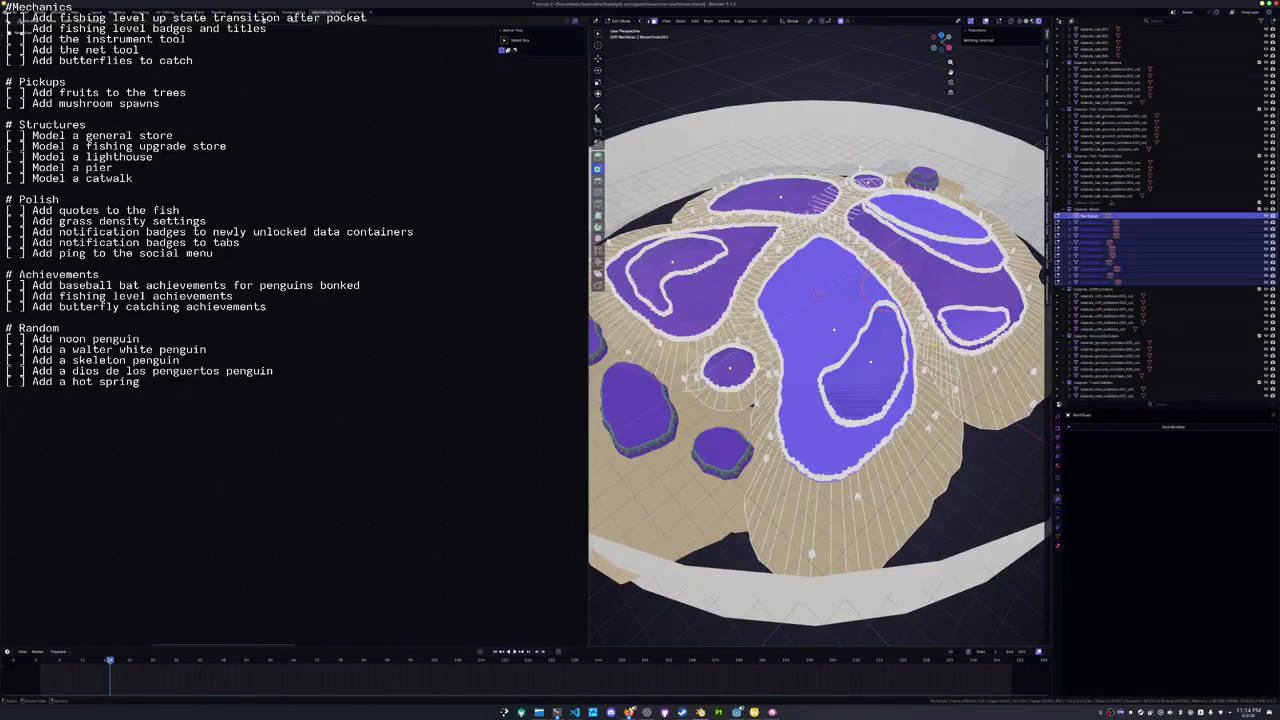
pyautogui.click(975, 322)
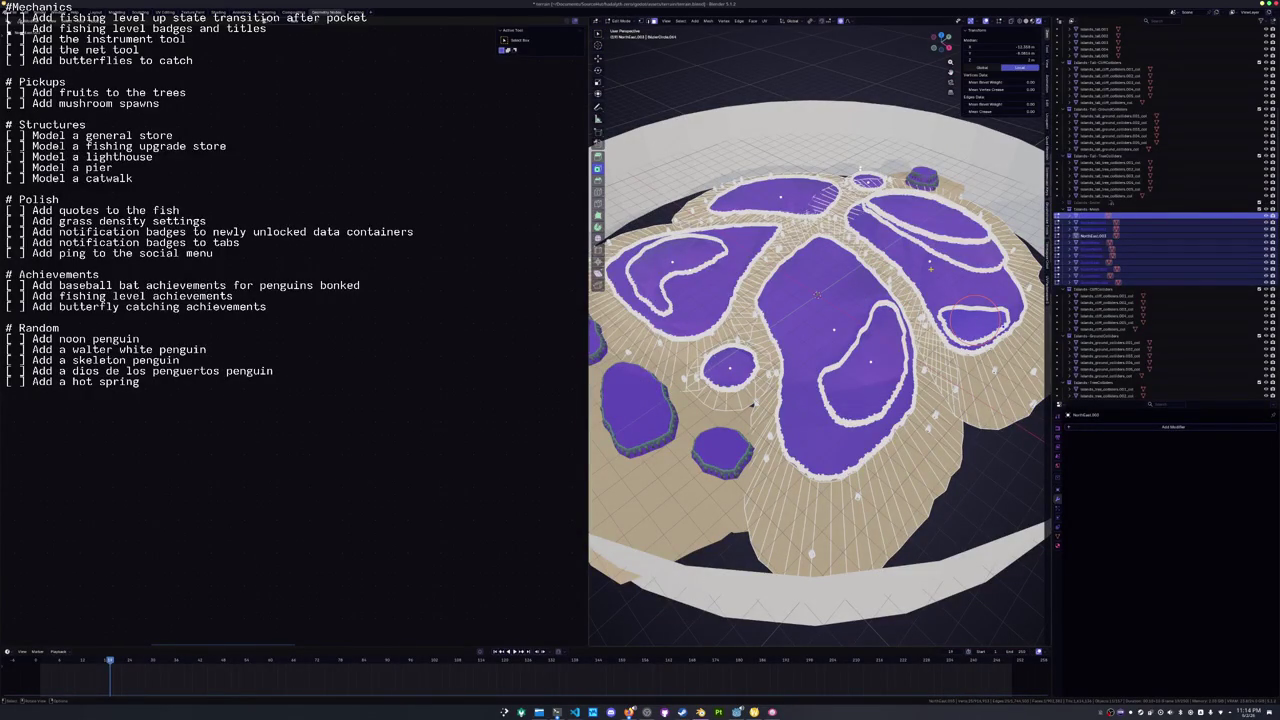
pyautogui.click(972, 314)
pyautogui.click(943, 265)
pyautogui.press('Tab')
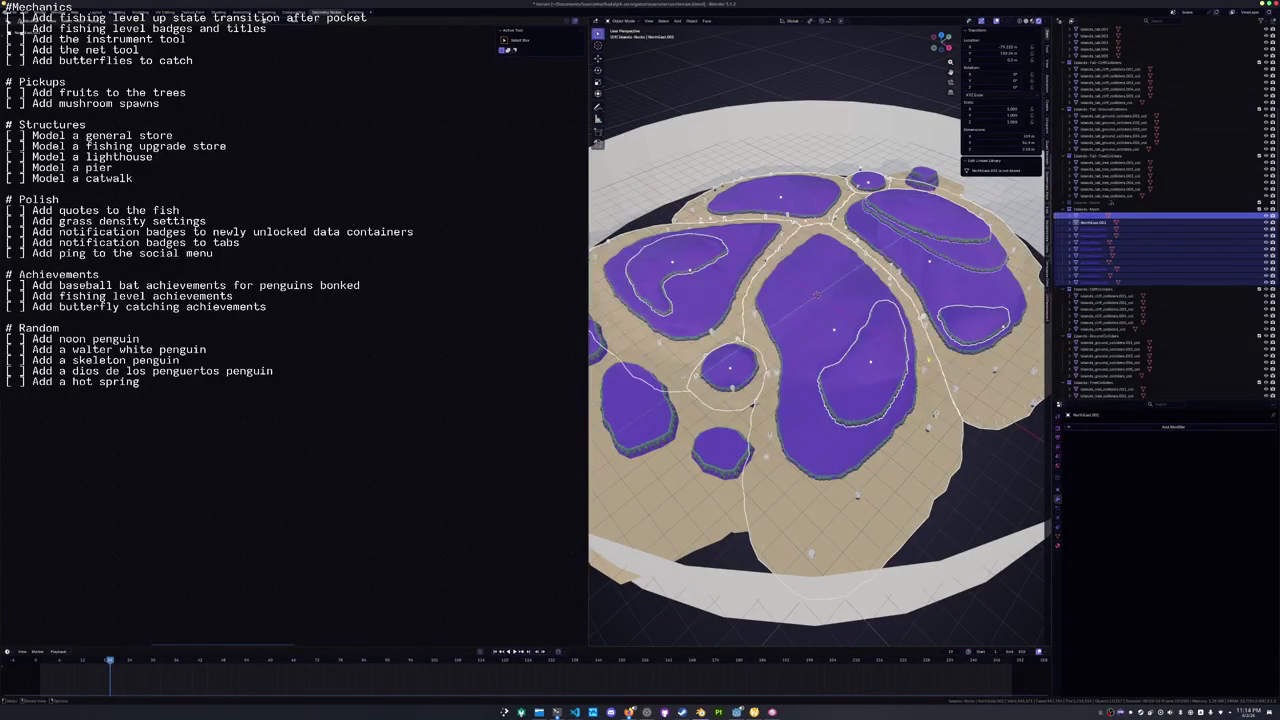
pyautogui.press('Tab')
# Circle-select the island rims, extend to linked geometry, and mark those edges sharp.
pyautogui.hotkey('alt', 'a')
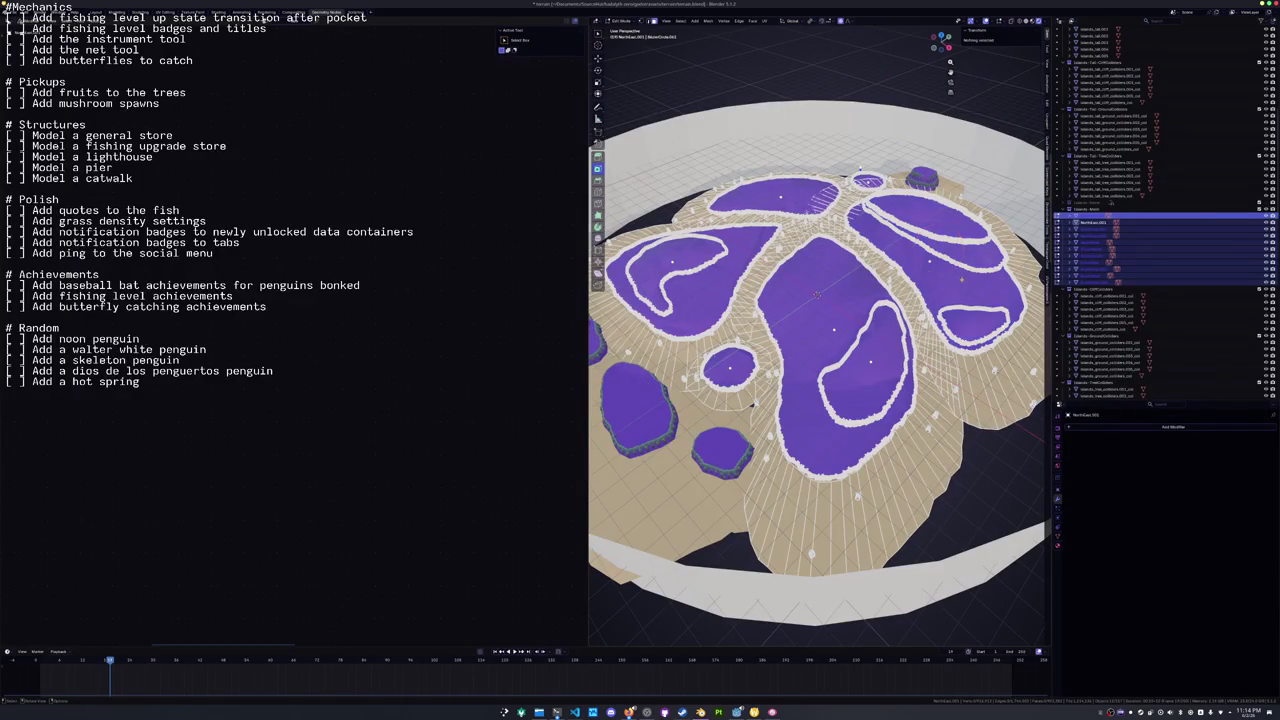
pyautogui.press('c')
pyautogui.click(944, 245)
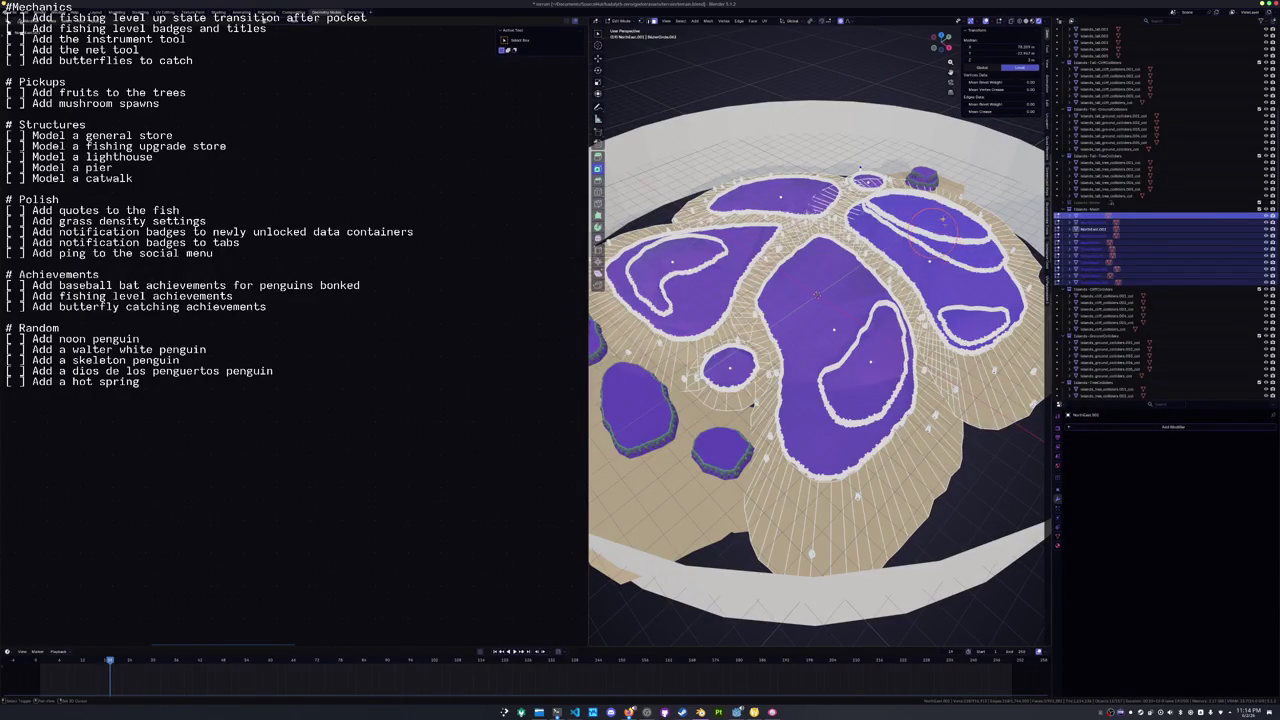
pyautogui.moveTo(932, 226)
pyautogui.mouseDown()
pyautogui.moveTo(938, 250)
pyautogui.moveTo(915, 262)
pyautogui.moveTo(862, 280)
pyautogui.moveTo(838, 262)
pyautogui.mouseUp()
pyautogui.hotkey('ctrl', 'l')
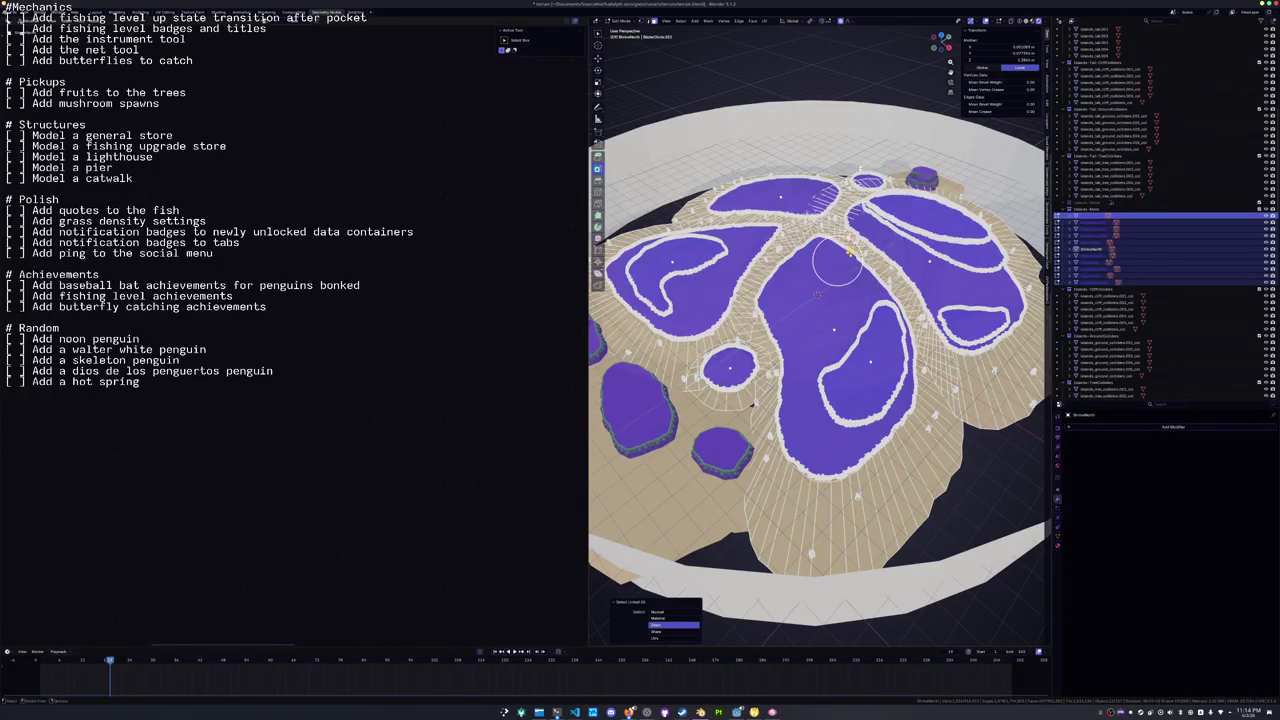
pyautogui.press('2')
pyautogui.hotkey('ctrl', 'e')
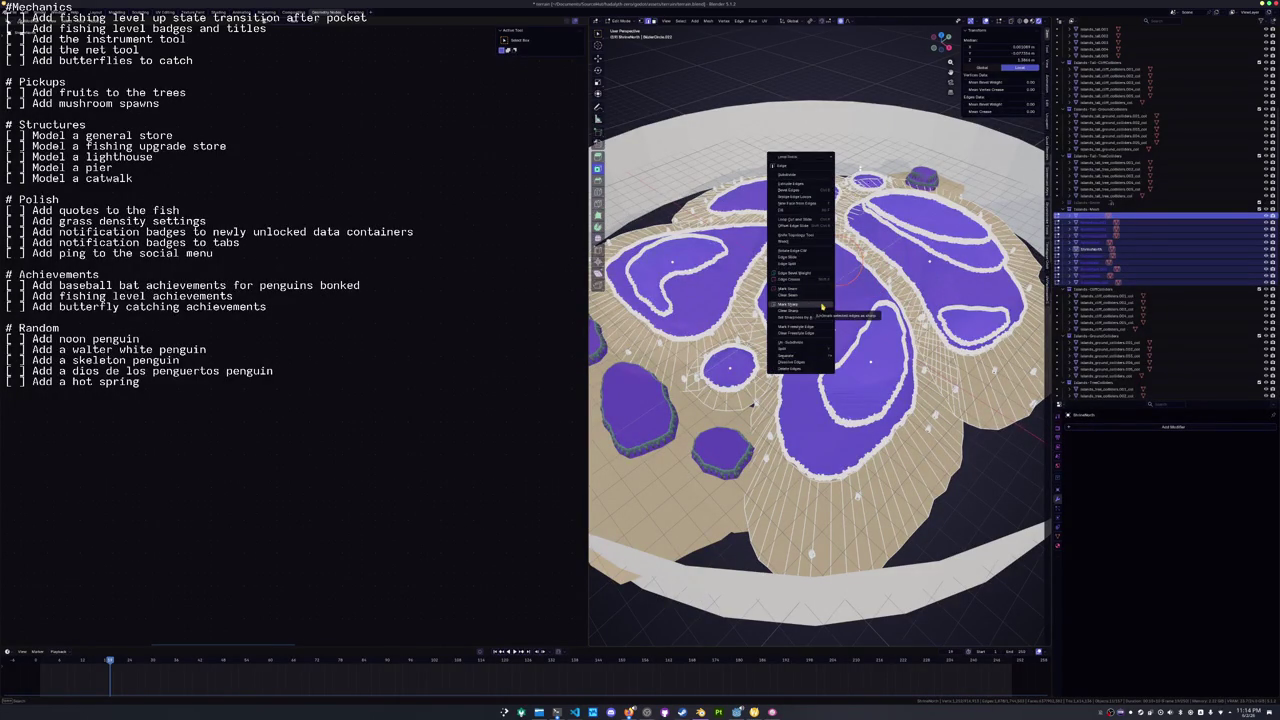
pyautogui.click(822, 305)
pyautogui.press('Tab')
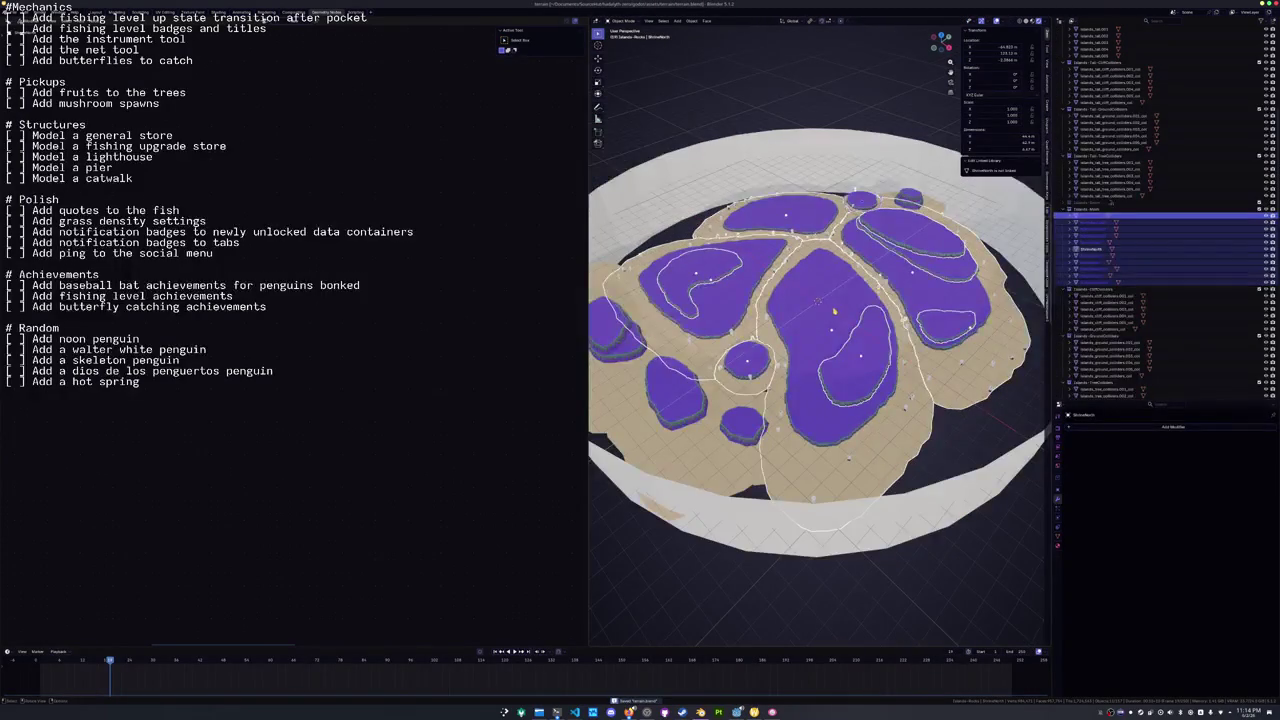
# Export NorthEast and the other island objects as glTF to terrain.glb, then return to Godot.
pyautogui.click(1098, 219)
pyautogui.scroll(-5, 1099, 260)
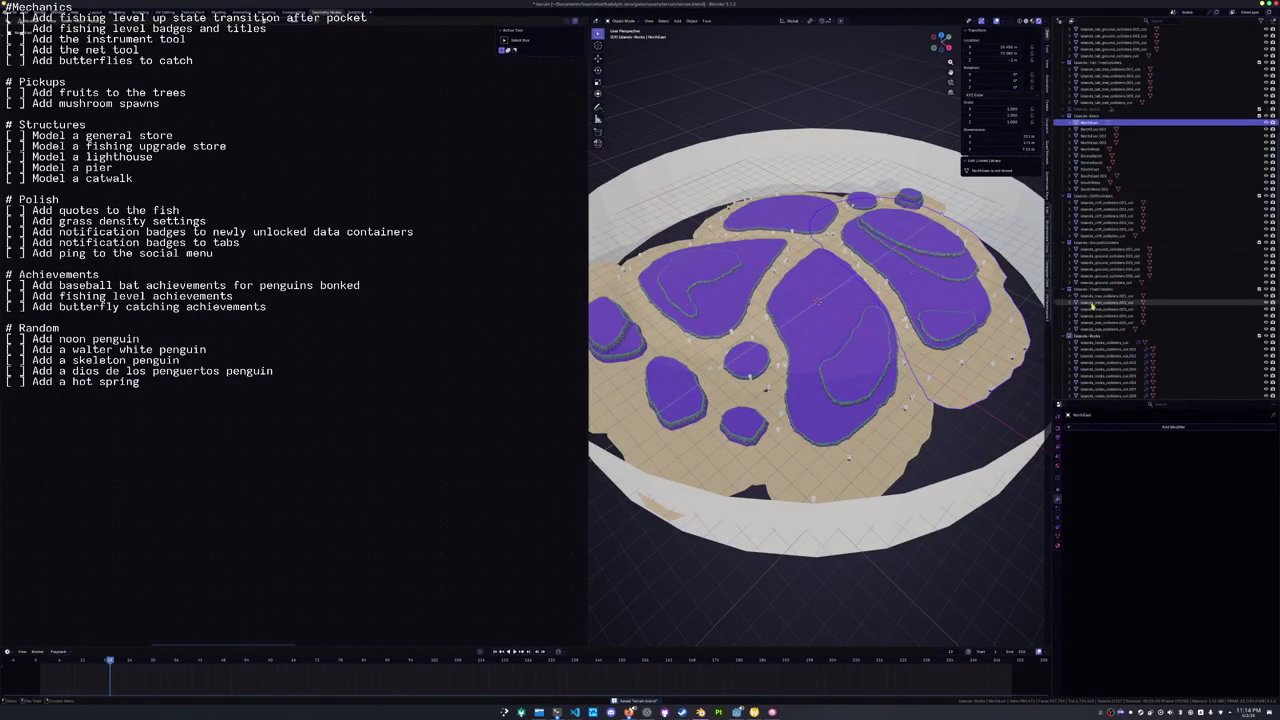
pyautogui.keyDown('shift'); pyautogui.click(1099, 330); pyautogui.keyUp('shift')
pyautogui.scroll(-2, 1099, 332)
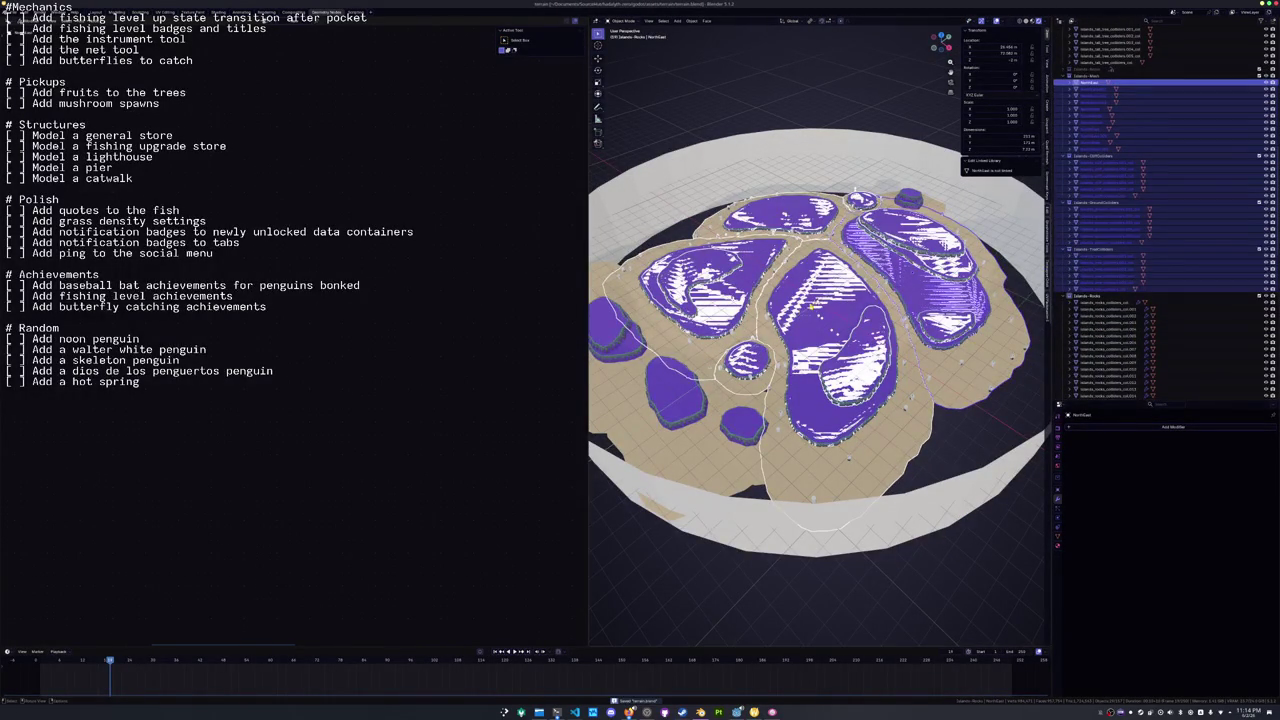
pyautogui.click(22, 13)
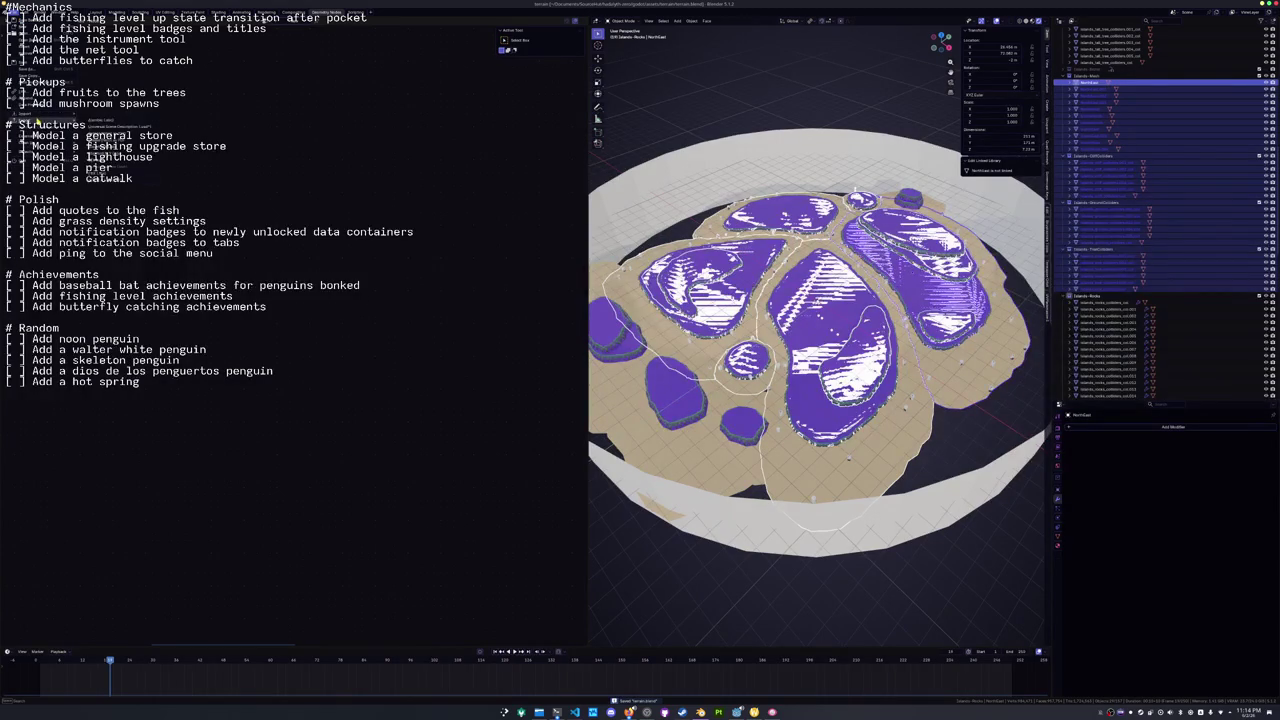
pyautogui.click(127, 183)
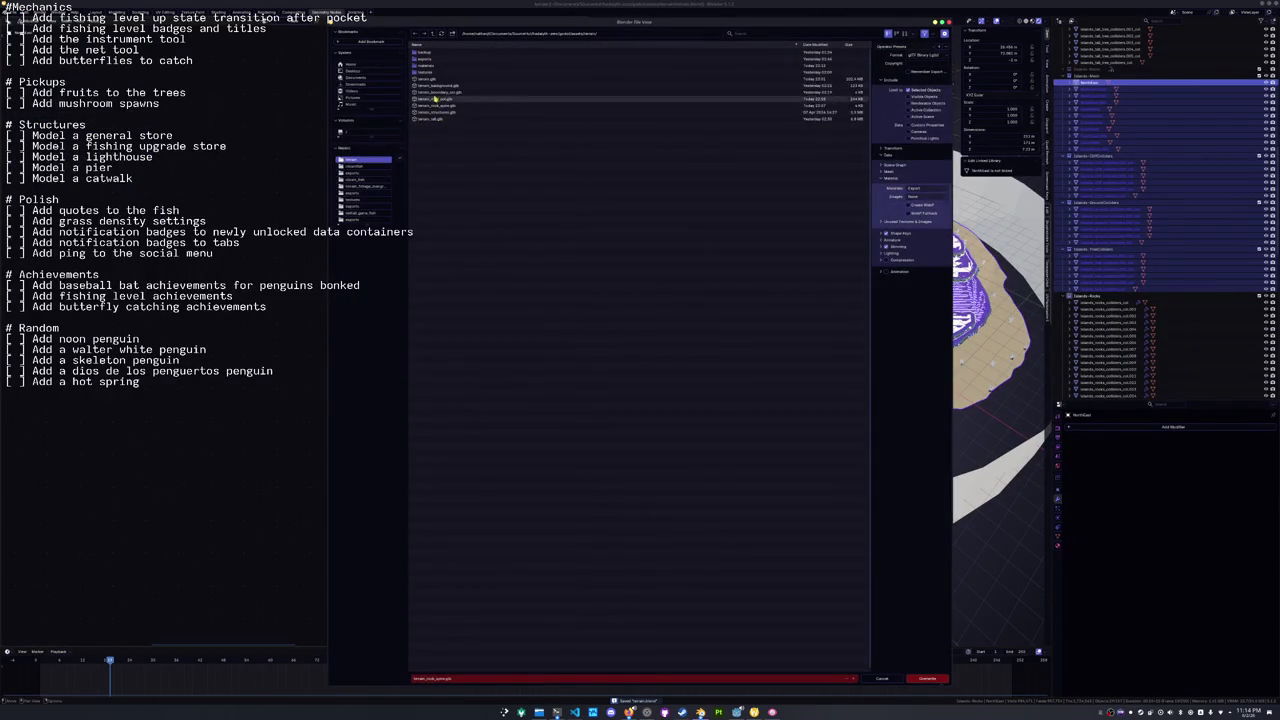
pyautogui.click(925, 678)
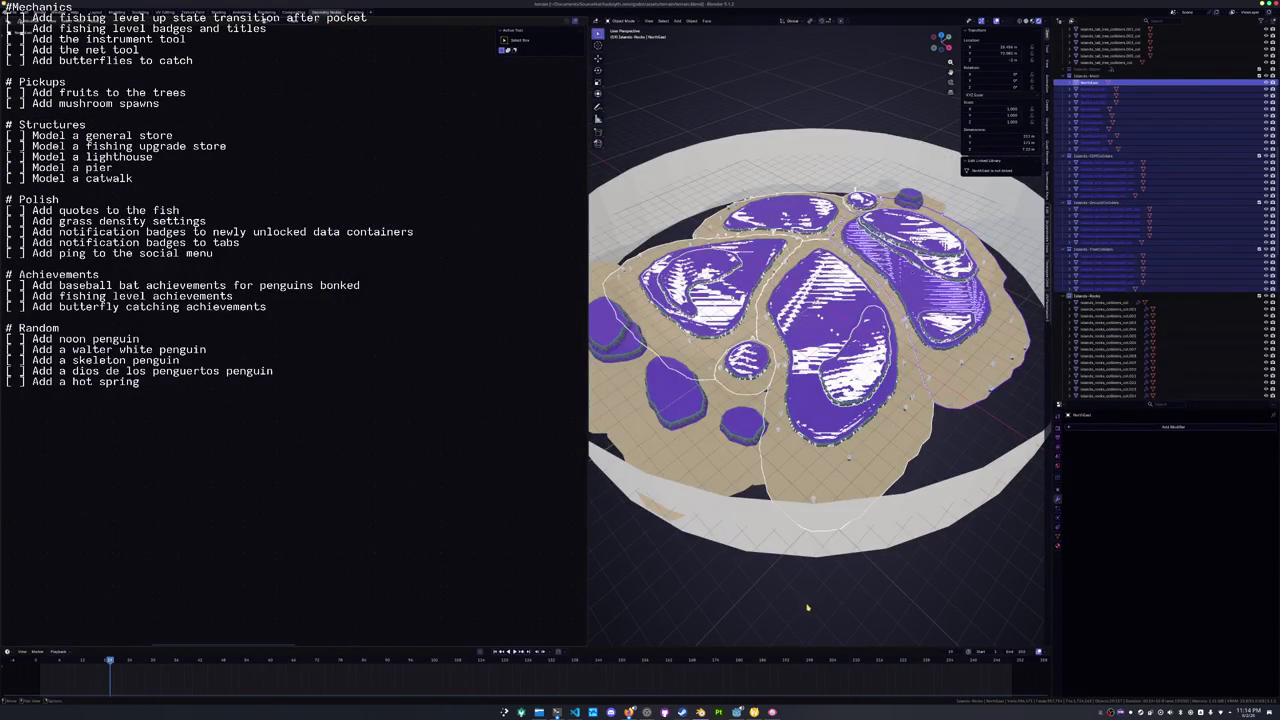
pyautogui.scroll(-2, 811, 606)
pyautogui.click(736, 712)
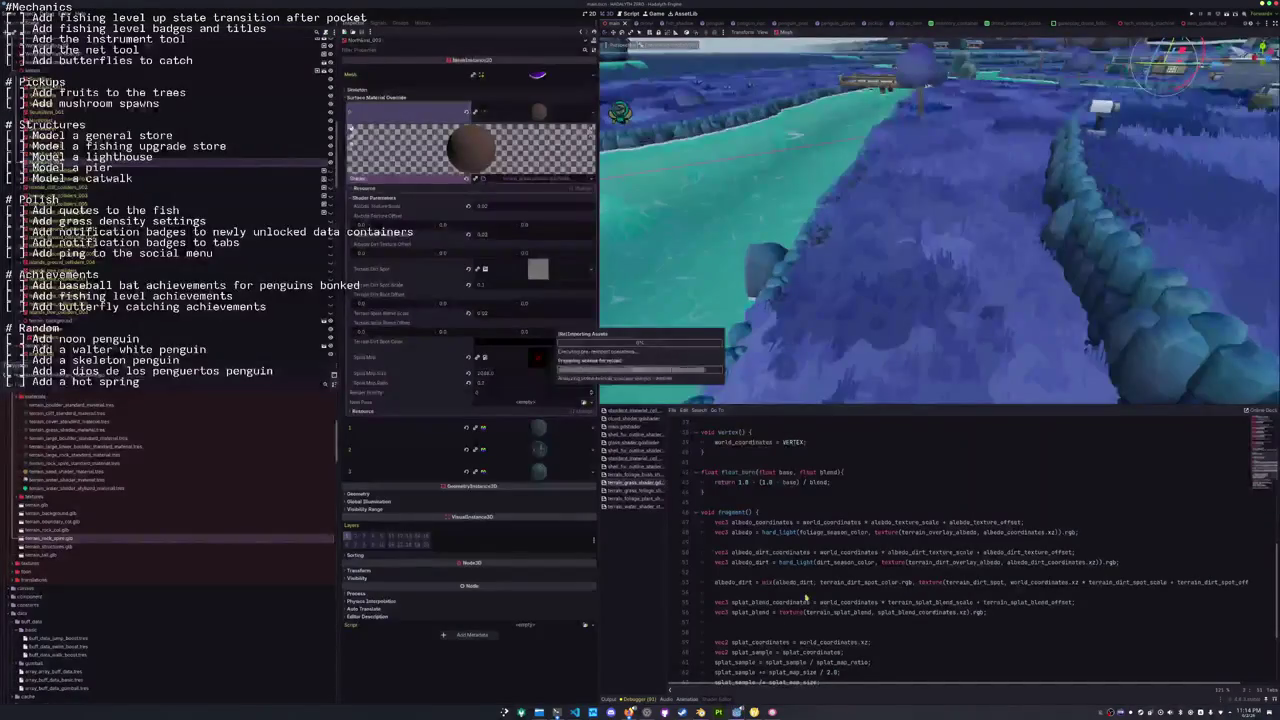
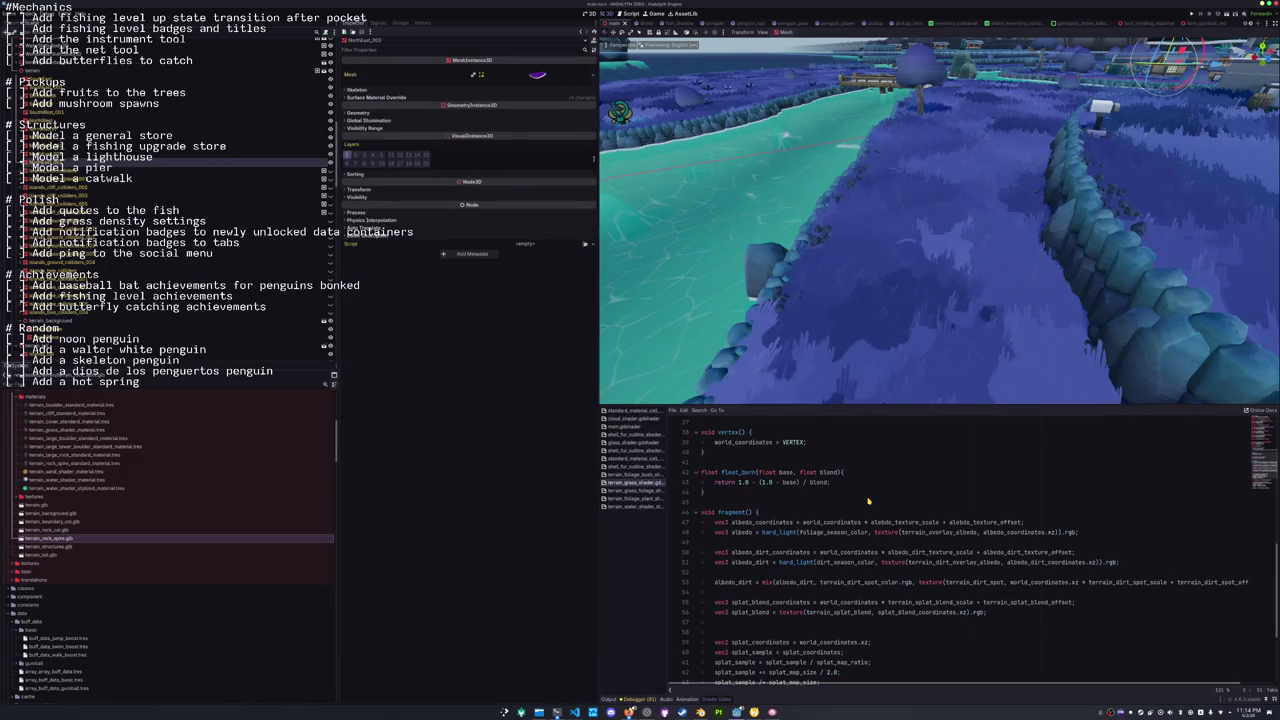
# Glance at GPU usage with nvtop in Konsole, then bring up the VS Code training-loss notebook.
pyautogui.moveTo(870, 390)
pyautogui.mouseDown()
pyautogui.moveTo(883, 314)
pyautogui.moveTo(604, 652)
pyautogui.mouseUp()
pyautogui.click(557, 711)
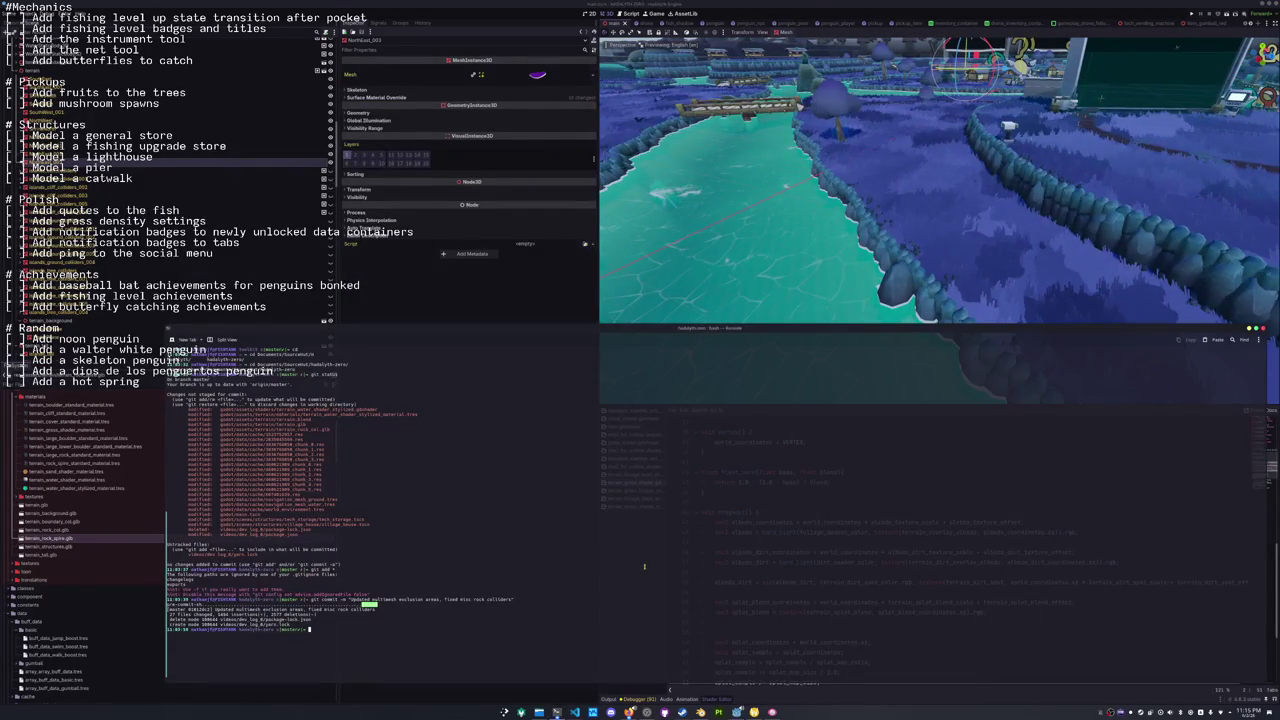
pyautogui.press('Return')
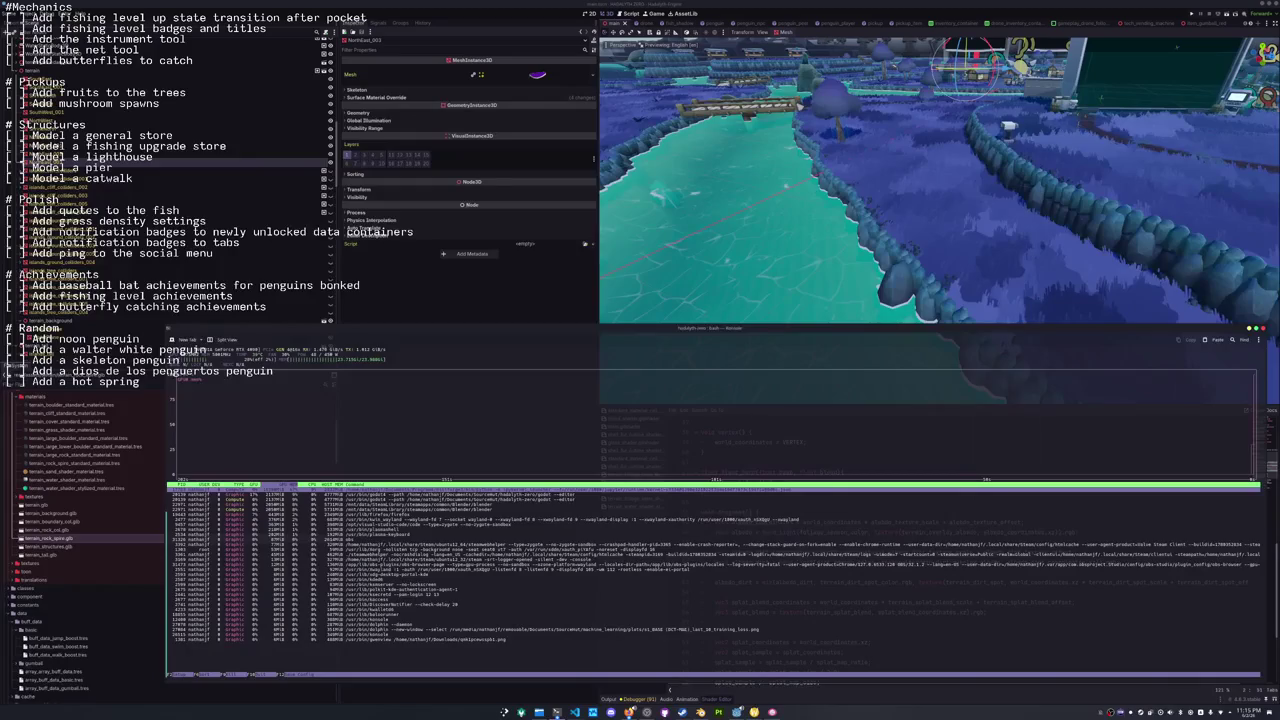
pyautogui.press('q')
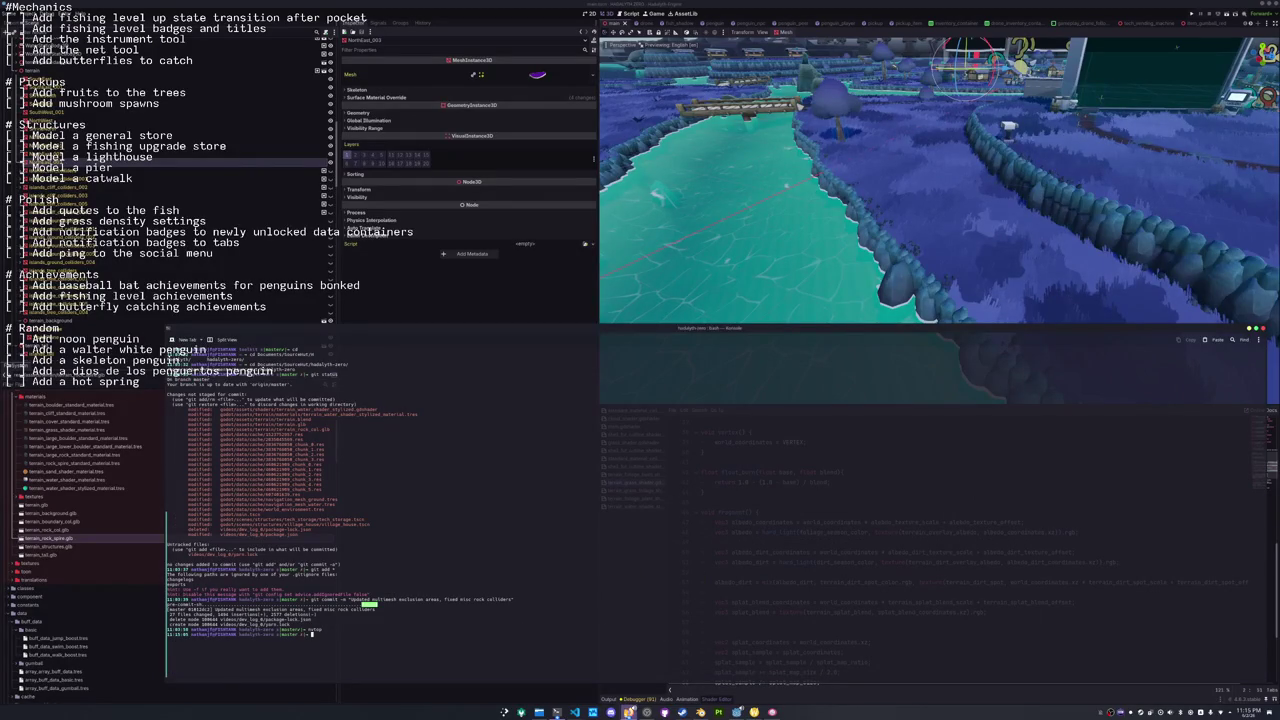
pyautogui.moveTo(575, 711)
pyautogui.click(580, 678)
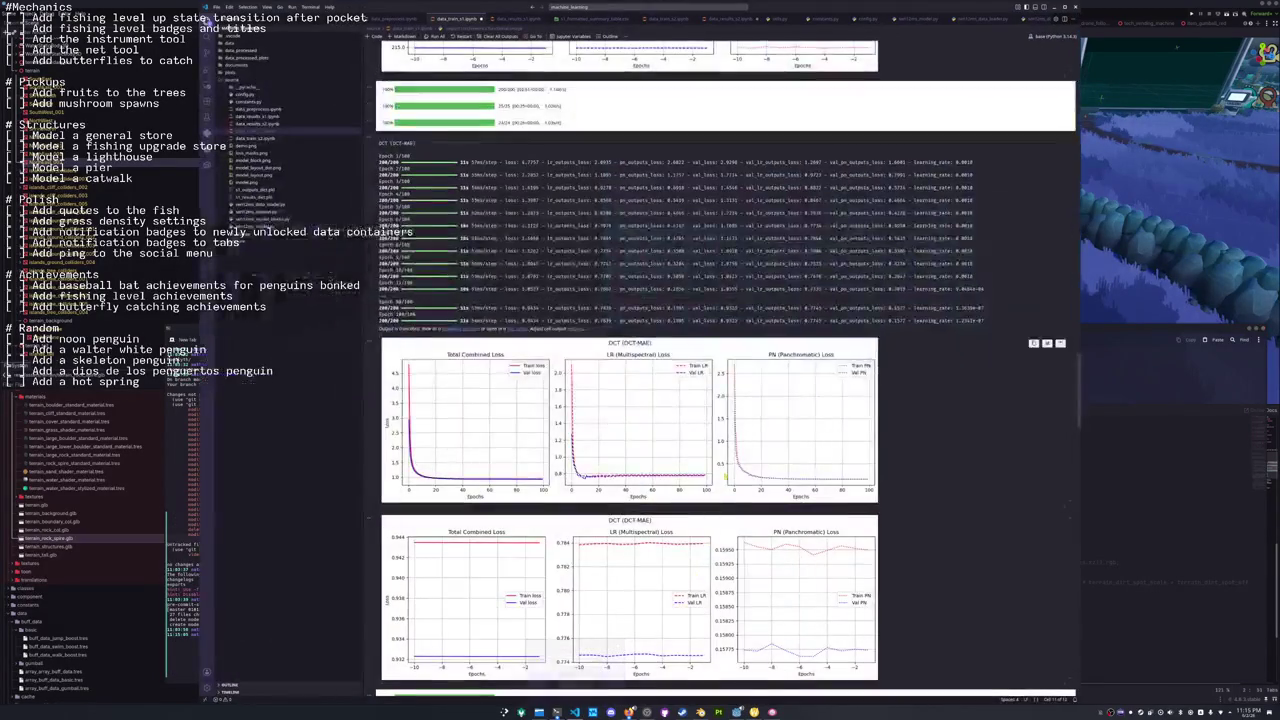
# Scroll through the notebook's training code, restart it clearing all outputs, and minimize VS Code.
pyautogui.click(536, 37)
pyautogui.scroll(-15, 534, 56)
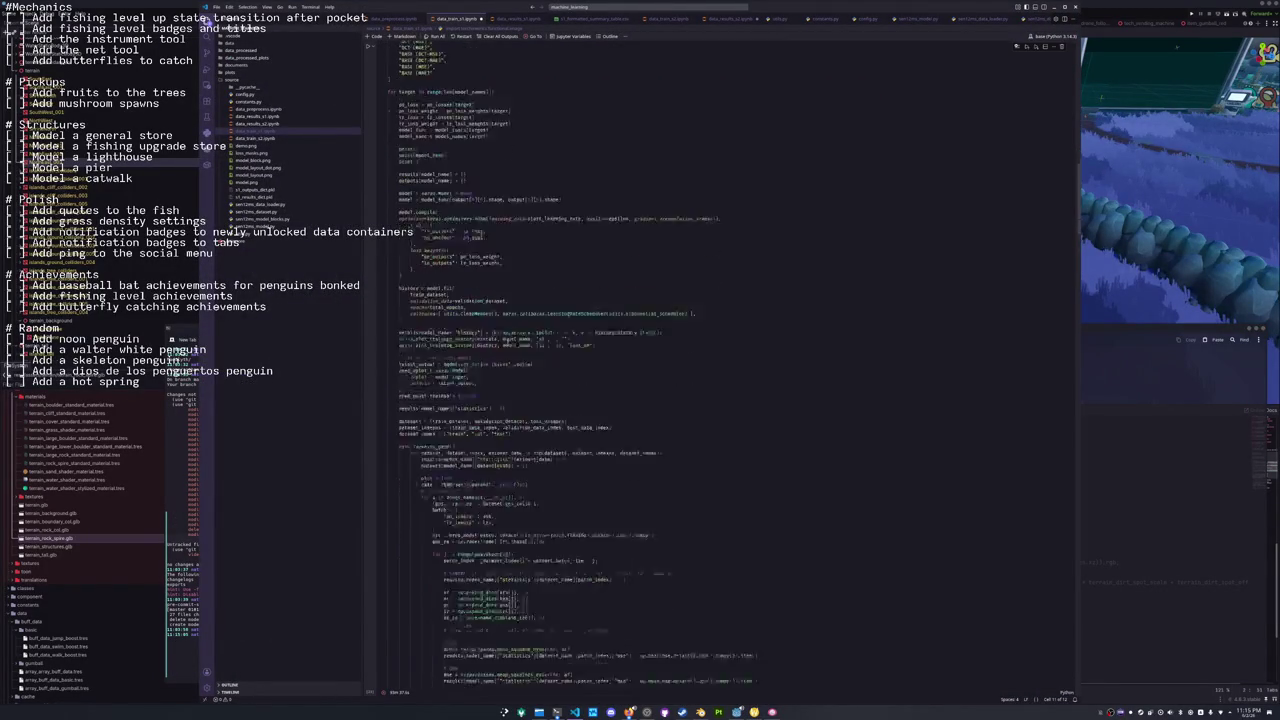
pyautogui.scroll(-15, 621, 389)
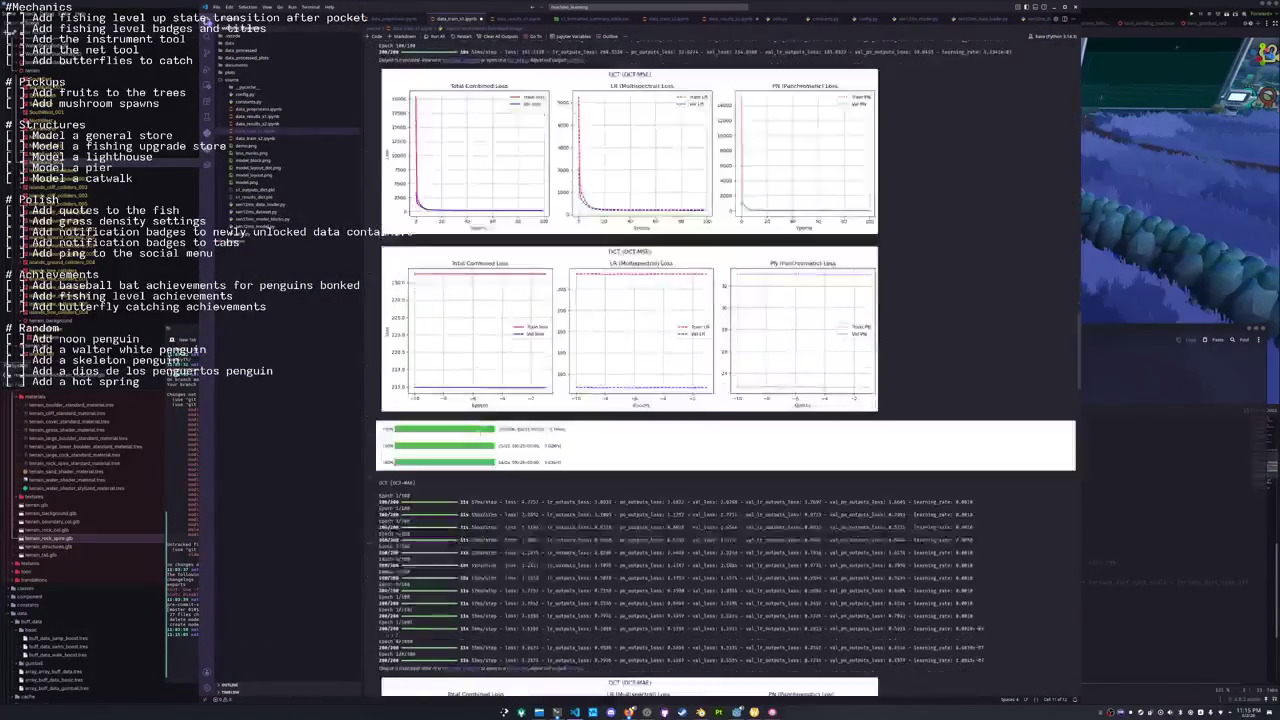
pyautogui.scroll(-15, 468, 450)
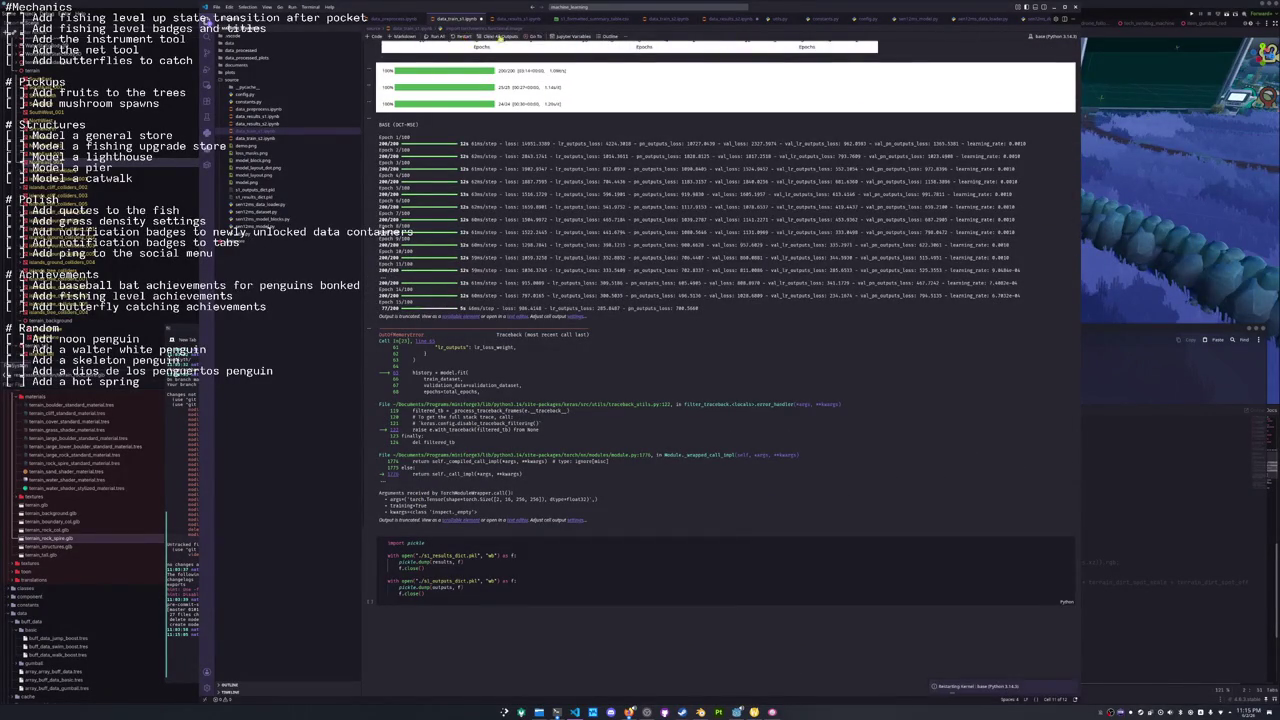
pyautogui.click(494, 37)
pyautogui.click(1052, 7)
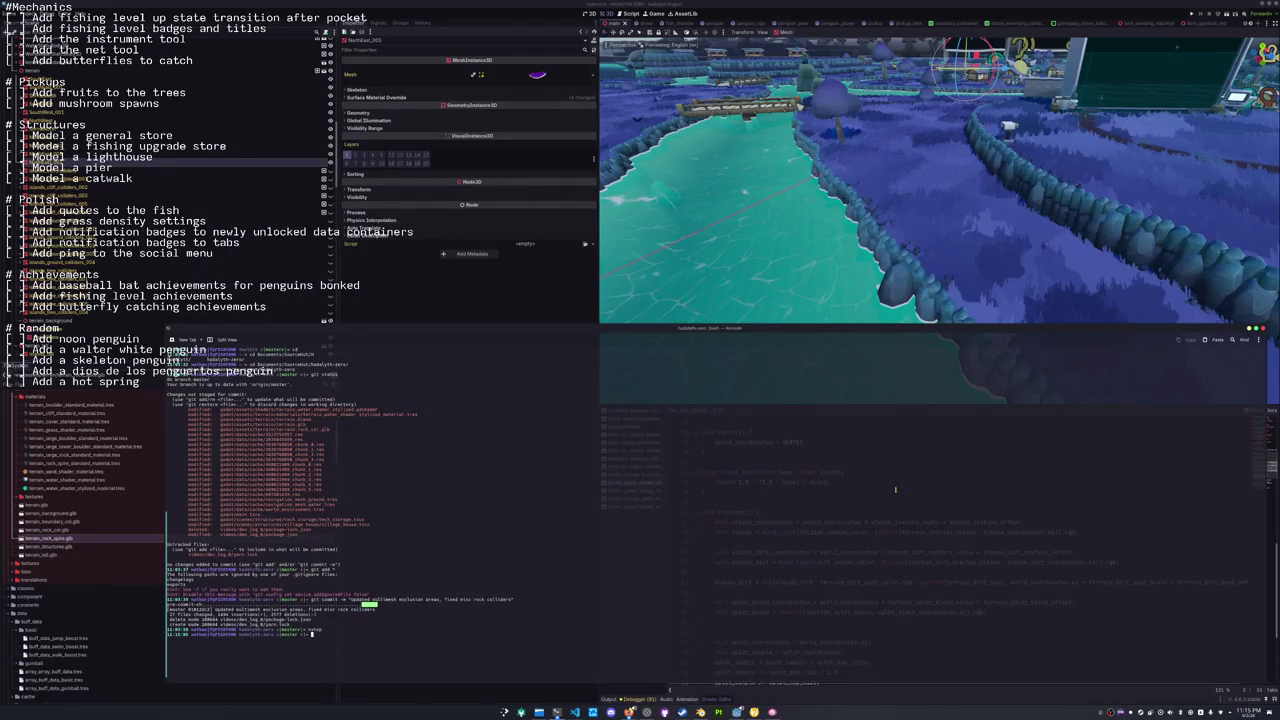
# Rerun and quit nvtop, exit Konsole, and switch to Blender's terrain rocks model.
pyautogui.press('Up')
pyautogui.press('Return')
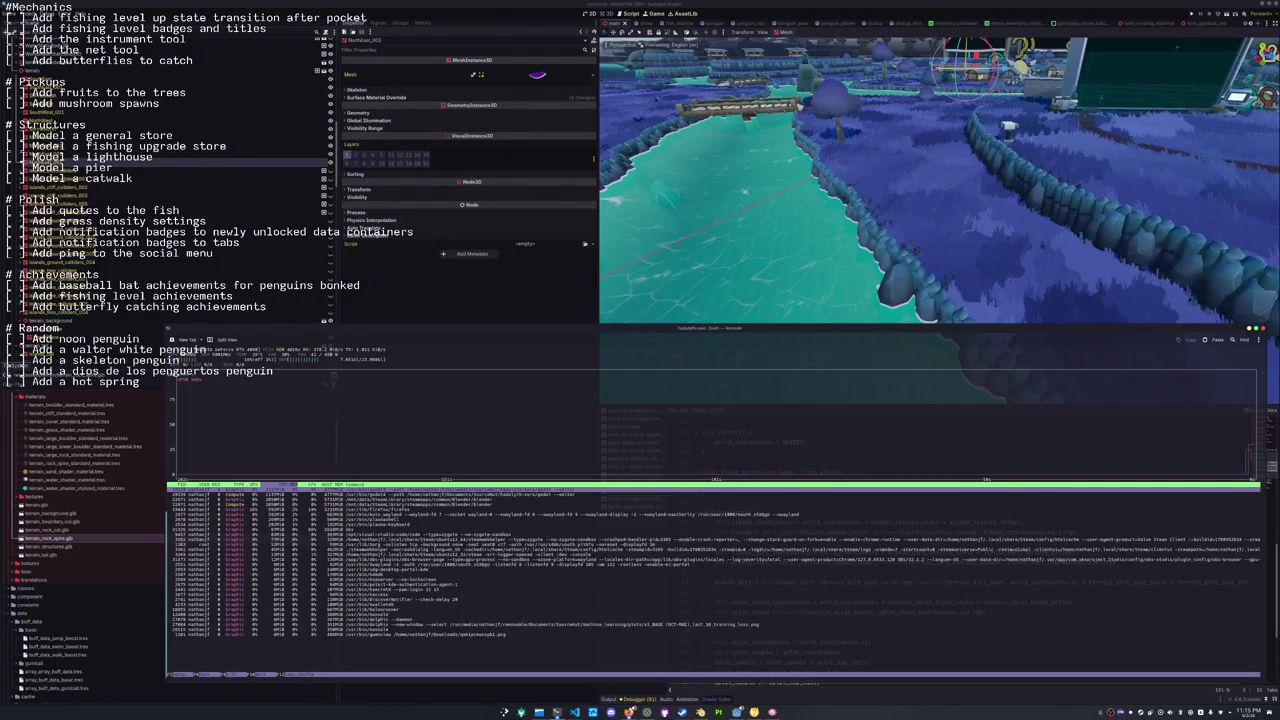
pyautogui.write('q')
pyautogui.write('it')
pyautogui.press('Return')
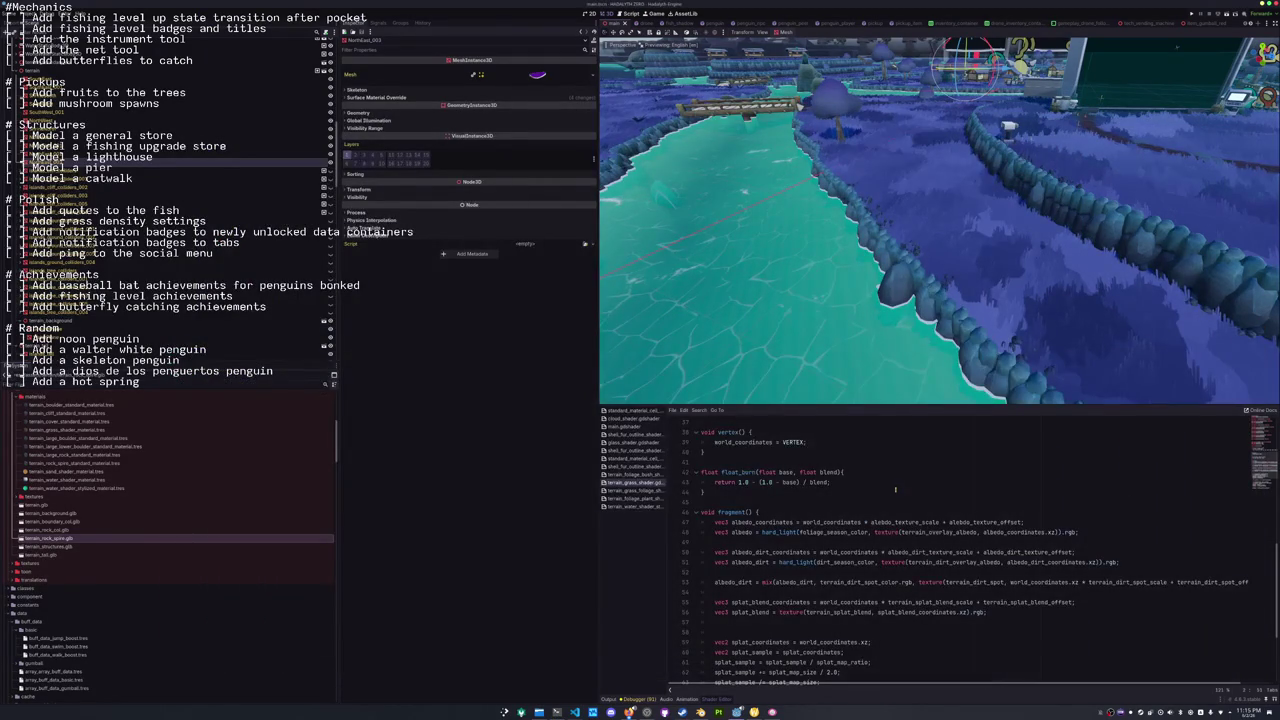
pyautogui.click(860, 491)
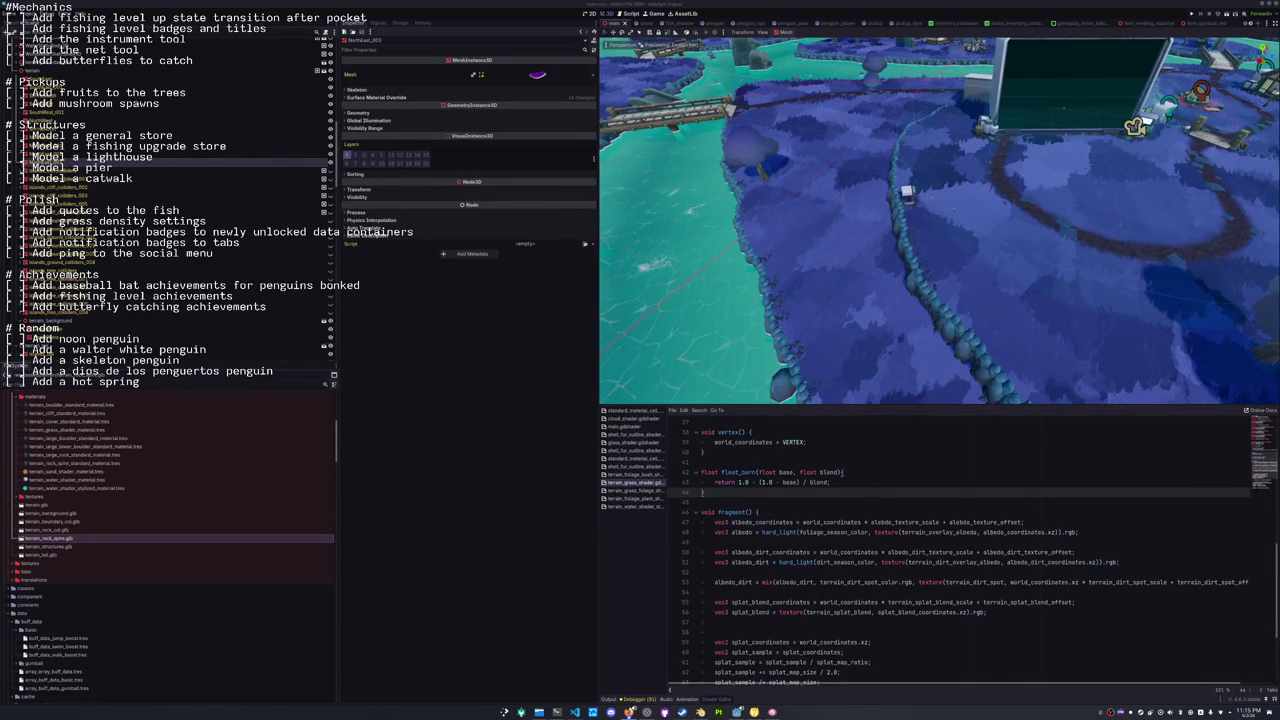
pyautogui.click(700, 712)
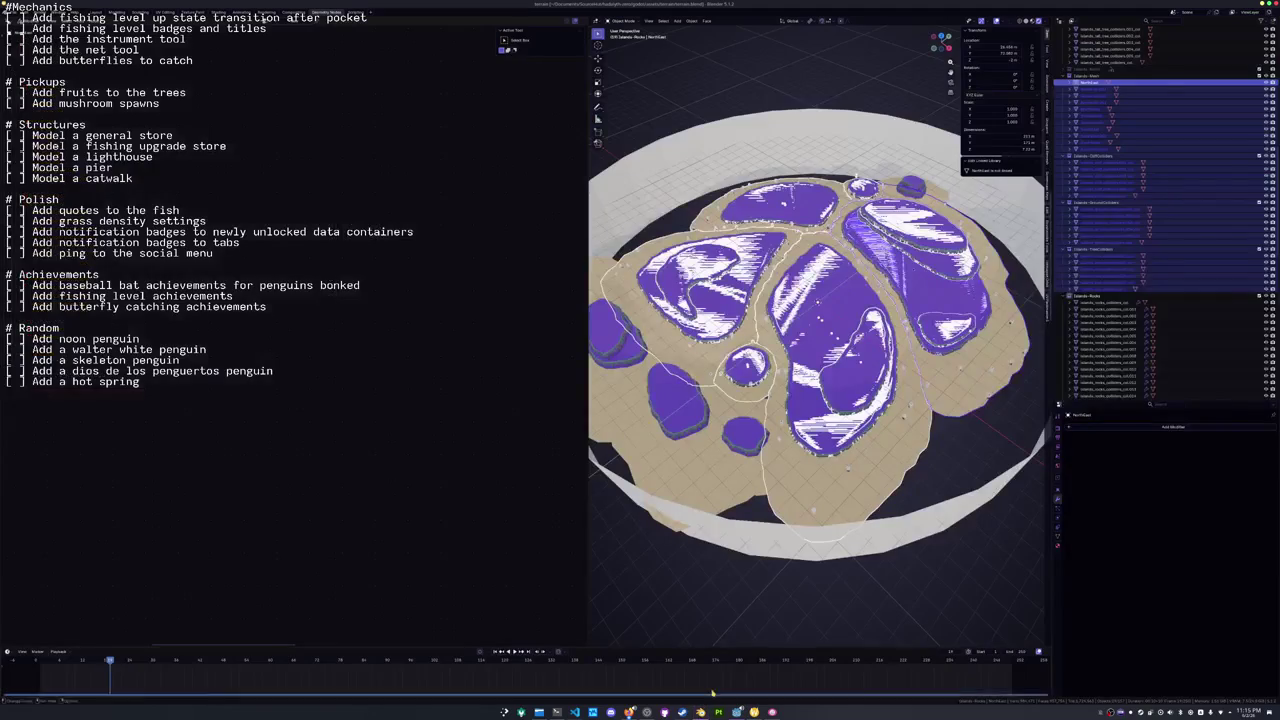
# Save the terrain file and start a new General scene.
pyautogui.click(714, 592)
pyautogui.hotkey('ctrl', 's')
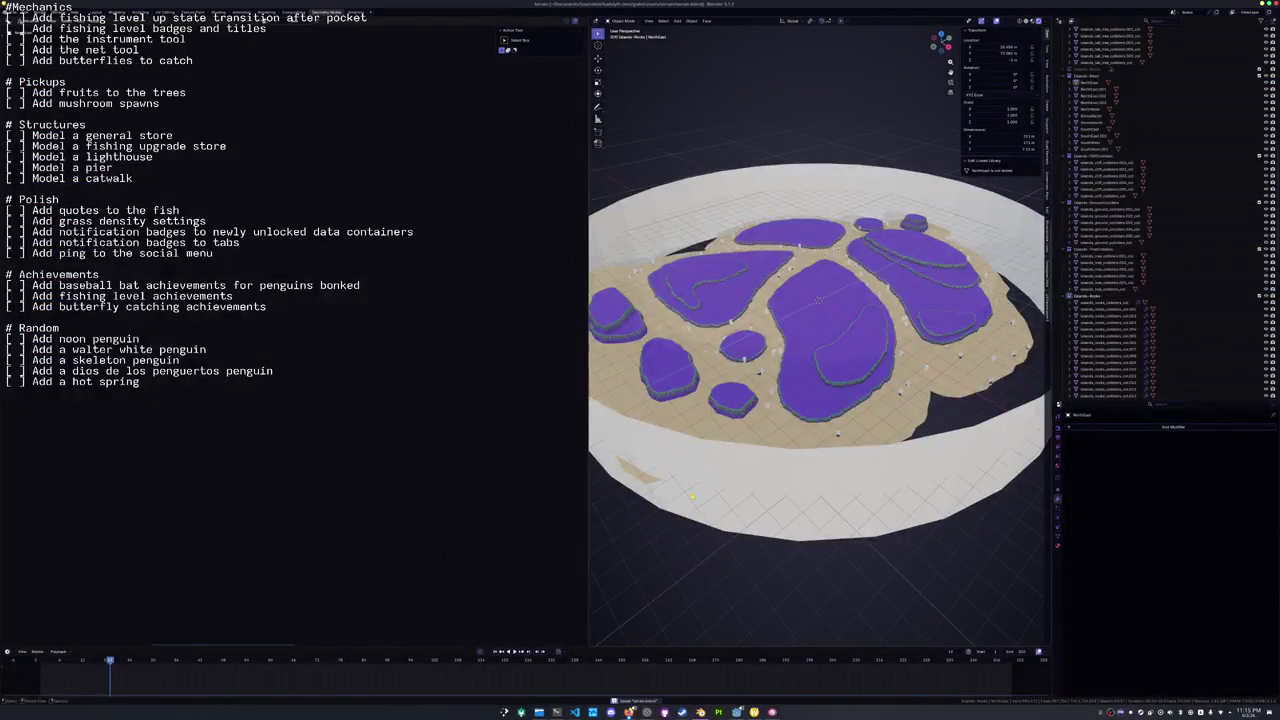
pyautogui.click(14, 13)
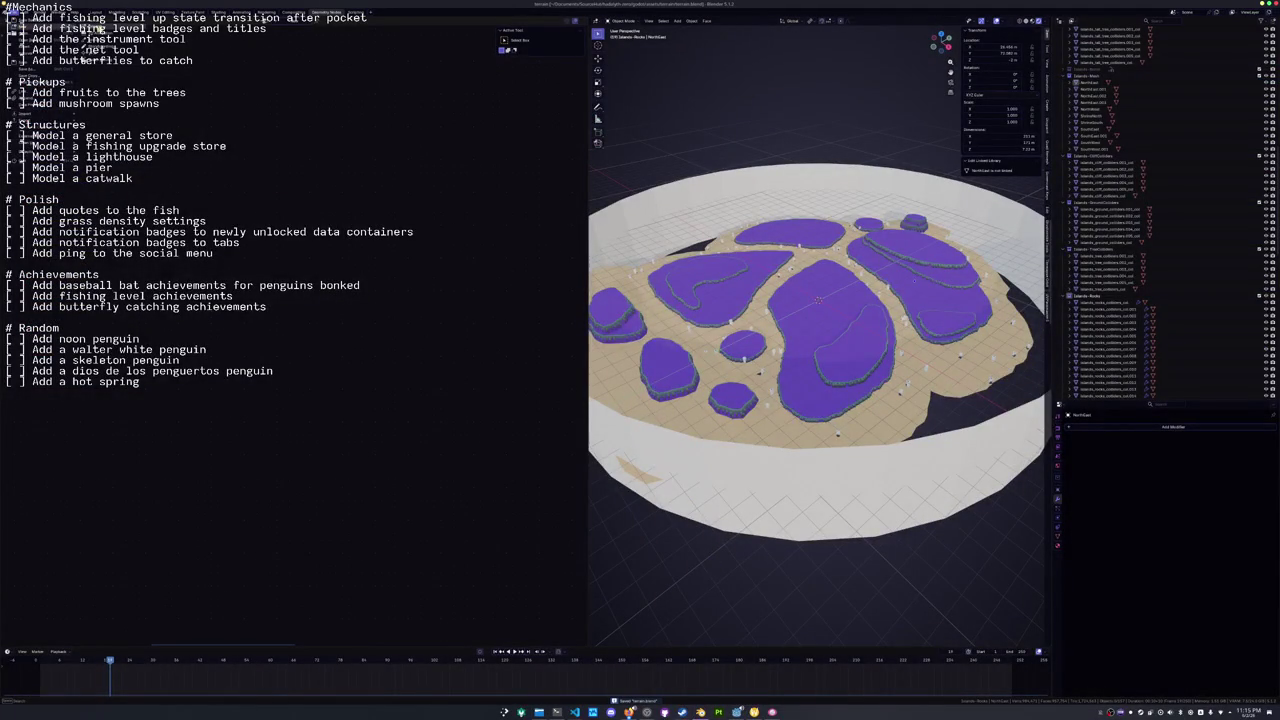
pyautogui.click(83, 58)
# Delete the default cube, camera and light, and bring the 'fish species' search results forward.
pyautogui.press('a')
pyautogui.press('Delete')
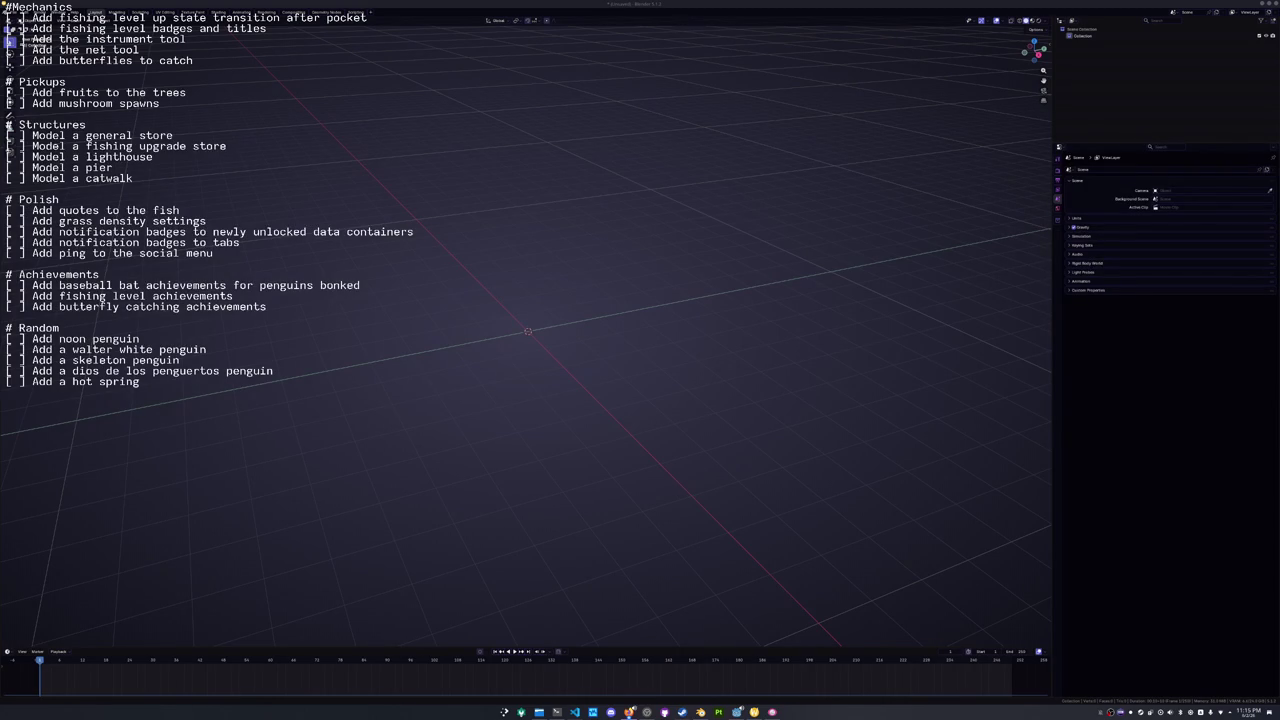
pyautogui.moveTo(1279, 190)
pyautogui.mouseDown()
pyautogui.moveTo(923, 190)
pyautogui.moveTo(795, 29)
pyautogui.mouseUp()
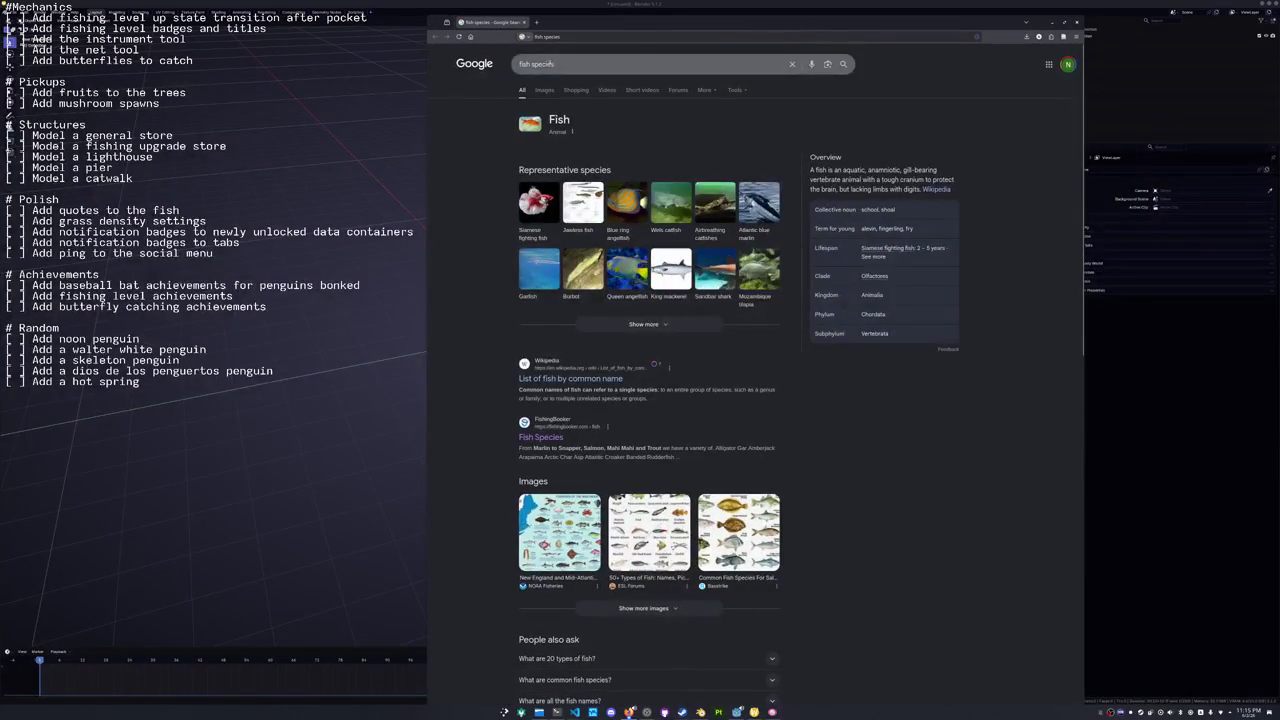
# Browse the 'fish species' image results, previewing the USGS endangered fish image.
pyautogui.click(546, 90)
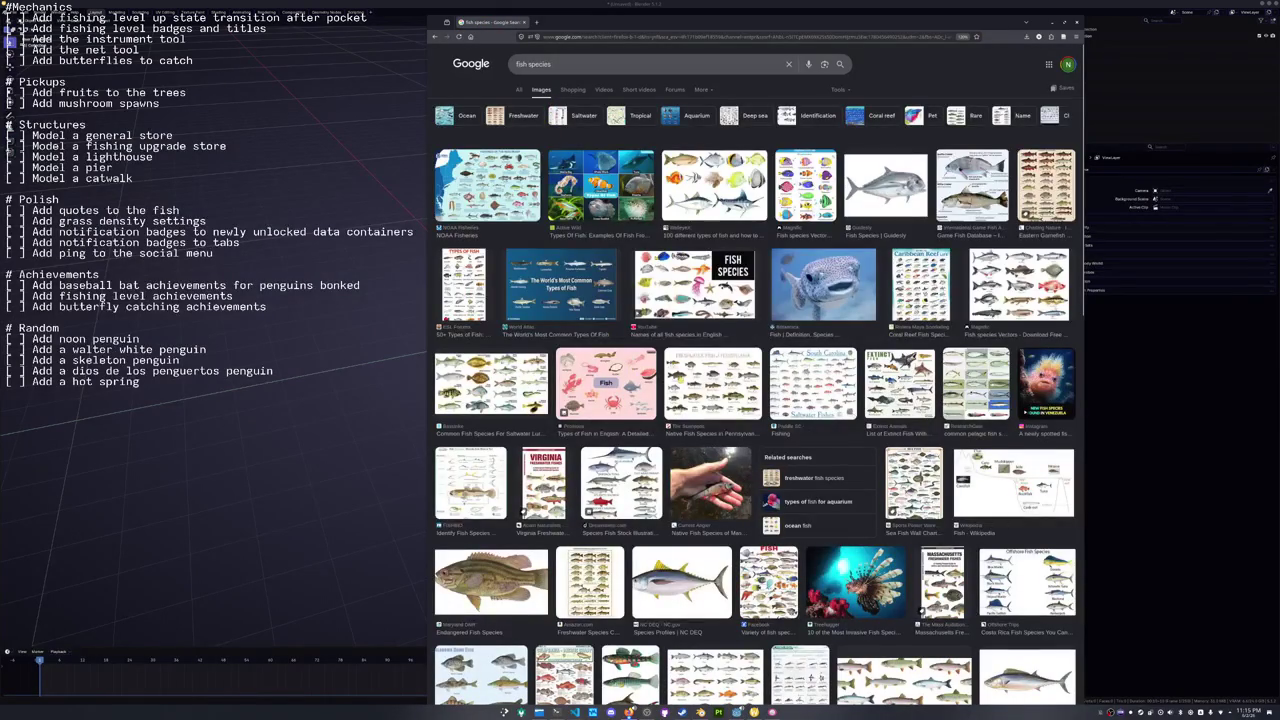
pyautogui.scroll(-3, 716, 385)
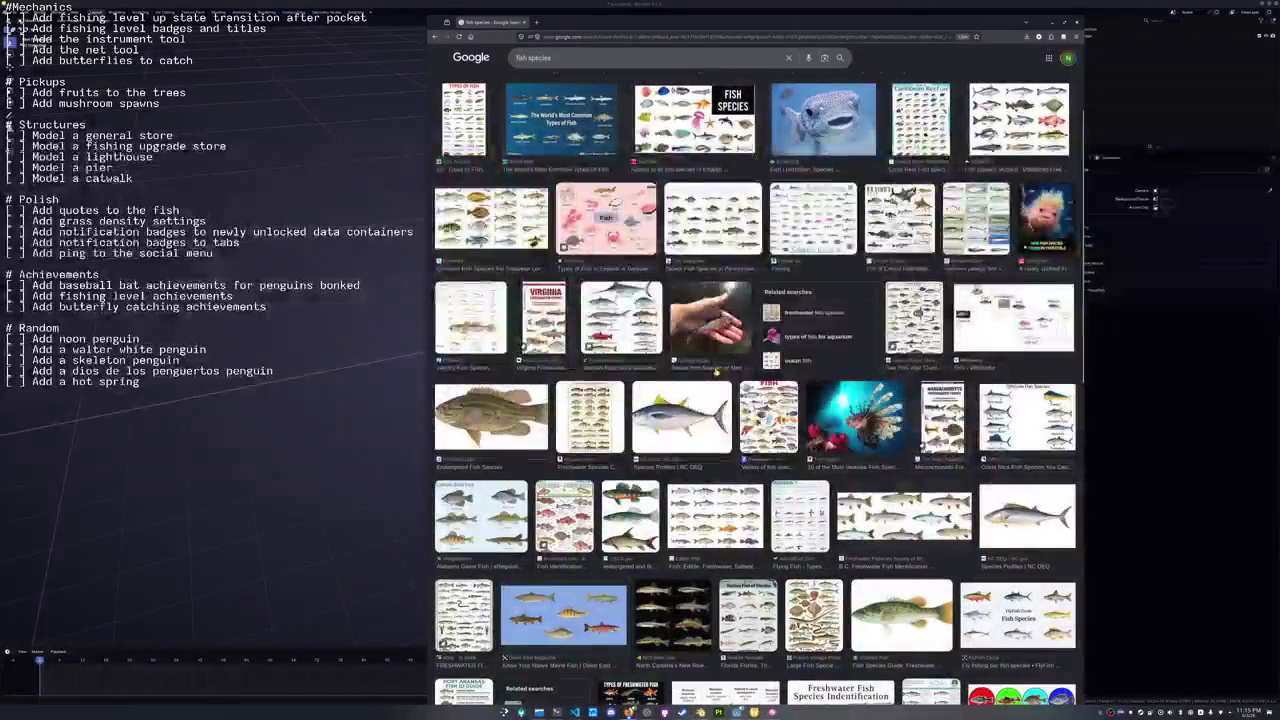
pyautogui.scroll(-2, 716, 385)
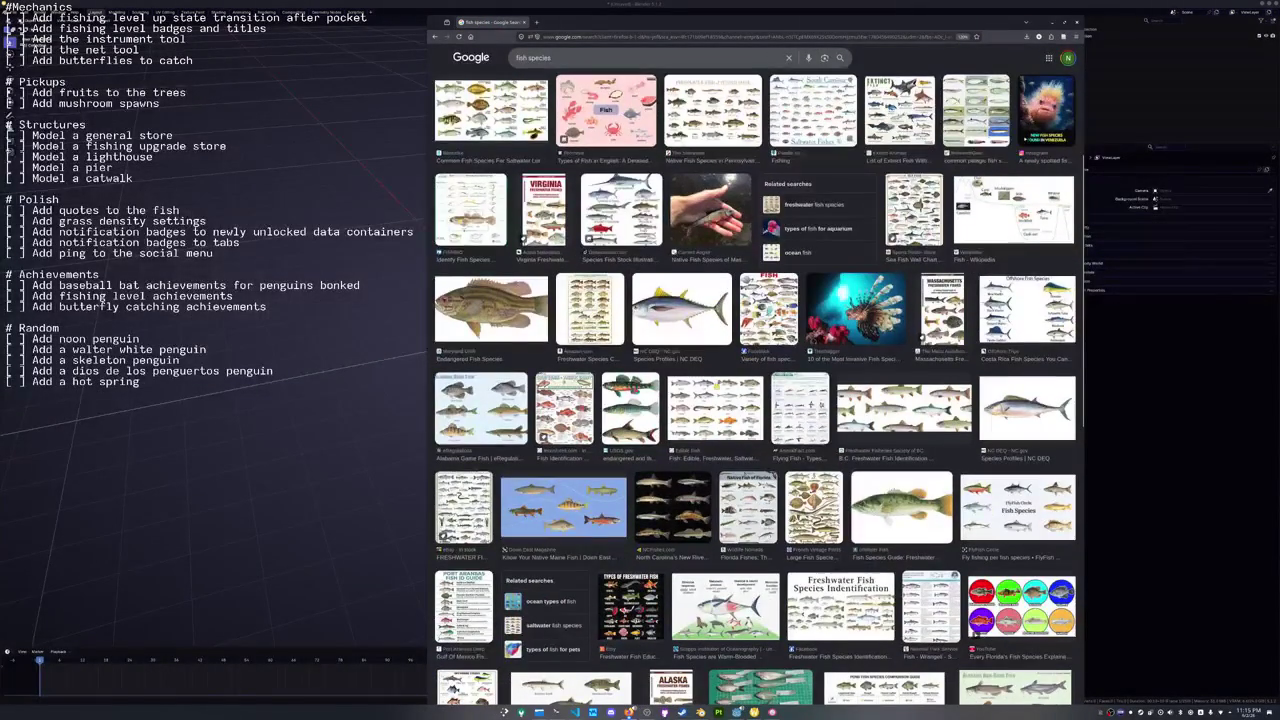
pyautogui.click(632, 414)
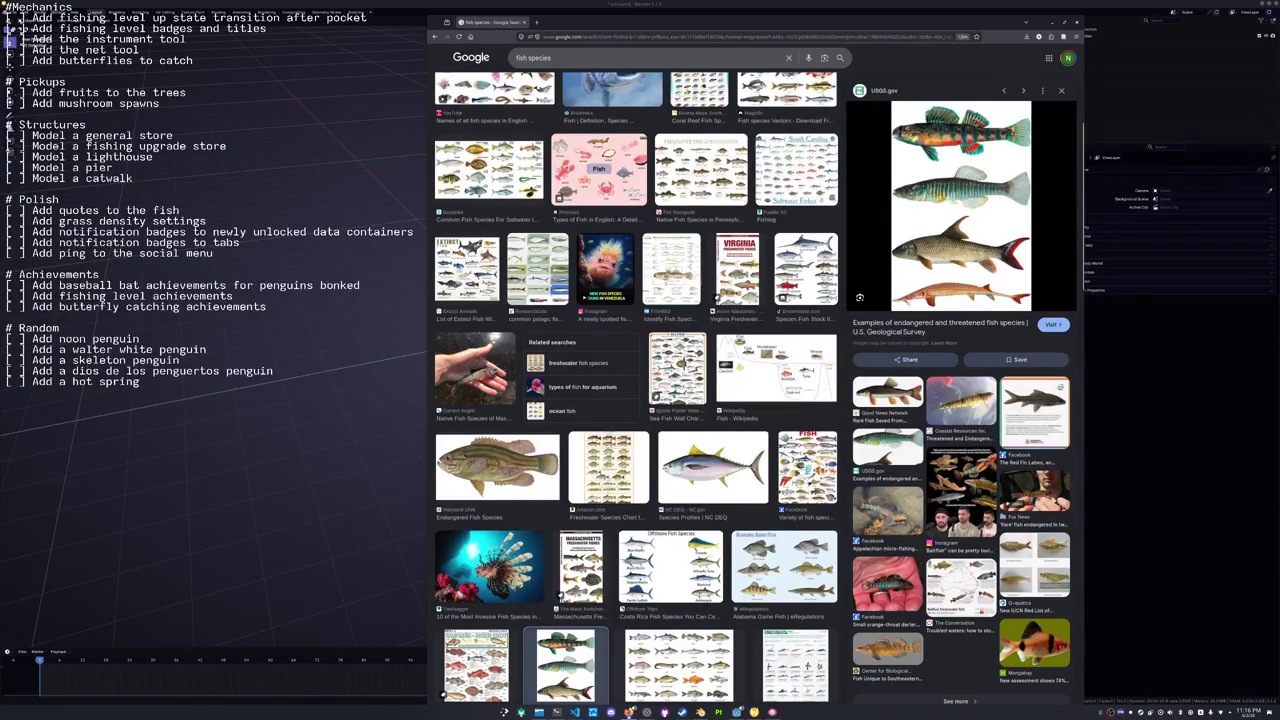
pyautogui.scroll(-4, 642, 396)
pyautogui.scroll(-10, 694, 384)
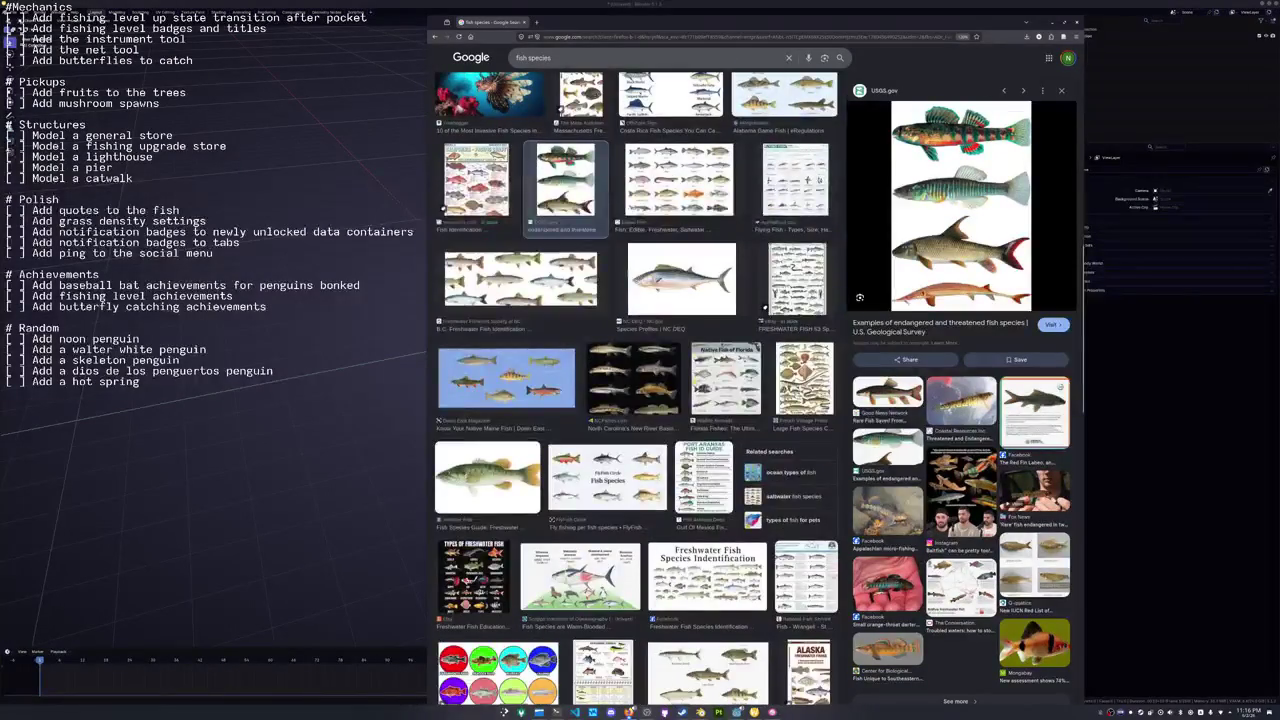
pyautogui.scroll(-6, 694, 384)
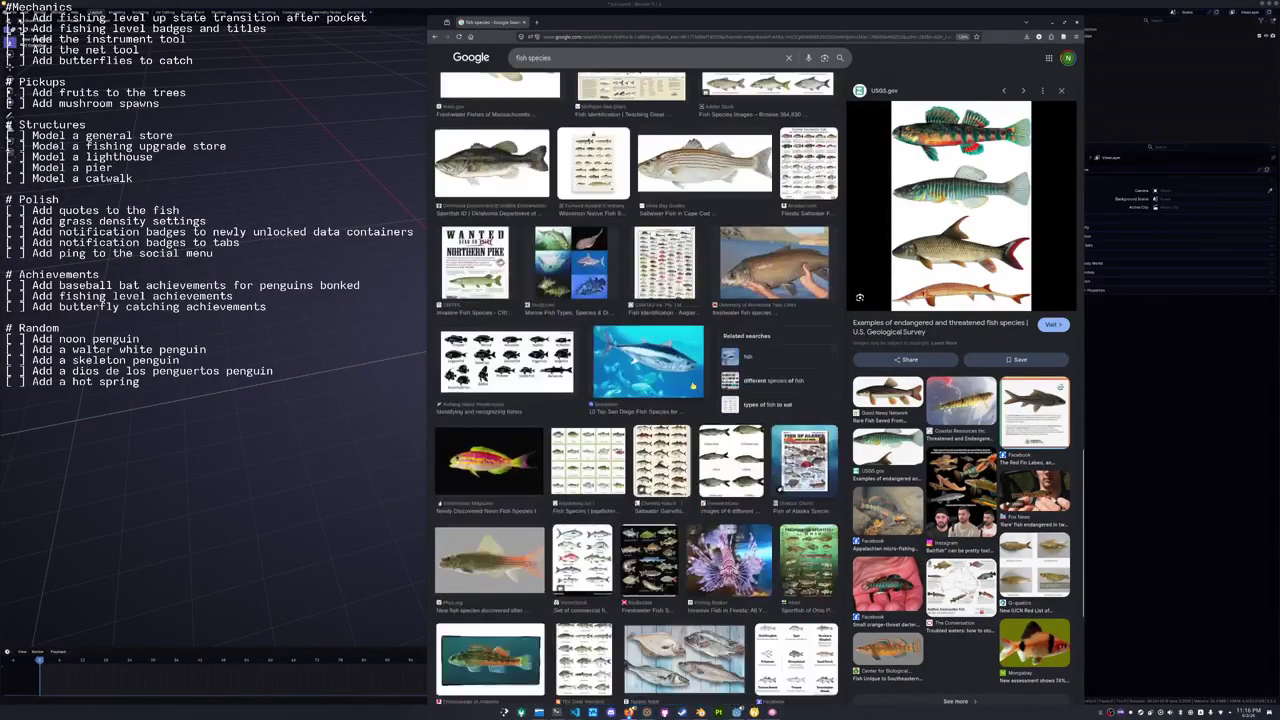
pyautogui.scroll(-5, 672, 383)
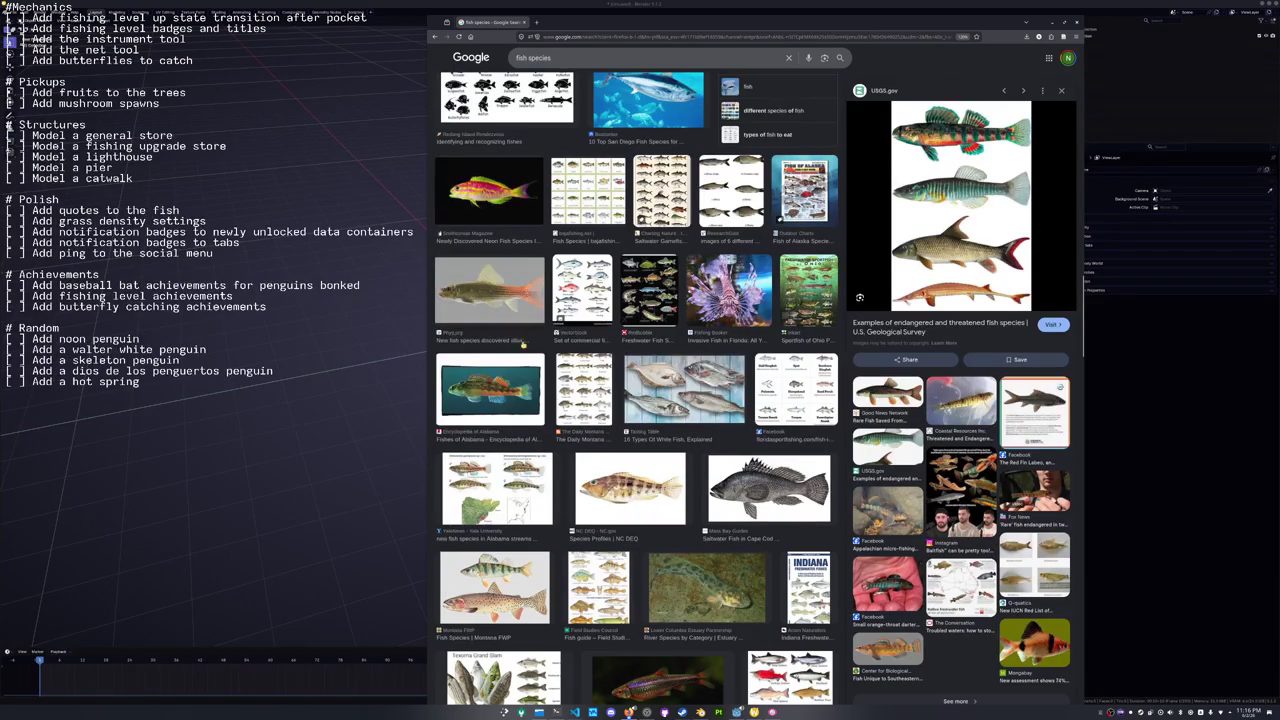
pyautogui.scroll(-2, 672, 383)
pyautogui.scroll(-4, 676, 463)
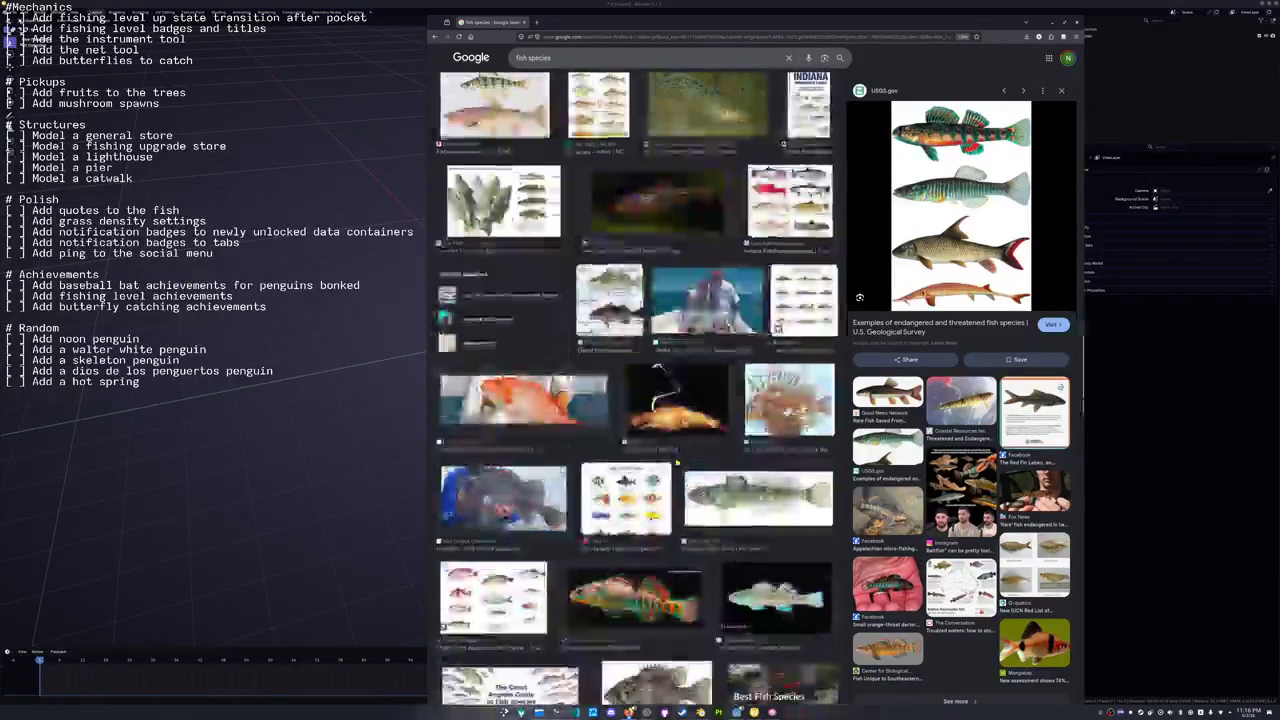
pyautogui.scroll(-2, 677, 462)
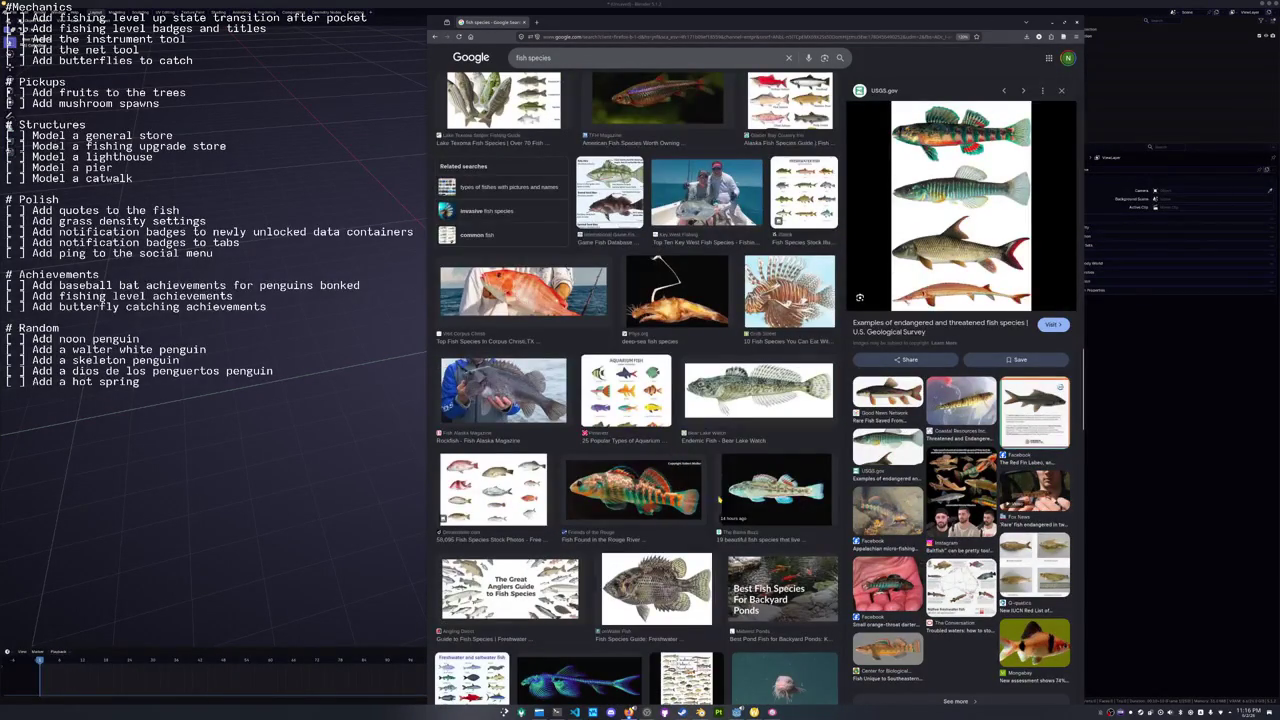
pyautogui.scroll(-4, 595, 483)
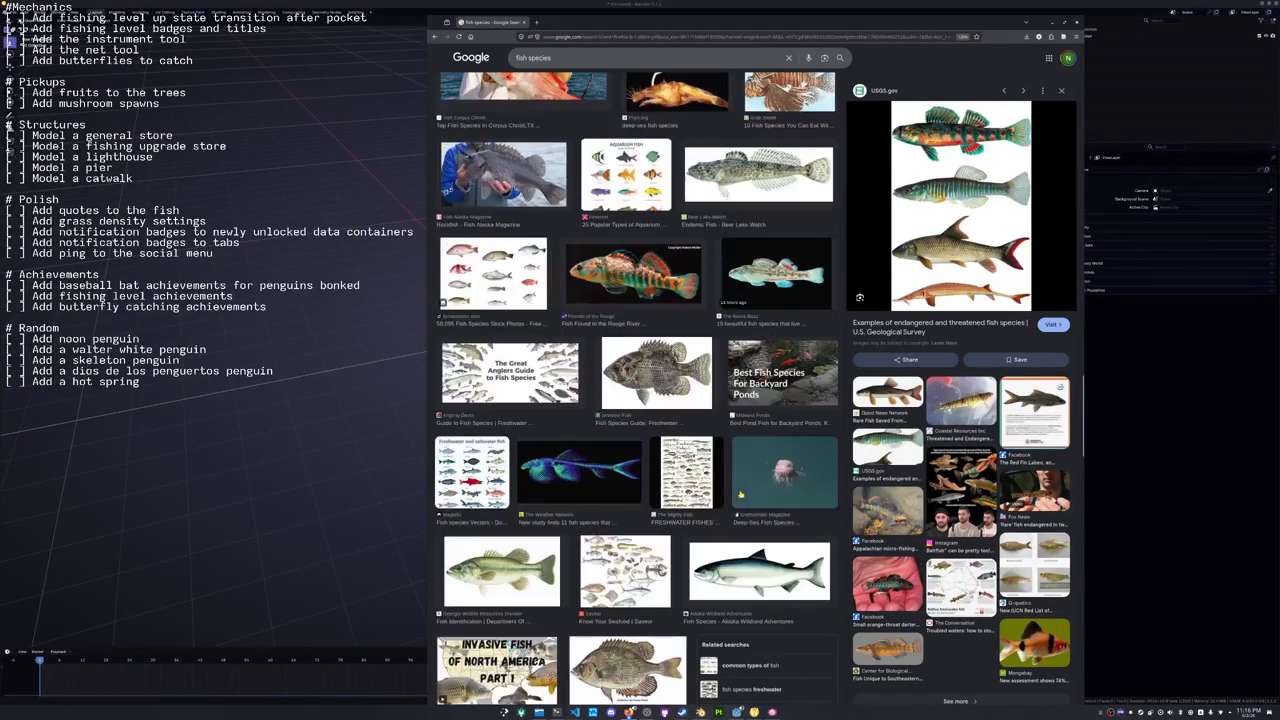
# Preview more fish images, then open the Kansas Department of Wildlife and Parks catfish image's source page.
pyautogui.click(595, 483)
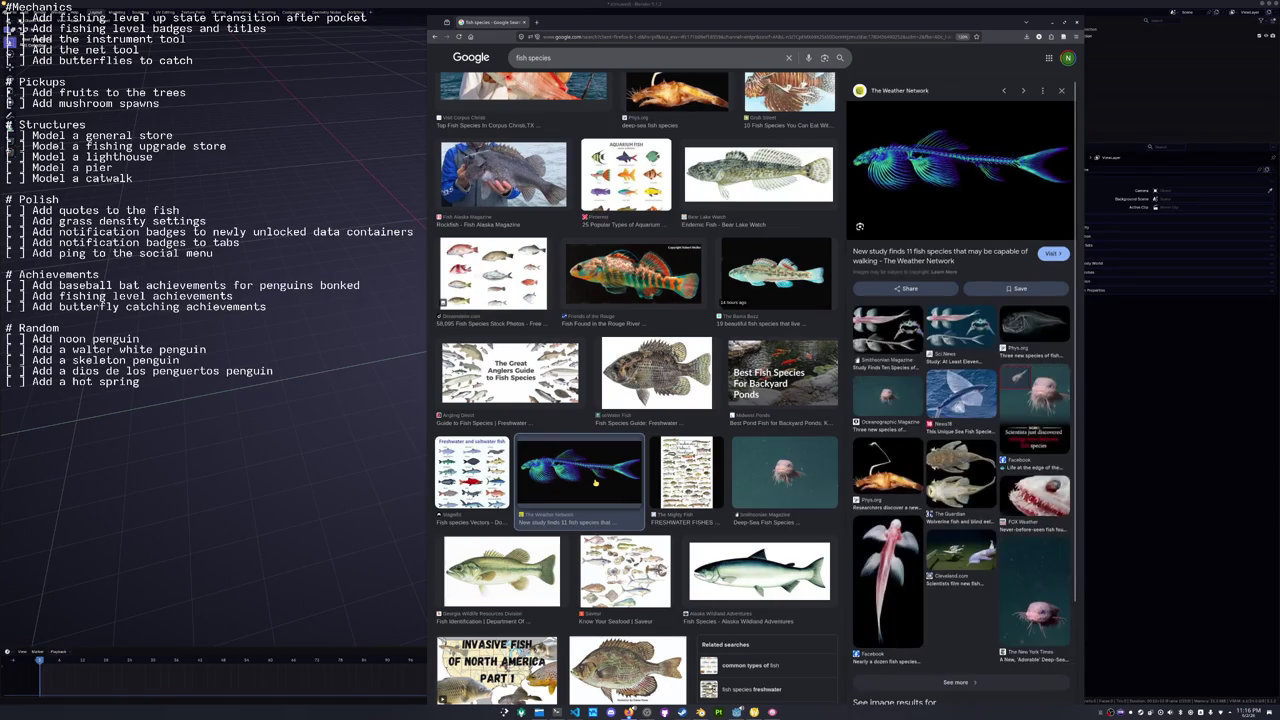
pyautogui.scroll(-2, 640, 496)
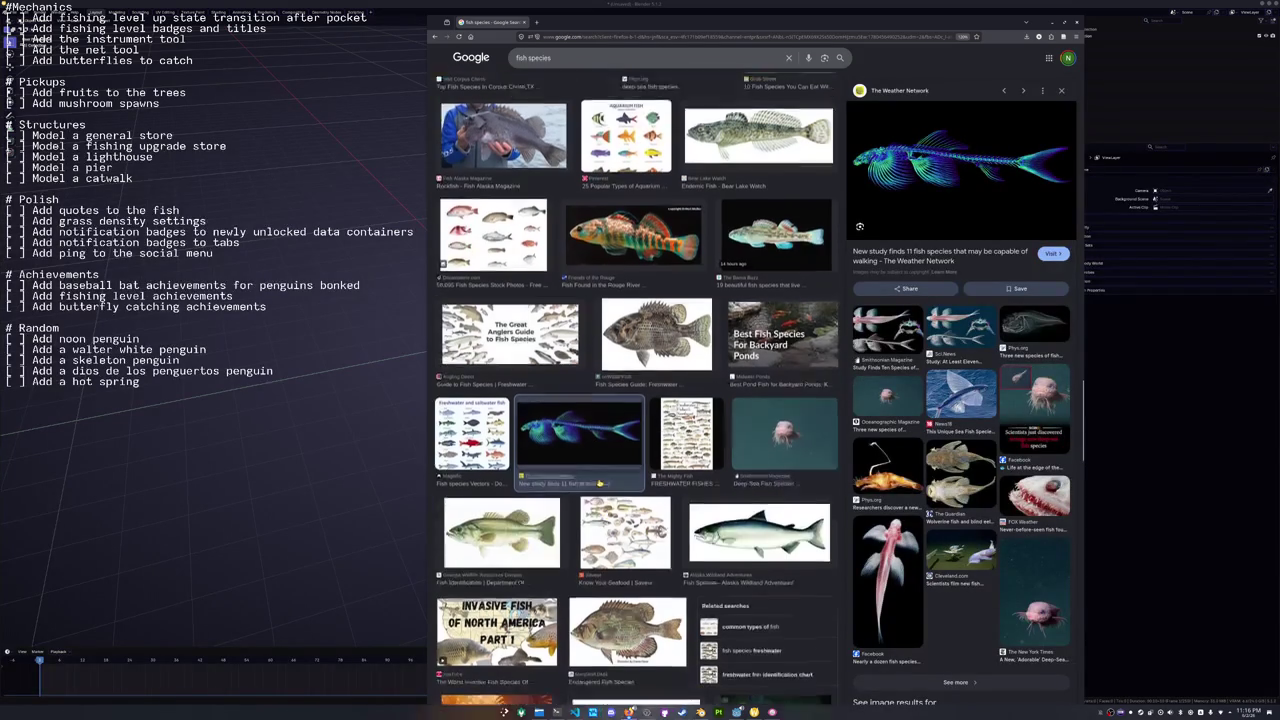
pyautogui.click(628, 556)
pyautogui.scroll(-4, 628, 556)
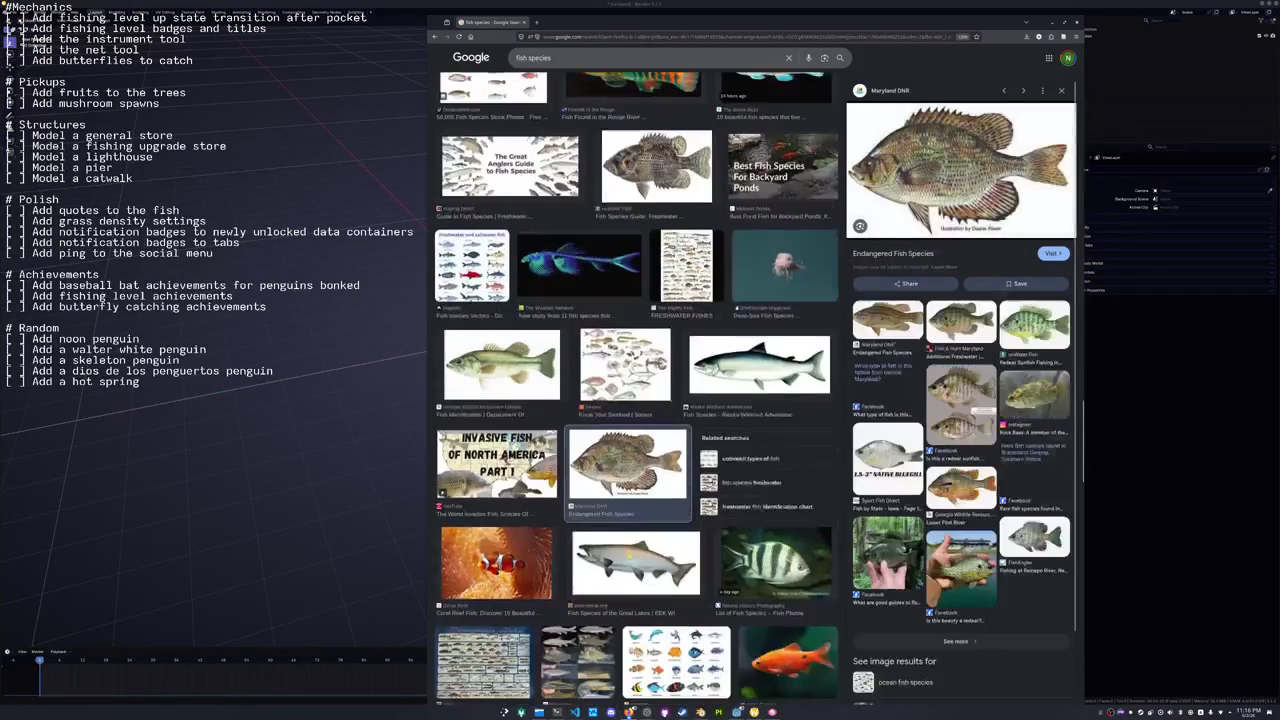
pyautogui.scroll(-4, 582, 424)
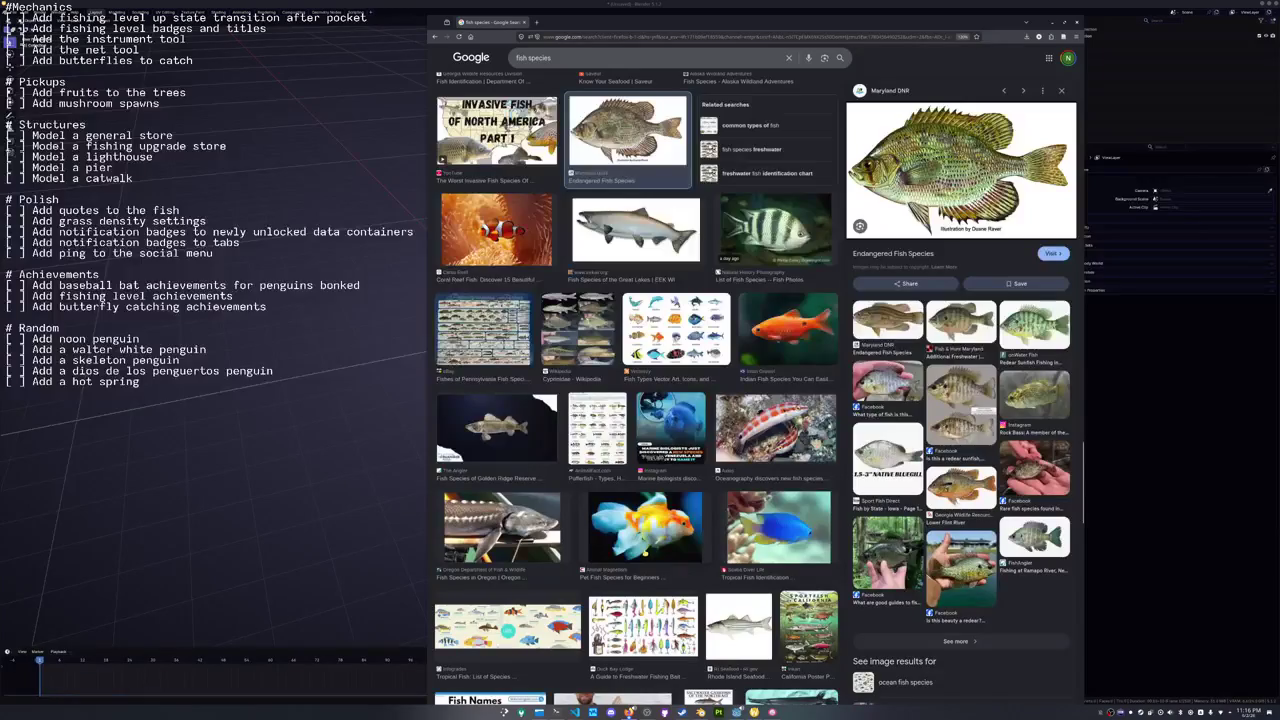
pyautogui.scroll(-6, 645, 543)
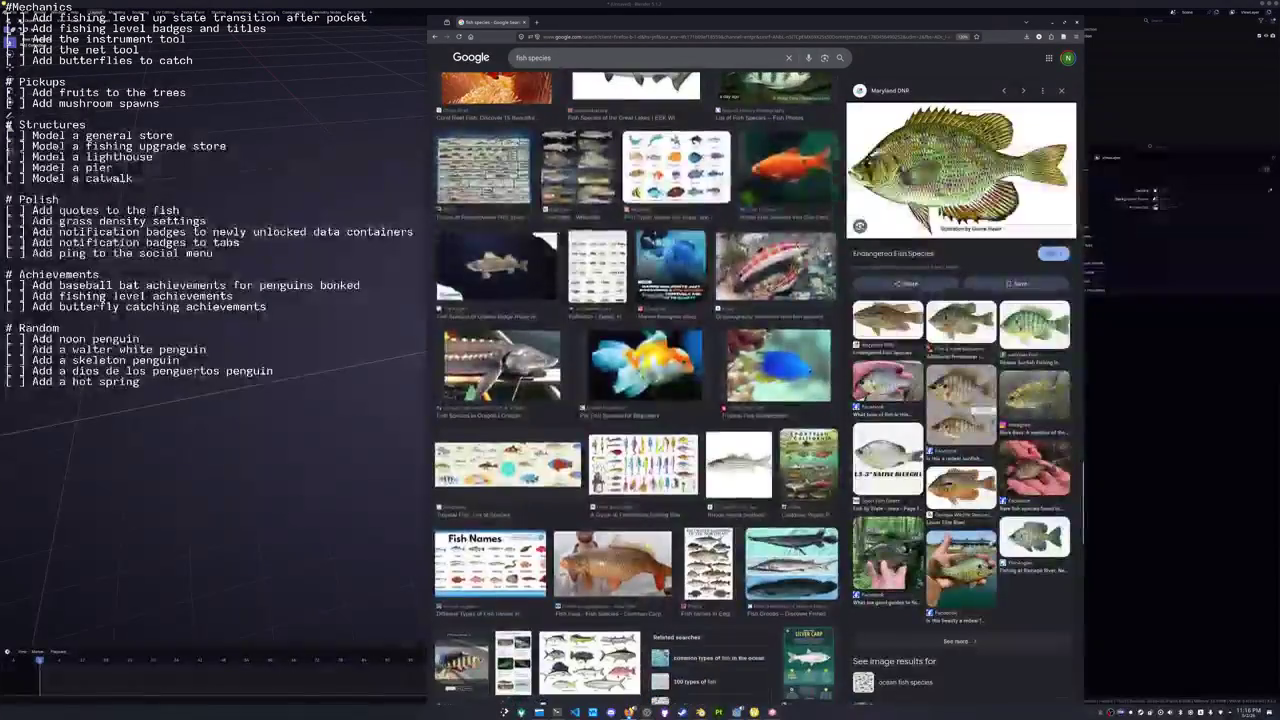
pyautogui.scroll(-8, 645, 543)
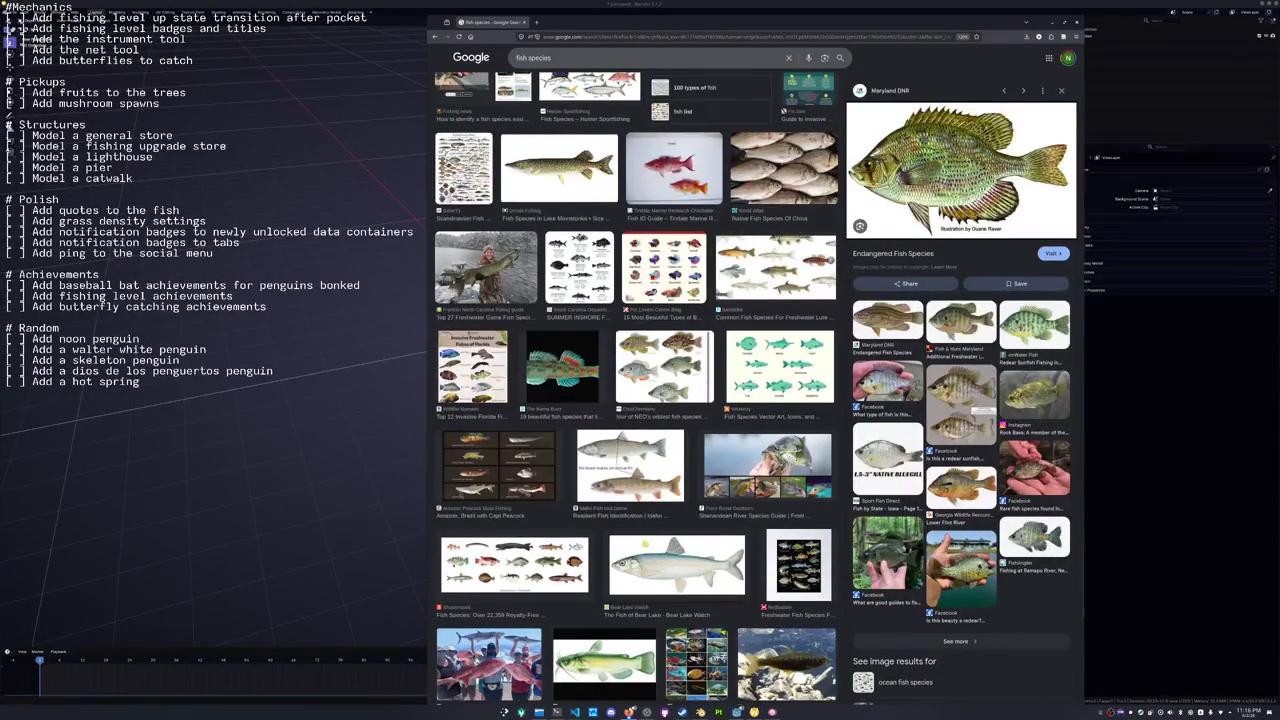
pyautogui.scroll(-5, 645, 543)
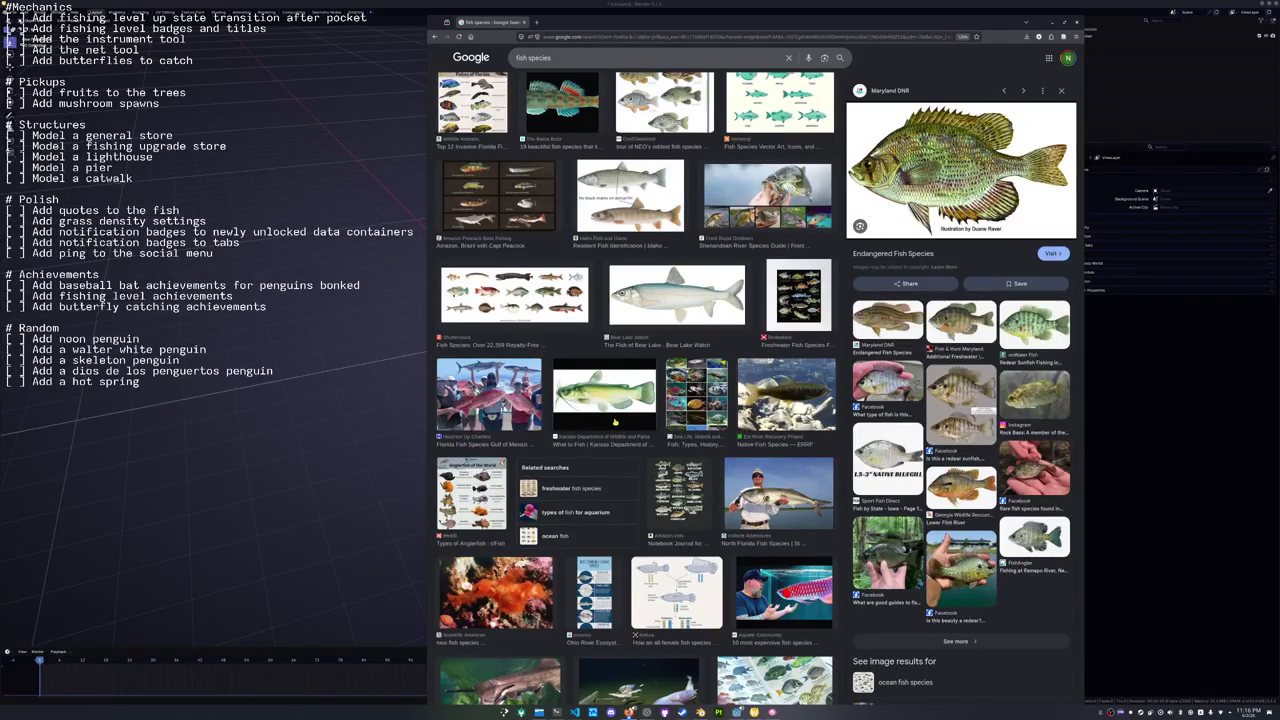
pyautogui.click(615, 421)
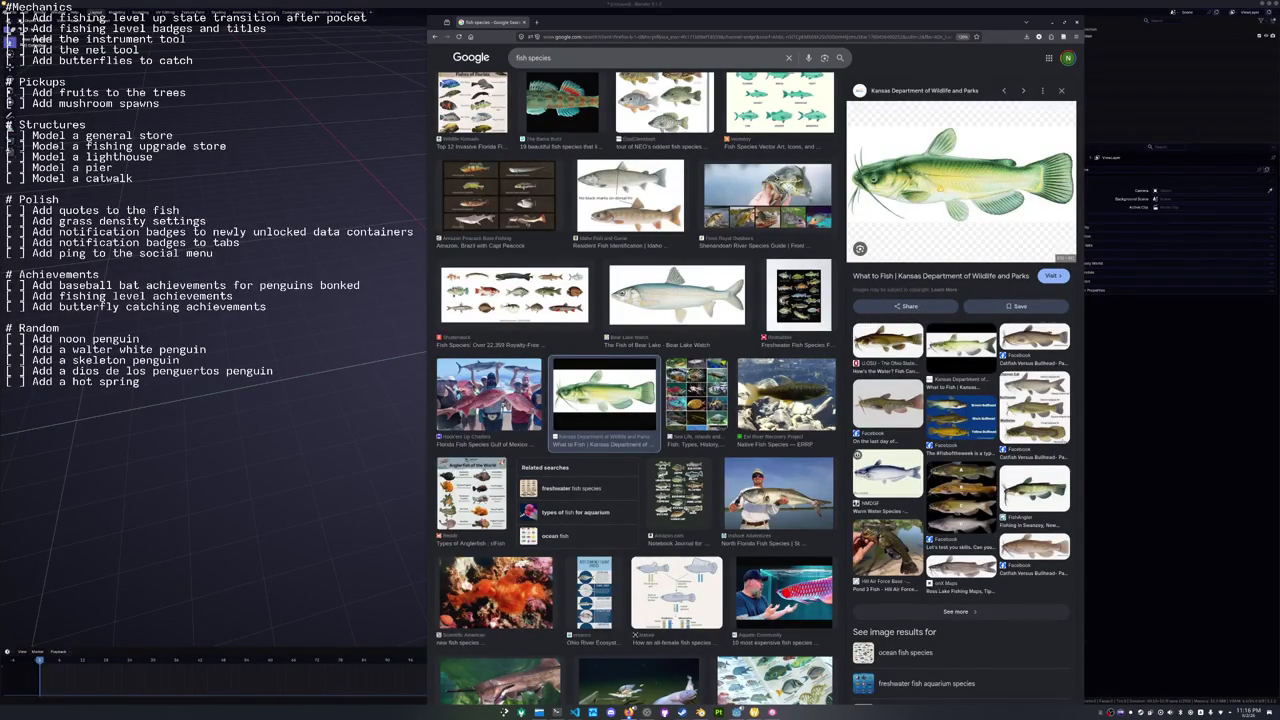
pyautogui.click(940, 188)
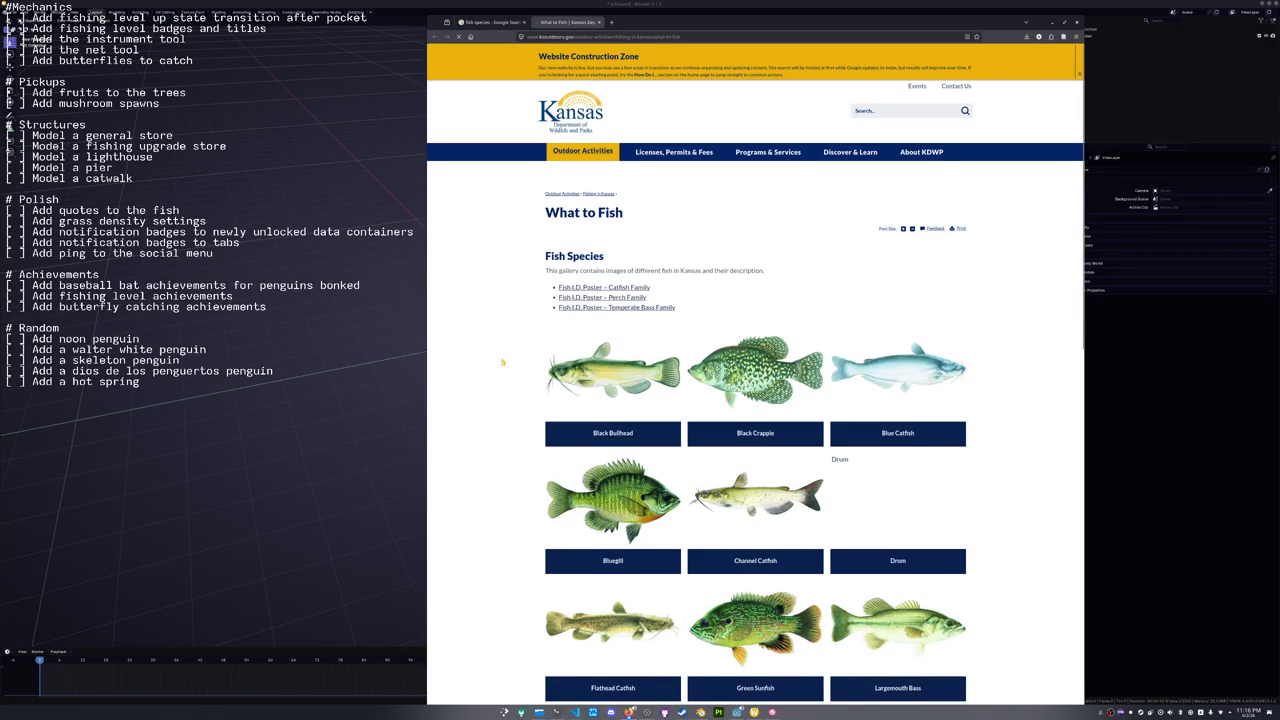
# Scroll the Kansas 'What to Fish' gallery and open the Black Bullhead page.
pyautogui.scroll(-3, 503, 360)
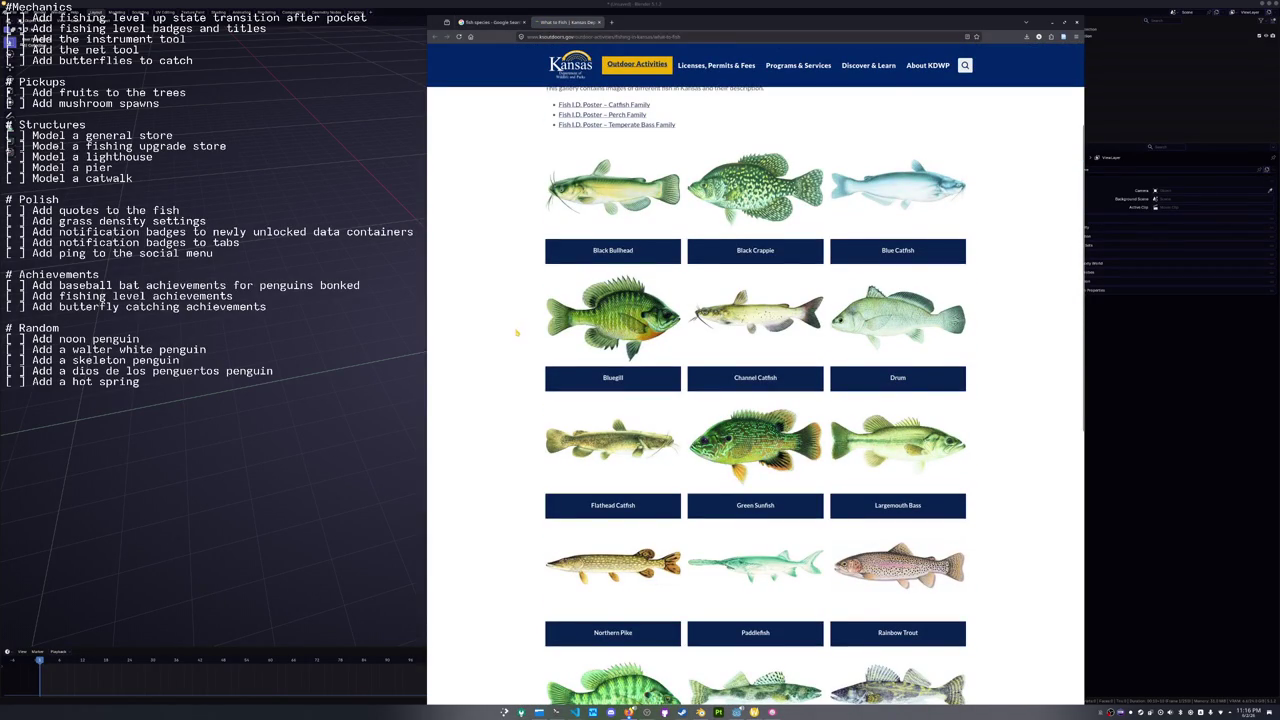
pyautogui.scroll(-3, 508, 337)
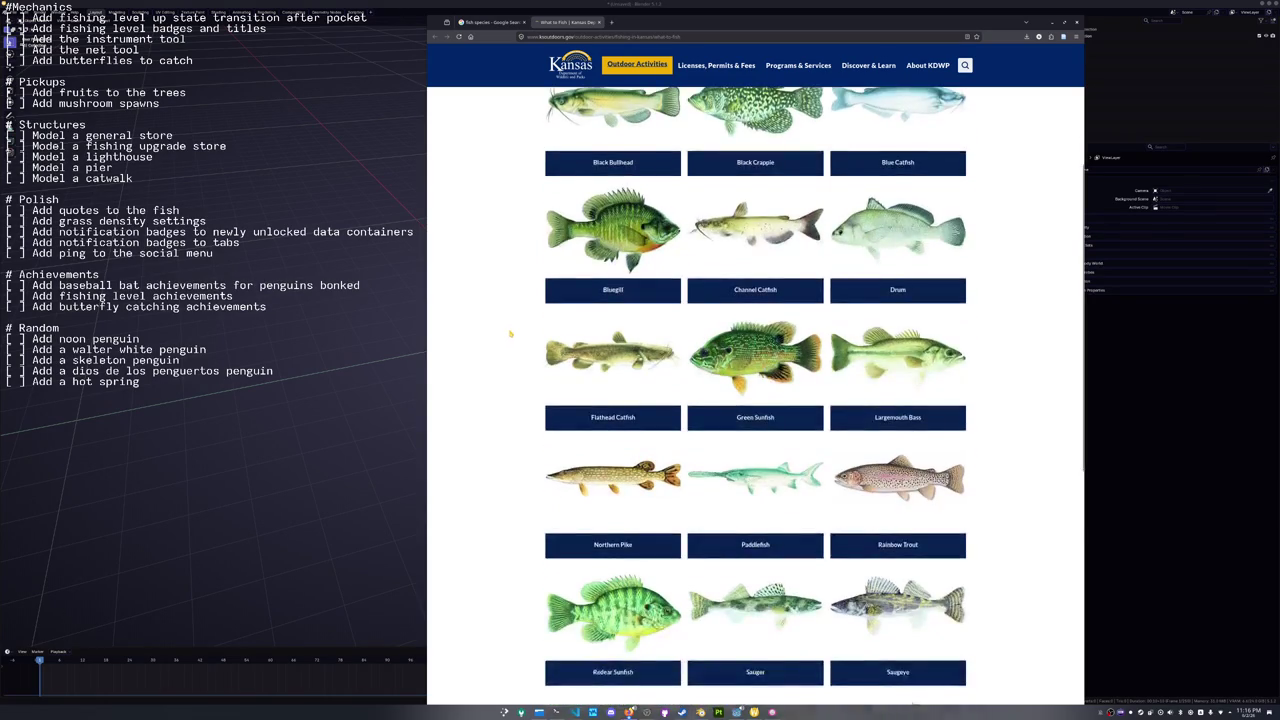
pyautogui.scroll(-3, 510, 333)
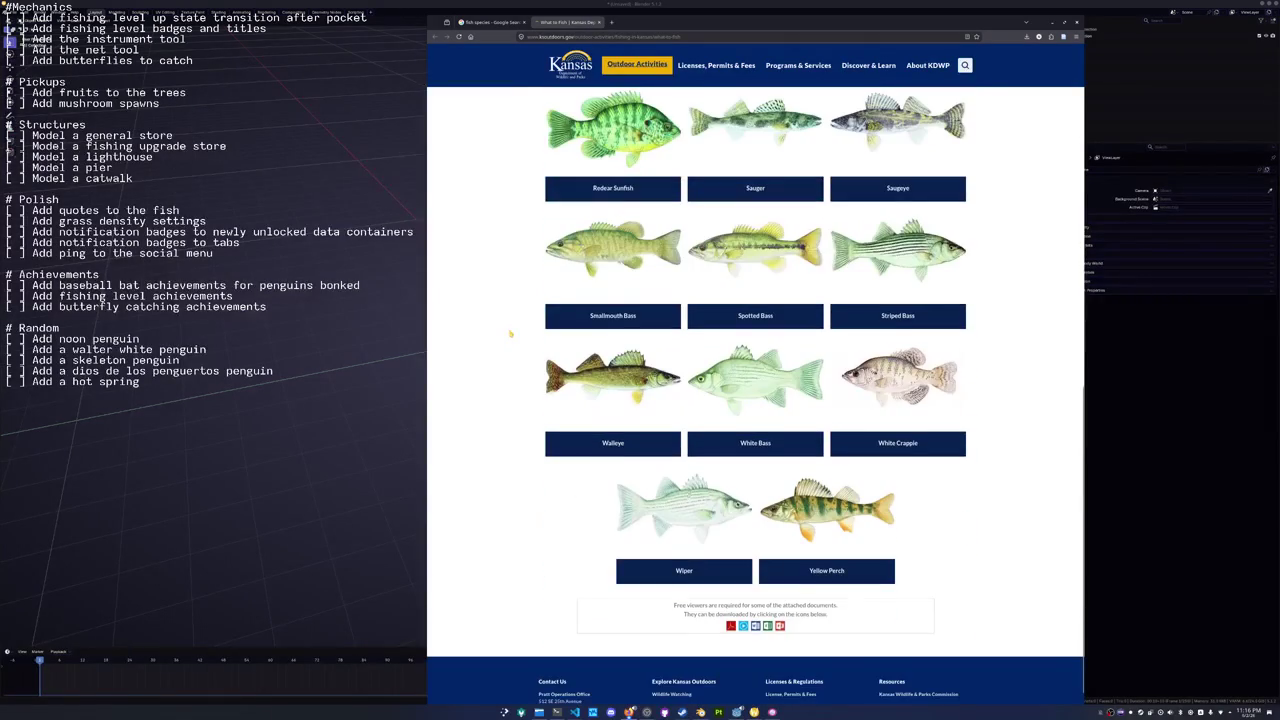
pyautogui.scroll(3, 510, 333)
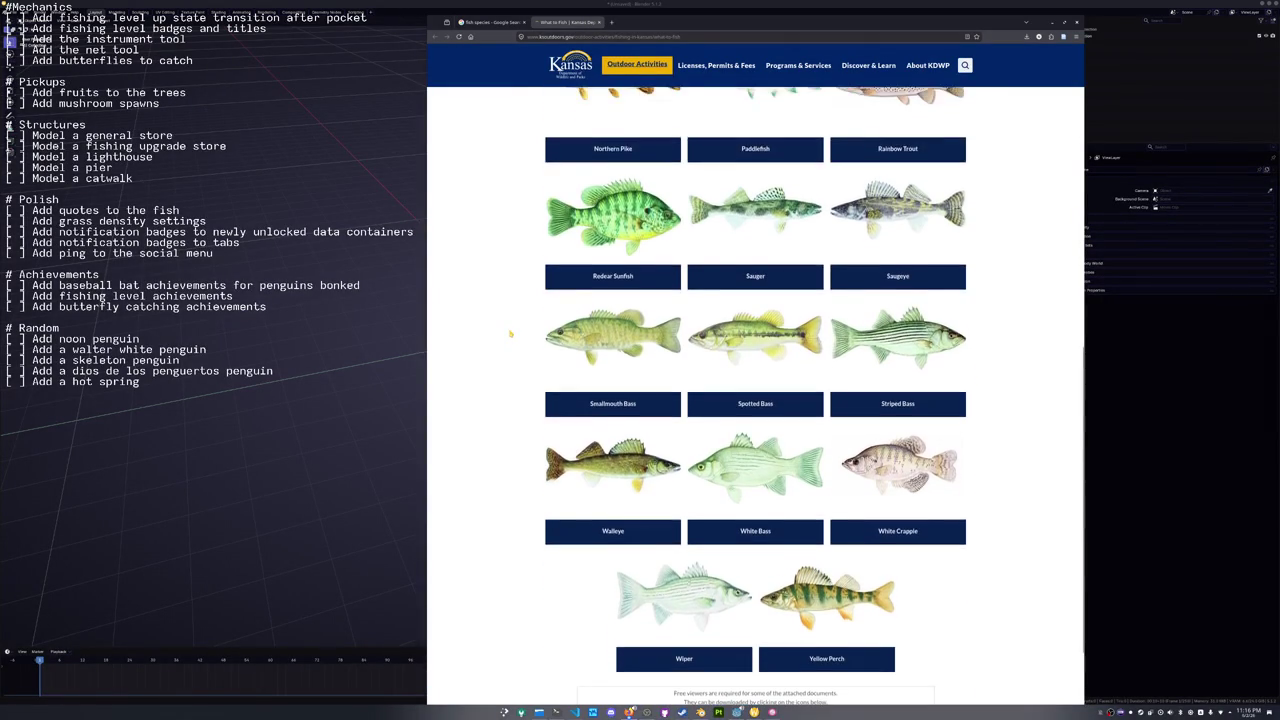
pyautogui.scroll(5, 510, 333)
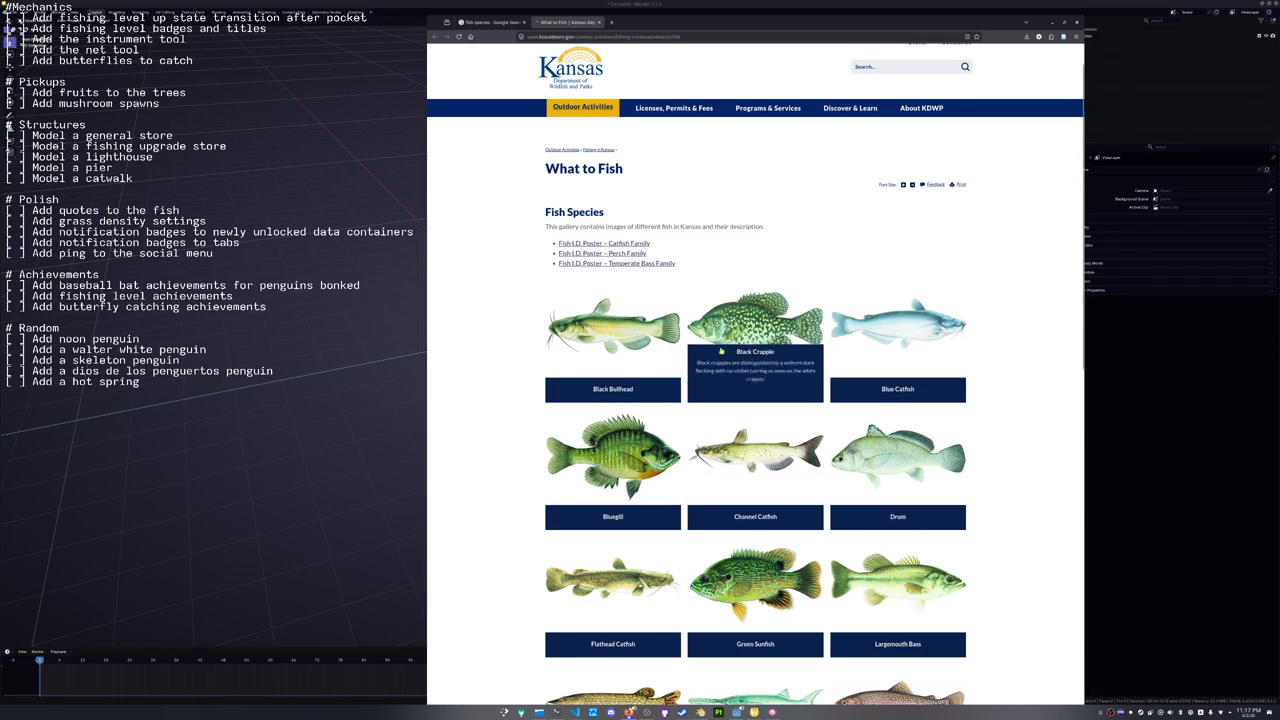
pyautogui.click(617, 352)
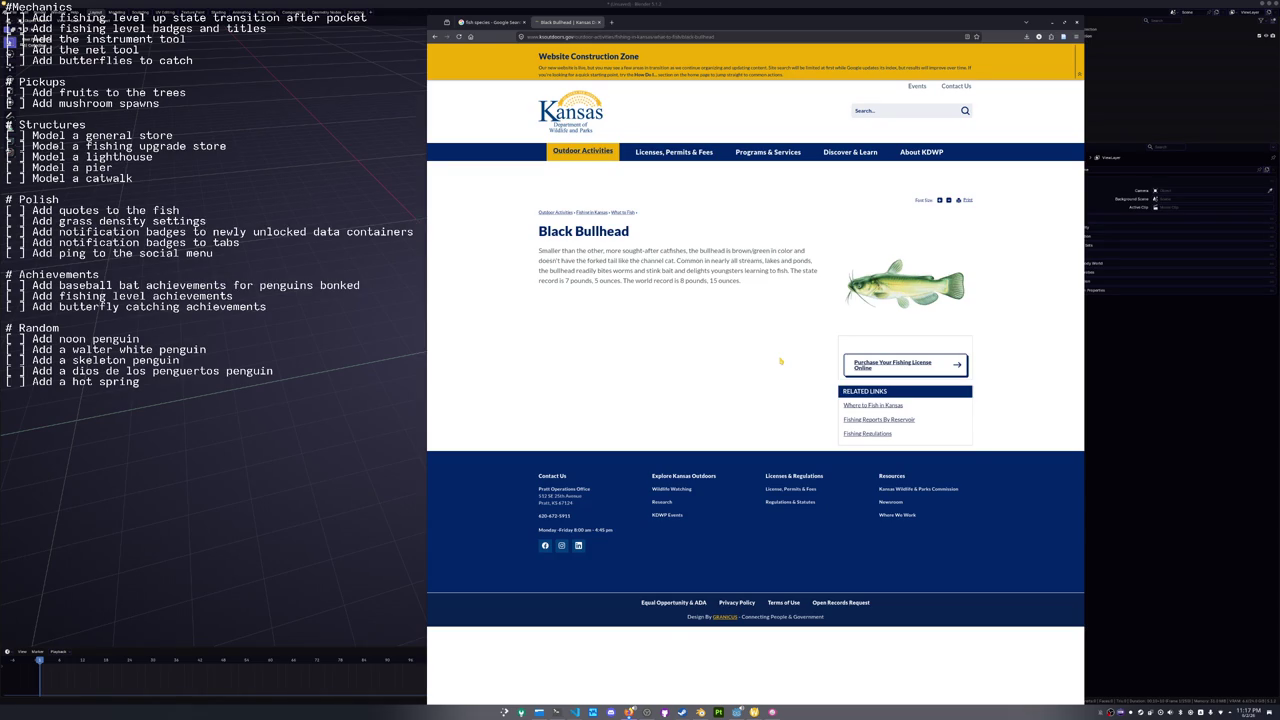
# Google the 'Black Bullhead' heading and switch to image results.
pyautogui.tripleClick(588, 231)
pyautogui.rightClick(588, 233)
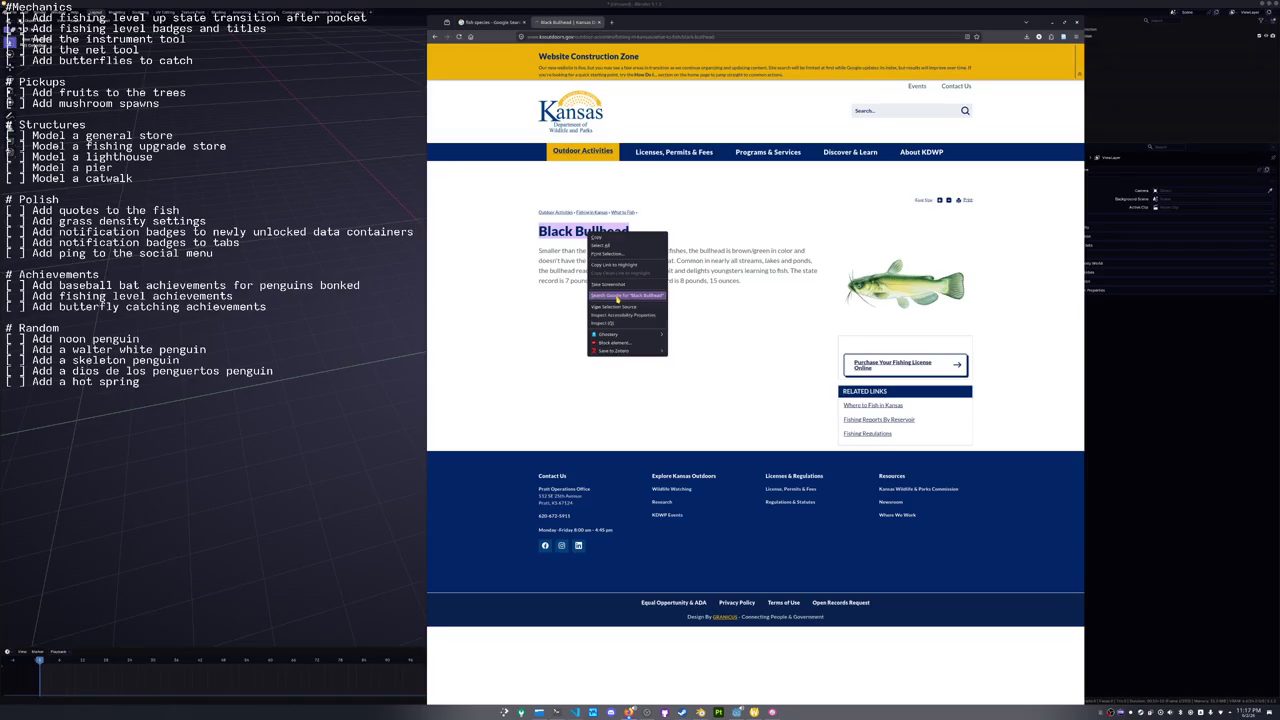
pyautogui.click(618, 296)
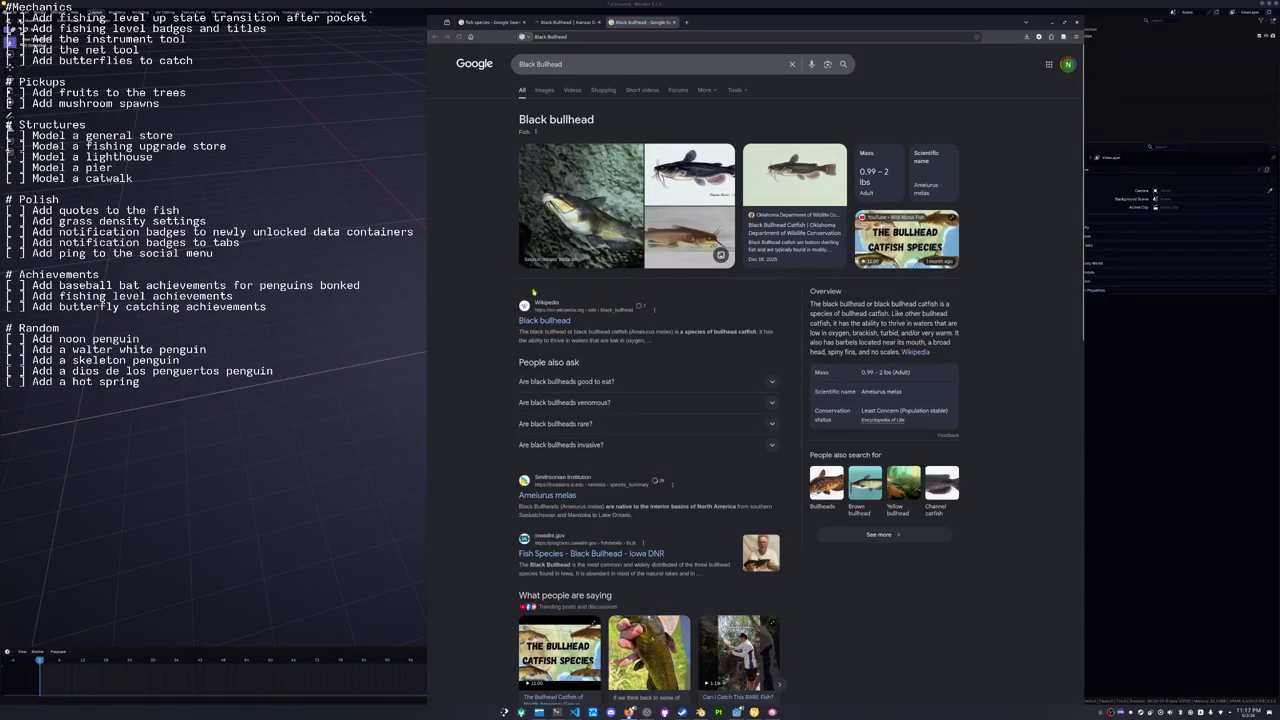
pyautogui.click(544, 90)
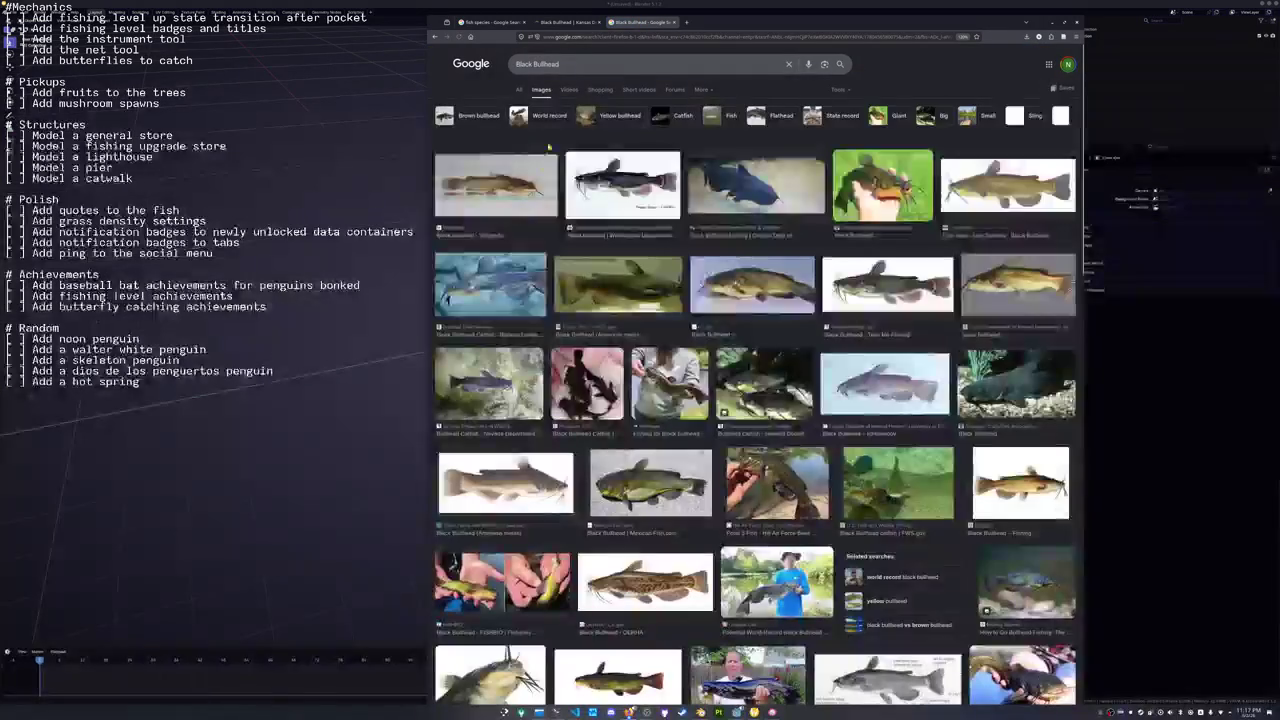
# Refine the image search to 'Black Bullhead catfish'.
pyautogui.click(585, 64)
pyautogui.write('catfish')
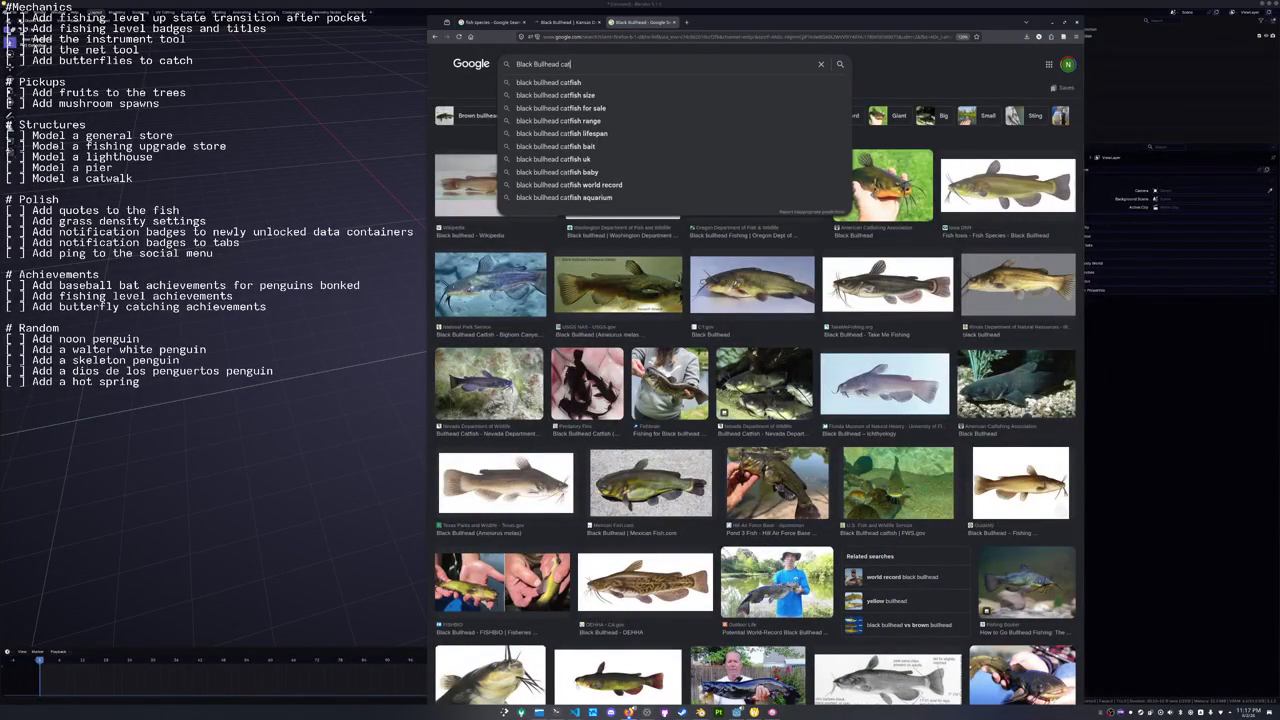
pyautogui.press('Return')
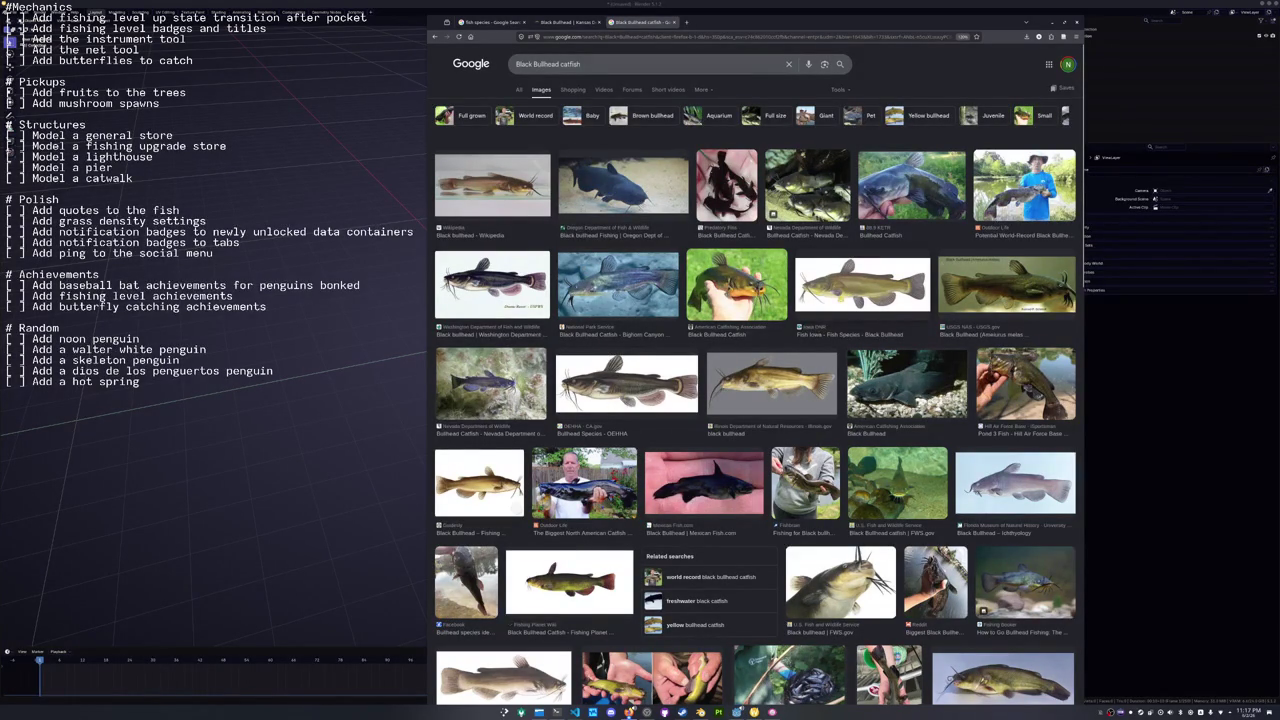
# Open the Fish Iowa and Washington black bullhead images in new tabs.
pyautogui.click(860, 285)
pyautogui.rightClick(963, 254)
pyautogui.click(988, 342)
pyautogui.click(483, 402)
pyautogui.rightClick(956, 254)
pyautogui.click(981, 342)
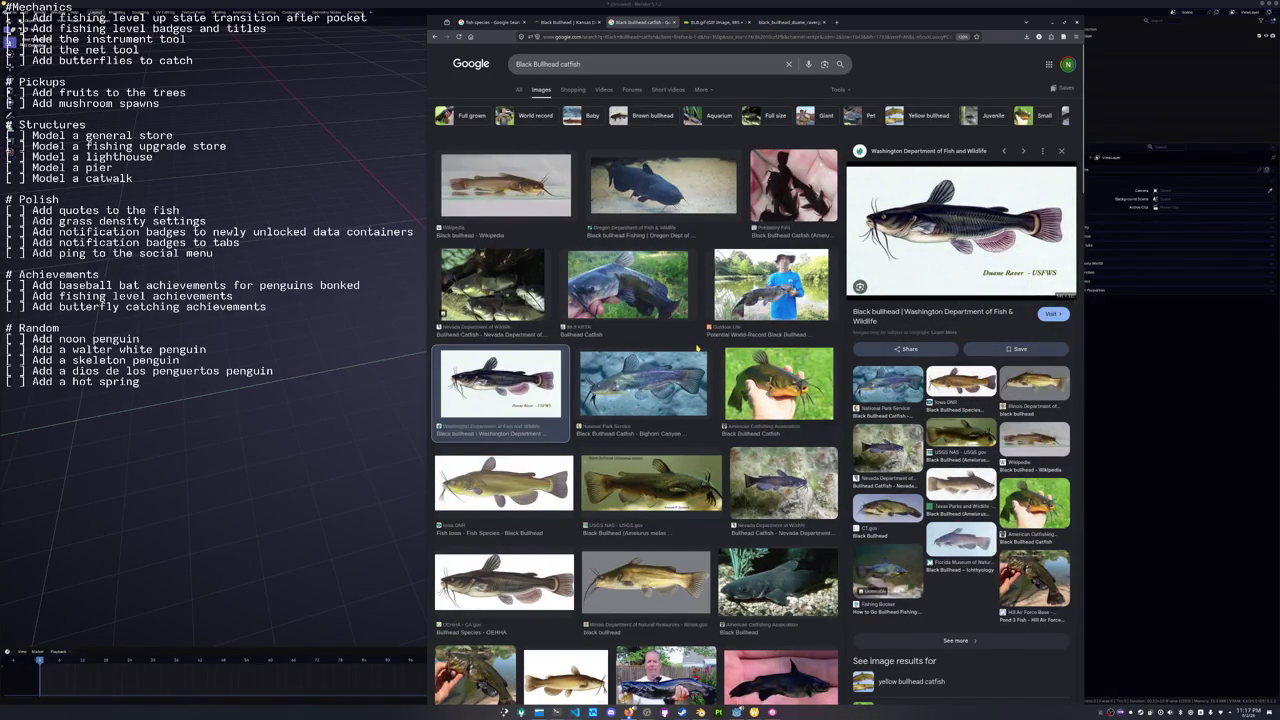
# Scroll through more bullhead catfish results, then bring up VS Code's taskbar window actions.
pyautogui.scroll(-2, 697, 347)
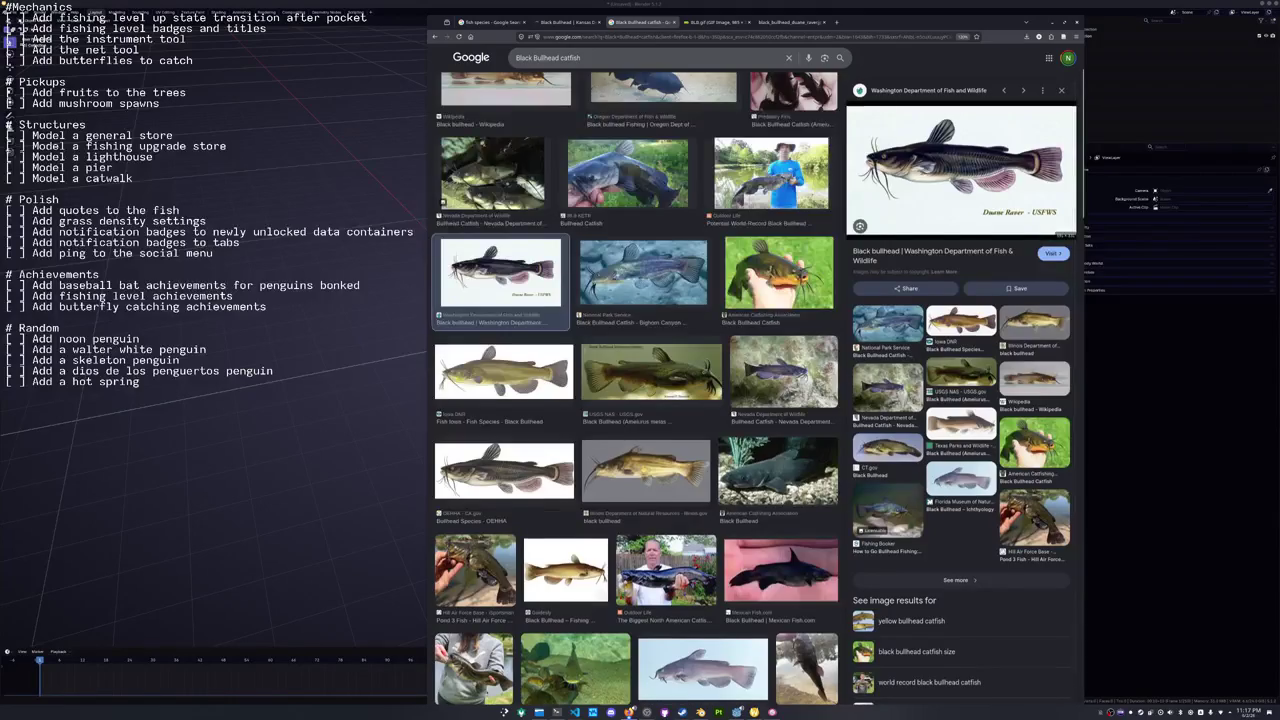
pyautogui.scroll(-4, 651, 462)
pyautogui.scroll(-10, 651, 462)
pyautogui.scroll(-5, 651, 462)
pyautogui.scroll(20, 651, 462)
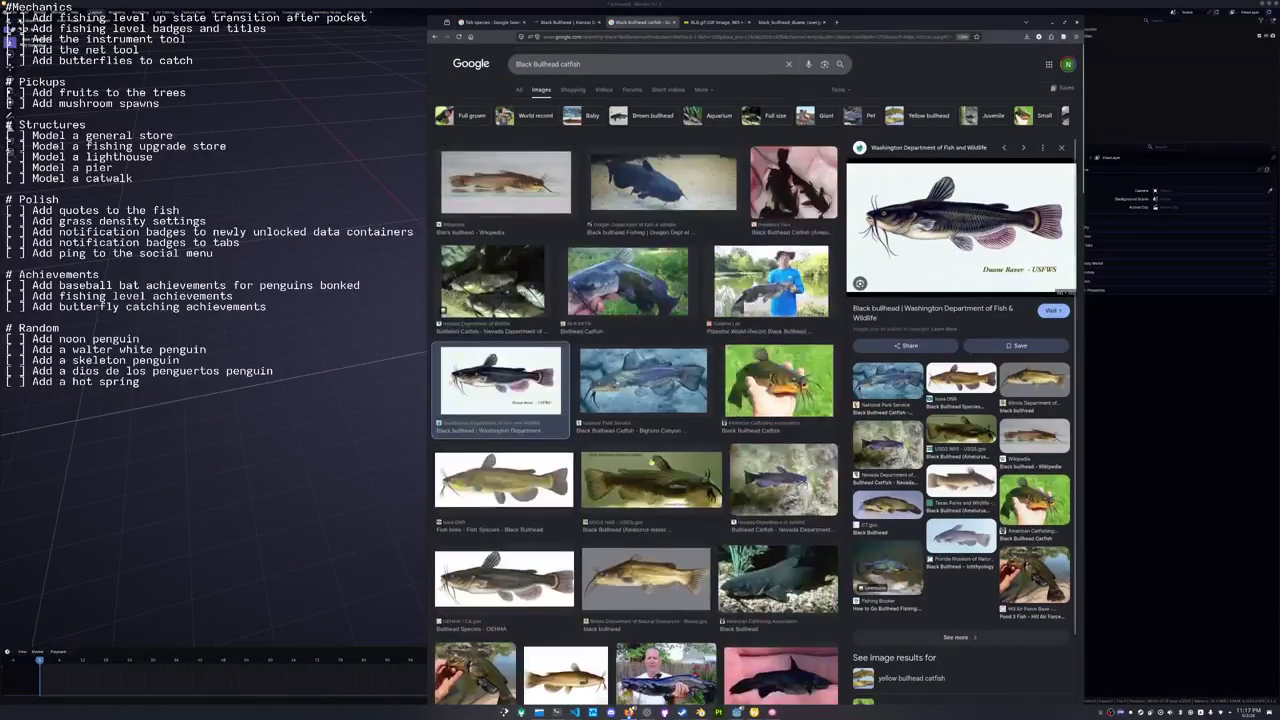
pyautogui.scroll(-8, 651, 462)
pyautogui.scroll(-6, 651, 462)
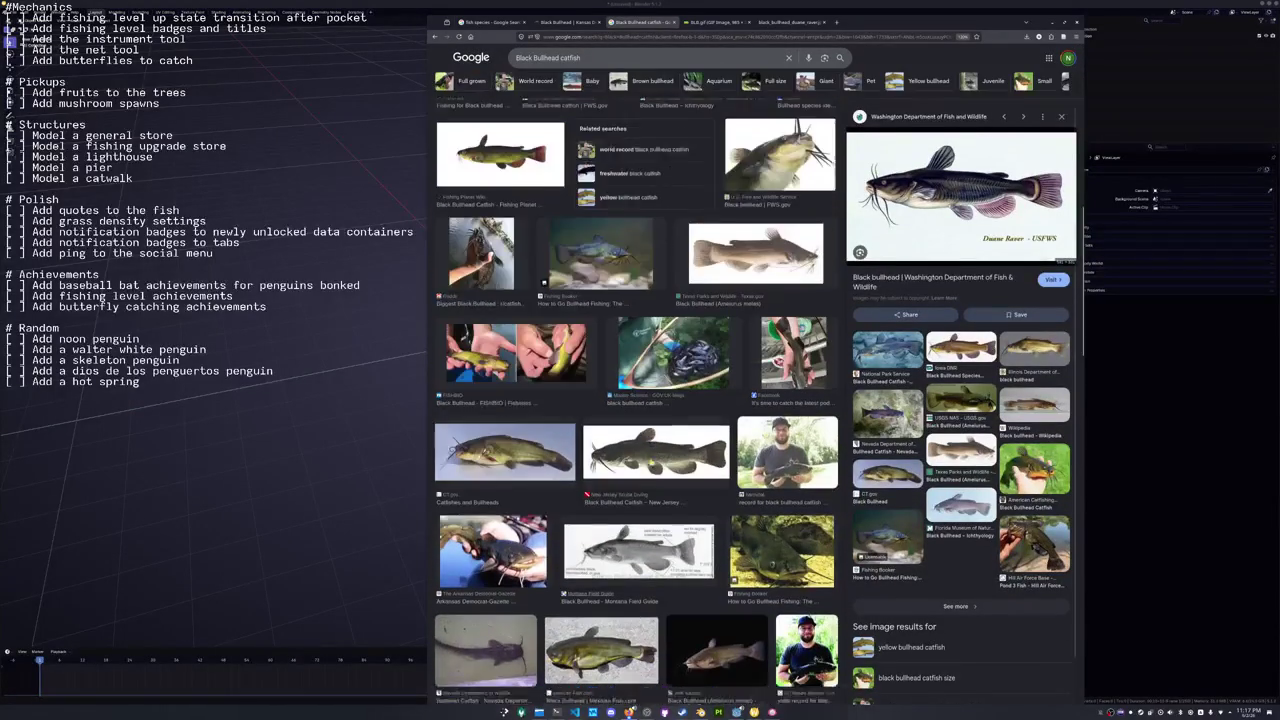
pyautogui.click(574, 711)
pyautogui.rightClick(574, 711)
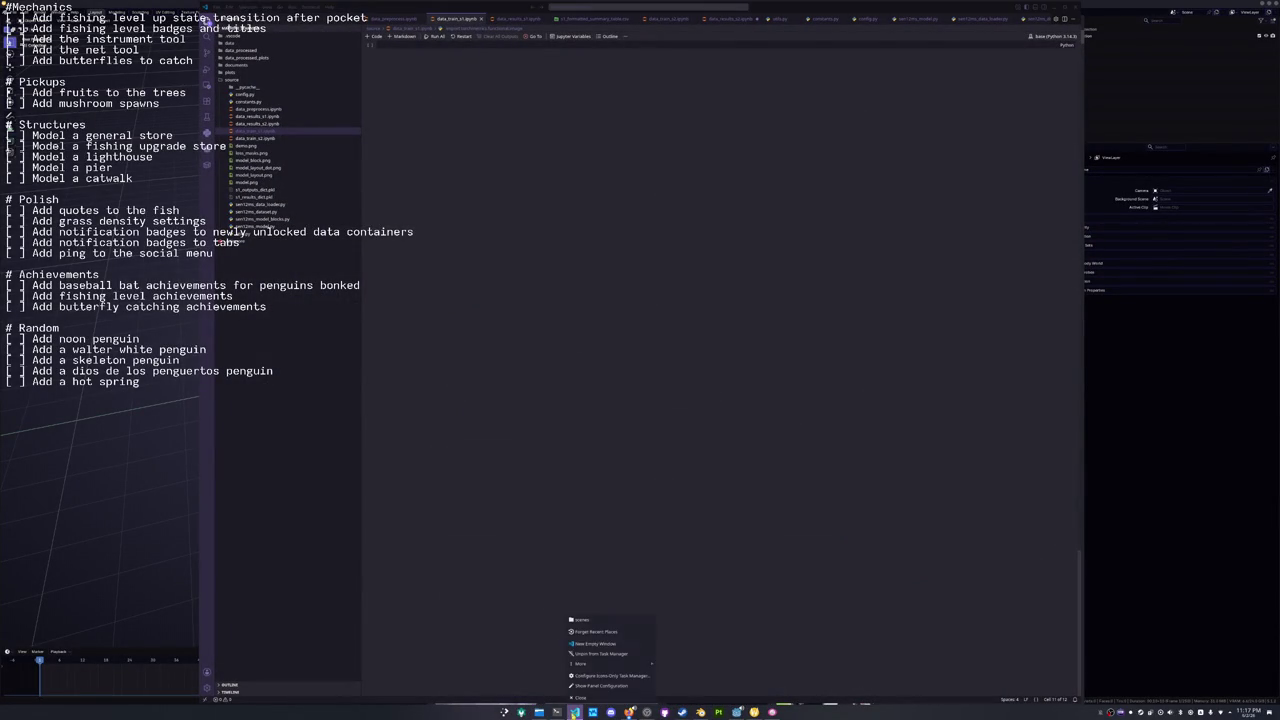
# Open the video-0 folder in a new empty VS Code window, maximize it, and check Problems.
pyautogui.click(589, 621)
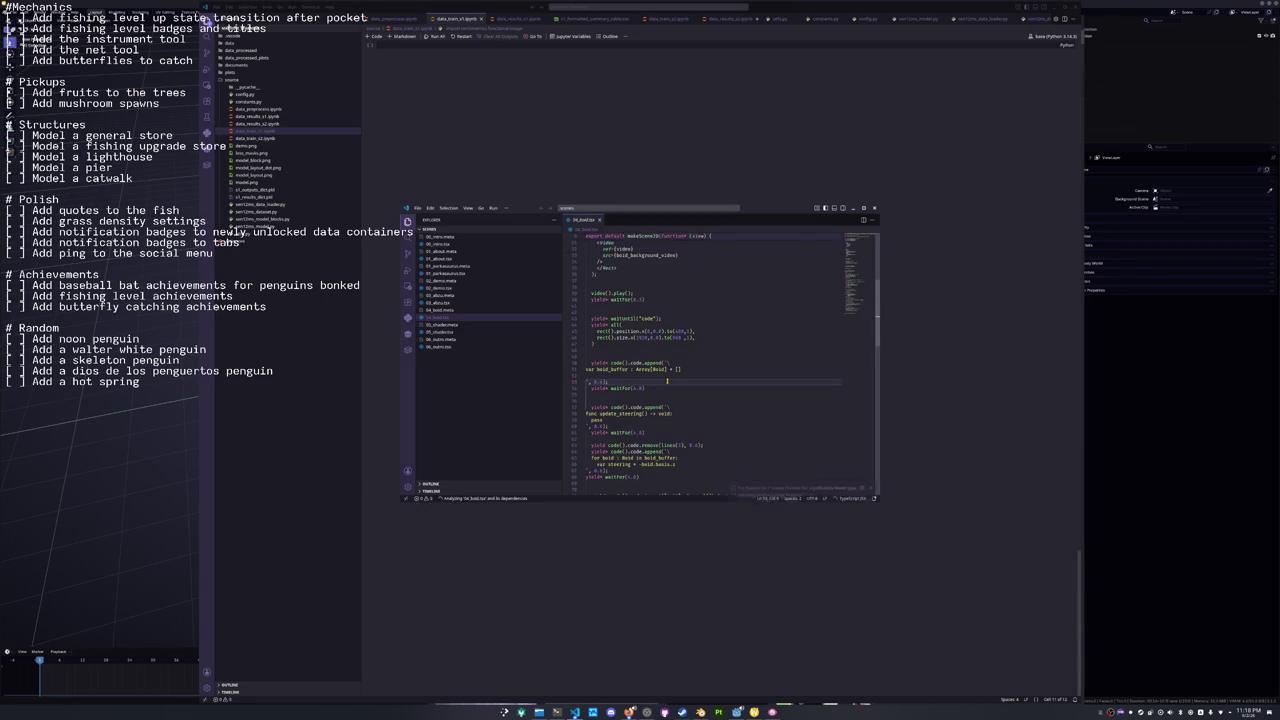
pyautogui.hotkey('ctrl', 'k')
pyautogui.hotkey('ctrl', 'o')
pyautogui.press('Left')
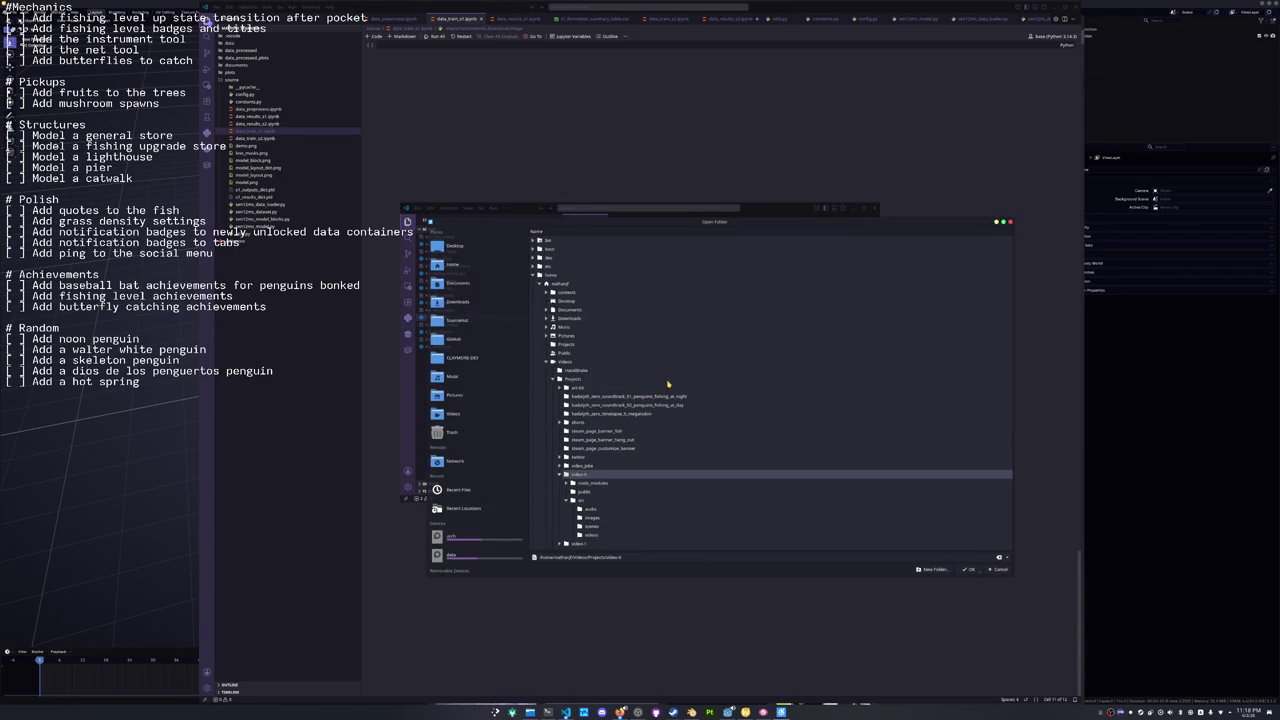
pyautogui.press('Return')
pyautogui.doubleClick(760, 211)
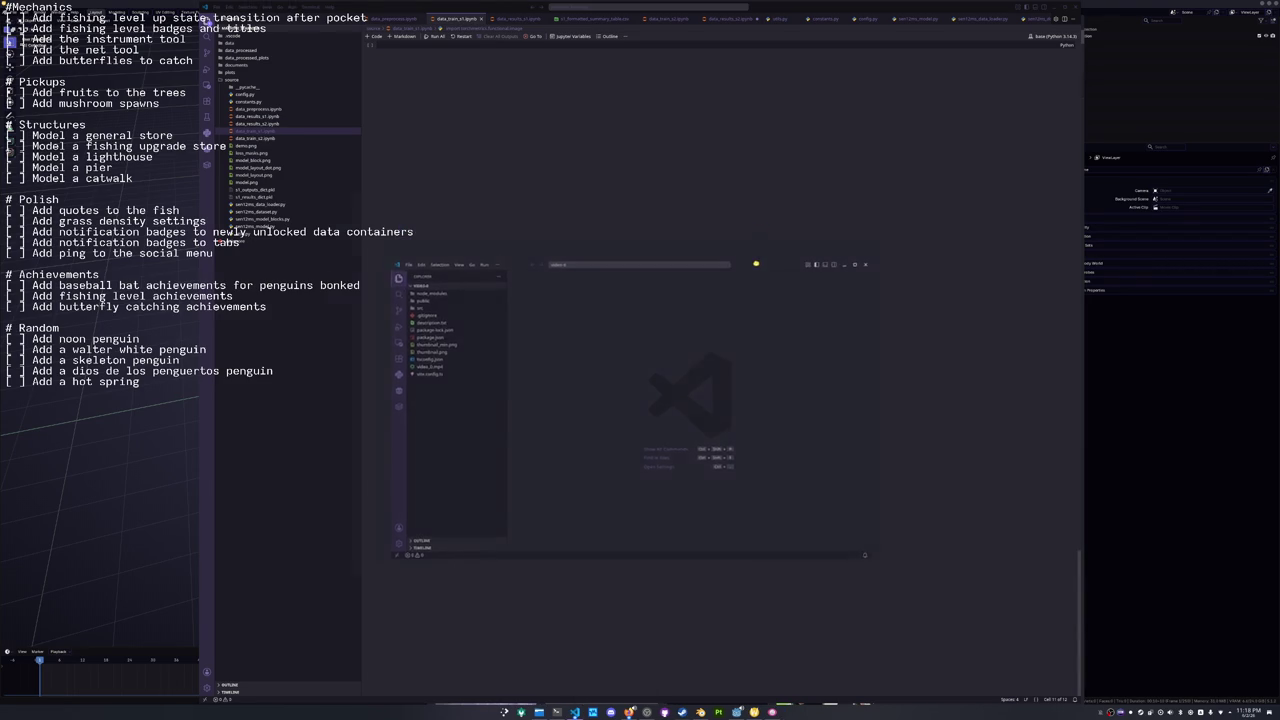
pyautogui.click(228, 700)
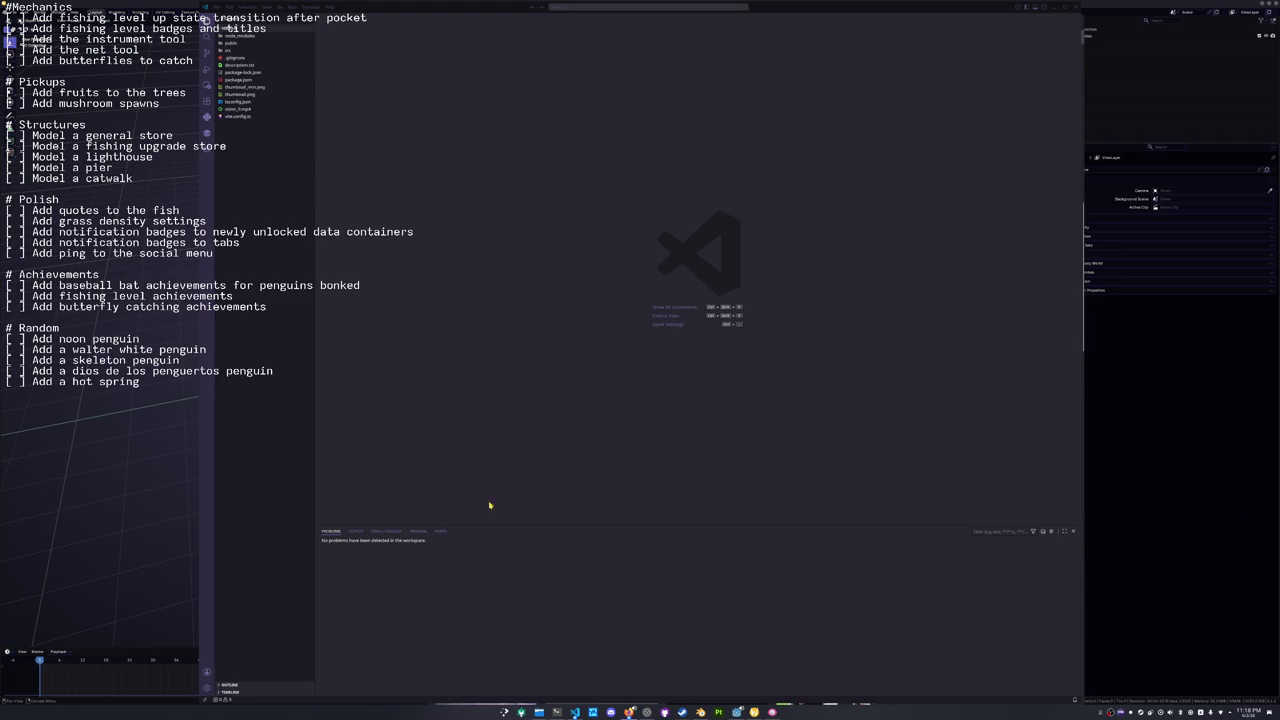
# In the integrated terminal, try the start script, run yarn install, then launch yarn dev.
pyautogui.click(418, 531)
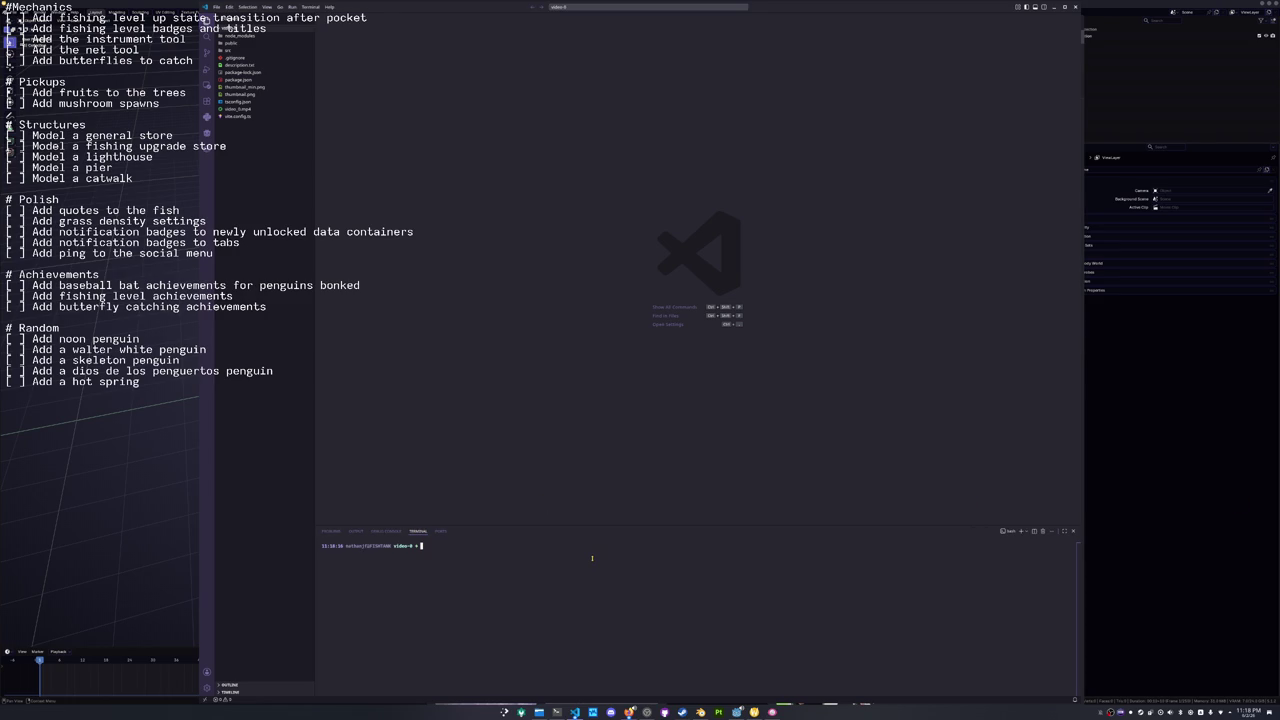
pyautogui.write('pm ')
pyautogui.write('d')
pyautogui.press('Return')
pyautogui.write('yarn install')
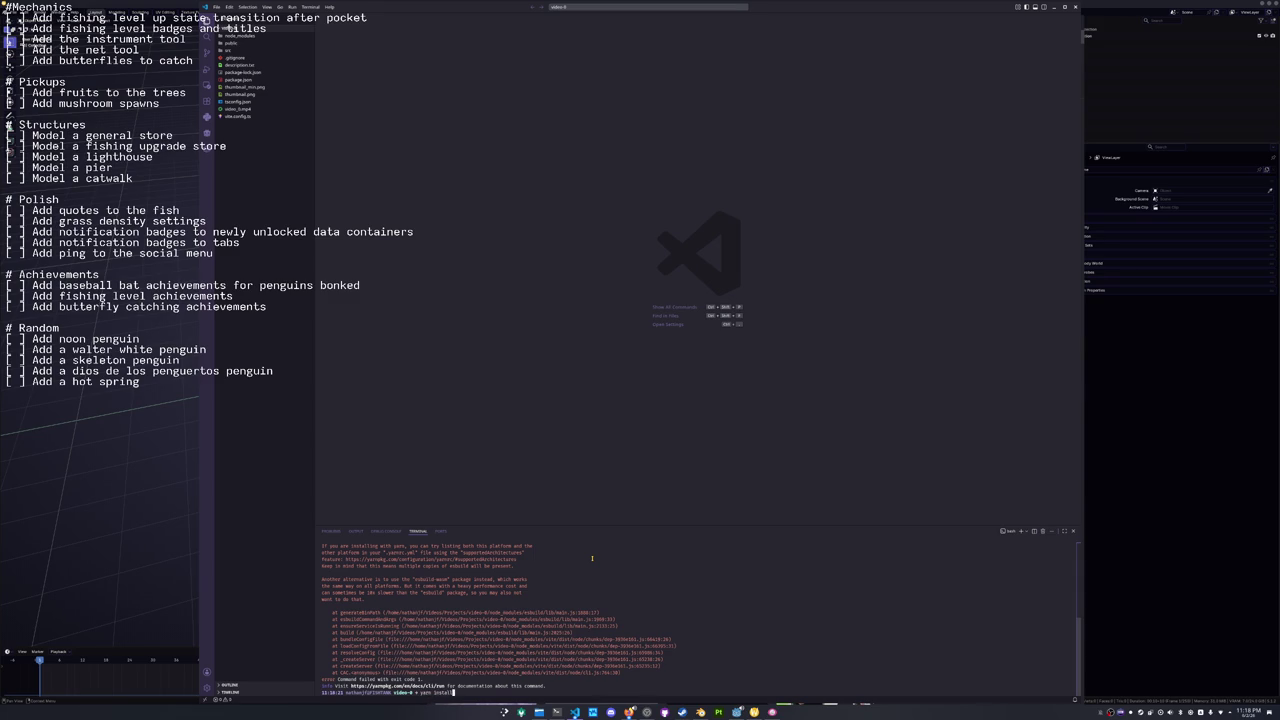
pyautogui.press('Return')
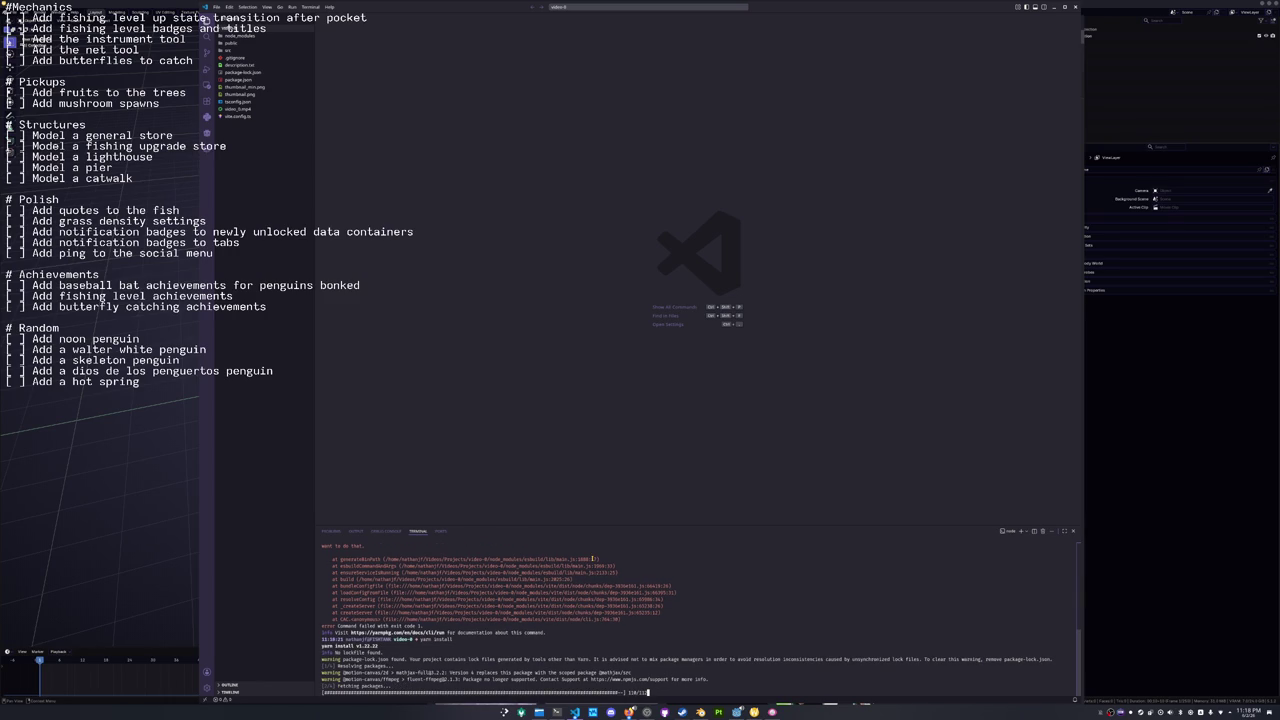
pyautogui.write('yarn')
pyautogui.write(' dev')
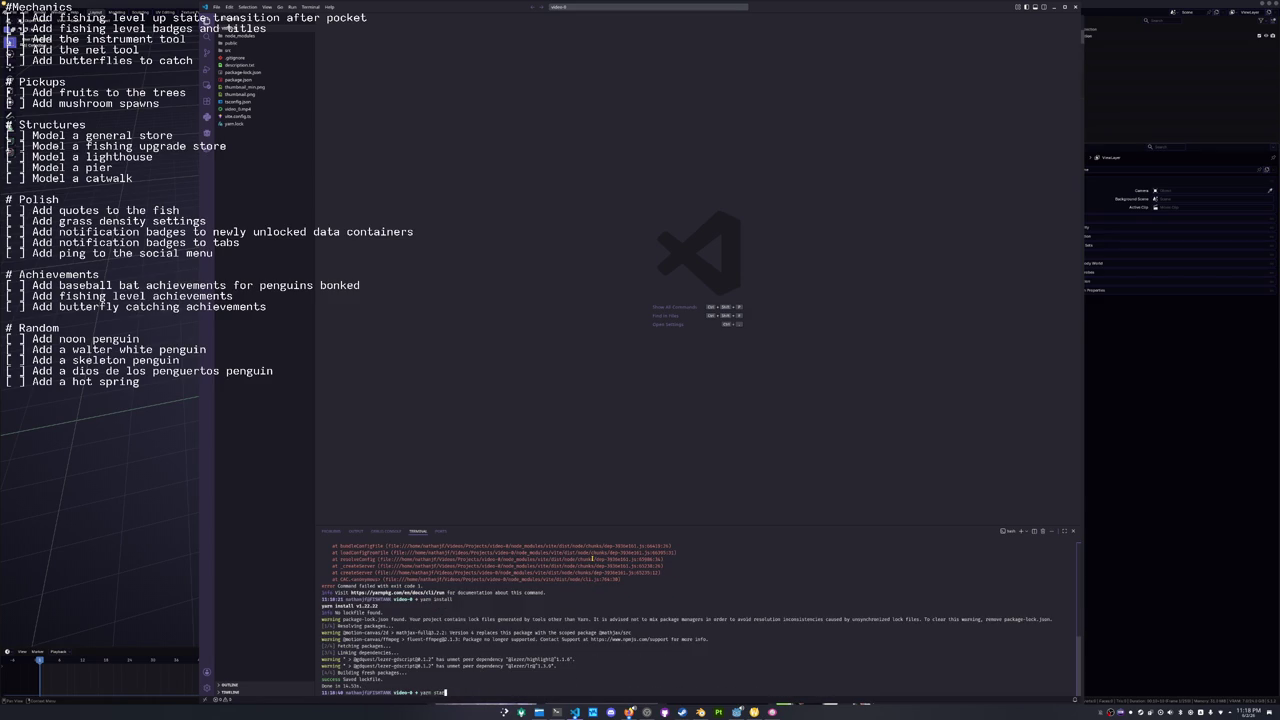
pyautogui.press('Return')
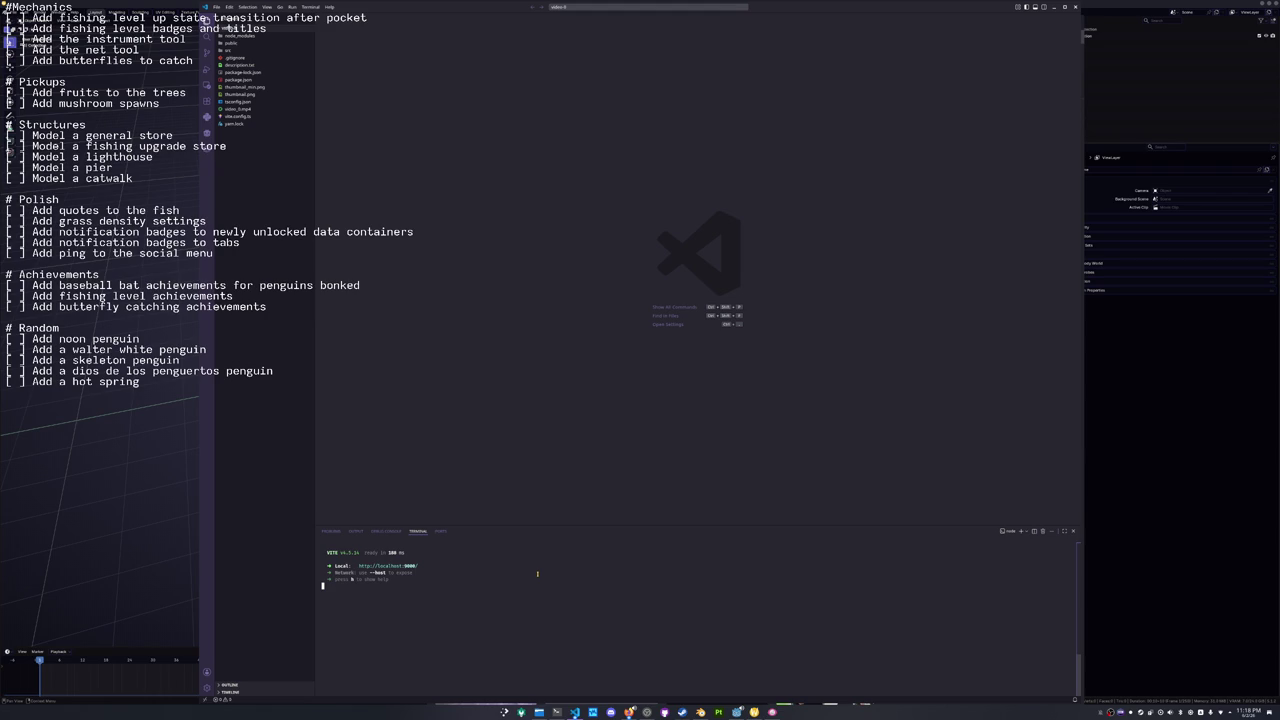
# View the Motion Canvas editor at localhost:9000, then stop the dev server with Ctrl+C.
pyautogui.keyDown('ctrl'); pyautogui.click(390, 566); pyautogui.keyUp('ctrl')
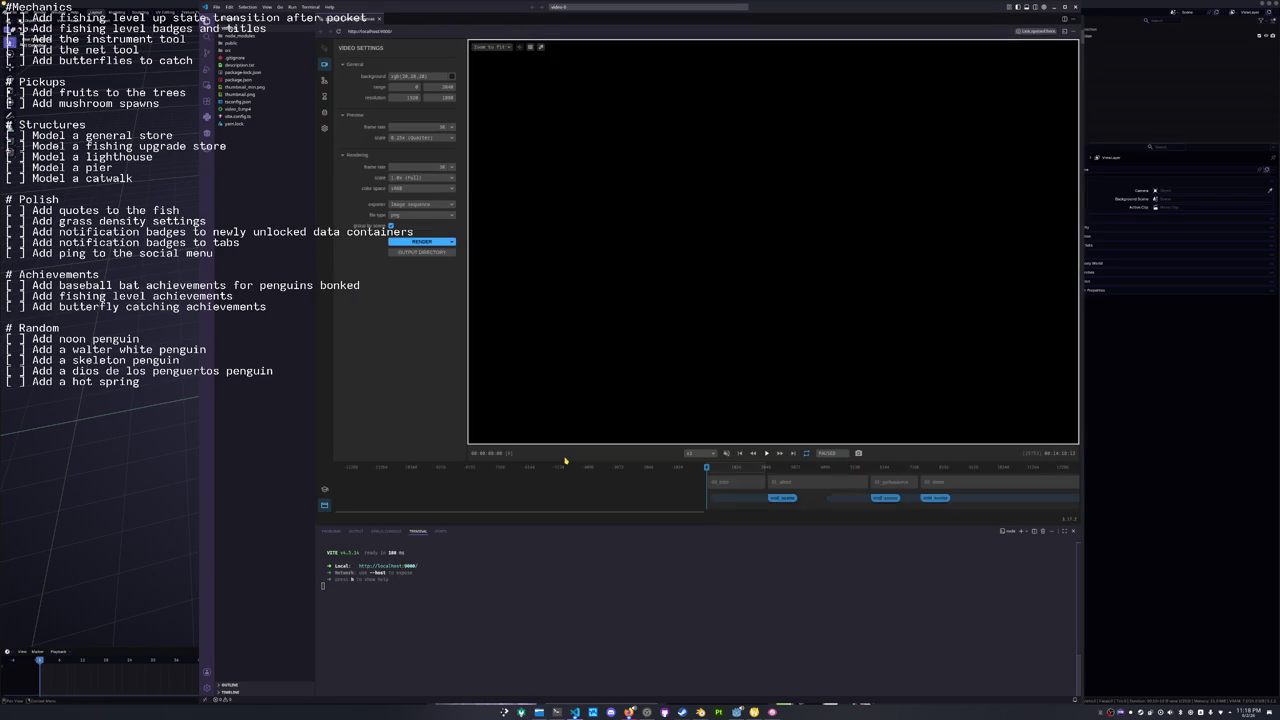
pyautogui.scroll(2, 560, 232)
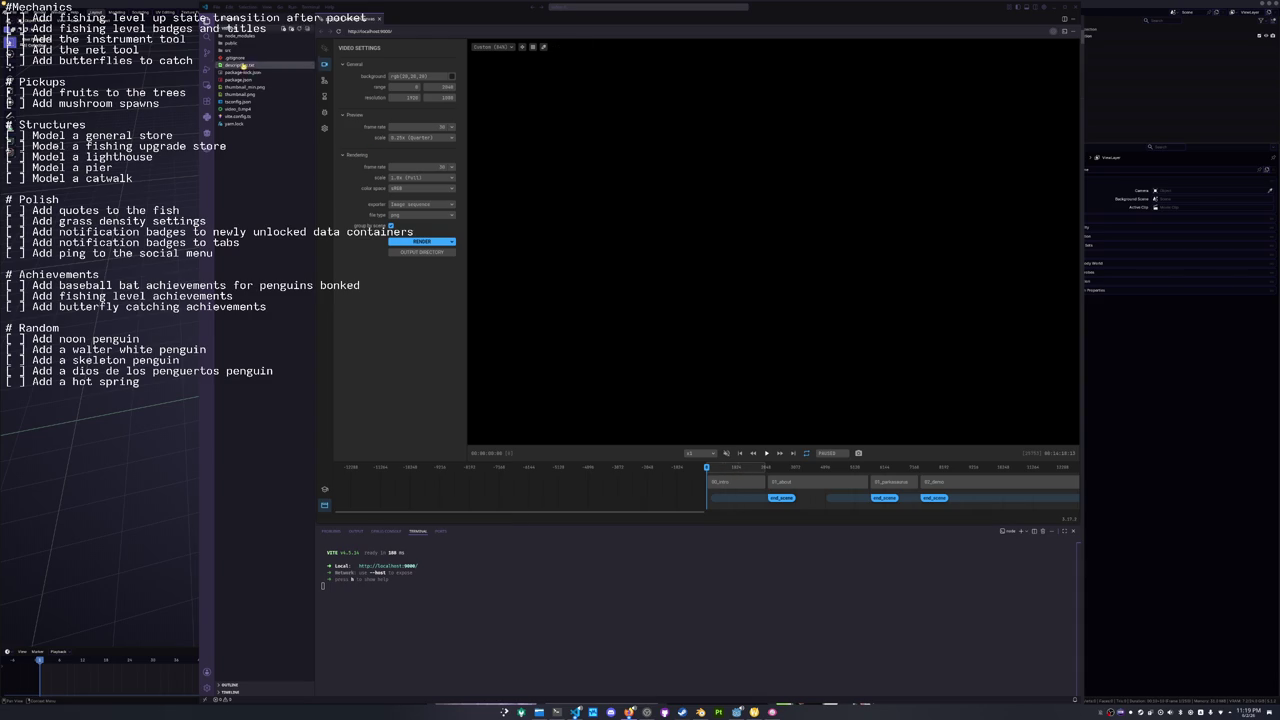
pyautogui.click(228, 50)
pyautogui.click(228, 52)
pyautogui.click(492, 556)
pyautogui.hotkey('ctrl', 'c')
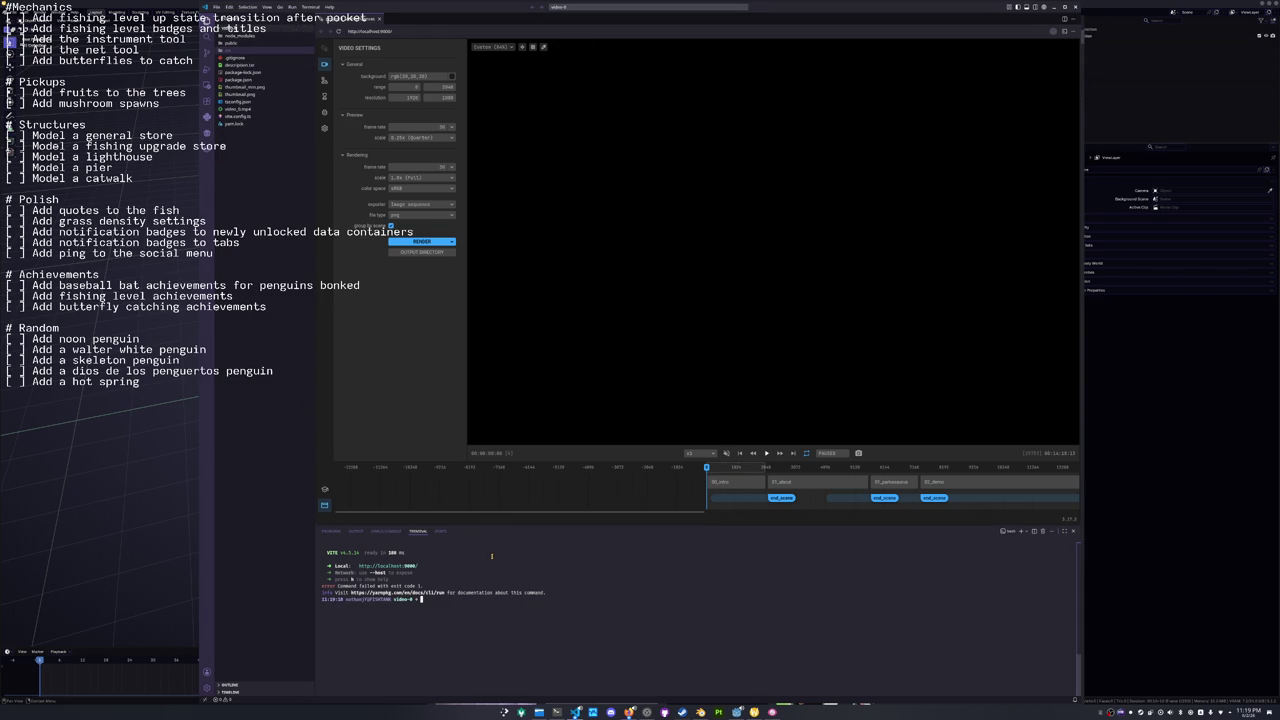
# Open the hodolyth-zero videos/dev_log_0 folder as the Visual Studio Code workspace.
pyautogui.hotkey('ctrl', 'k')
pyautogui.hotkey('ctrl', 'o')
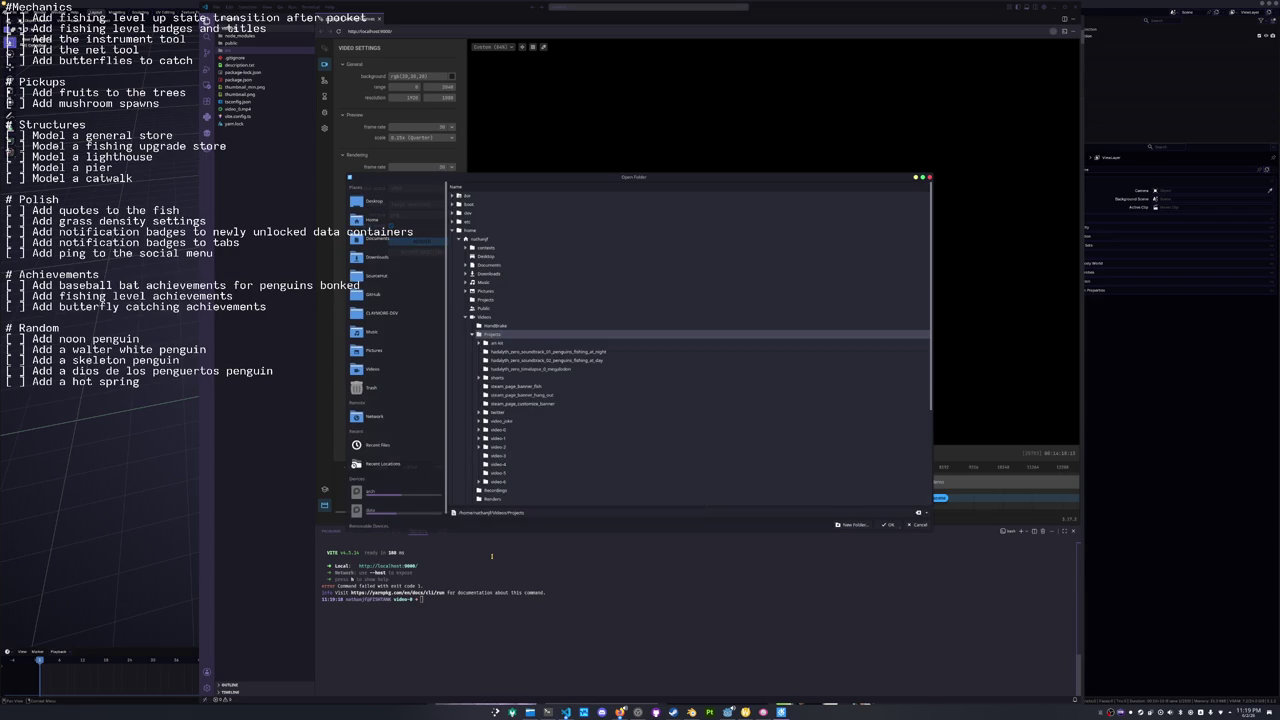
pyautogui.press('Up')
pyautogui.press('Up')
pyautogui.press('Up')
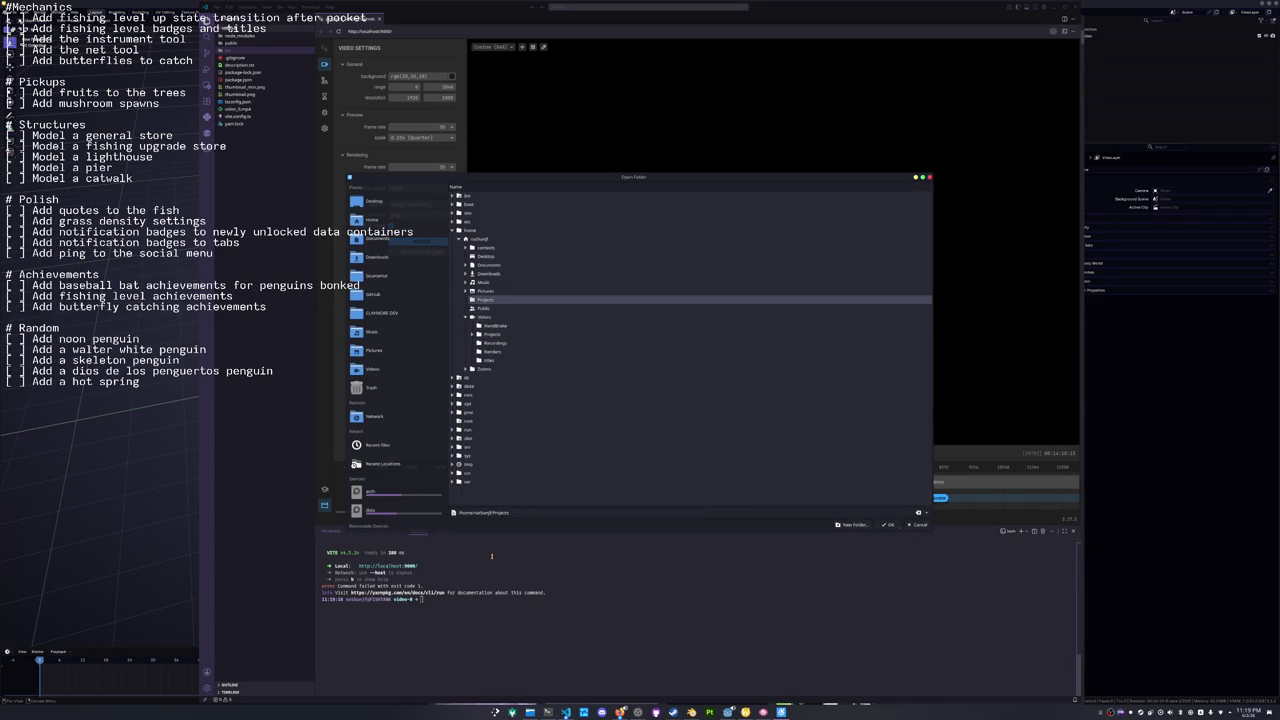
pyautogui.press('Right')
pyautogui.press('Down')
pyautogui.press('Down')
pyautogui.press('Down')
pyautogui.press('Down')
pyautogui.press('Down')
pyautogui.press('Right')
pyautogui.press('Down')
pyautogui.press('Down')
pyautogui.press('Down')
pyautogui.press('Right')
pyautogui.press('Down')
pyautogui.press('Down')
pyautogui.press('Down')
pyautogui.press('Down')
pyautogui.press('Down')
pyautogui.press('Down')
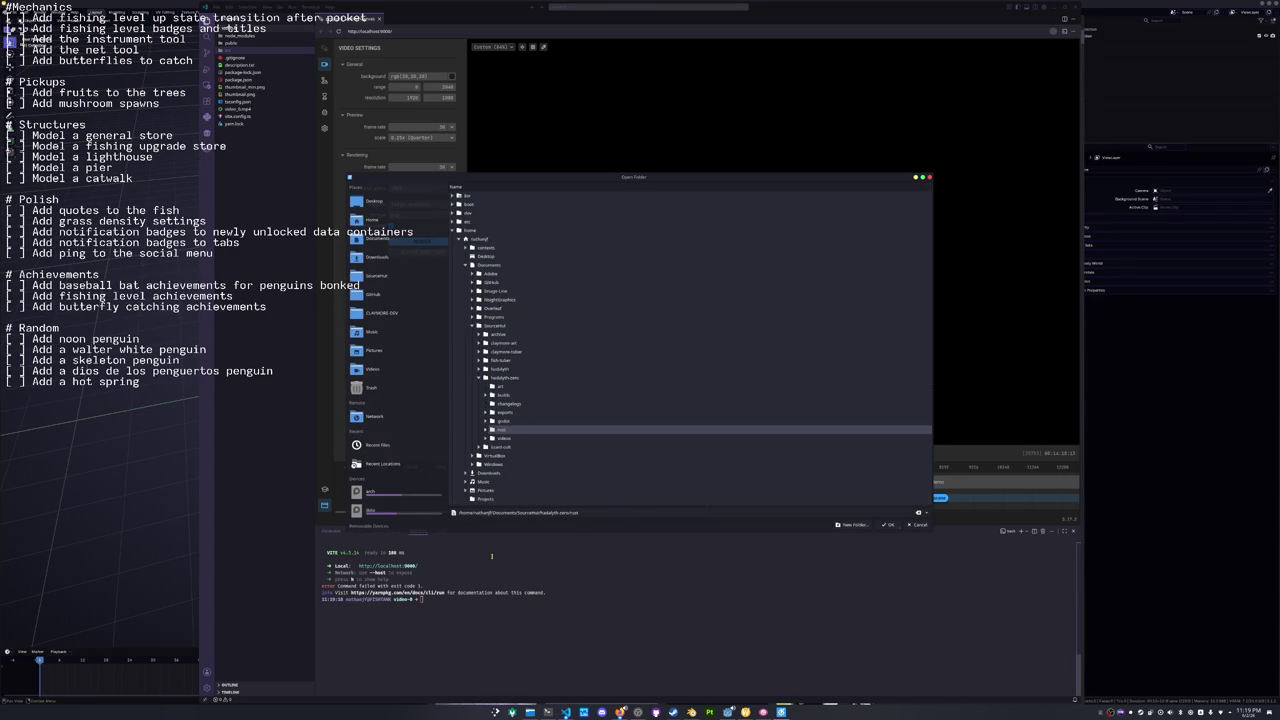
pyautogui.press('Right')
pyautogui.press('Down')
pyautogui.press('Return')
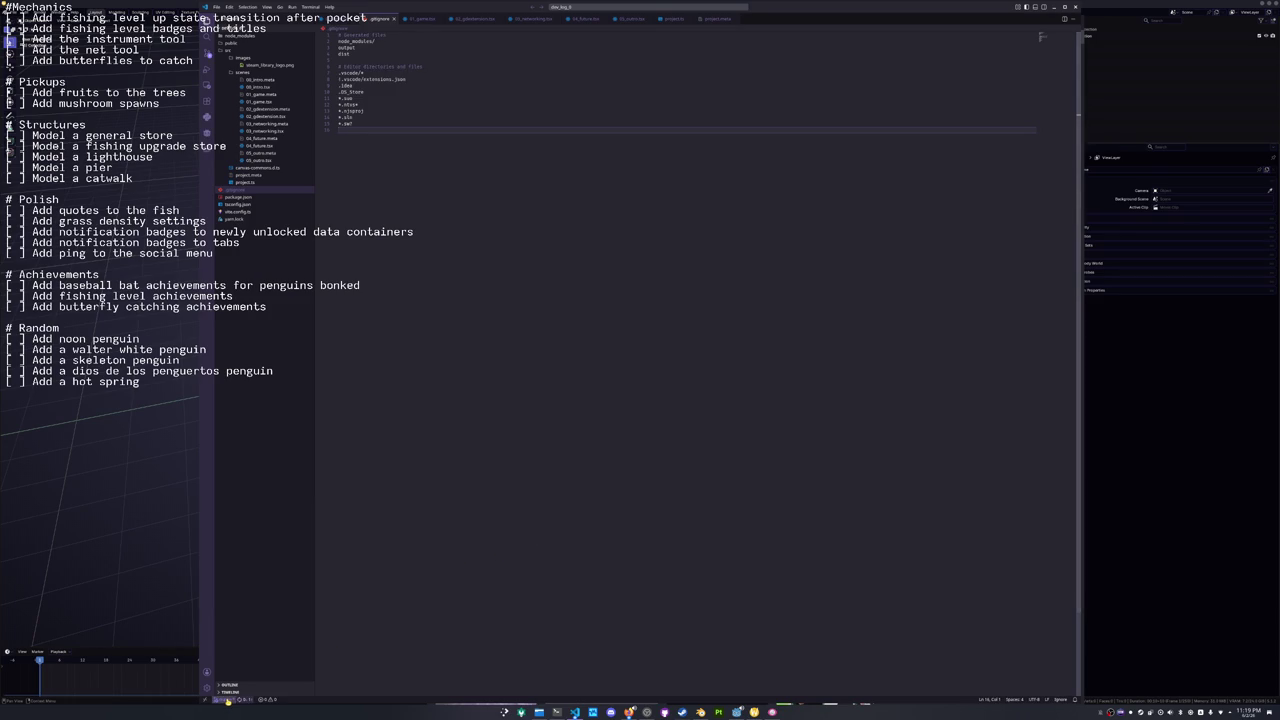
# Start the dev server by running yarn start in the terminal panel.
pyautogui.click(266, 699)
pyautogui.click(418, 531)
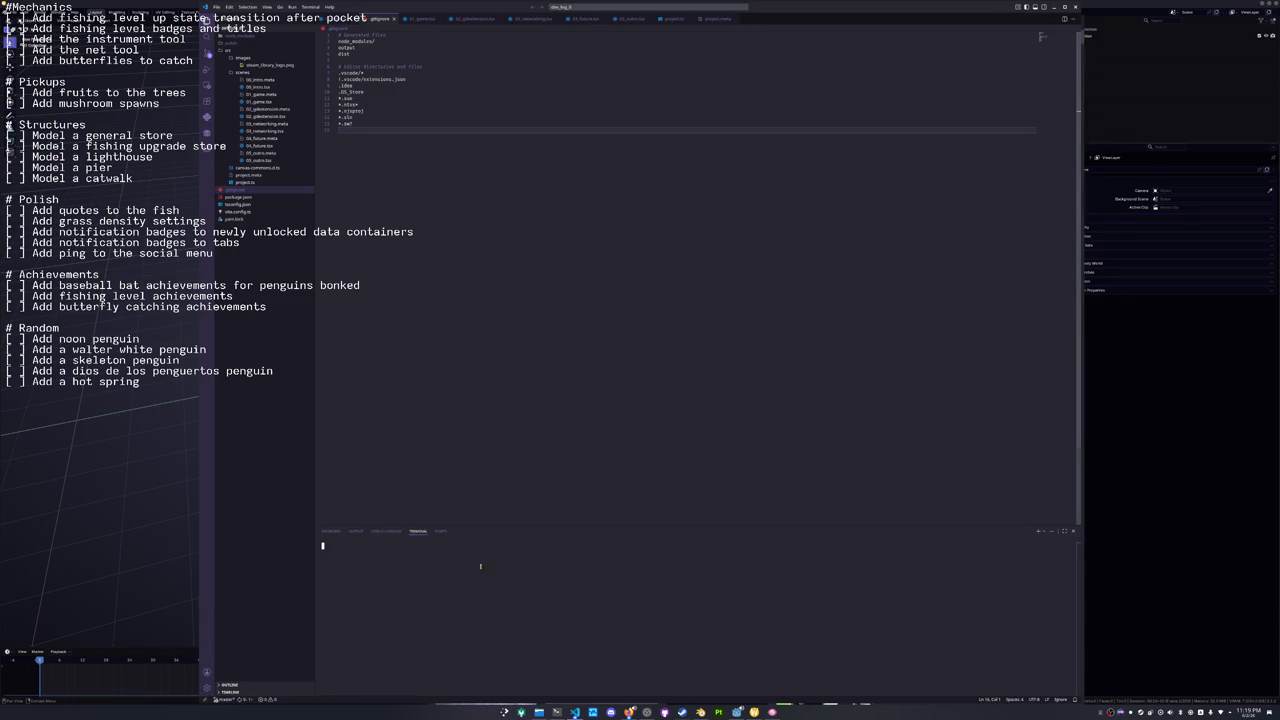
pyautogui.write('yarn t')
pyautogui.press('Return')
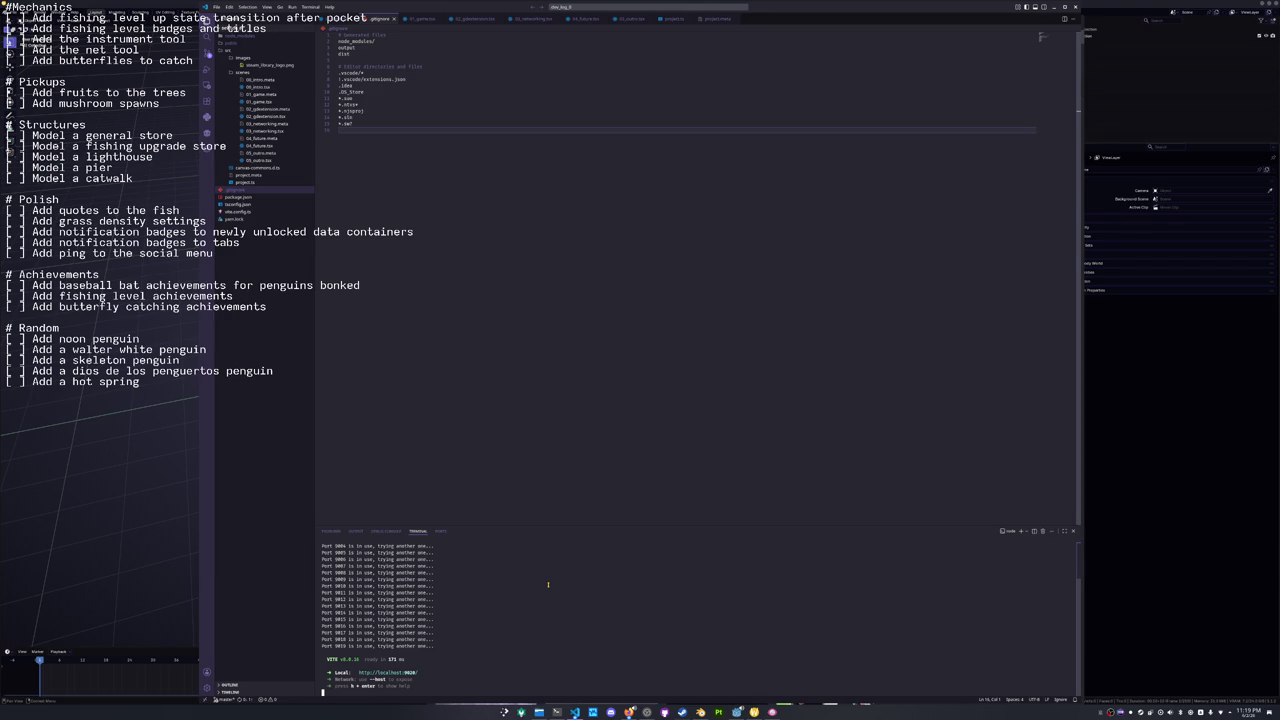
pyautogui.press('Return')
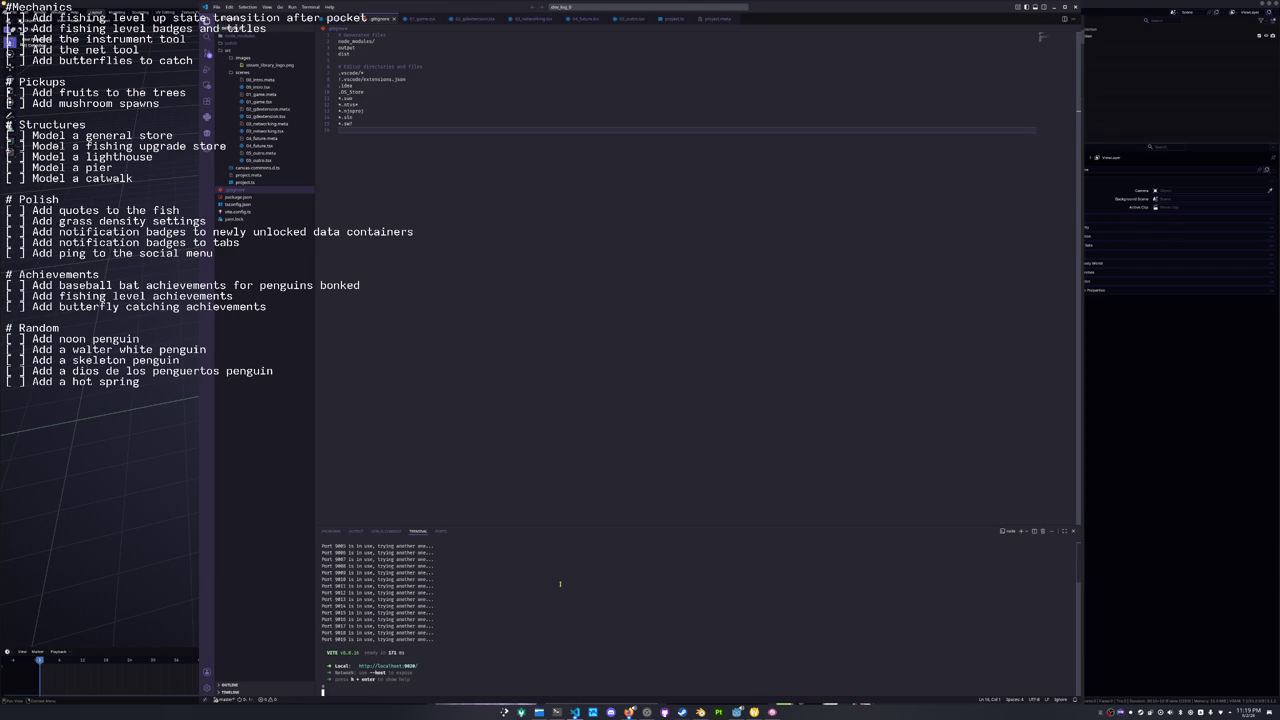
# Open the localhost animation editor preview, pause it on Penguins, and open a second preview window.
pyautogui.keyDown('ctrl'); pyautogui.click(408, 665); pyautogui.keyUp('ctrl')
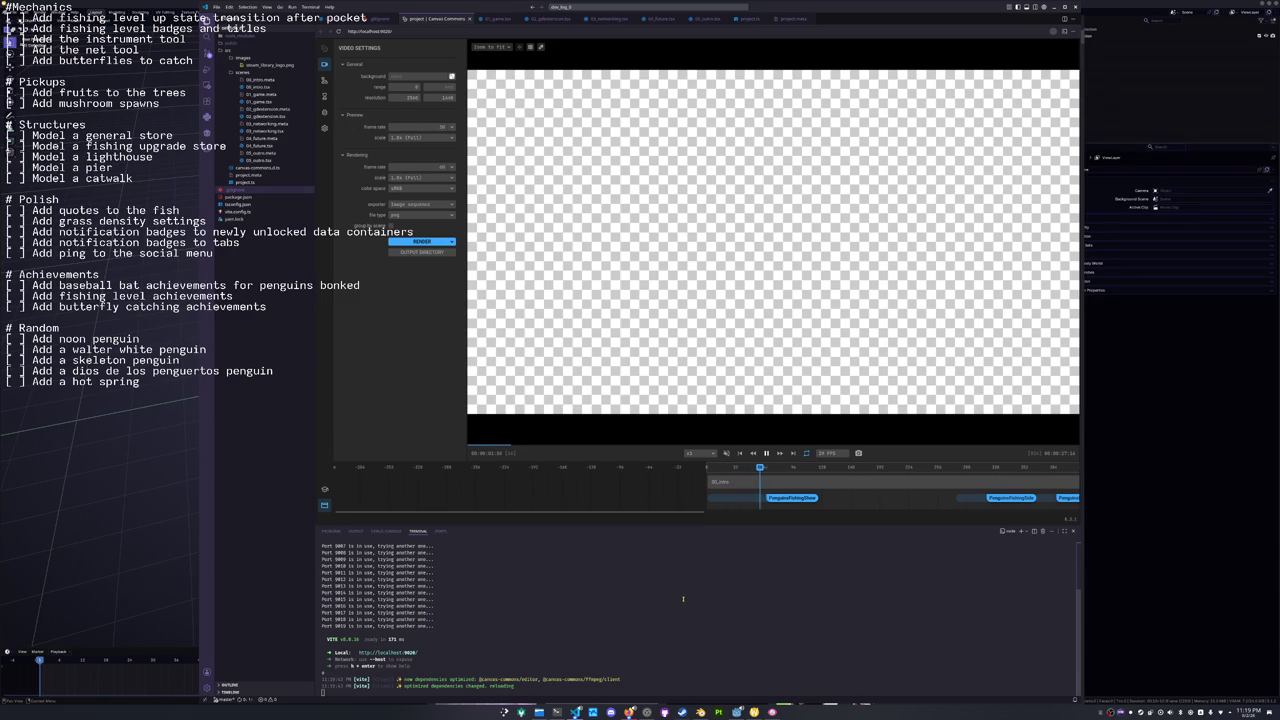
pyautogui.click(817, 409)
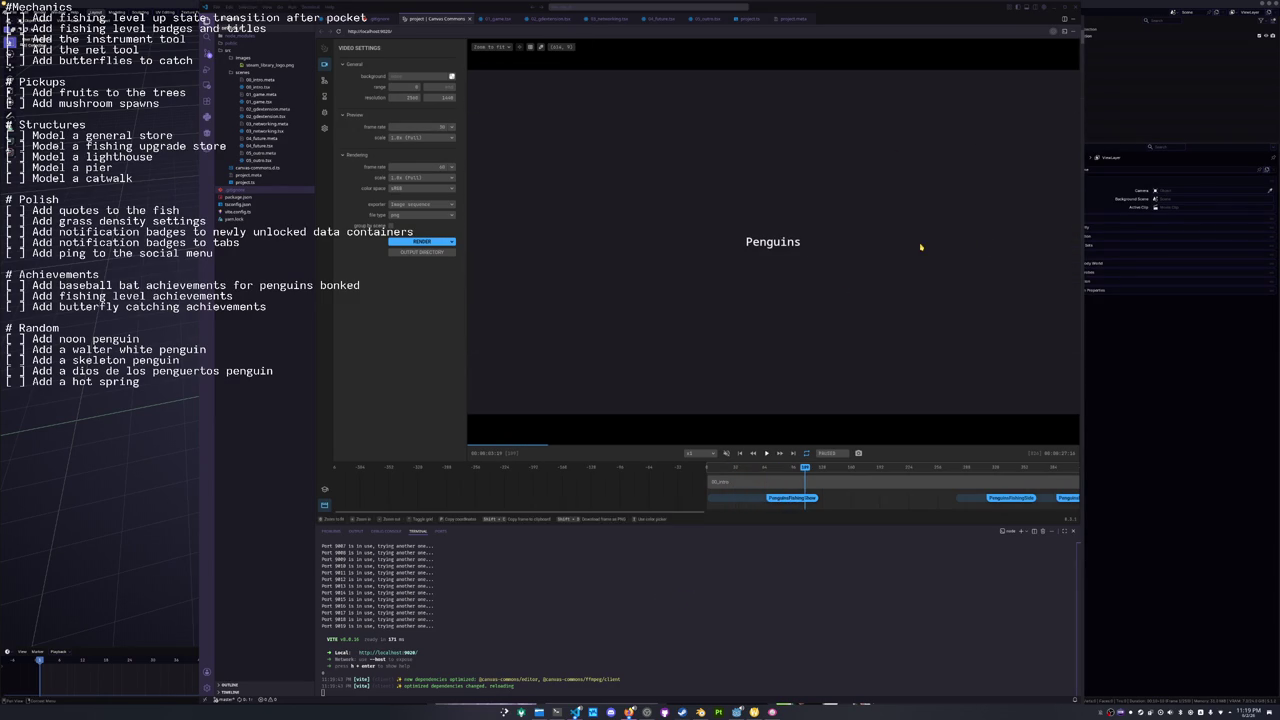
pyautogui.click(1065, 19)
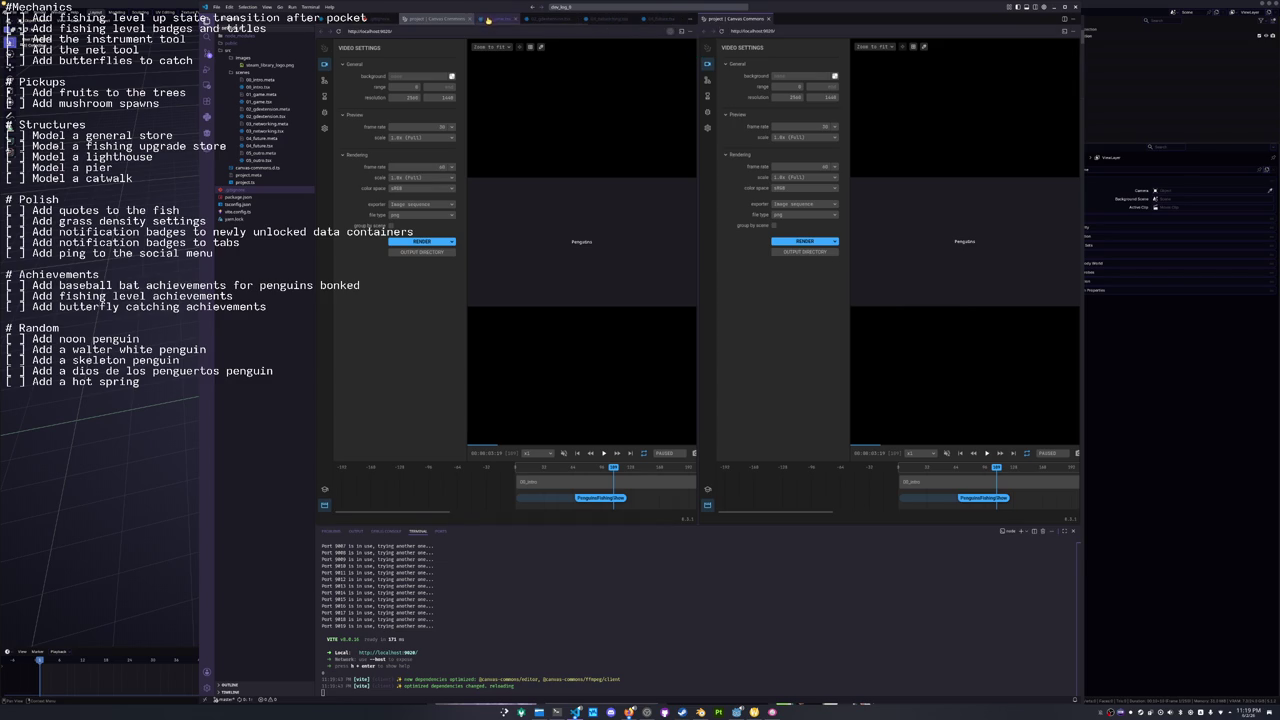
# In 00_intro.tsx, copy the rectangle's position.y animation line above the PenguinsFishingShow wait.
pyautogui.click(496, 18)
pyautogui.click(258, 87)
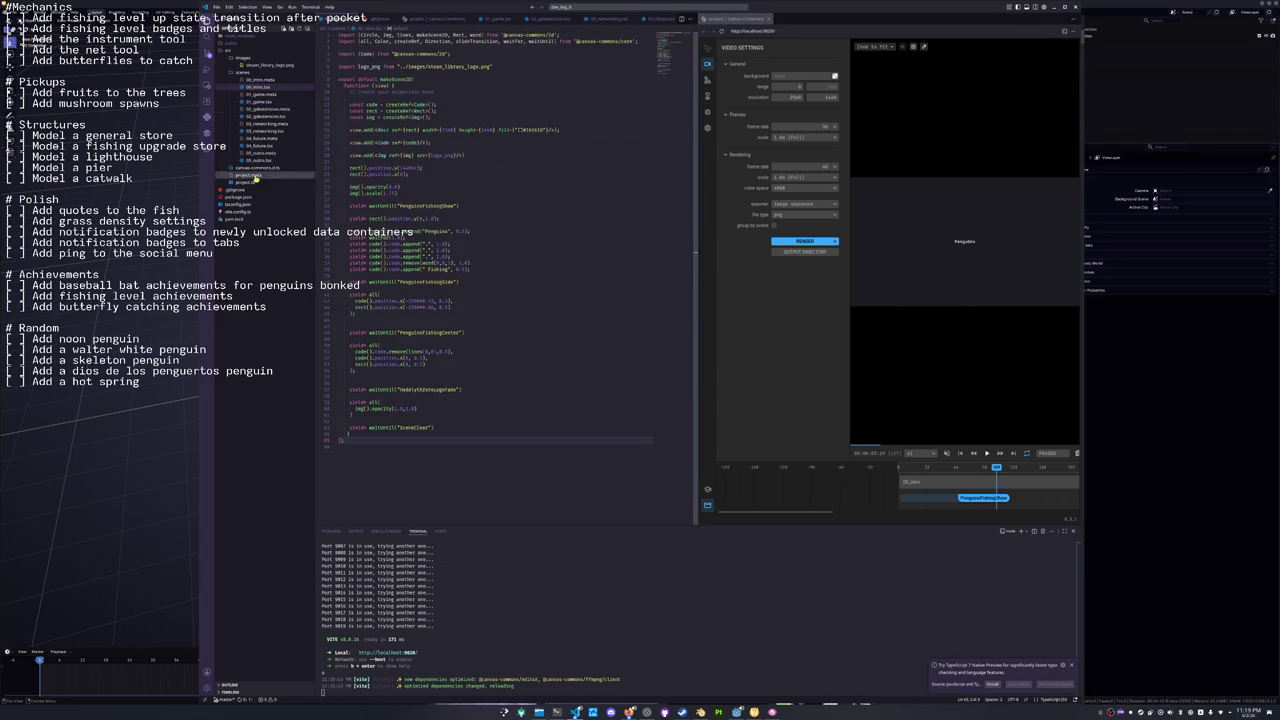
pyautogui.moveTo(349, 187); pyautogui.dragTo(606, 183)
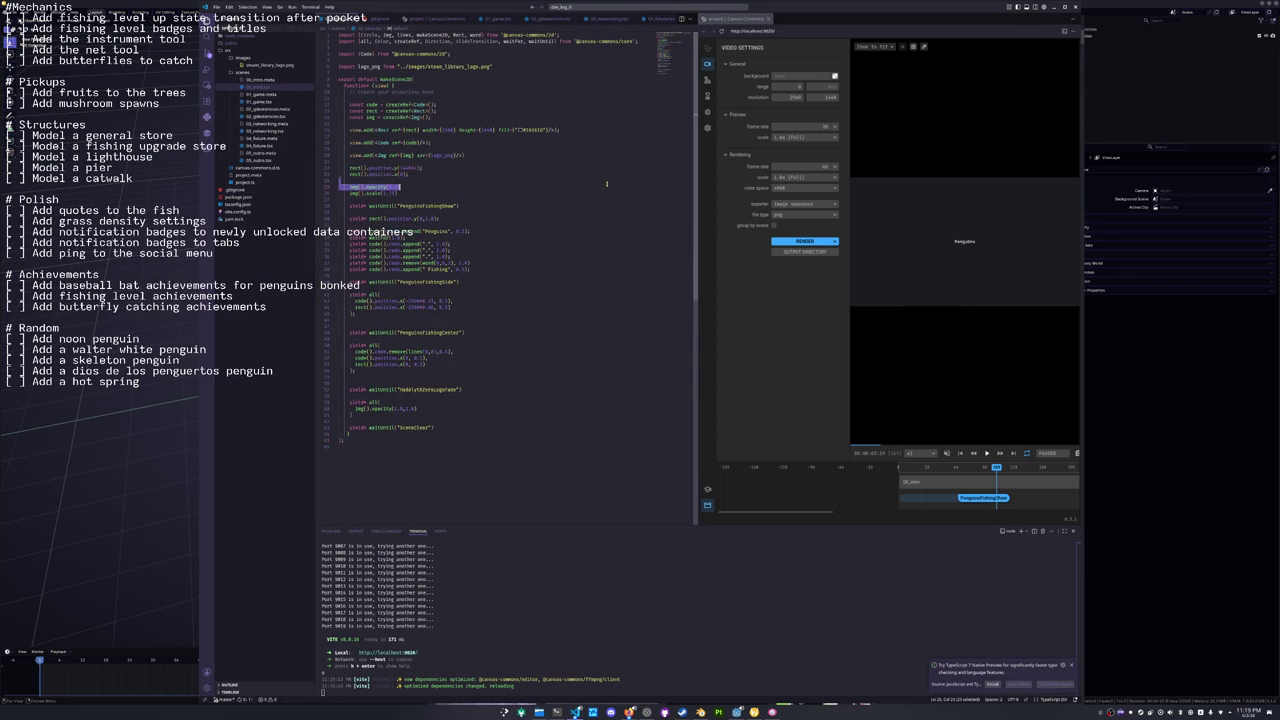
pyautogui.click(441, 218)
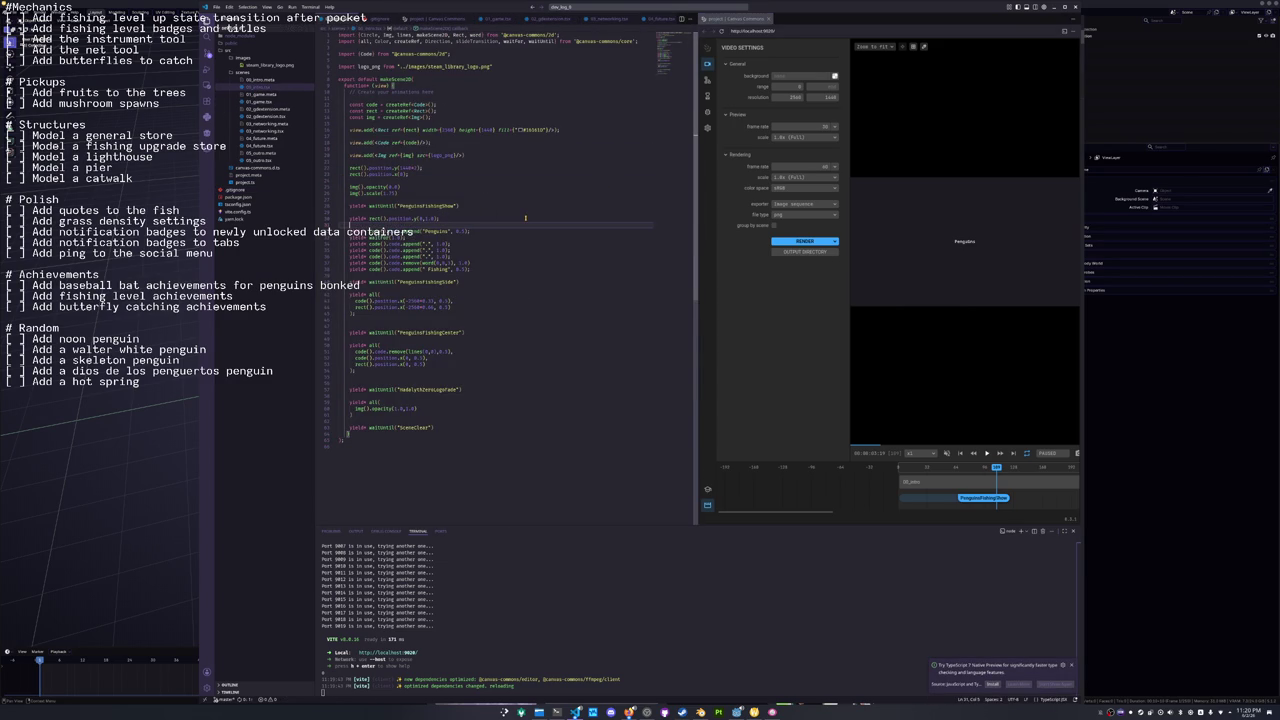
pyautogui.tripleClick(525, 217)
pyautogui.hotkey('ctrl', 'c')
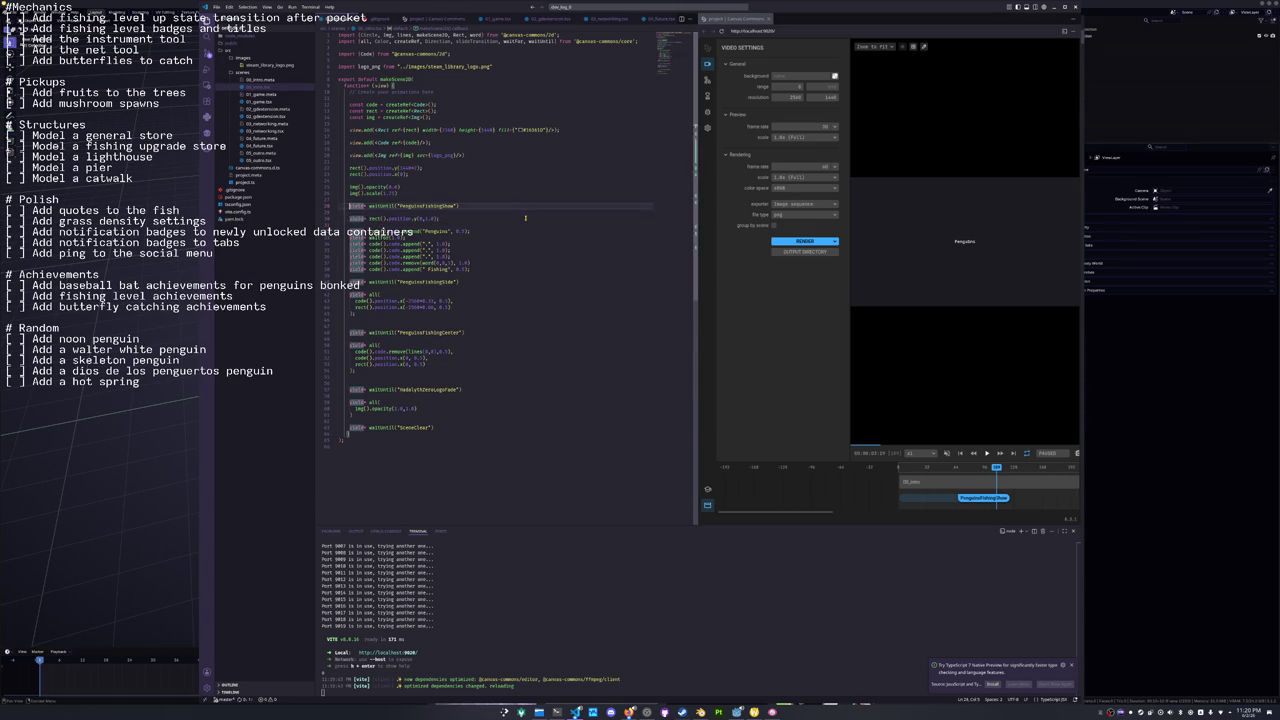
pyautogui.press('Up')
pyautogui.press('Return')
pyautogui.hotkey('ctrl', 'v')
pyautogui.press('Up')
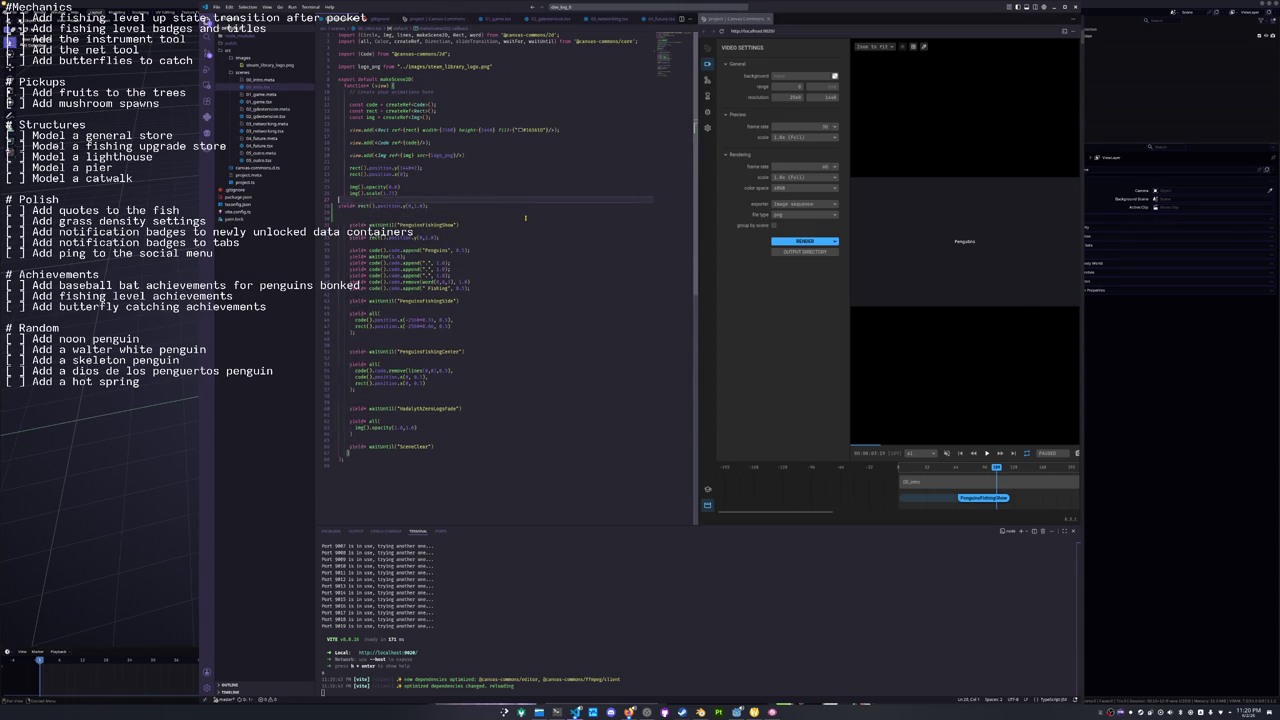
pyautogui.press('Down')
pyautogui.press('BackSpace')
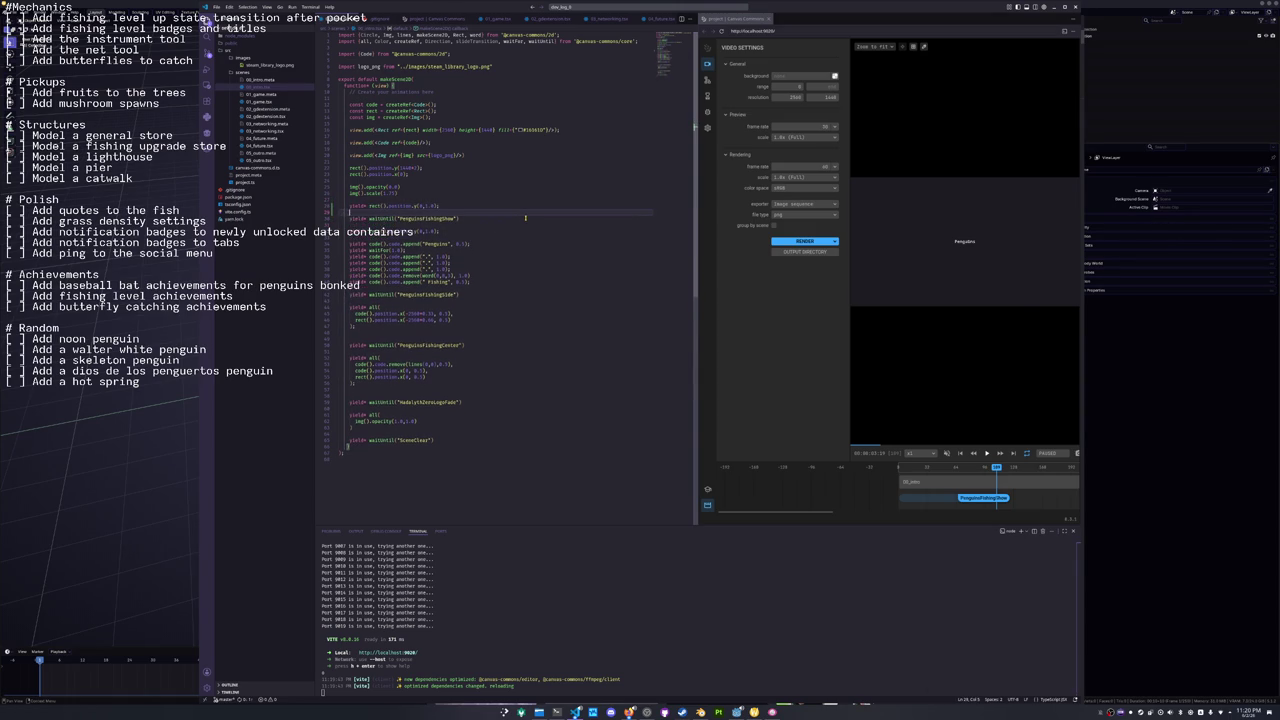
# Edit the pasted call's 1.0 value, save, and preview the intro animation from the start.
pyautogui.hotkey('ctrl', 'Left')
pyautogui.hotkey('ctrl', 'Left')
pyautogui.hotkey('ctrl', 'Left')
pyautogui.hotkey('ctrl', 'Right')
pyautogui.hotkey('ctrl', 'Right')
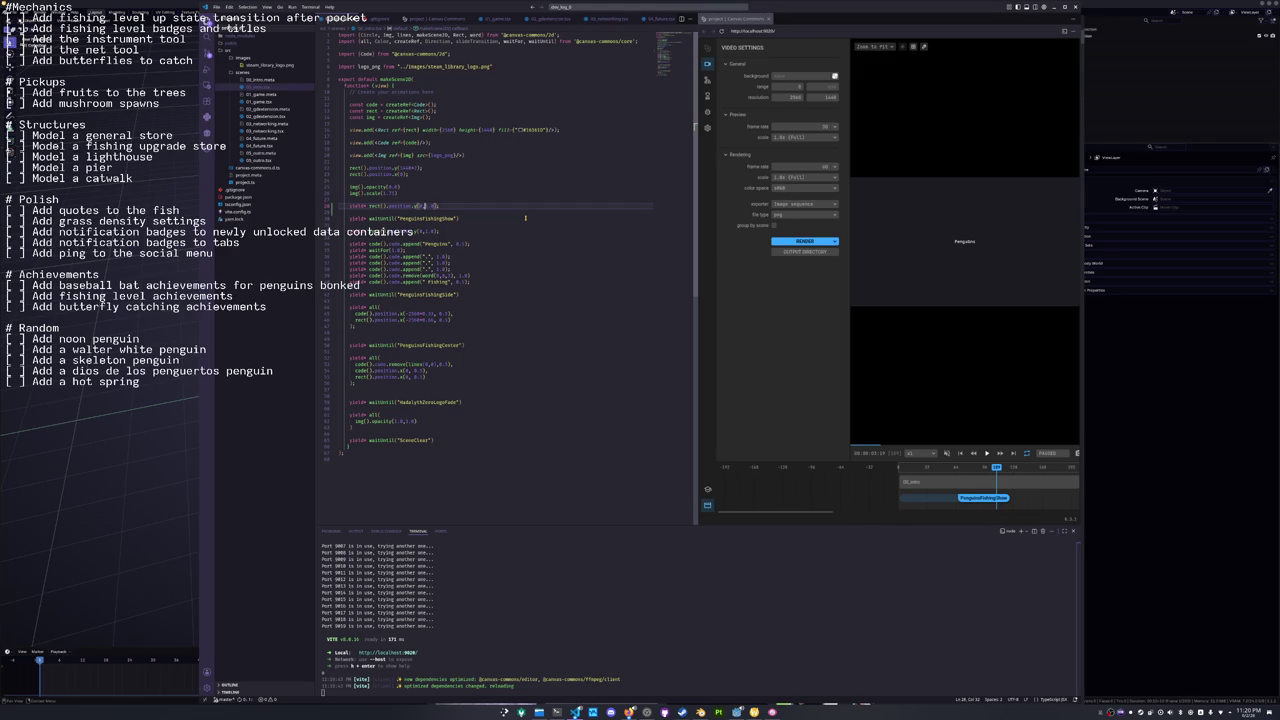
pyautogui.press('Right')
pyautogui.press('Right')
pyautogui.hotkey('shift', 'Right')
pyautogui.hotkey('shift', 'Right')
pyautogui.hotkey('shift', 'Right')
pyautogui.hotkey('ctrl', 's')
pyautogui.press('space')
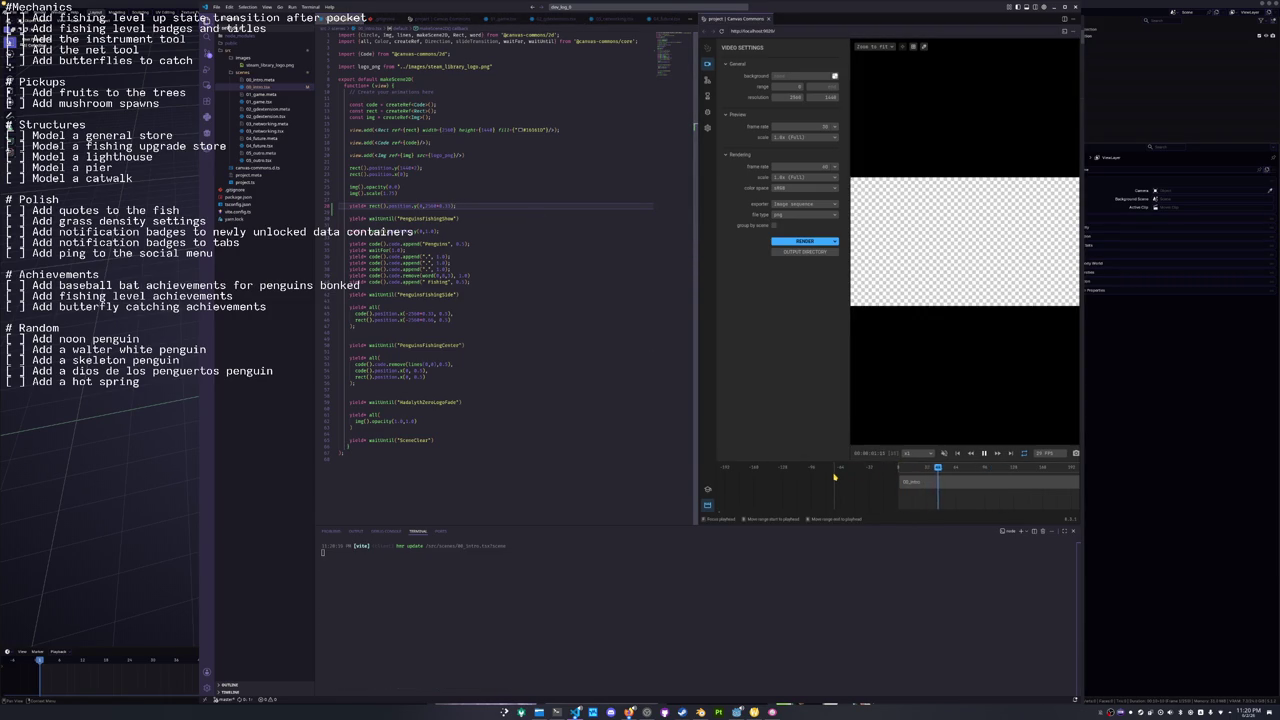
pyautogui.scroll(-2, 920, 492)
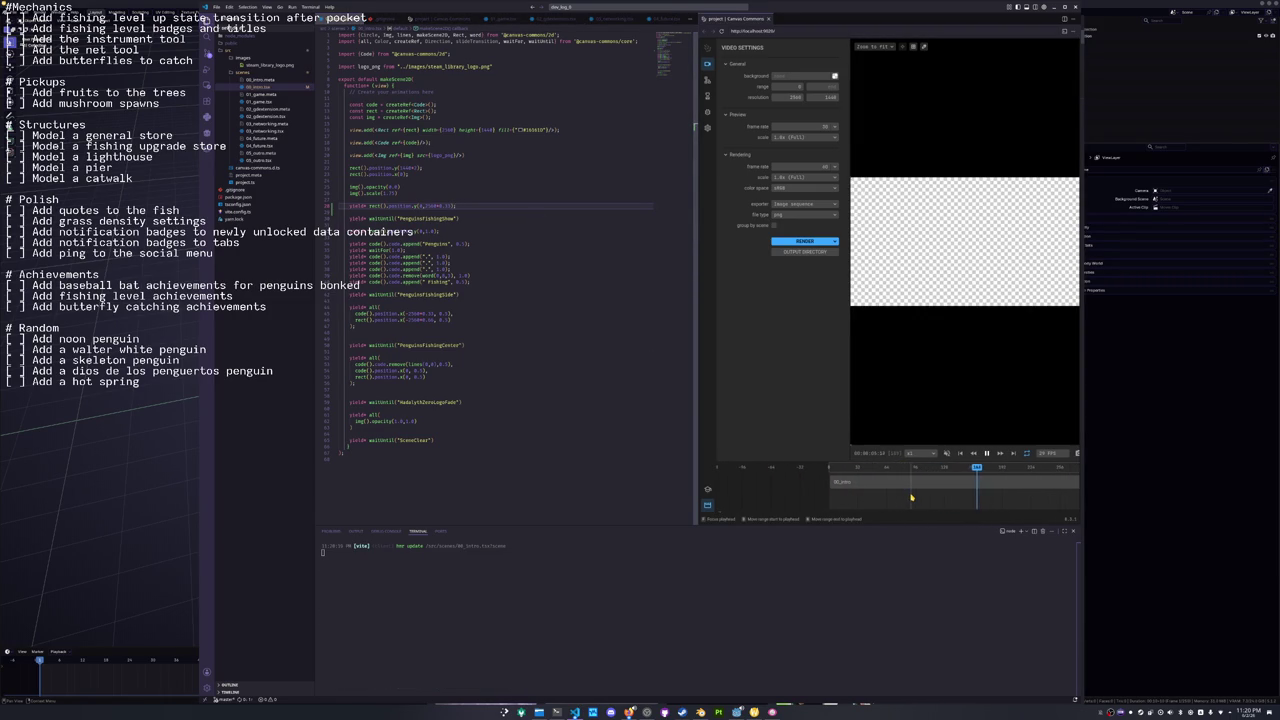
pyautogui.moveTo(929, 497); pyautogui.dragTo(829, 498)
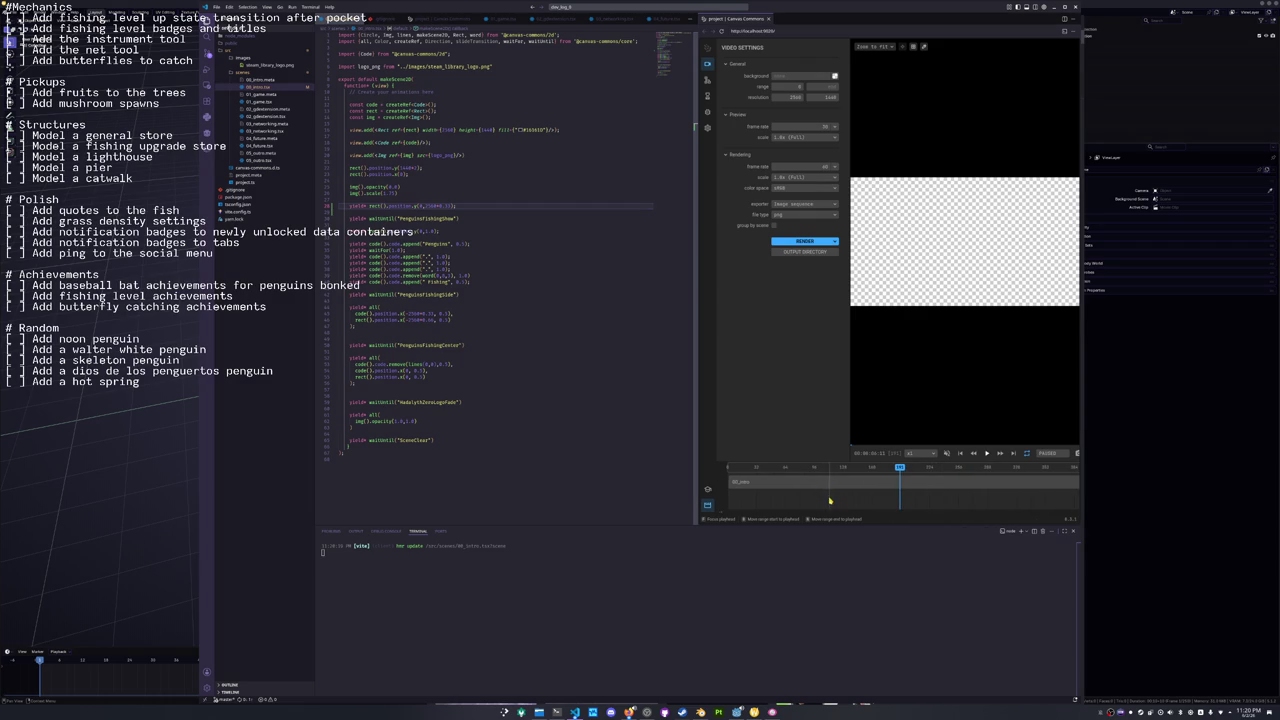
pyautogui.click(719, 468)
# Delete the rectangle's x position values on lines 22 and 23.
pyautogui.click(412, 205)
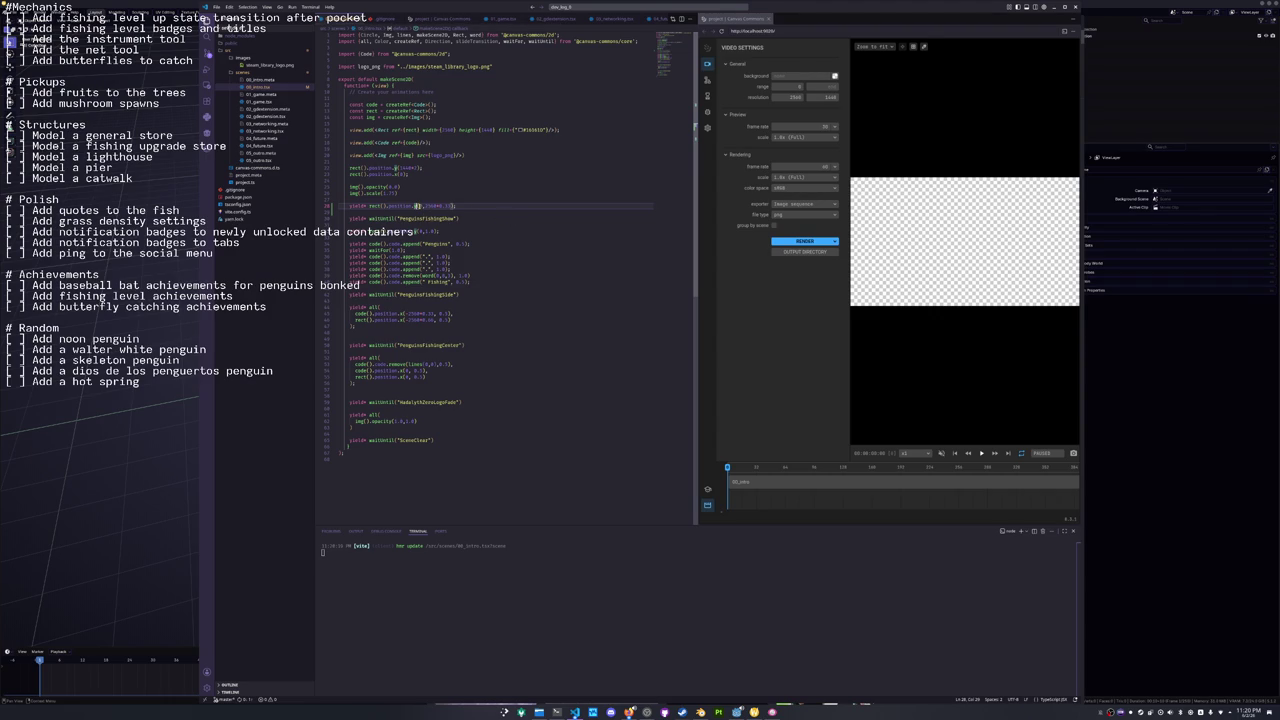
pyautogui.moveTo(425, 205); pyautogui.dragTo(451, 205)
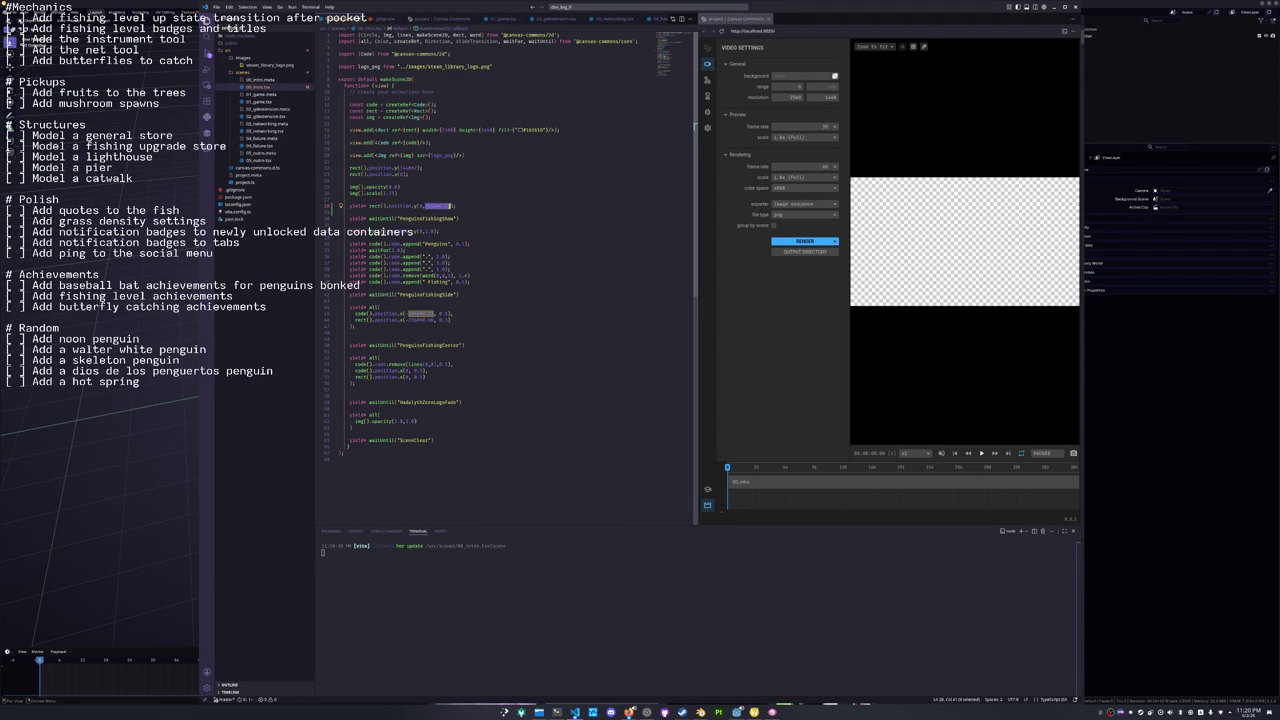
pyautogui.click(427, 180)
pyautogui.doubleClick(405, 168)
pyautogui.press('BackSpace')
pyautogui.hotkey('ctrl', 'd')
pyautogui.hotkey('ctrl', 'd')
pyautogui.press('BackSpace')
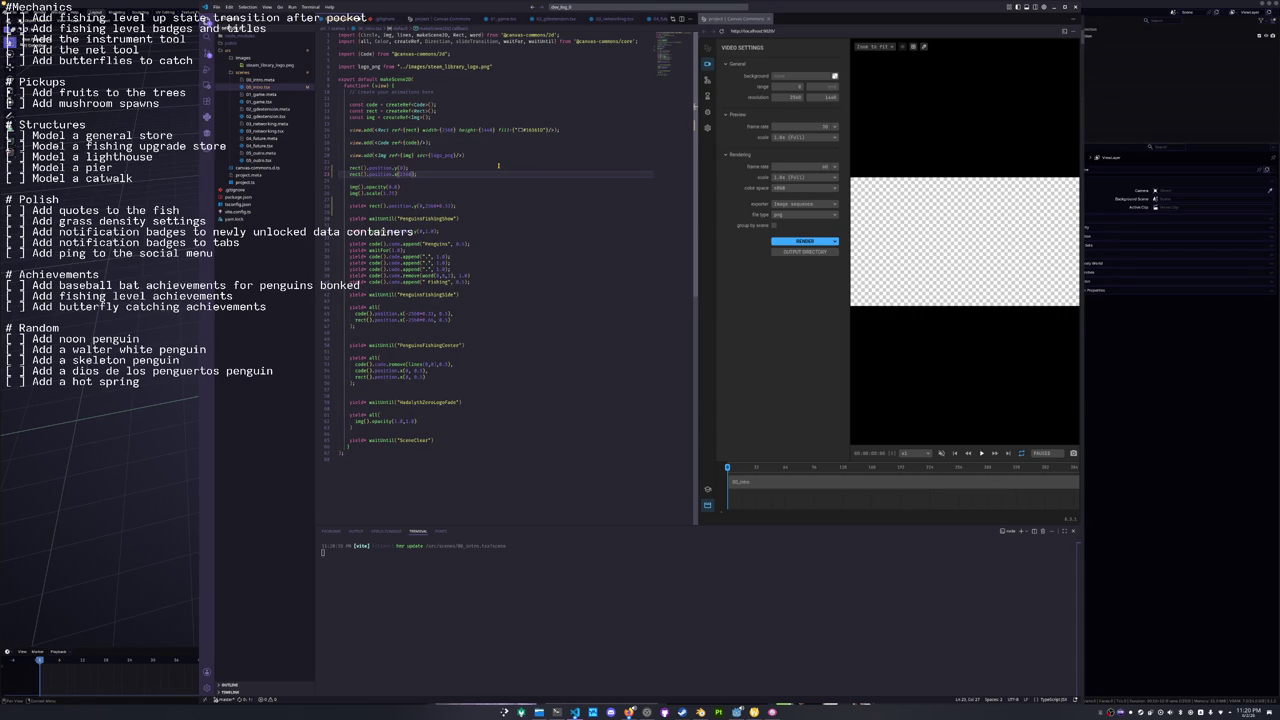
pyautogui.press('Down')
pyautogui.press('Down')
pyautogui.press('Down')
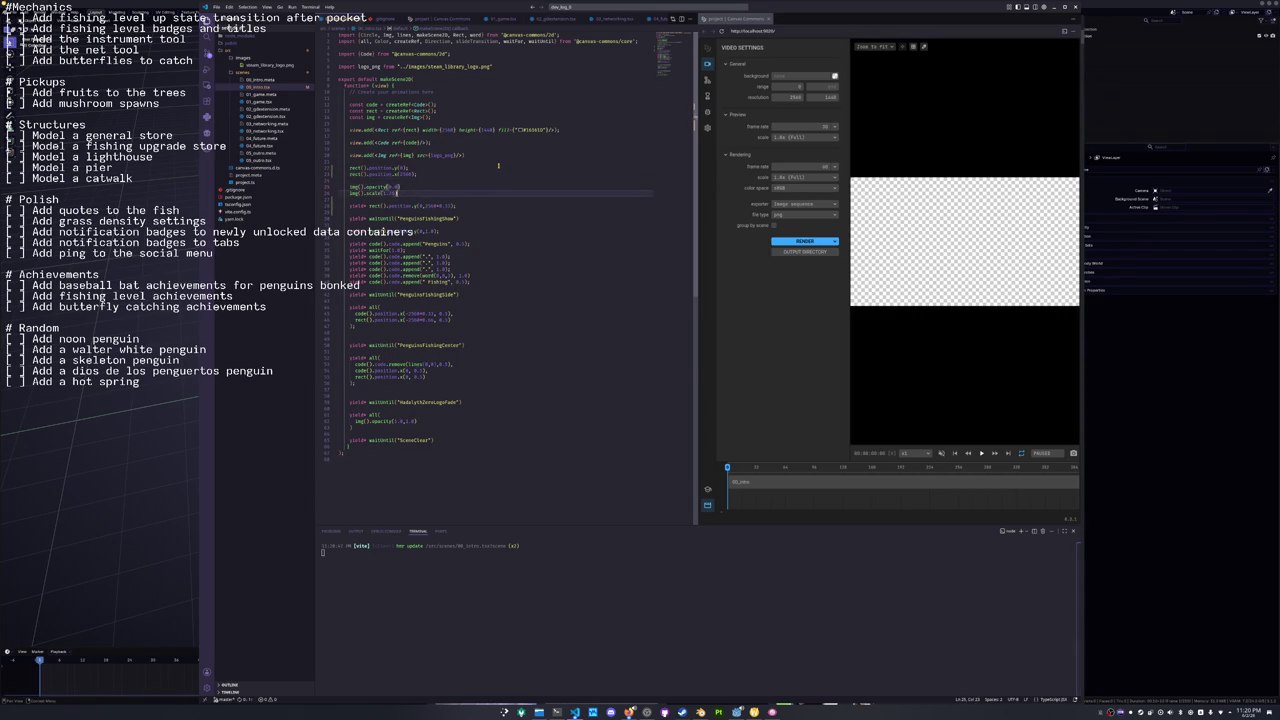
pyautogui.press('Down')
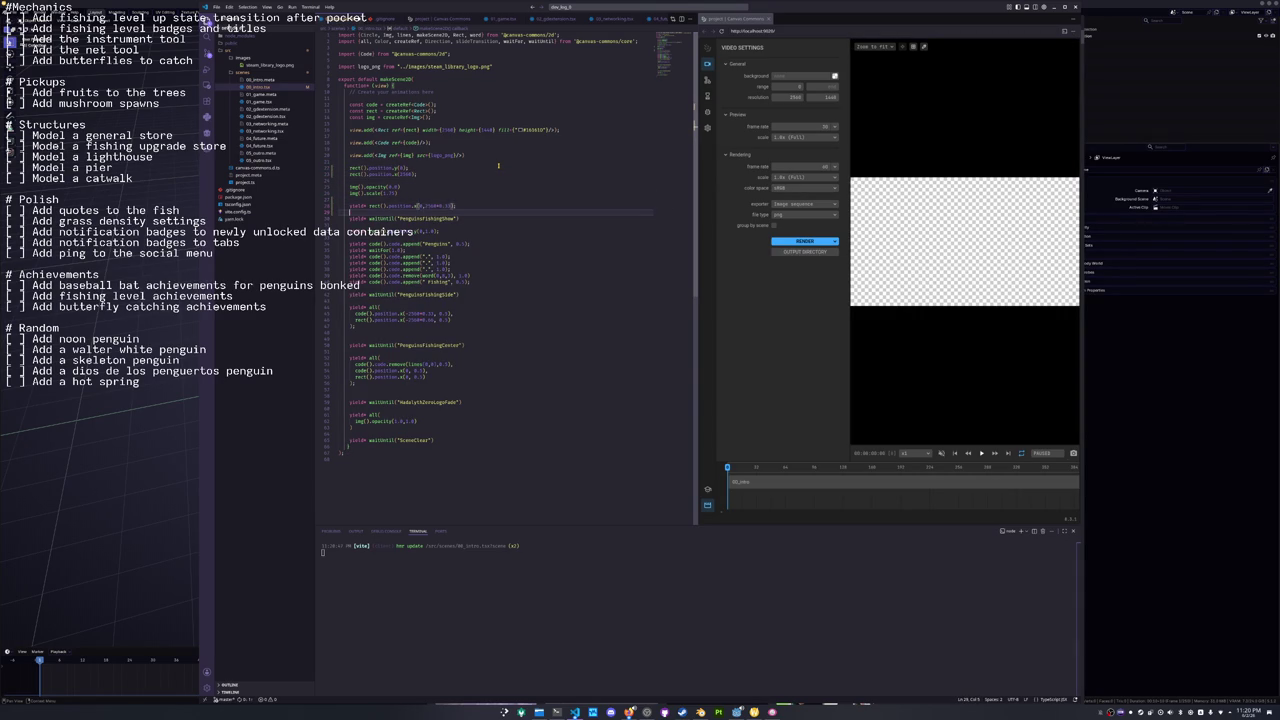
# Play and scrub the updated intro preview to check timing, then open 00_intro.meta.
pyautogui.click(785, 358)
pyautogui.press('space')
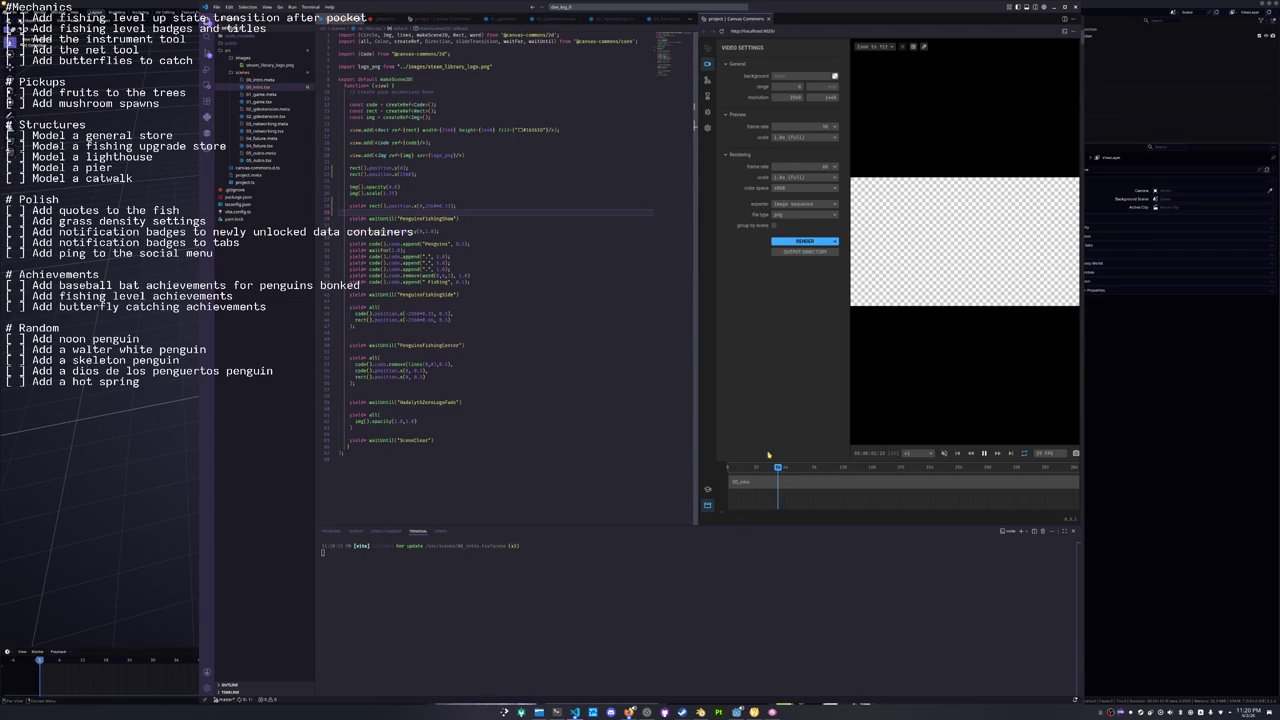
pyautogui.moveTo(725, 470); pyautogui.dragTo(942, 470)
pyautogui.scroll(-5, 940, 475)
pyautogui.scroll(-10, 935, 490)
pyautogui.scroll(-3, 948, 496)
pyautogui.hscroll(2, 1055, 497)
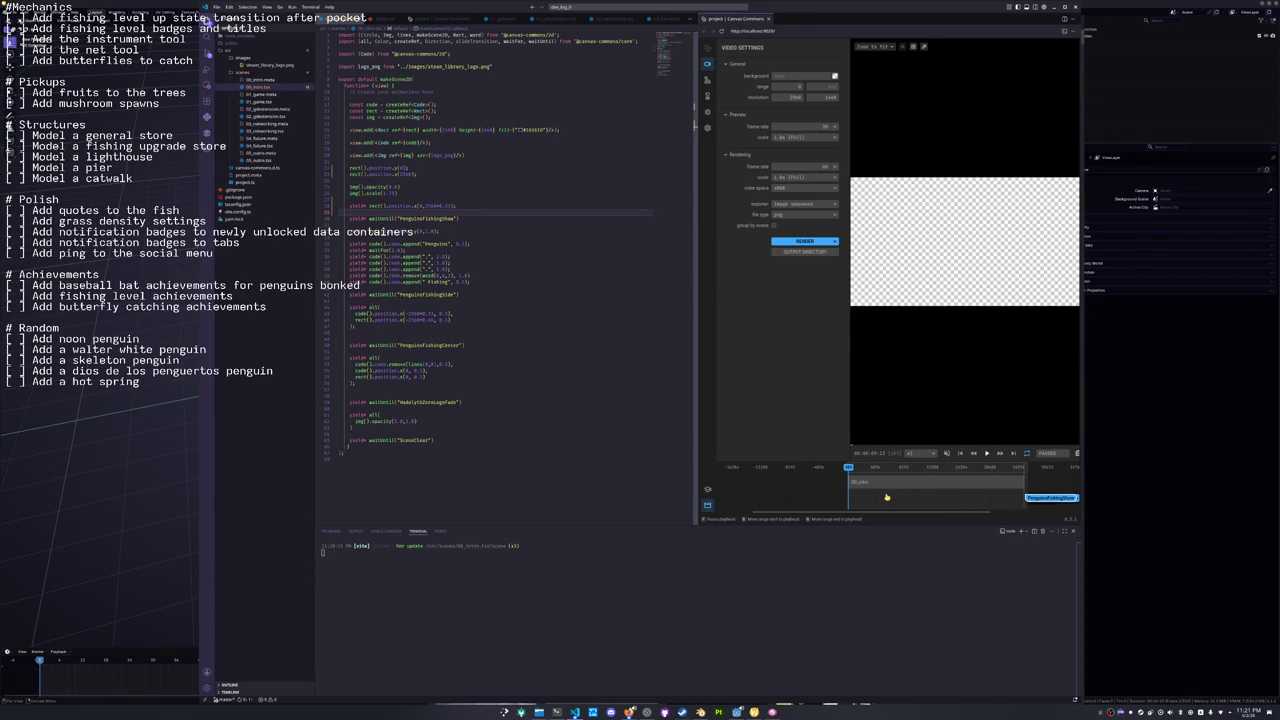
pyautogui.click(938, 483)
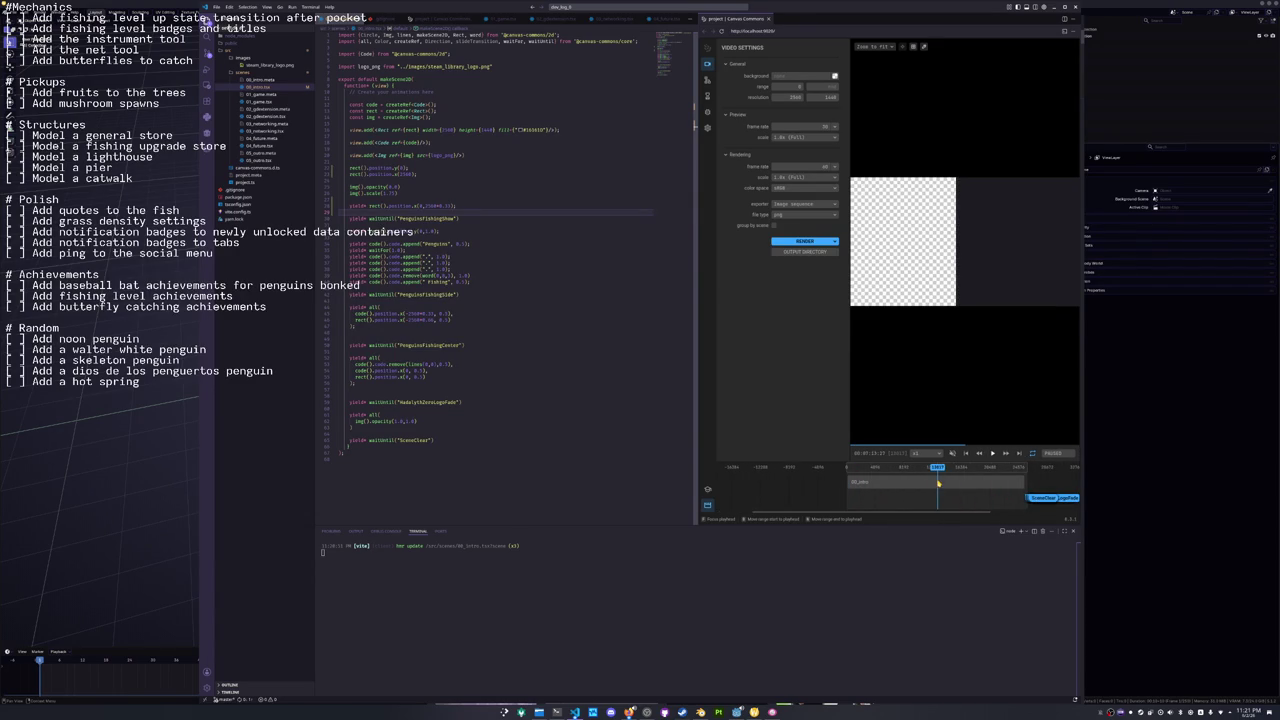
pyautogui.moveTo(964, 470)
pyautogui.mouseDown()
pyautogui.moveTo(855, 468)
pyautogui.moveTo(1030, 470)
pyautogui.moveTo(846, 477)
pyautogui.mouseUp()
pyautogui.click(261, 79)
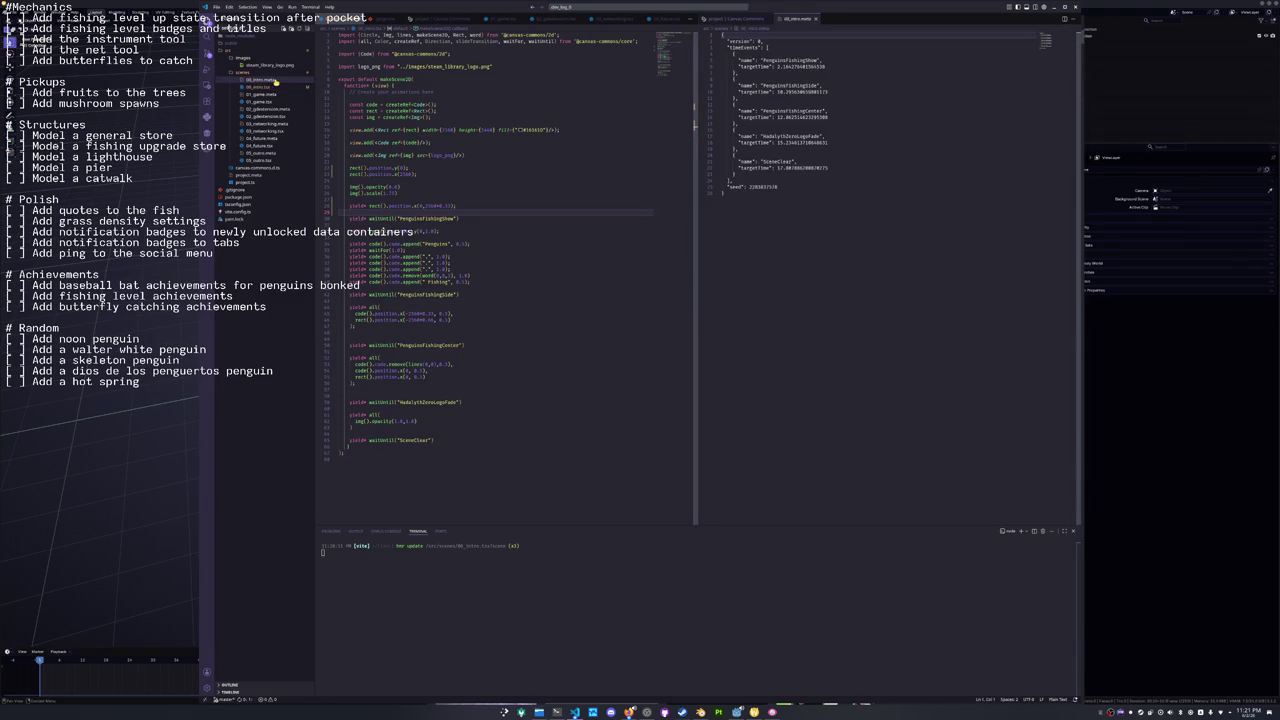
# Check the event target times in 00_intro.meta, then delete all its contents.
pyautogui.moveTo(825, 66); pyautogui.dragTo(777, 66)
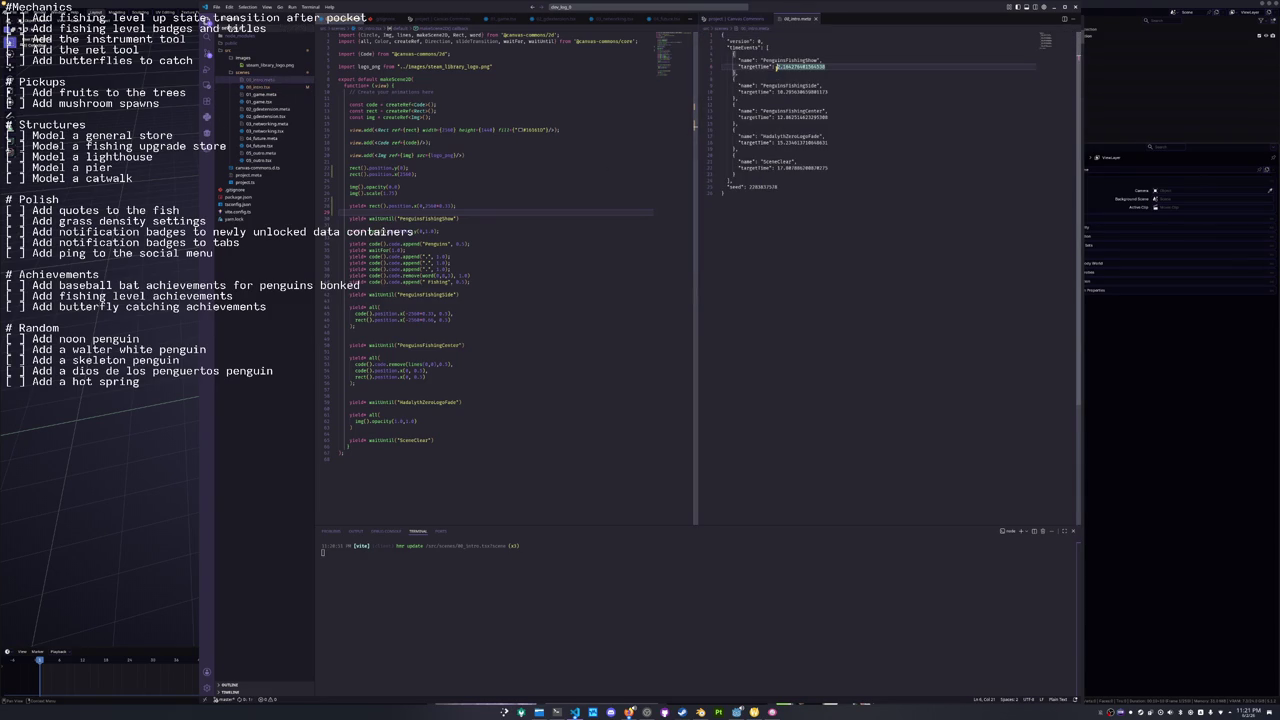
pyautogui.click(776, 92)
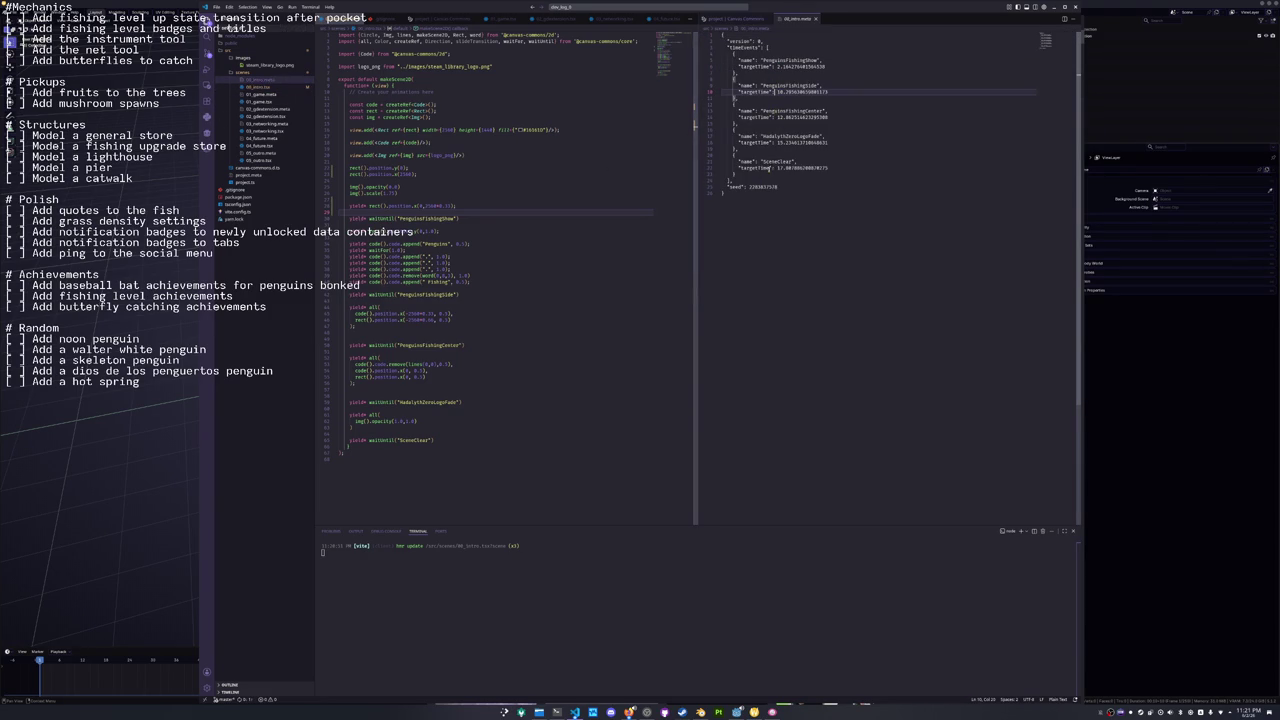
pyautogui.hotkey('ctrl', 'a')
pyautogui.press('BackSpace')
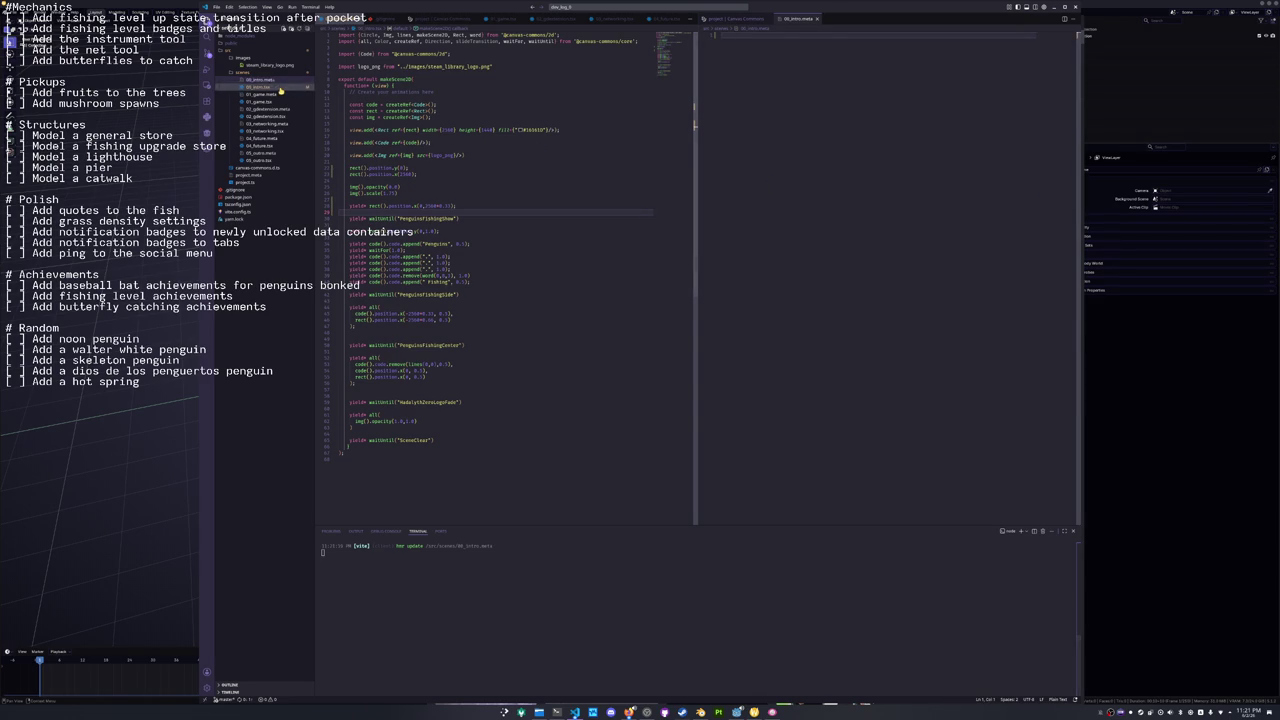
# Reopen 00_intro.tsx and play the intro in the Motion Canvas preview.
pyautogui.click(260, 87)
pyautogui.click(729, 19)
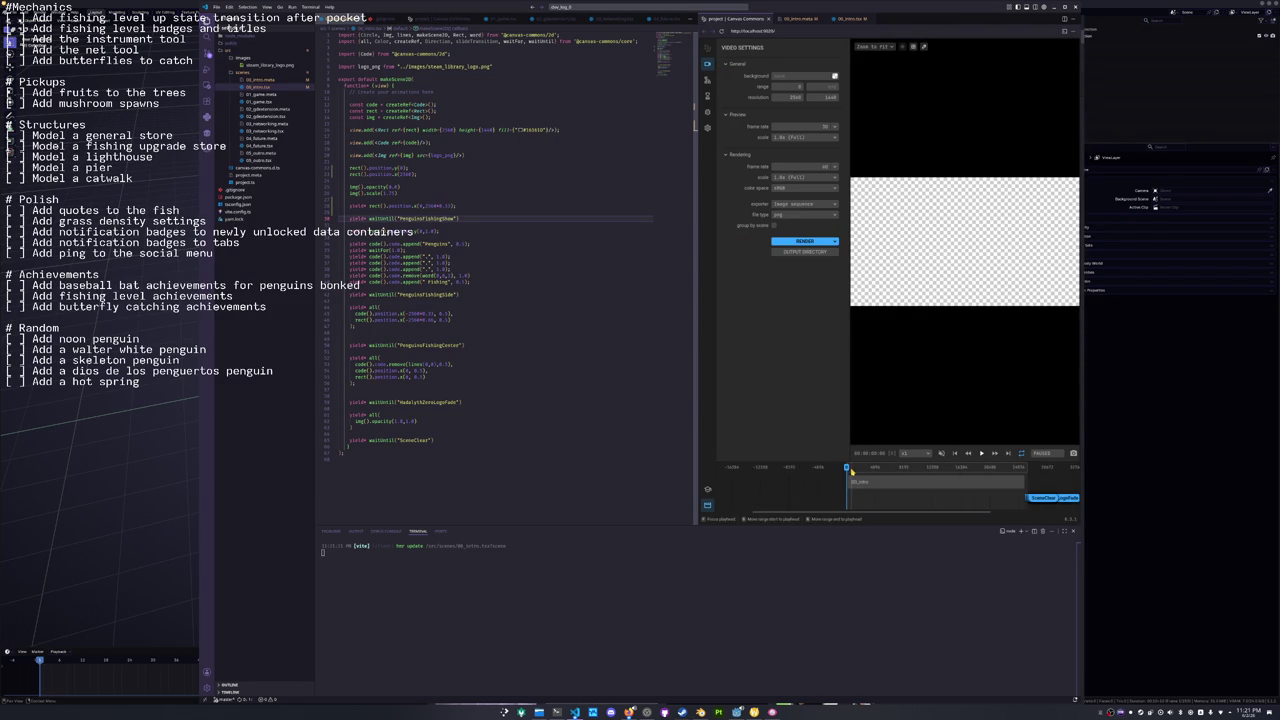
pyautogui.click(857, 470)
pyautogui.press('space')
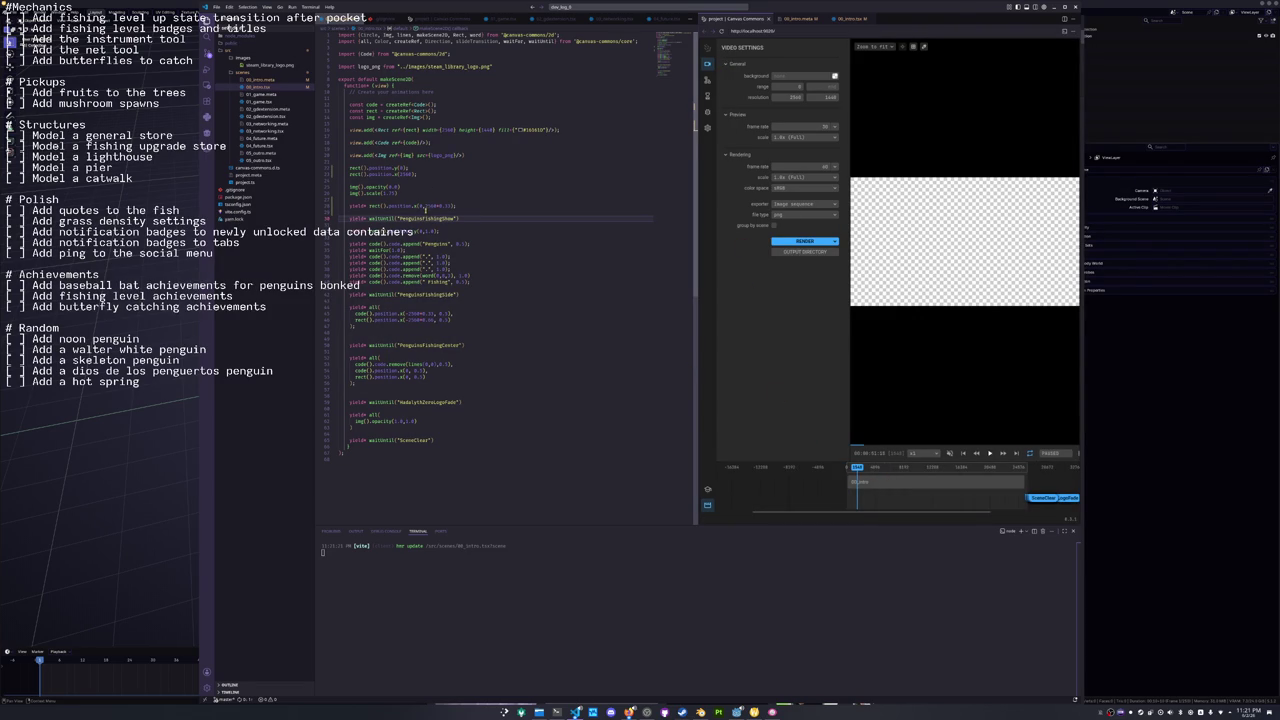
# Delete the rectangle's 0.5 duration value on line 28, save, and replay the preview.
pyautogui.click(425, 211)
pyautogui.moveTo(426, 206); pyautogui.dragTo(442, 206)
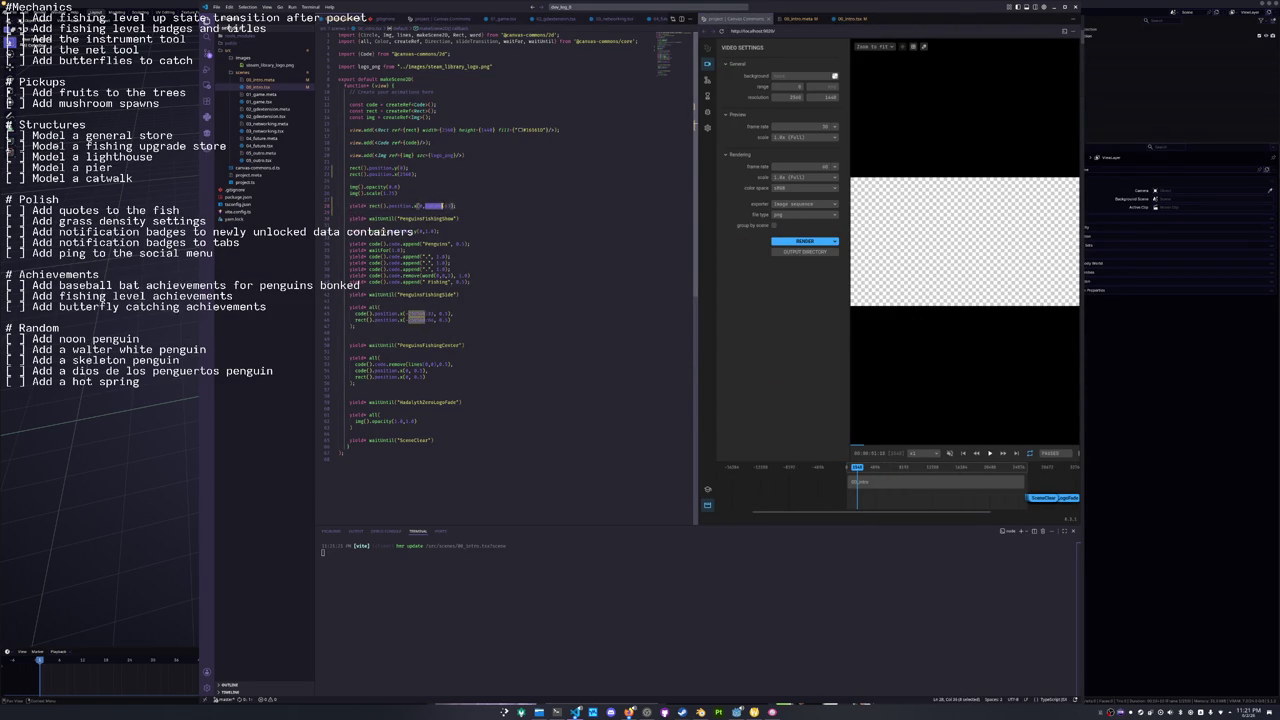
pyautogui.press('BackSpace')
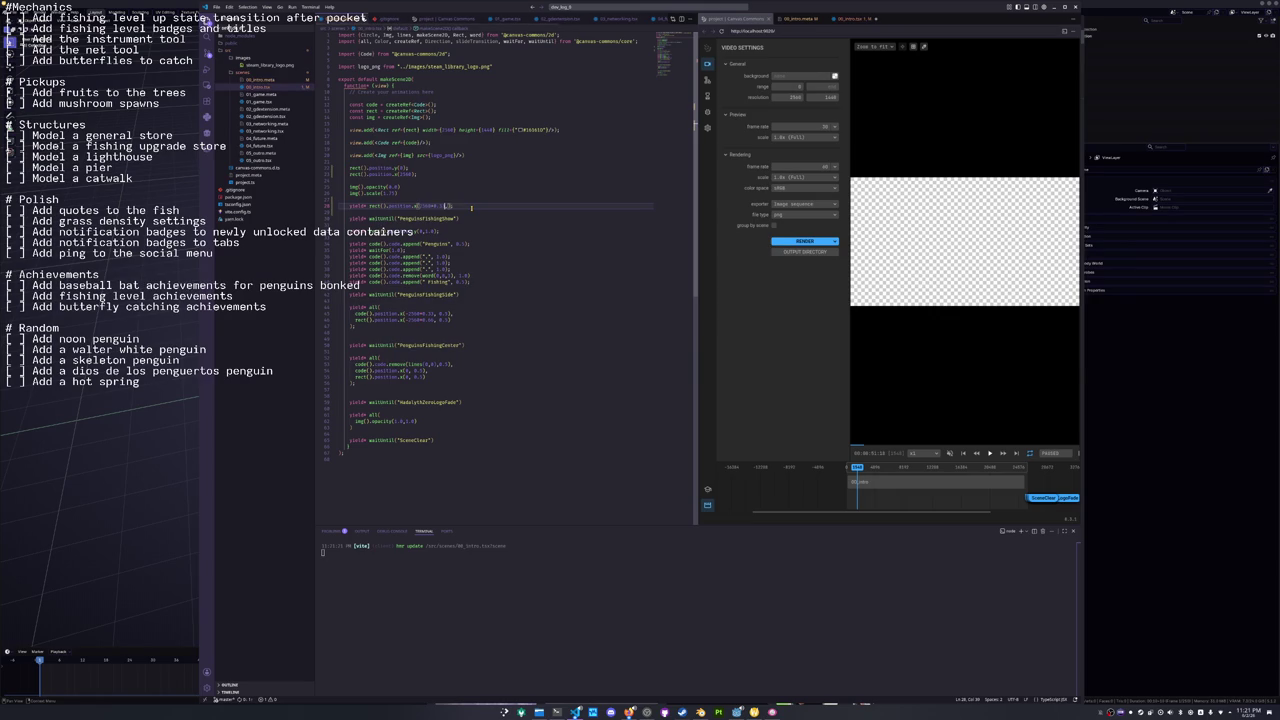
pyautogui.hotkey('ctrl', 's')
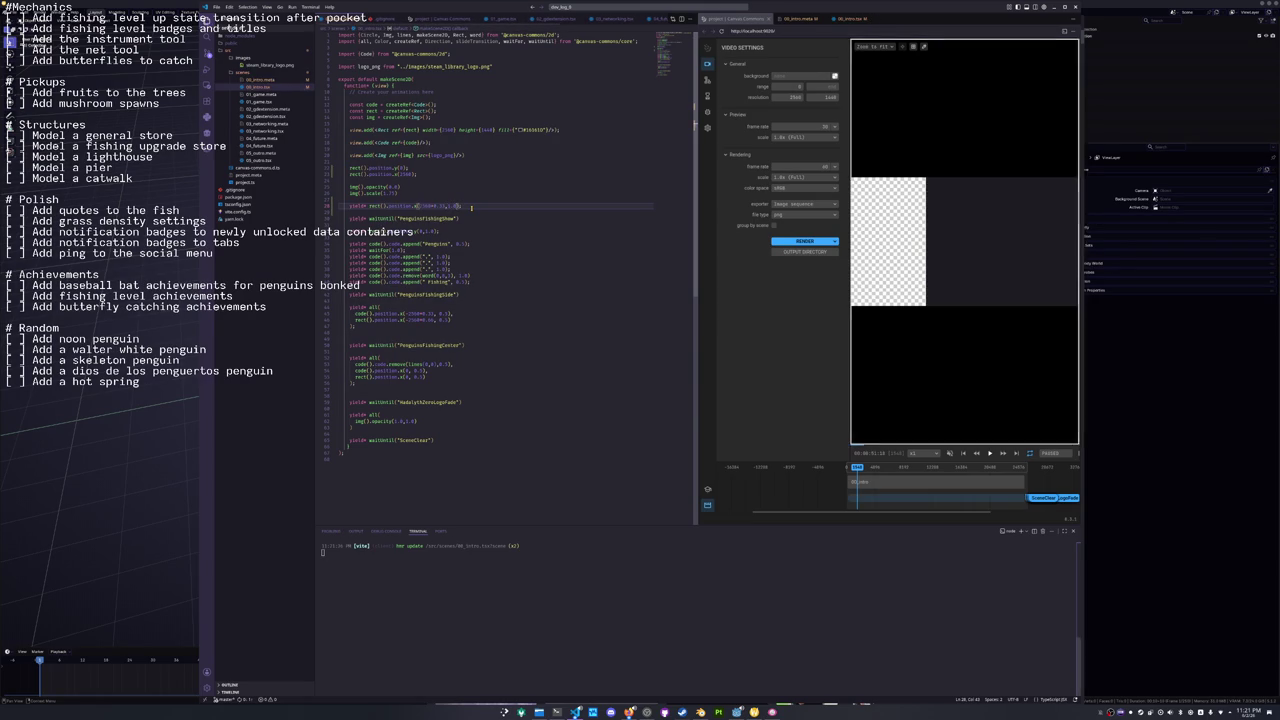
pyautogui.click(874, 478)
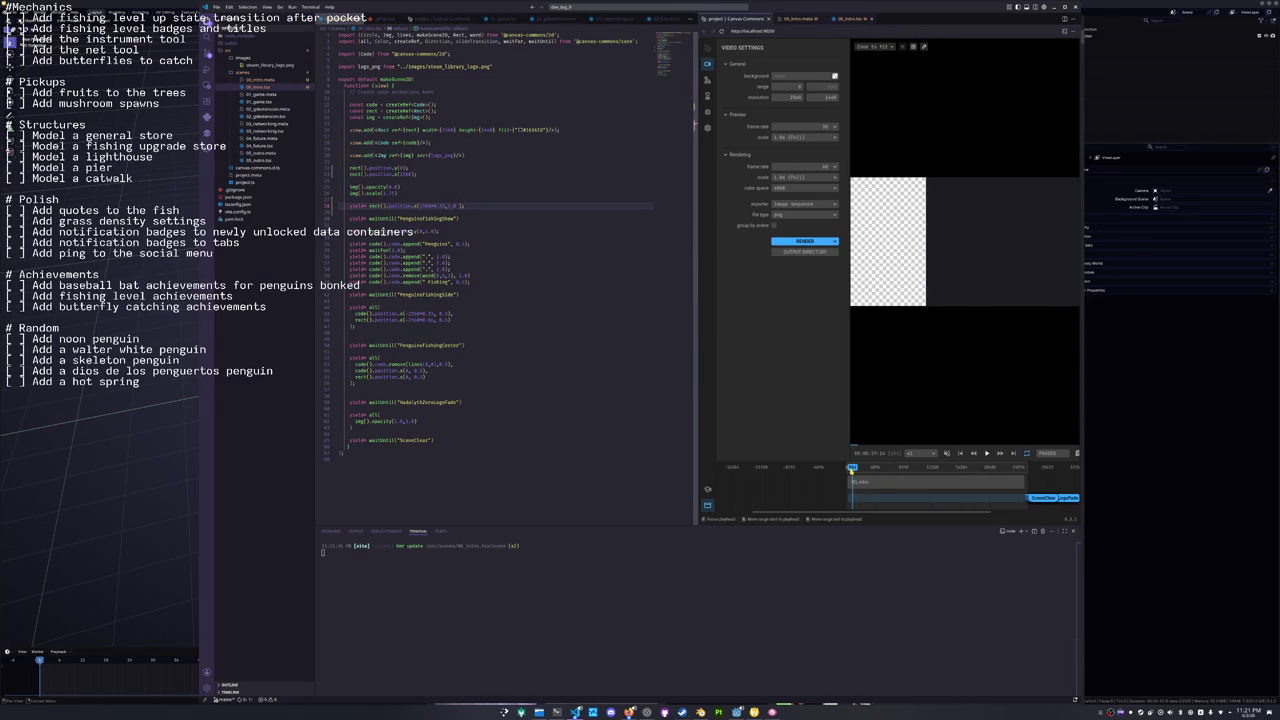
pyautogui.press('space')
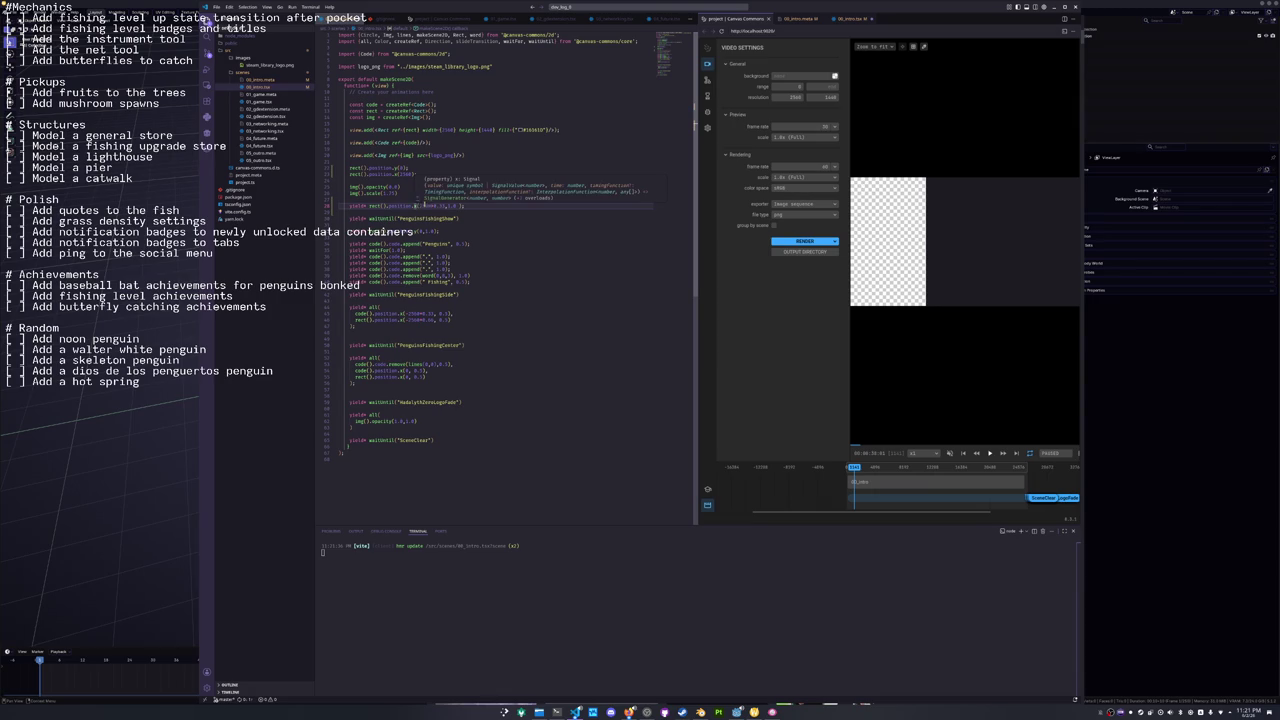
# Insert yield* waitUntil("GameShow") above the rectangle move and save.
pyautogui.click(444, 205)
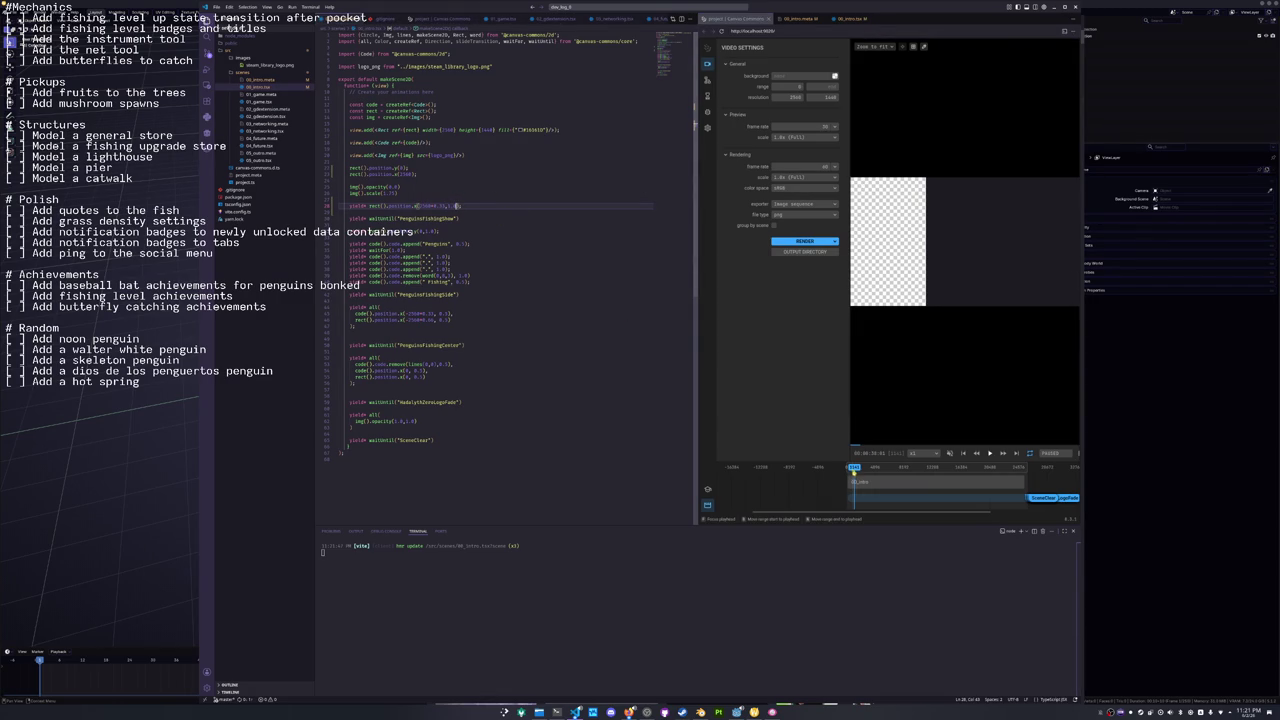
pyautogui.click(813, 478)
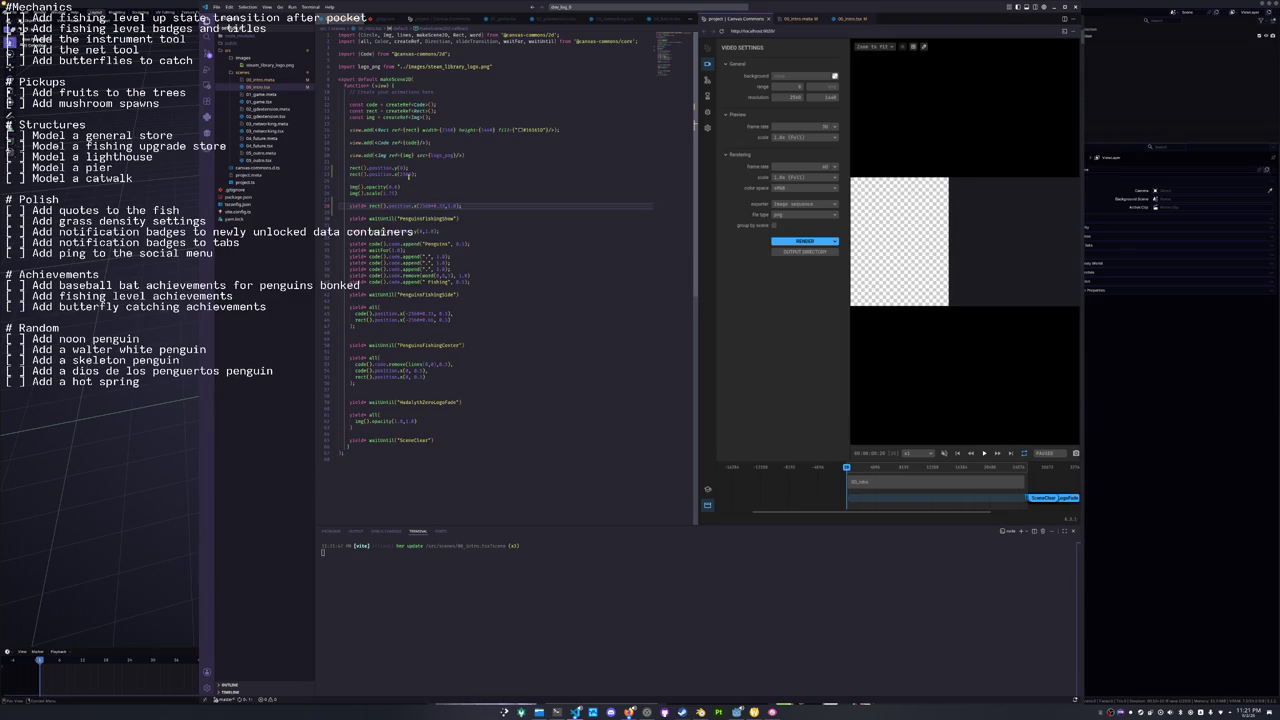
pyautogui.click(422, 199)
pyautogui.click(435, 205)
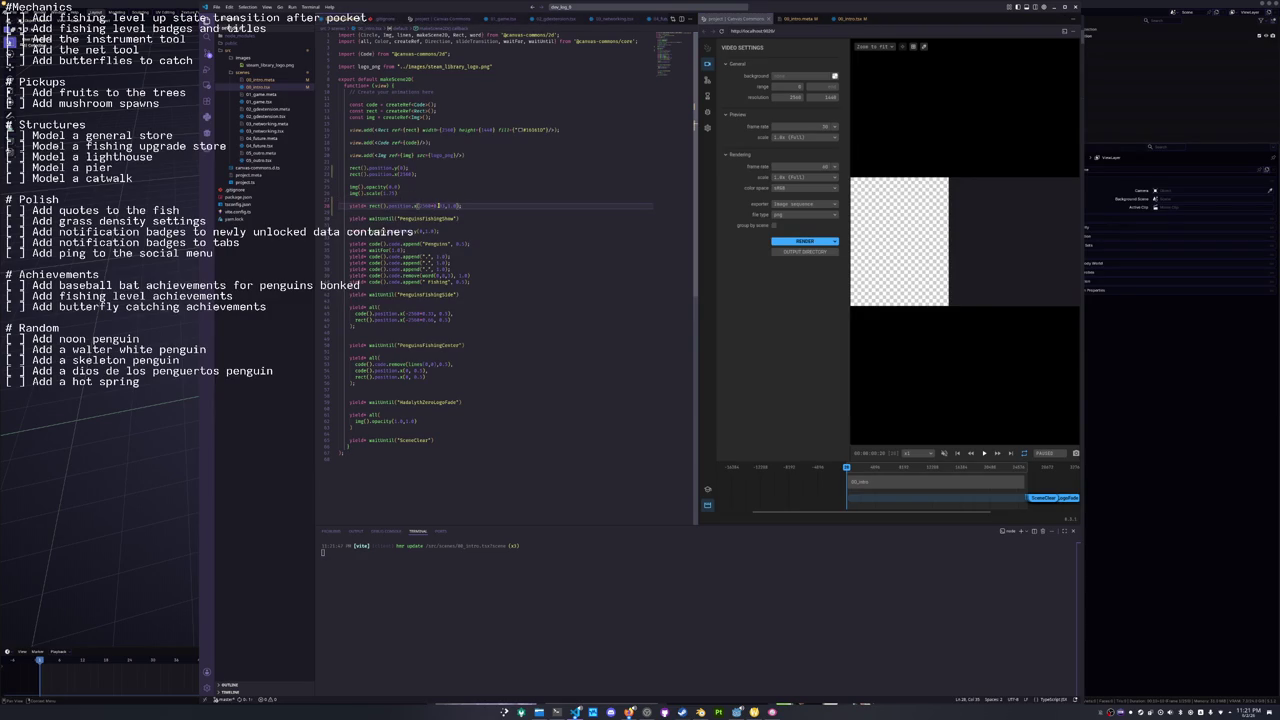
pyautogui.doubleClick(442, 205)
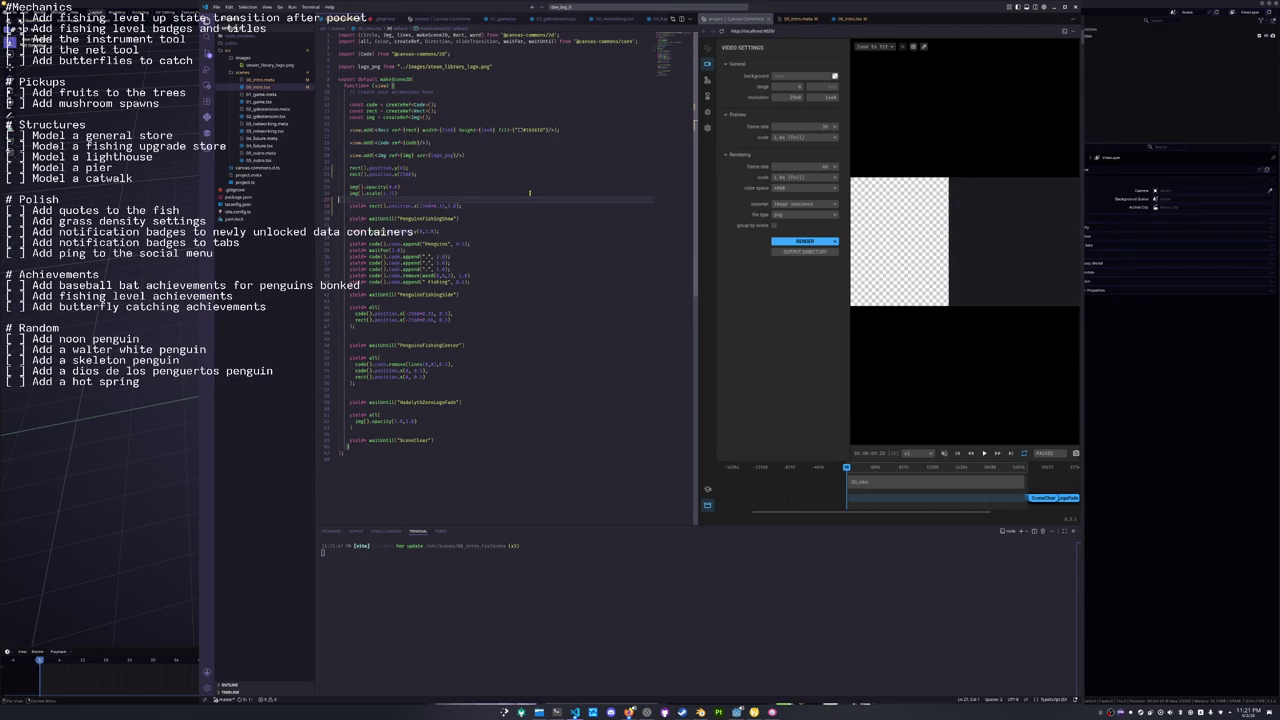
pyautogui.hotkey('ctrl', 'shift', 'Return')
pyautogui.write('yield* waitUn')
pyautogui.press('Tab')
pyautogui.write('(')
pyautogui.write('"')
pyautogui.write('F')
pyautogui.write('ameShow')
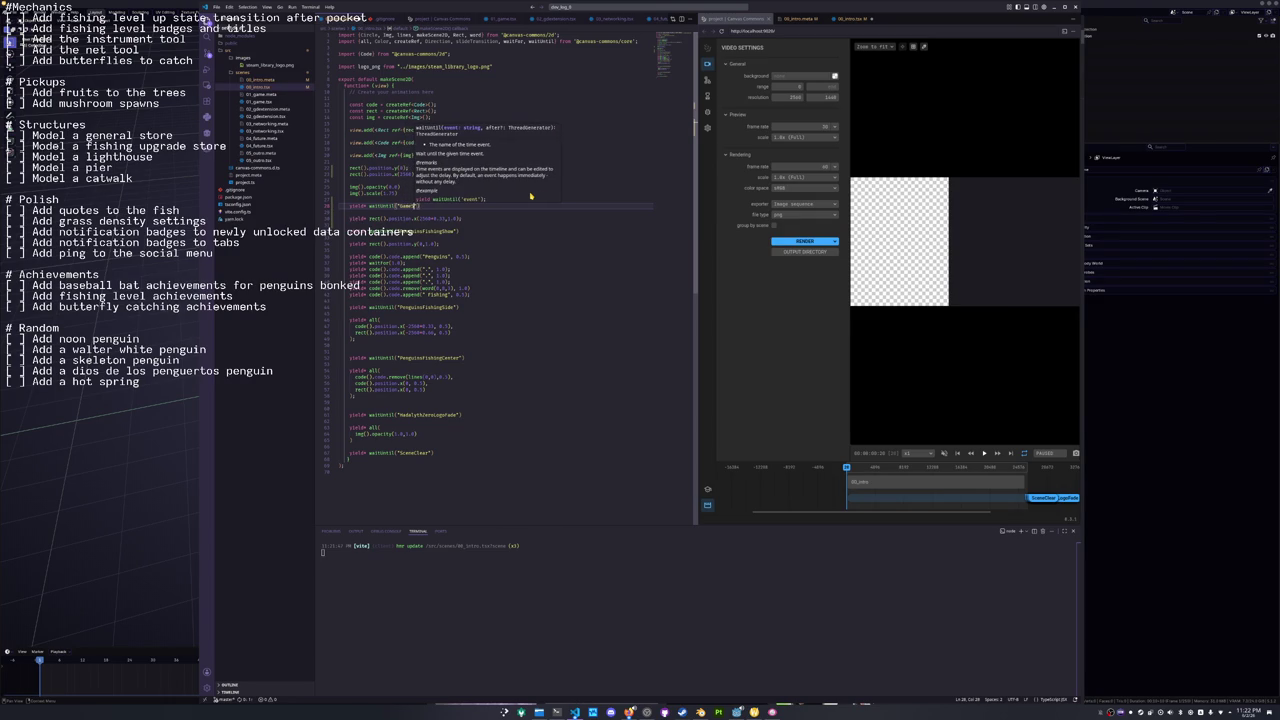
pyautogui.hotkey('ctrl', 's')
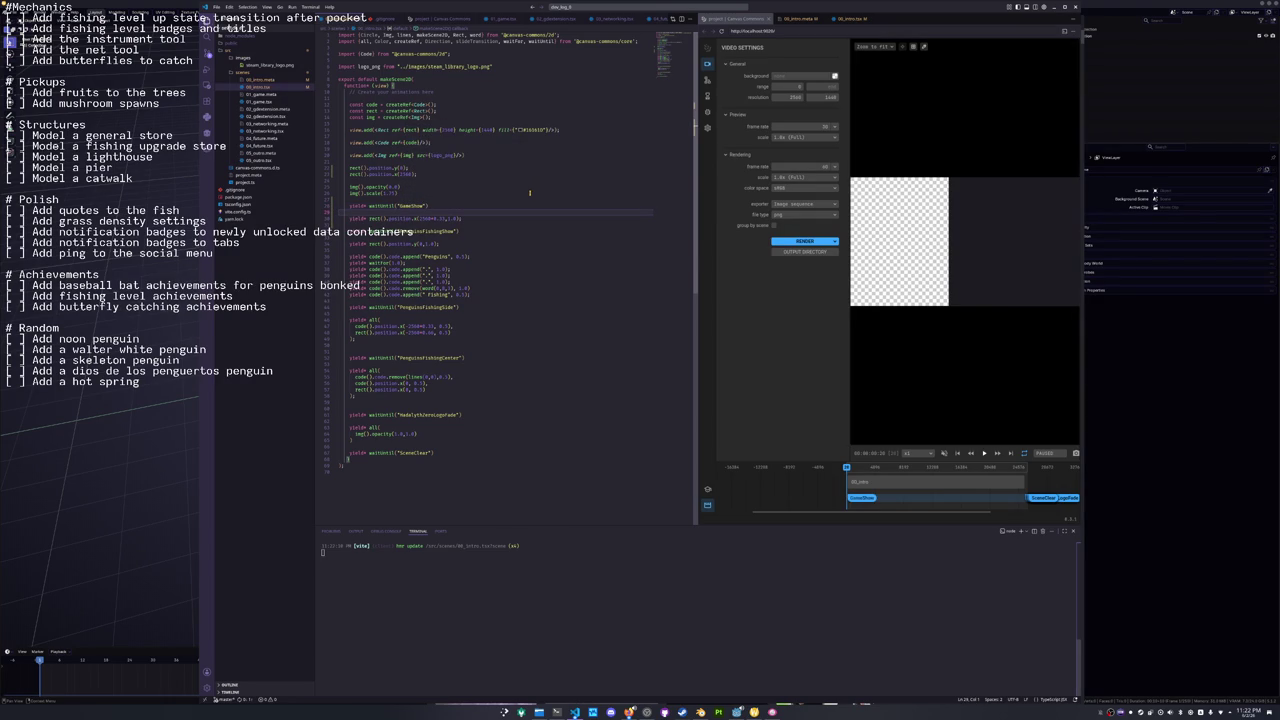
# Move the GameShow marker later and set the rectangle's position value to 25.
pyautogui.moveTo(852, 497)
pyautogui.mouseDown()
pyautogui.moveTo(1006, 500)
pyautogui.moveTo(793, 492)
pyautogui.moveTo(1024, 501)
pyautogui.moveTo(780, 498)
pyautogui.moveTo(800, 498)
pyautogui.mouseUp()
pyautogui.click(518, 219)
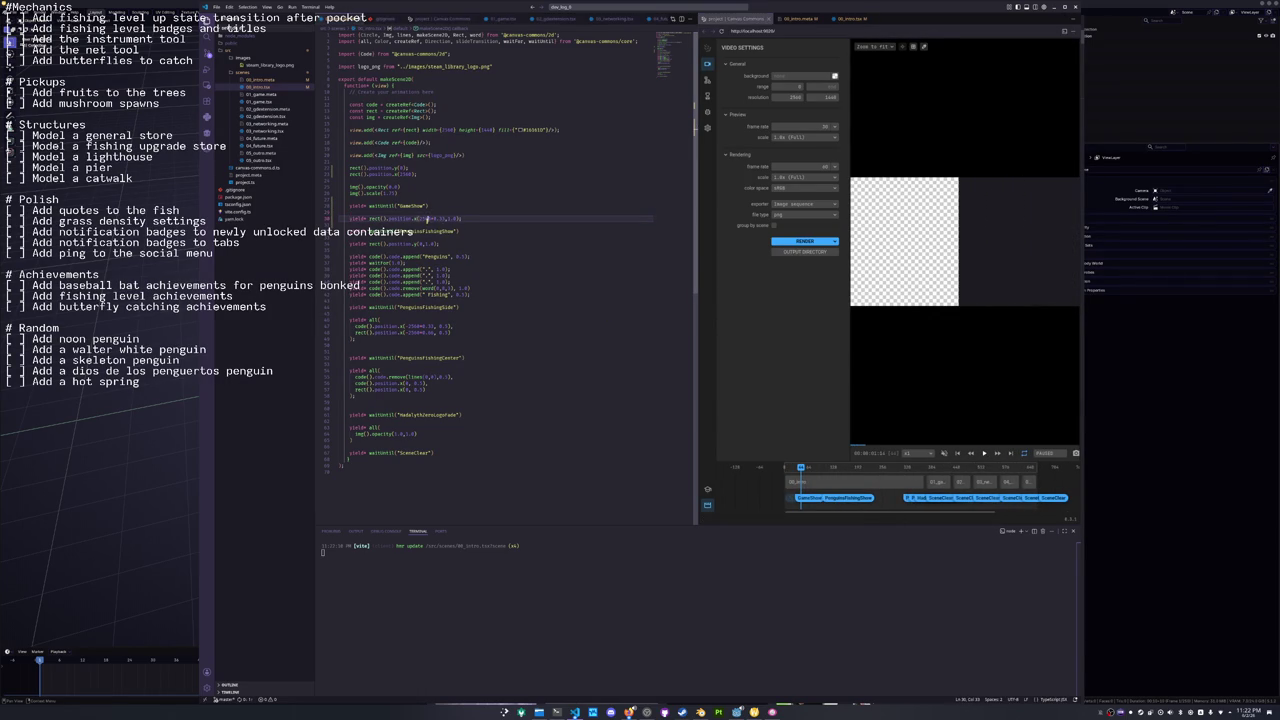
pyautogui.hotkey('shift', 'Left')
pyautogui.write('25')
pyautogui.hotkey('ctrl', 's')
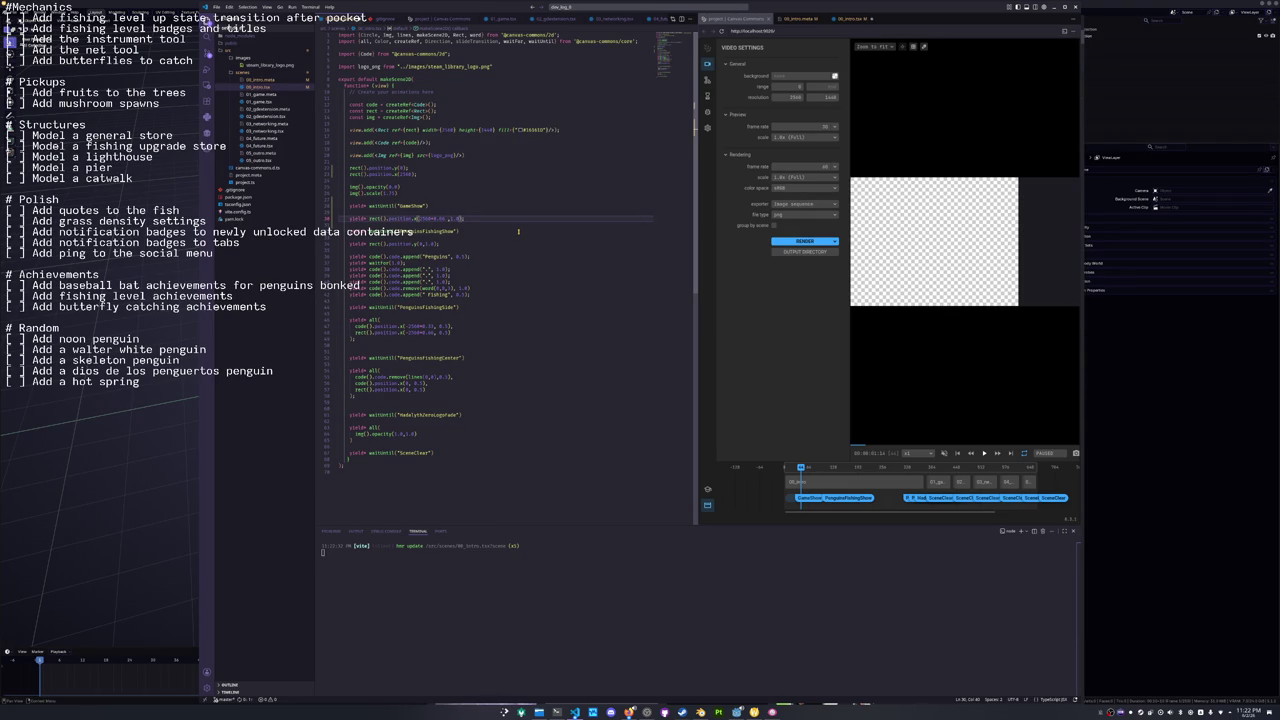
# Play and scrub the preview to check the new rectangle slide.
pyautogui.click(762, 337)
pyautogui.press('space')
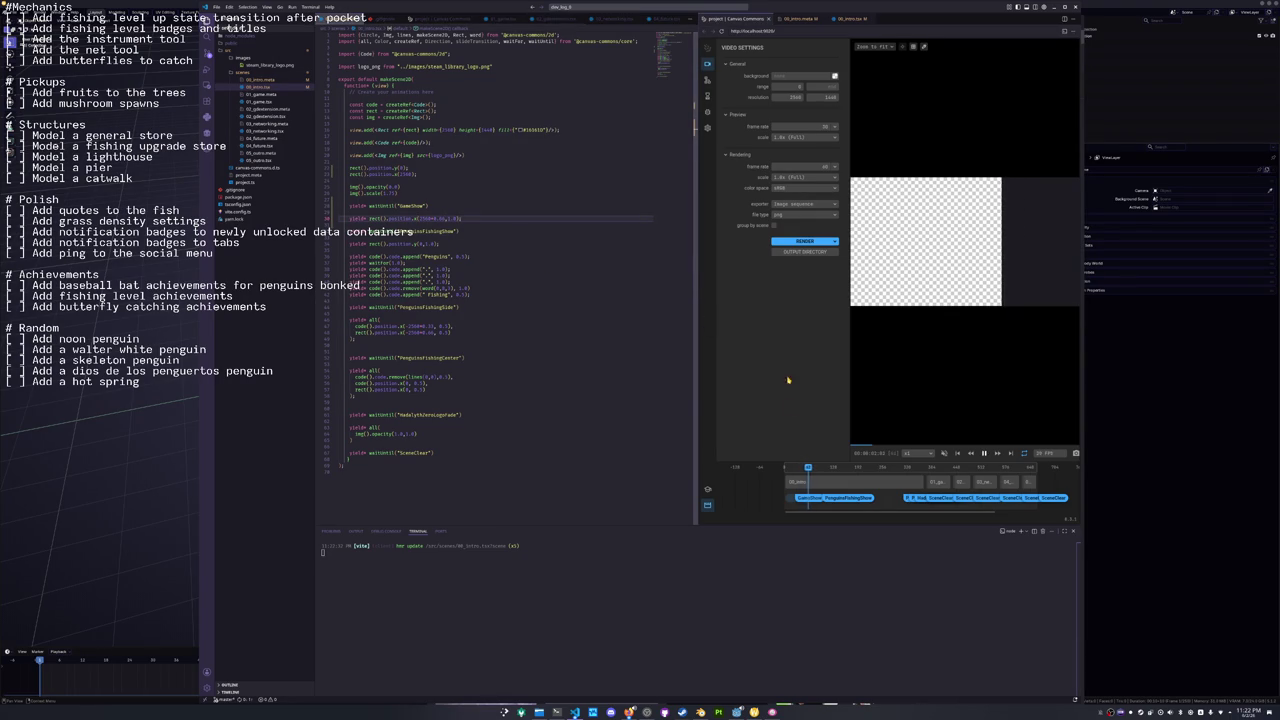
pyautogui.press('space')
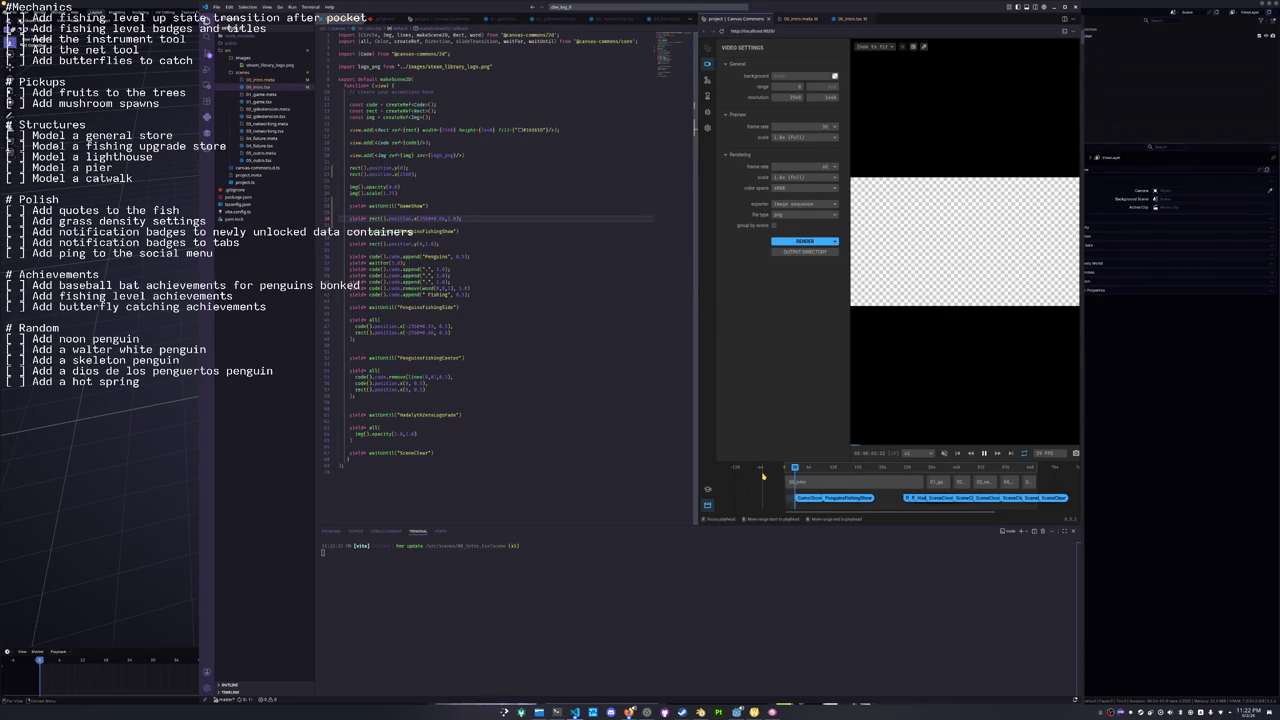
pyautogui.press('space')
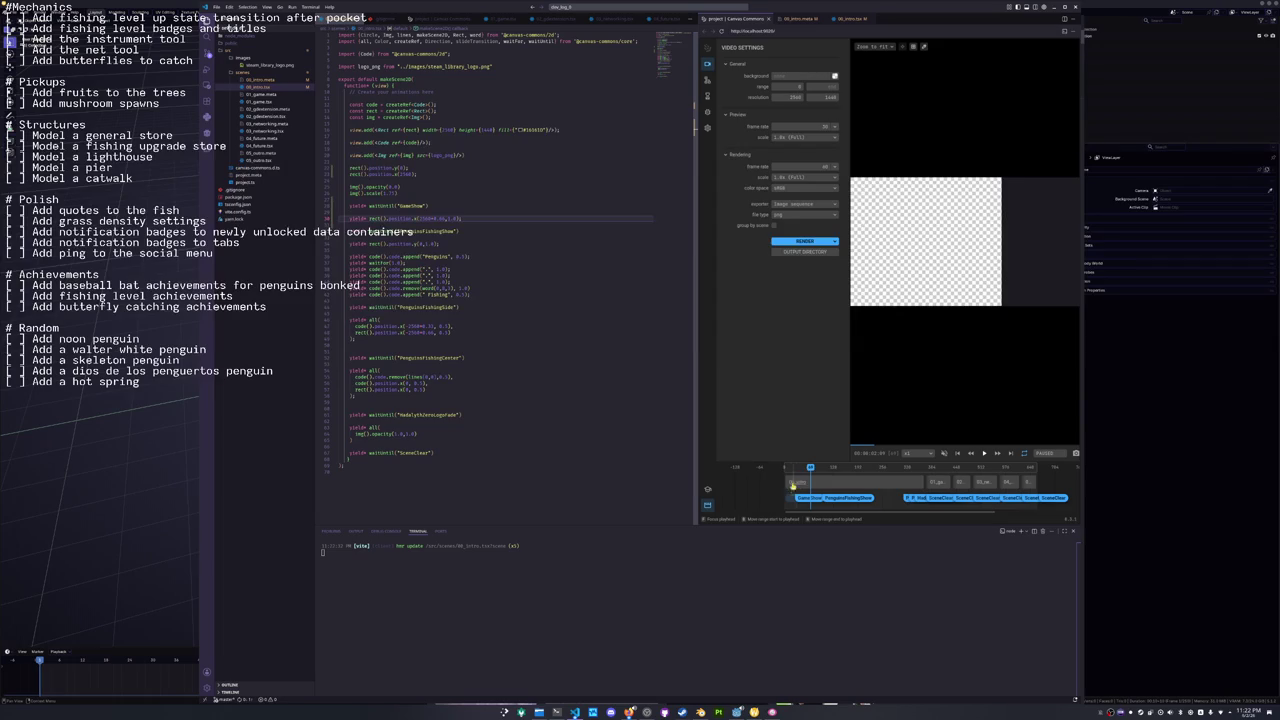
pyautogui.moveTo(811, 467); pyautogui.dragTo(829, 468)
pyautogui.press('space')
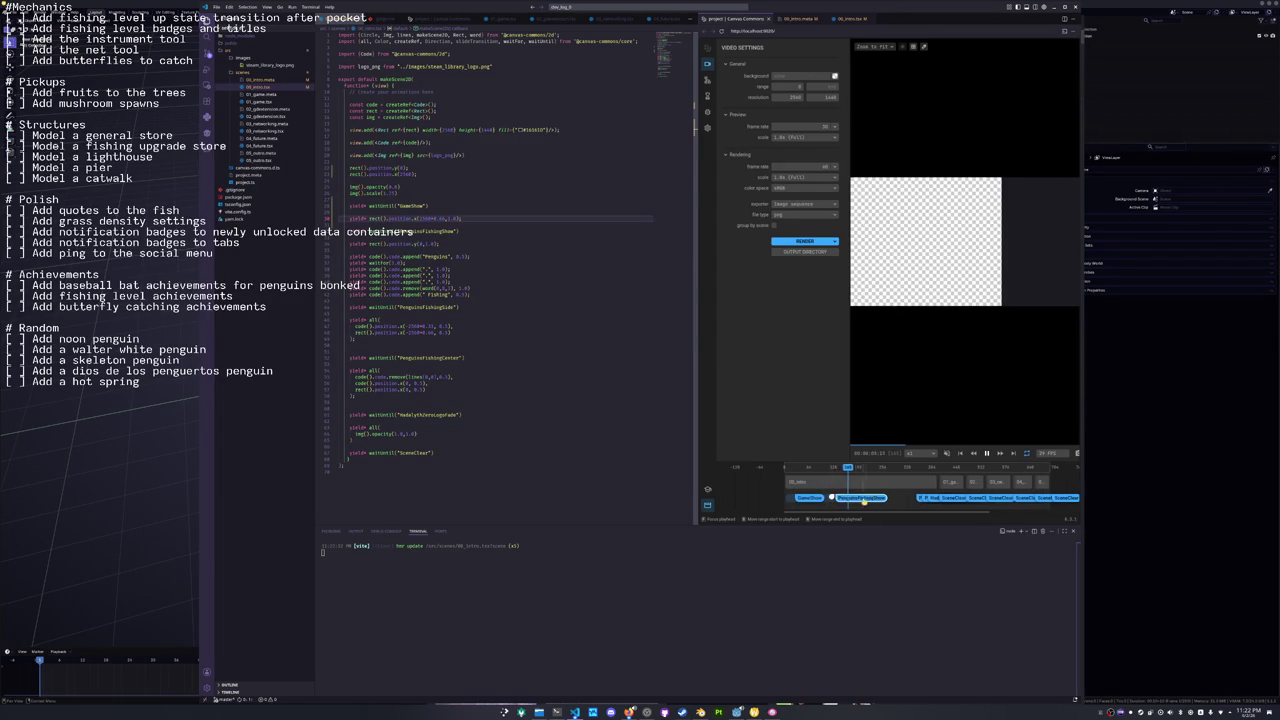
pyautogui.press('space')
pyautogui.press('space')
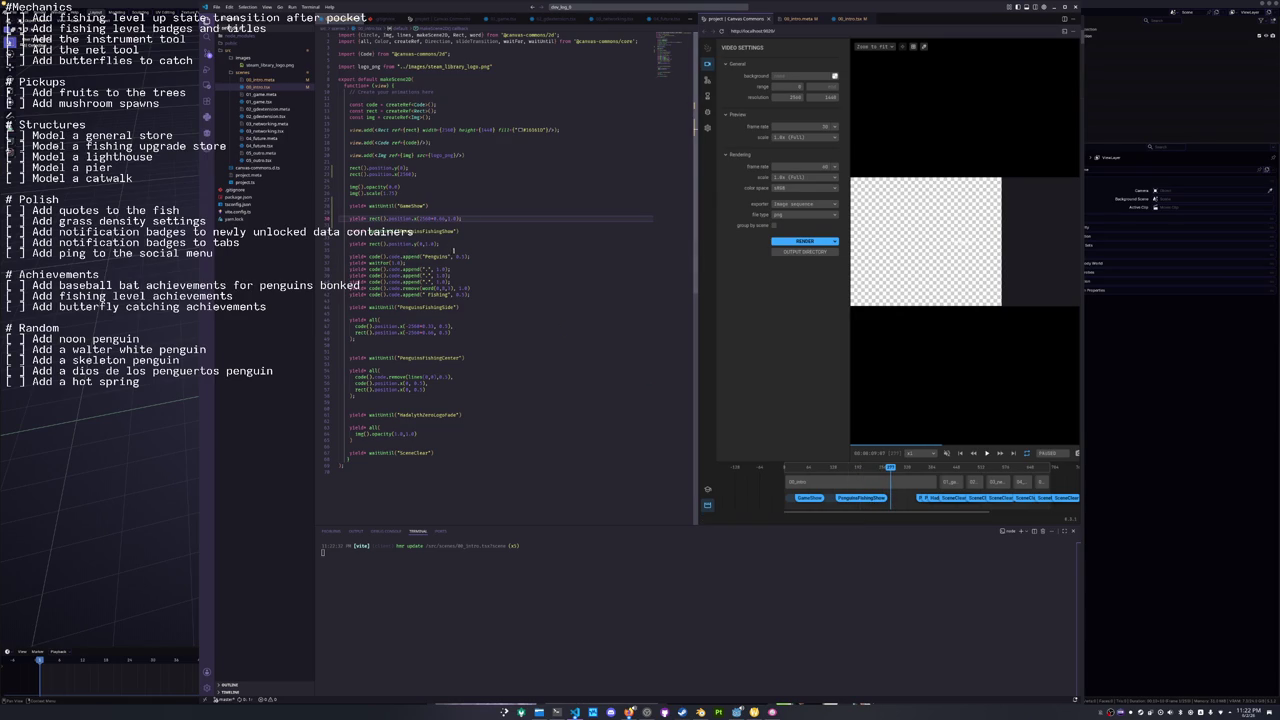
# Add a 5 to the second rectangle move's value and save.
pyautogui.click(414, 243)
pyautogui.click(424, 243)
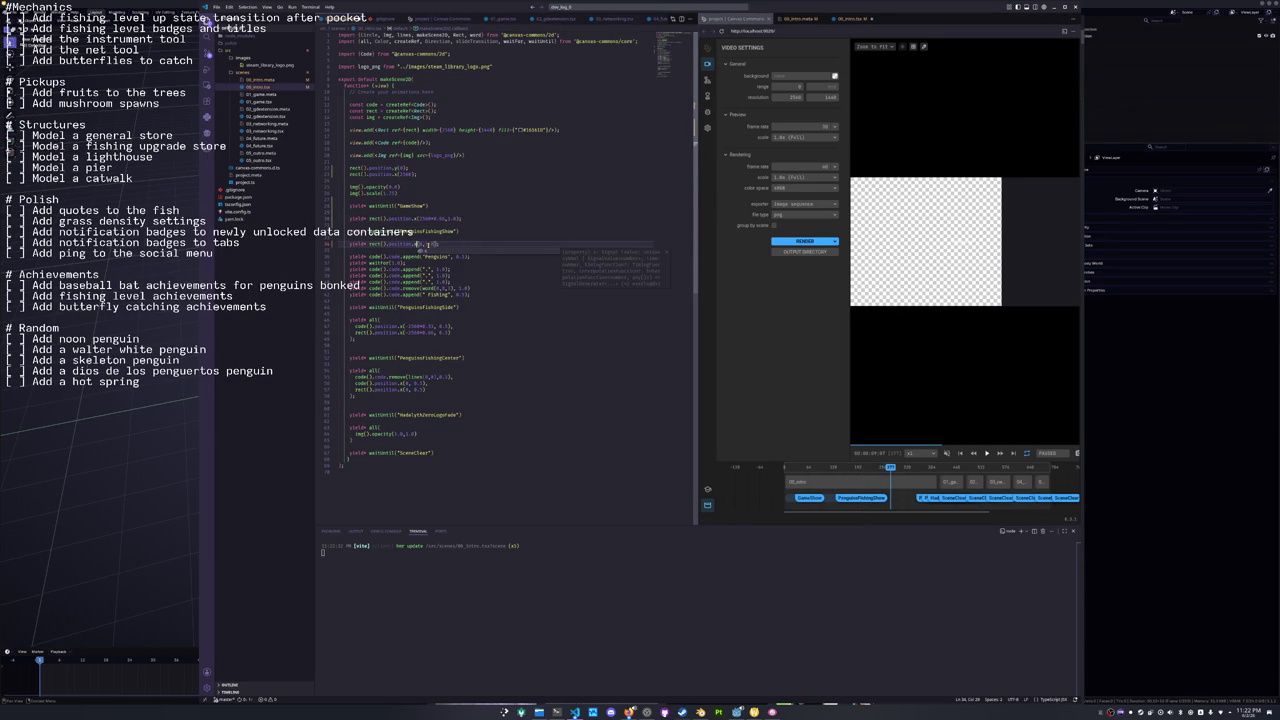
pyautogui.write('5')
pyautogui.hotkey('ctrl', 's')
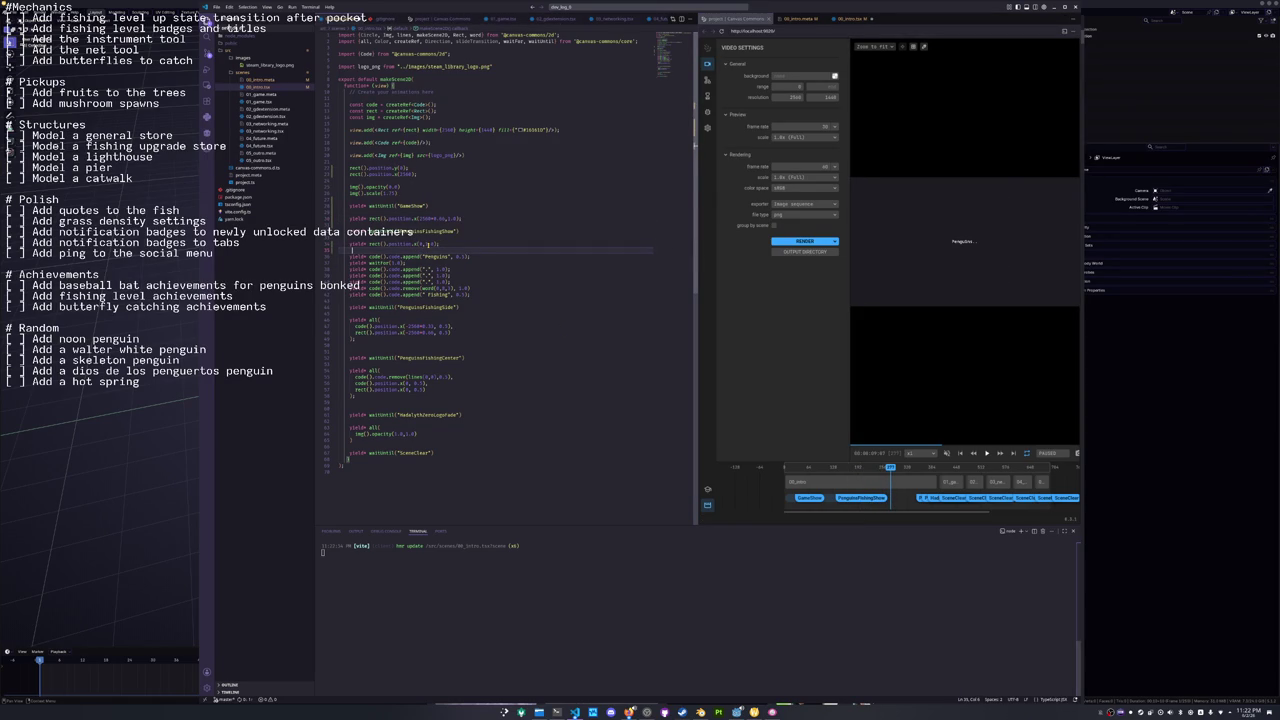
# Replay the intro from the PenguinsFishingShow event and from the beginning.
pyautogui.click(853, 495)
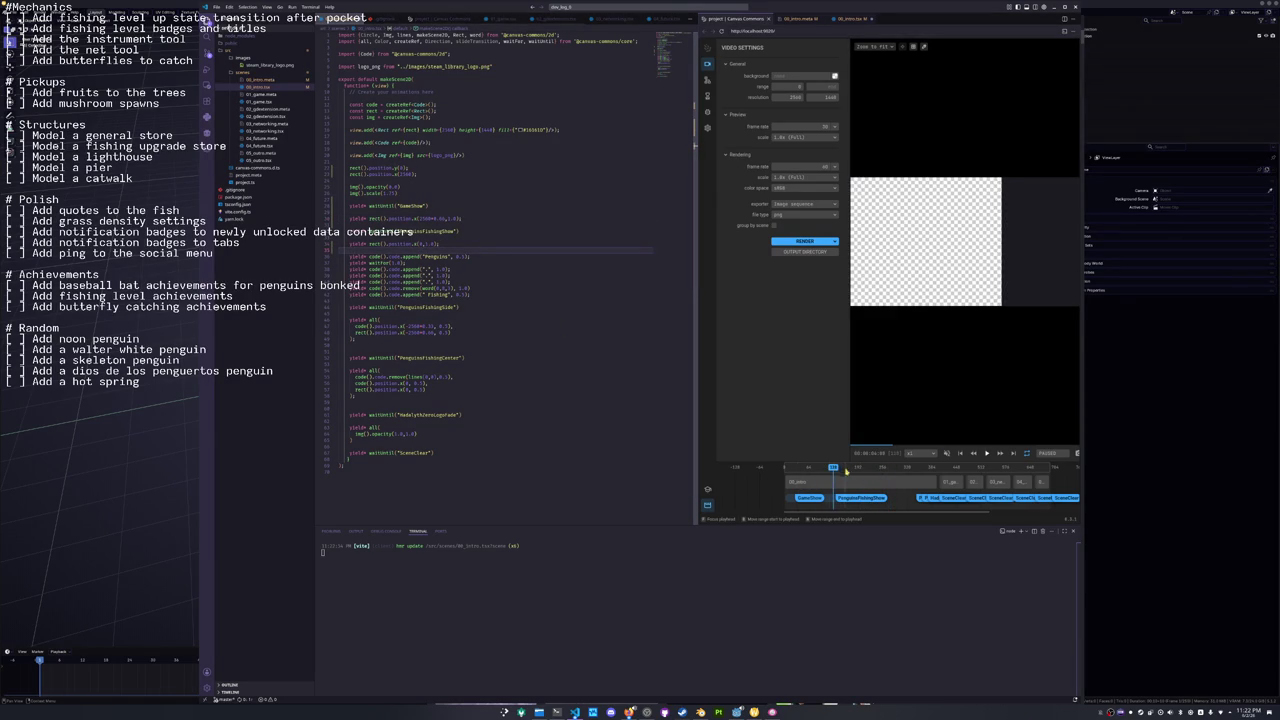
pyautogui.press('space')
pyautogui.click(910, 480)
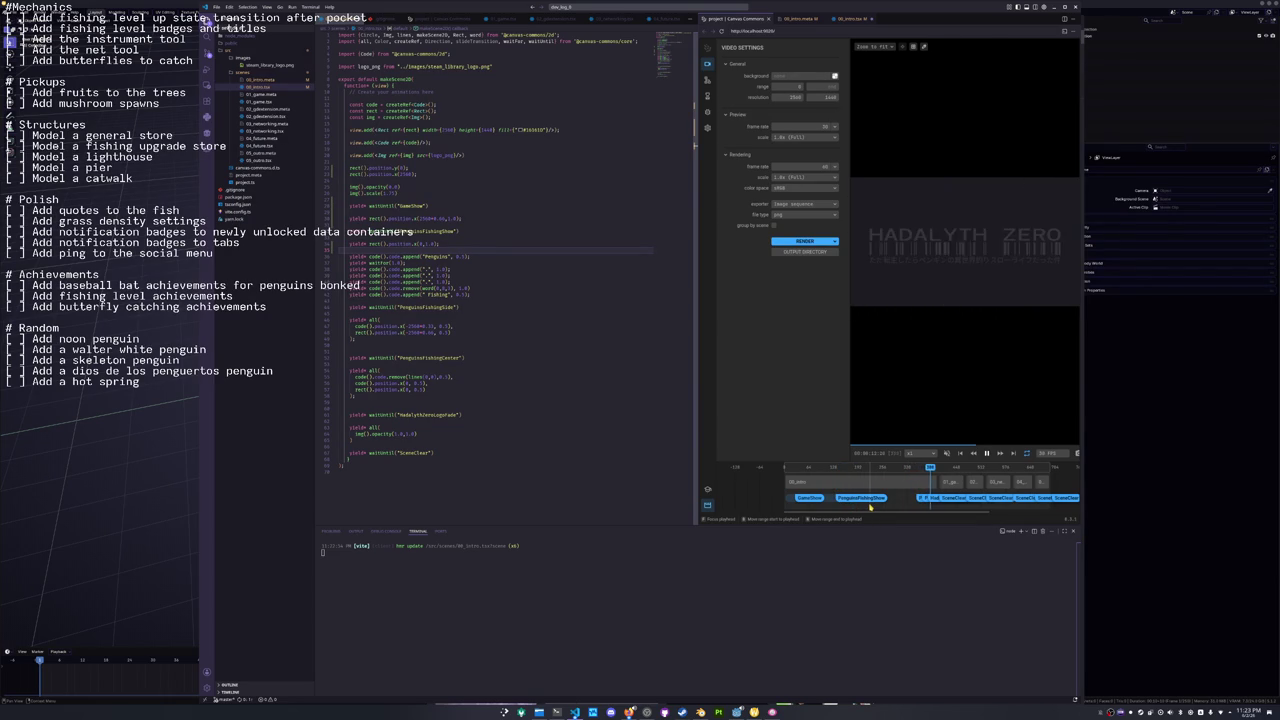
pyautogui.press('space')
pyautogui.click(890, 497)
pyautogui.press('space')
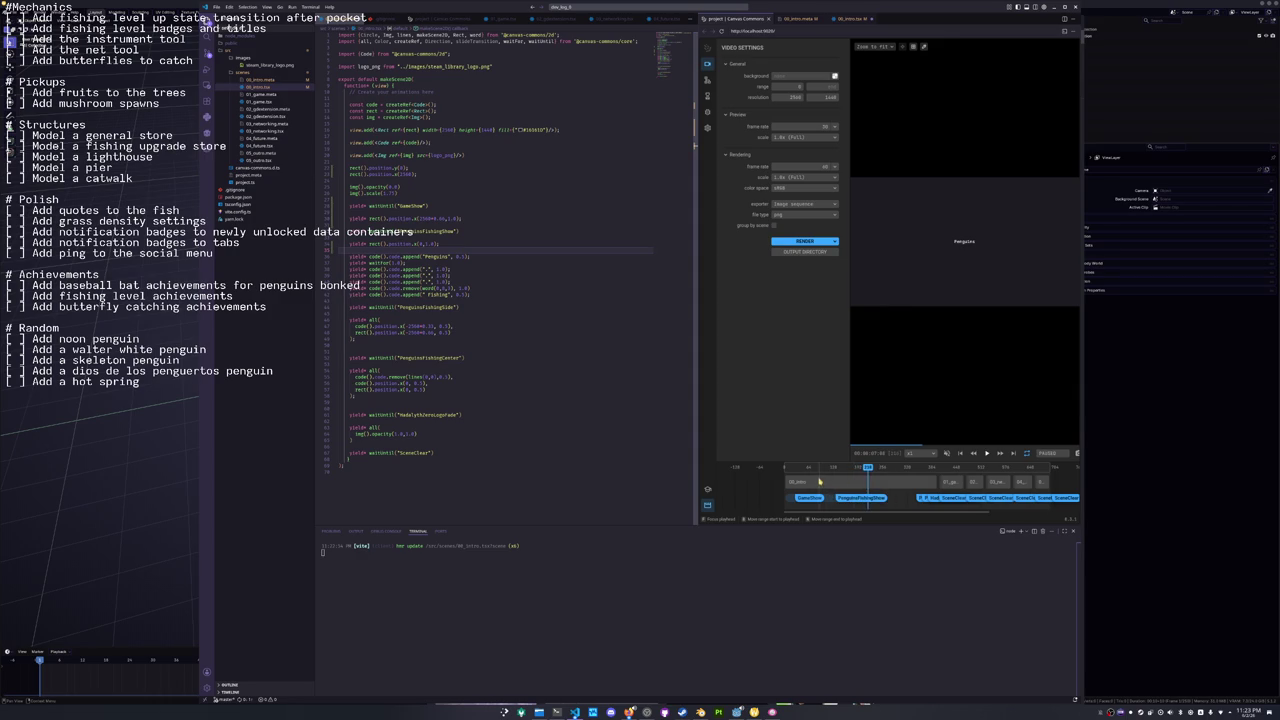
pyautogui.click(788, 468)
pyautogui.press('space')
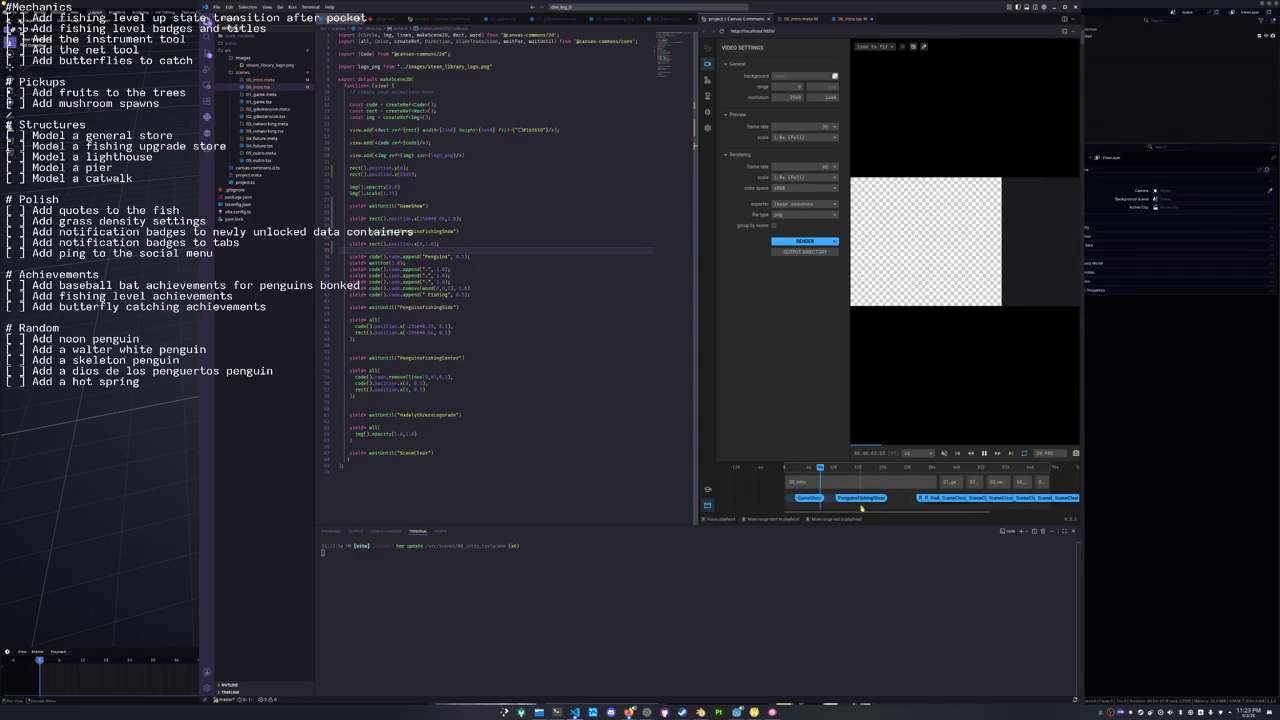
pyautogui.press('space')
# Open a new line below the PenguinsFishingShow wait in the scene code.
pyautogui.click(430, 251)
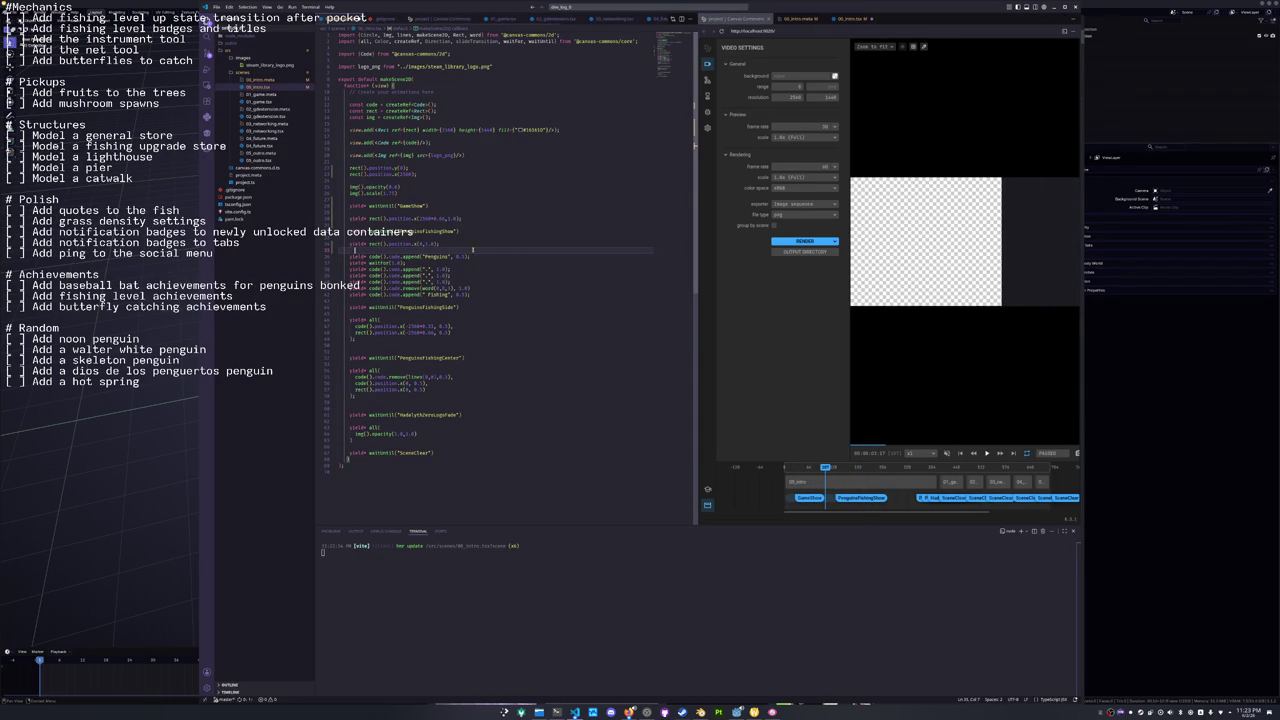
pyautogui.press('Up')
pyautogui.press('Up')
pyautogui.press('Return')
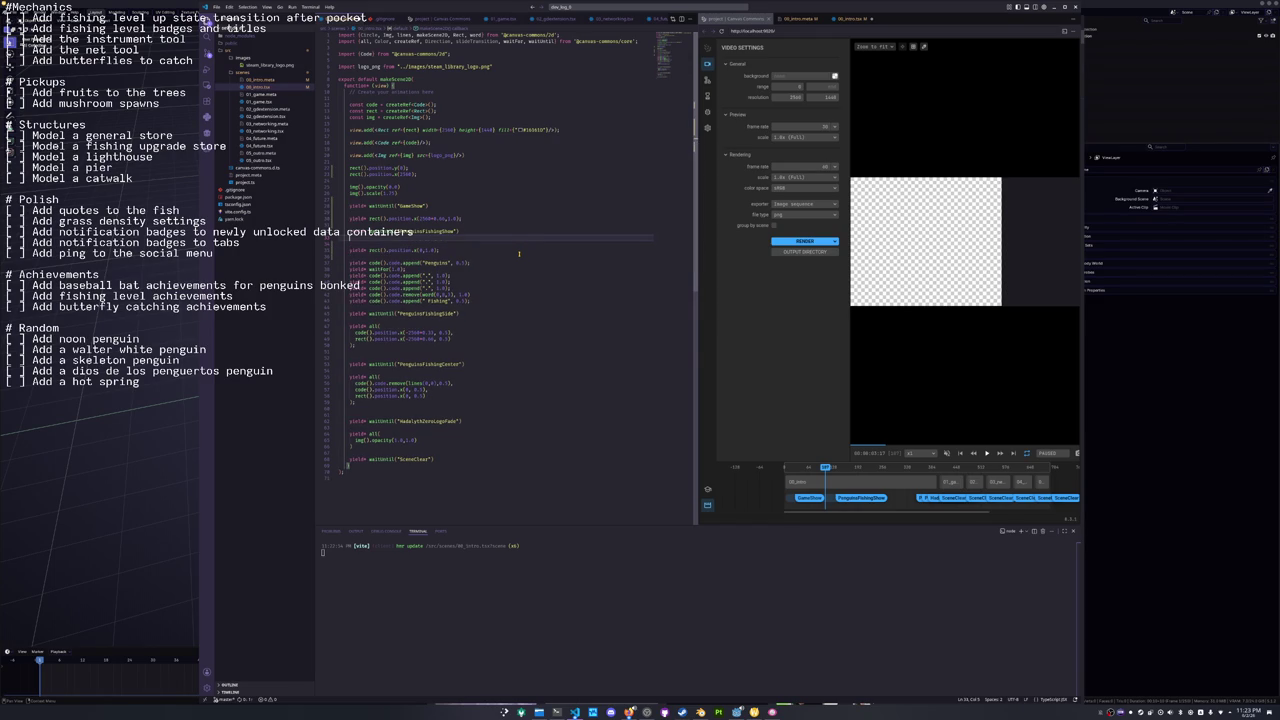
# Add code().code.append("I'm making a game") above the PenguinsFishingShow wait, save, and play the preview.
pyautogui.press('Up')
pyautogui.press('Up')
pyautogui.press('Return')
pyautogui.write('yield* code().code.')
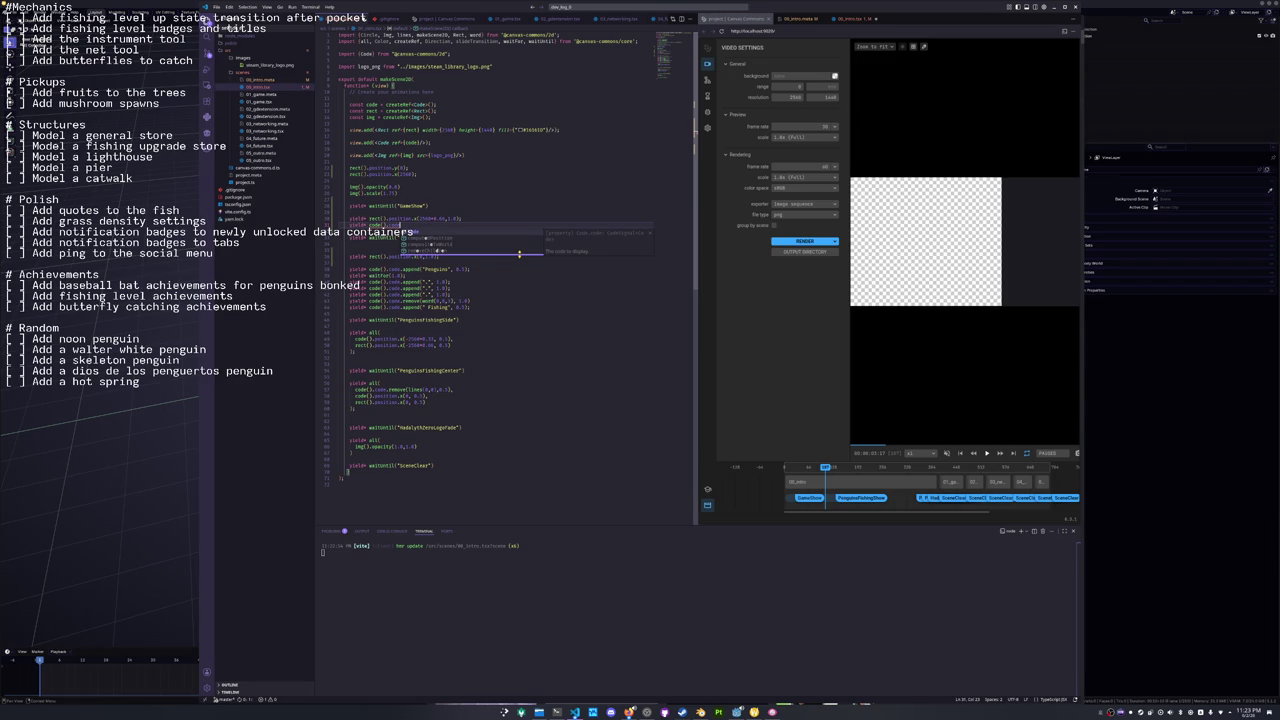
pyautogui.write('appe')
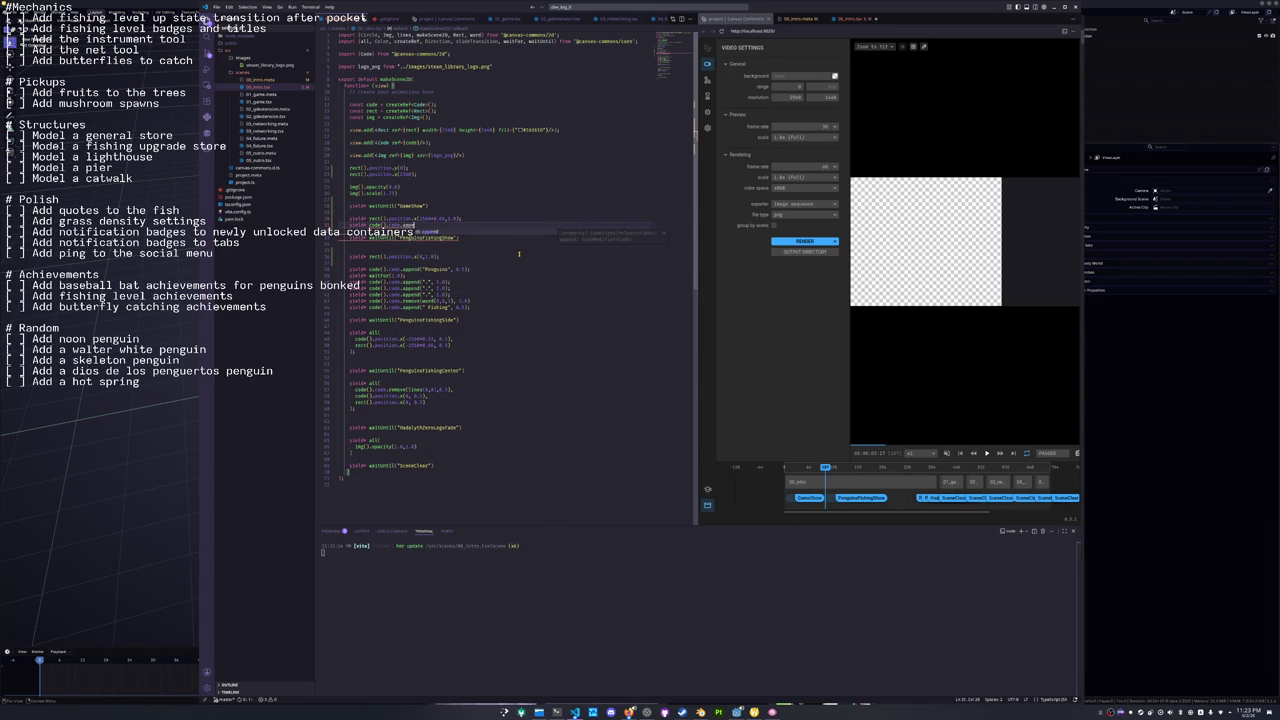
pyautogui.press('Tab')
pyautogui.write('("I\'m making a game')
pyautogui.hotkey('ctrl', 's')
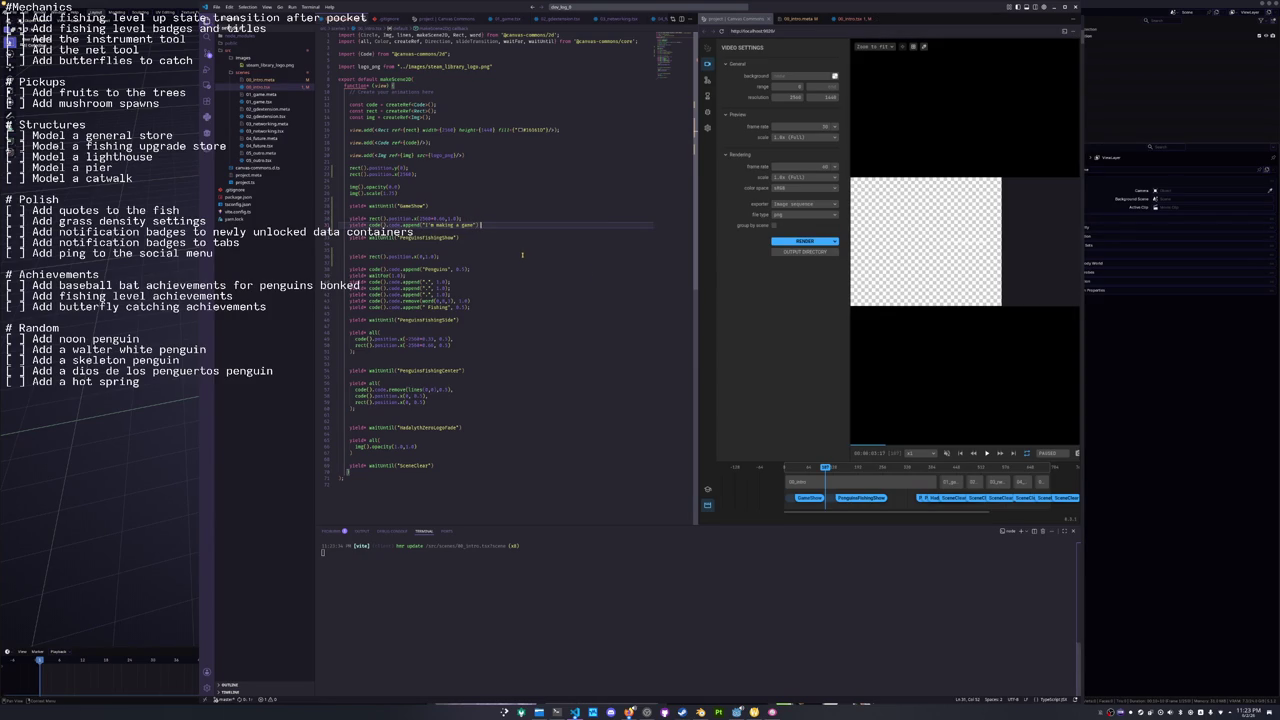
pyautogui.click(801, 349)
pyautogui.press('space')
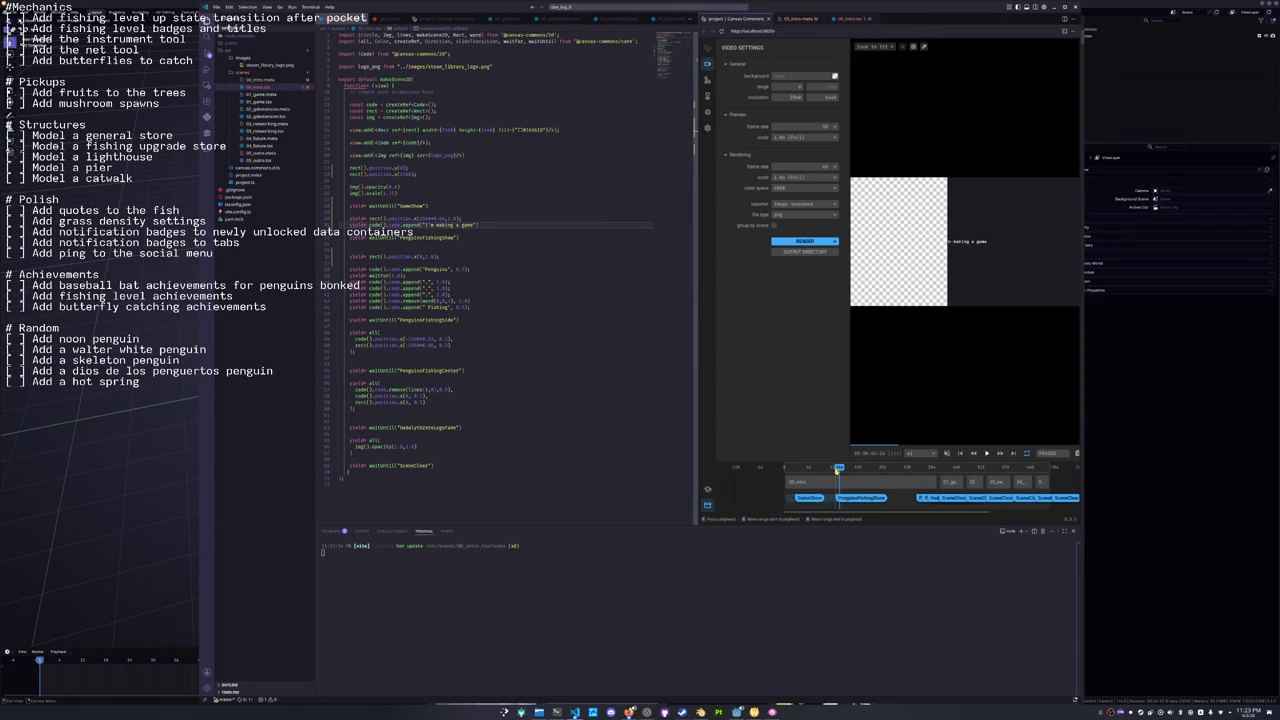
pyautogui.click(820, 467)
pyautogui.click(797, 467)
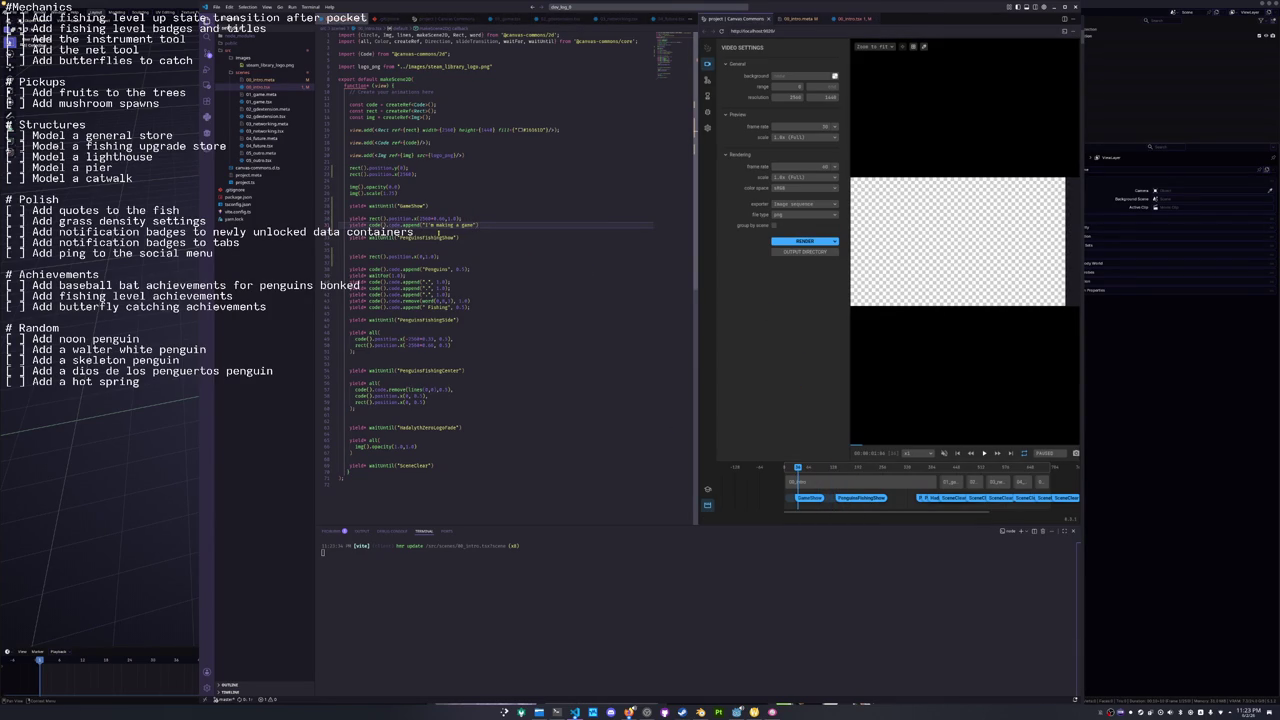
# Add a code().position.x statement to shift the code text right, save, and replay the preview.
pyautogui.click(433, 225)
pyautogui.click(464, 218)
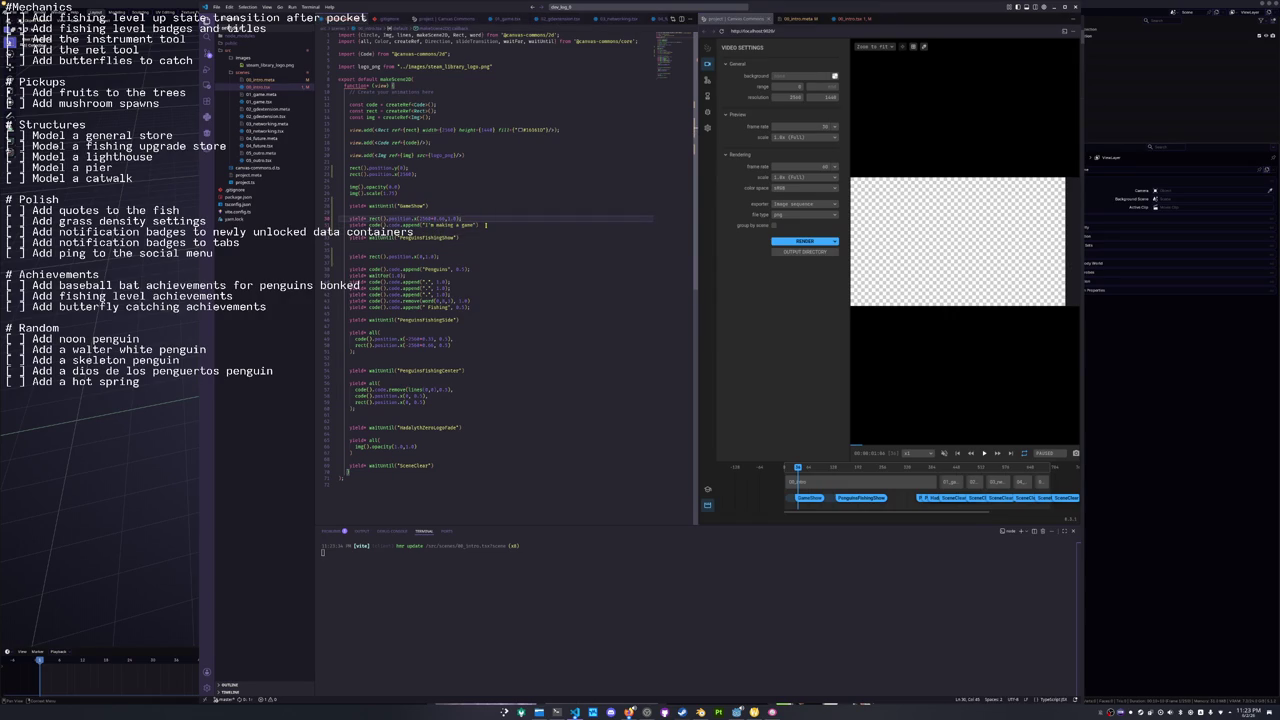
pyautogui.press('Up')
pyautogui.press('Up')
pyautogui.press('Up')
pyautogui.press('Up')
pyautogui.press('Up')
pyautogui.press('Up')
pyautogui.press('End')
pyautogui.press('Return')
pyautogui.press('Return')
pyautogui.write('code().position.x')
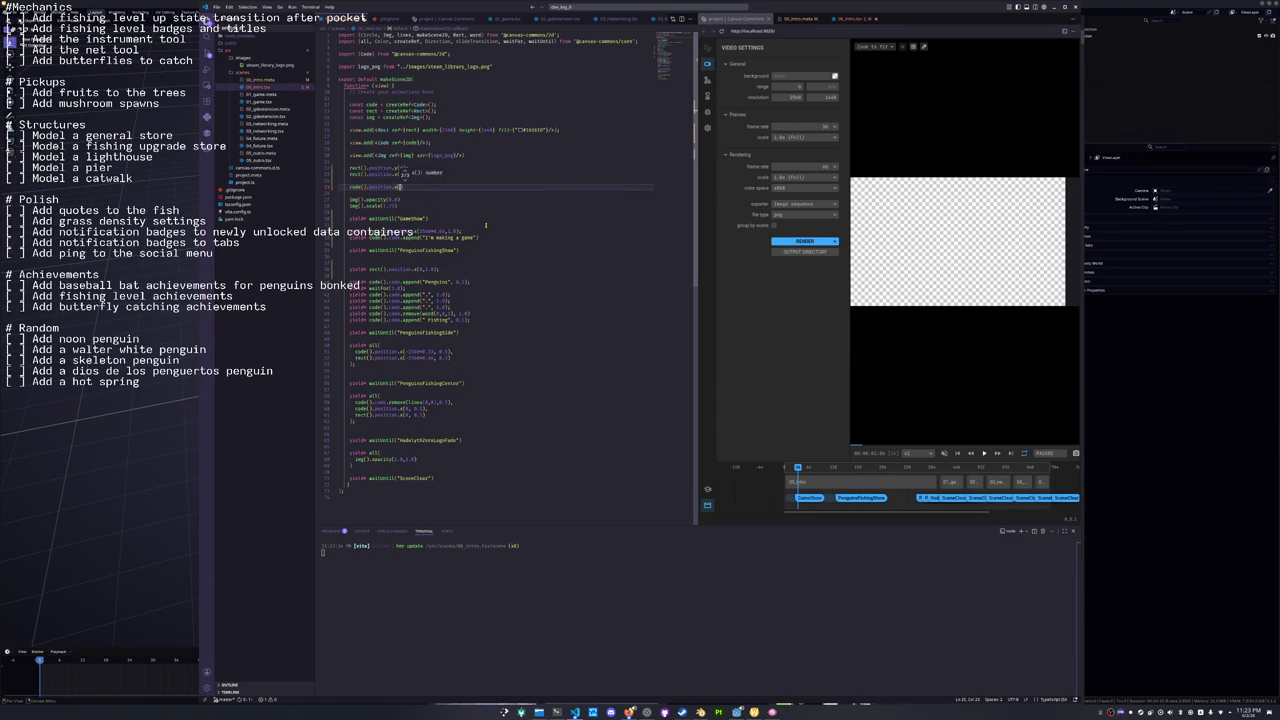
pyautogui.write('0')
pyautogui.write('0')
pyautogui.write('.3')
pyautogui.write('0')
pyautogui.hotkey('ctrl', 's')
pyautogui.click(790, 345)
pyautogui.press('space')
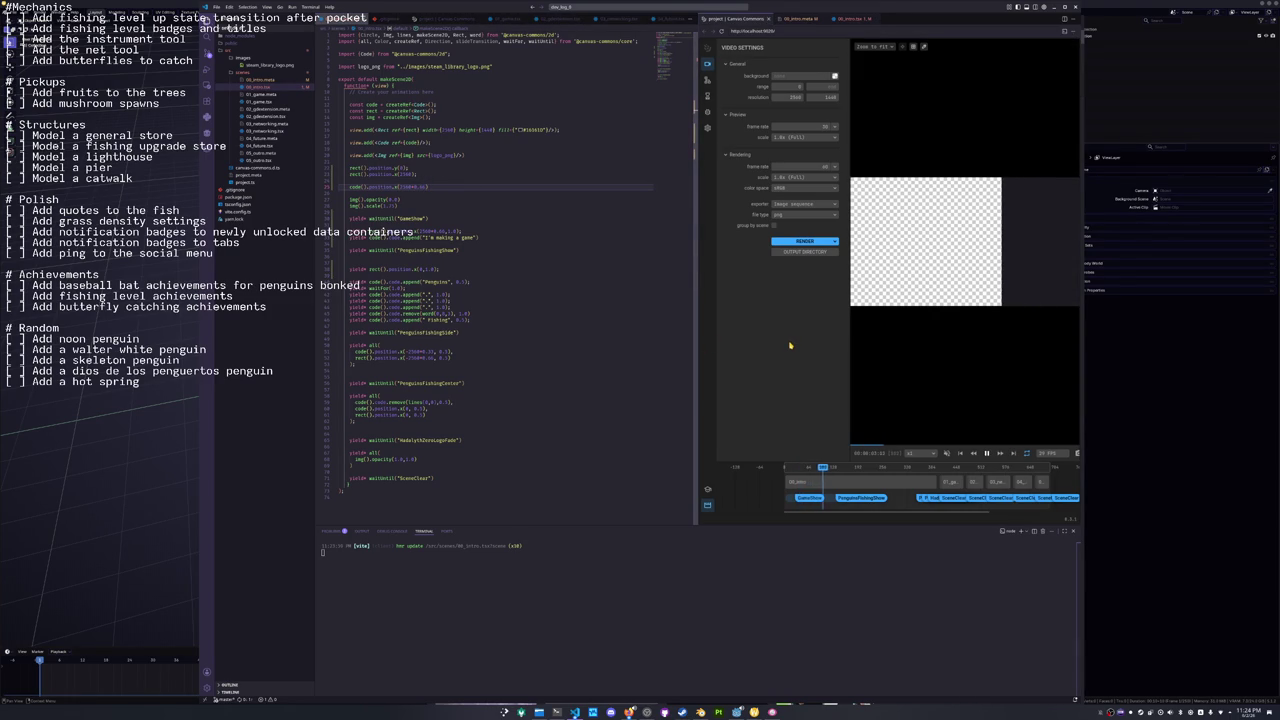
pyautogui.press('space')
pyautogui.moveTo(828, 467)
pyautogui.mouseDown()
pyautogui.moveTo(790, 467)
pyautogui.moveTo(810, 467)
pyautogui.mouseUp()
# Give the append a 1.0-second duration, change the position factor to 5, and rescrub the preview.
pyautogui.doubleClick(354, 187)
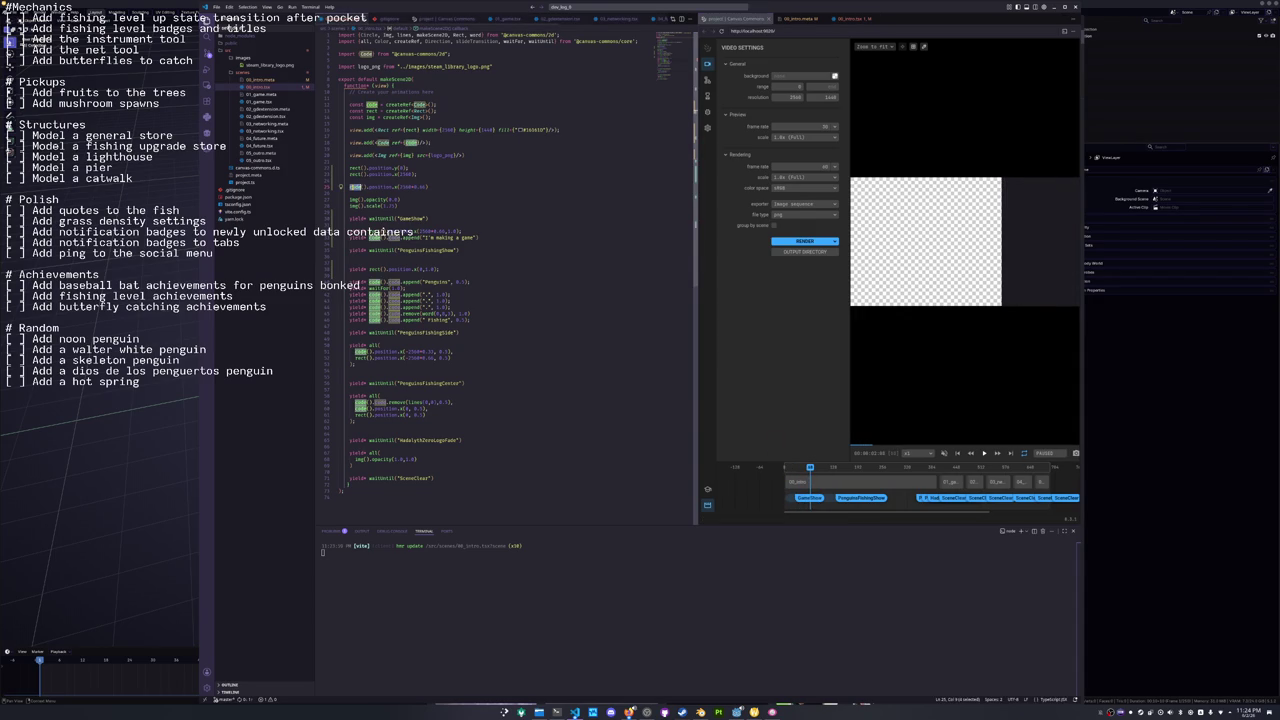
pyautogui.click(374, 243)
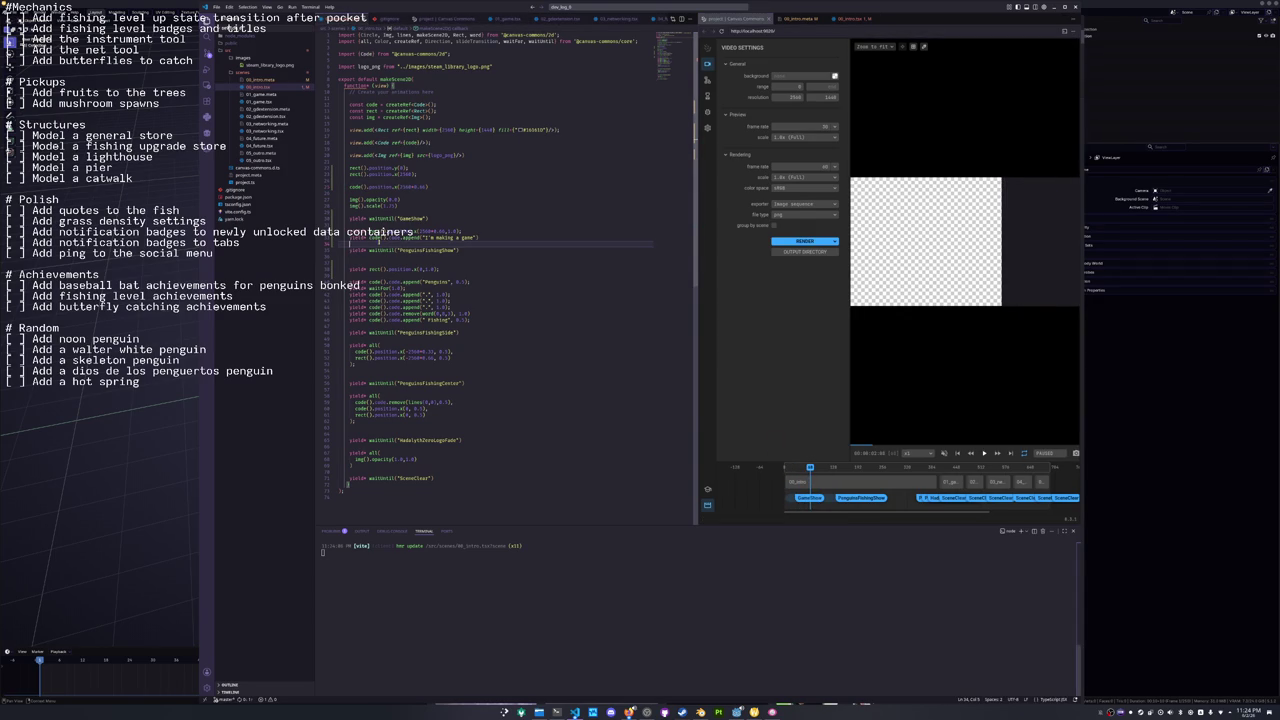
pyautogui.click(472, 233)
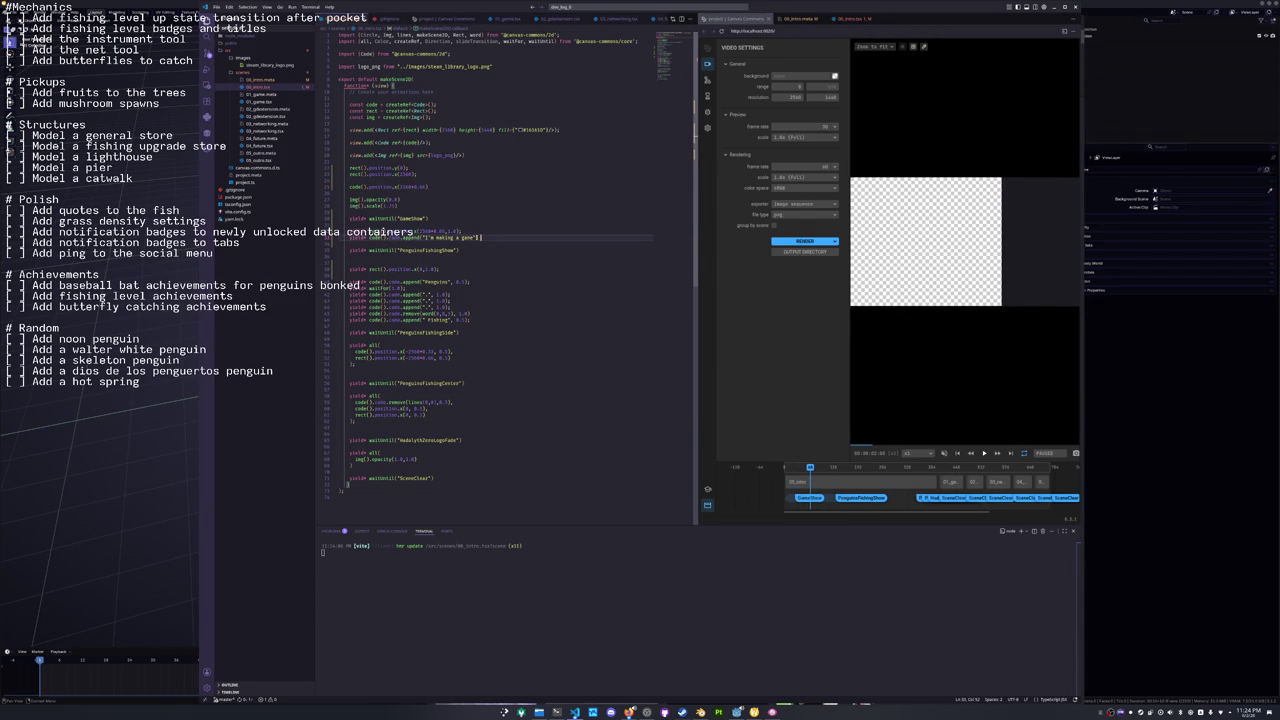
pyautogui.write(', 1.0')
pyautogui.press('Tab')
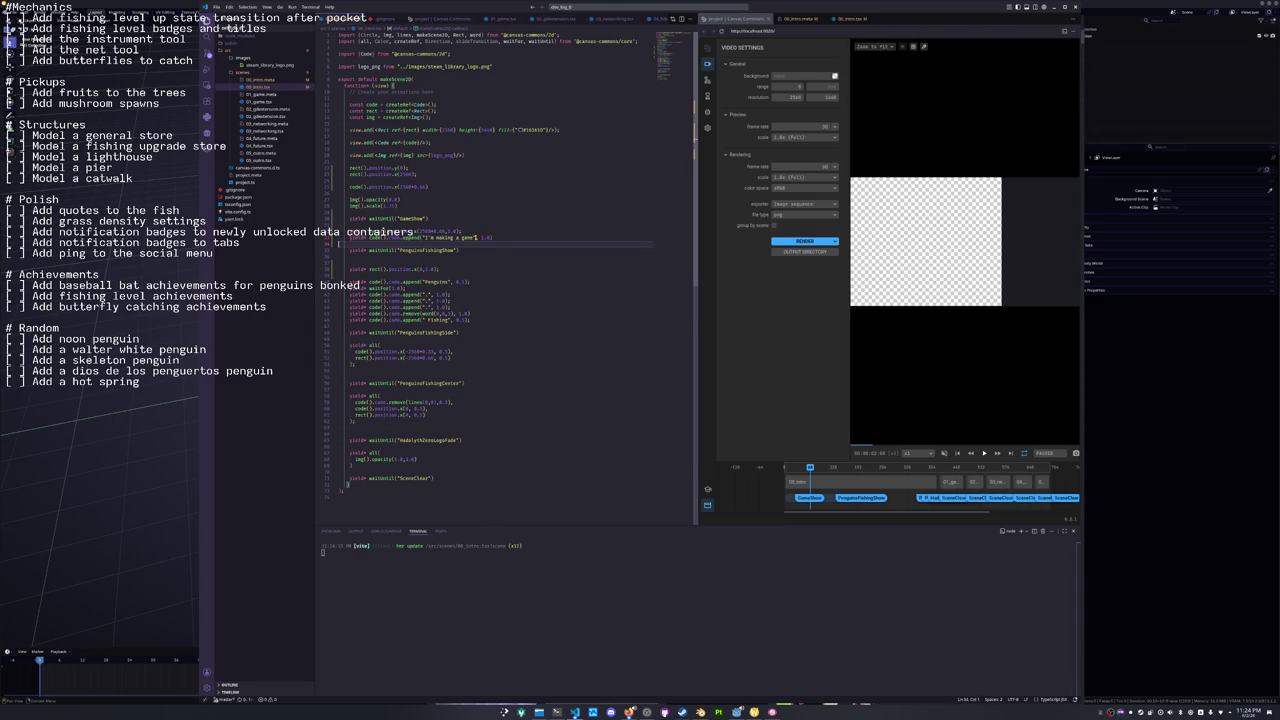
pyautogui.press('Up')
pyautogui.press('Up')
pyautogui.press('Up')
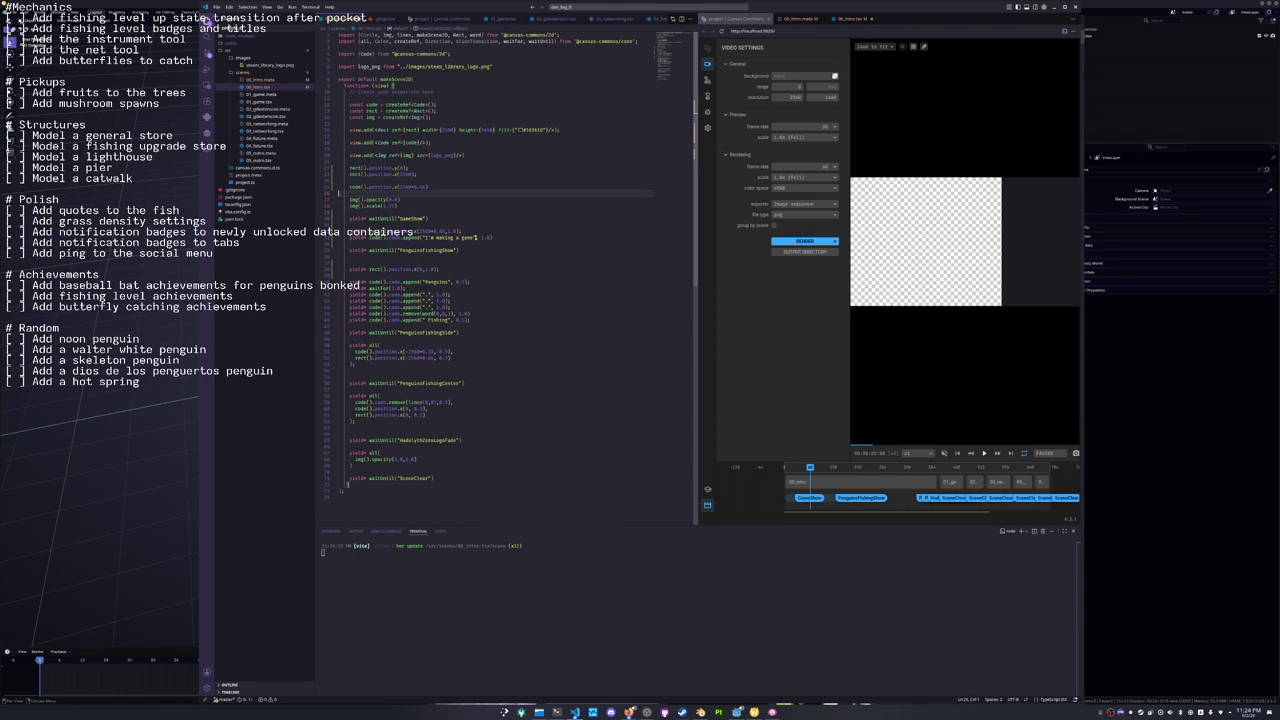
pyautogui.hotkey('ctrl', 'shift', 'Left')
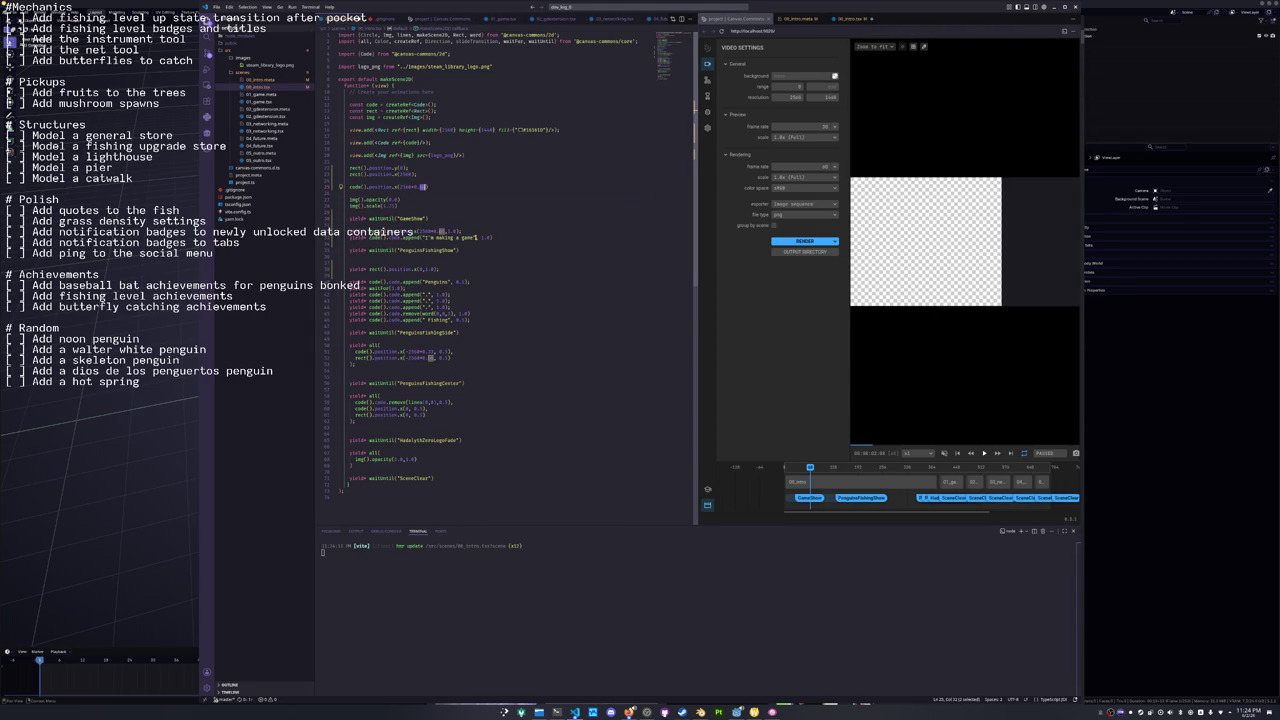
pyautogui.write('5')
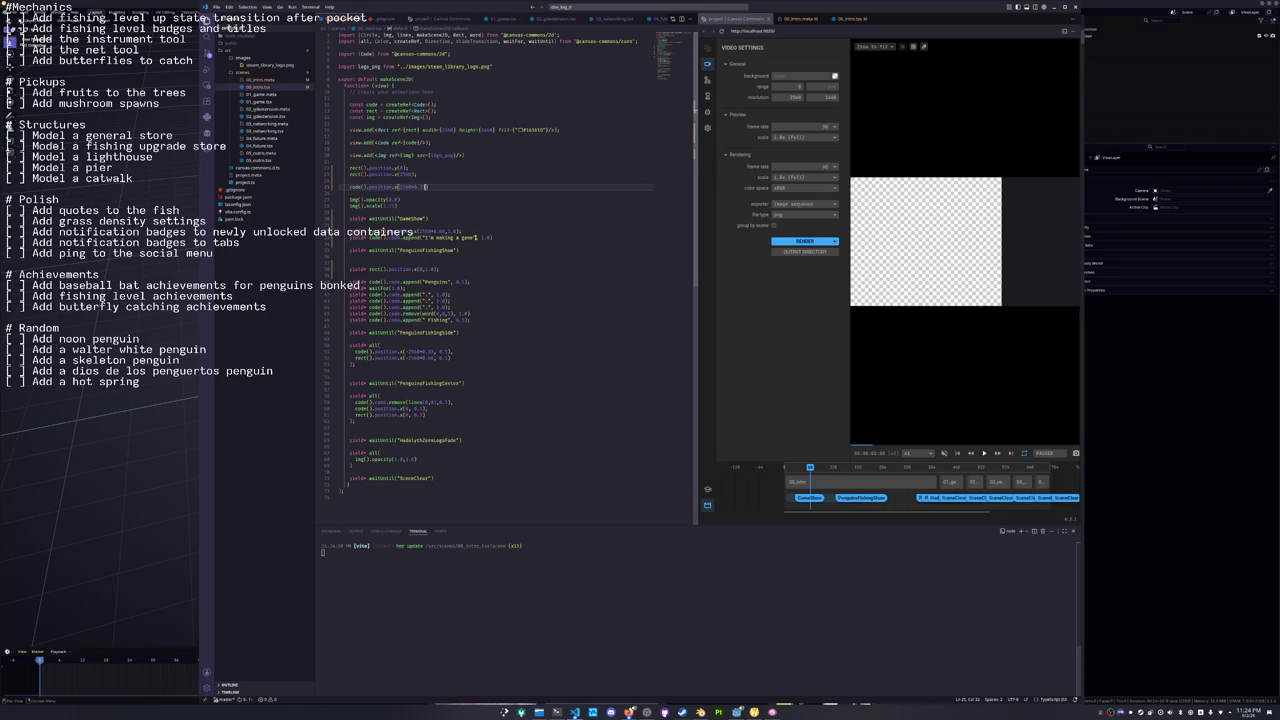
pyautogui.moveTo(810, 467)
pyautogui.mouseDown()
pyautogui.moveTo(788, 467)
pyautogui.moveTo(847, 474)
pyautogui.moveTo(802, 470)
pyautogui.moveTo(815, 470)
pyautogui.mouseUp()
pyautogui.click(338, 225)
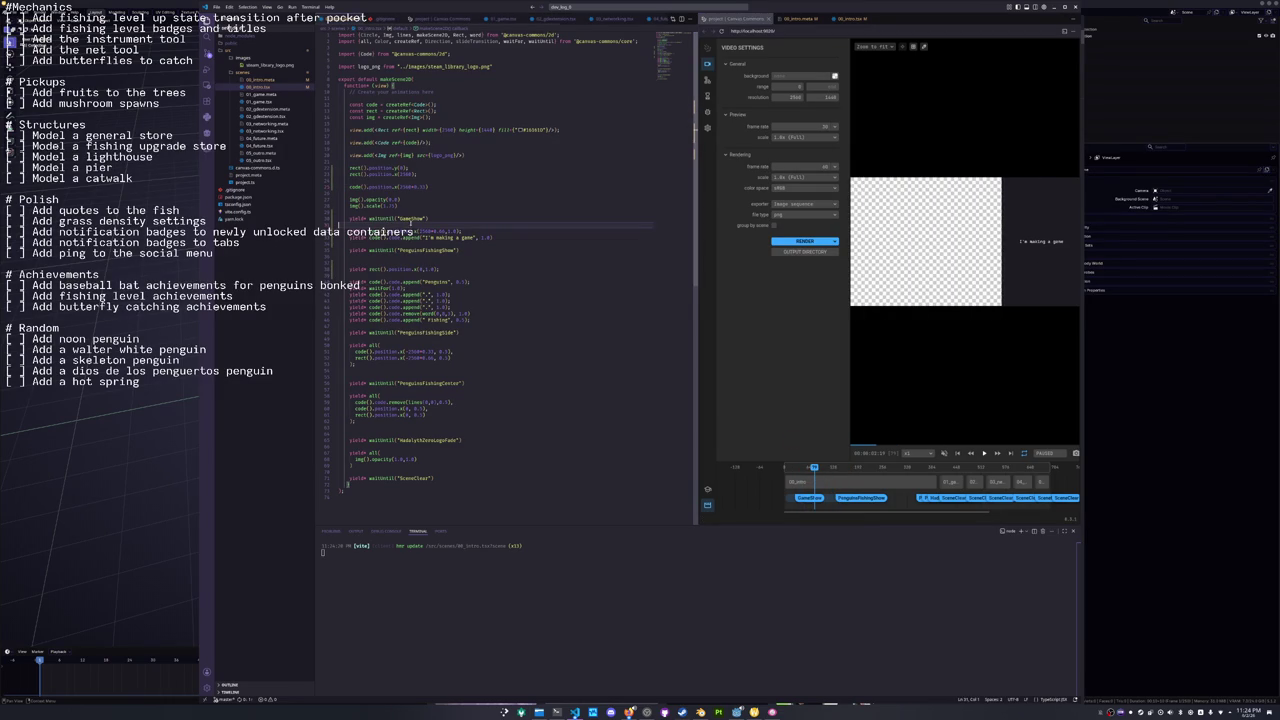
# Remove the extra blank line after the PenguinsFishingShow wait.
pyautogui.click(385, 243)
pyautogui.press('Up')
pyautogui.press('Up')
pyautogui.press('Up')
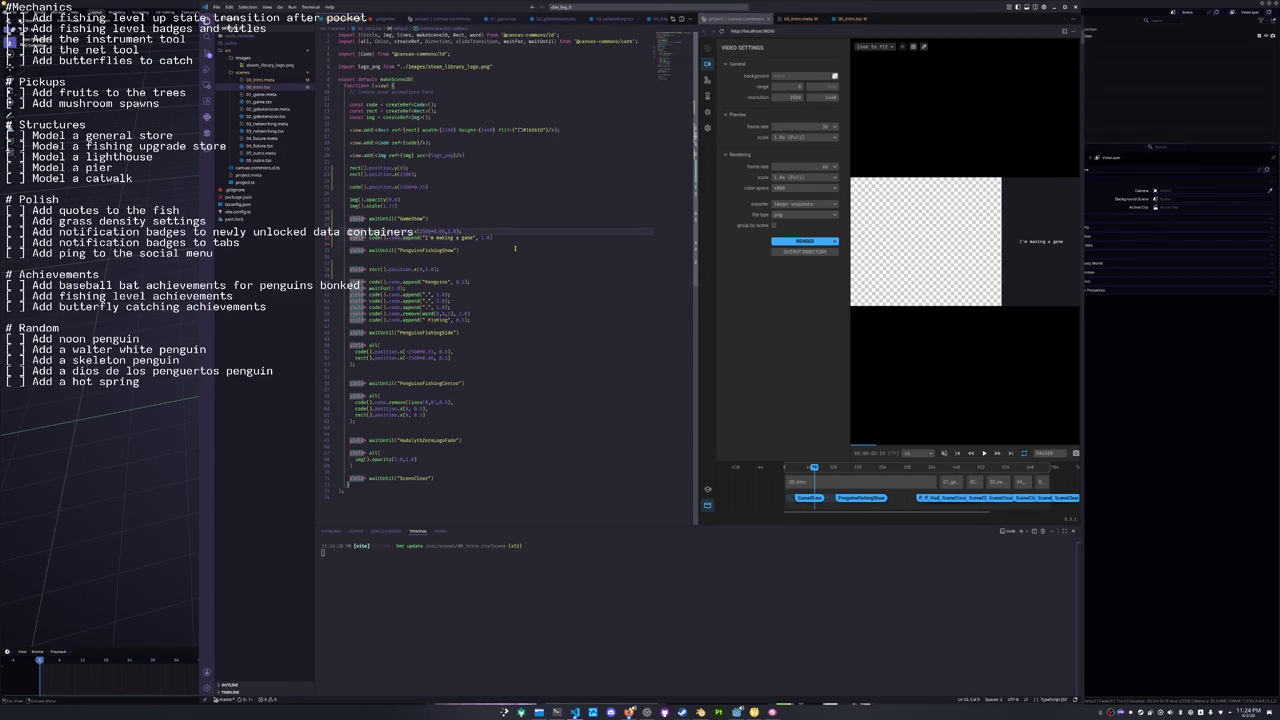
pyautogui.press('Down')
pyautogui.press('Down')
pyautogui.press('Down')
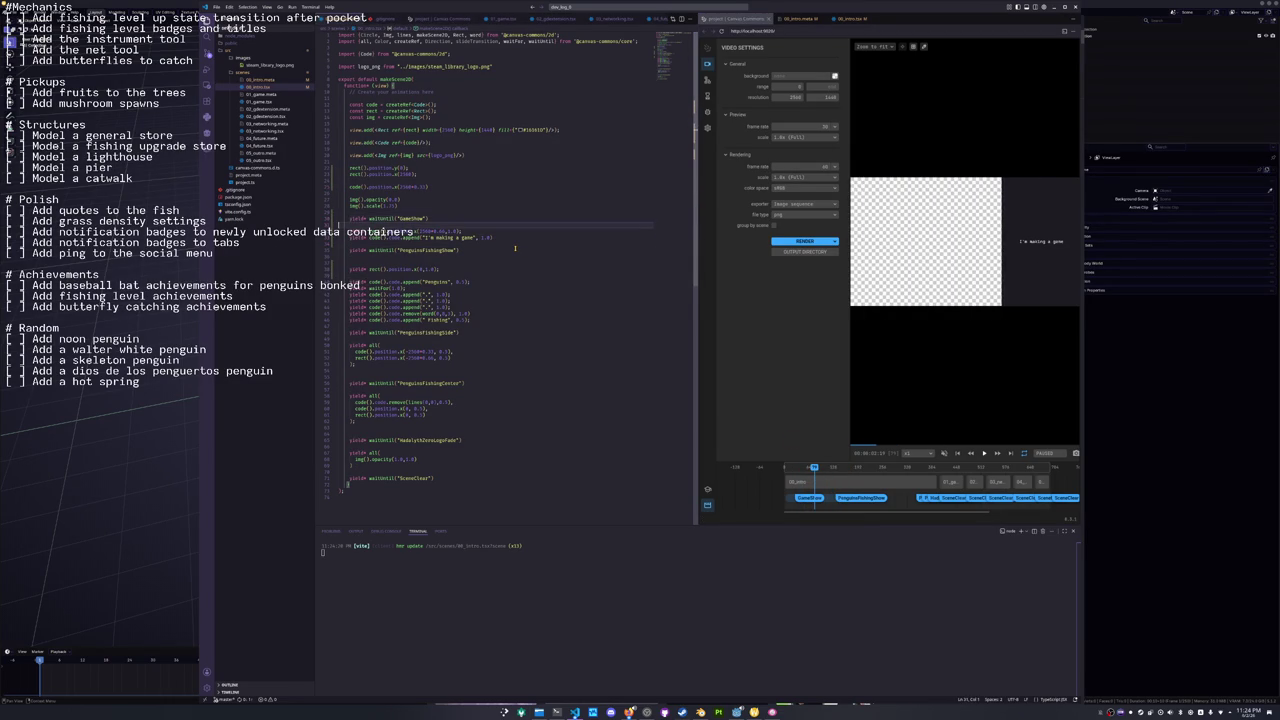
pyautogui.press('Up')
pyautogui.press('Down')
pyautogui.press('Down')
pyautogui.press('Up')
pyautogui.press('Up')
pyautogui.press('Up')
pyautogui.press('Up')
pyautogui.press('Down')
pyautogui.press('Down')
pyautogui.press('Down')
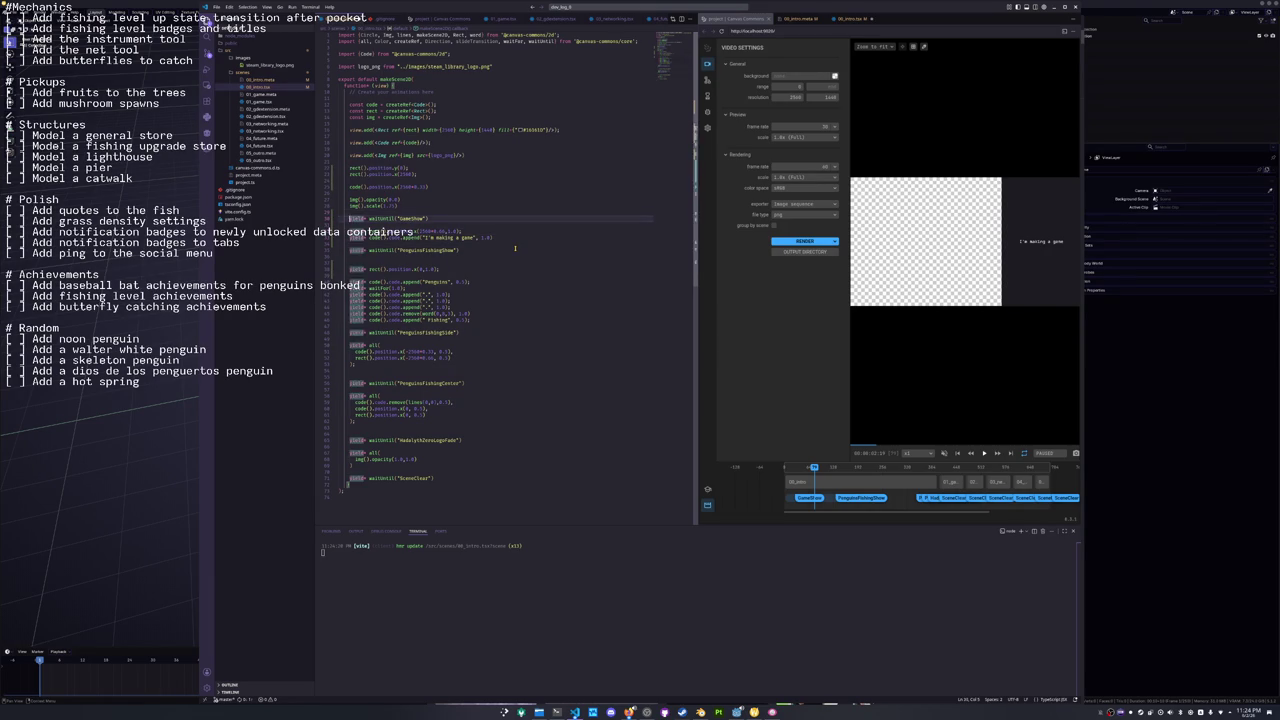
pyautogui.press('Down')
pyautogui.press('Down')
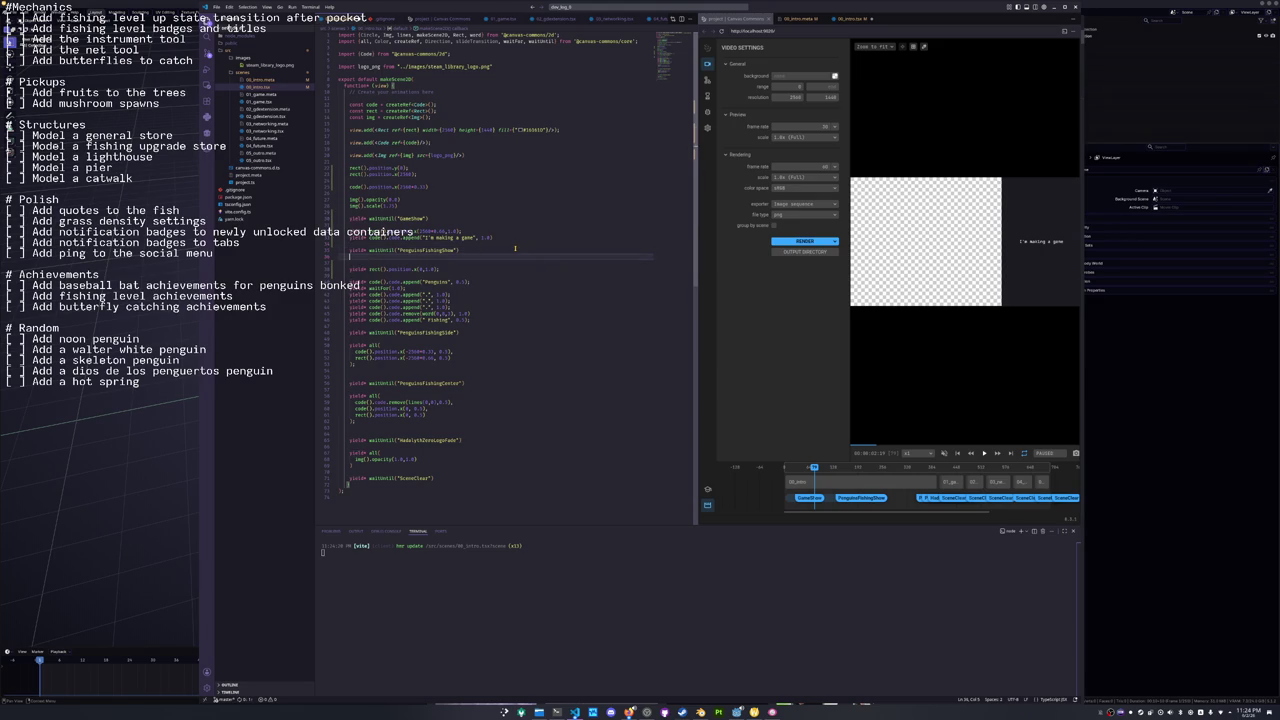
pyautogui.press('BackSpace')
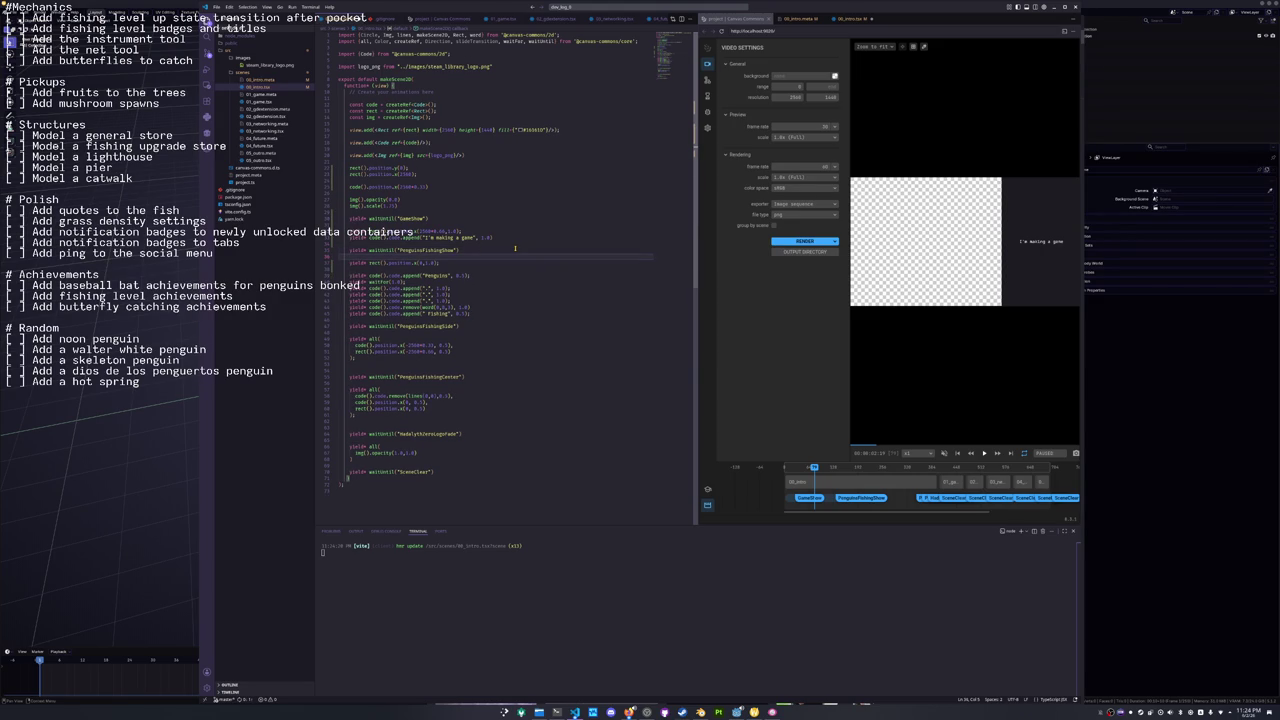
# Add yield* code().code.remove(lines(0,3), 0.3) after the cue and scrub the preview to check it.
pyautogui.press('Return')
pyautogui.press('Up')
pyautogui.press('Return')
pyautogui.write('yield*')
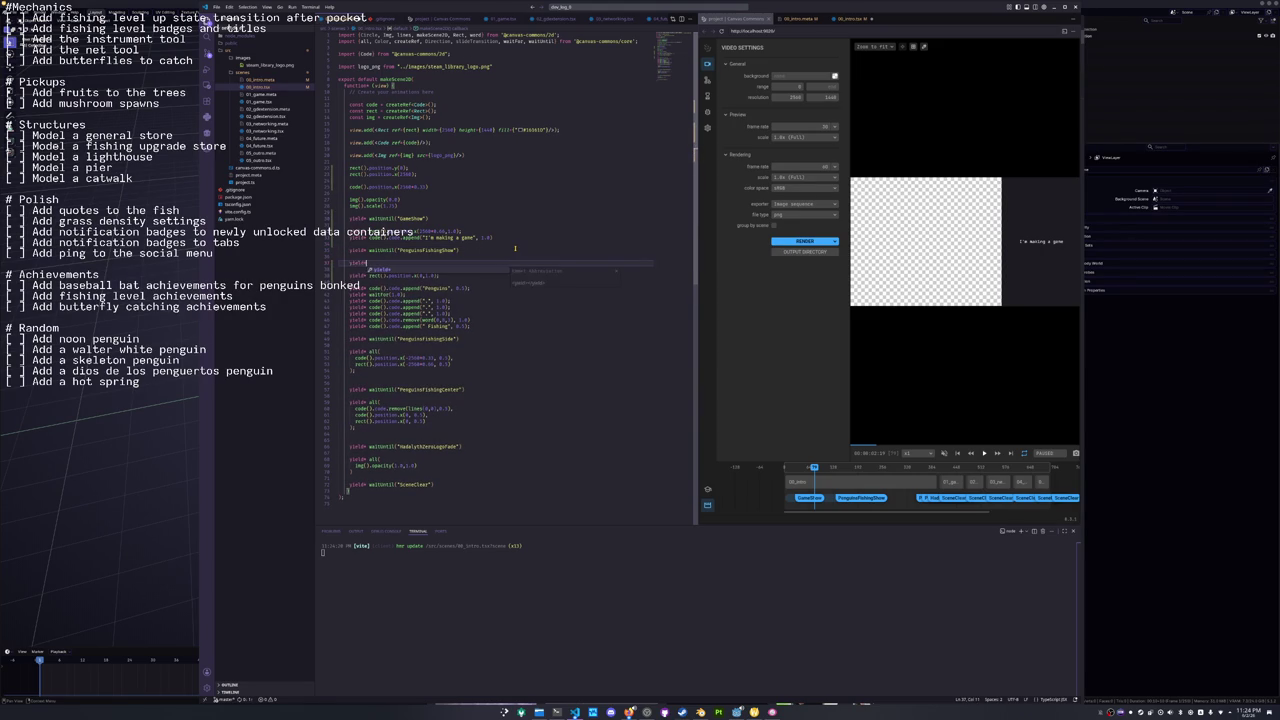
pyautogui.write(' code().code.')
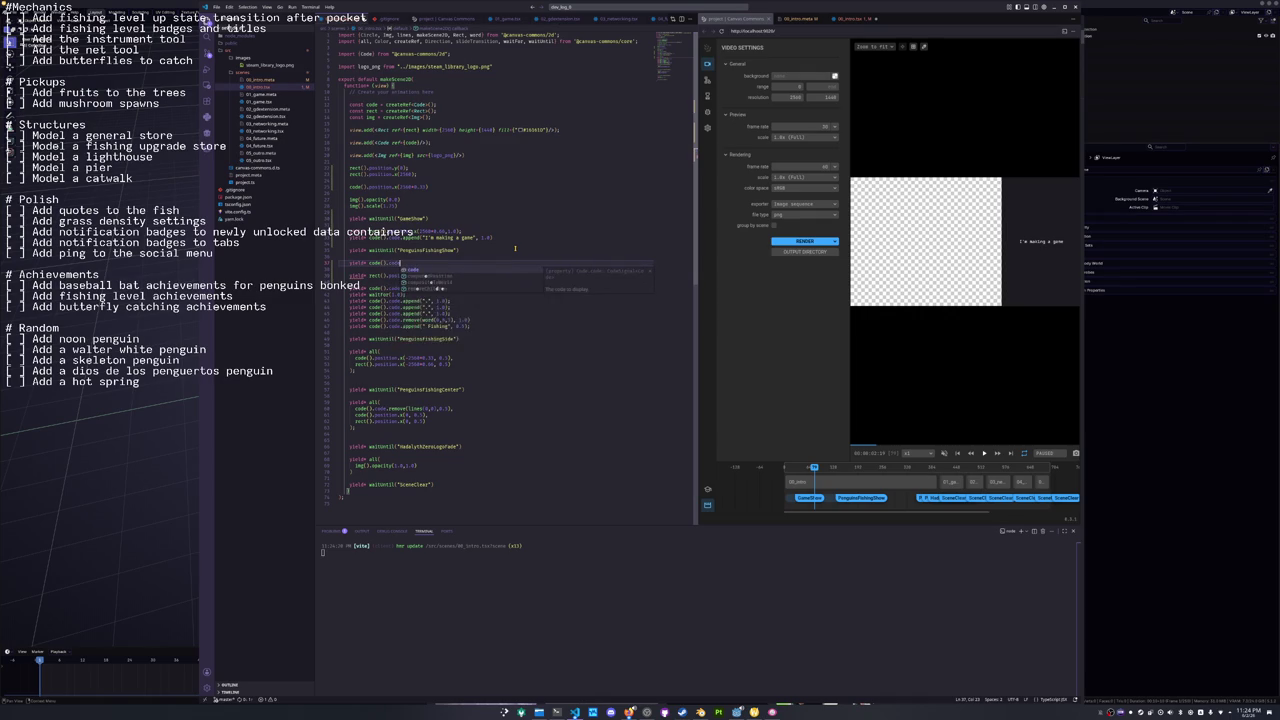
pyautogui.press('Escape')
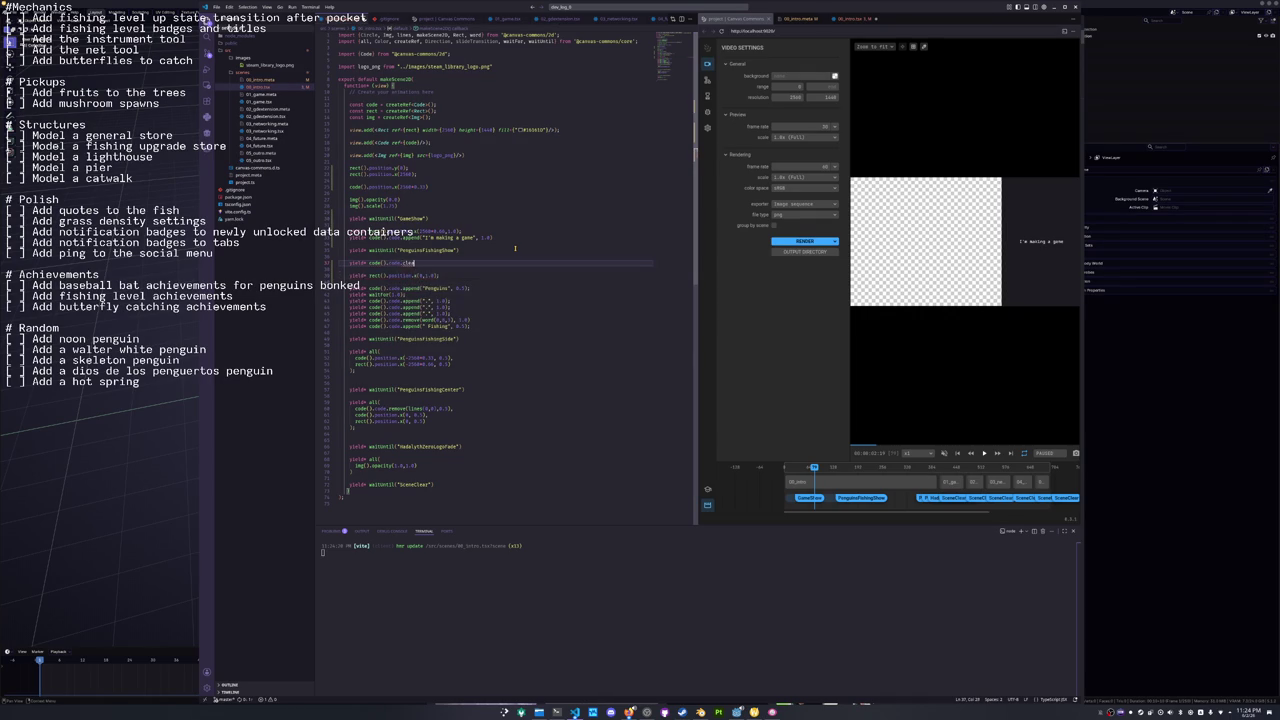
pyautogui.write('remove(line')
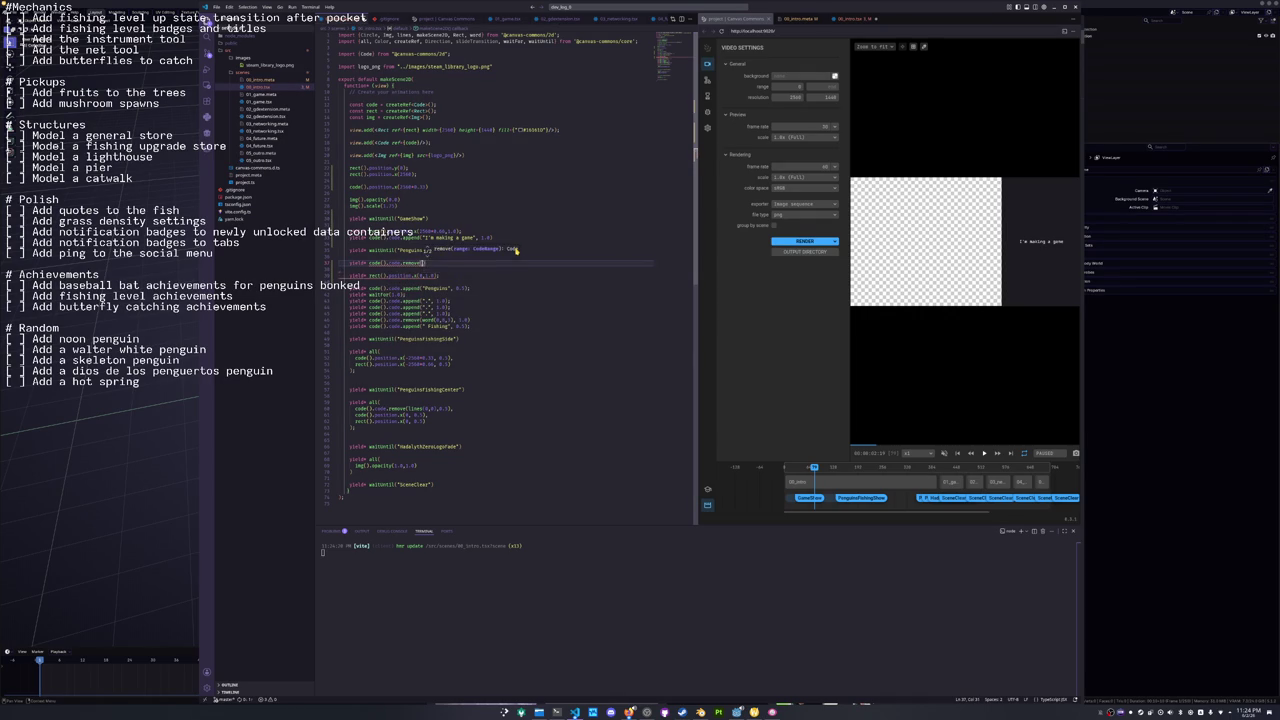
pyautogui.write('s(')
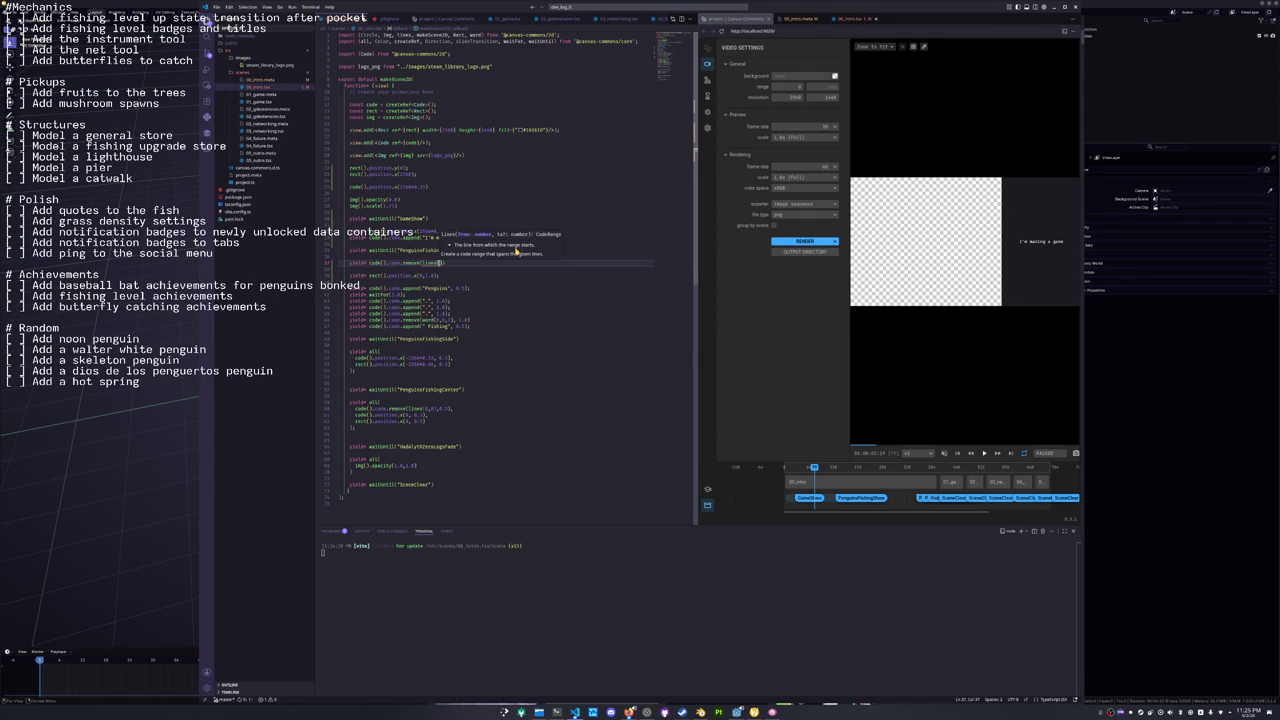
pyautogui.write('0,3')
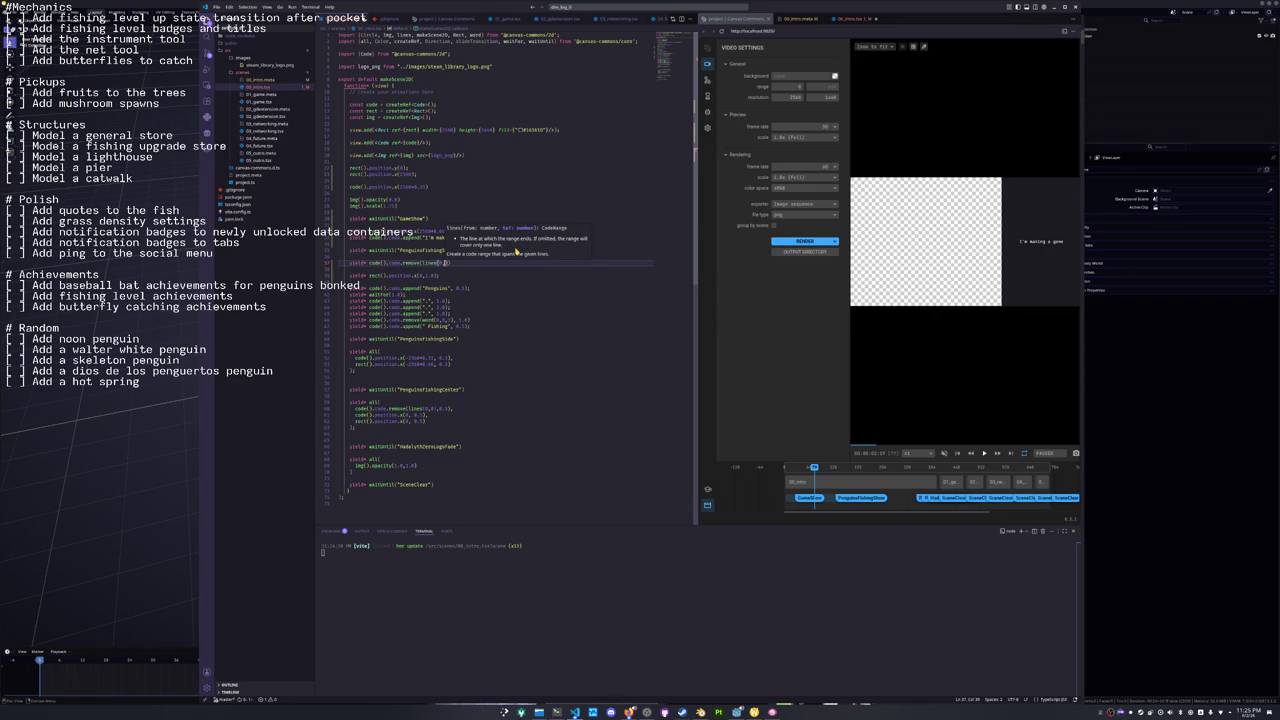
pyautogui.write('),0.')
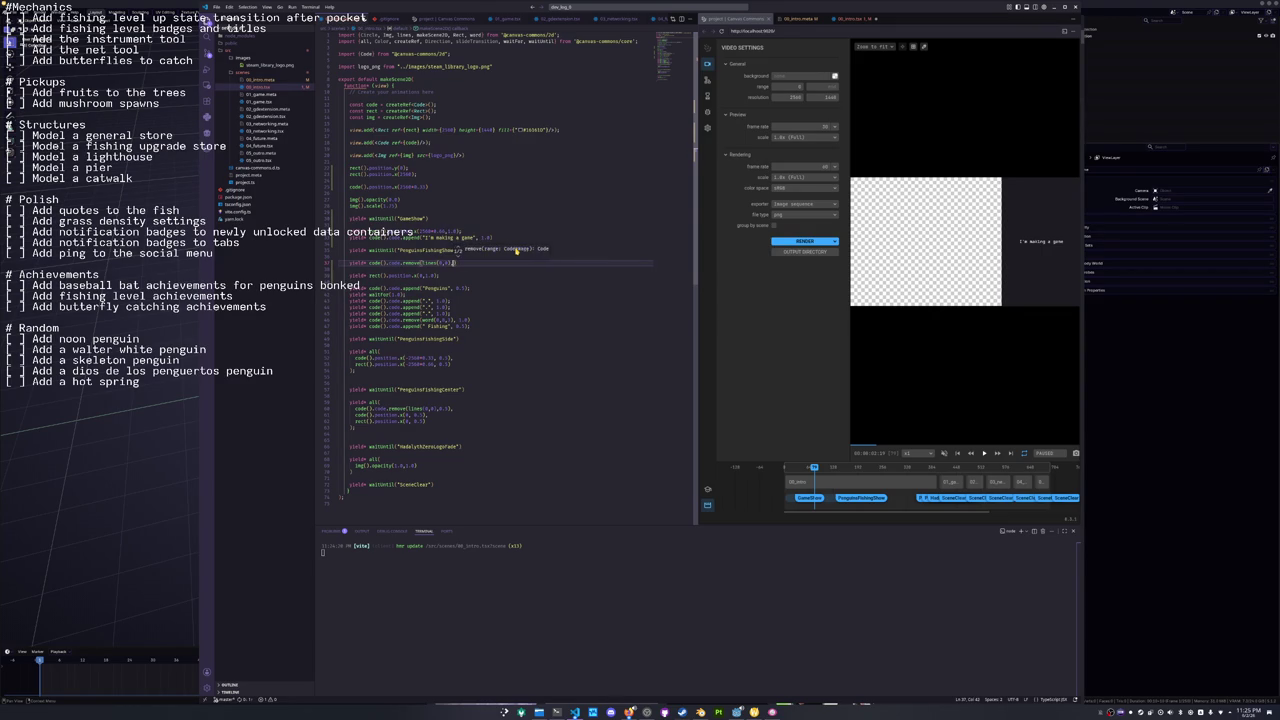
pyautogui.write('3)')
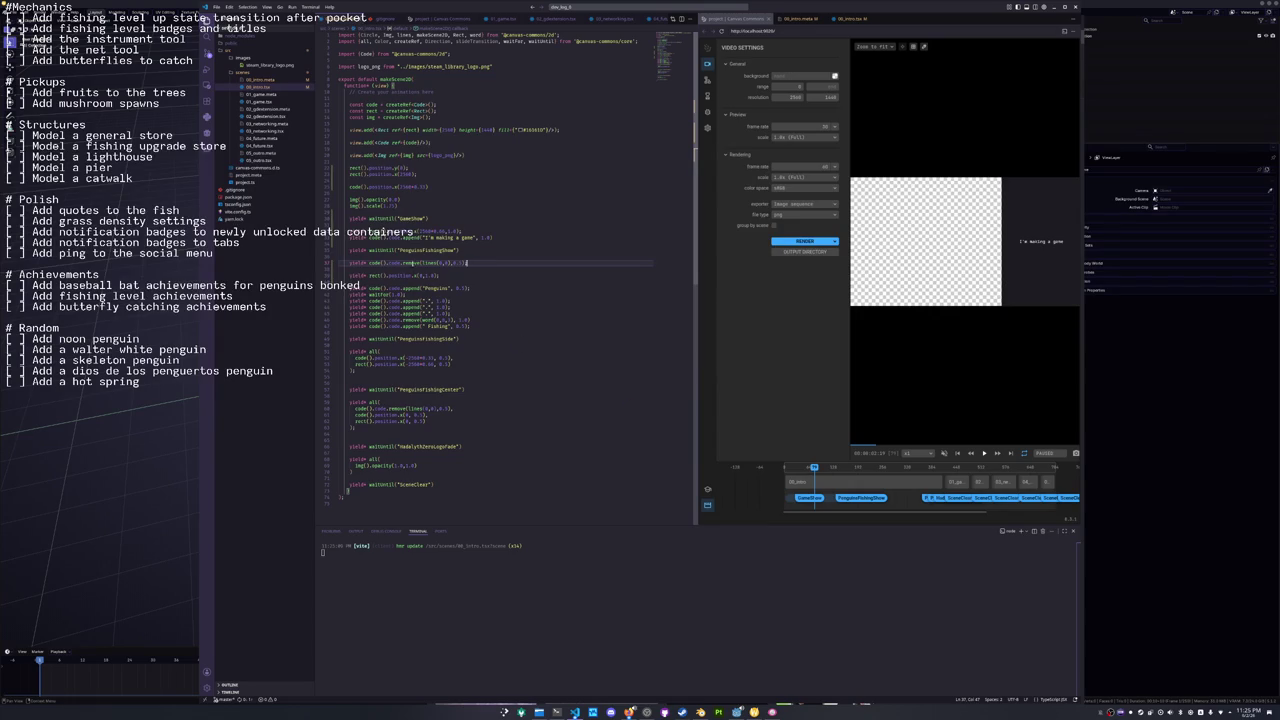
pyautogui.moveTo(814, 467); pyautogui.dragTo(850, 467)
# Add a yield* code().position.x( line after line 38 and save the file.
pyautogui.click(417, 272)
pyautogui.click(415, 278)
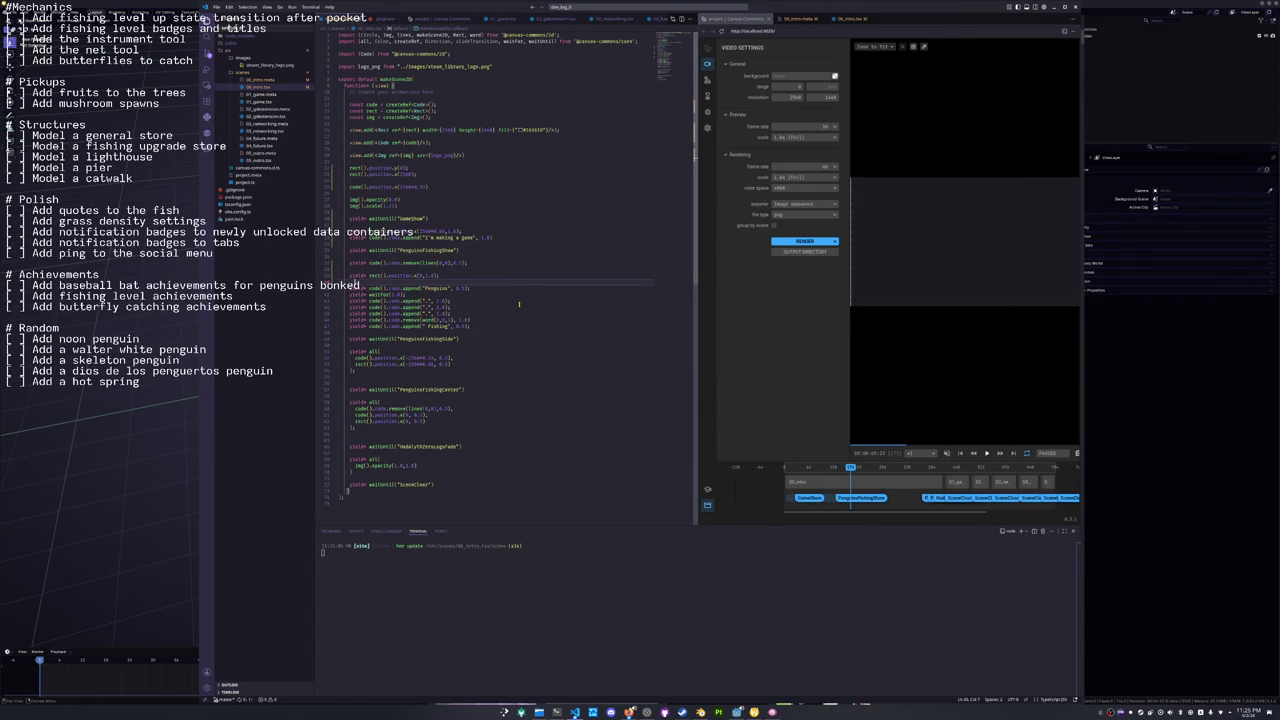
pyautogui.press('Return')
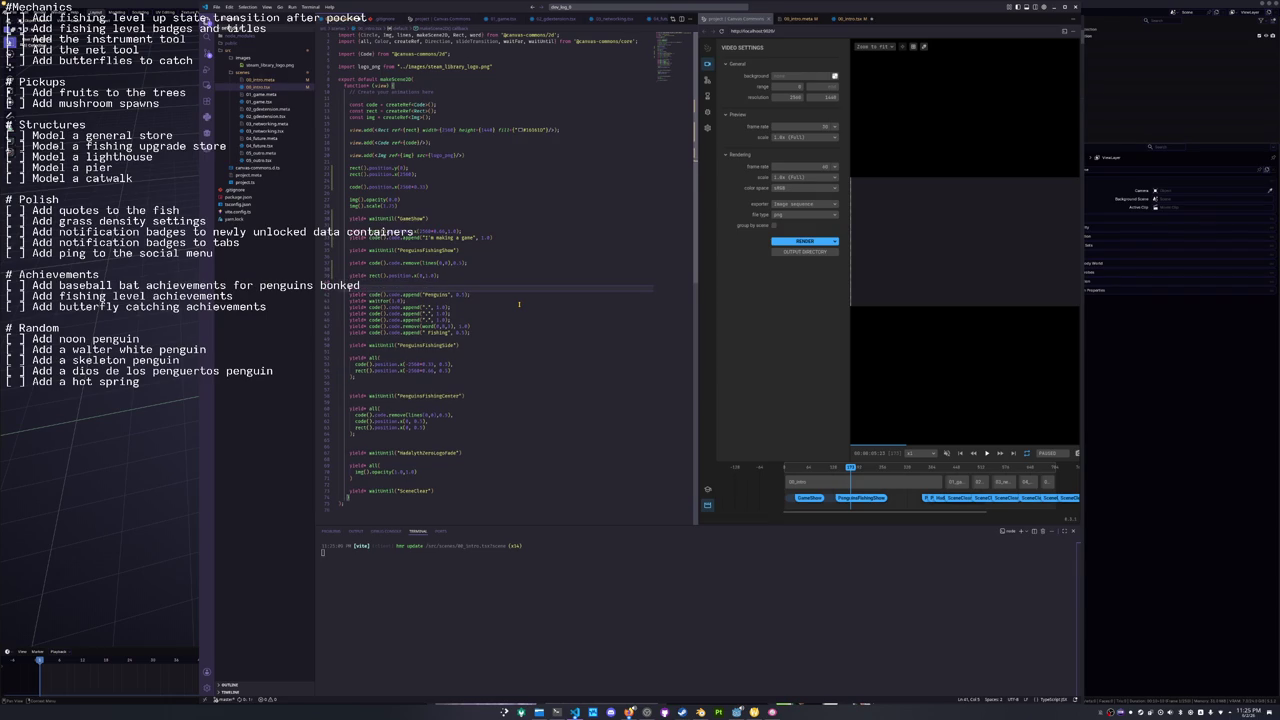
pyautogui.write('co')
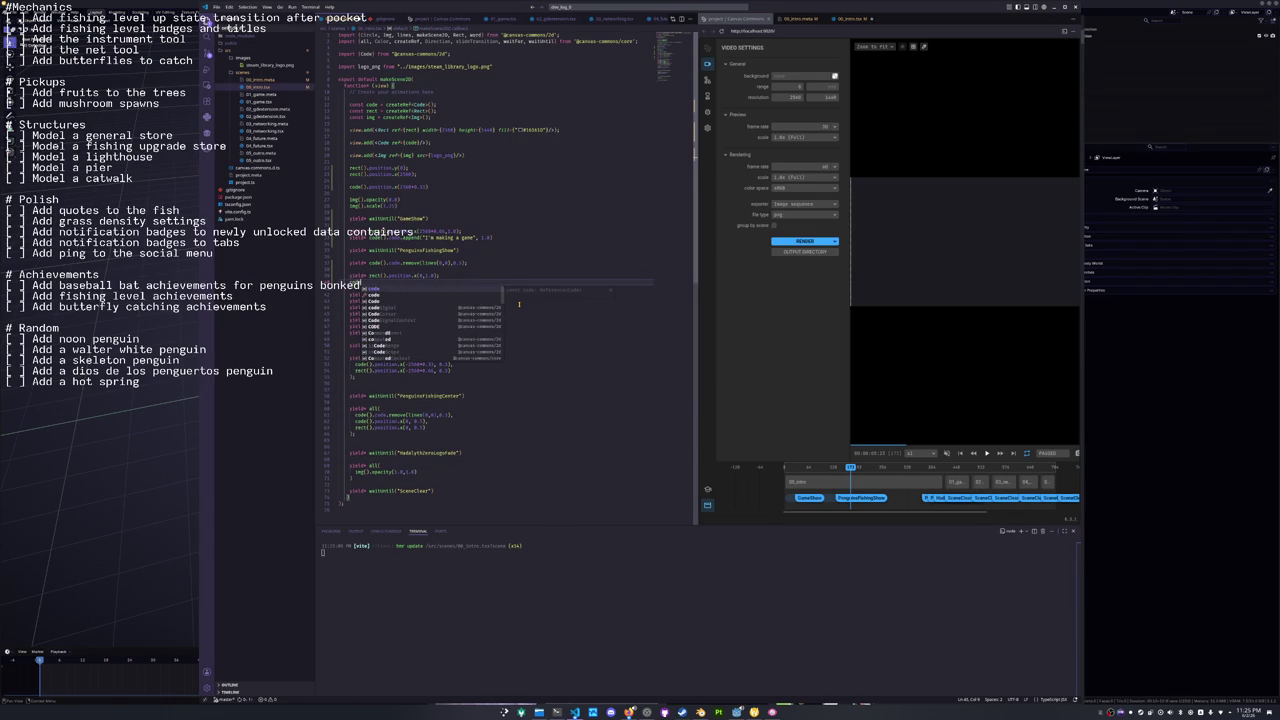
pyautogui.write('de().posit')
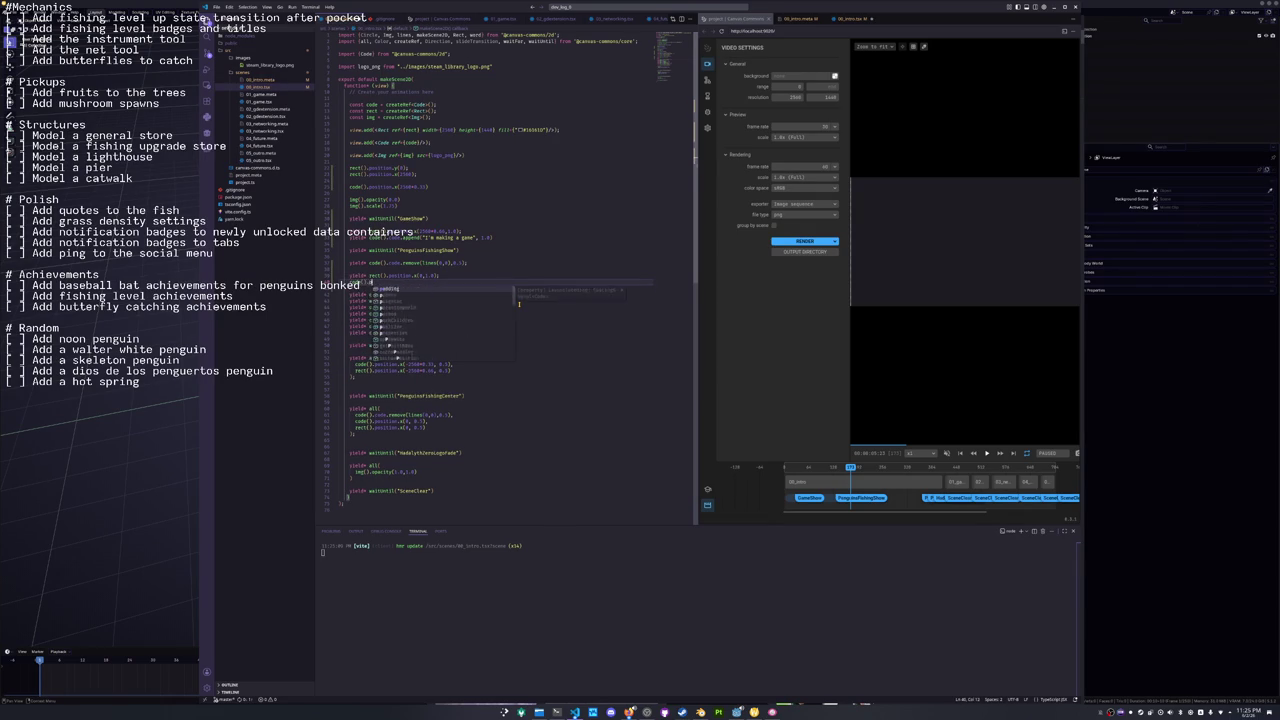
pyautogui.write('ion.x(')
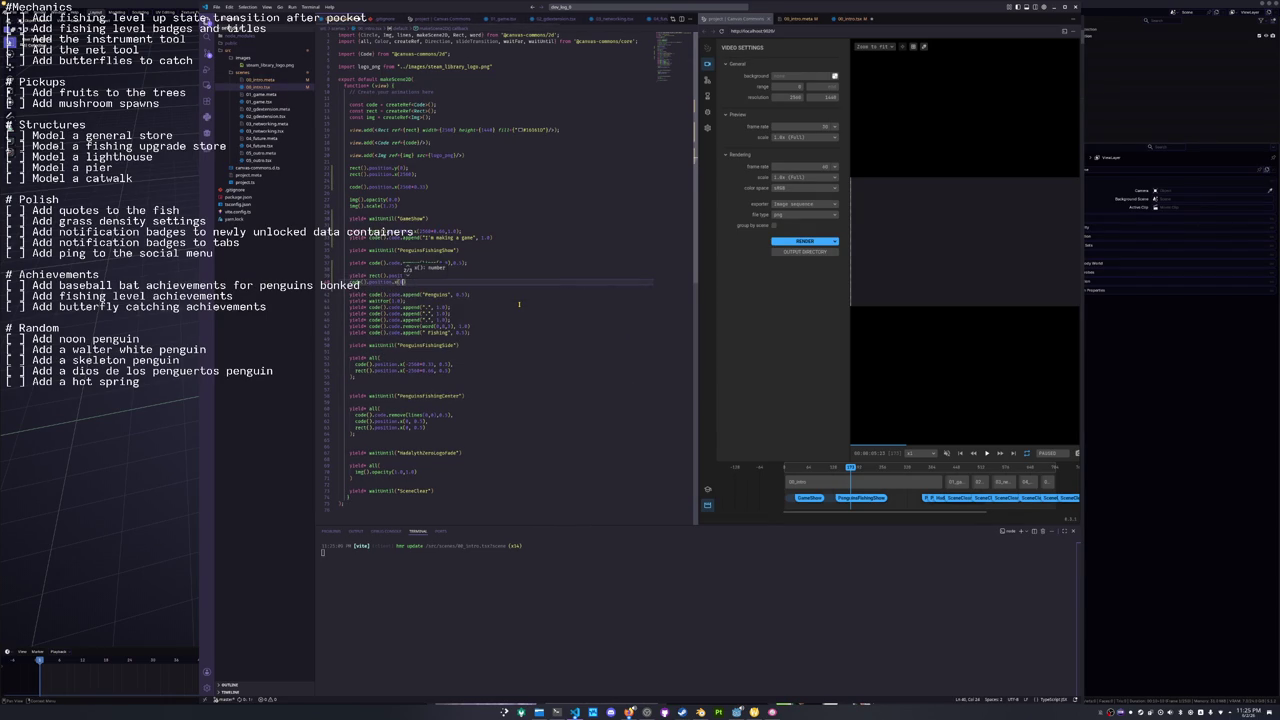
pyautogui.hotkey('ctrl', 's')
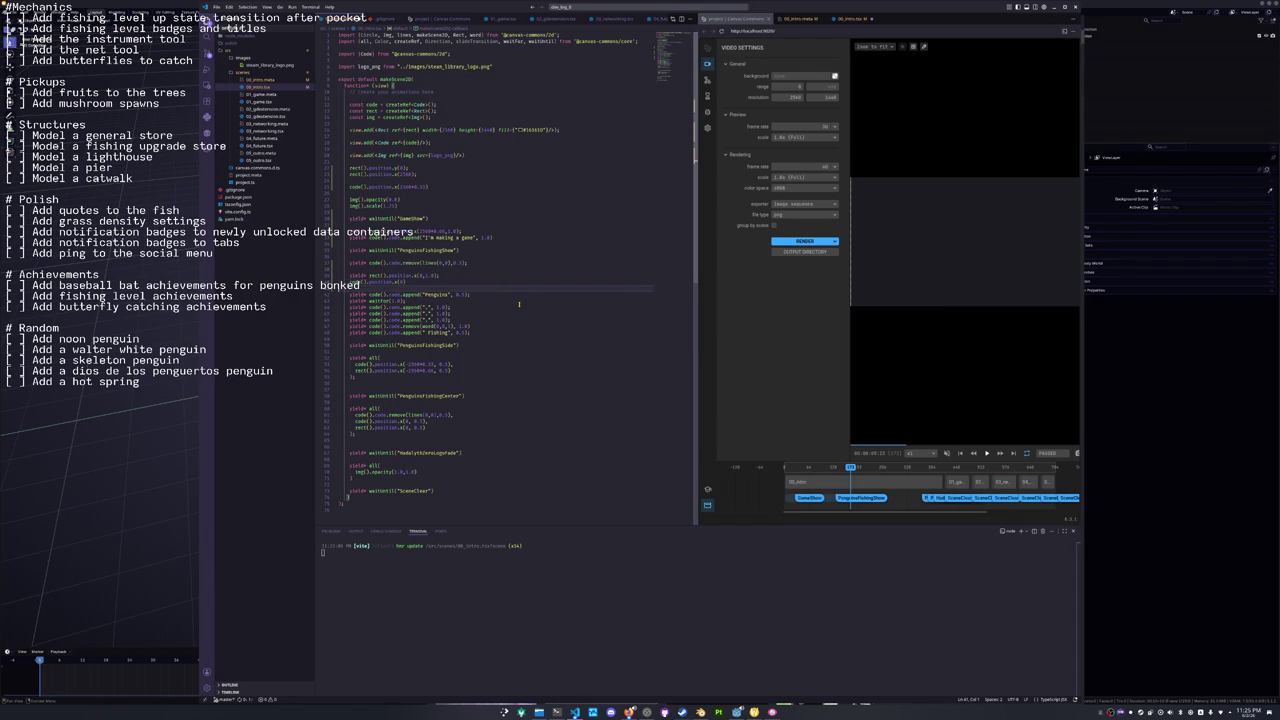
# Play and scrub the 00_intro preview, replaying it from near the start.
pyautogui.click(857, 475)
pyautogui.press('space')
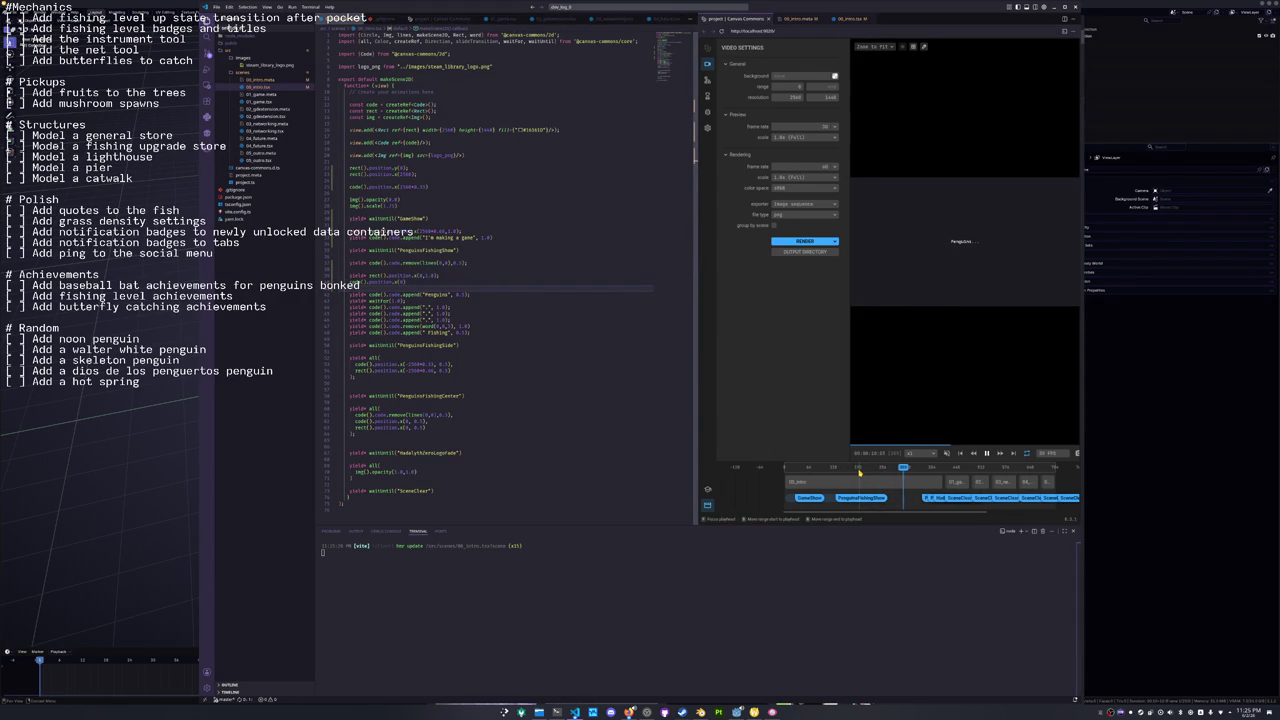
pyautogui.press('space')
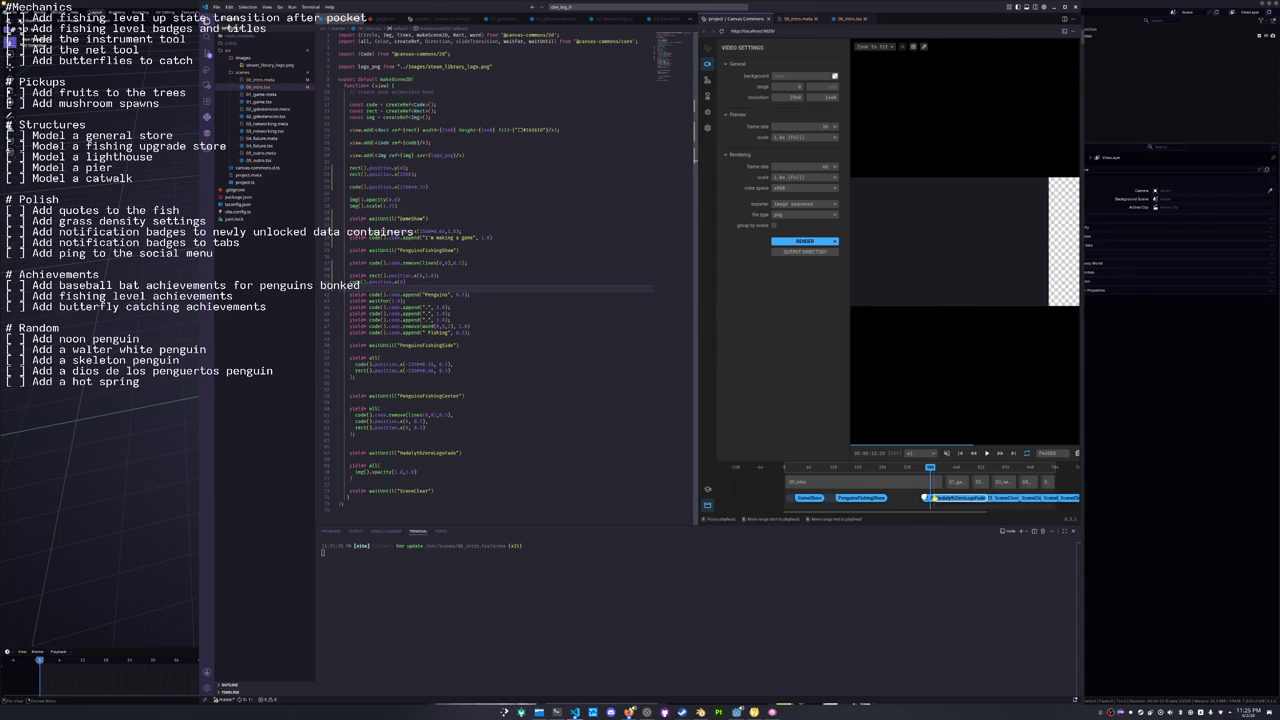
pyautogui.moveTo(932, 500)
pyautogui.mouseDown()
pyautogui.moveTo(982, 500)
pyautogui.moveTo(870, 497)
pyautogui.mouseUp()
pyautogui.scroll(3, 800, 497)
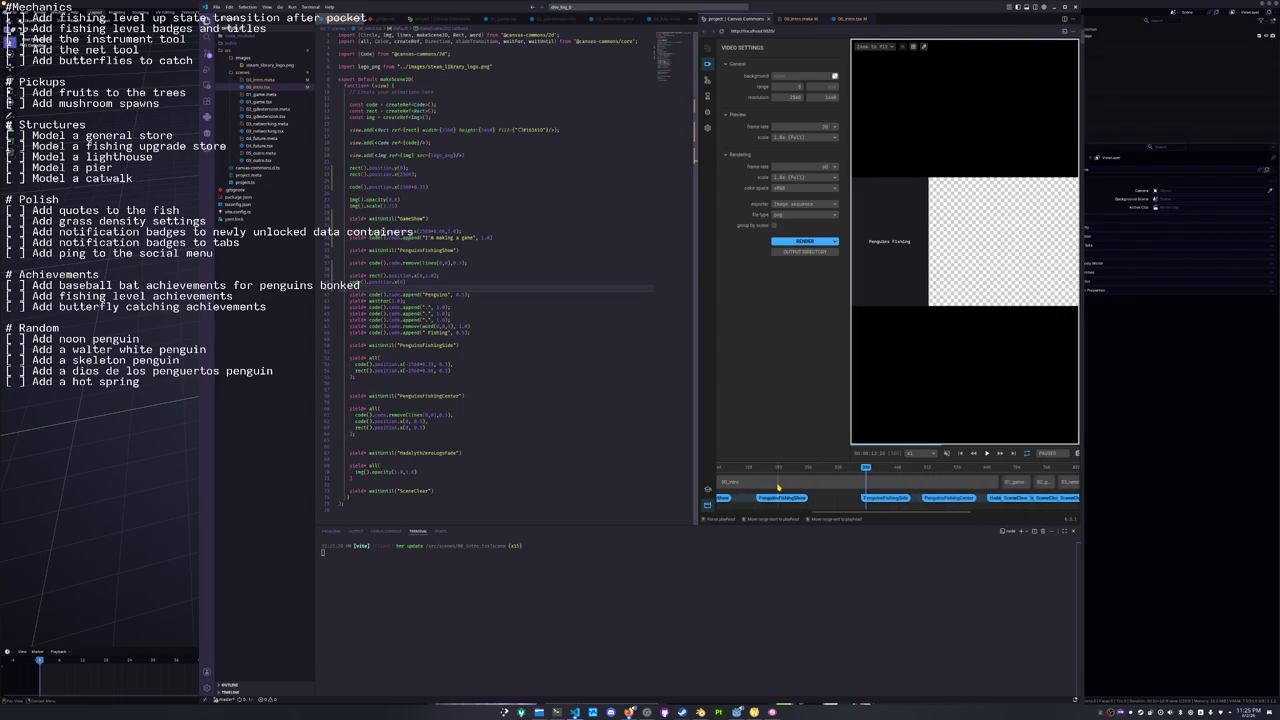
pyautogui.scroll(-1, 765, 466)
pyautogui.click(737, 466)
pyautogui.press('space')
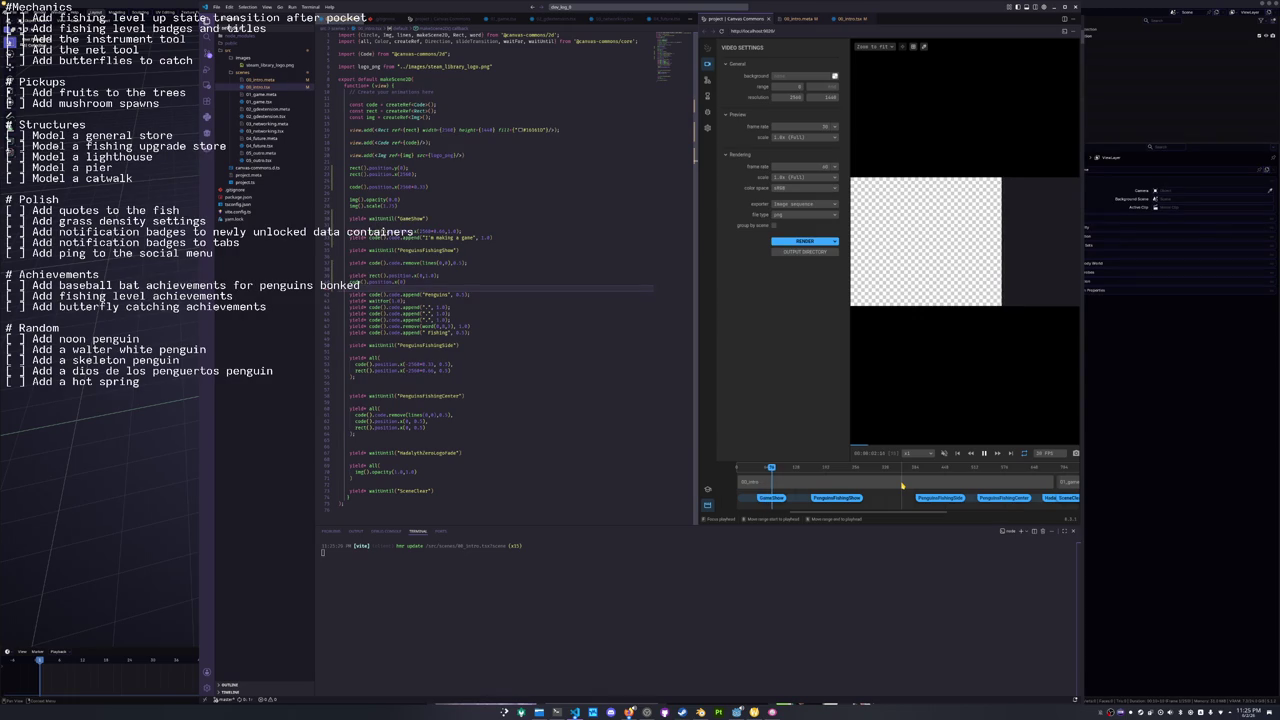
pyautogui.press('space')
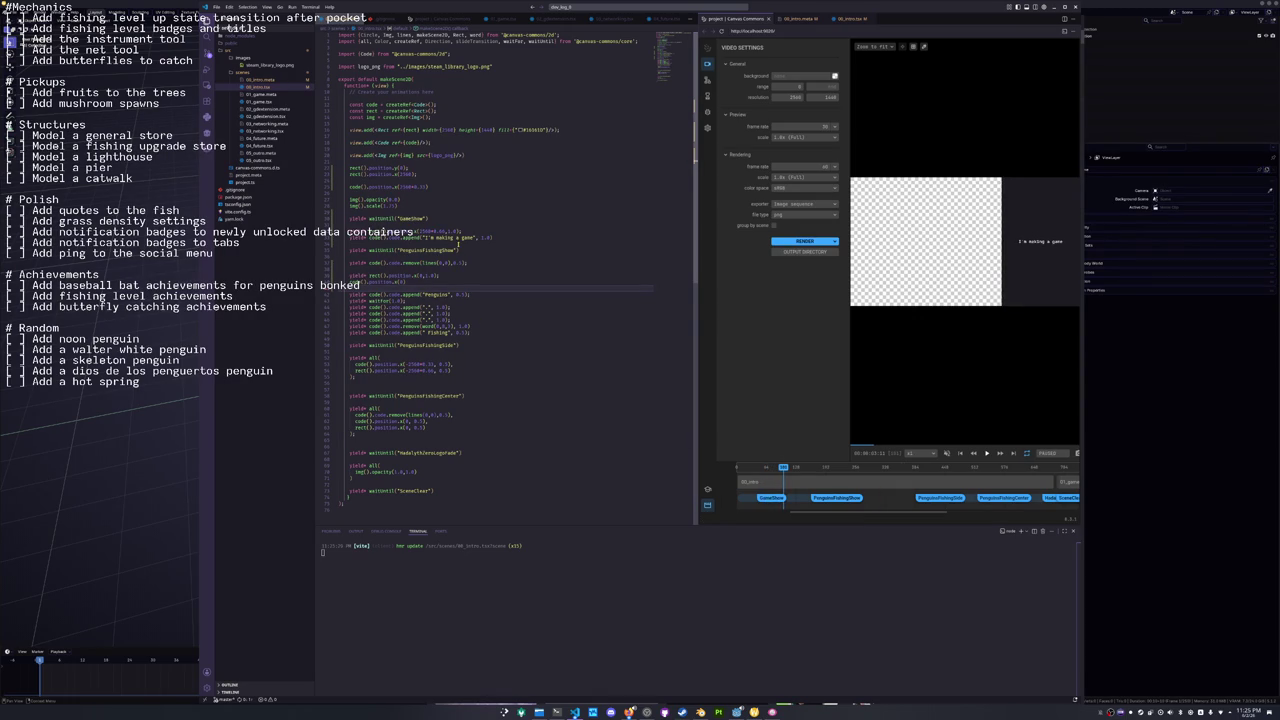
# Change both 1.0 animation durations to 0.3 and save.
pyautogui.click(468, 232)
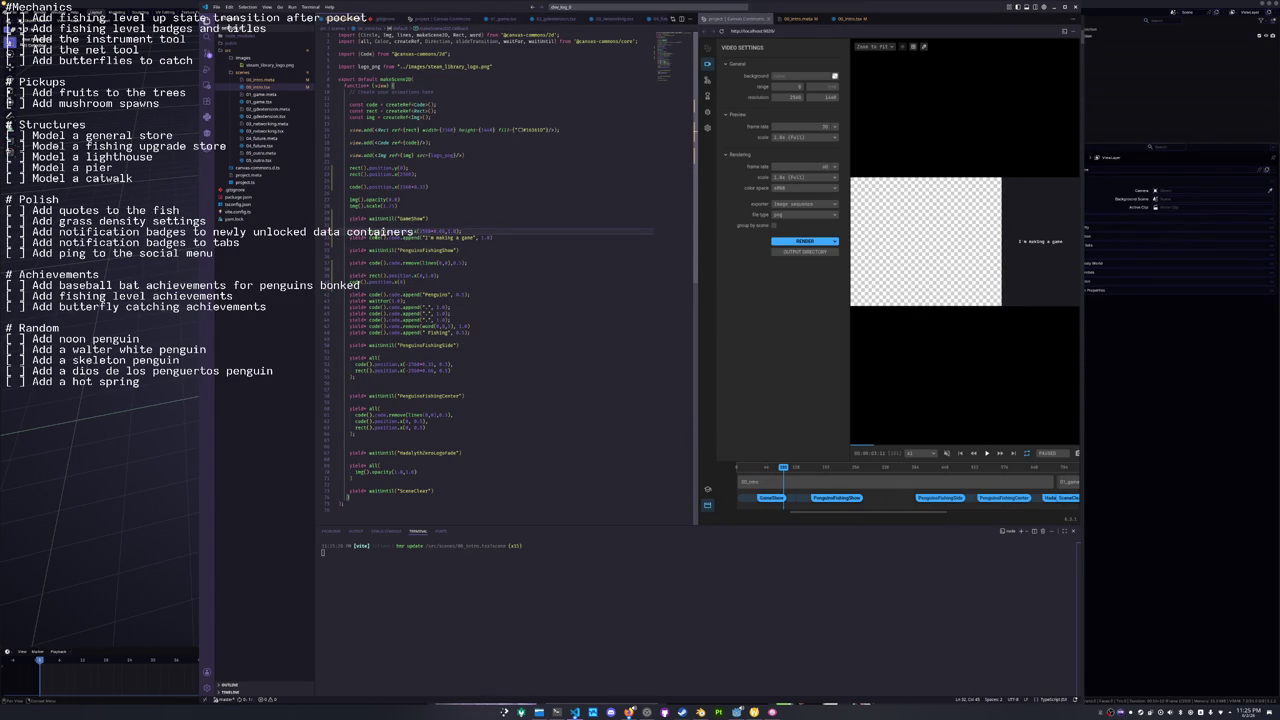
pyautogui.click(355, 167)
pyautogui.click(369, 237)
pyautogui.click(349, 243)
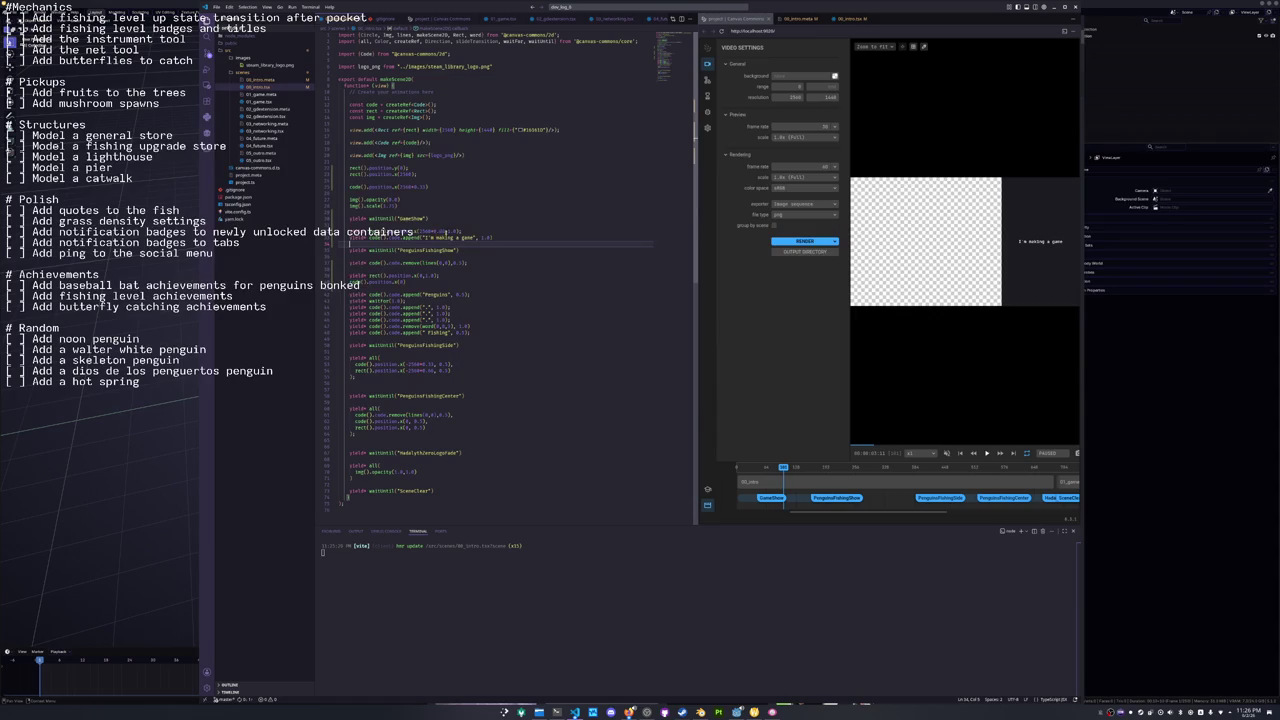
pyautogui.doubleClick(453, 231)
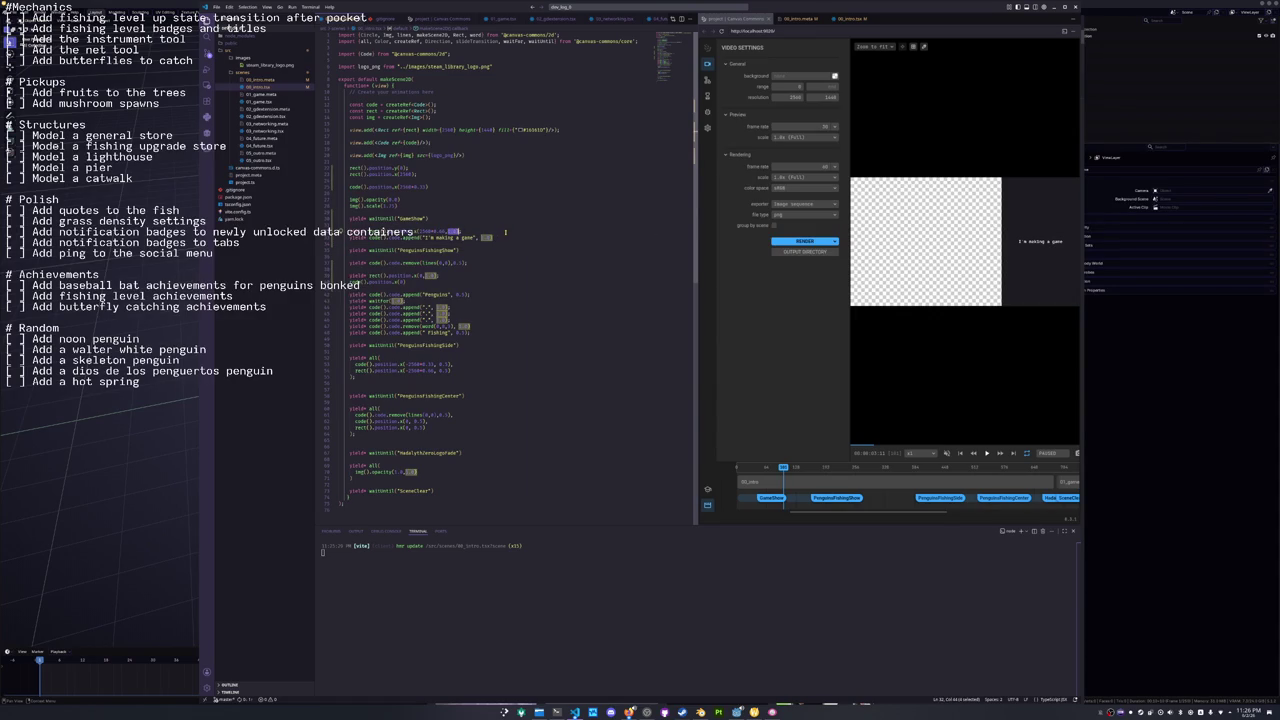
pyautogui.hotkey('ctrl', 'd')
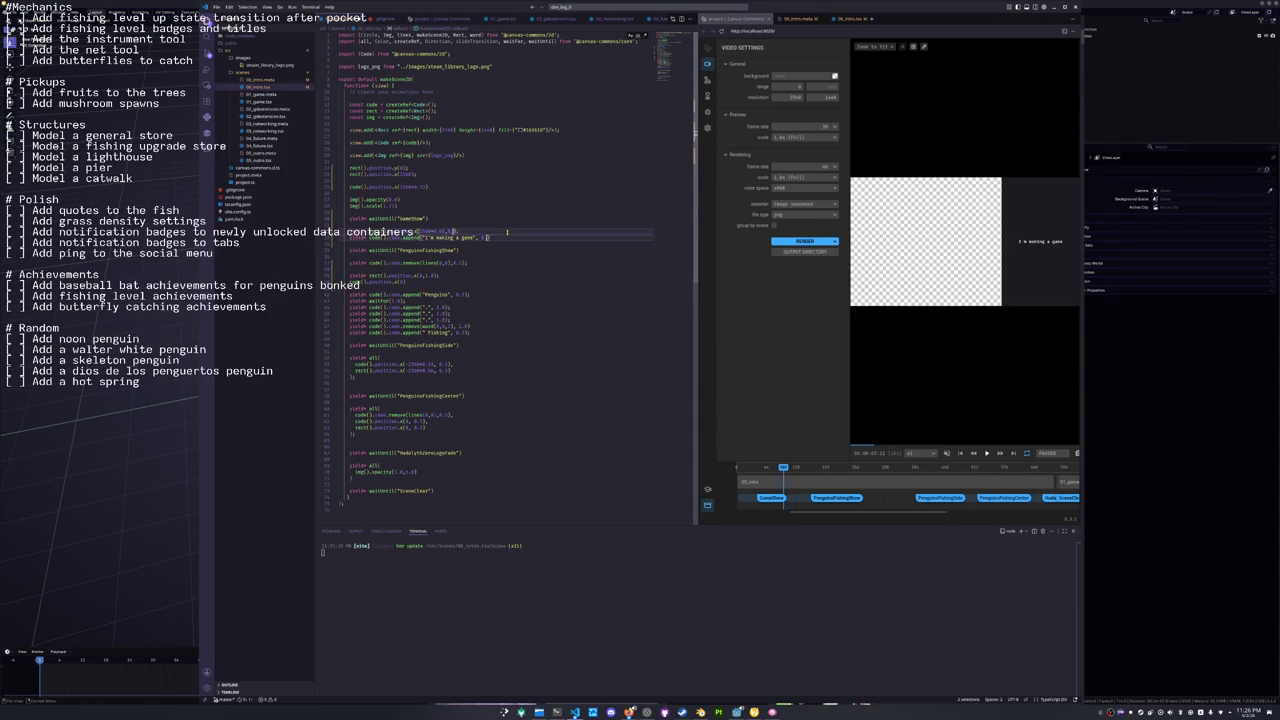
pyautogui.write('0.3')
pyautogui.hotkey('ctrl', 's')
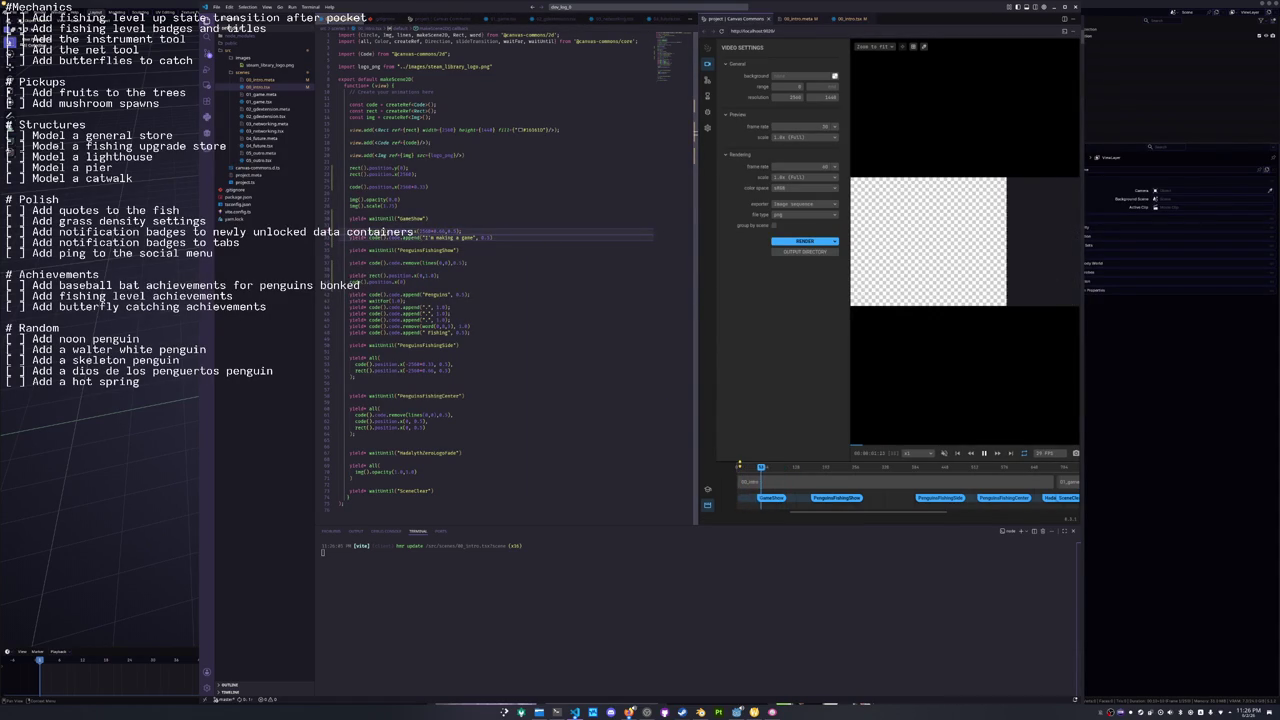
# Move the SceneClear event slightly later on the timeline, then switch to the notebook window.
pyautogui.moveTo(786, 466); pyautogui.dragTo(960, 468)
pyautogui.moveTo(980, 467); pyautogui.dragTo(988, 467)
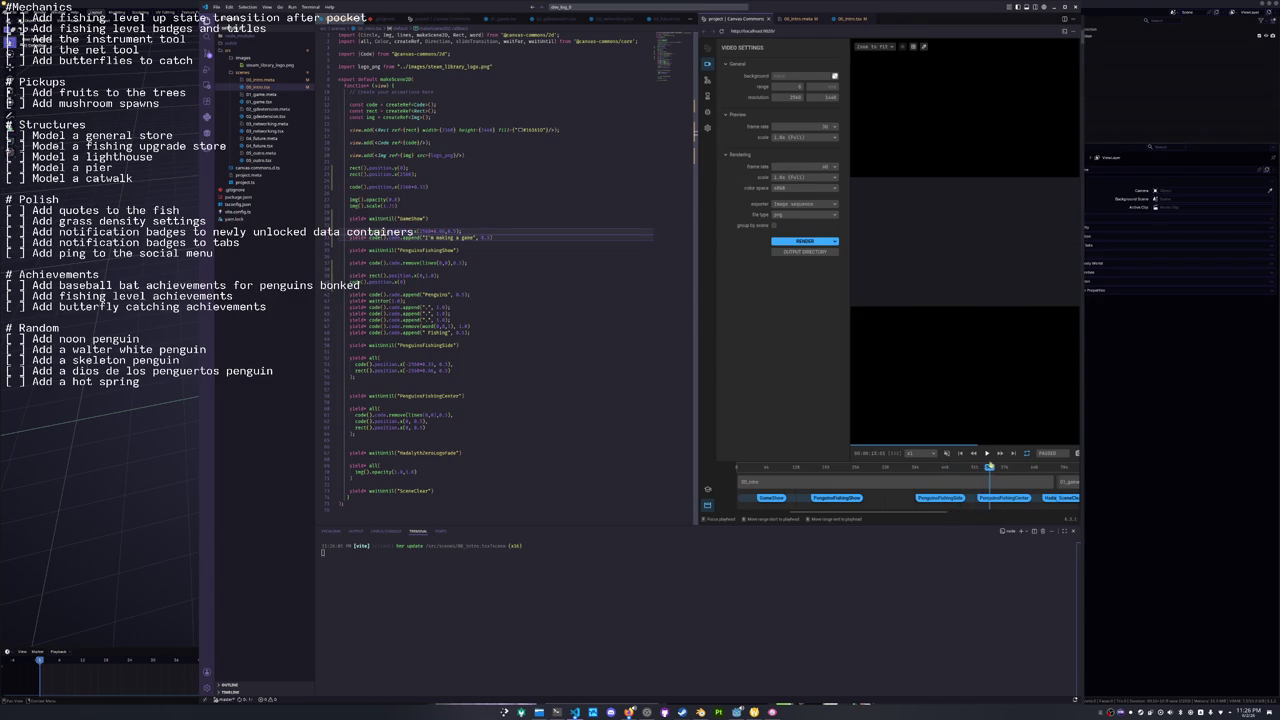
pyautogui.press('space')
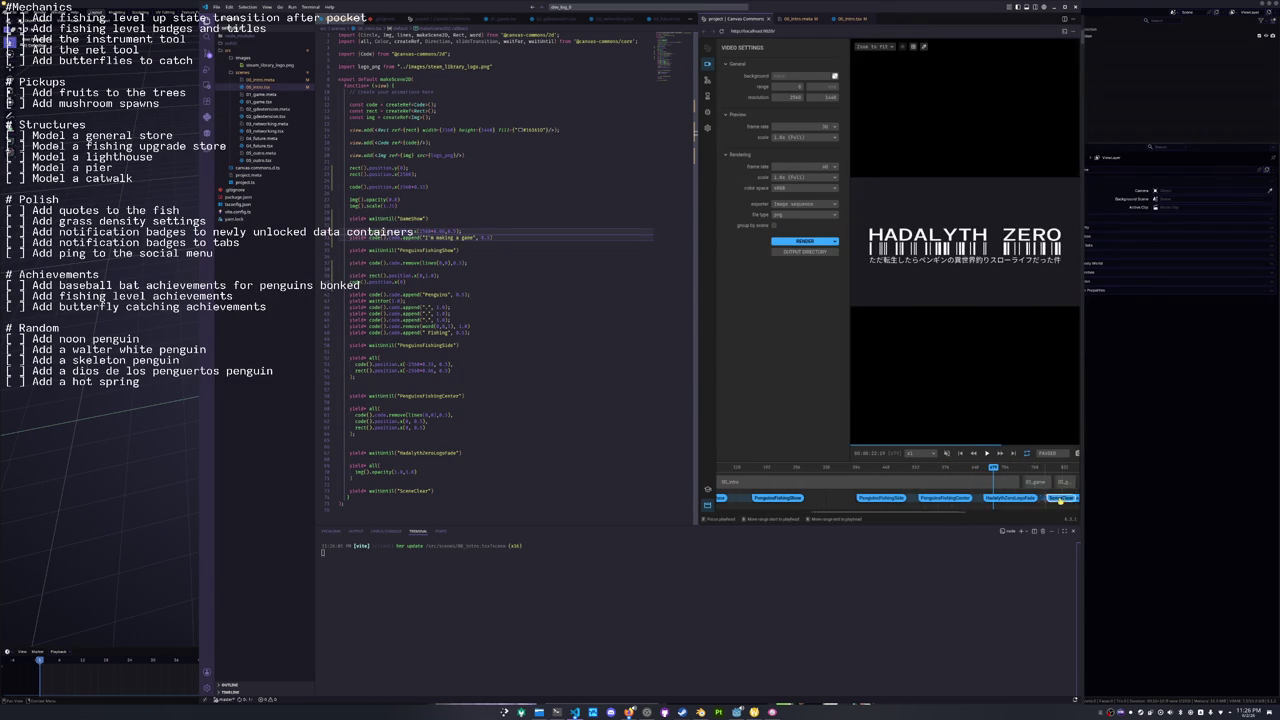
pyautogui.hscroll(3, 990, 497)
pyautogui.moveTo(944, 497); pyautogui.dragTo(964, 497)
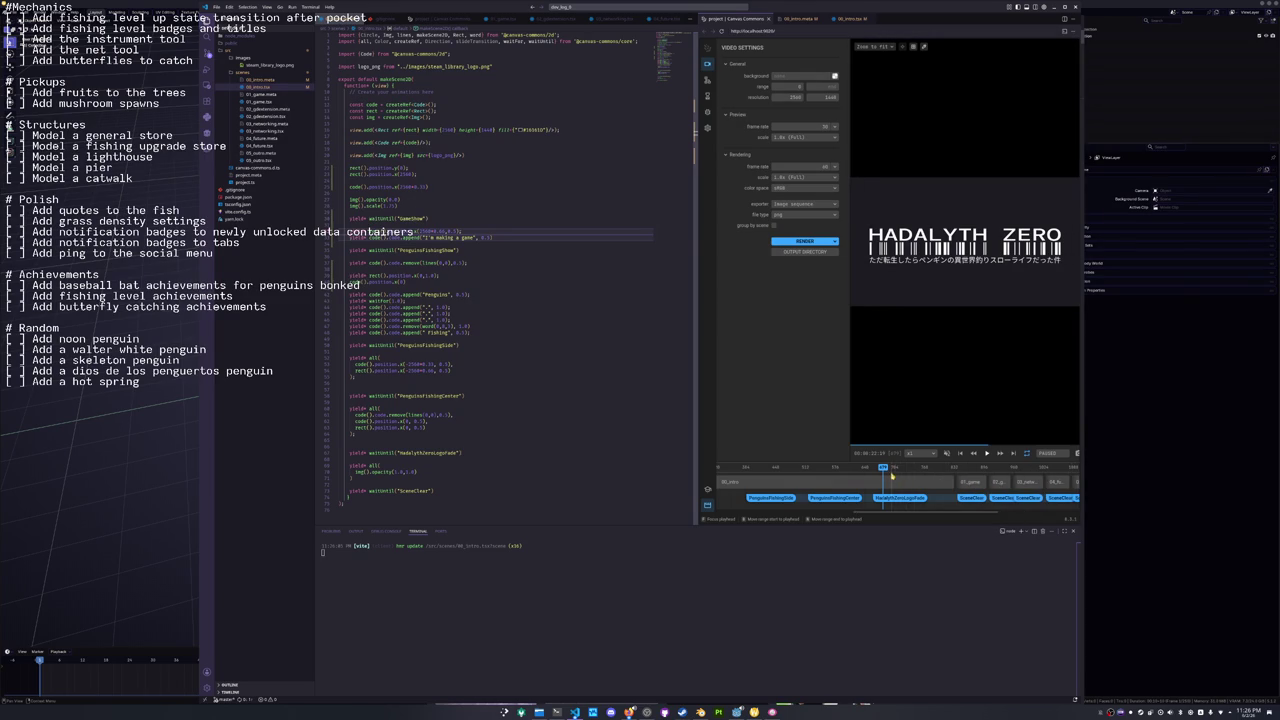
pyautogui.moveTo(885, 467)
pyautogui.mouseDown()
pyautogui.moveTo(962, 467)
pyautogui.moveTo(904, 467)
pyautogui.mouseUp()
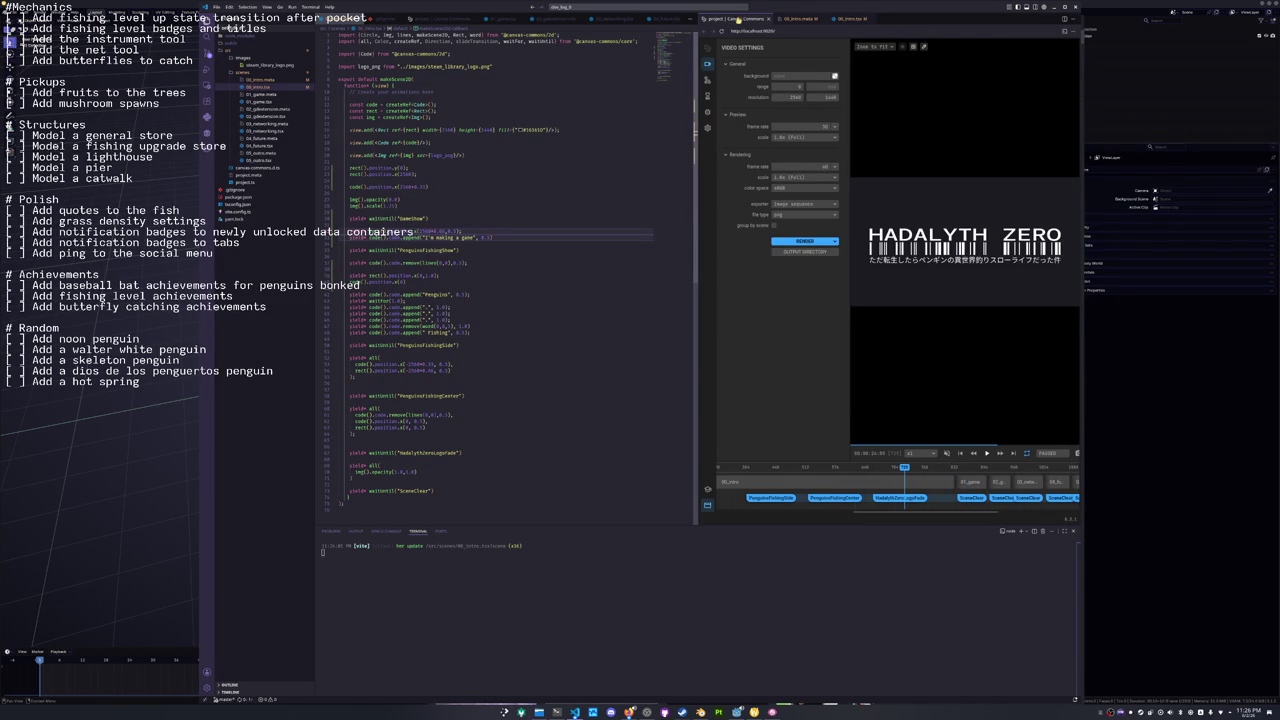
pyautogui.hotkey('alt', 'Tab')
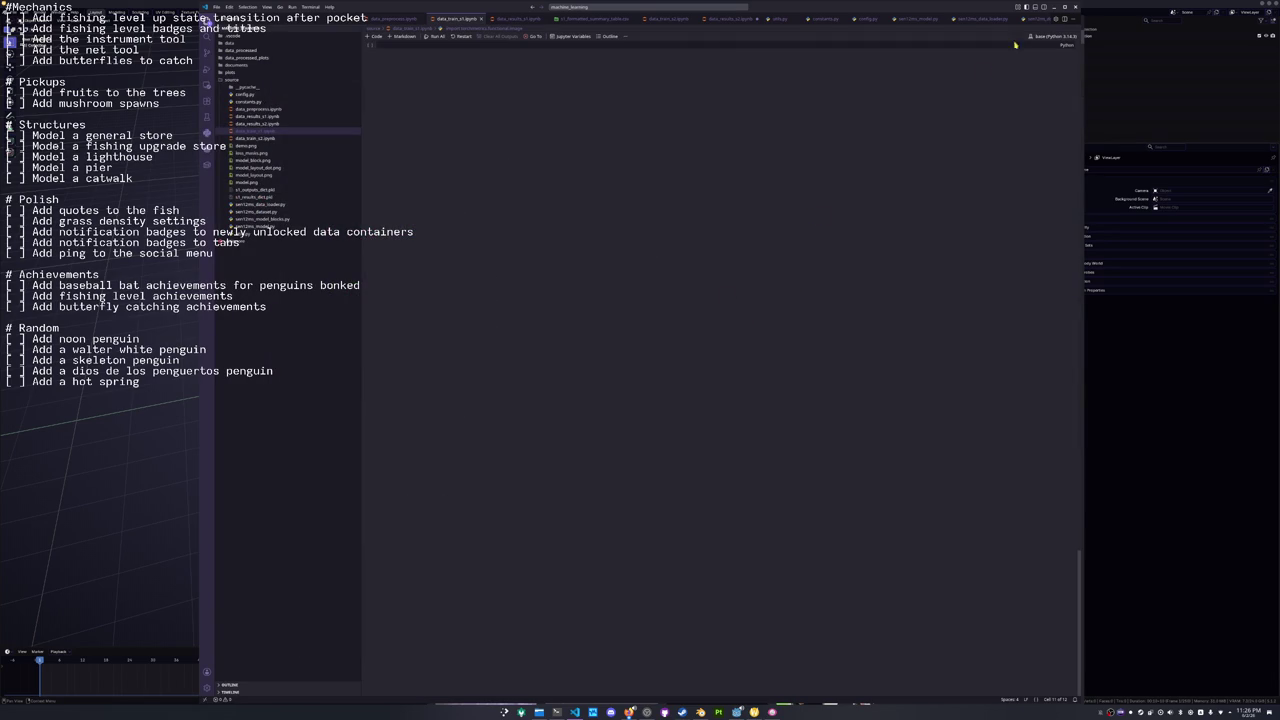
# Browse the catfish image results and compare the open bullhead image tabs.
pyautogui.click(1054, 8)
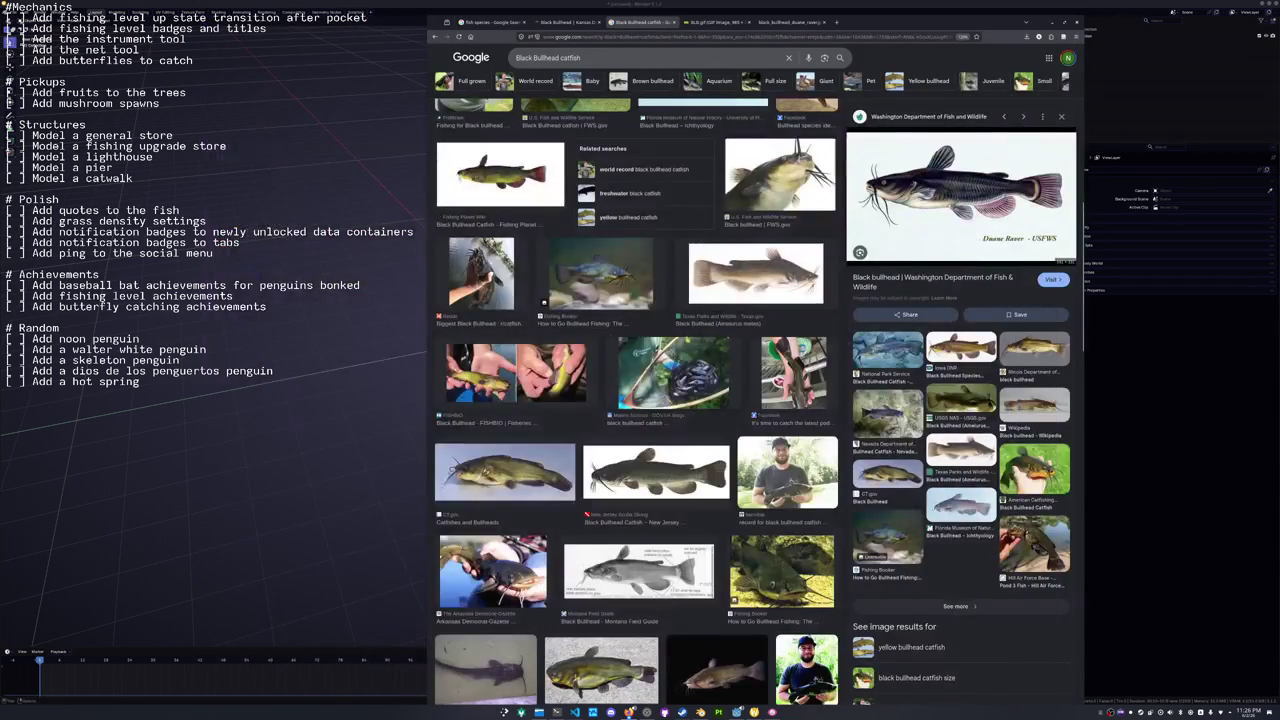
pyautogui.scroll(-5, 622, 344)
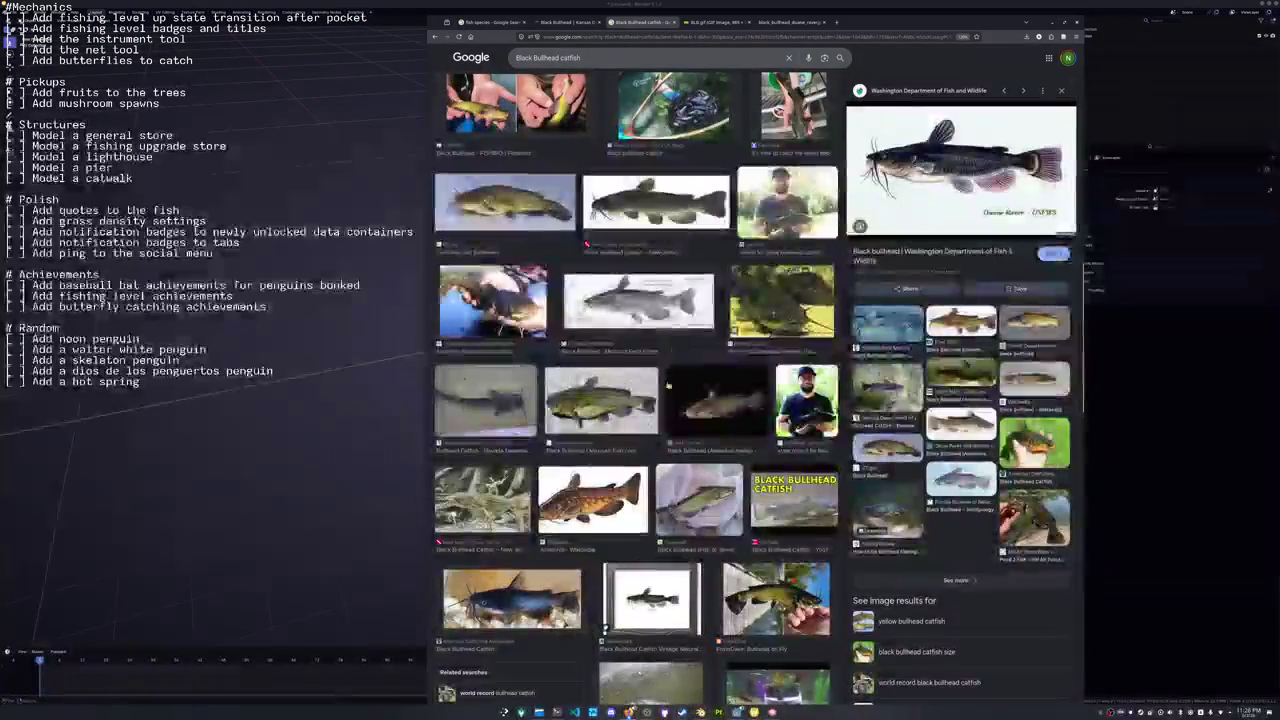
pyautogui.scroll(-5, 622, 400)
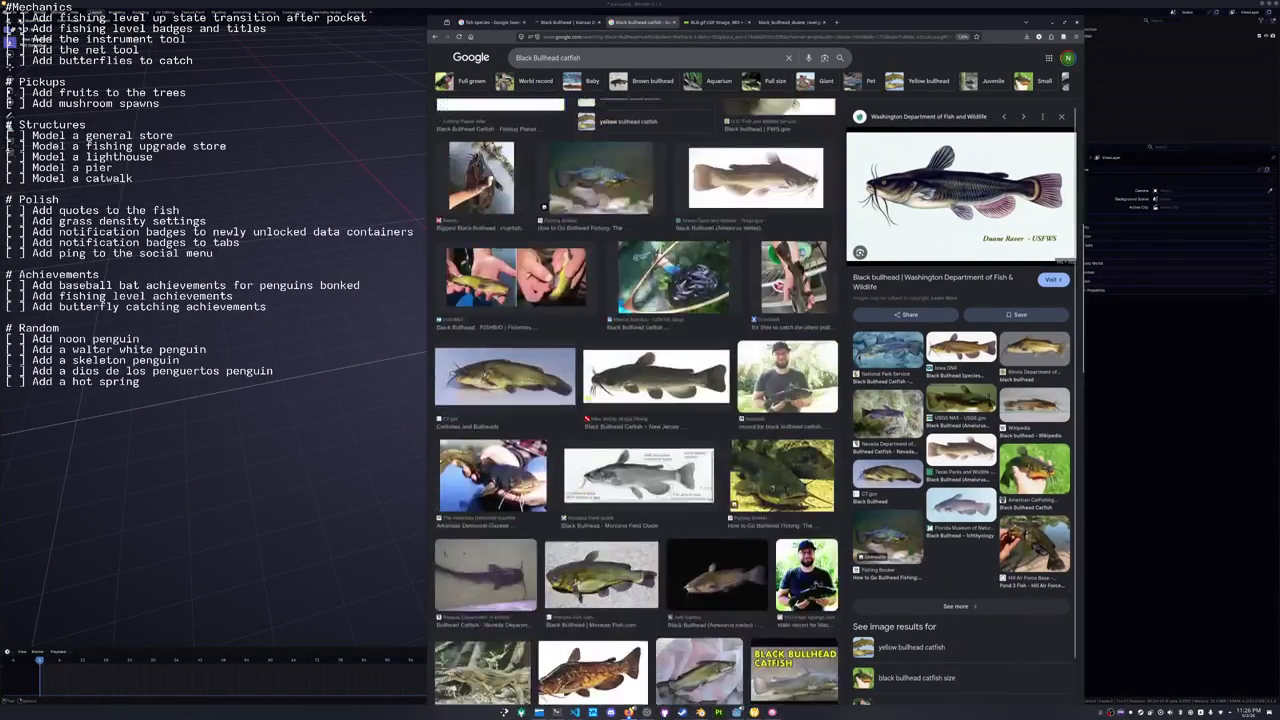
pyautogui.scroll(-5, 694, 495)
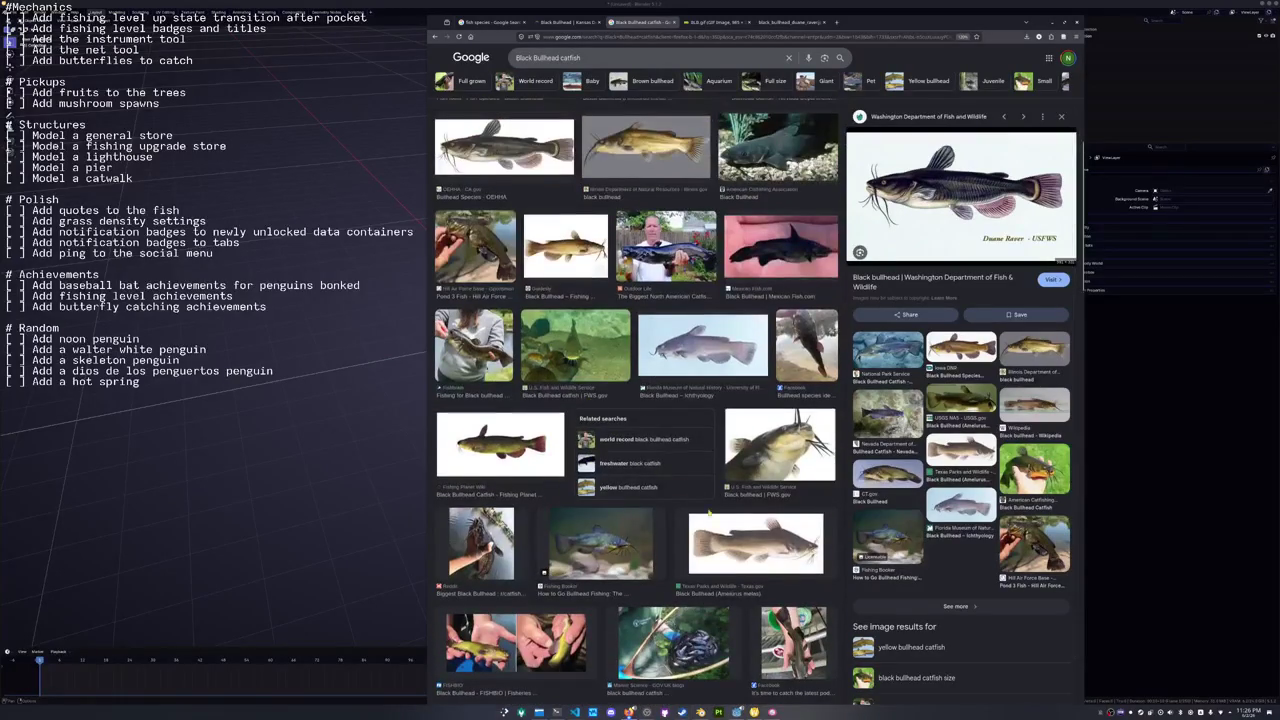
pyautogui.scroll(3, 601, 348)
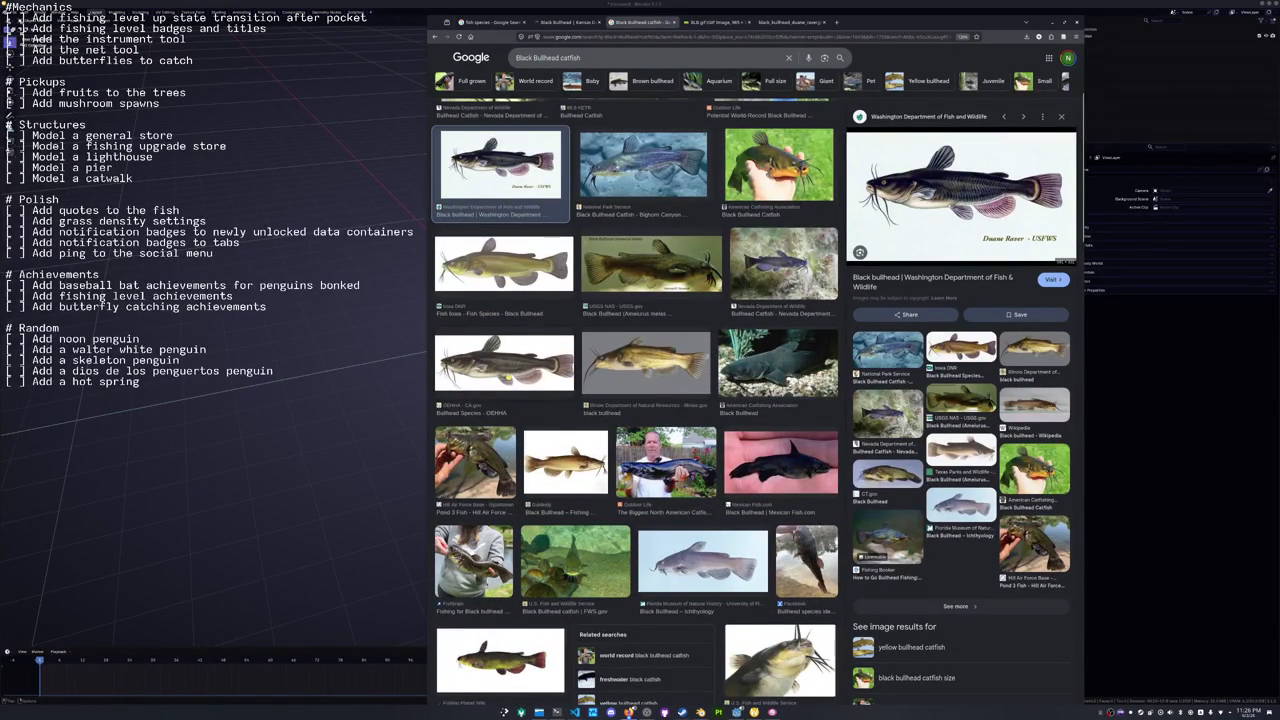
pyautogui.scroll(2, 638, 377)
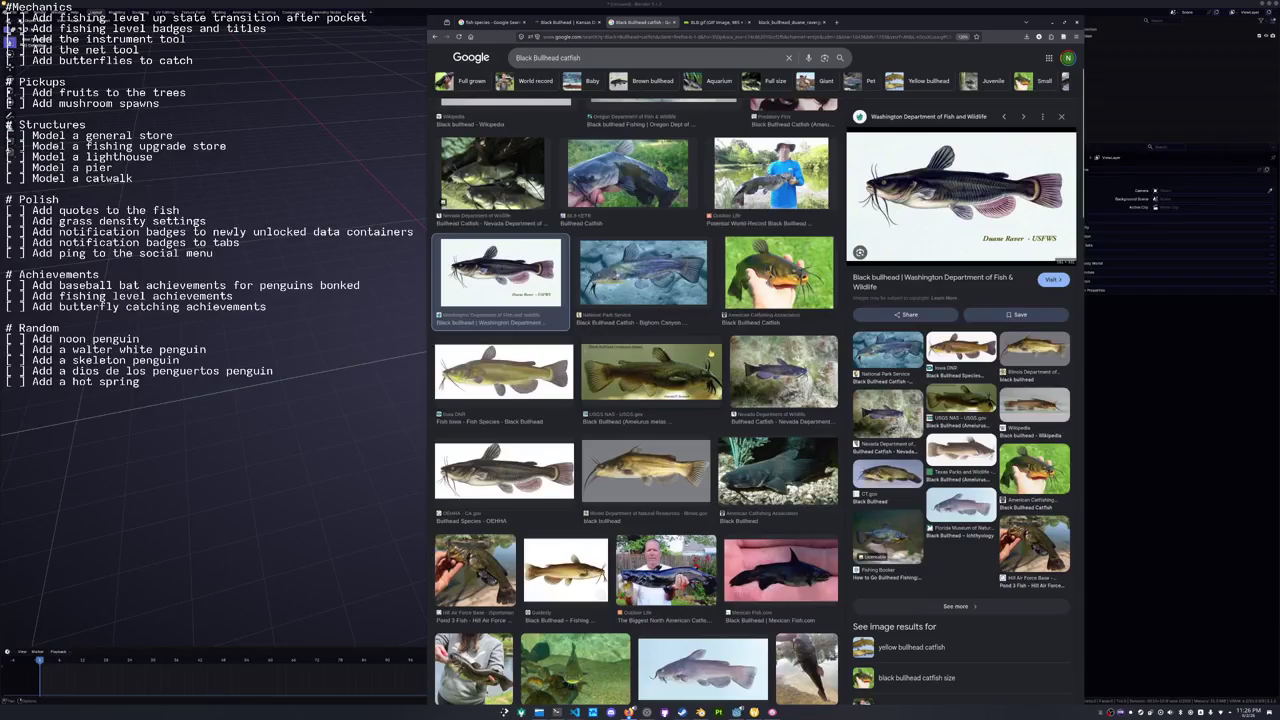
pyautogui.scroll(2, 711, 352)
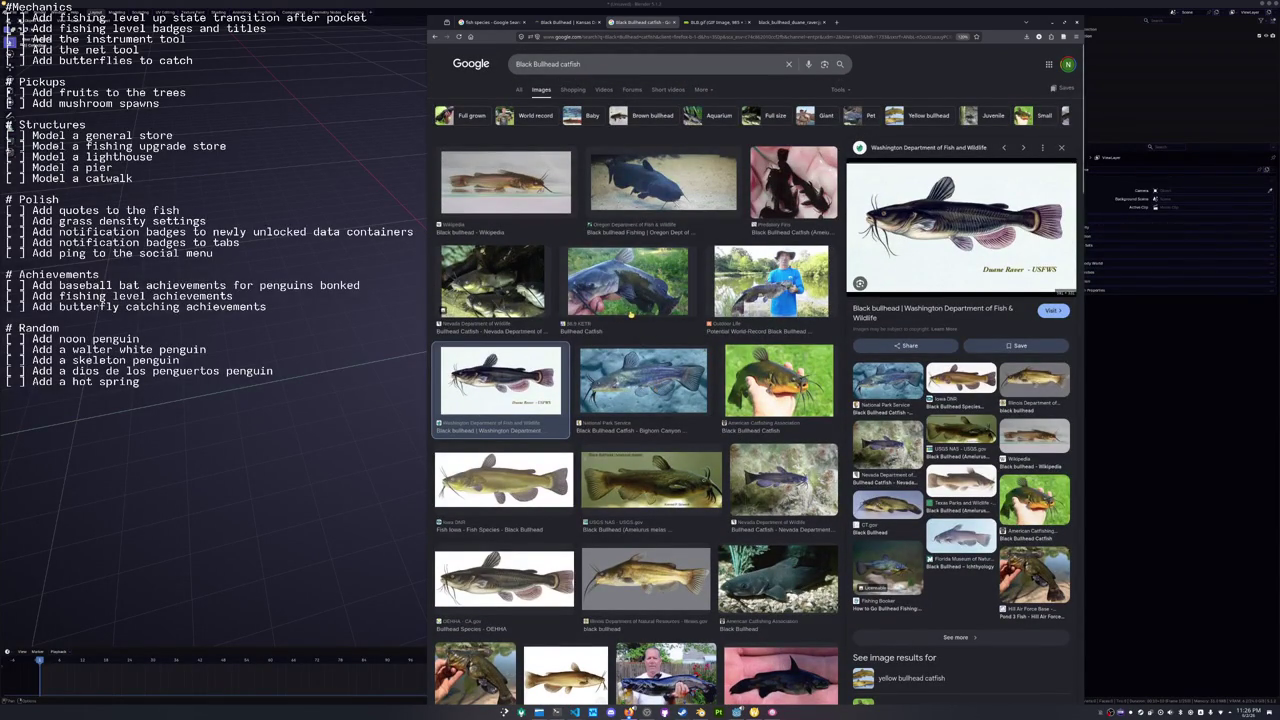
pyautogui.click(672, 316)
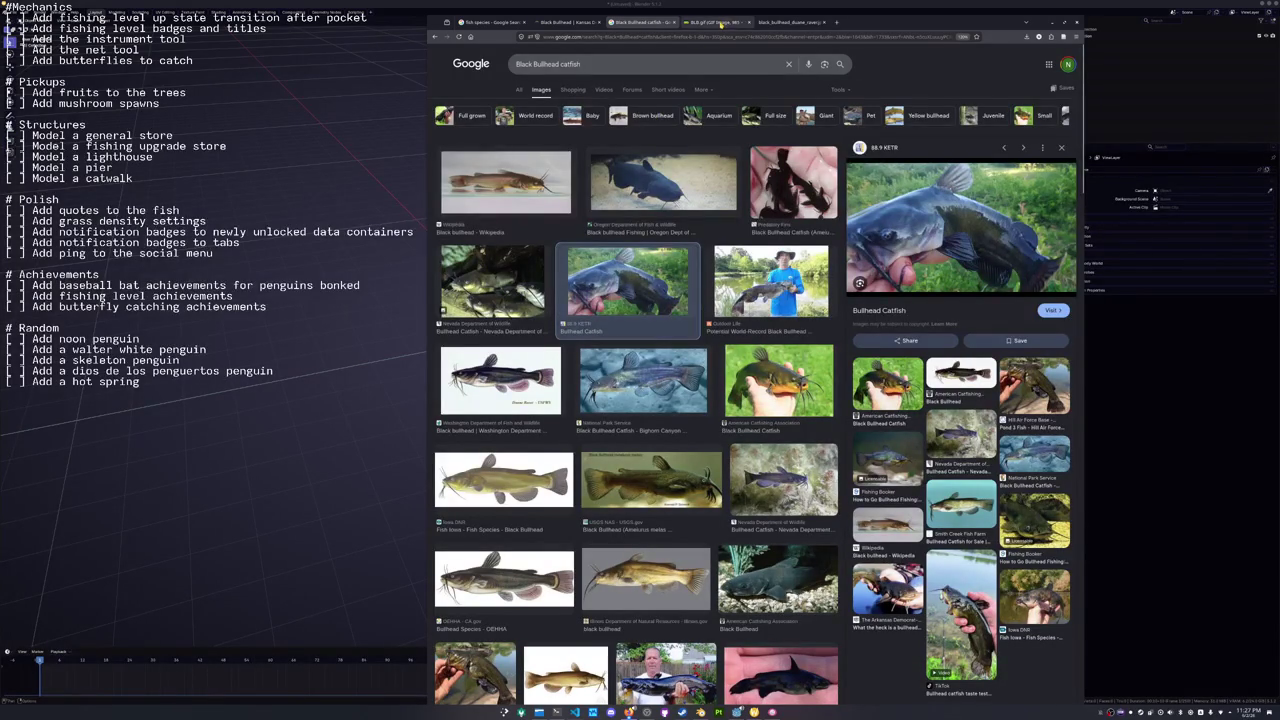
pyautogui.click(715, 22)
pyautogui.click(791, 23)
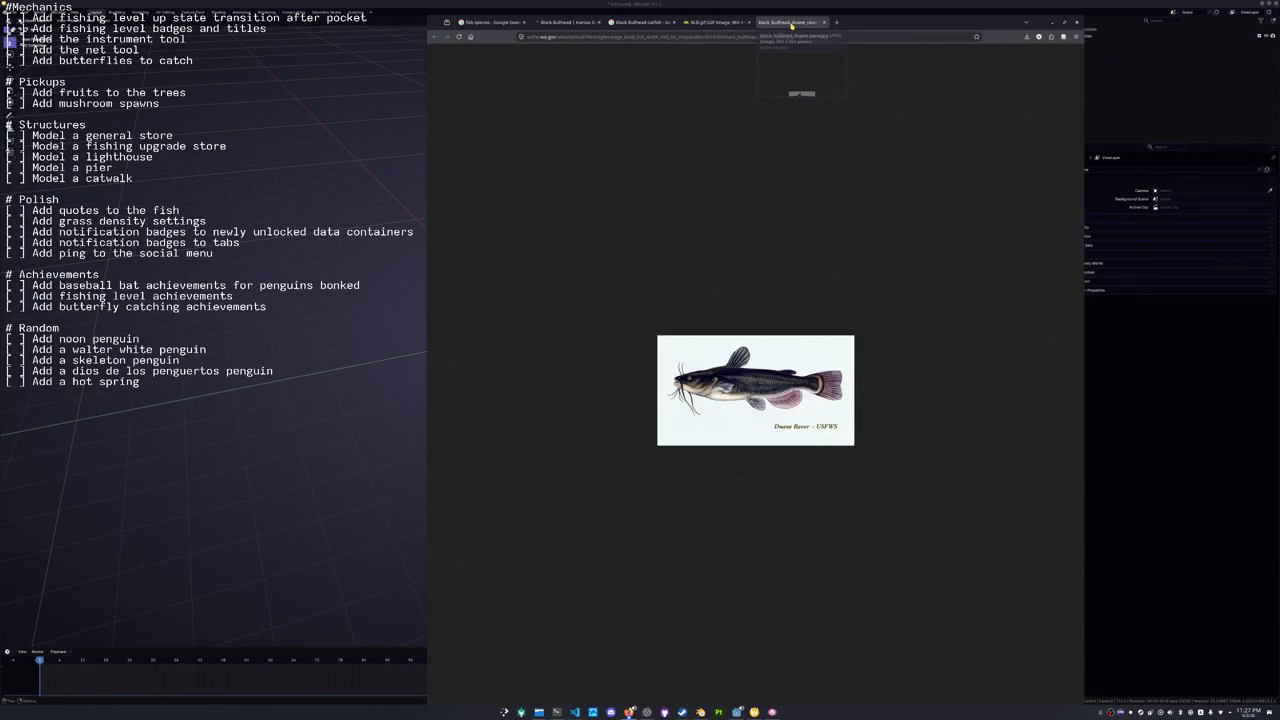
pyautogui.click(715, 22)
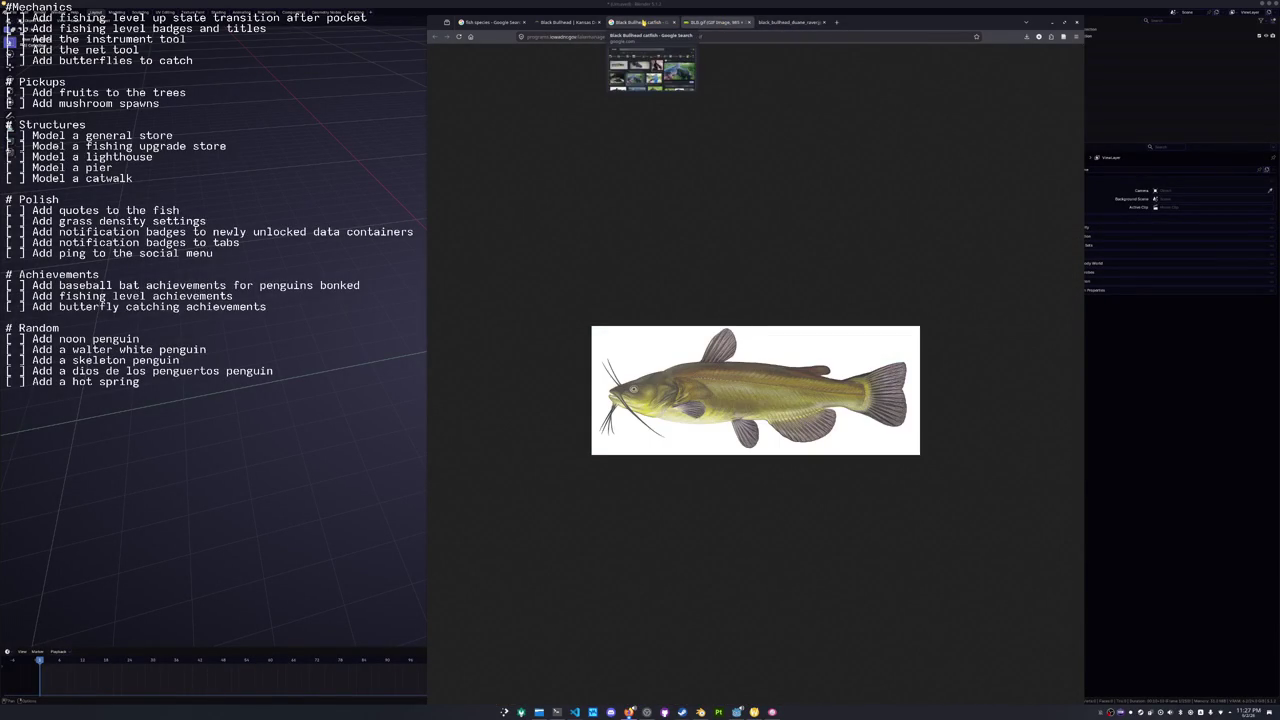
pyautogui.click(643, 22)
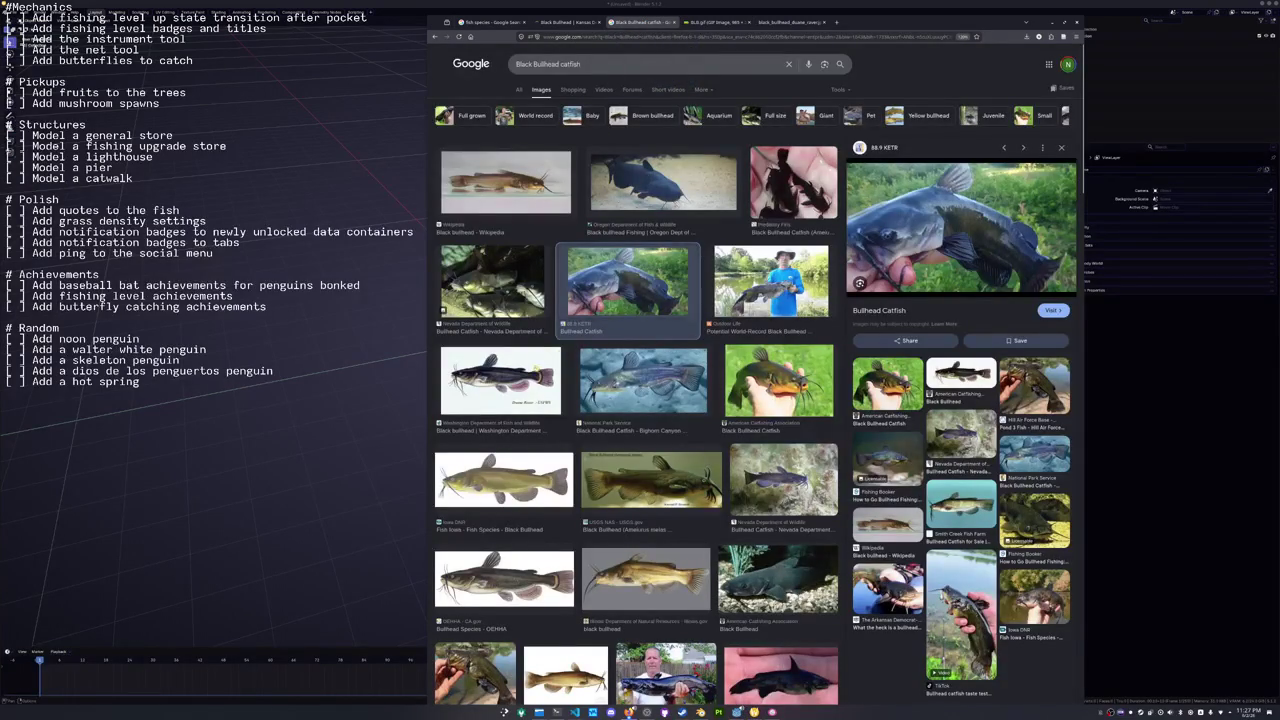
# Preview several bullhead results, ending on the Reddit Biggest Black Bullhead photo.
pyautogui.scroll(-1, 620, 430)
pyautogui.scroll(-2, 636, 400)
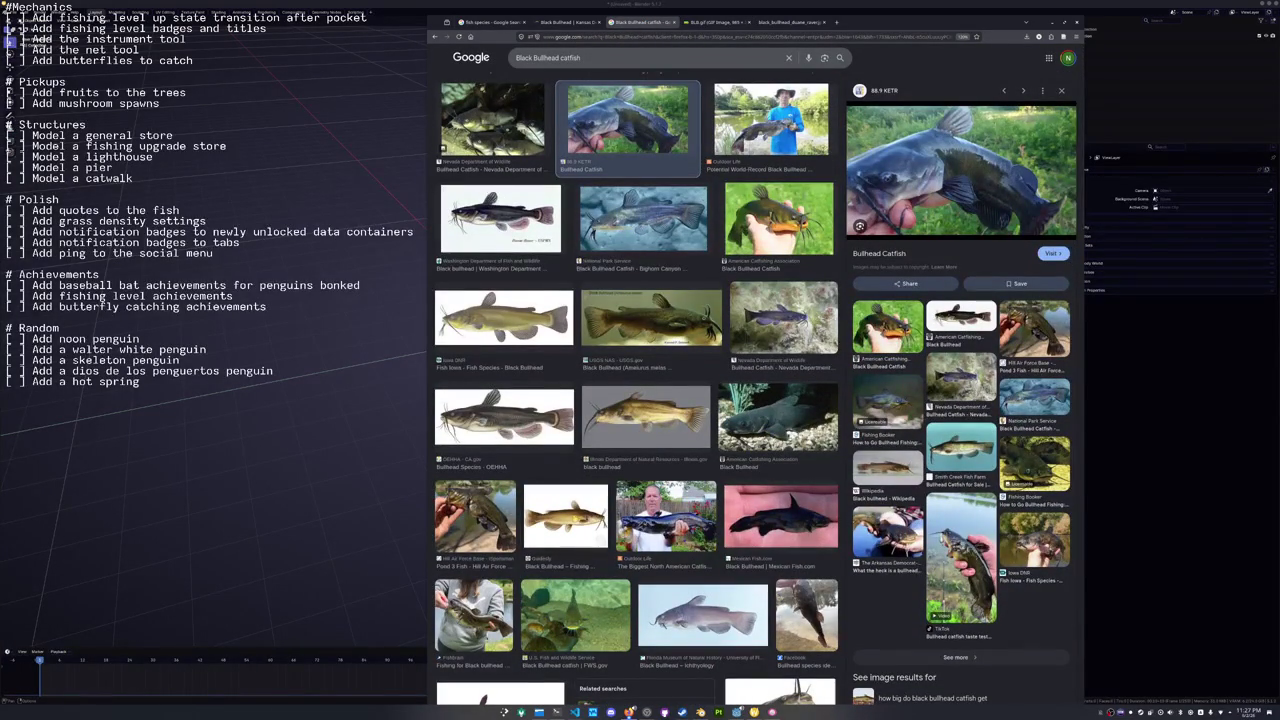
pyautogui.click(521, 422)
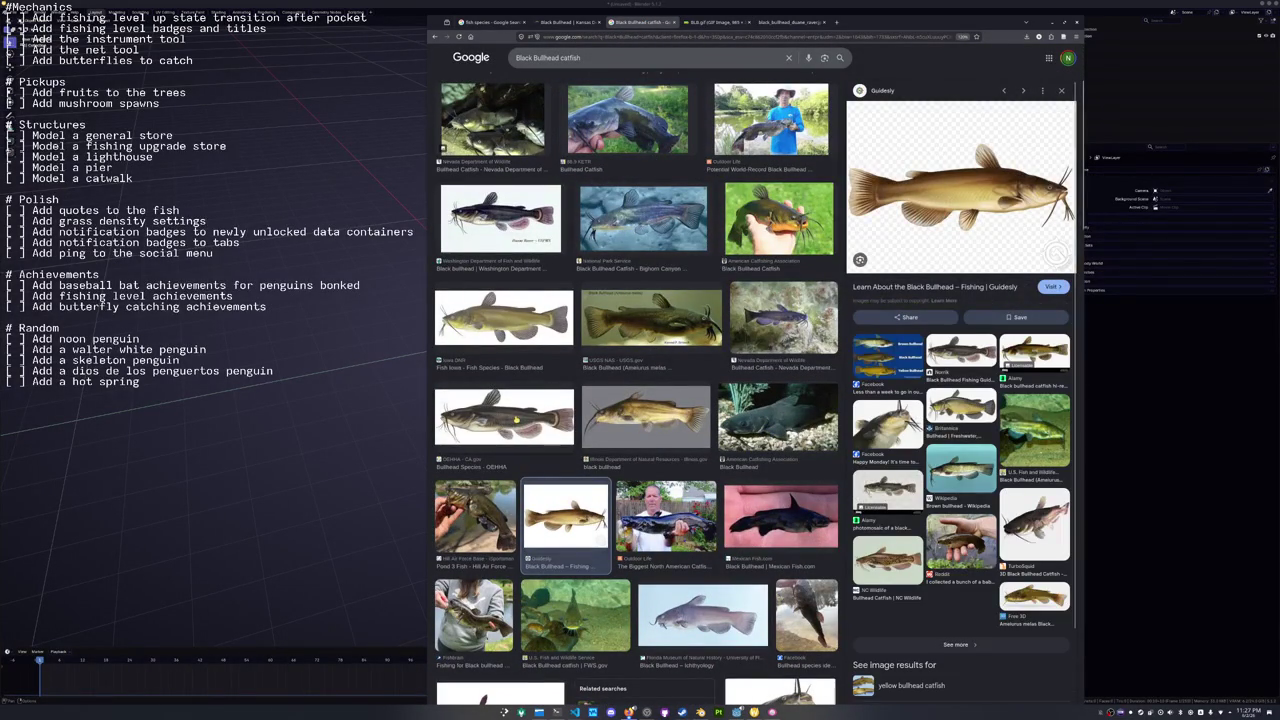
pyautogui.click(778, 415)
pyautogui.scroll(1, 778, 415)
pyautogui.click(644, 341)
pyautogui.press('Left')
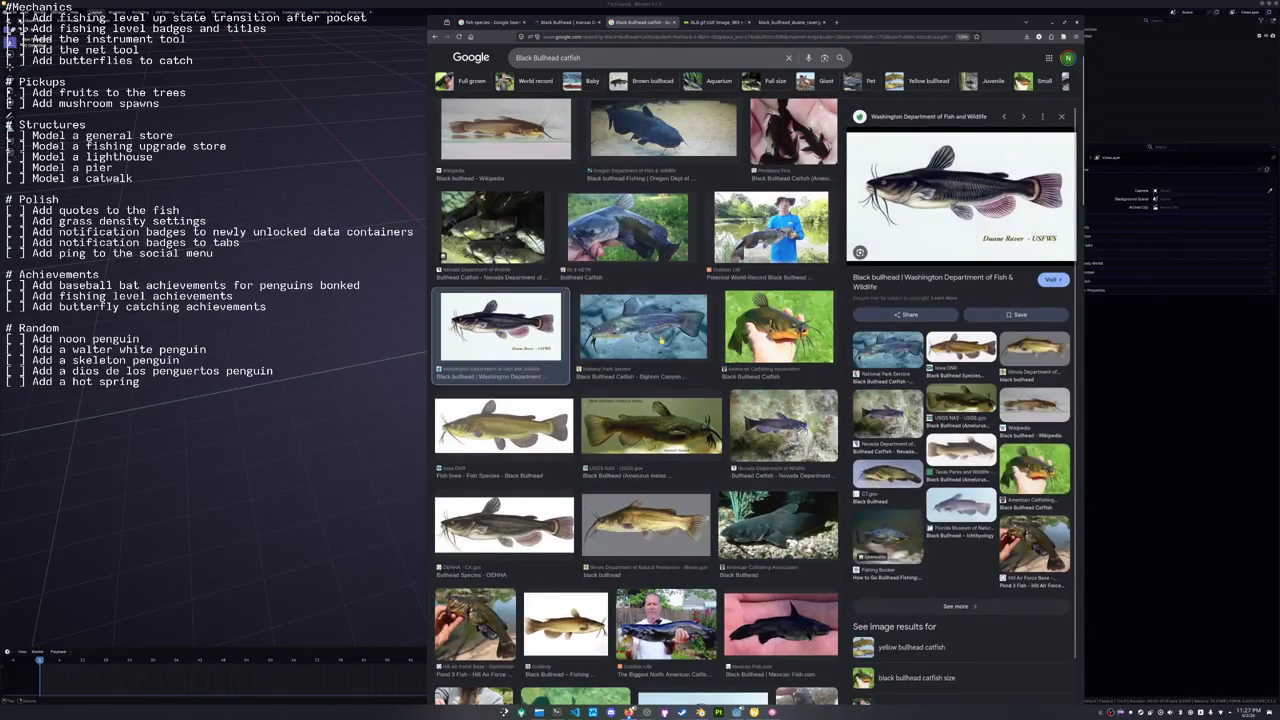
pyautogui.press('Left')
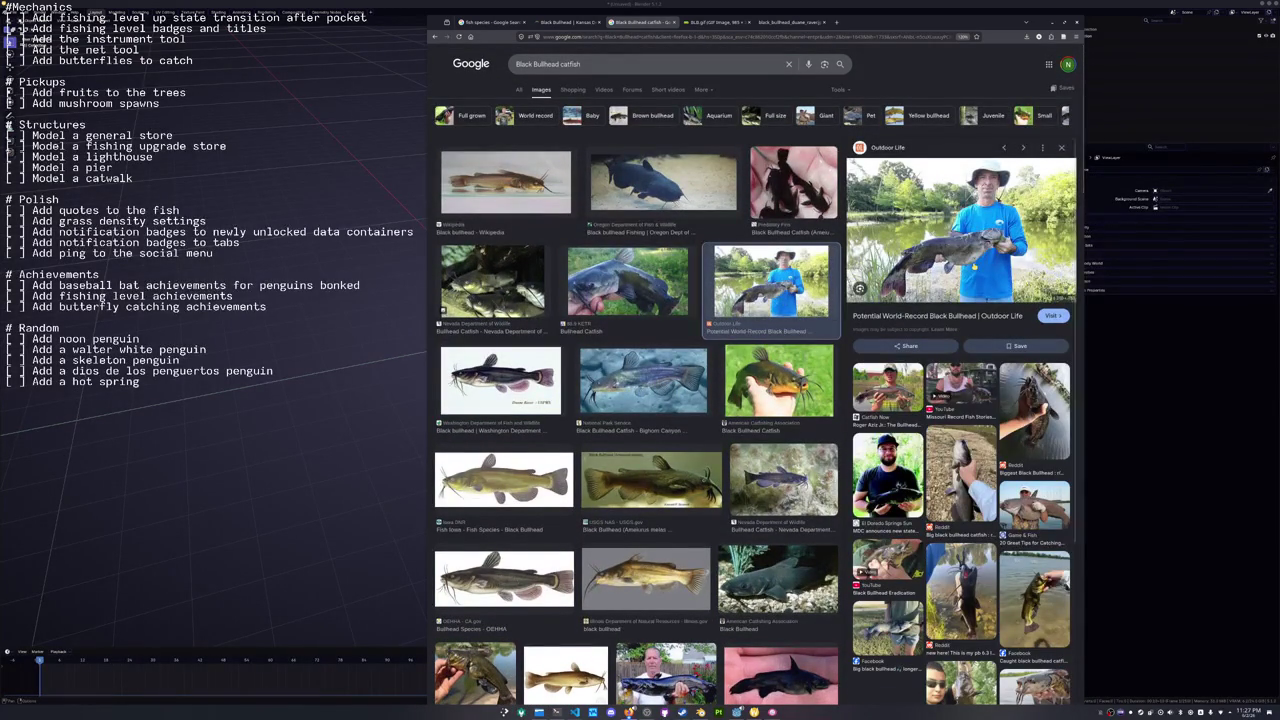
pyautogui.scroll(-1, 962, 420)
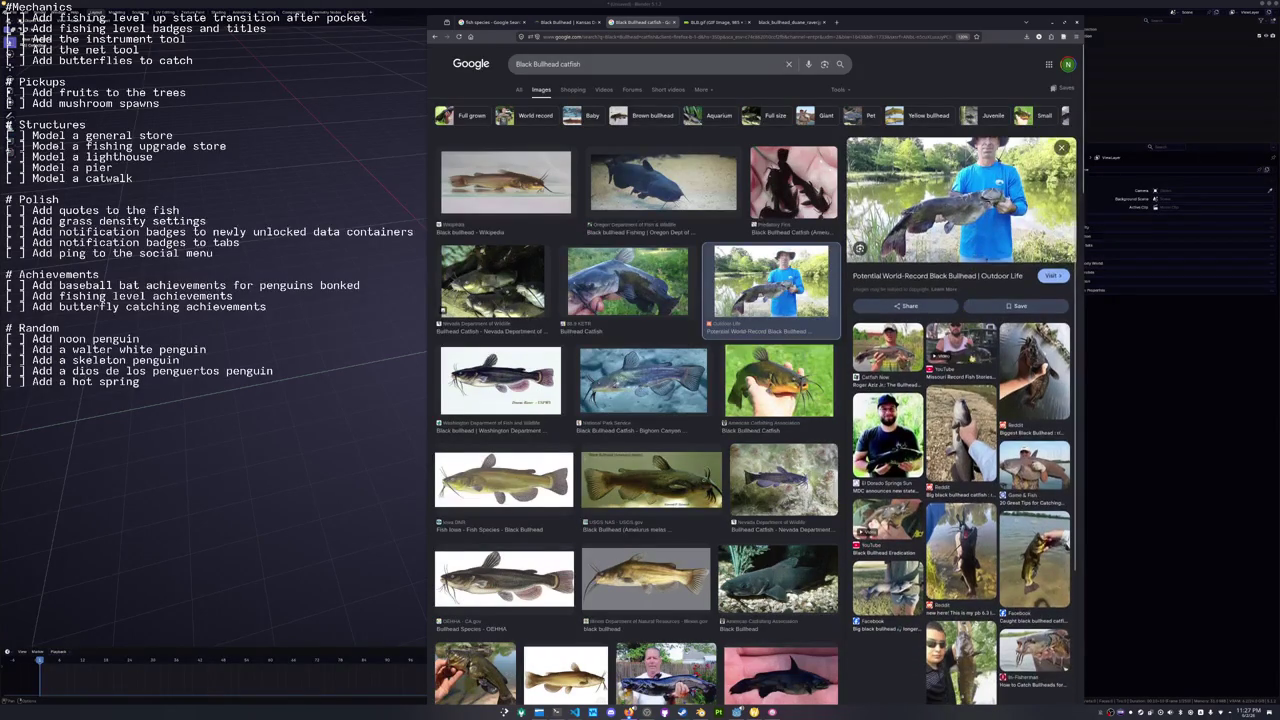
pyautogui.click(1034, 370)
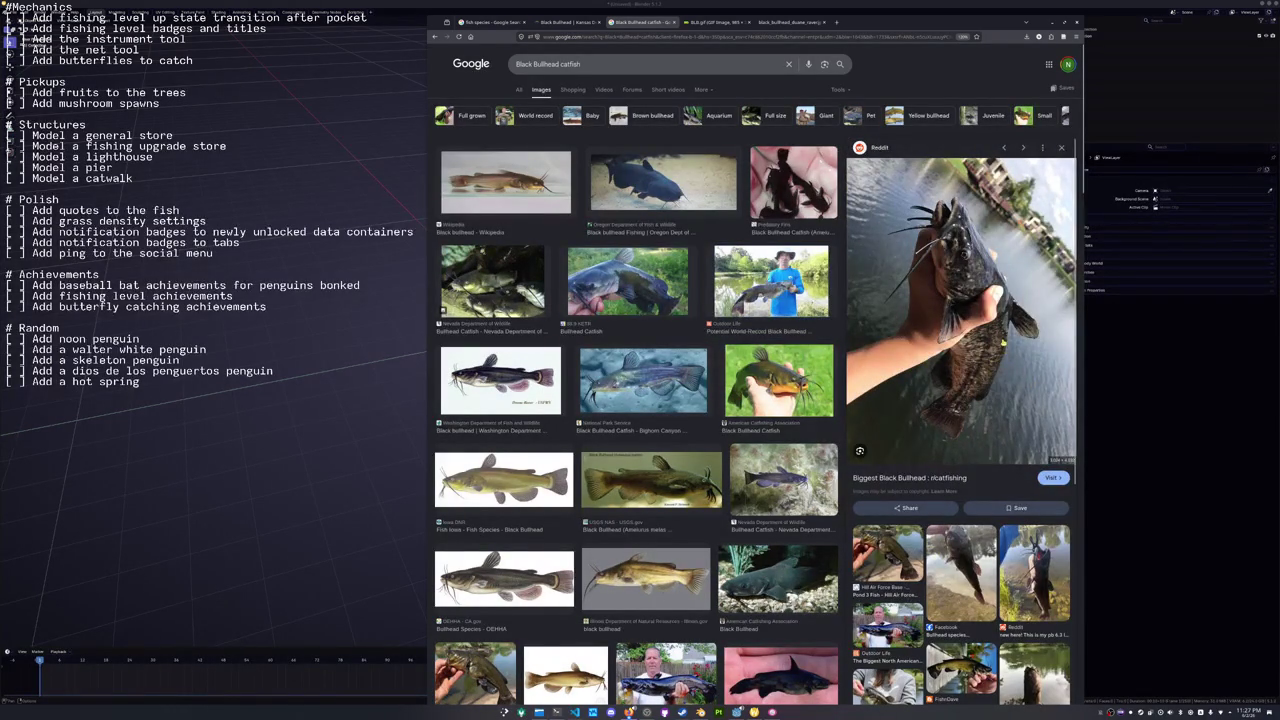
# Open the Reddit bullhead photo full-size in a new tab and switch to it.
pyautogui.rightClick(996, 336)
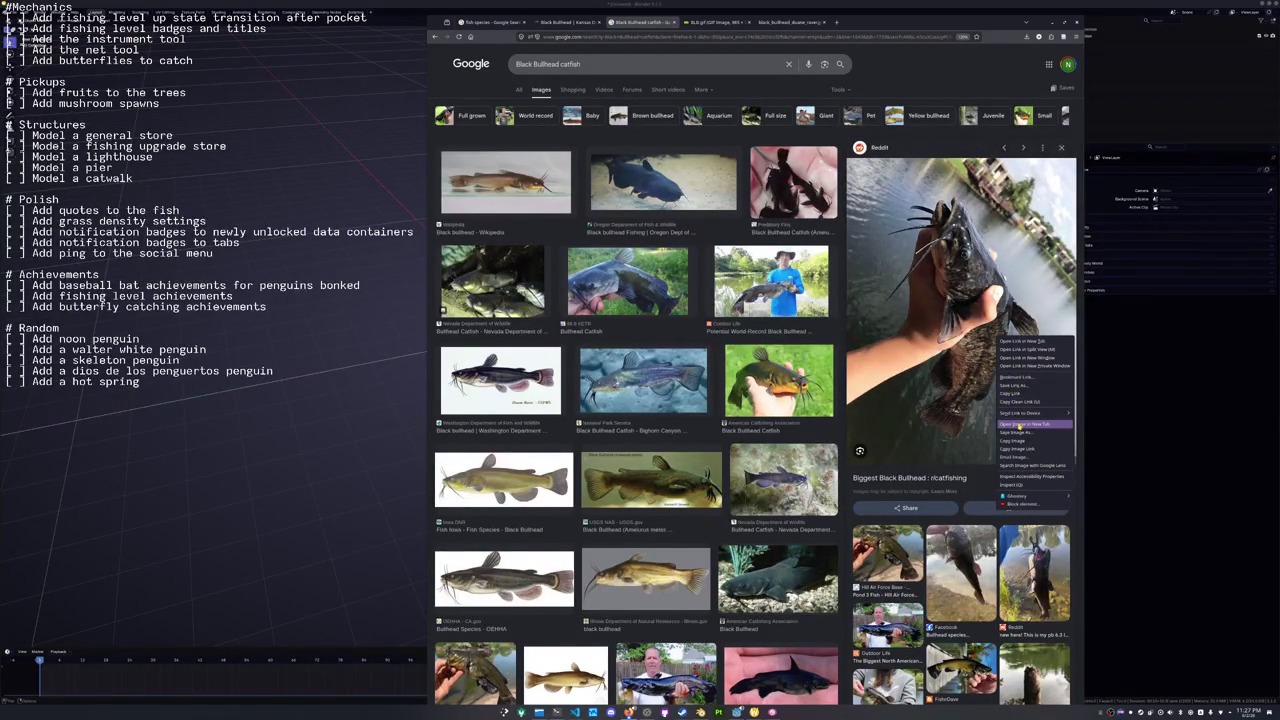
pyautogui.click(1018, 425)
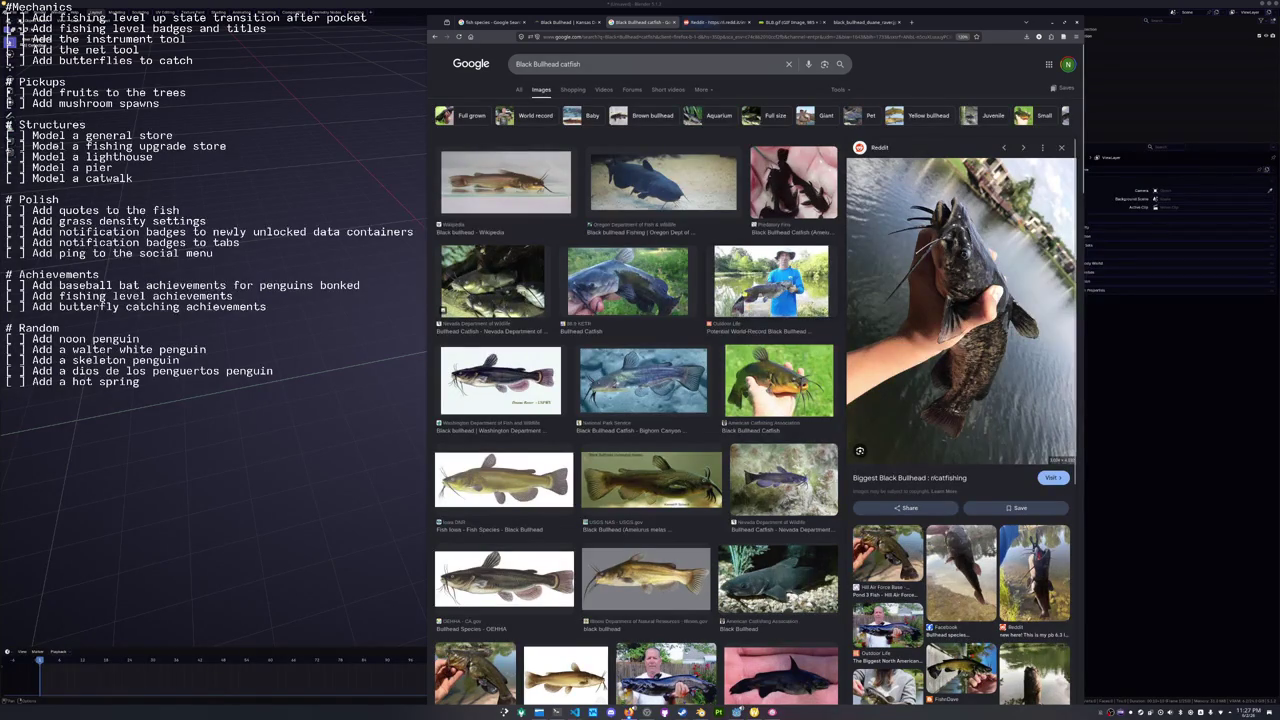
pyautogui.click(715, 22)
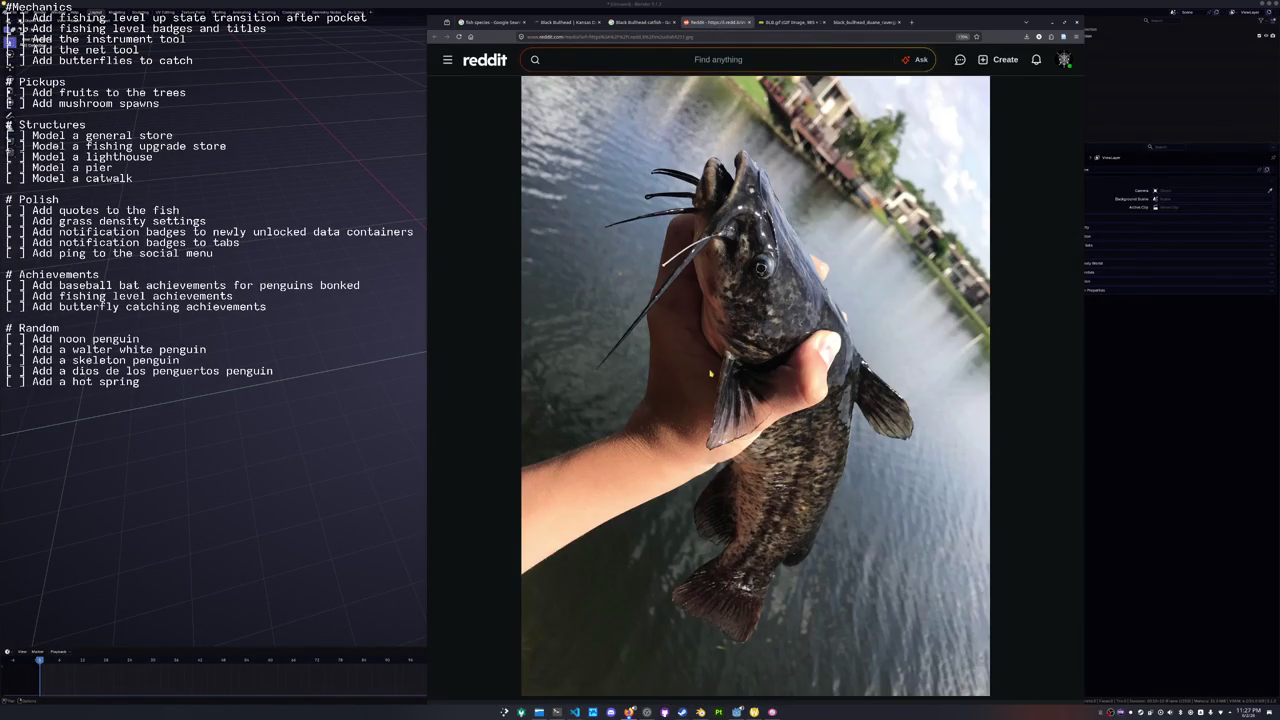
pyautogui.click(539, 712)
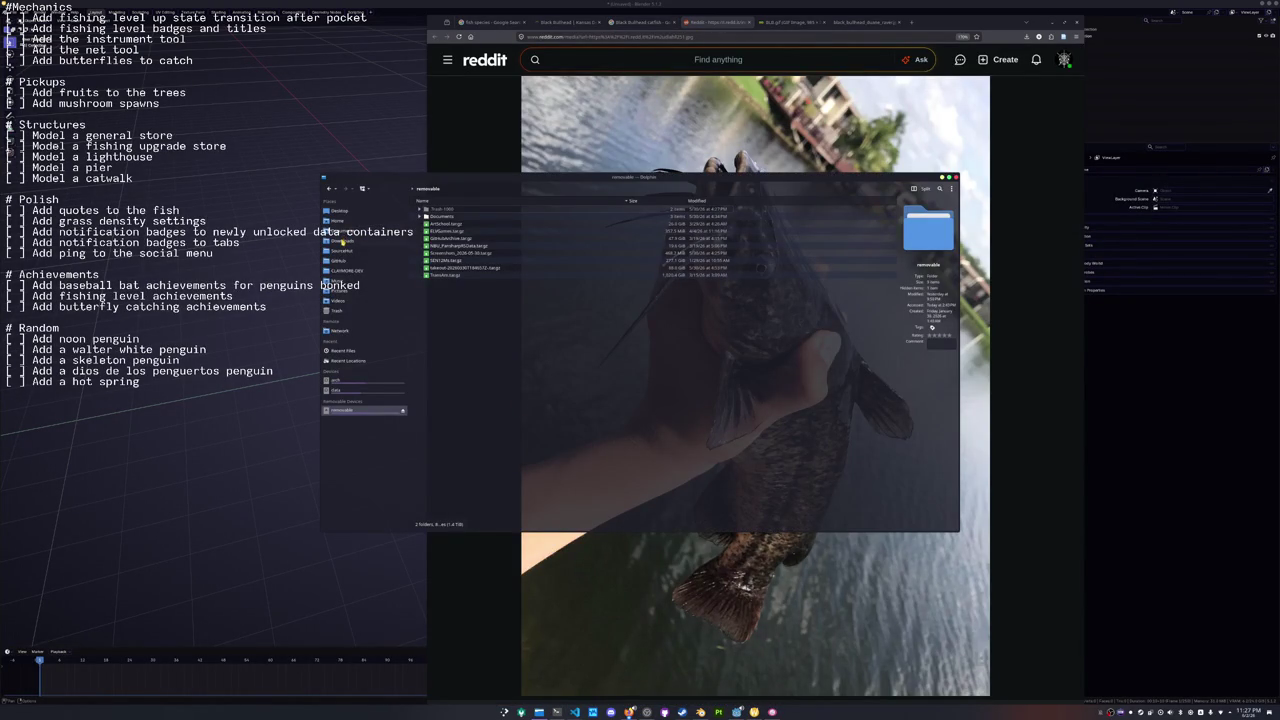
# Navigate Documents > SourceHut > hadalyth-zero > godot > assets > meshes > fish > medium.
pyautogui.click(438, 216)
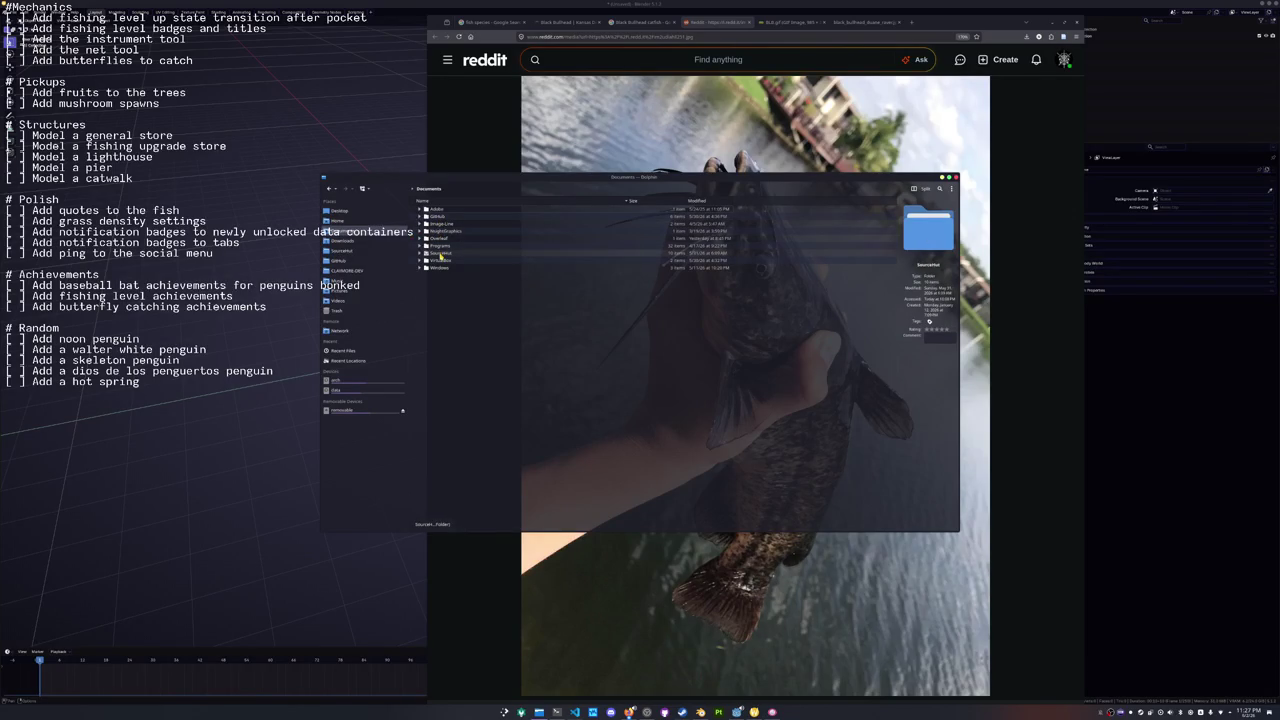
pyautogui.click(440, 253)
pyautogui.click(439, 238)
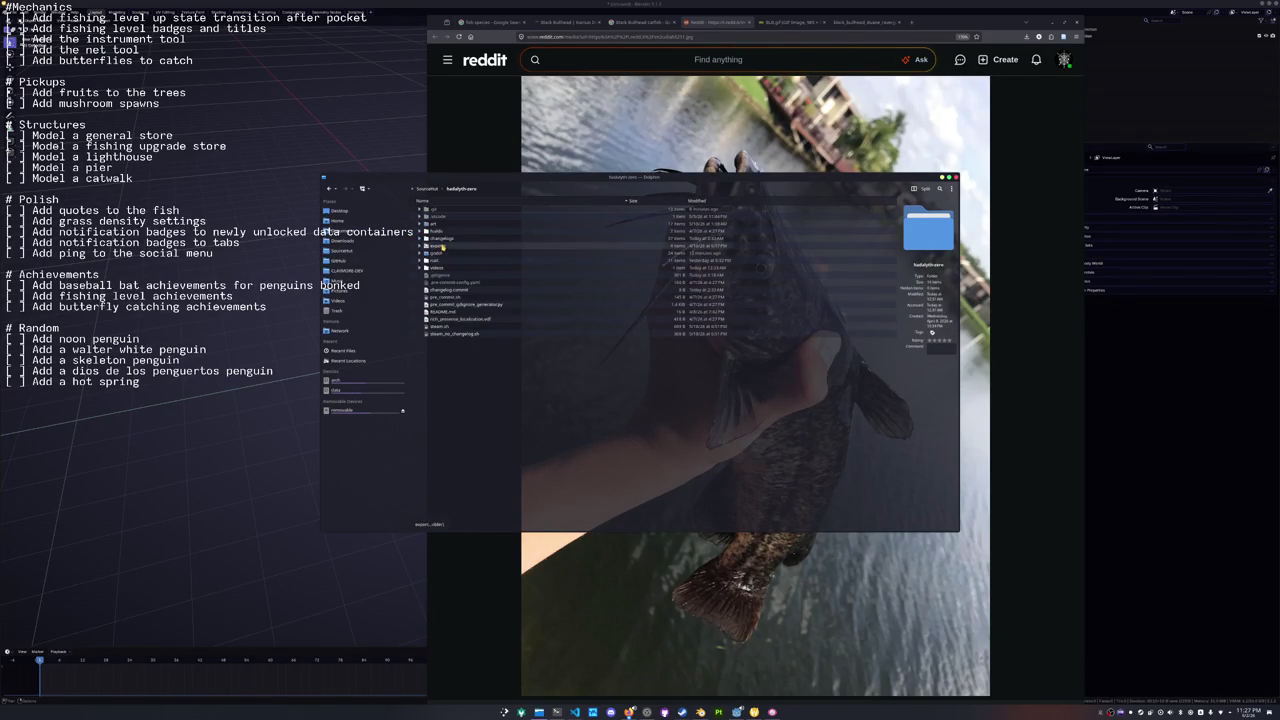
pyautogui.click(439, 253)
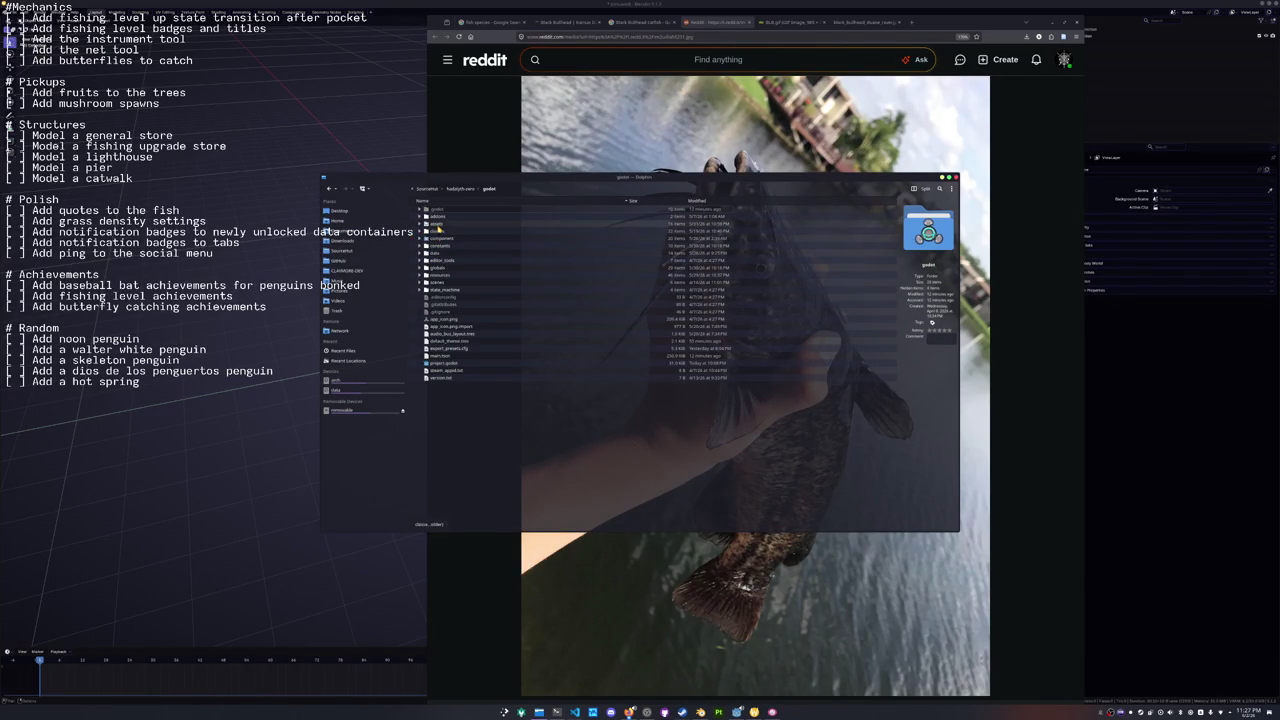
pyautogui.click(439, 226)
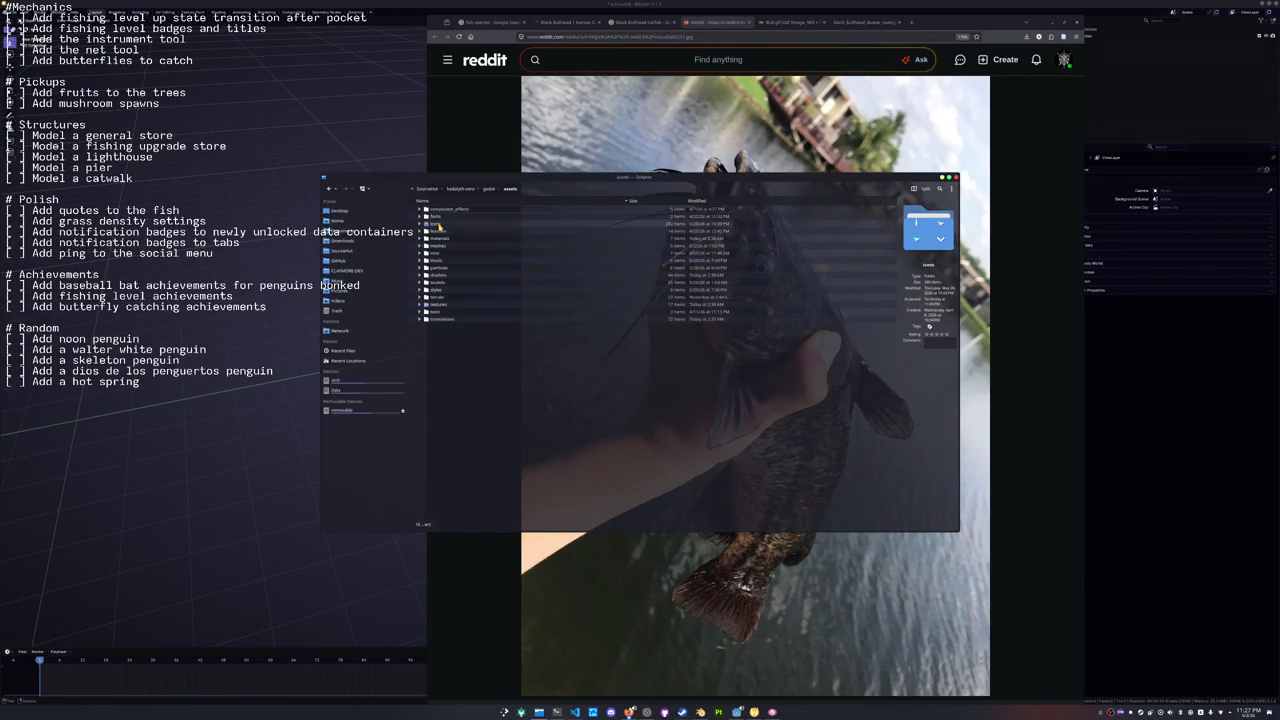
pyautogui.click(439, 246)
pyautogui.click(439, 223)
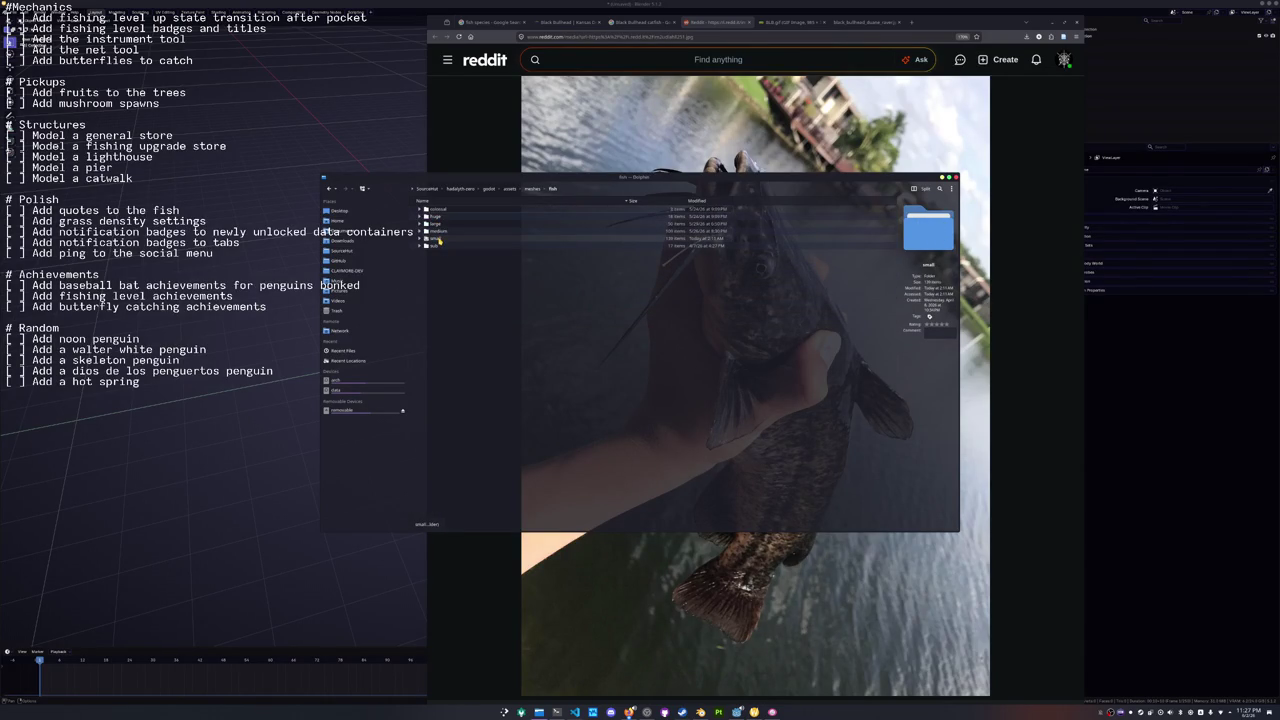
pyautogui.click(438, 231)
pyautogui.scroll(-5, 493, 393)
pyautogui.scroll(-8, 493, 393)
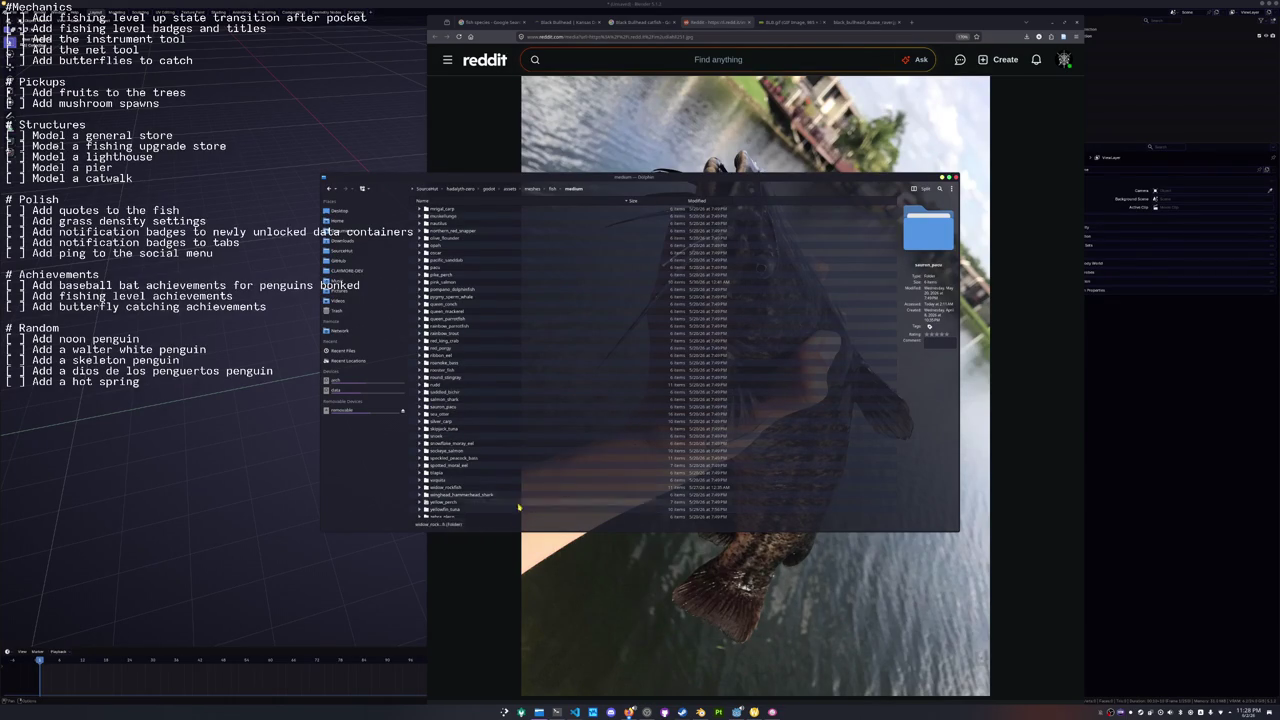
# Start creating a new folder inside the medium folder.
pyautogui.rightClick(666, 526)
pyautogui.moveTo(700, 530)
pyautogui.click(788, 530)
pyautogui.write('black_bullhead_catfi')
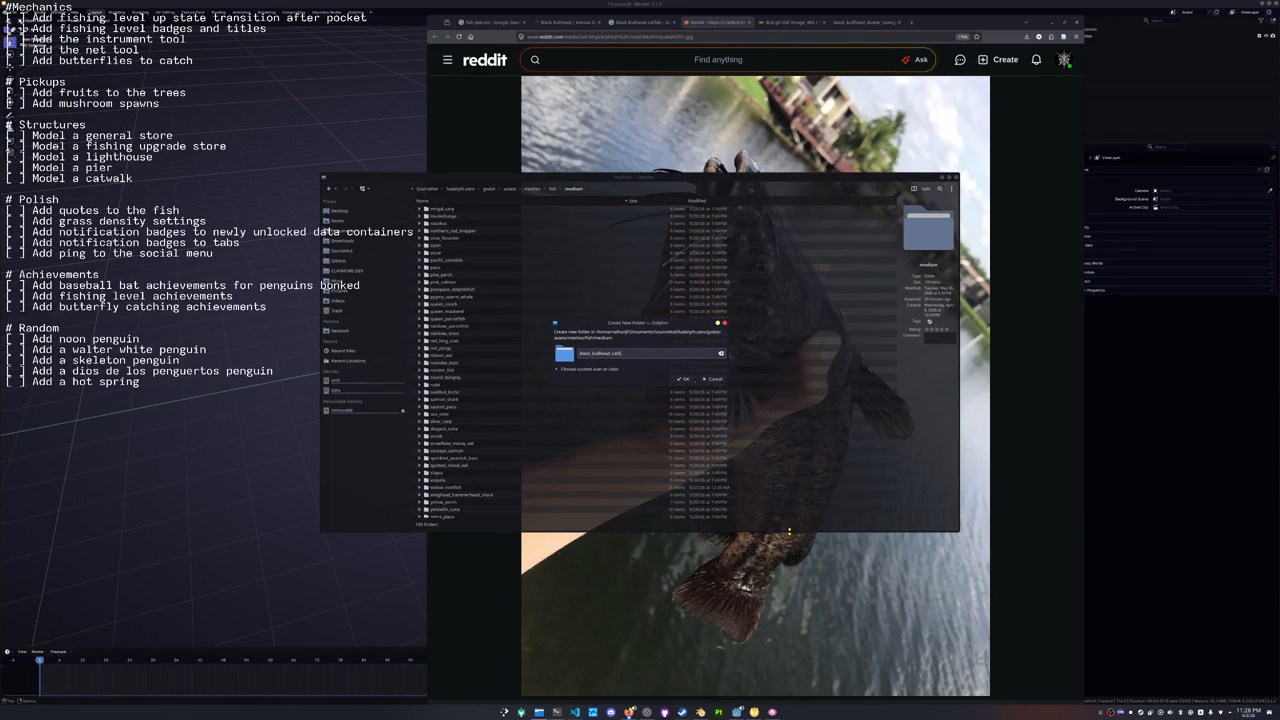
# Name the folder black_bullhead_catfish and create a references subfolder inside it.
pyautogui.write('sh')
pyautogui.press('Return')
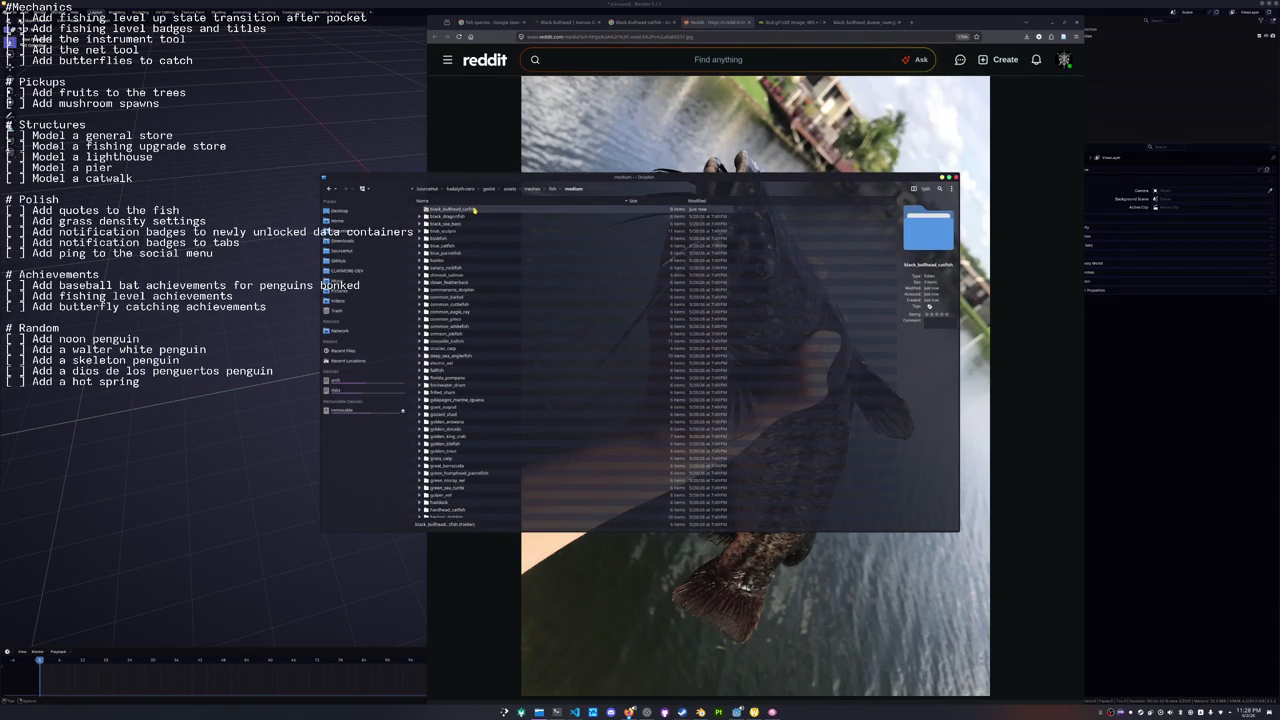
pyautogui.doubleClick(455, 210)
pyautogui.rightClick(466, 230)
pyautogui.moveTo(466, 230)
pyautogui.click(601, 233)
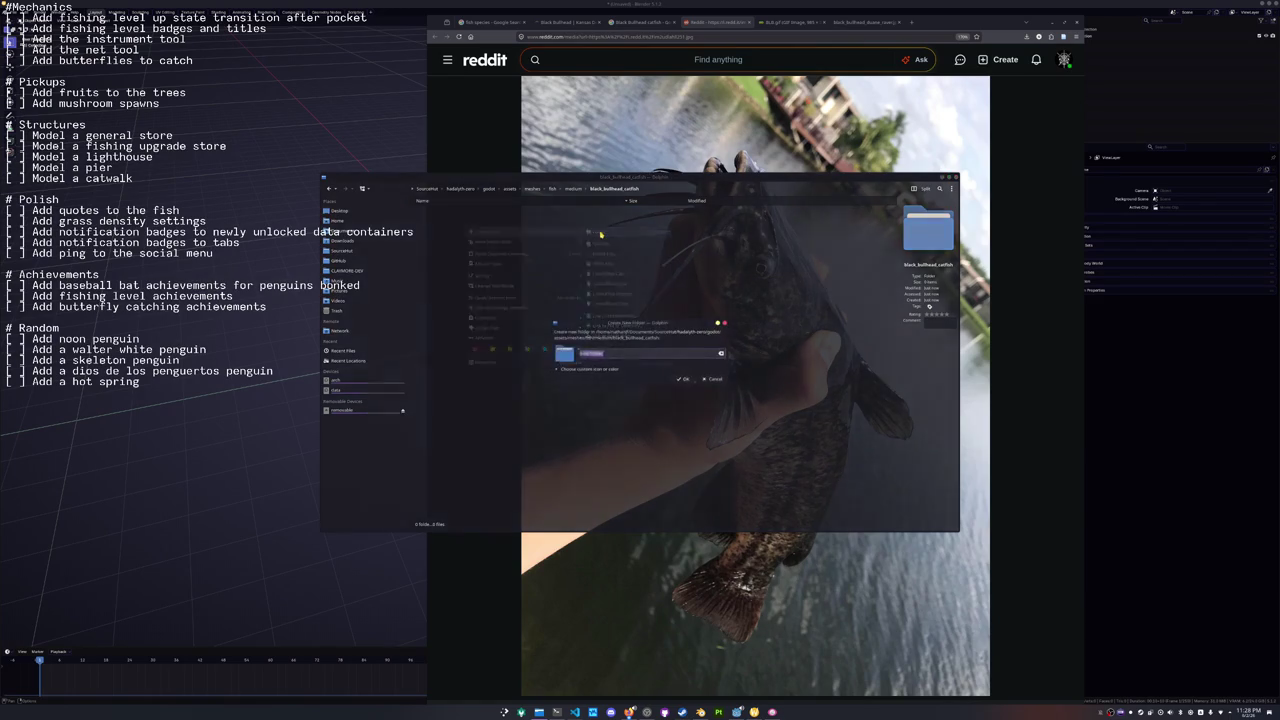
pyautogui.write('reference')
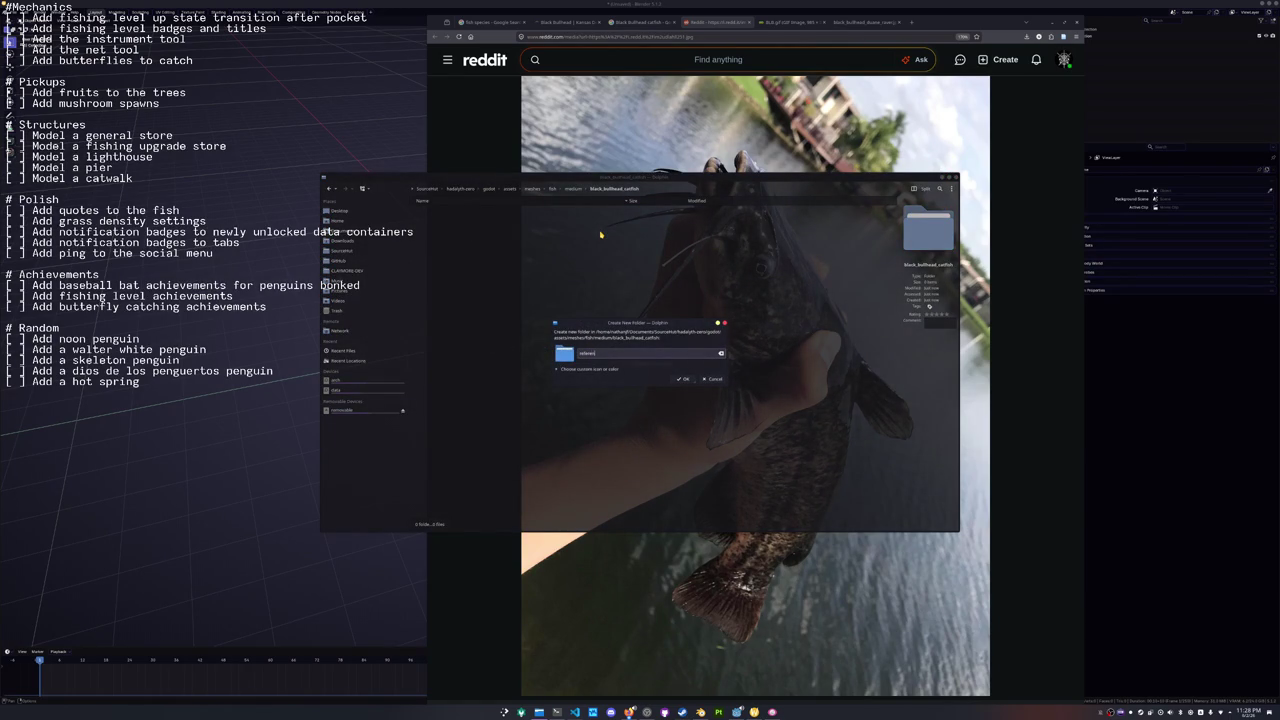
pyautogui.click(683, 379)
pyautogui.doubleClick(455, 208)
# Save the Reddit photo, BLB.gif and Duane Raver illustration into references, then close the image tabs.
pyautogui.moveTo(534, 180); pyautogui.dragTo(318, 125)
pyautogui.moveTo(376, 314); pyautogui.dragTo(310, 290)
pyautogui.click(789, 22)
pyautogui.moveTo(790, 390)
pyautogui.mouseDown()
pyautogui.moveTo(600, 380)
pyautogui.moveTo(310, 315)
pyautogui.mouseUp()
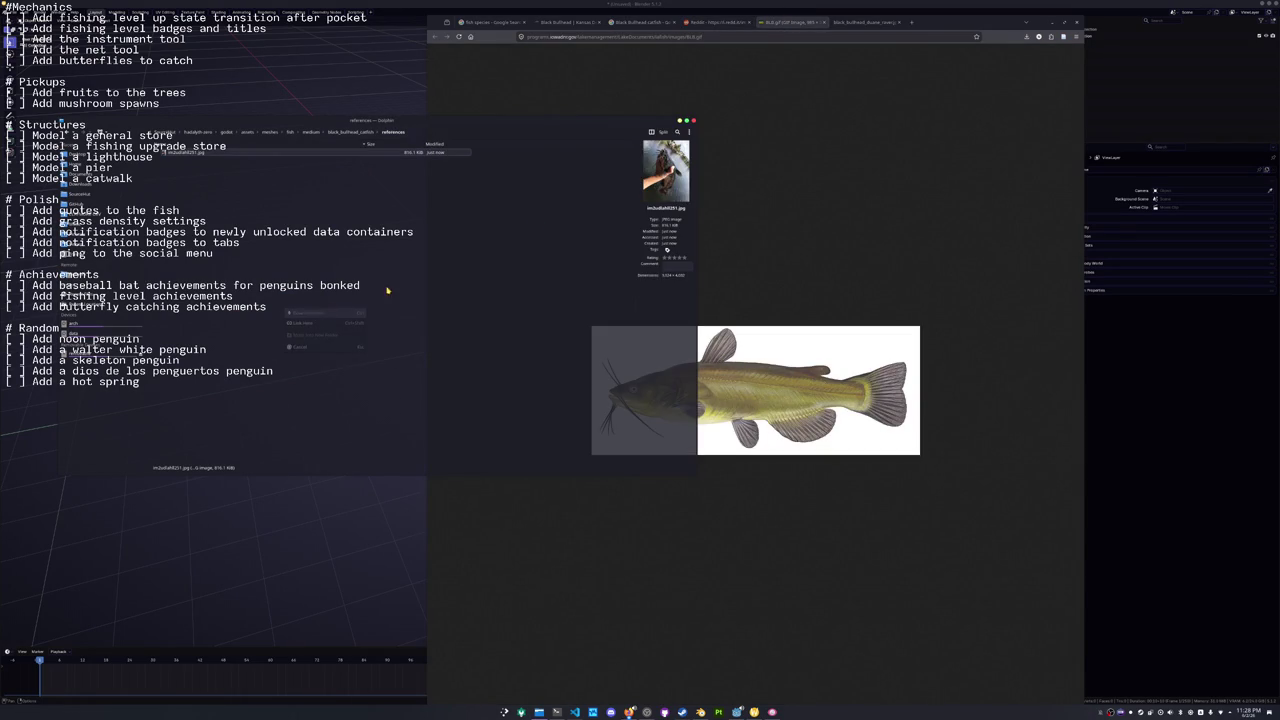
pyautogui.click(850, 22)
pyautogui.moveTo(760, 390); pyautogui.dragTo(290, 315)
pyautogui.moveTo(175, 152); pyautogui.dragTo(175, 152)
pyautogui.click(718, 22)
pyautogui.hotkey('ctrl', 'w')
pyautogui.hotkey('ctrl', 'w')
pyautogui.hotkey('ctrl', 'w')
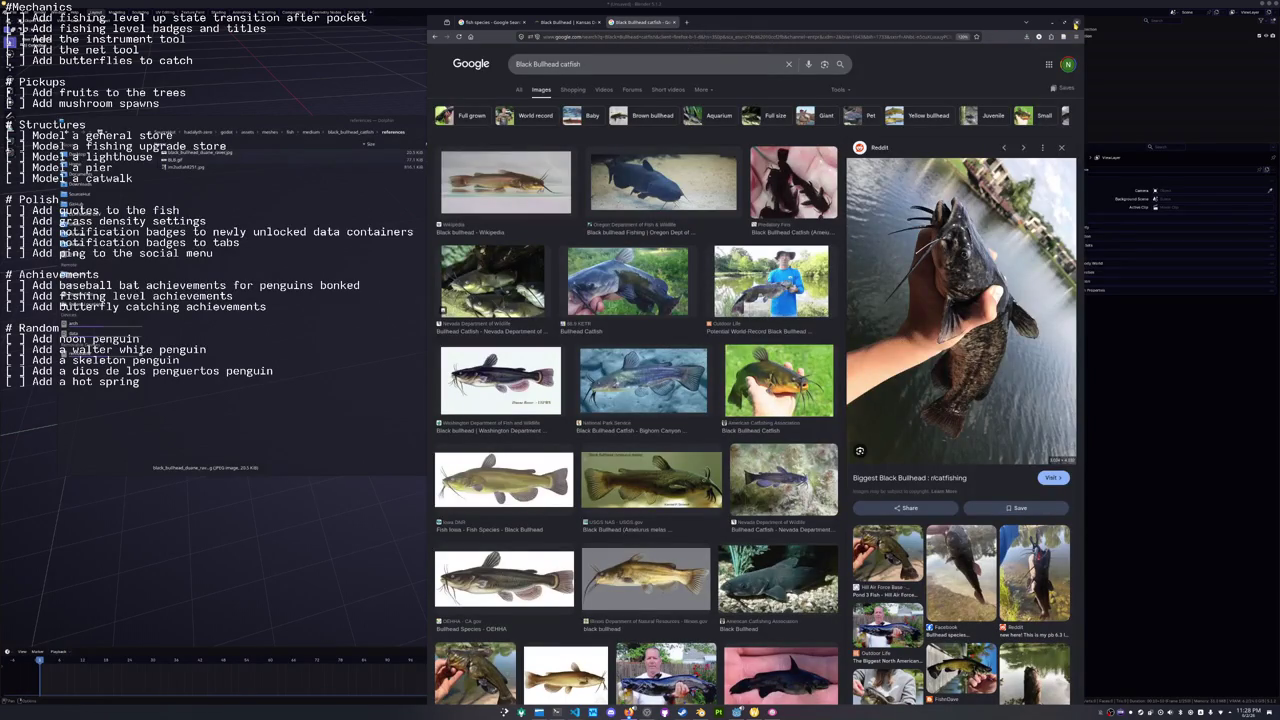
# Drag the Duane Raver illustration, BLB.gif and the Reddit photo into the viewport as references.
pyautogui.hotkey('alt', 'F4')
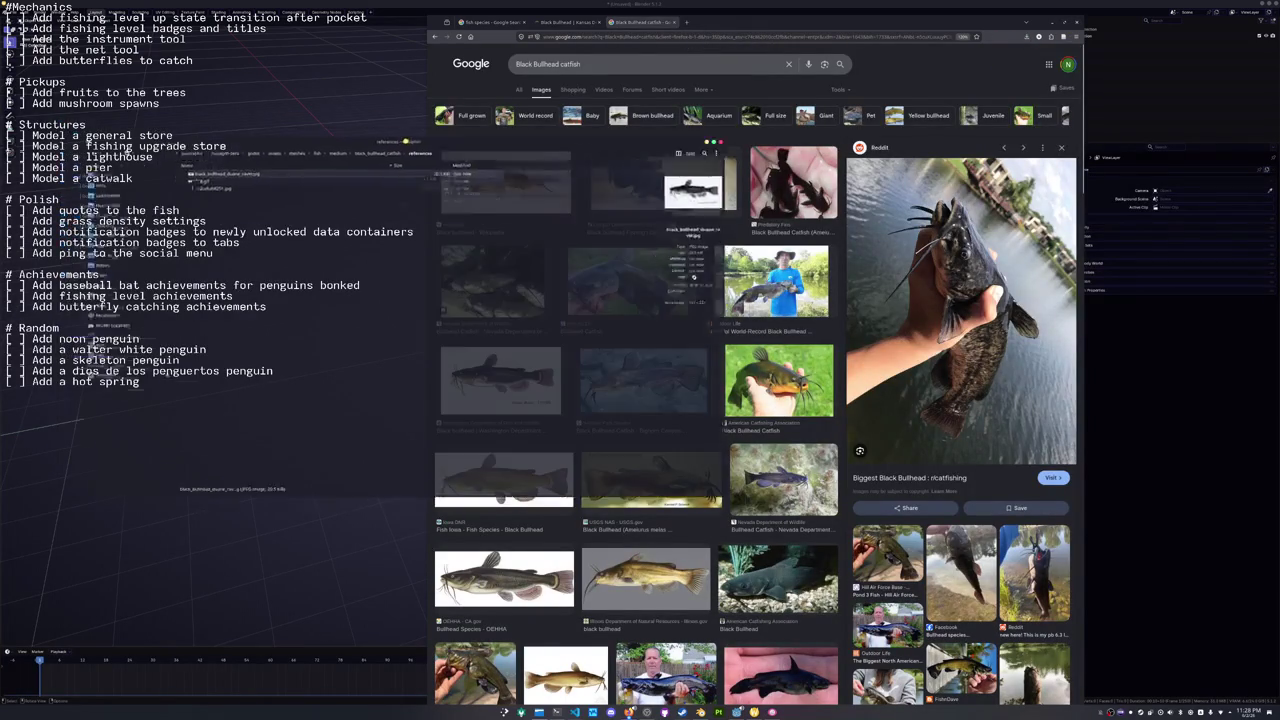
pyautogui.hotkey('alt', 'Tab')
pyautogui.moveTo(250, 211)
pyautogui.mouseDown()
pyautogui.moveTo(330, 150)
pyautogui.moveTo(310, 128)
pyautogui.mouseUp()
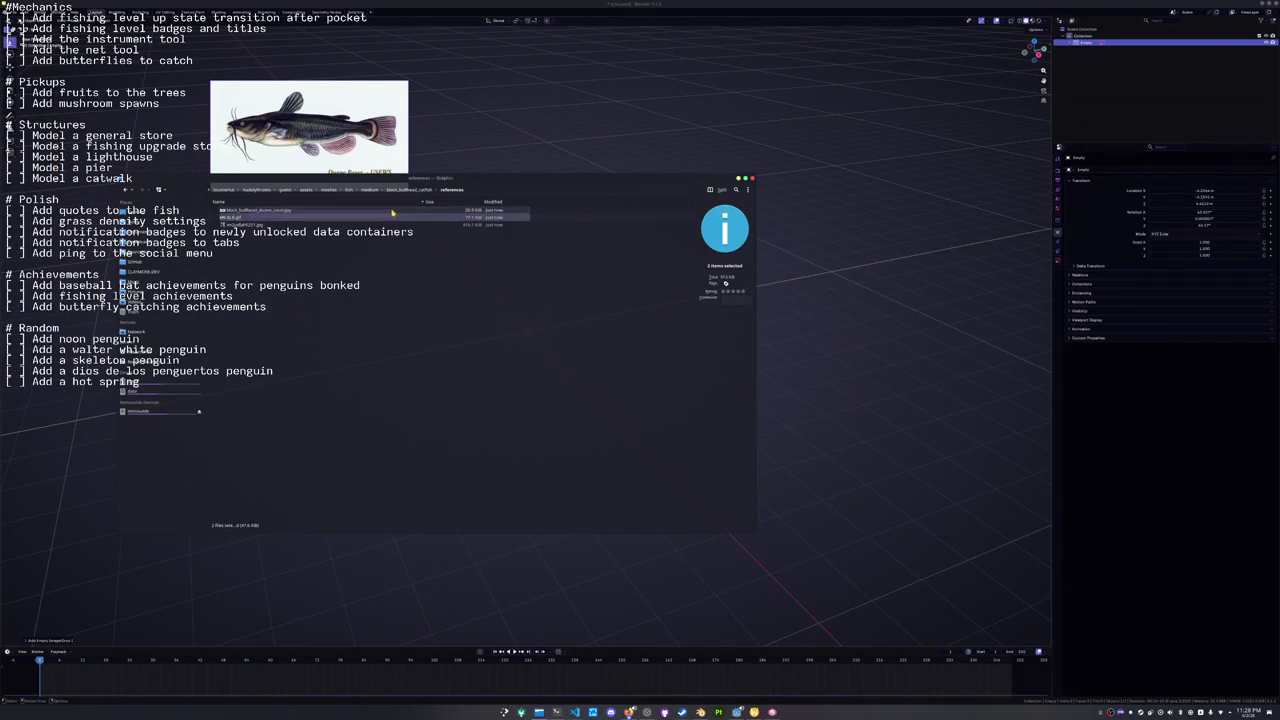
pyautogui.moveTo(252, 218); pyautogui.dragTo(537, 125)
pyautogui.hotkey('alt', 'Tab')
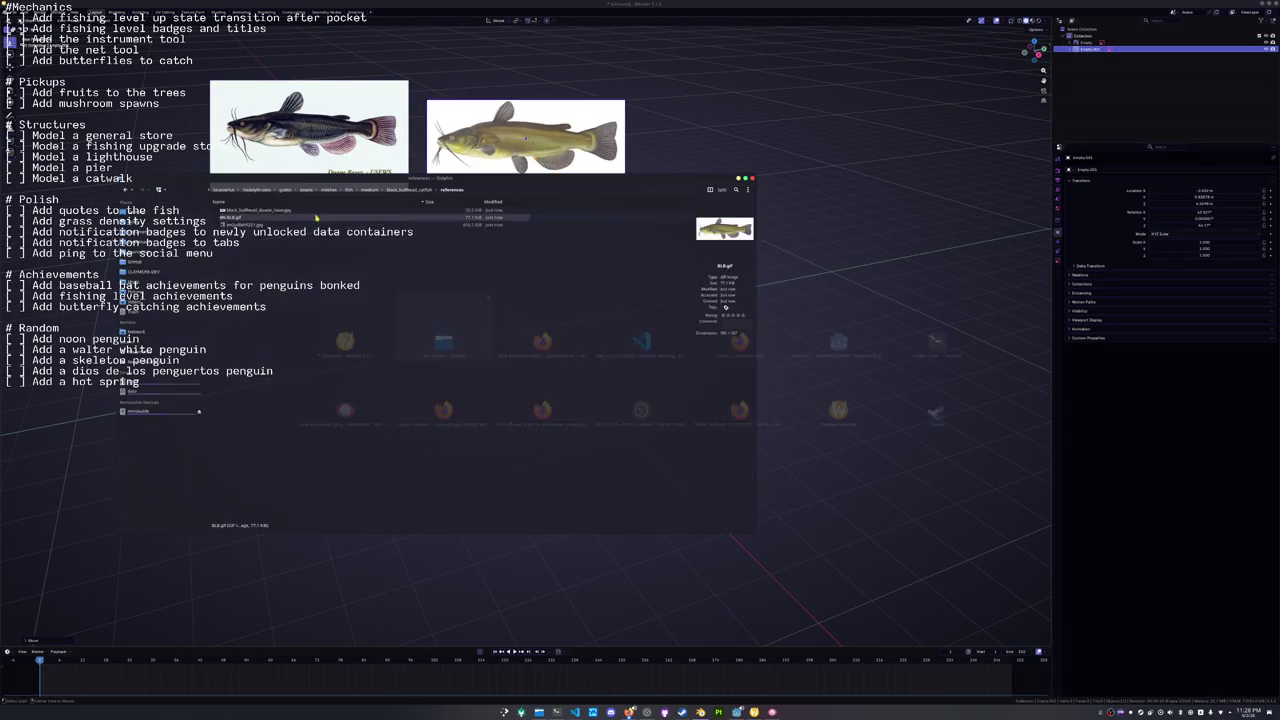
pyautogui.moveTo(243, 231); pyautogui.dragTo(712, 165)
# Rotate the Reddit photo upright, move it to the right, deselect all, and start saving.
pyautogui.press('r')
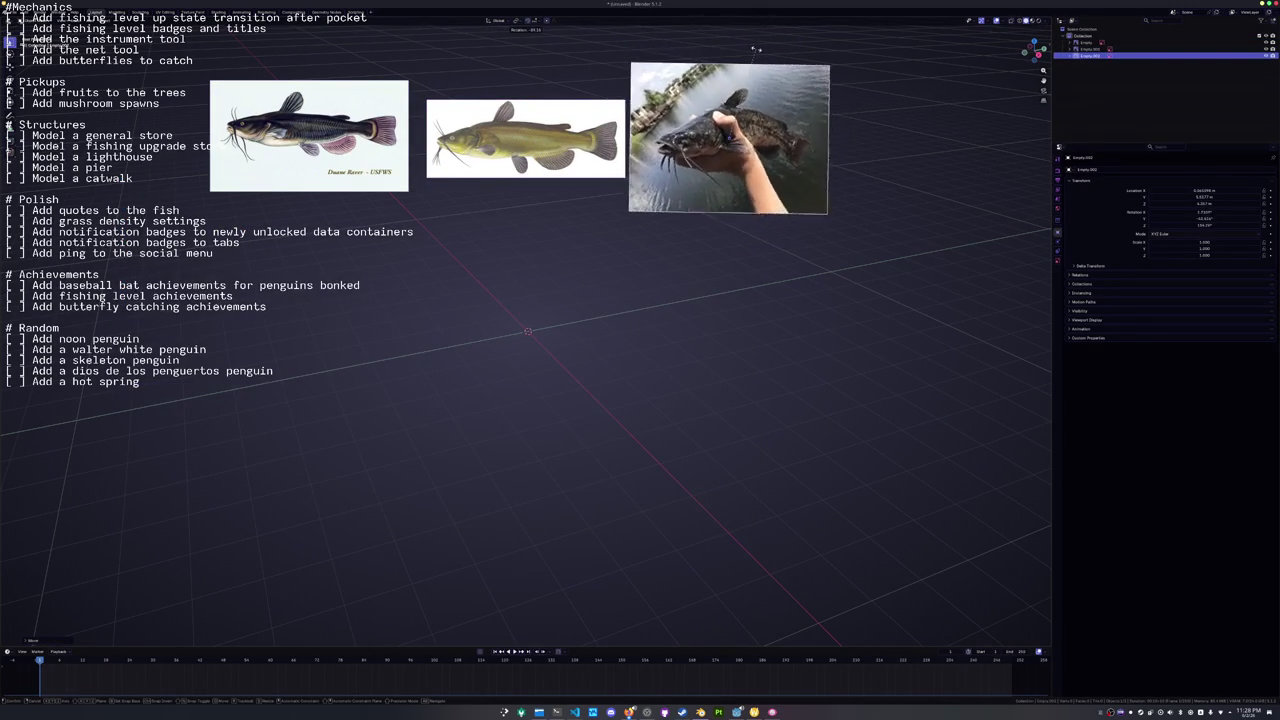
pyautogui.click(752, 51)
pyautogui.press('g')
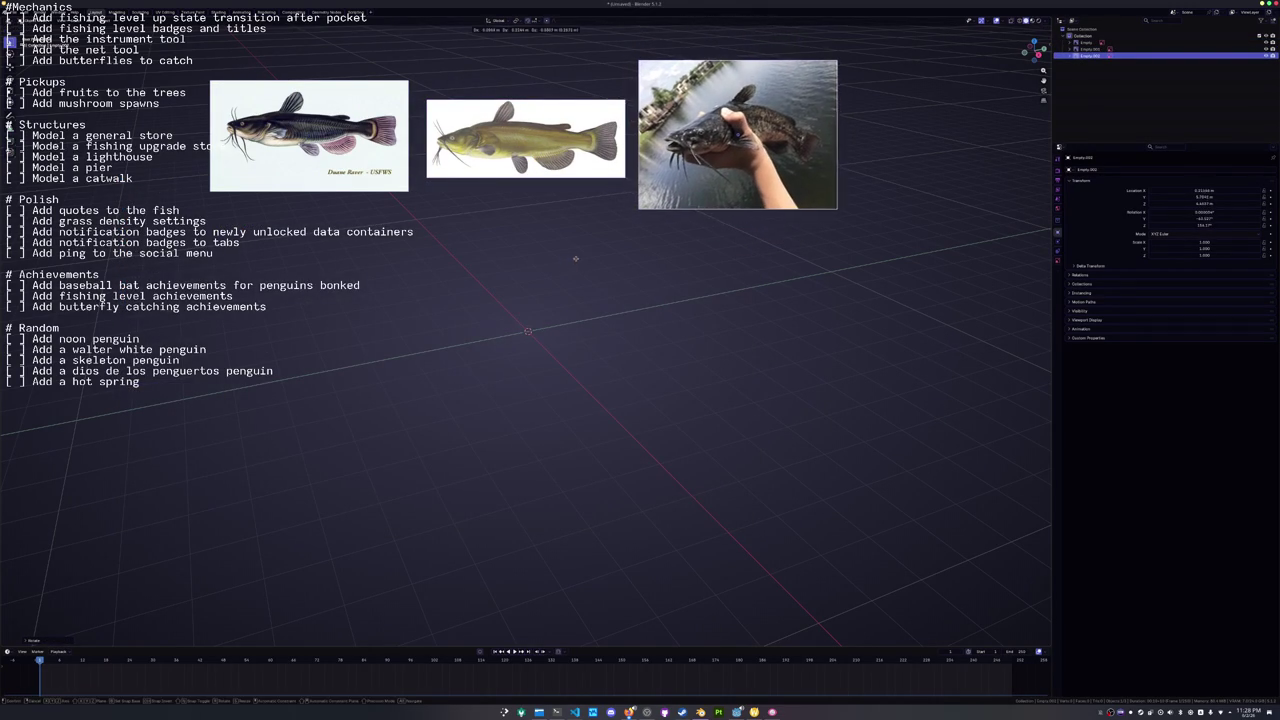
pyautogui.click(582, 264)
pyautogui.click(505, 317)
pyautogui.hotkey('ctrl', 's')
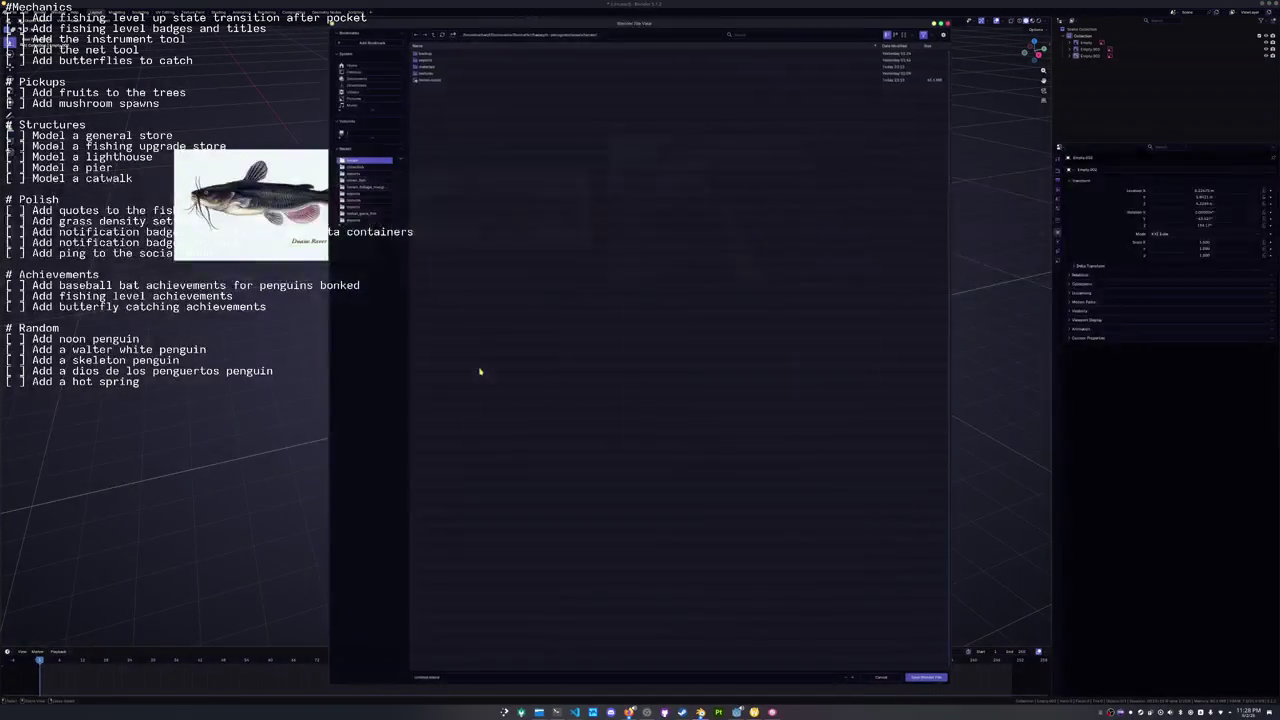
# Navigate from assets into meshes, then fish, then the folder listing every fish species.
pyautogui.click(433, 33)
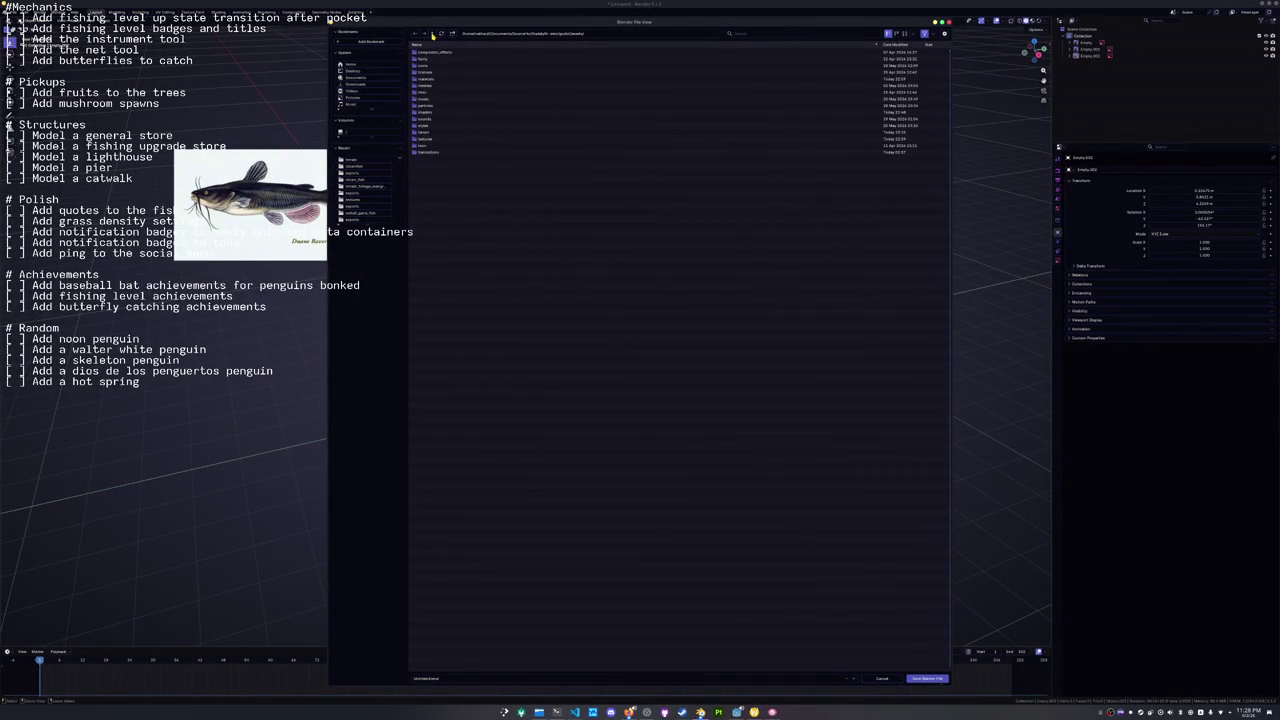
pyautogui.click(425, 85)
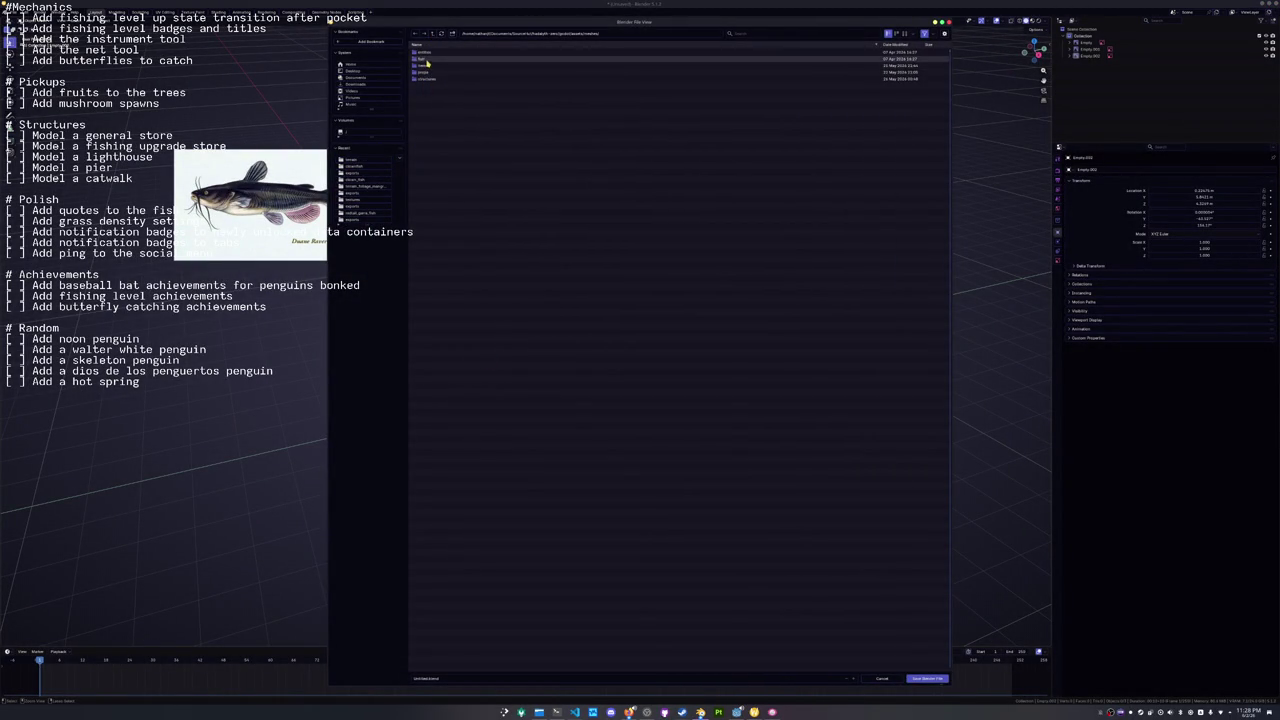
pyautogui.click(426, 58)
pyautogui.click(430, 72)
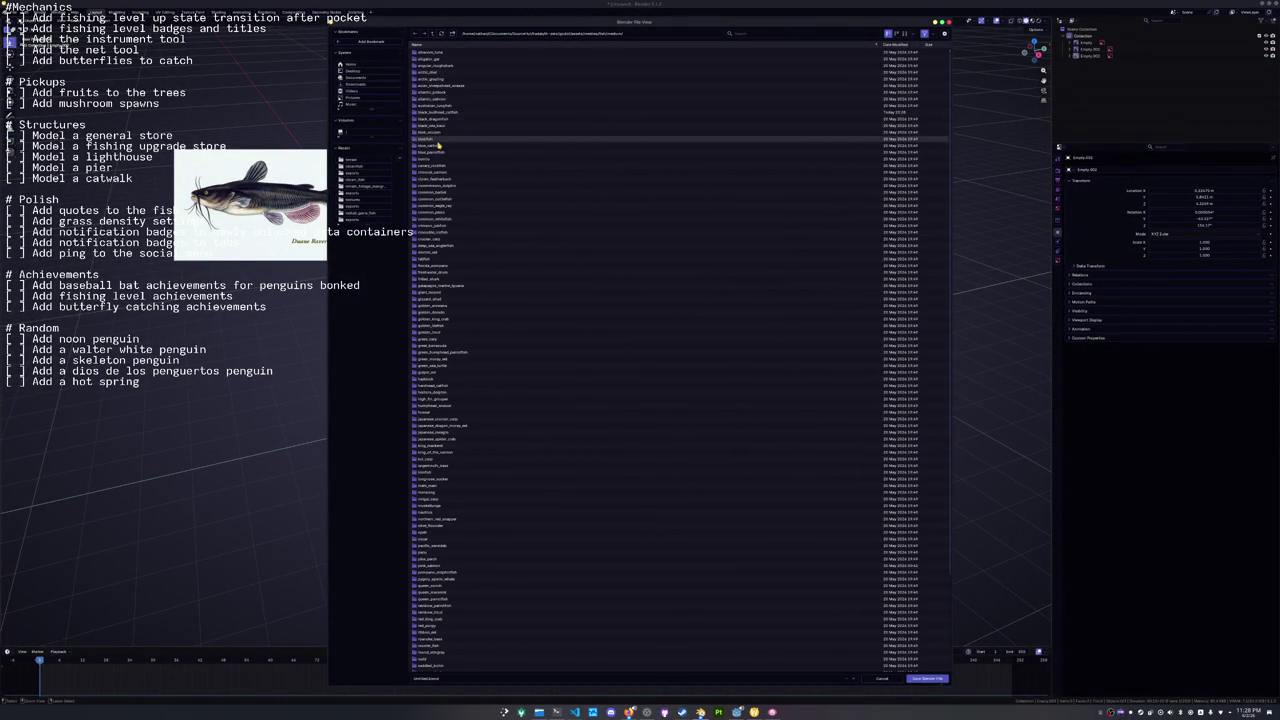
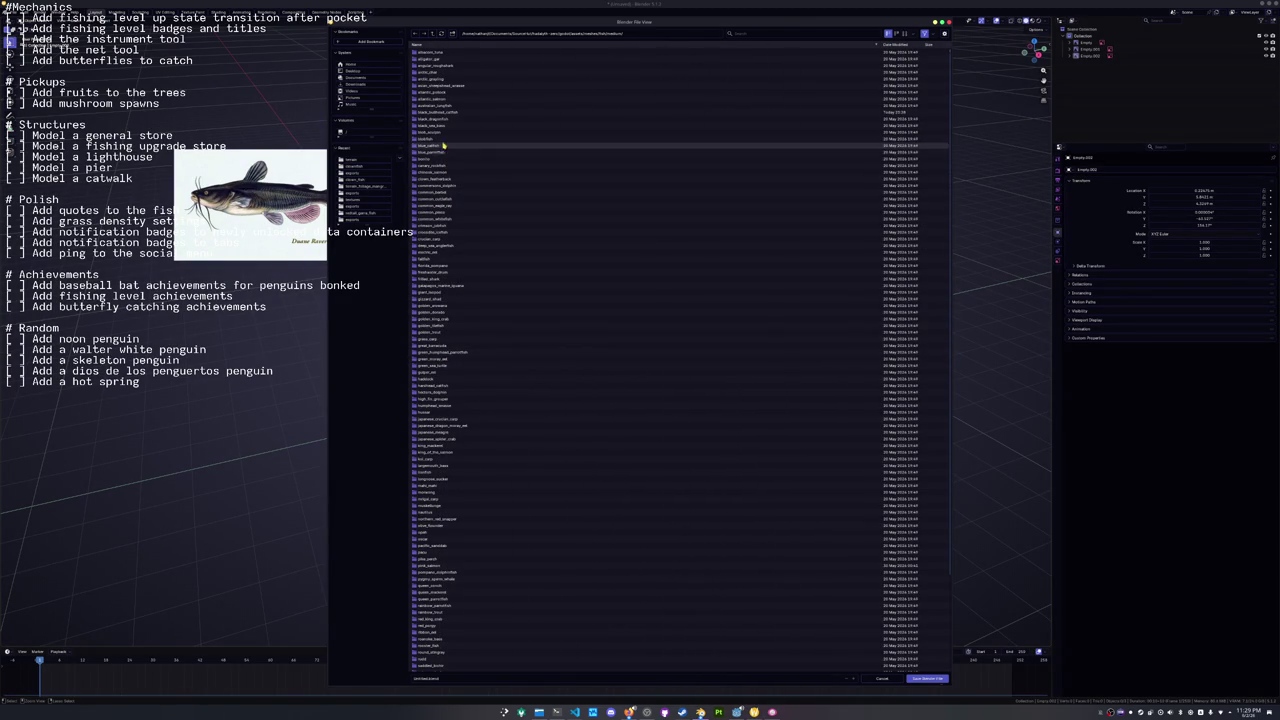
# Save the file as black_bullhead_catfish in the black_bullhead_catfish folder.
pyautogui.doubleClick(440, 111)
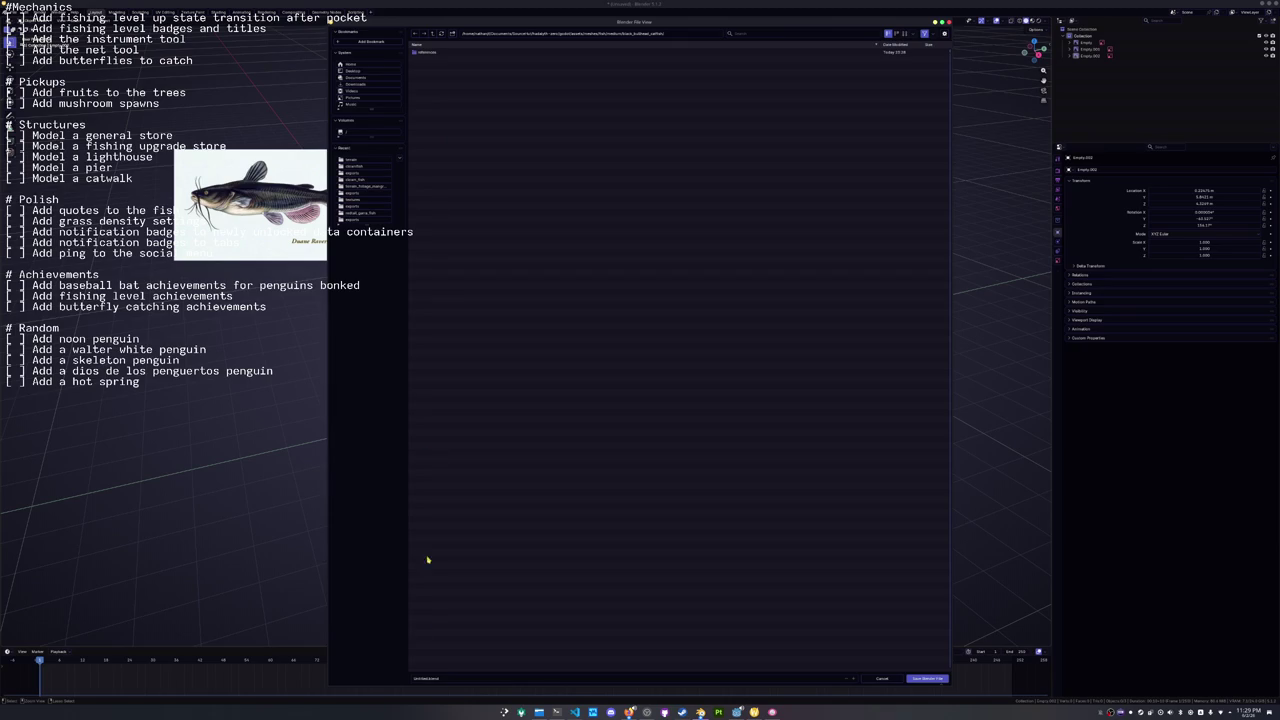
pyautogui.click(446, 676)
pyautogui.write('black_bullhead_catfish')
pyautogui.press('Return')
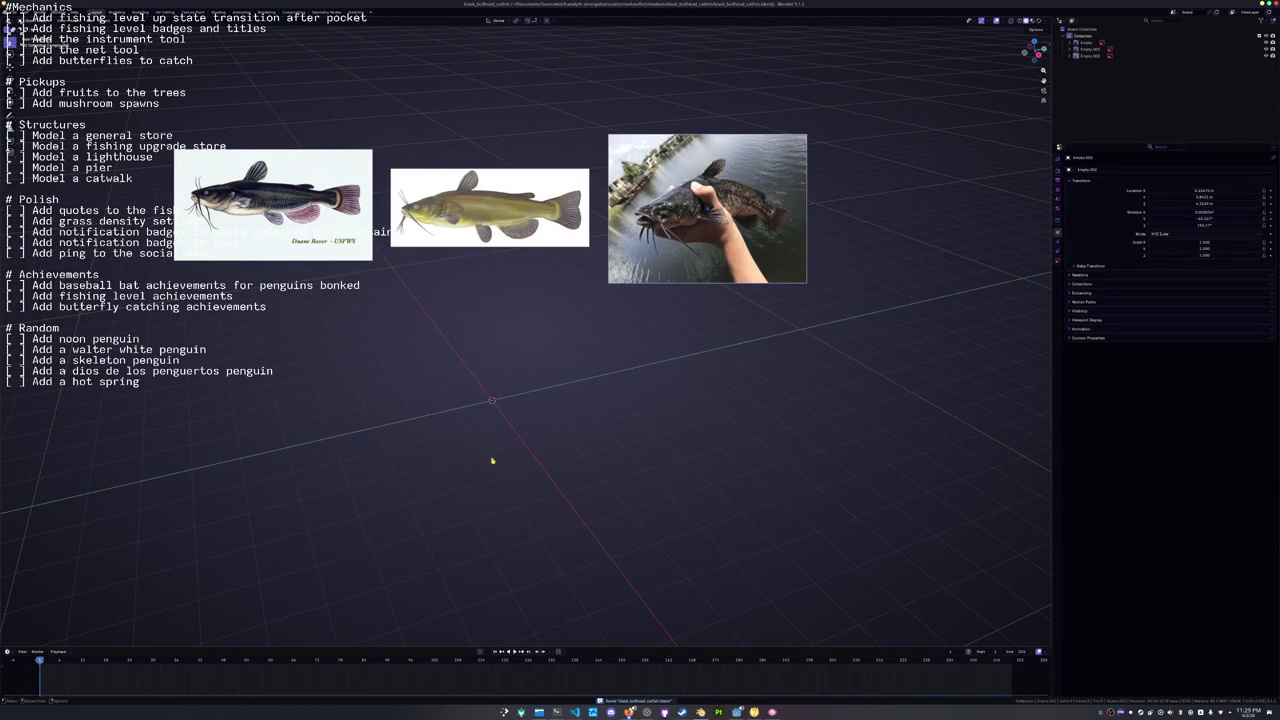
# Clear the side-view reference's transforms, rotate it 90° on X and -90° on Z, move -5 on X.
pyautogui.click(1089, 48)
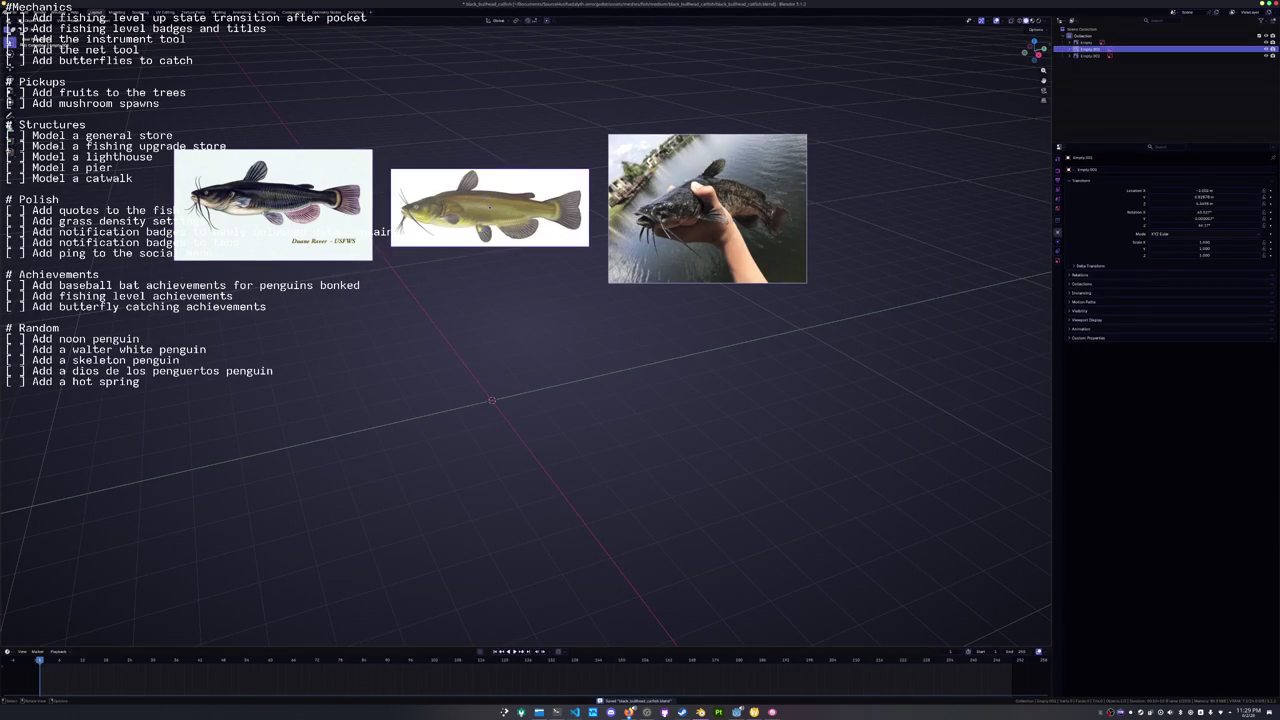
pyautogui.hotkey('alt', 'r')
pyautogui.hotkey('alt', 'g')
pyautogui.write('rx90')
pyautogui.press('Return')
pyautogui.write('rz-90')
pyautogui.press('Return')
pyautogui.write('gx-5')
pyautogui.press('Return')
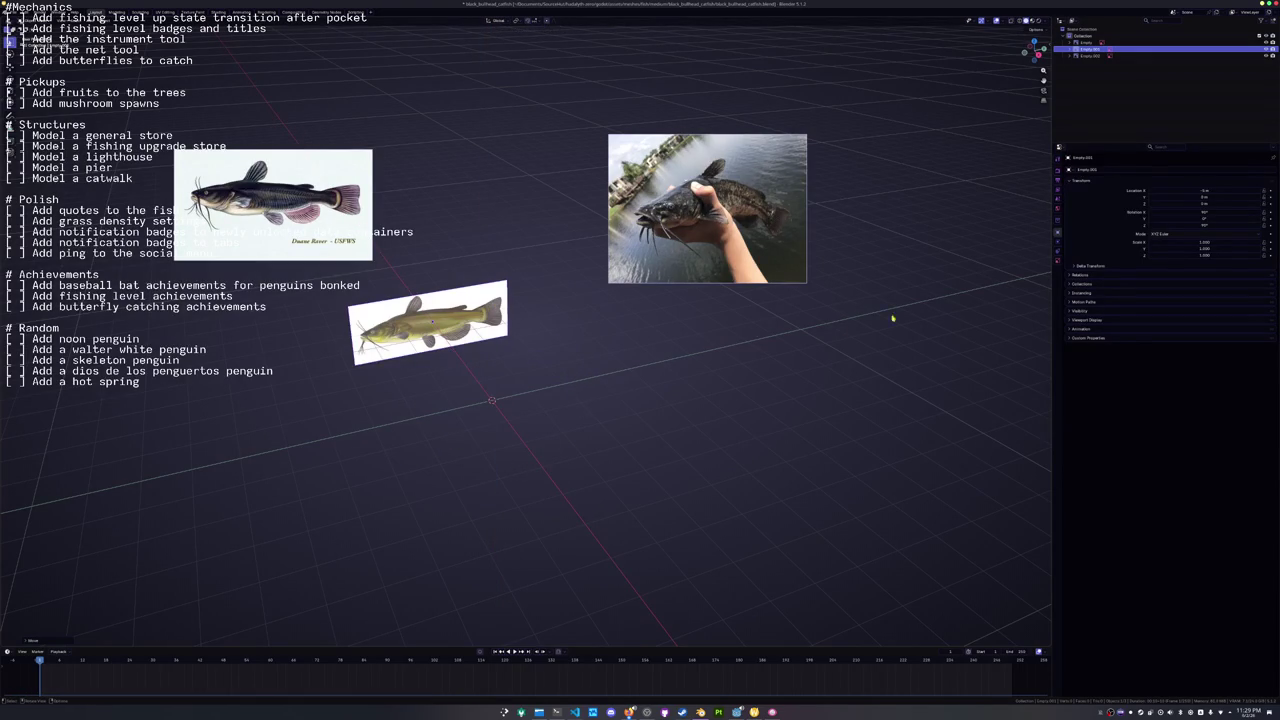
# Enable opacity on the side-view reference image and set it to 0.25.
pyautogui.click(1058, 262)
pyautogui.click(1151, 249)
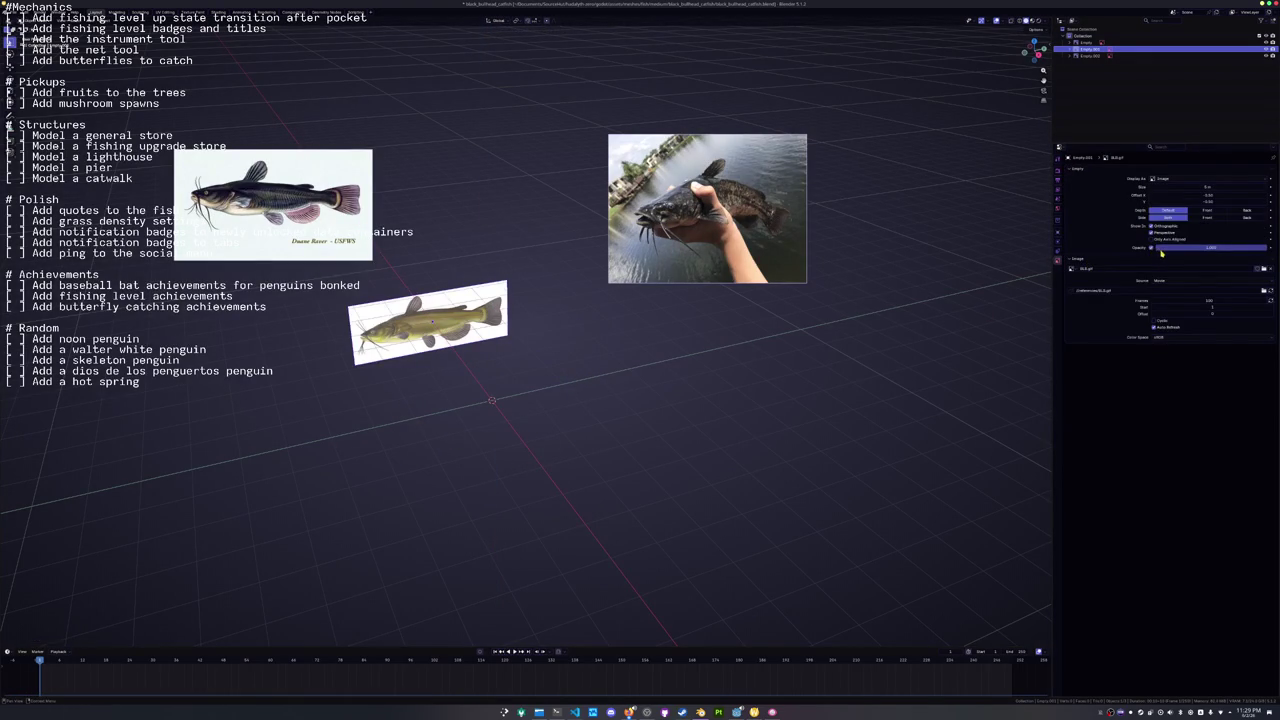
pyautogui.click(1198, 248)
pyautogui.write('0.25')
pyautogui.press('Return')
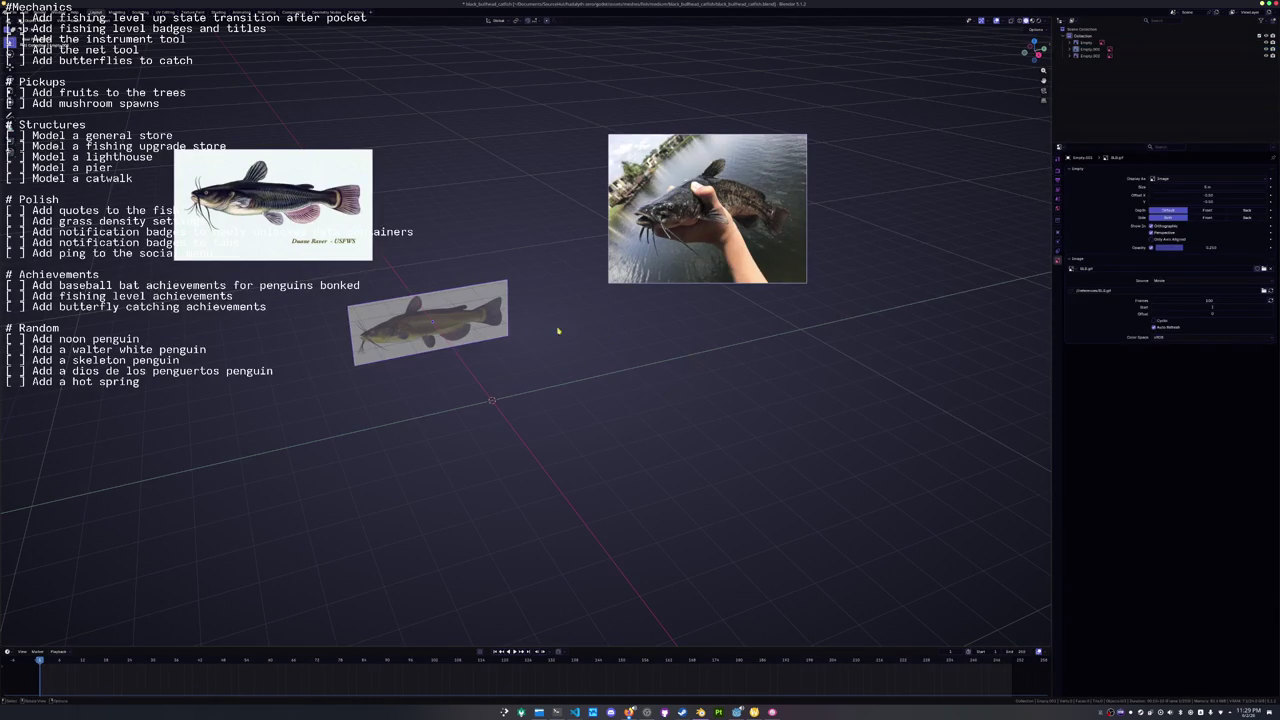
# In front orthographic view, slide the translucent reference image horizontally into place.
pyautogui.moveTo(467, 321); pyautogui.dragTo(497, 316)
pyautogui.press('KP_1')
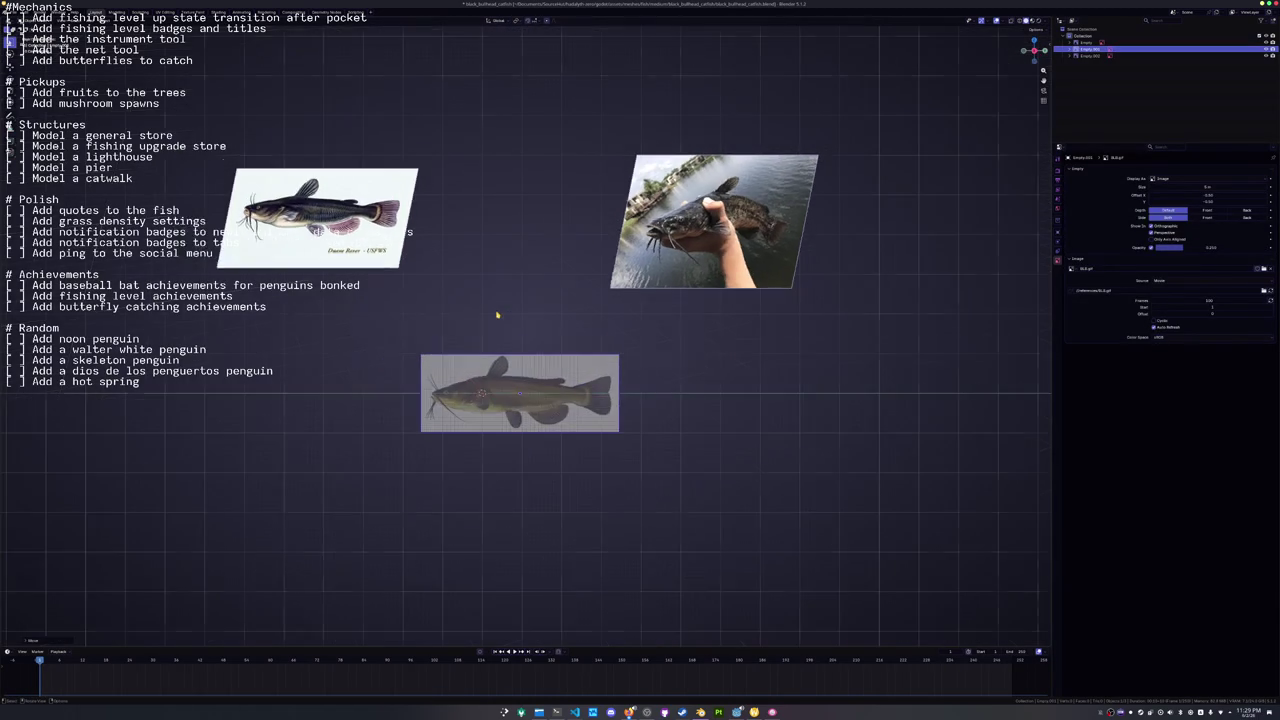
pyautogui.press('g')
pyautogui.press('z')
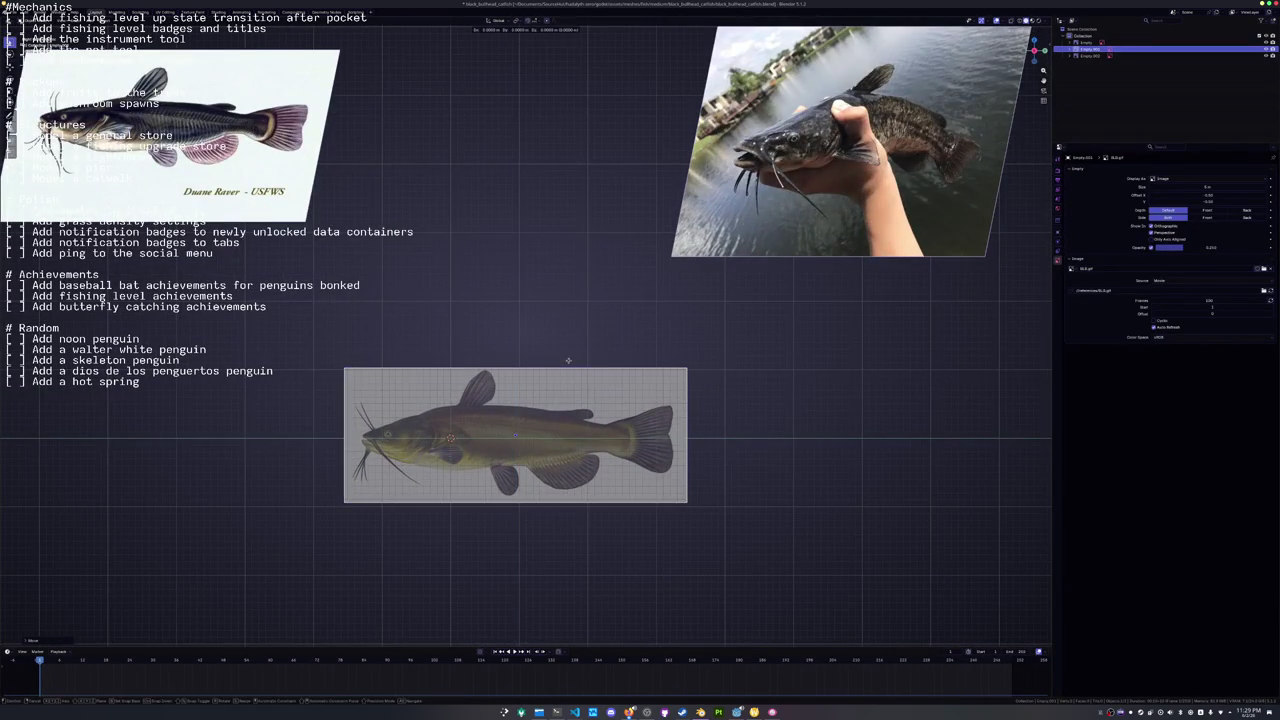
pyautogui.press('x')
pyautogui.click(574, 357)
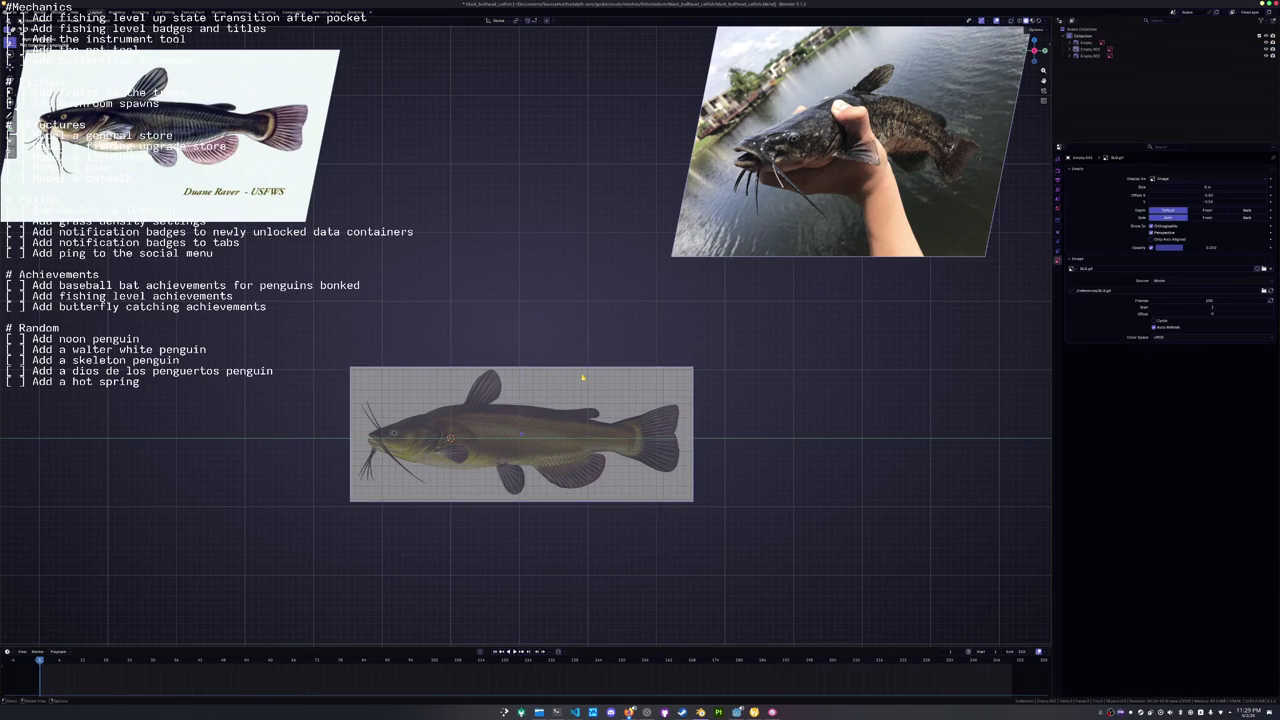
# Add a cube mesh at the origin.
pyautogui.moveTo(577, 337)
pyautogui.mouseDown()
pyautogui.moveTo(592, 357)
pyautogui.moveTo(565, 360)
pyautogui.mouseUp()
pyautogui.hotkey('shift', 'a')
pyautogui.click(560, 362)
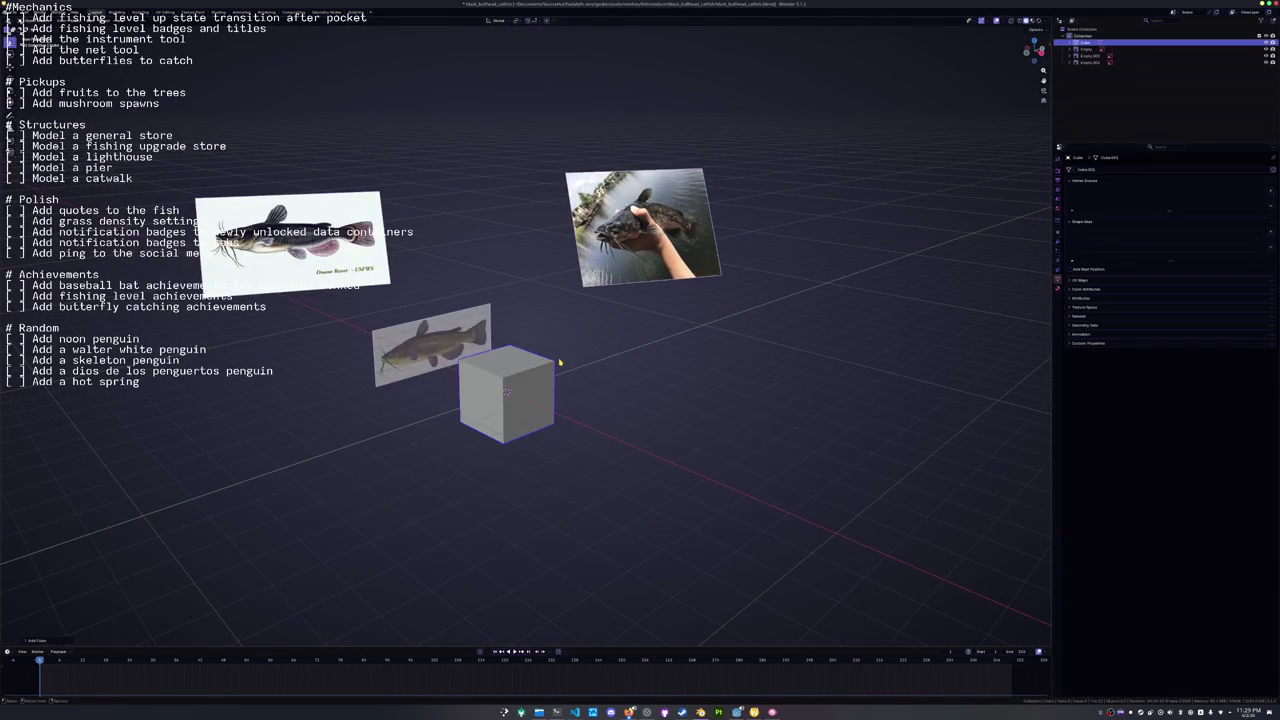
# In Edit Mode, cut the cube in half with Auto Mirror from the side panel.
pyautogui.scroll(3, 560, 362)
pyautogui.press('n')
pyautogui.press('Tab')
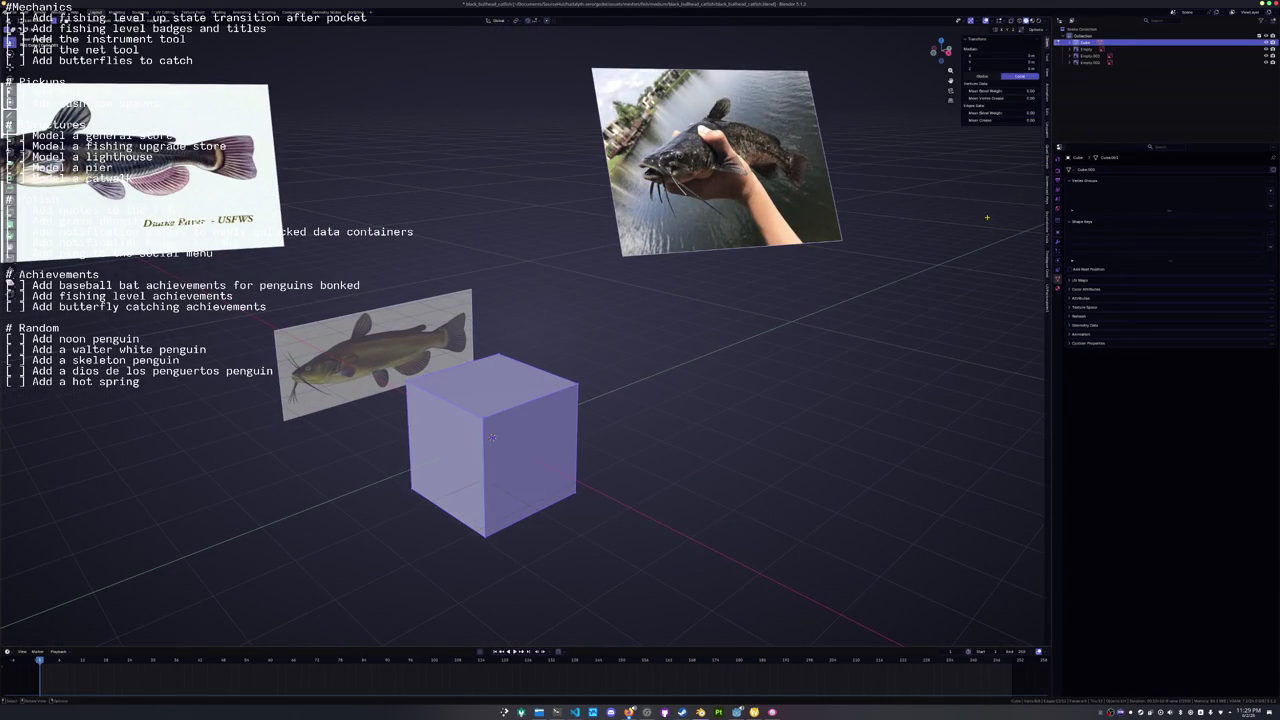
pyautogui.click(1048, 115)
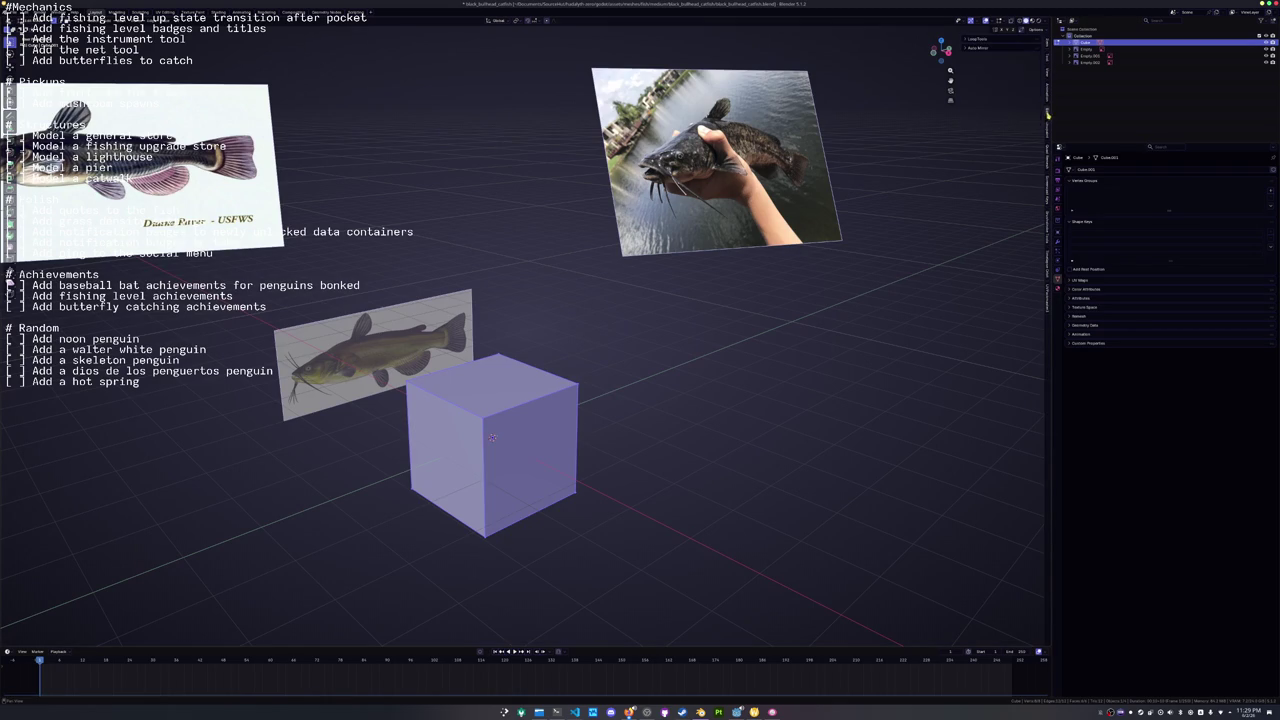
pyautogui.click(978, 47)
pyautogui.click(1004, 63)
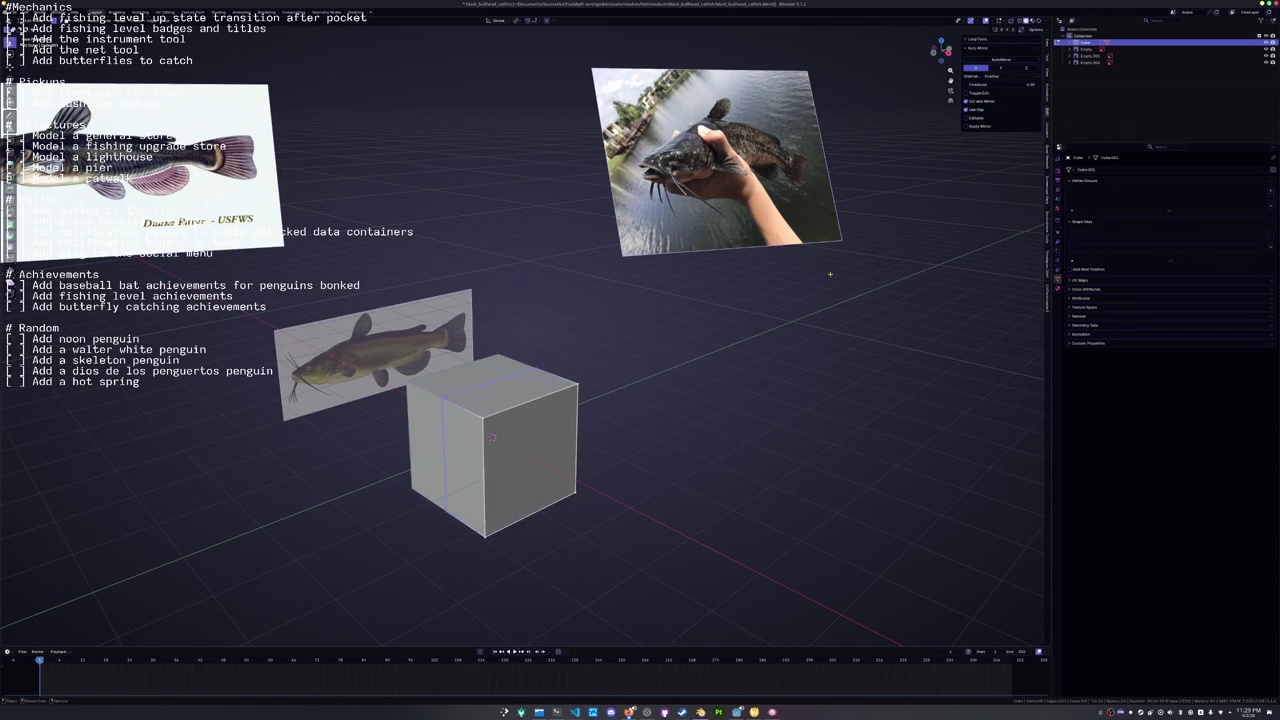
# In front view, move the left vertices vertically to the head and jaw outline.
pyautogui.press('a')
pyautogui.press('KP_1')
pyautogui.scroll(4, 417, 485)
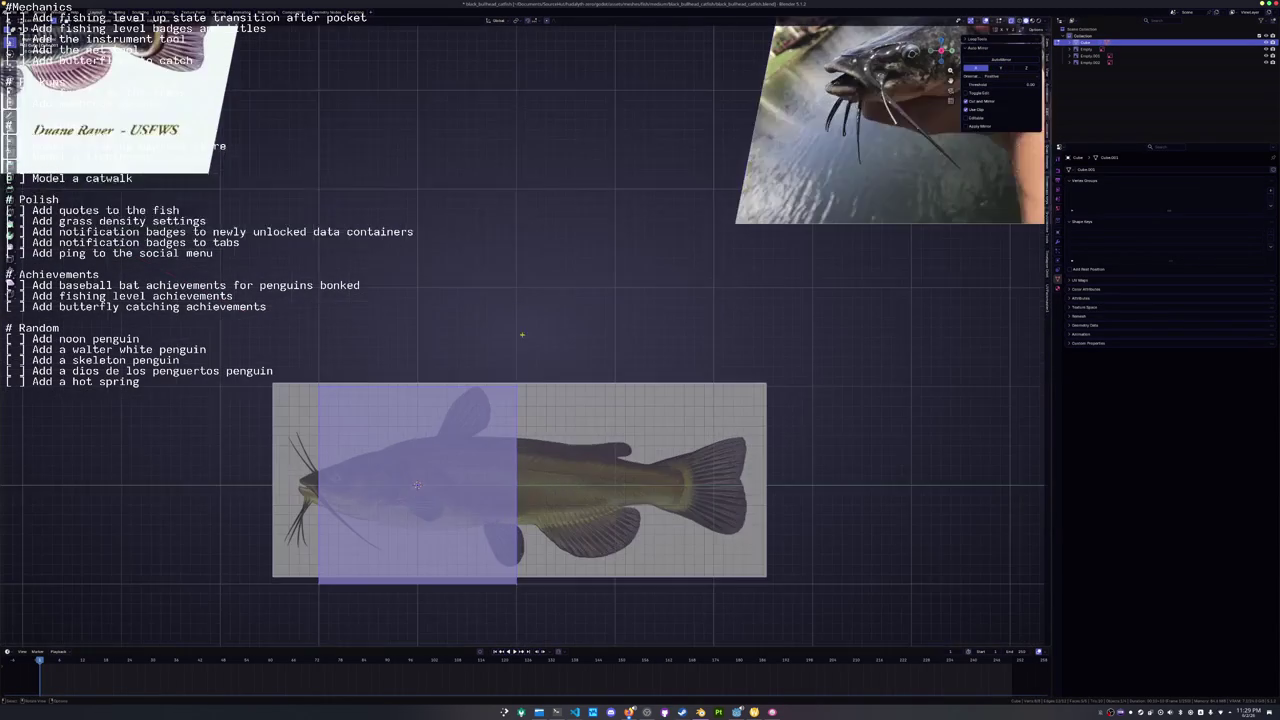
pyautogui.click(495, 326)
pyautogui.press('g')
pyautogui.press('z')
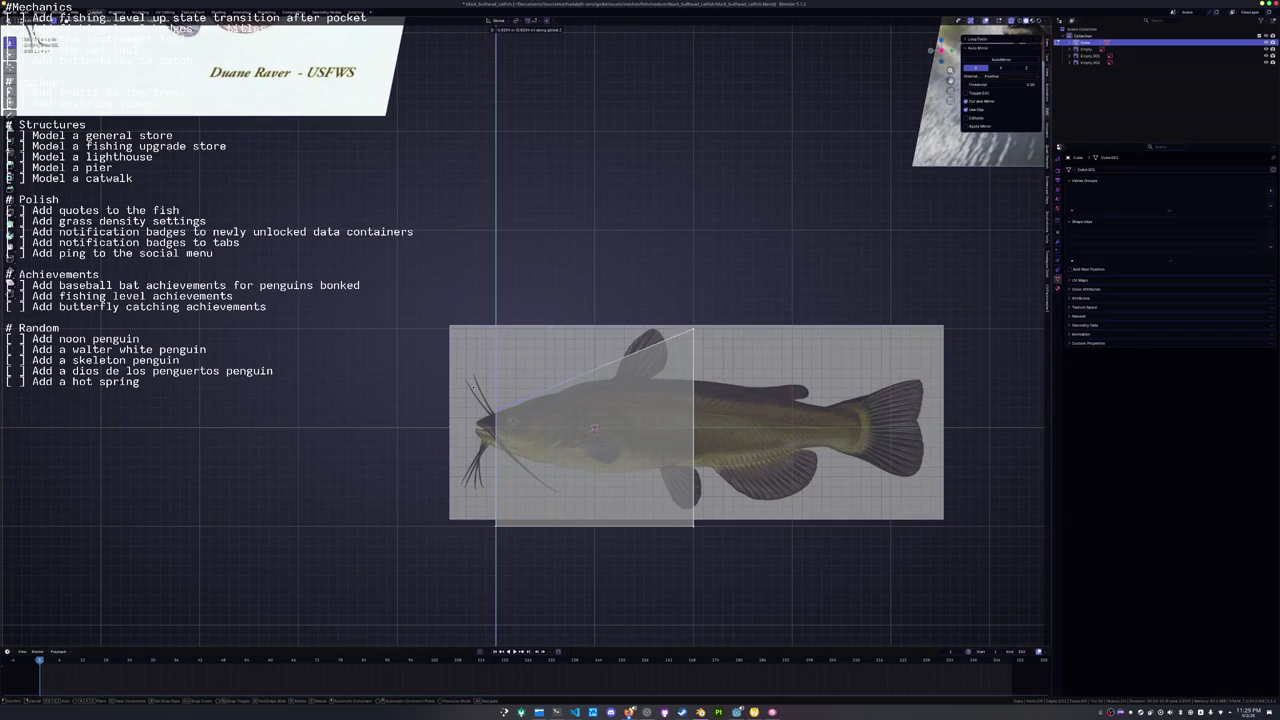
pyautogui.click(495, 418)
pyautogui.click(495, 520)
pyautogui.press('g')
pyautogui.press('z')
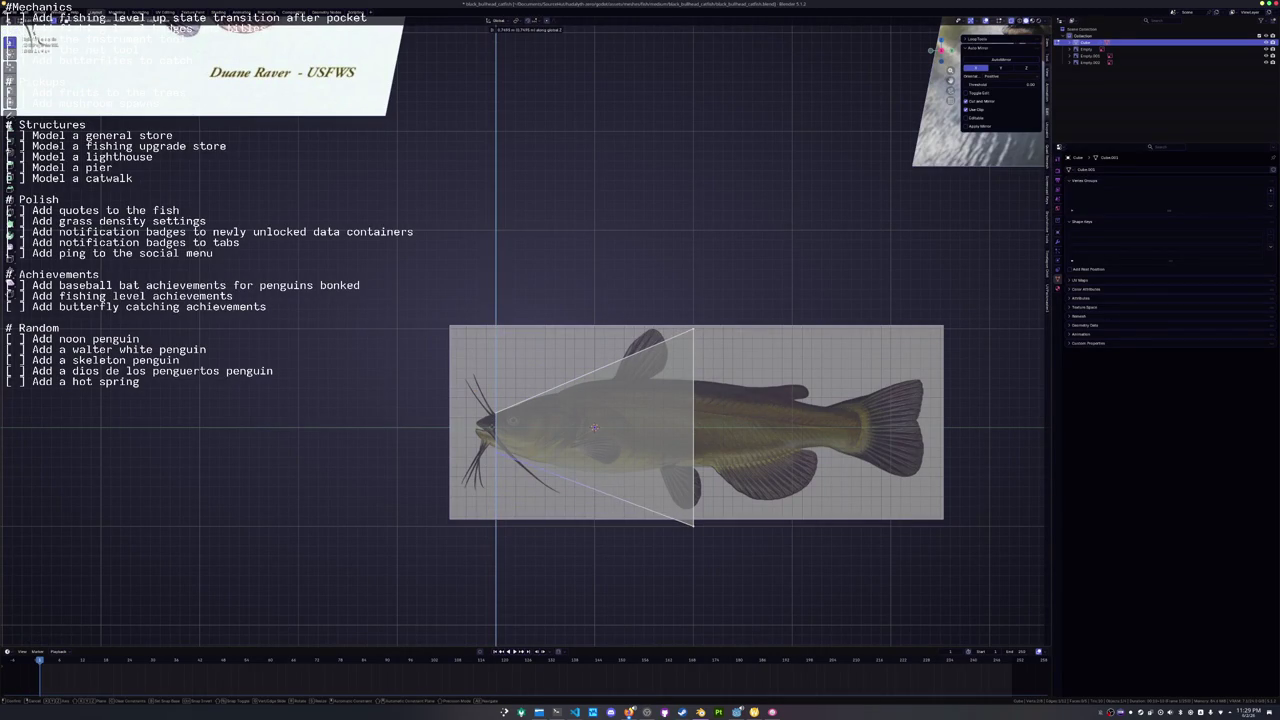
pyautogui.click(613, 484)
# Move the right vertices vertically to taper the head shape.
pyautogui.press('g')
pyautogui.press('z')
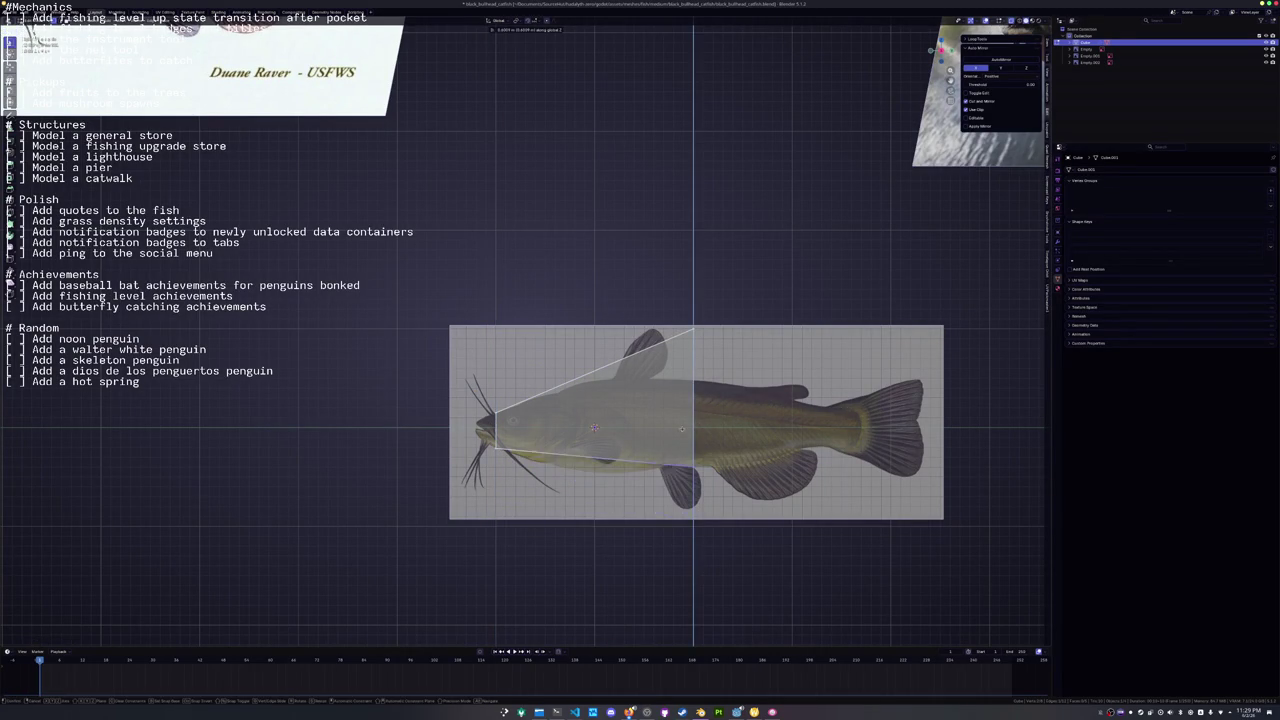
pyautogui.click(682, 431)
pyautogui.click(693, 330)
pyautogui.press('g')
pyautogui.press('z')
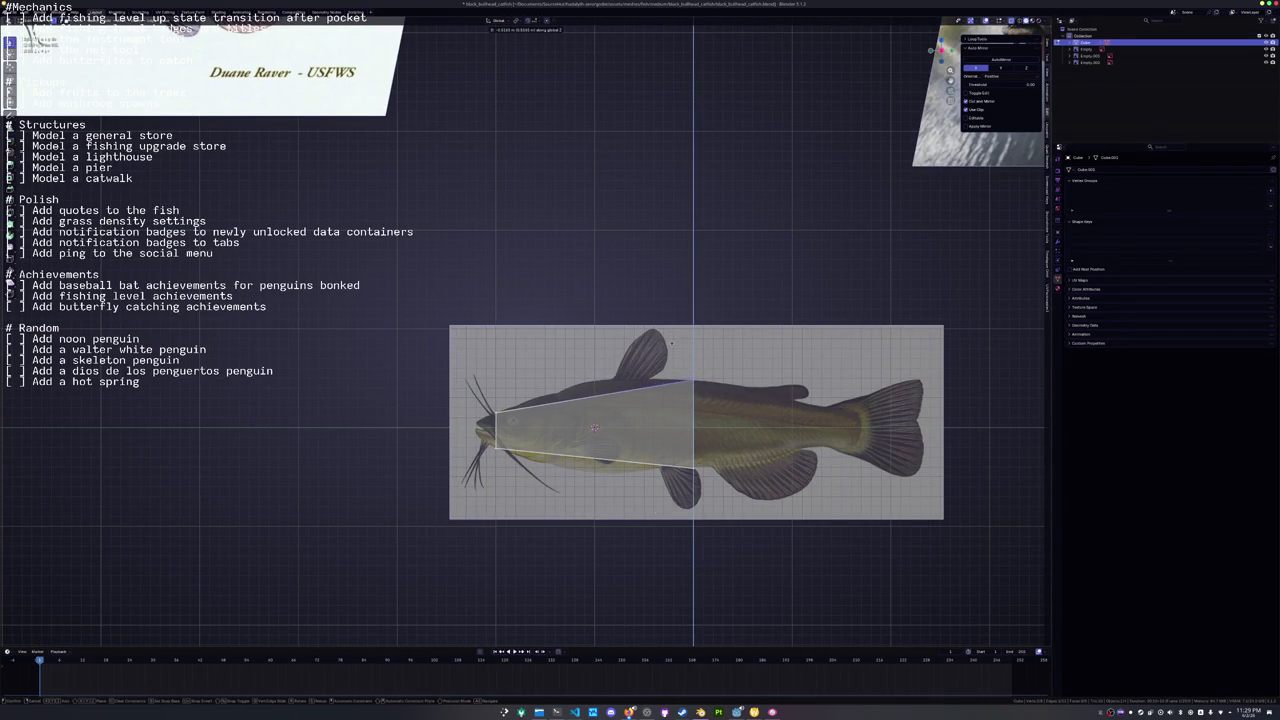
pyautogui.click(673, 385)
# Extrude the right edge along X toward mid-body and fit its vertex to the fish outline.
pyautogui.keyDown('shift'); pyautogui.click(693, 468); pyautogui.keyUp('shift')
pyautogui.press('e')
pyautogui.press('x')
pyautogui.click(800, 360)
pyautogui.click(826, 384)
pyautogui.press('g')
pyautogui.press('z')
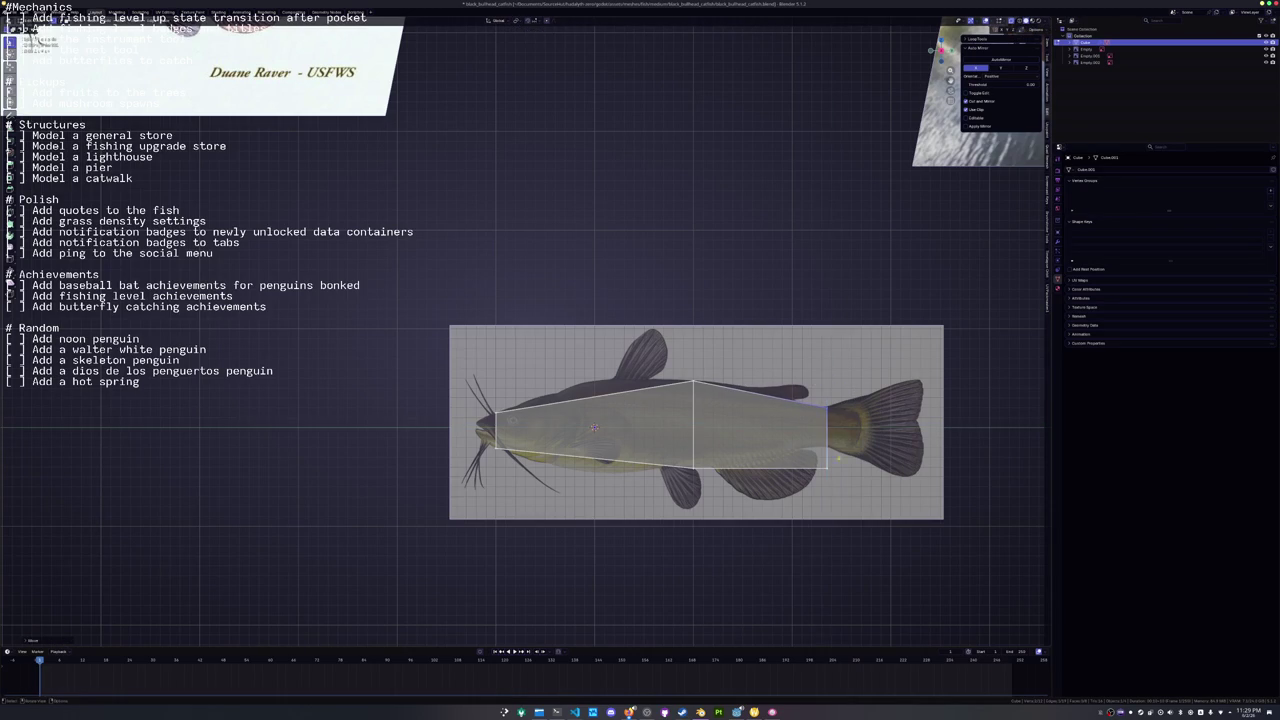
pyautogui.click(801, 427)
pyautogui.scroll(4, 801, 427)
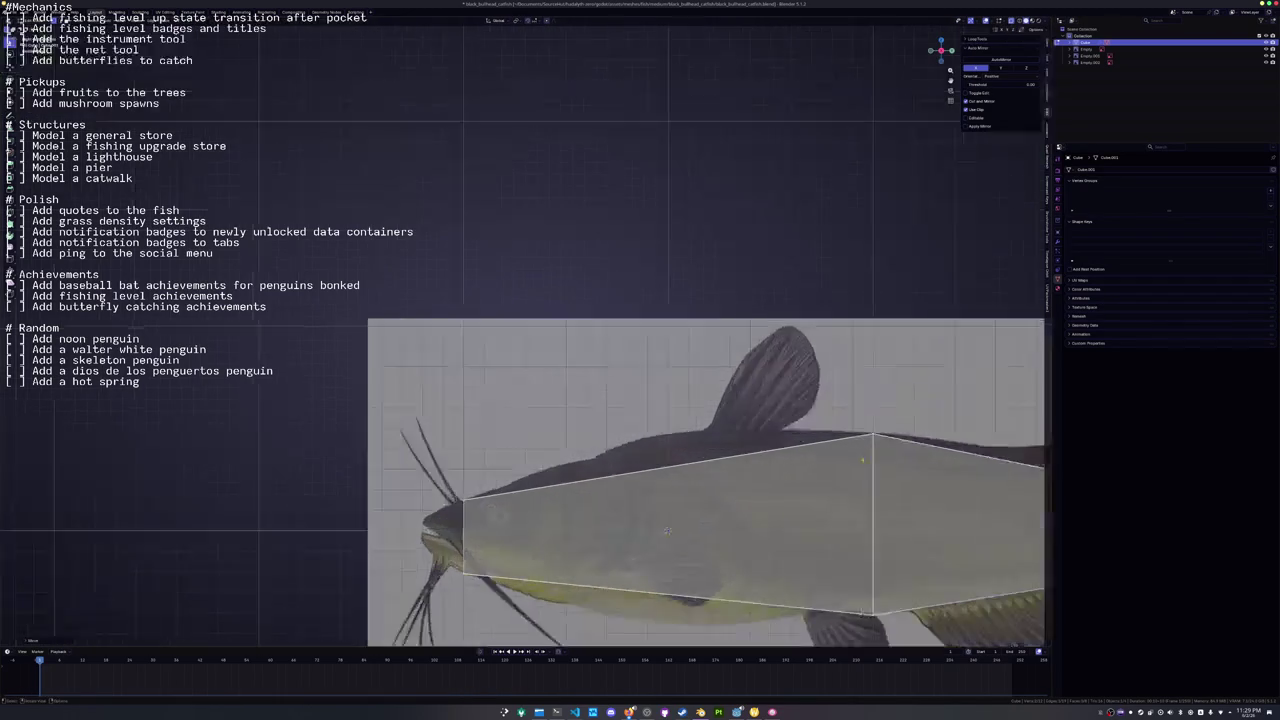
# Extend the rear edge along X to the tail base and scale it narrower on Z.
pyautogui.scroll(-3, 648, 493)
pyautogui.scroll(4, 648, 493)
pyautogui.click(648, 493)
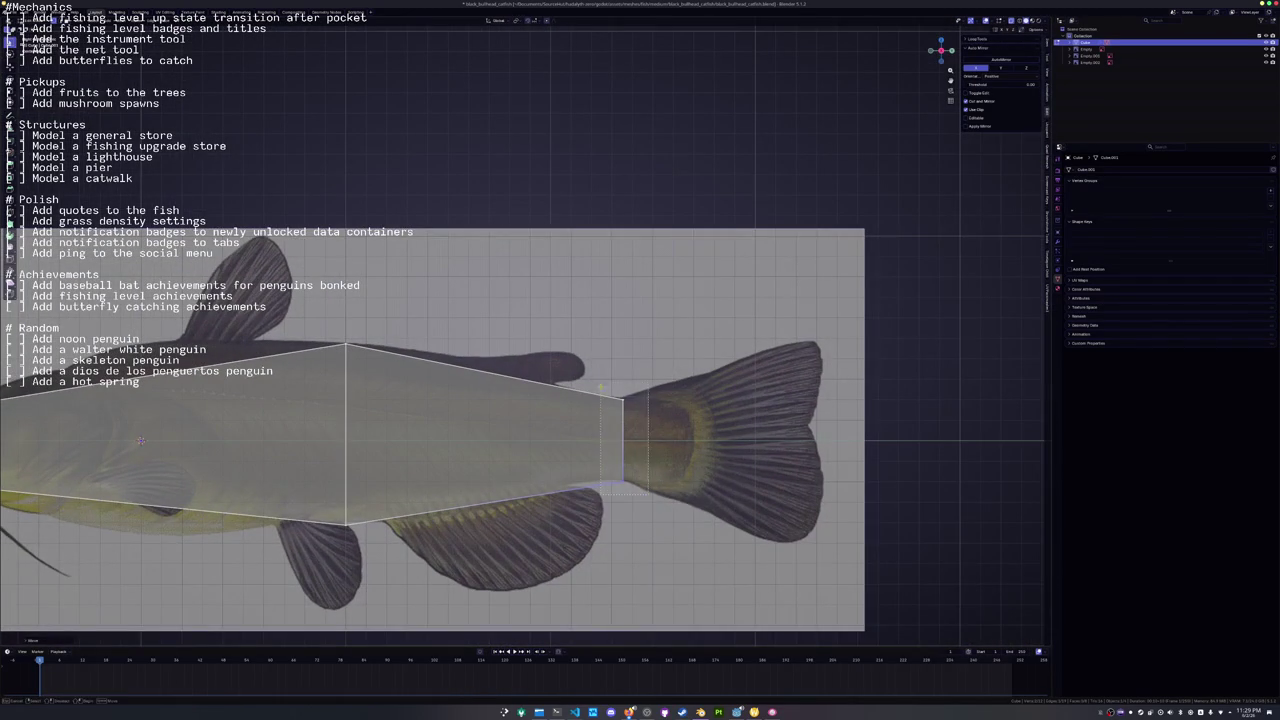
pyautogui.press('g')
pyautogui.press('z')
pyautogui.press('x')
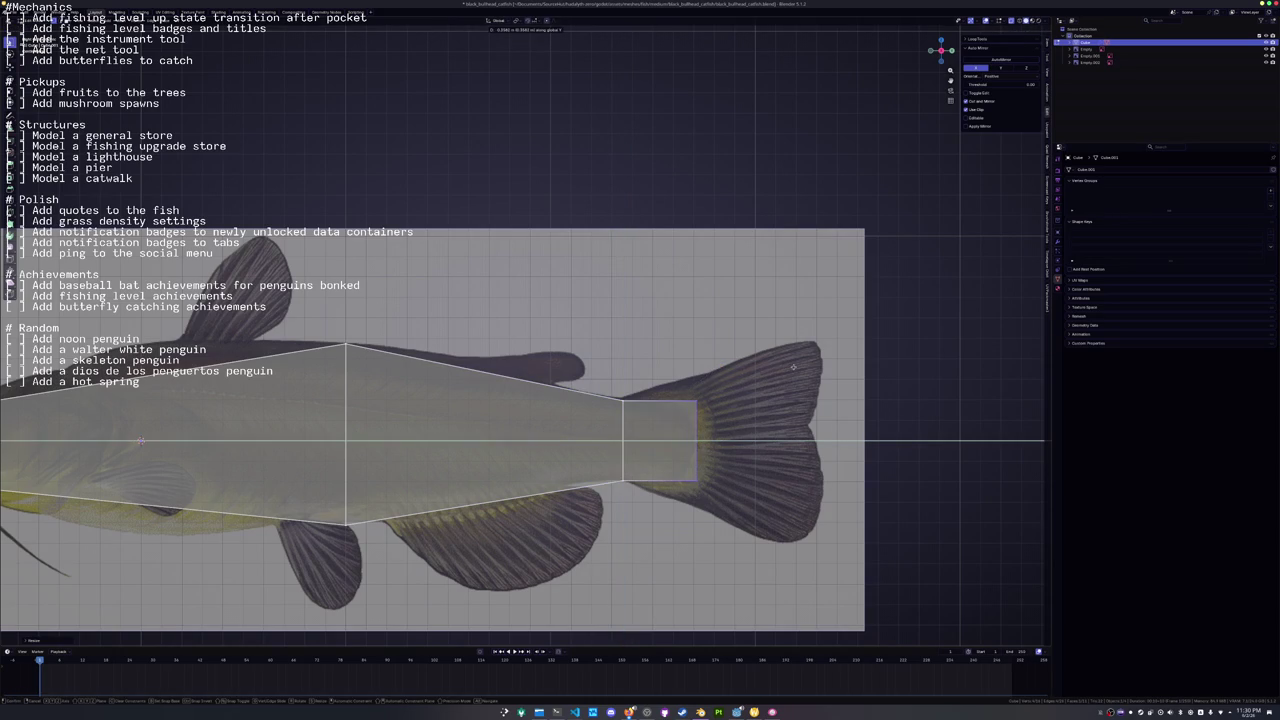
pyautogui.click(696, 440)
pyautogui.press('s')
pyautogui.press('z')
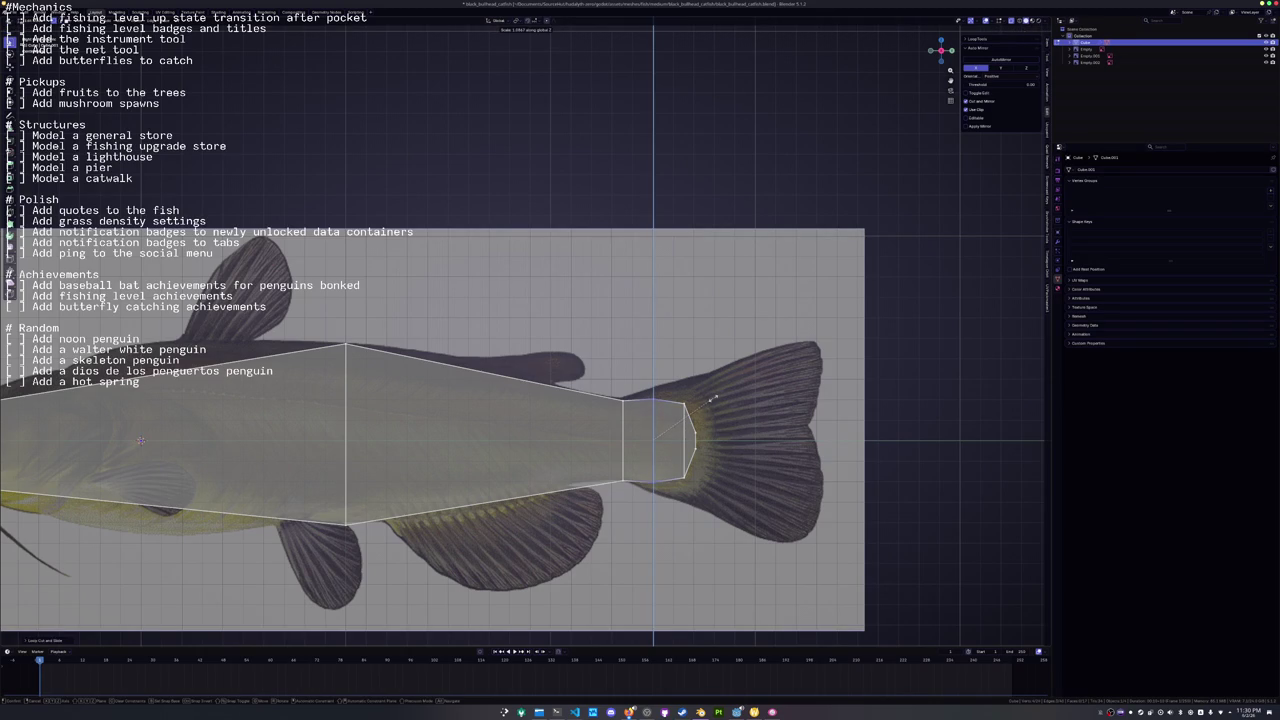
pyautogui.click(712, 400)
# Add edge loops near the tail and move one vertically to follow the outline.
pyautogui.hotkey('ctrl', 'r')
pyautogui.click(641, 372)
pyautogui.hscroll(-2, 641, 372)
pyautogui.hotkey('ctrl', 'r')
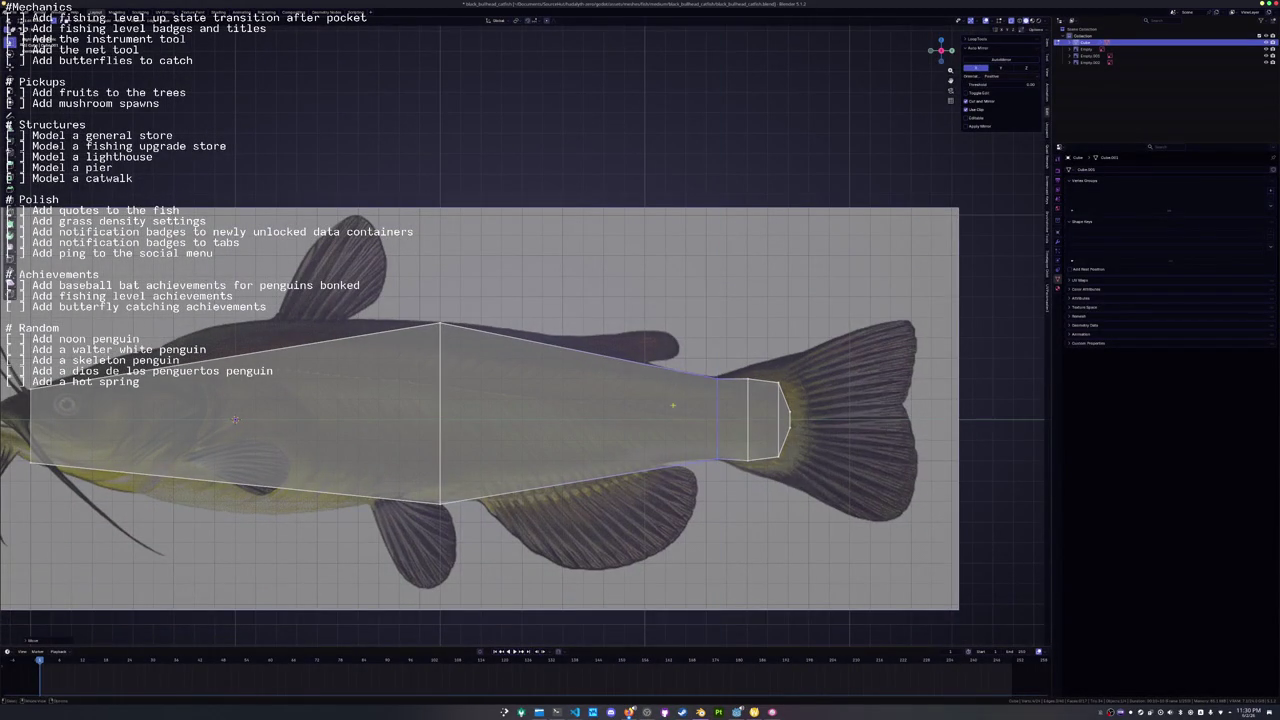
pyautogui.click(678, 384)
pyautogui.press('g')
pyautogui.press('z')
pyautogui.click(634, 447)
# Loop-cut across the rear body and scale it on Z to the body depth.
pyautogui.hscroll(-7, 704, 433)
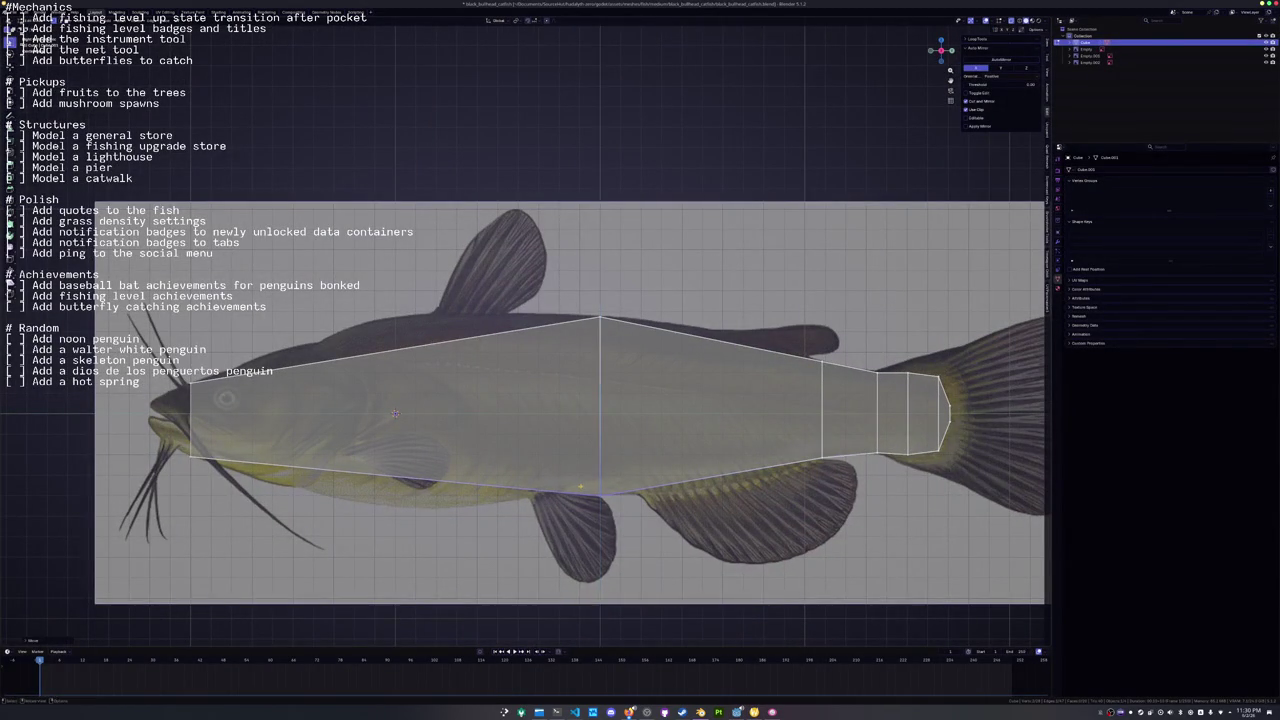
pyautogui.hscroll(-2, 650, 460)
pyautogui.scroll(-2, 650, 460)
pyautogui.hotkey('ctrl', 'r')
pyautogui.click(728, 443)
pyautogui.press('s')
pyautogui.press('z')
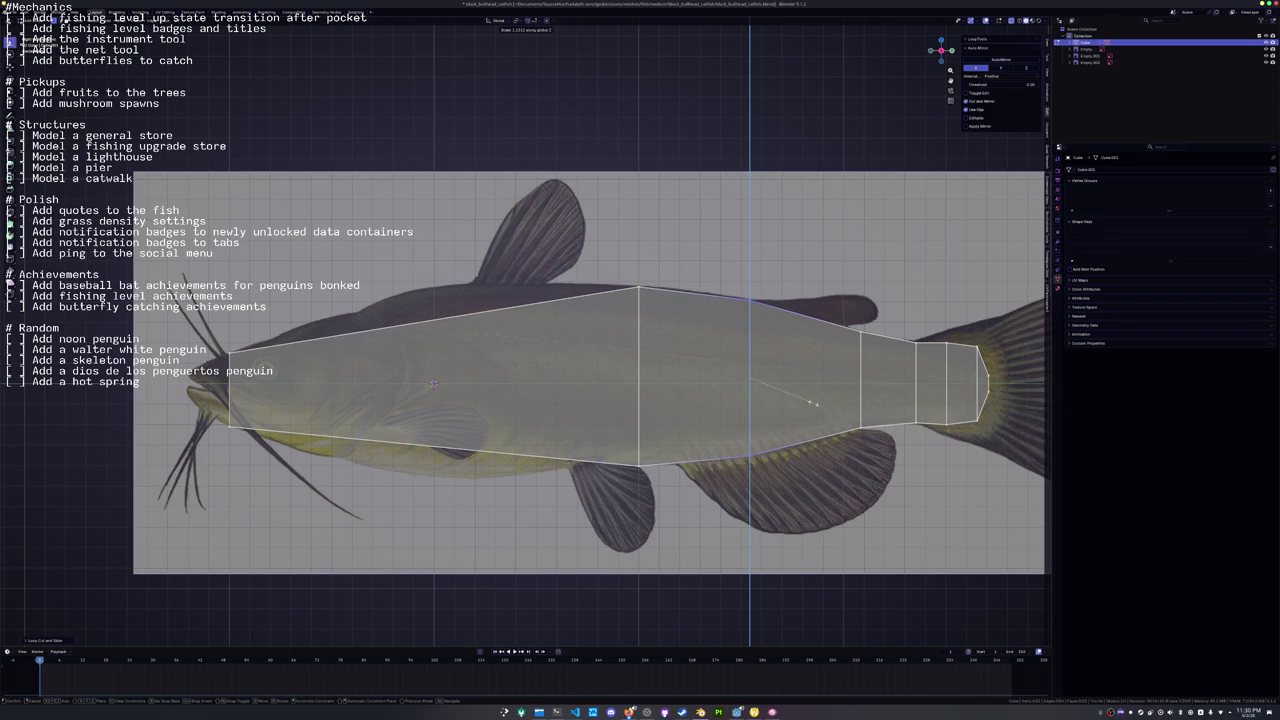
pyautogui.click(815, 403)
# Add two more centred edge loops between the existing ones and behind the head.
pyautogui.click(618, 273)
pyautogui.hotkey('ctrl', 'r')
pyautogui.click(719, 322)
pyautogui.rightClick(754, 283)
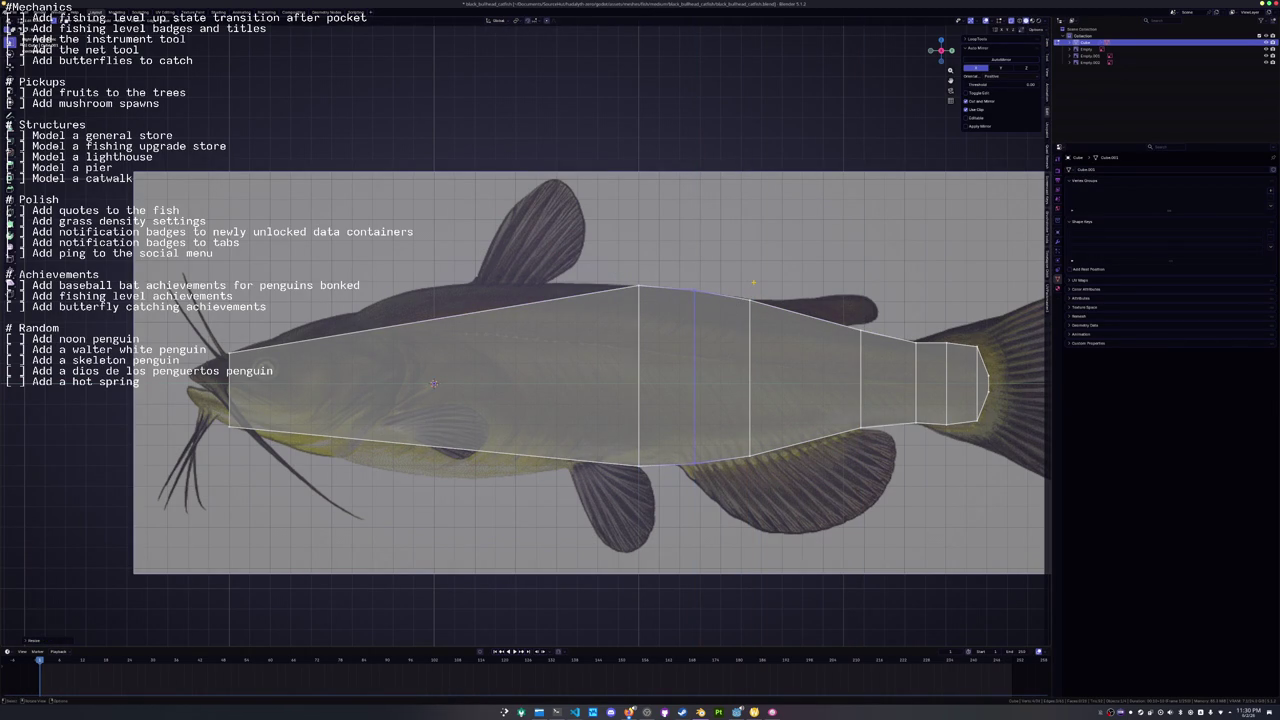
pyautogui.hscroll(-5, 640, 370)
pyautogui.scroll(-1, 640, 370)
pyautogui.hotkey('ctrl', 'r')
pyautogui.click(660, 294)
pyautogui.click(512, 248)
# Raise the new loop's top vertex to the back and add a centred mid-body loop.
pyautogui.press('g')
pyautogui.press('z')
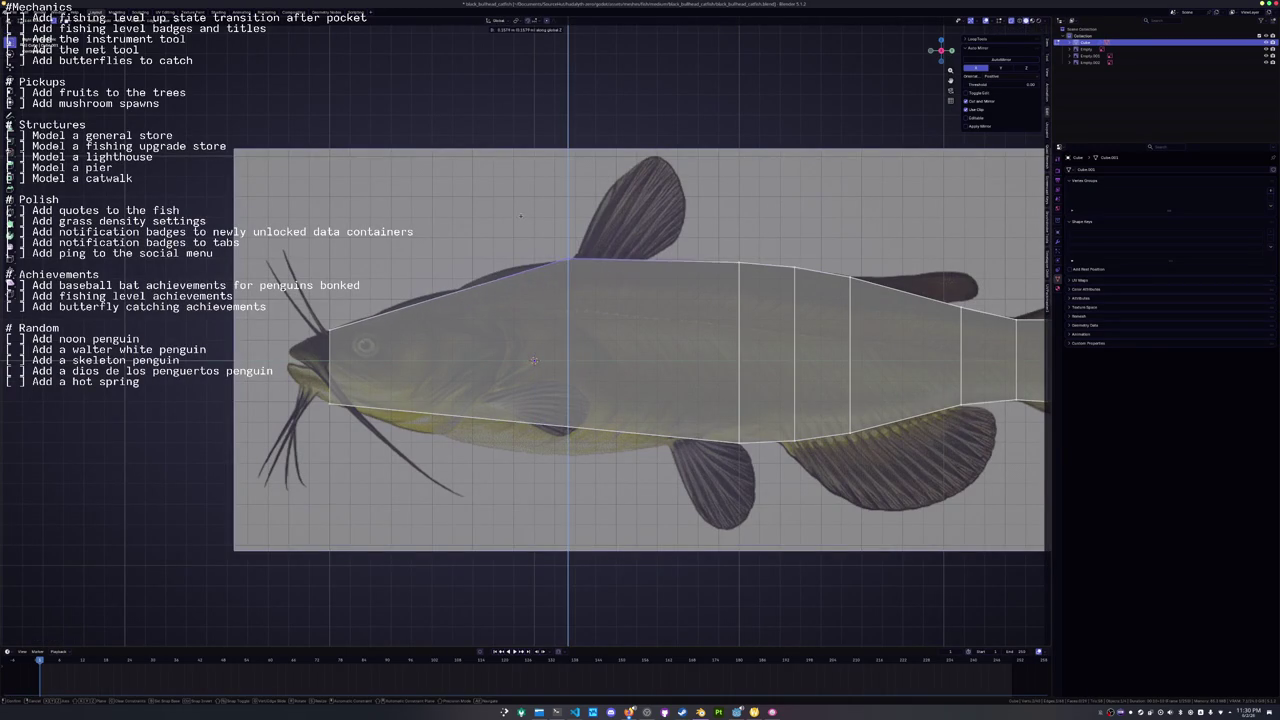
pyautogui.click(512, 214)
pyautogui.click(546, 399)
pyautogui.press('g')
pyautogui.press('z')
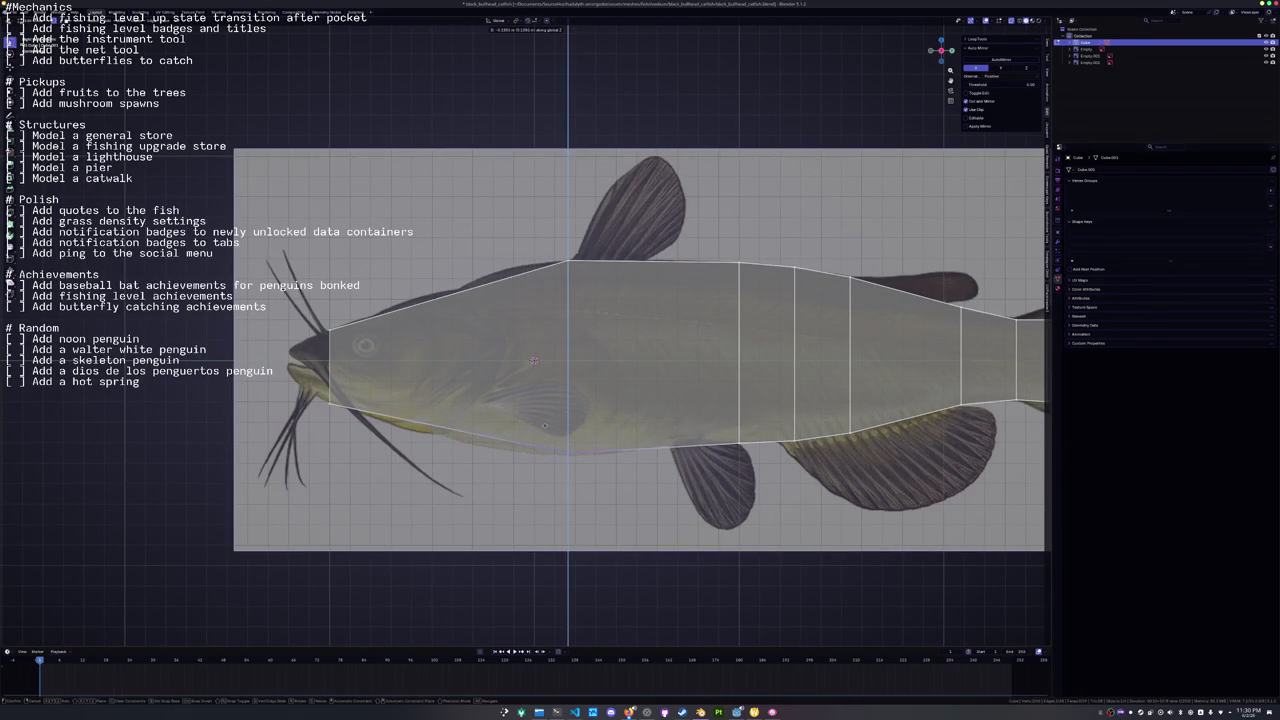
pyautogui.click(653, 441)
pyautogui.rightClick(700, 400)
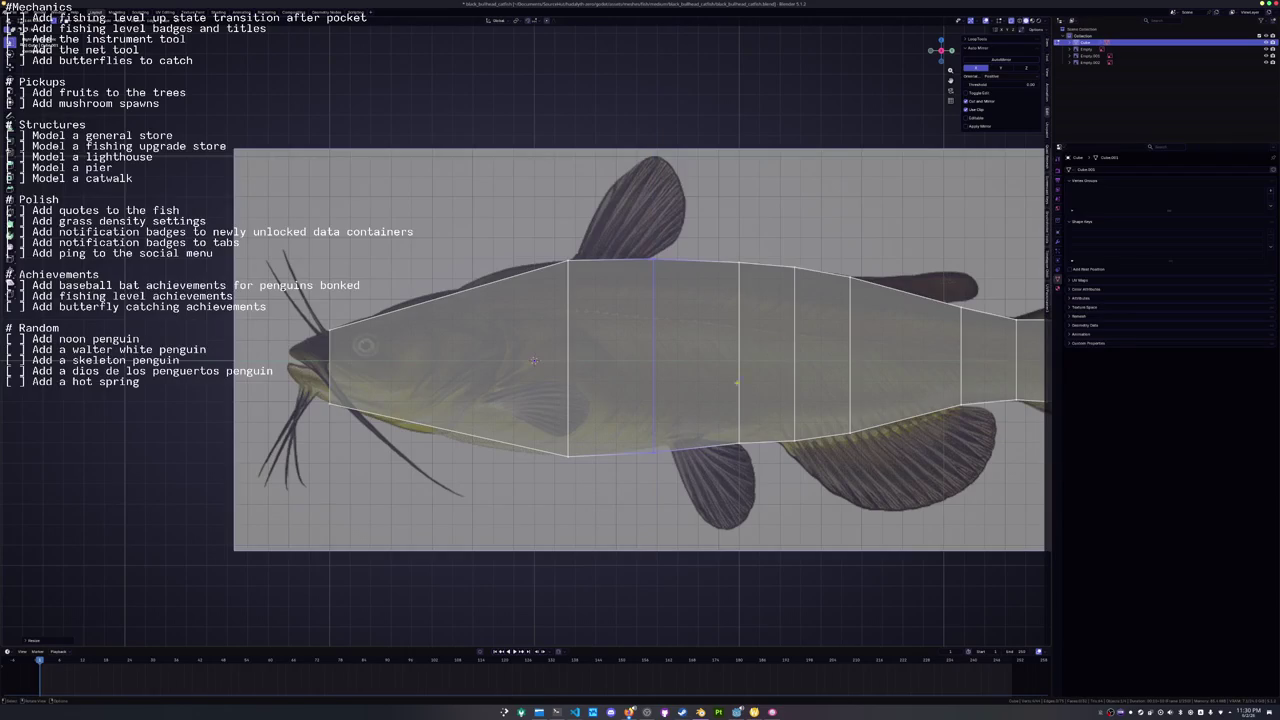
pyautogui.click(651, 432)
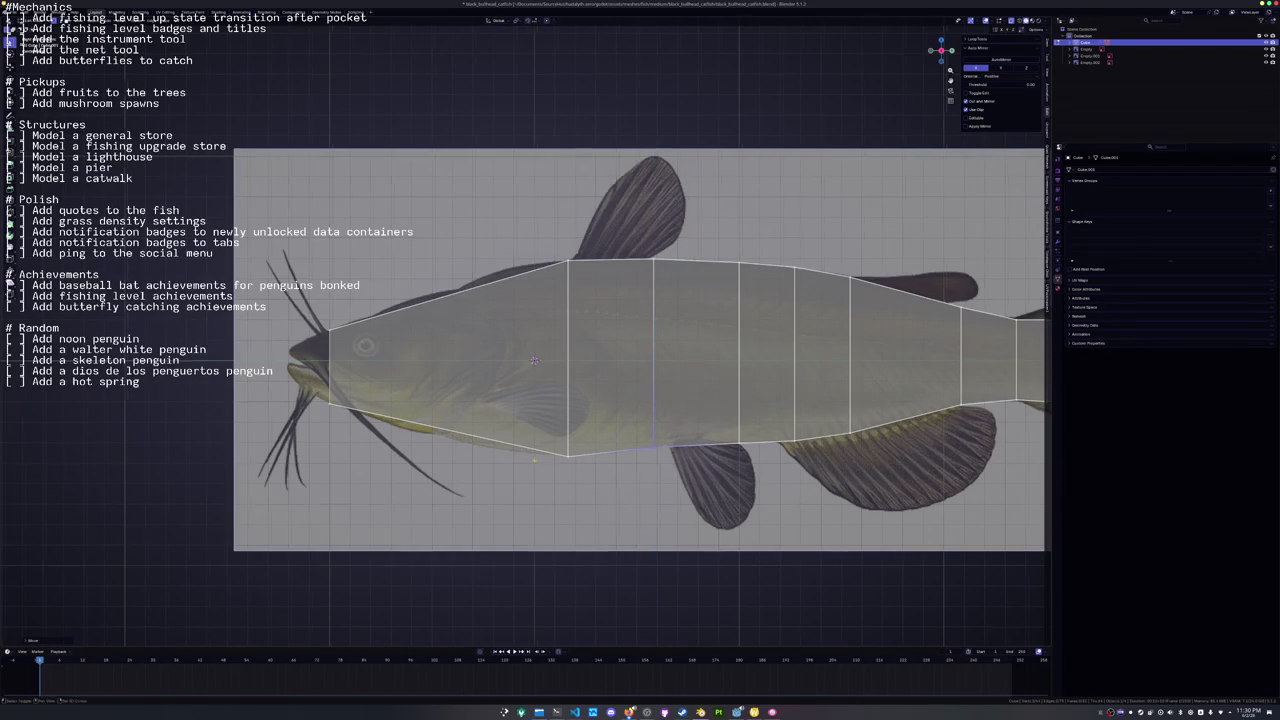
pyautogui.moveTo(535, 360); pyautogui.dragTo(677, 363)
# Add a centred edge loop on the head and move it vertically into position.
pyautogui.hotkey('ctrl', 'r')
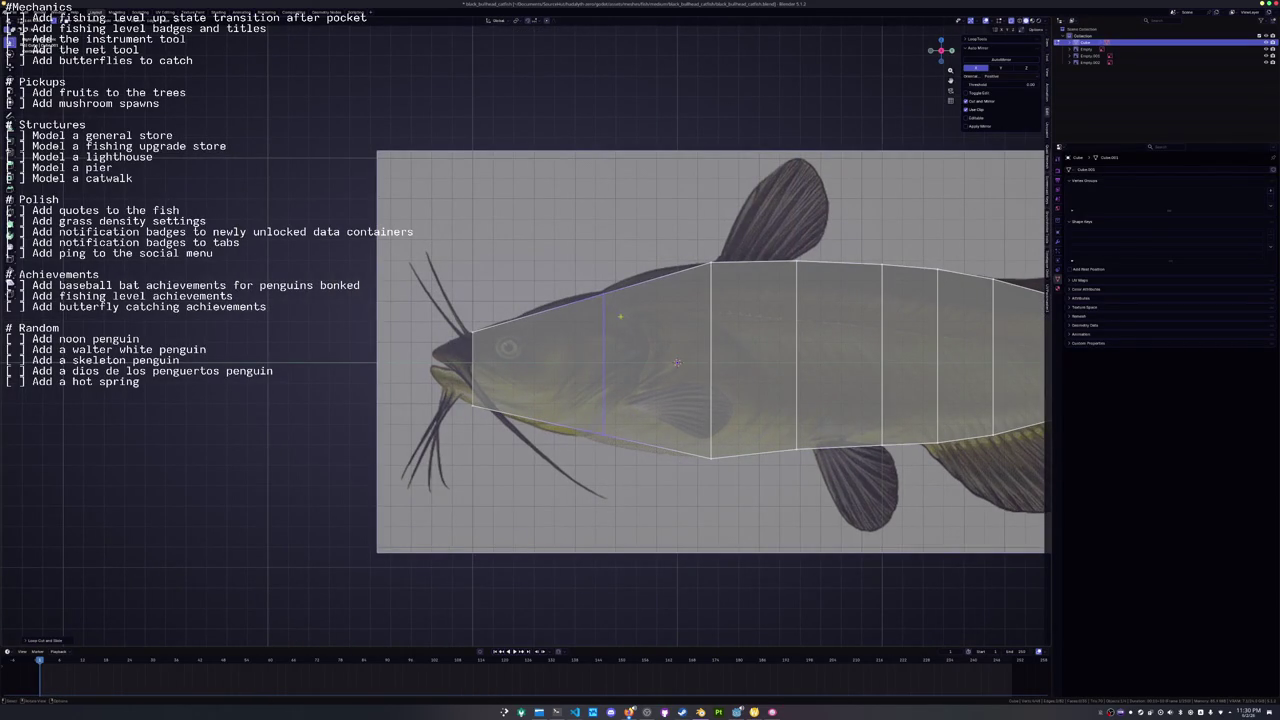
pyautogui.click(631, 345)
pyautogui.rightClick(633, 348)
pyautogui.press('s')
pyautogui.press('z')
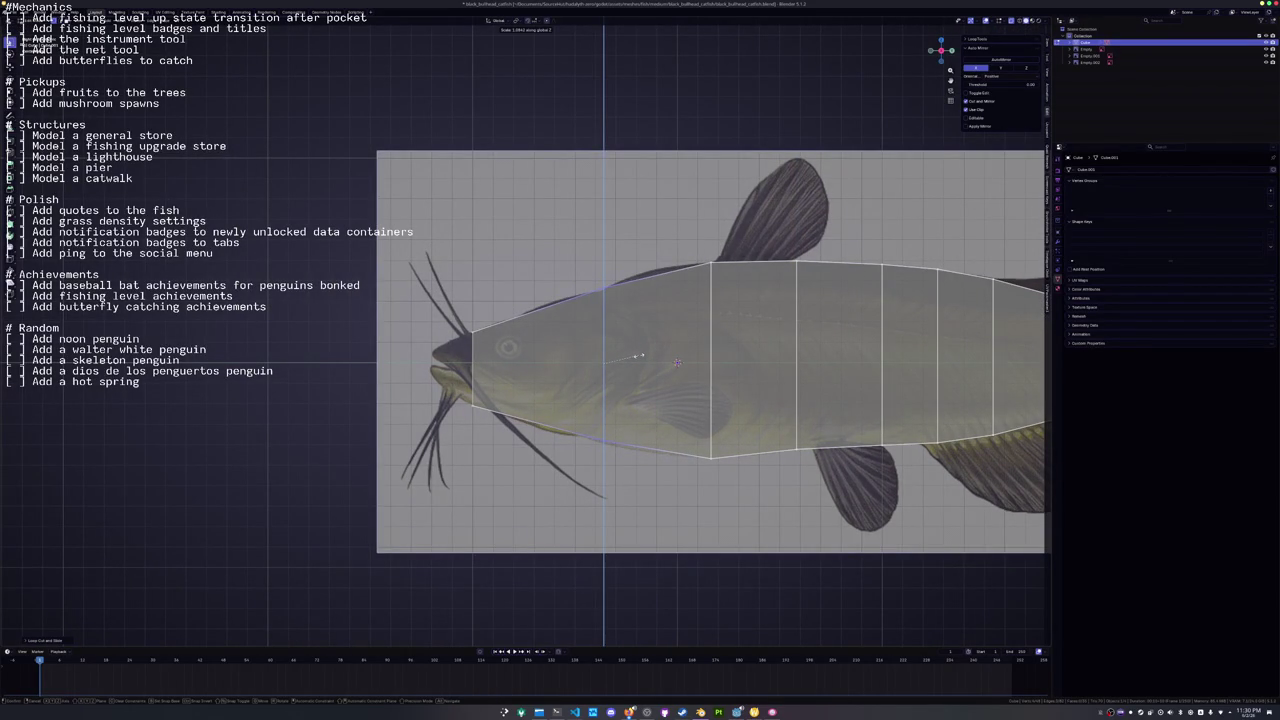
pyautogui.press('g')
pyautogui.click(638, 357)
# Add another head loop and move its outline points vertically to match the reference.
pyautogui.click(636, 290)
pyautogui.click(617, 247)
pyautogui.press('g')
pyautogui.press('z')
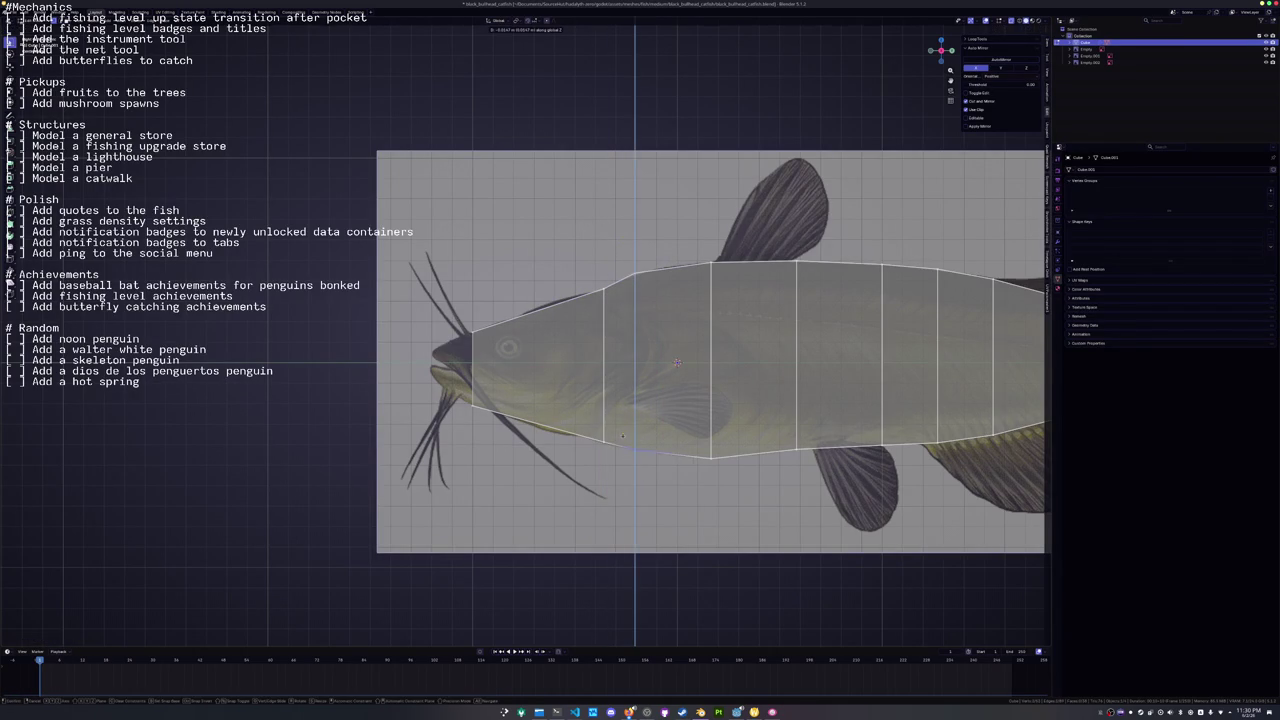
pyautogui.click(623, 435)
pyautogui.press('g')
pyautogui.press('z')
pyautogui.click(548, 424)
pyautogui.hscroll(-3, 549, 424)
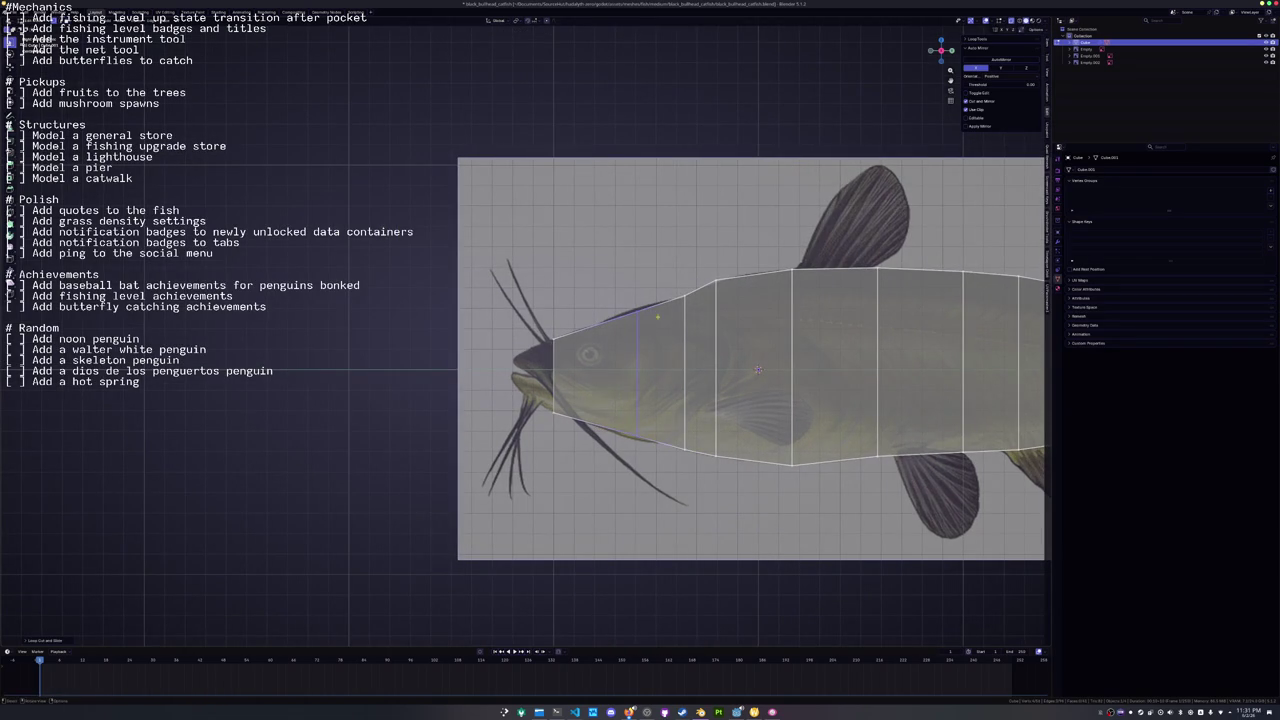
pyautogui.press('g')
pyautogui.press('z')
pyautogui.click(616, 307)
# Fit the front head vertices to the snout outline and select the mouth vertex.
pyautogui.press('g')
pyautogui.press('z')
pyautogui.click(622, 435)
pyautogui.hscroll(-3, 622, 435)
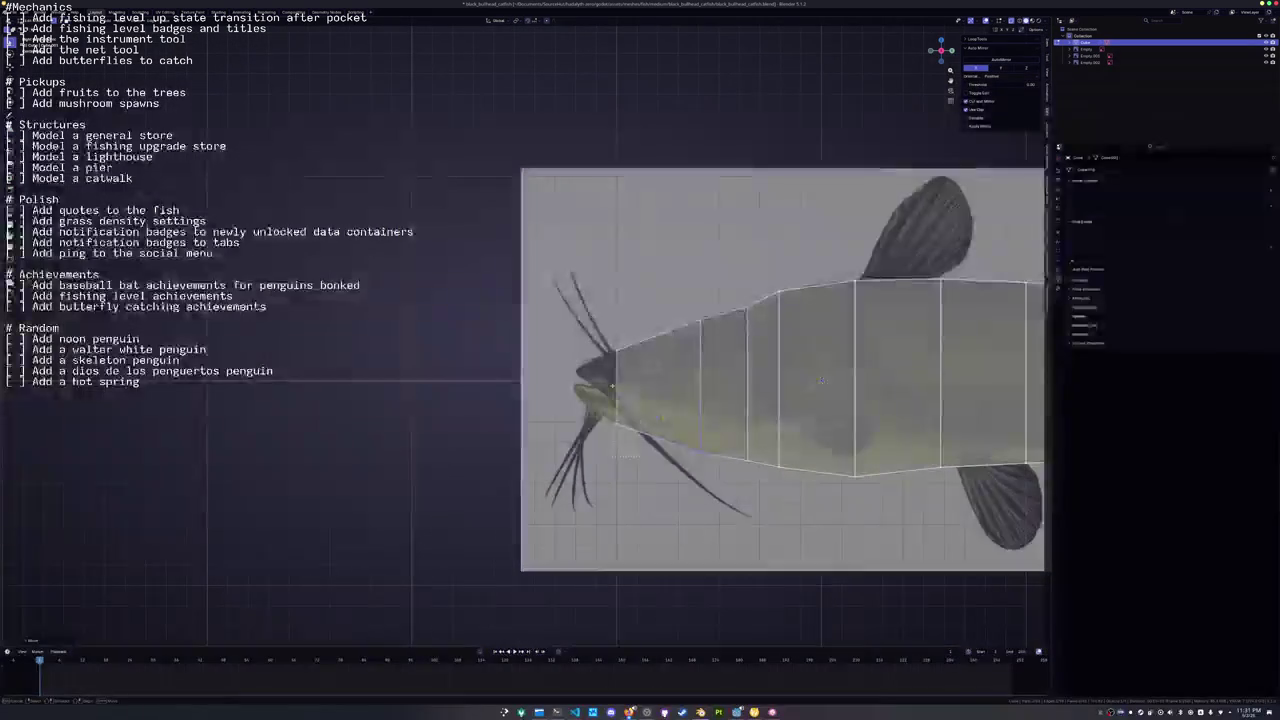
pyautogui.press('g')
pyautogui.press('z')
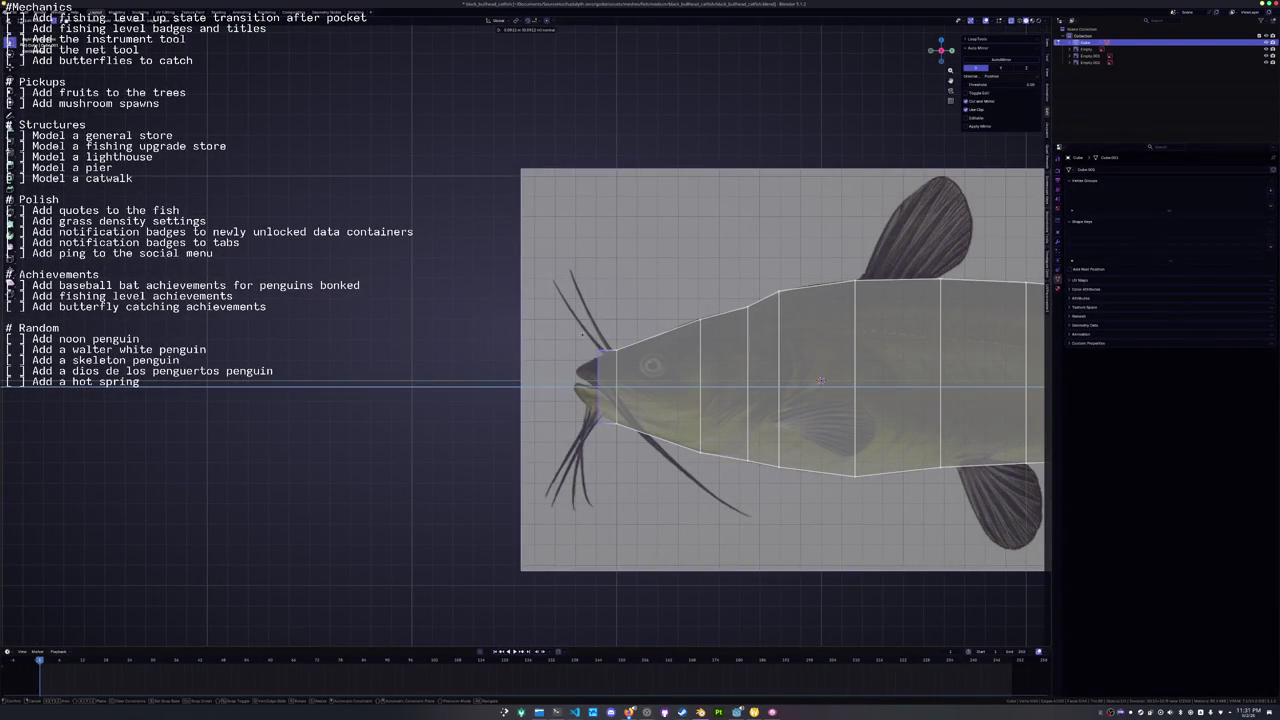
pyautogui.click(581, 333)
pyautogui.press('g')
pyautogui.press('z')
pyautogui.press('z')
pyautogui.click(579, 346)
pyautogui.click(592, 410)
# Slide the mouth vertex along its edge to follow the reference.
pyautogui.press('g')
pyautogui.press('g')
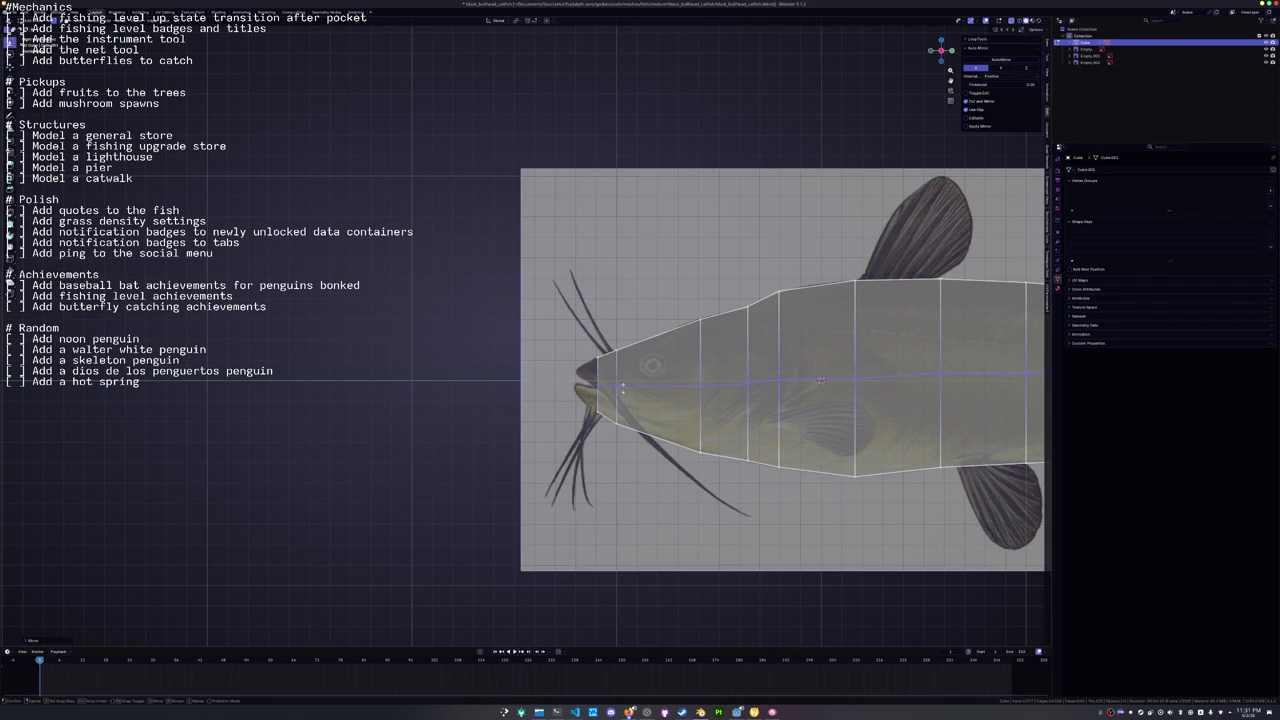
pyautogui.click(626, 392)
pyautogui.scroll(-4, 626, 392)
pyautogui.hscroll(3, 626, 392)
pyautogui.scroll(5, 600, 410)
pyautogui.scroll(3, 523, 330)
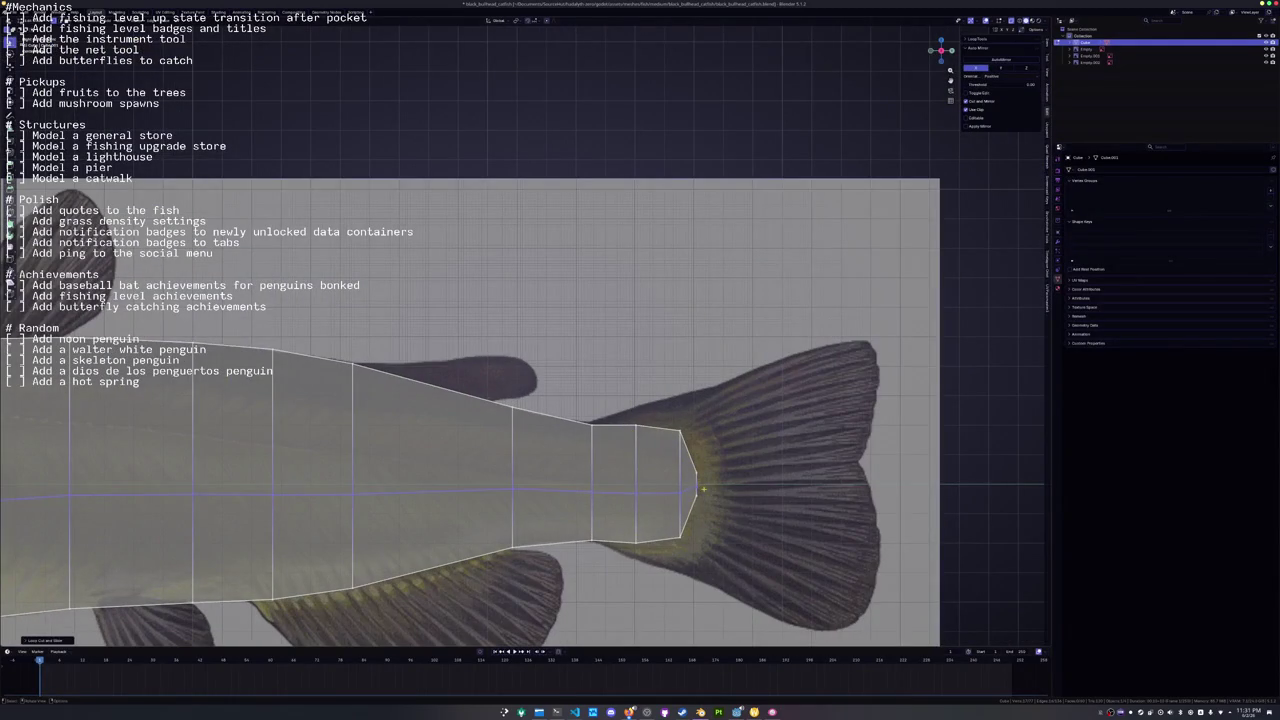
# Add an edge loop near the tail, scale it vertically, and shift the tail edges along Z.
pyautogui.click(692, 467)
pyautogui.press('s')
pyautogui.press('z')
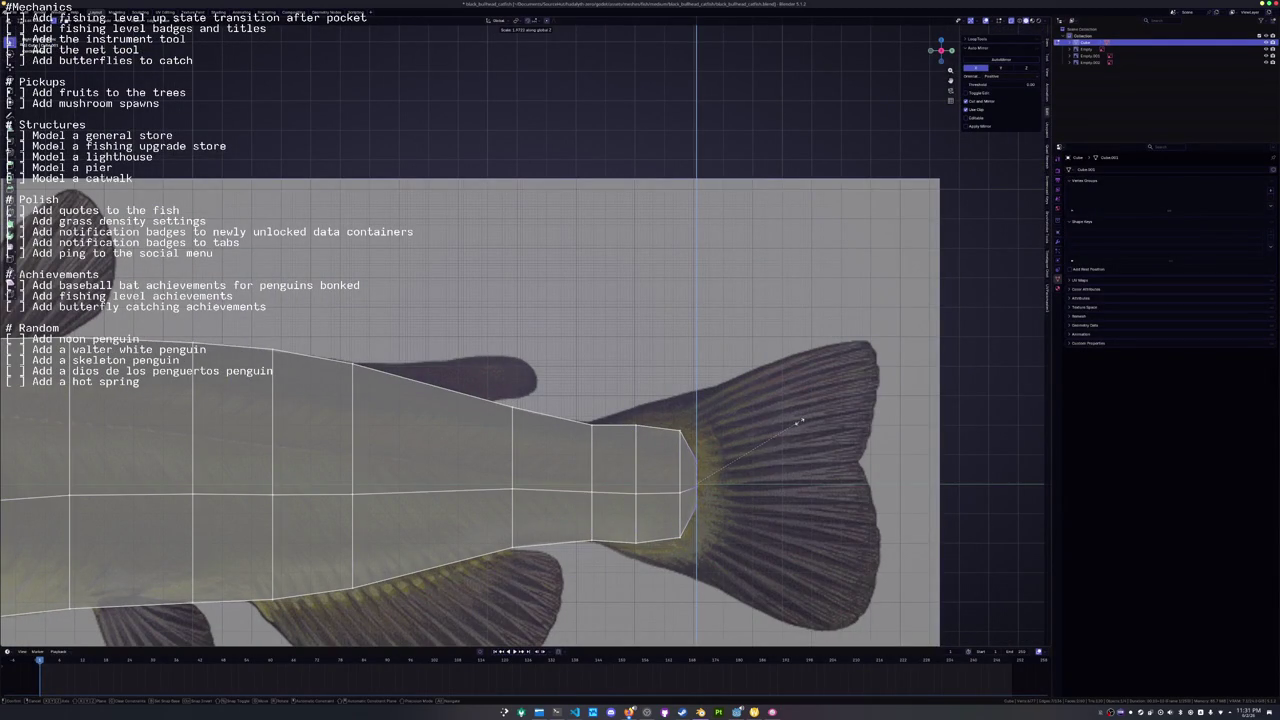
pyautogui.click(750, 448)
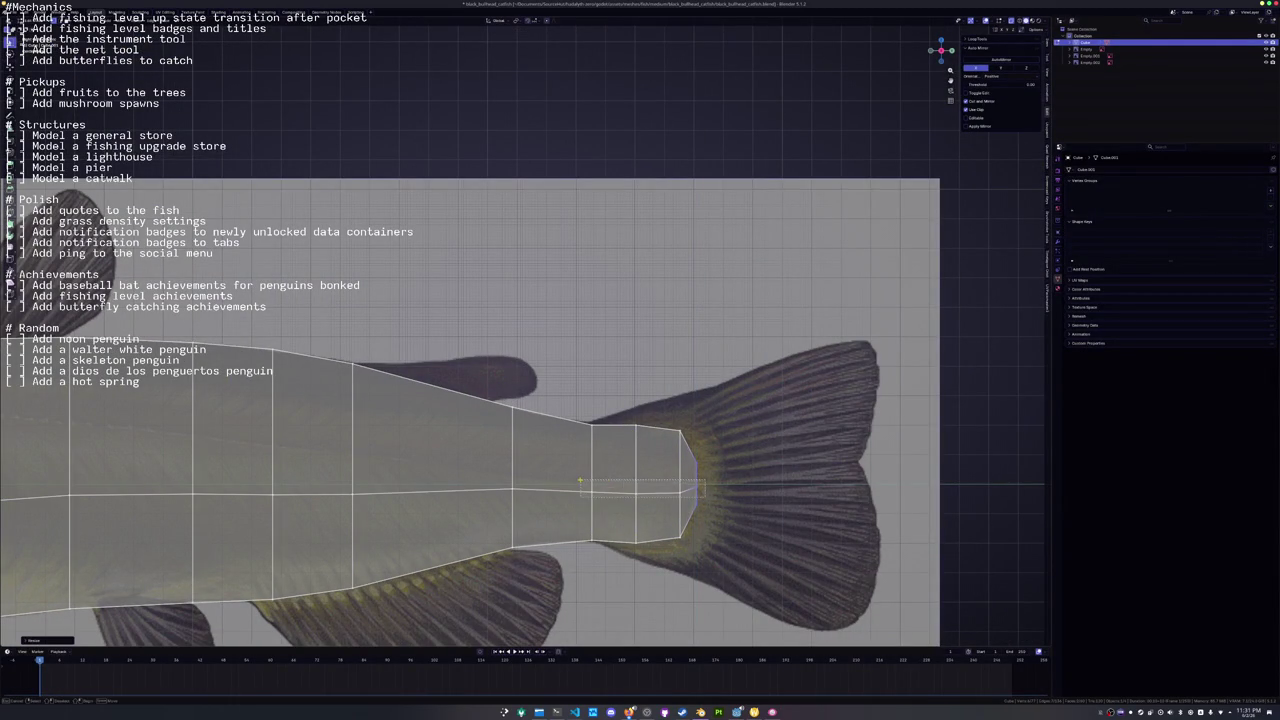
pyautogui.moveTo(580, 482); pyautogui.dragTo(581, 480)
pyautogui.press('g')
pyautogui.press('z')
pyautogui.click(669, 483)
pyautogui.scroll(-5, 380, 411)
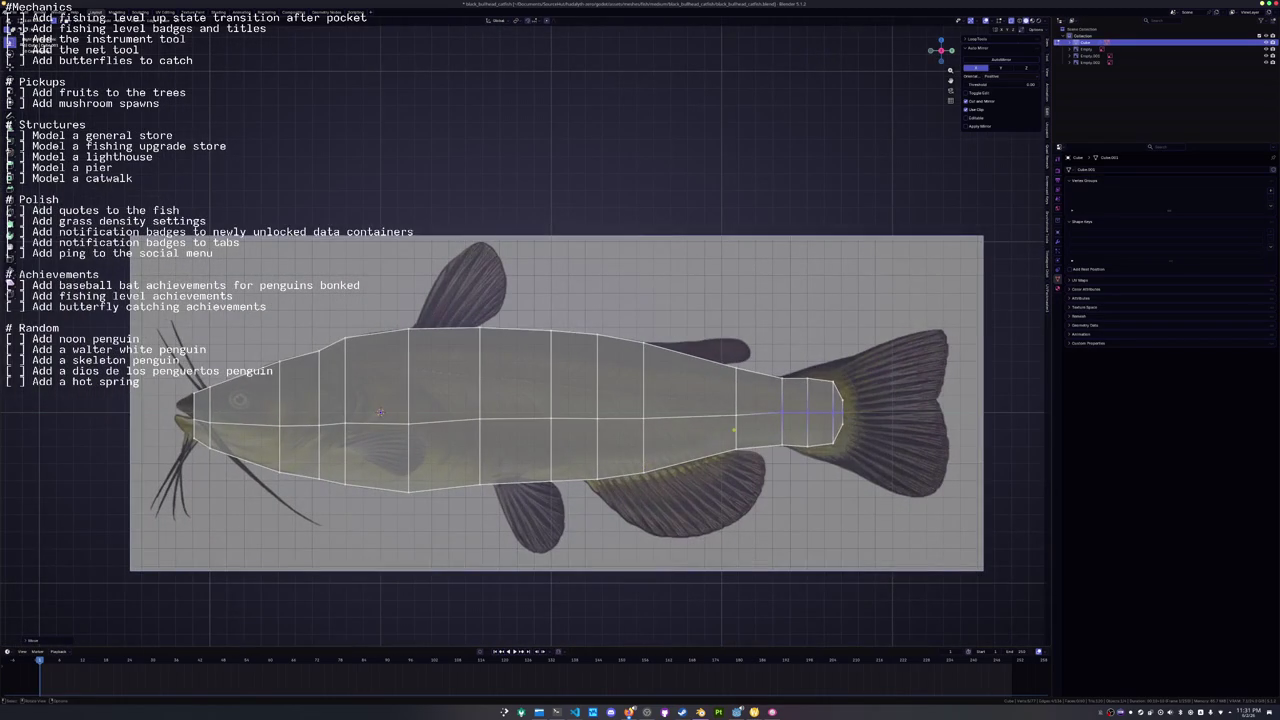
# Slide the mid-body centre-line vertex and the middle horizontal loop along the body.
pyautogui.moveTo(717, 408); pyautogui.dragTo(615, 403)
pyautogui.hotkey('shift', 'v')
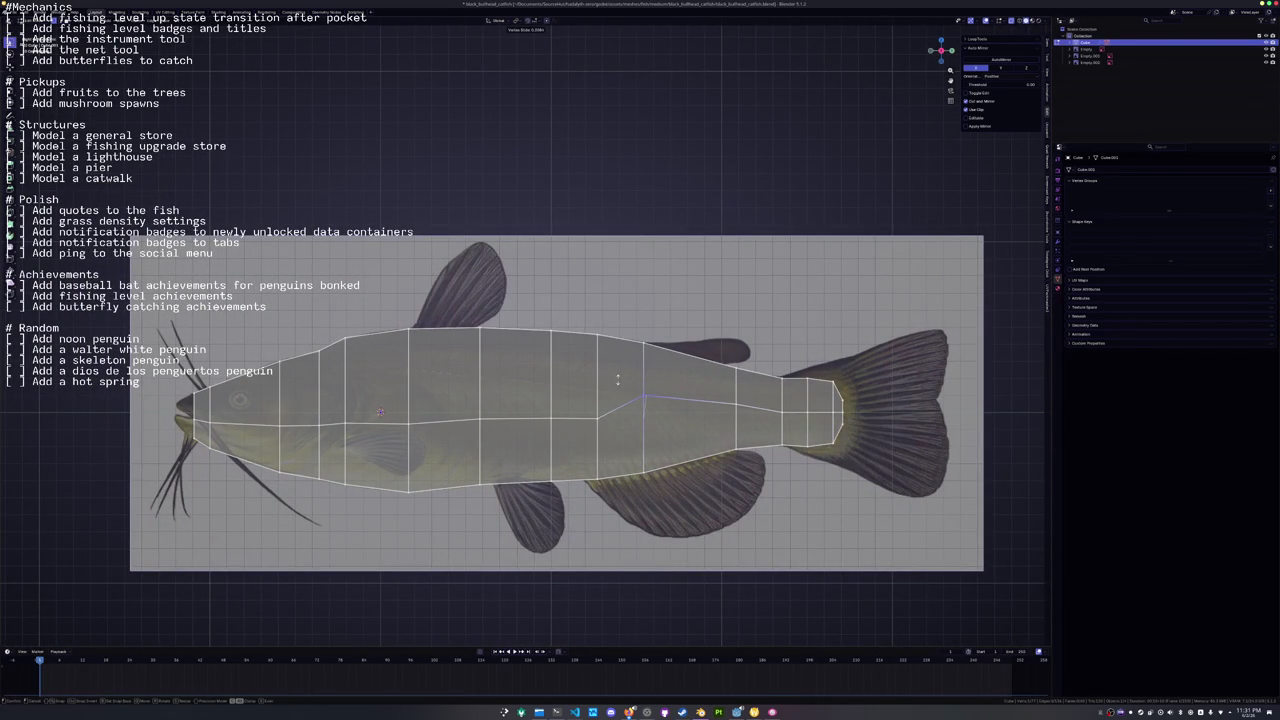
pyautogui.click(667, 407)
pyautogui.keyDown('alt'); pyautogui.click(690, 418); pyautogui.keyUp('alt')
pyautogui.press('g')
pyautogui.press('g')
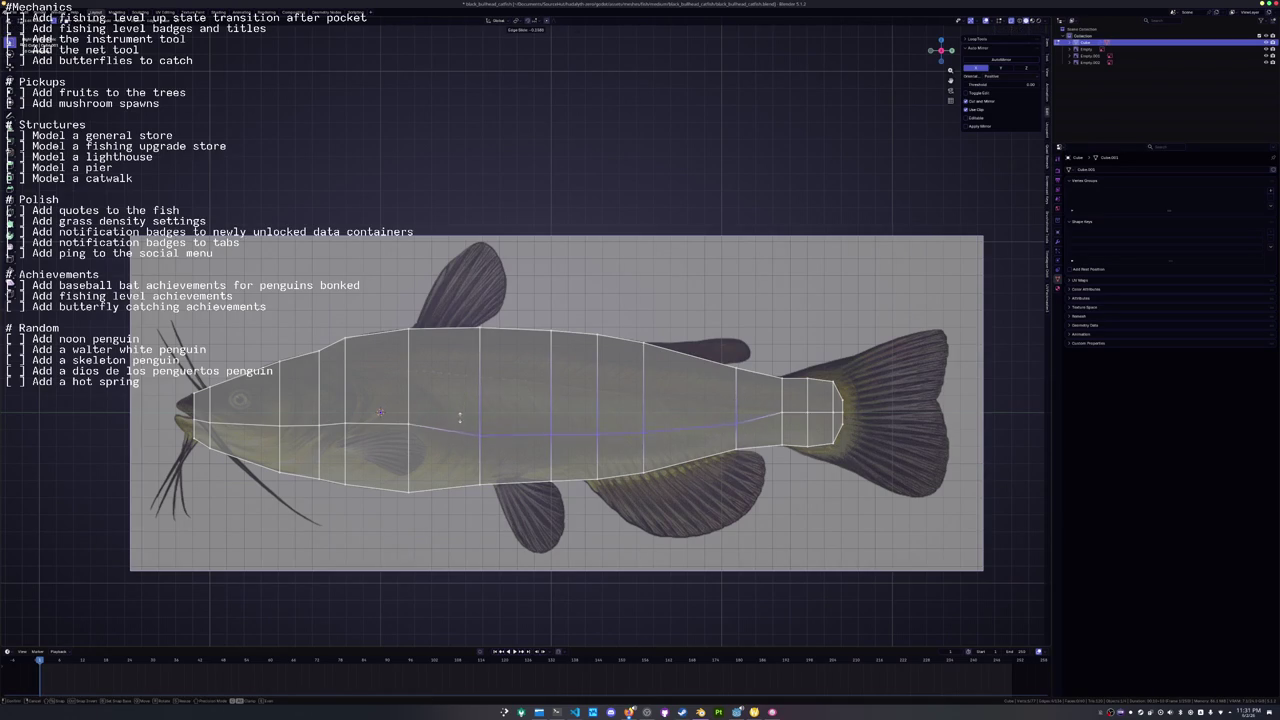
pyautogui.click(464, 415)
# Slide a vertex toward the head and add a lengthwise edge loop across the upper body.
pyautogui.hscroll(-3, 464, 415)
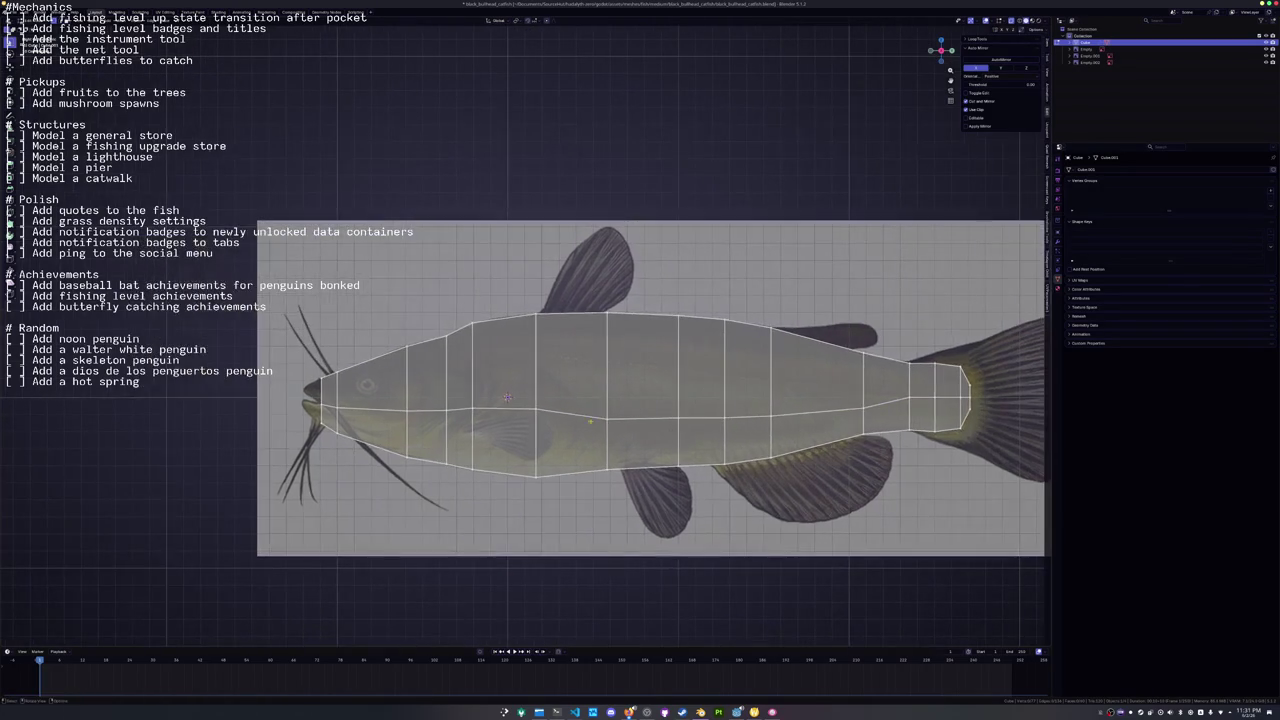
pyautogui.press('g')
pyautogui.press('g')
pyautogui.press('Return')
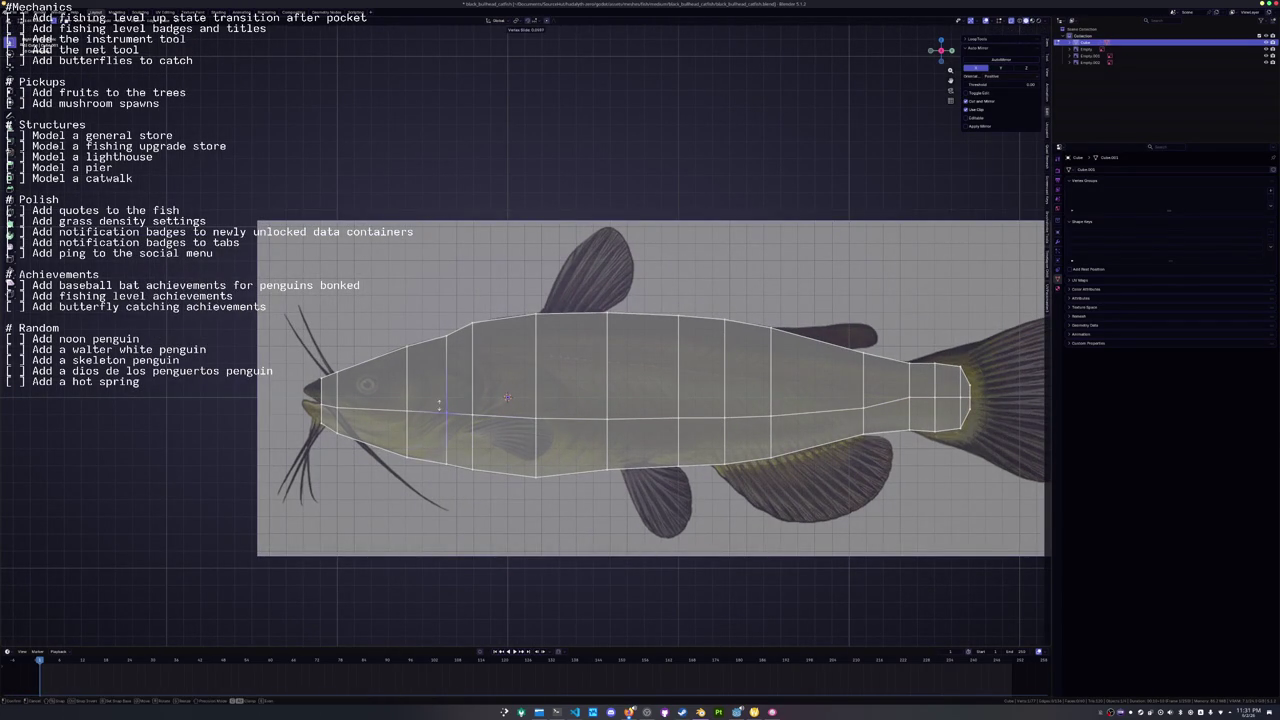
pyautogui.hscroll(2, 437, 410)
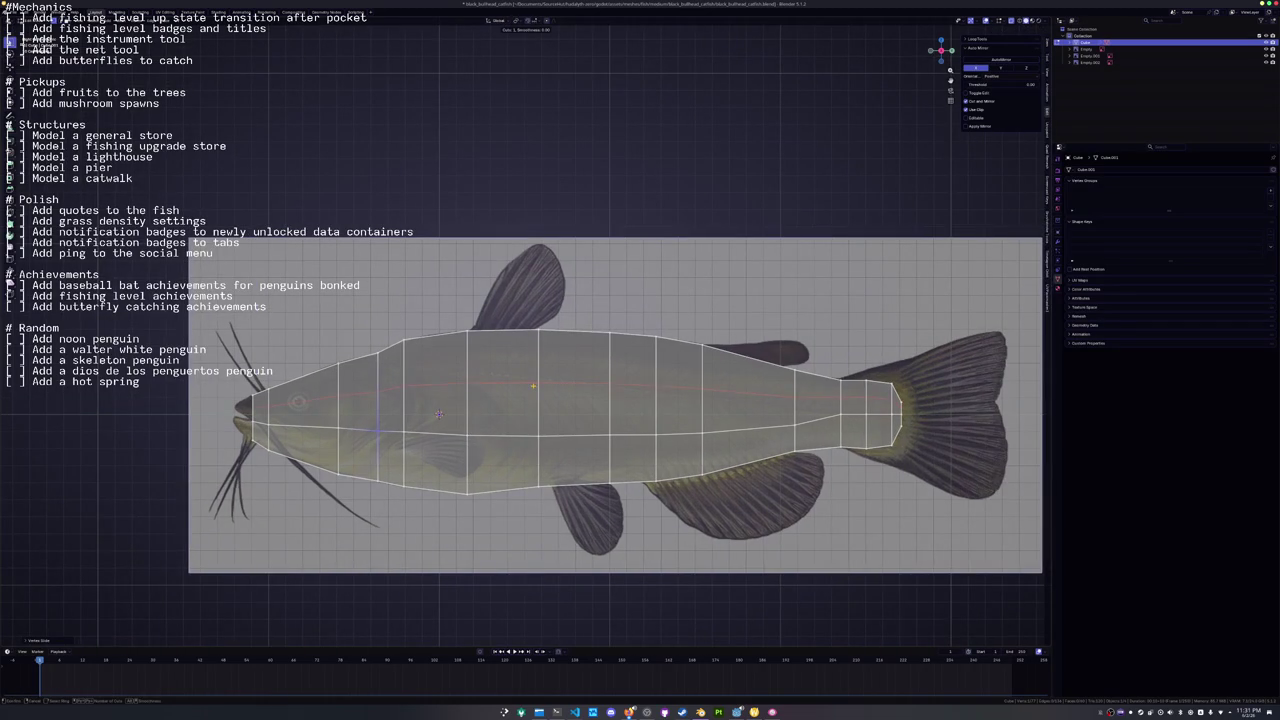
pyautogui.click(533, 386)
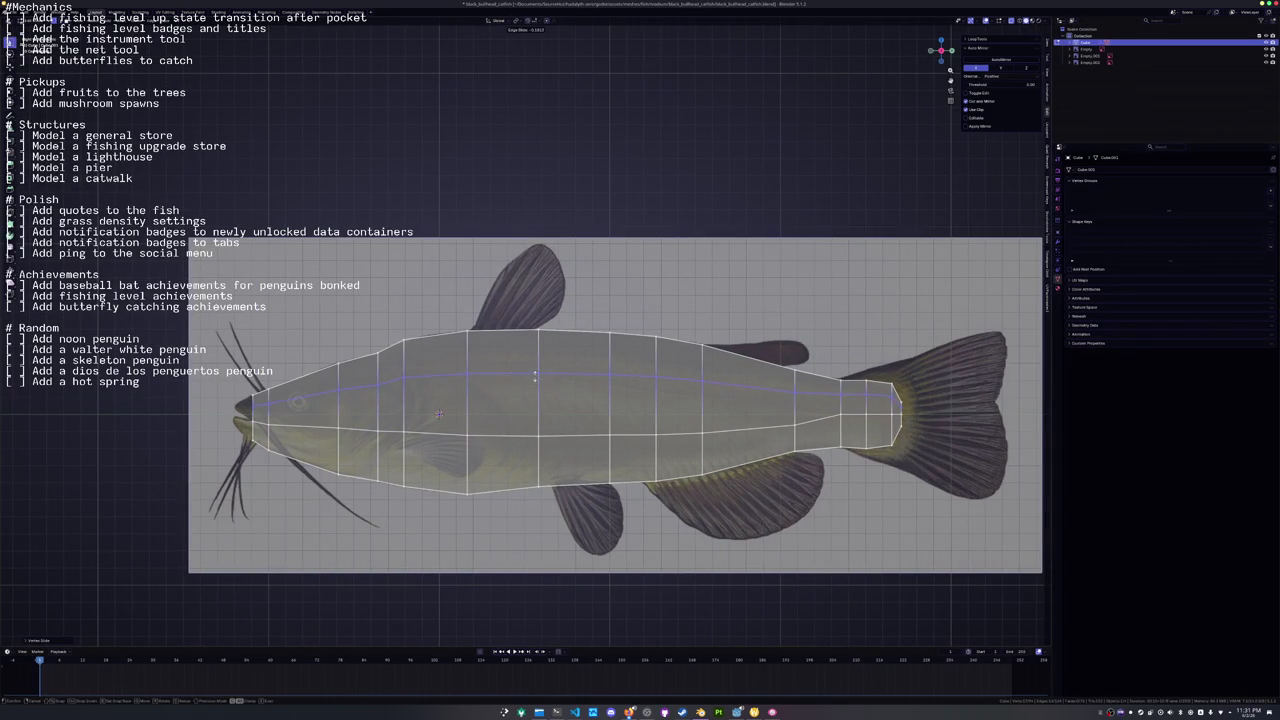
# Place the upper-body loop, then try extruding the mouth vertex and undo it.
pyautogui.click(534, 378)
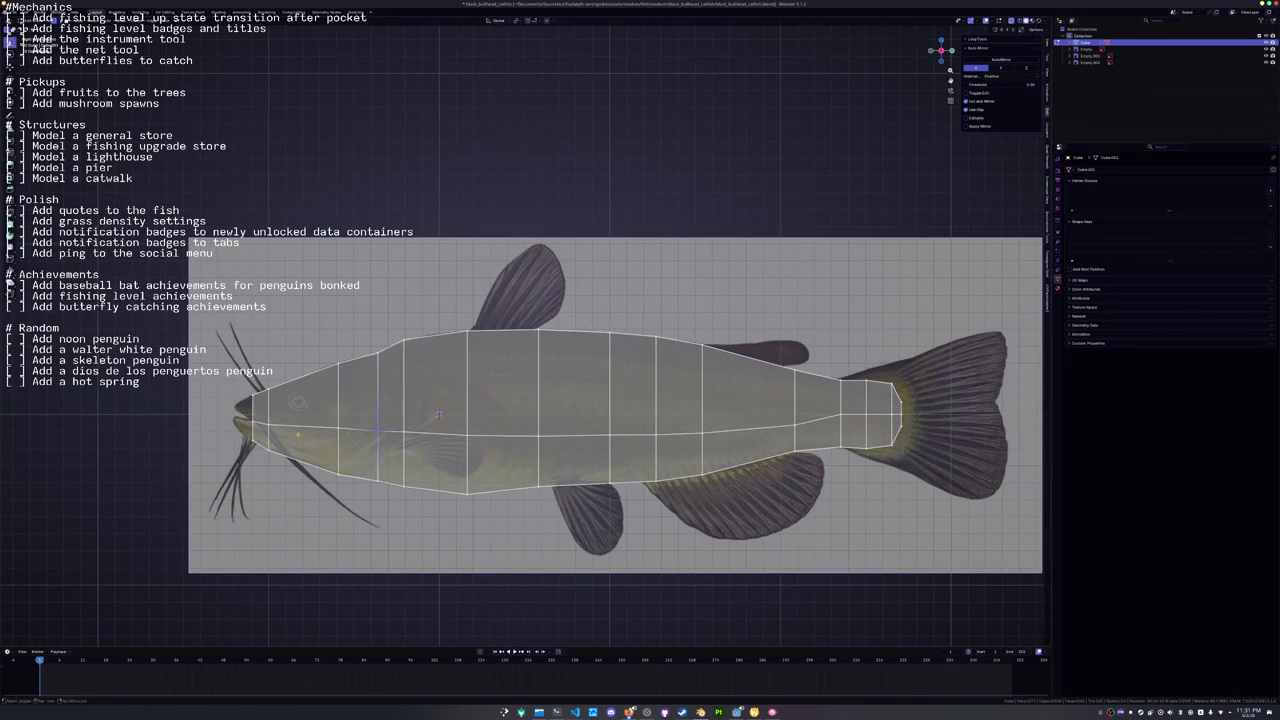
pyautogui.scroll(4, 534, 378)
pyautogui.click(520, 465)
pyautogui.press('e')
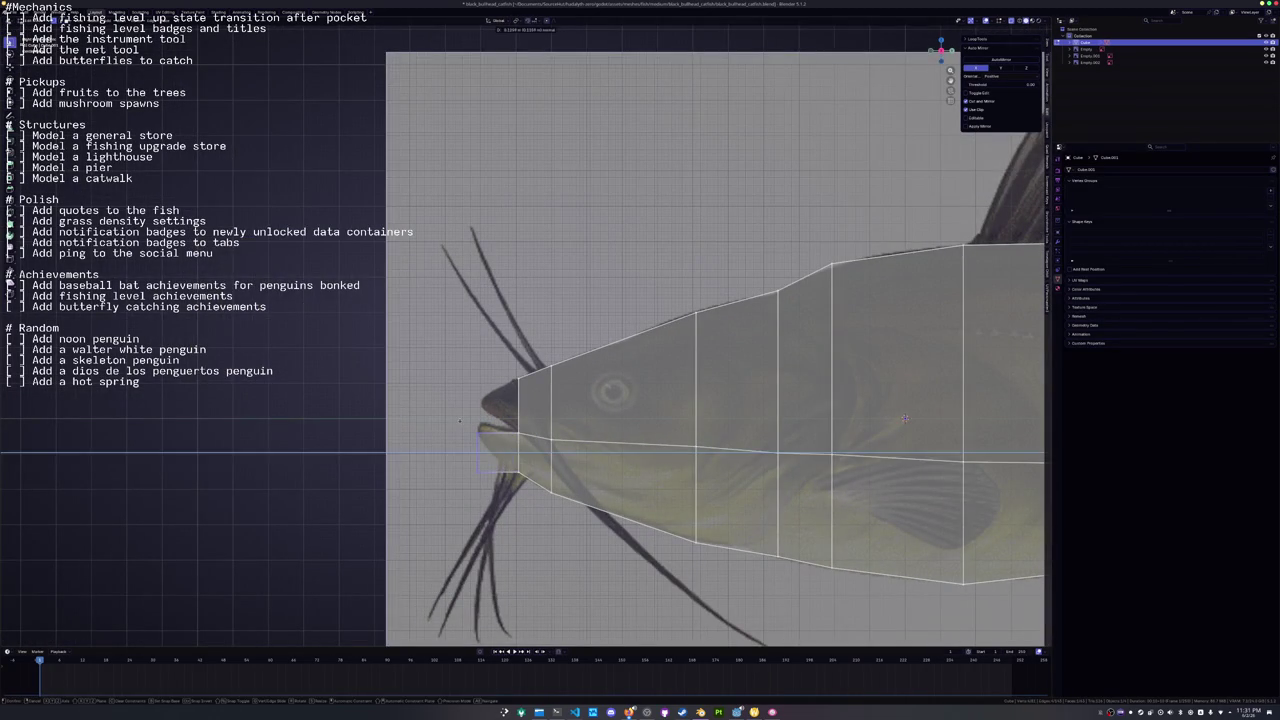
pyautogui.press('Escape')
pyautogui.hotkey('ctrl', 'z')
pyautogui.press('g')
pyautogui.press('z')
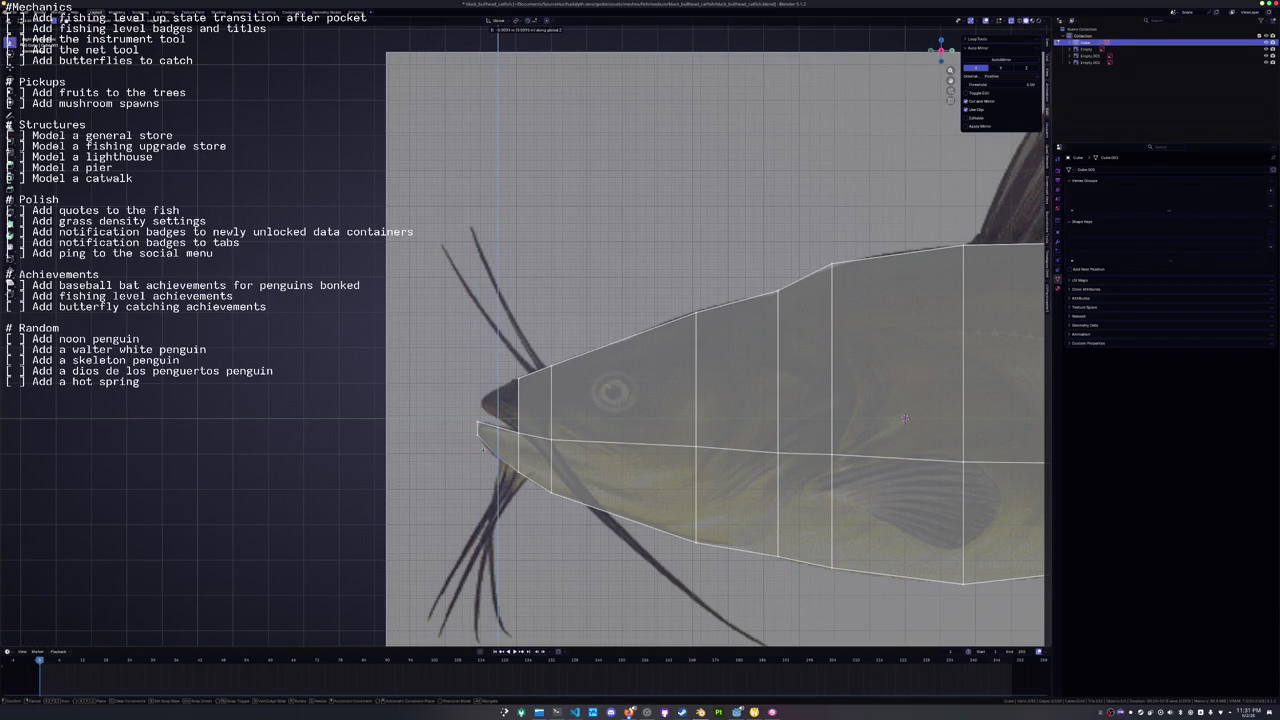
pyautogui.press('Escape')
# Add an edge loop near the mouth and reposition the snout vertex to notch the jaw.
pyautogui.hotkey('ctrl', 'r')
pyautogui.click(510, 379)
pyautogui.click(472, 377)
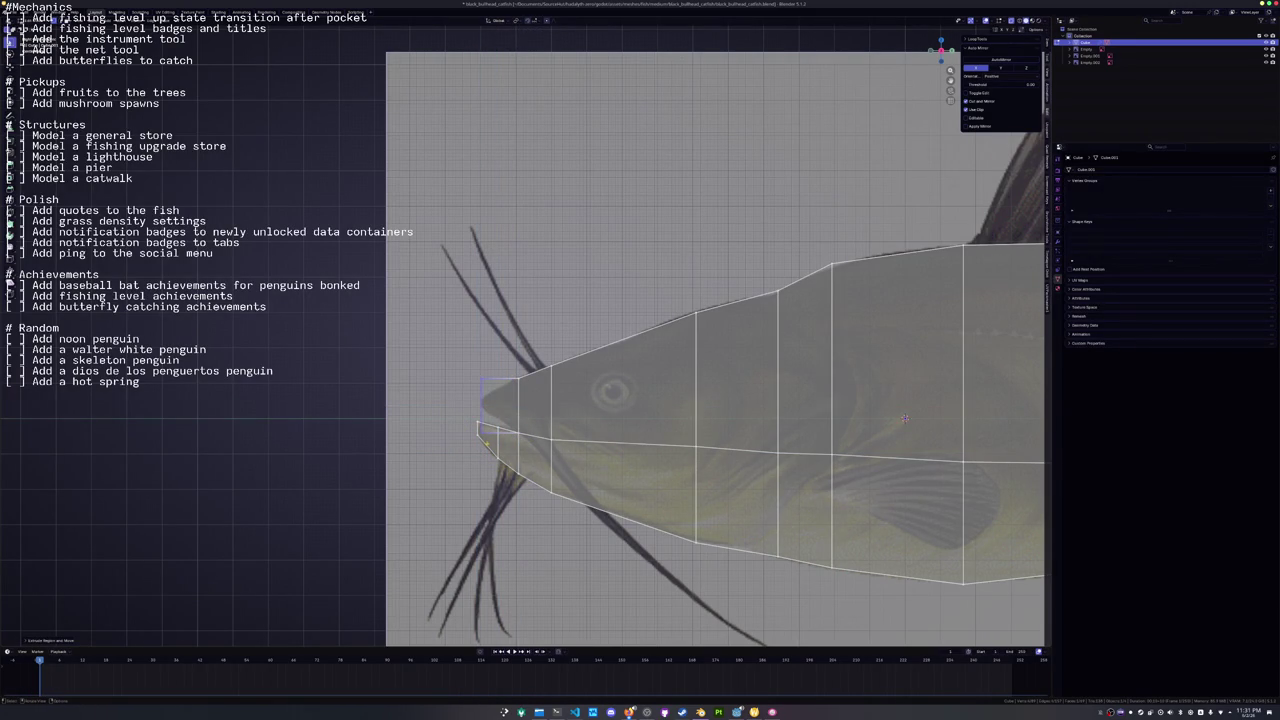
pyautogui.press('g')
pyautogui.press('z')
pyautogui.press('g')
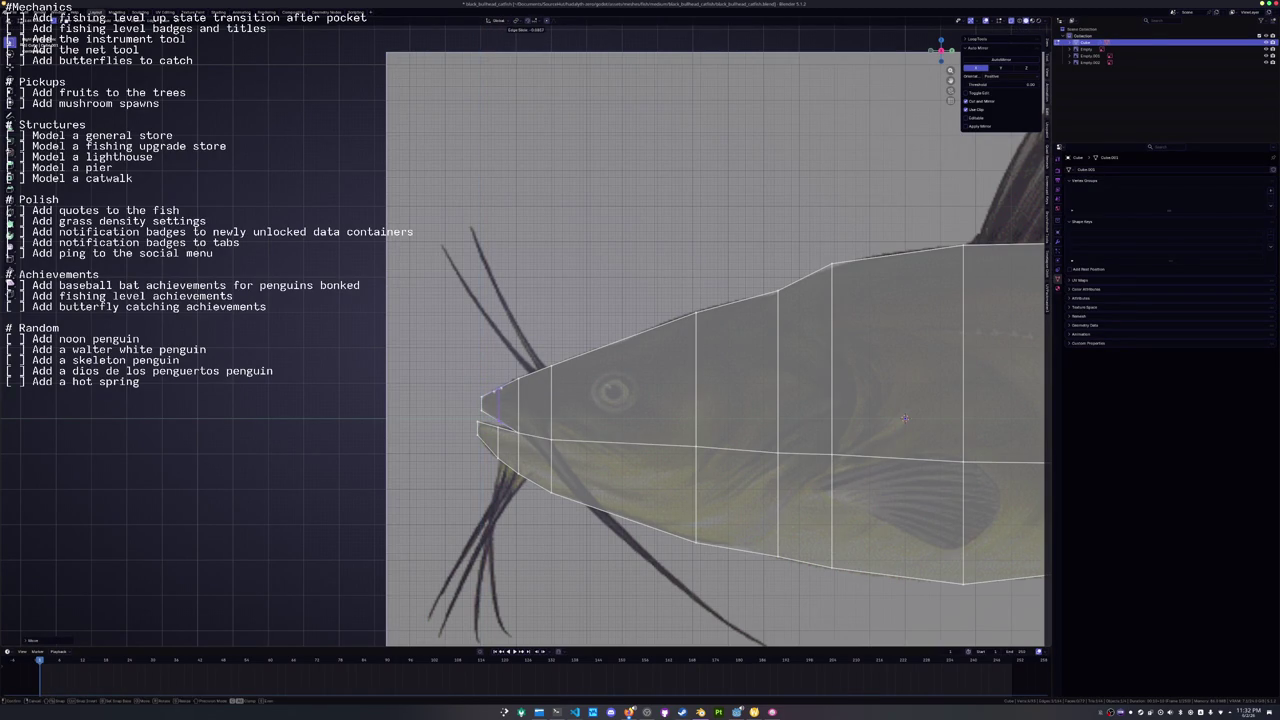
pyautogui.press('Escape')
pyautogui.press('g')
pyautogui.click(904, 418)
# Raise the vertex behind the snout vertically and leave Edit Mode.
pyautogui.press('g')
pyautogui.press('z')
pyautogui.press('Escape')
pyautogui.click(696, 313)
pyautogui.press('g')
pyautogui.press('z')
pyautogui.click(672, 273)
pyautogui.scroll(-8, 672, 273)
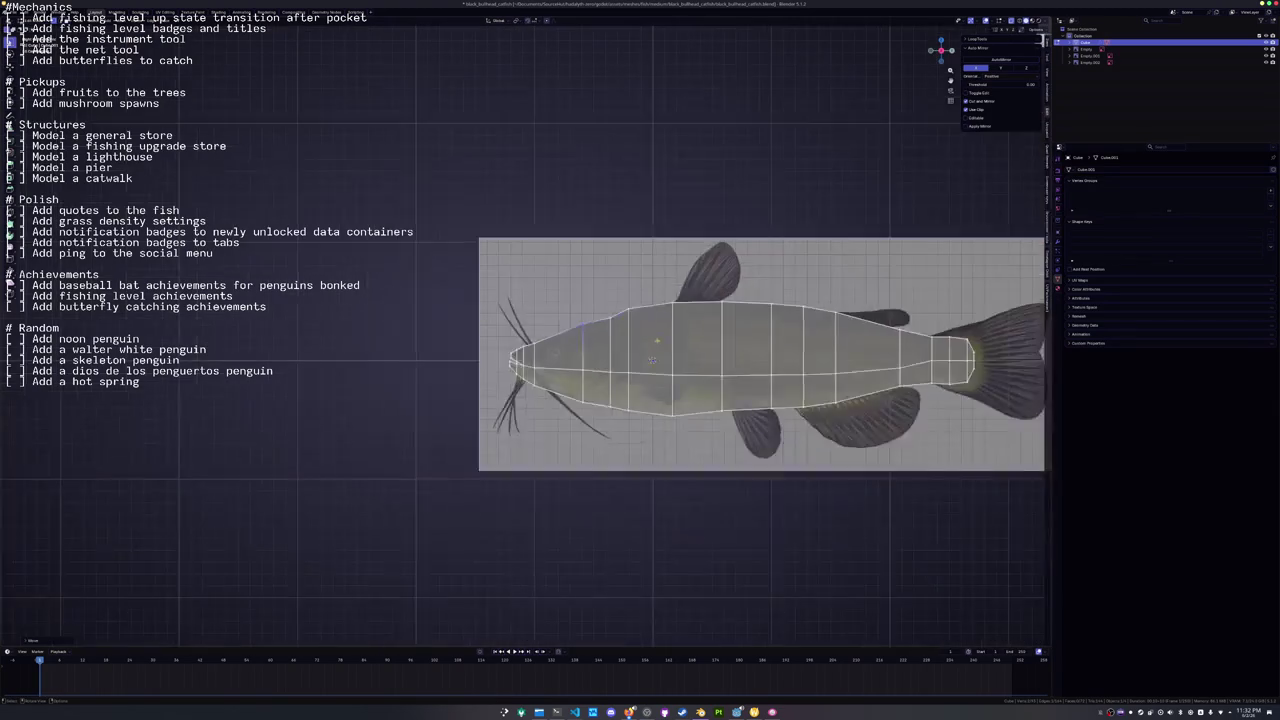
pyautogui.press('Tab')
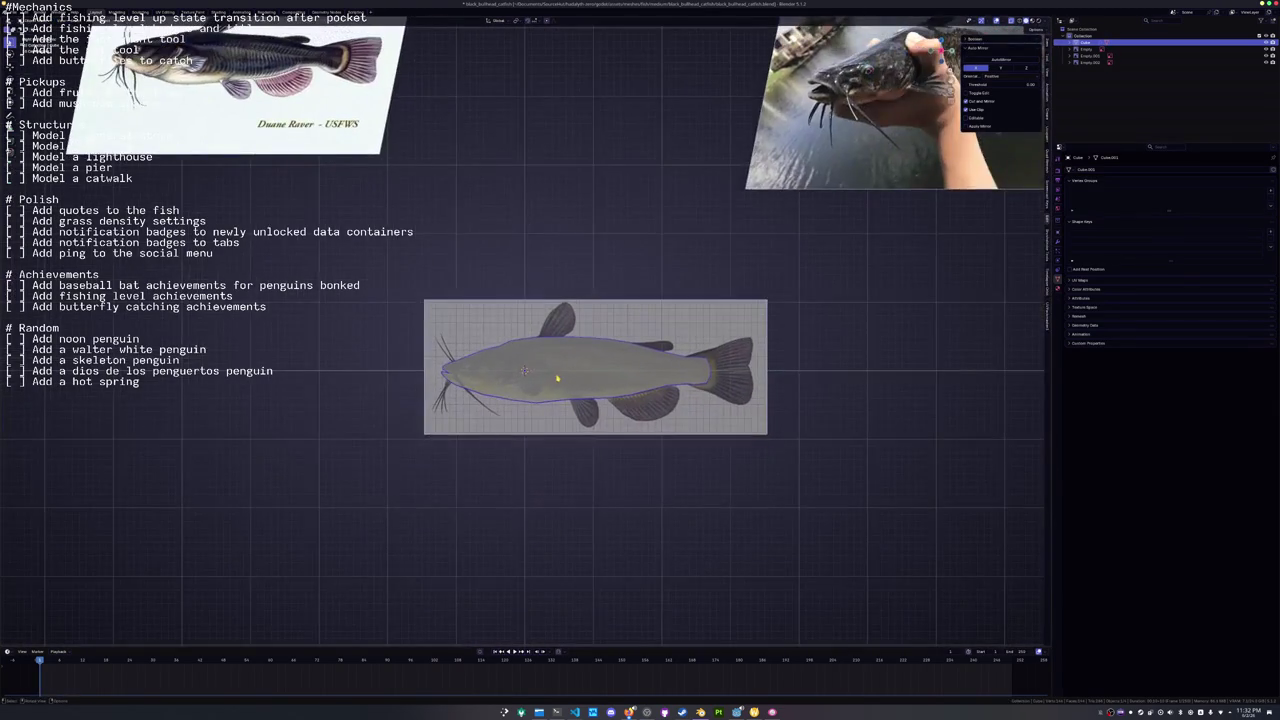
pyautogui.press('Tab')
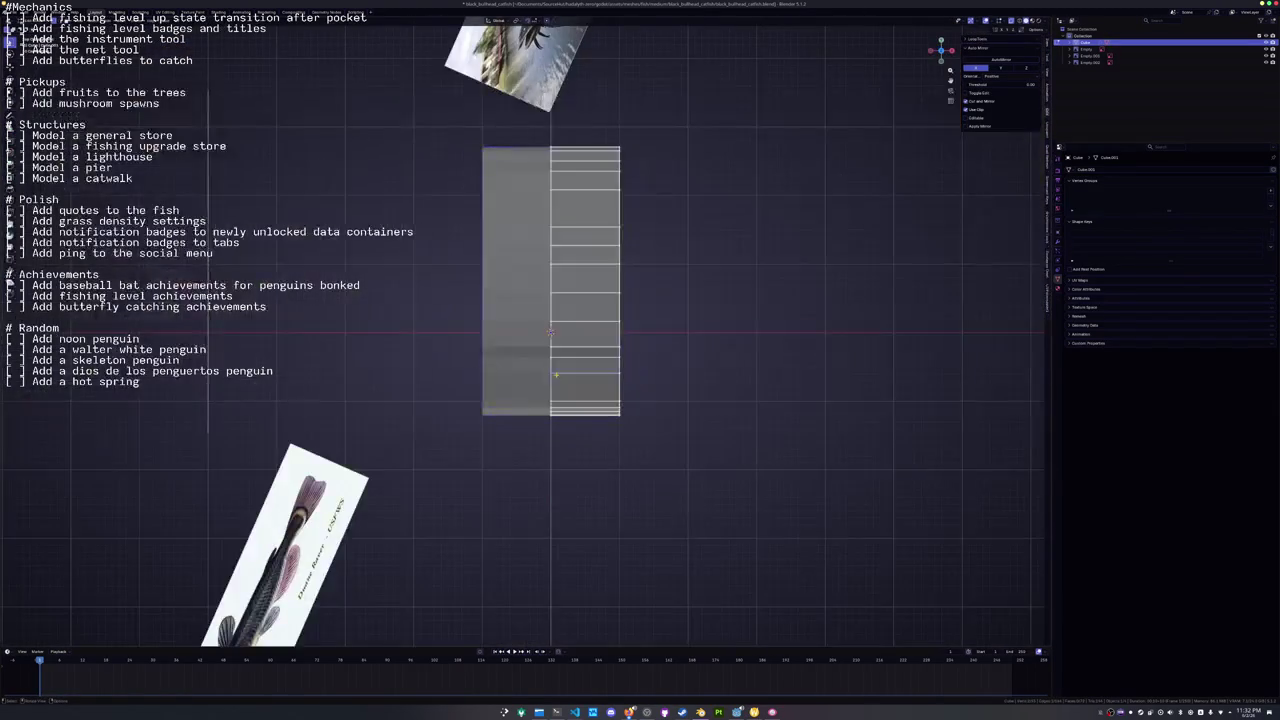
# Pull the bottom vertex into a point and narrow the bottom shape along X.
pyautogui.scroll(4, 511, 260)
pyautogui.scroll(3, 753, 551)
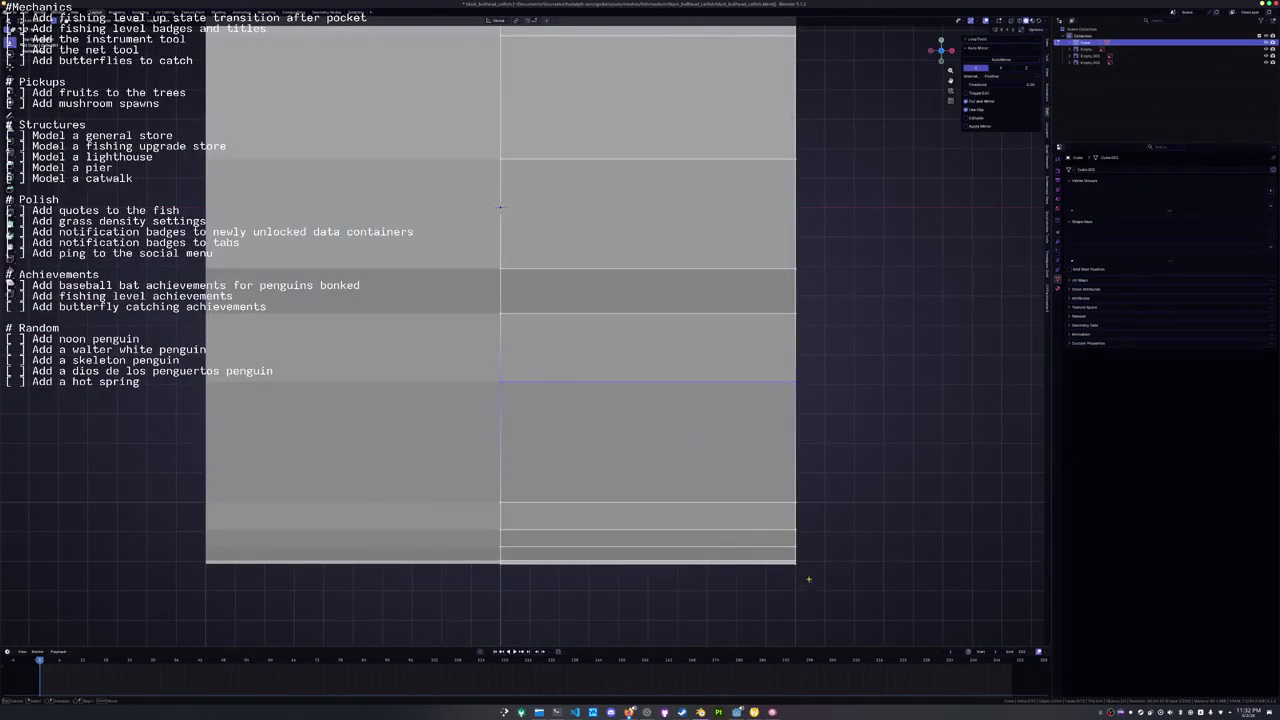
pyautogui.press('g')
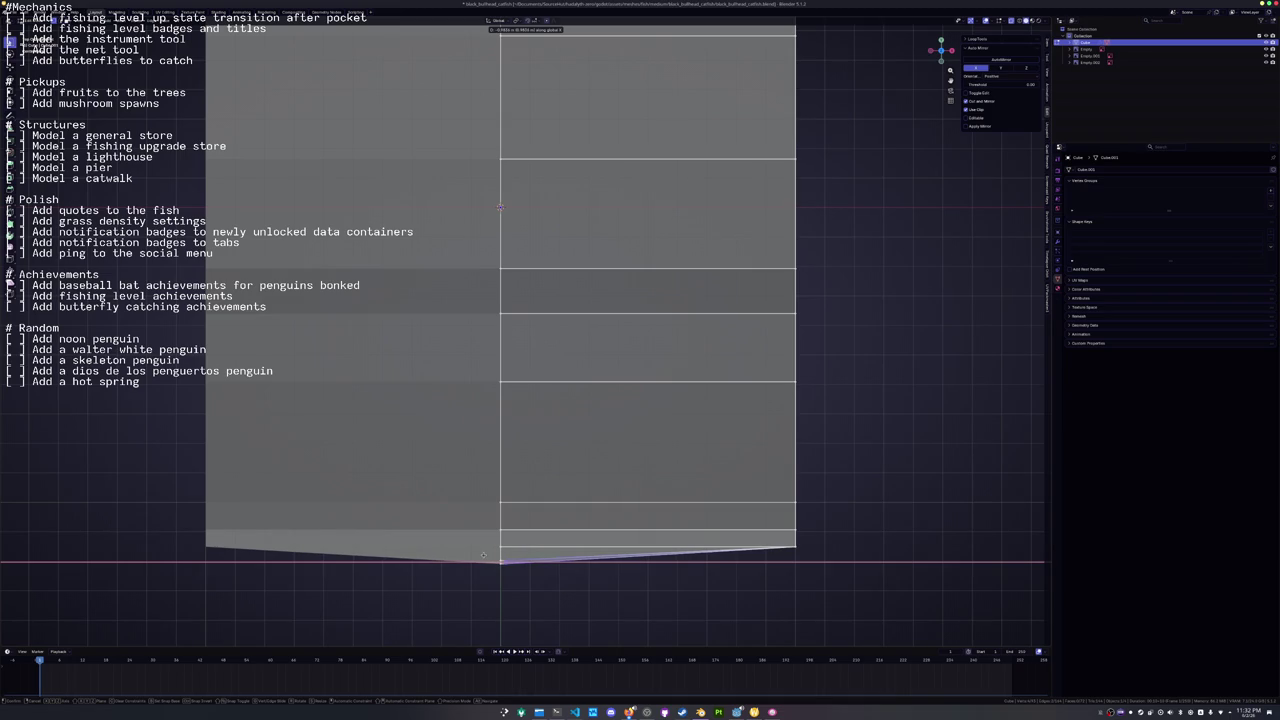
pyautogui.click(485, 555)
pyautogui.press('g')
pyautogui.press('x')
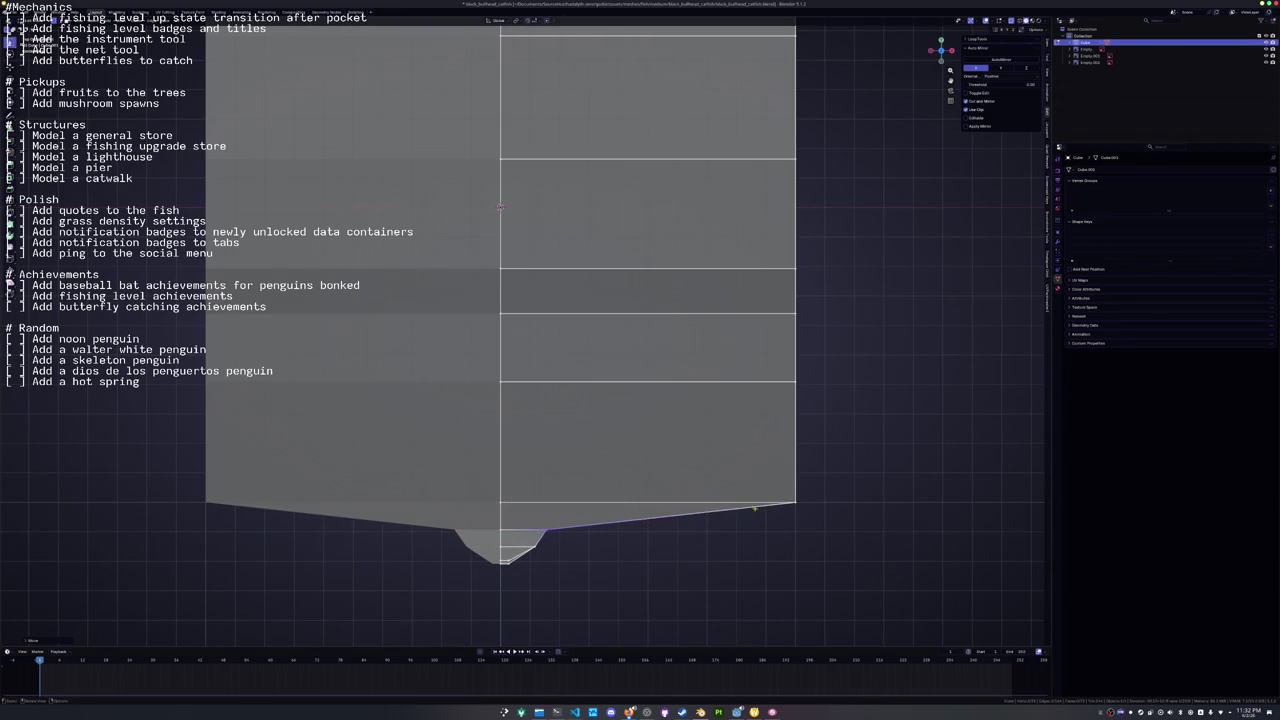
pyautogui.click(519, 441)
pyautogui.scroll(-4, 701, 441)
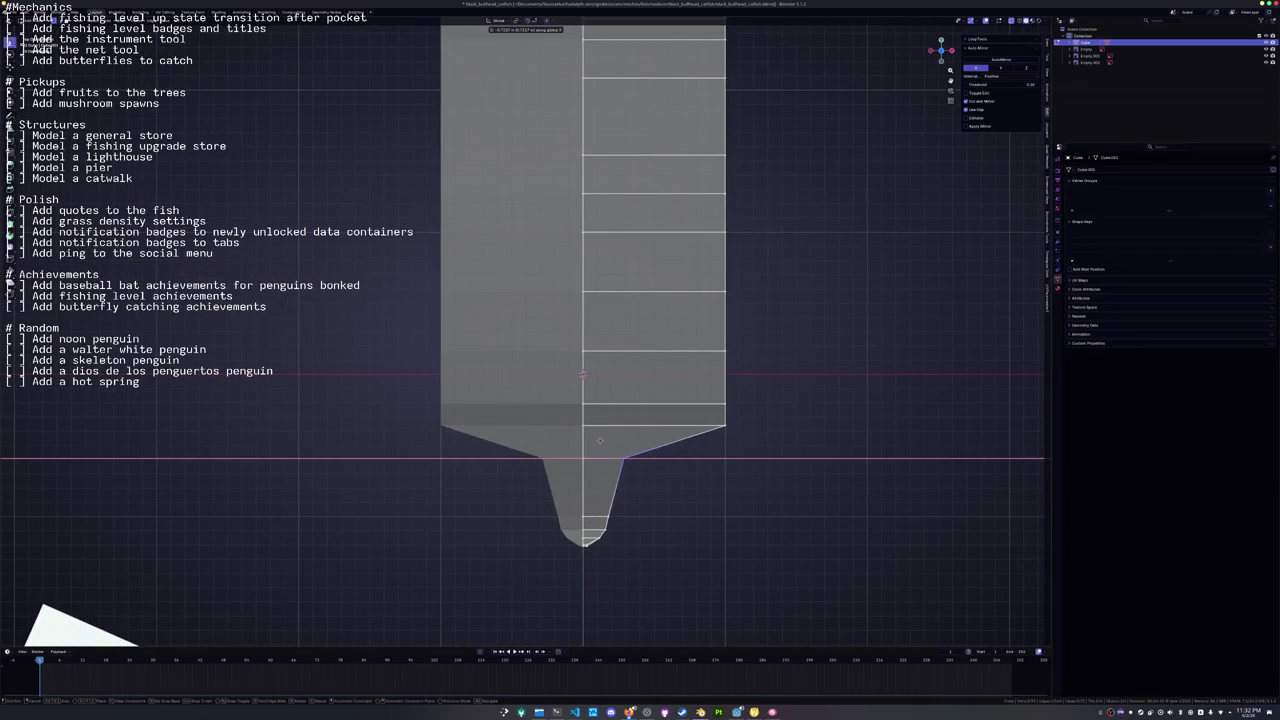
pyautogui.scroll(-3, 652, 508)
# Widen the neck vertices along X and raise the neck top along Z.
pyautogui.moveTo(645, 521); pyautogui.dragTo(588, 426)
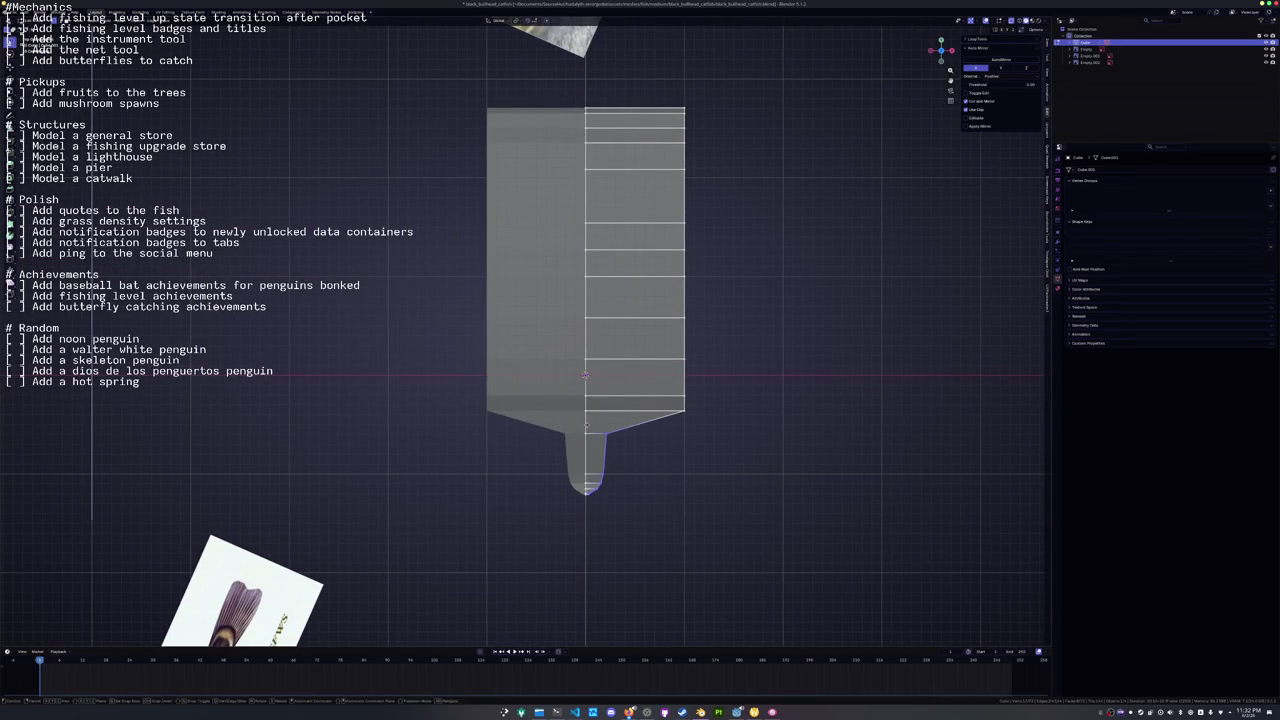
pyautogui.press('g')
pyautogui.press('x')
pyautogui.click(596, 426)
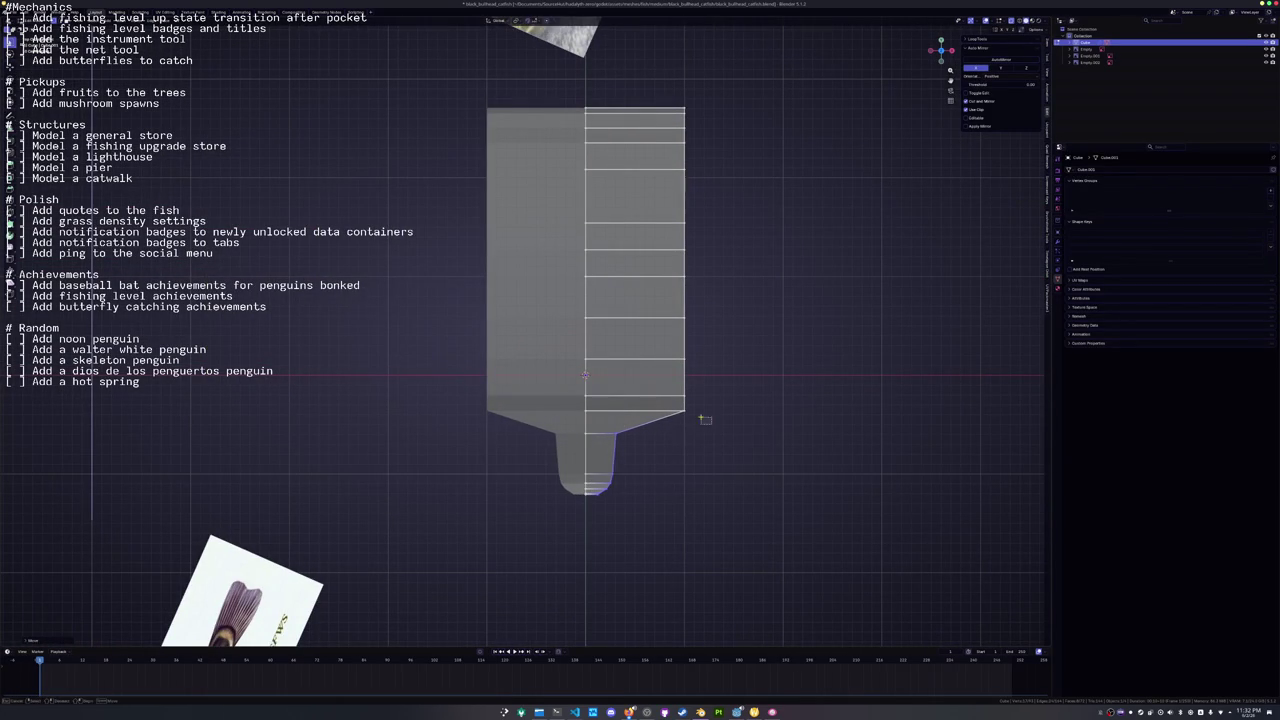
pyautogui.press('g')
pyautogui.press('z')
pyautogui.click(675, 394)
pyautogui.scroll(5, 716, 260)
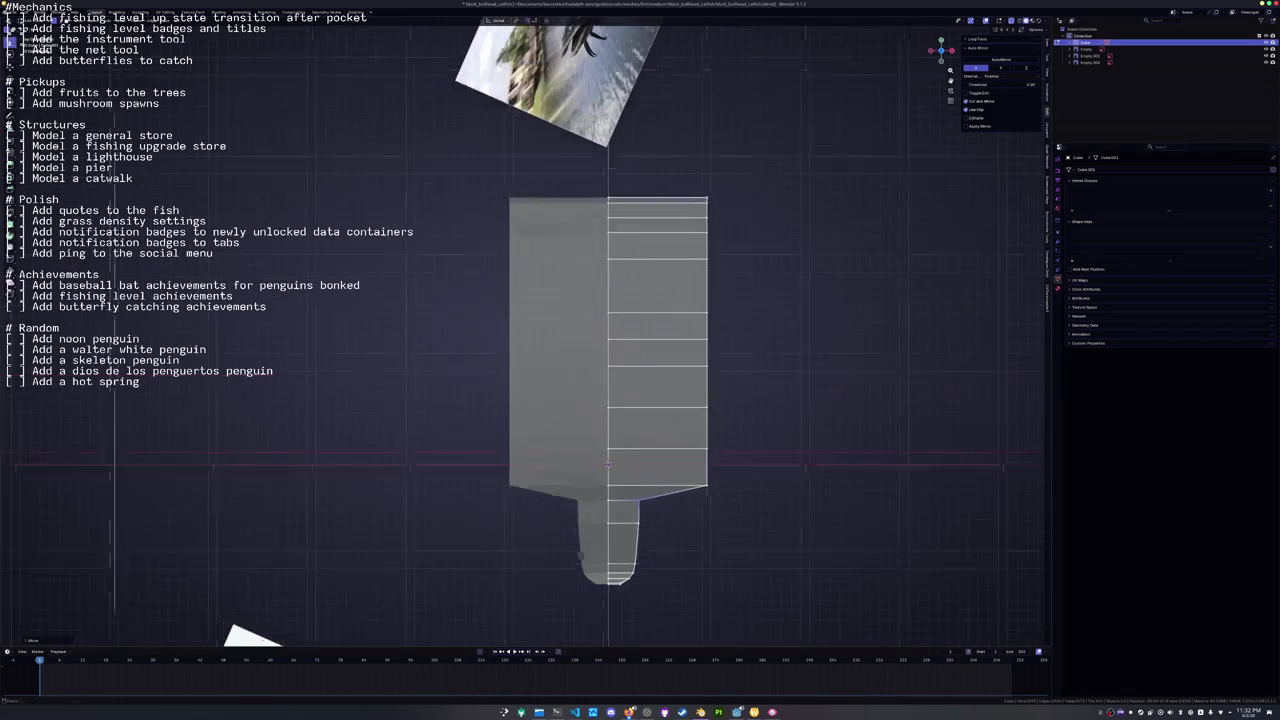
# Lower the top-edge vertices in several X-constrained moves.
pyautogui.press('g')
pyautogui.press('x')
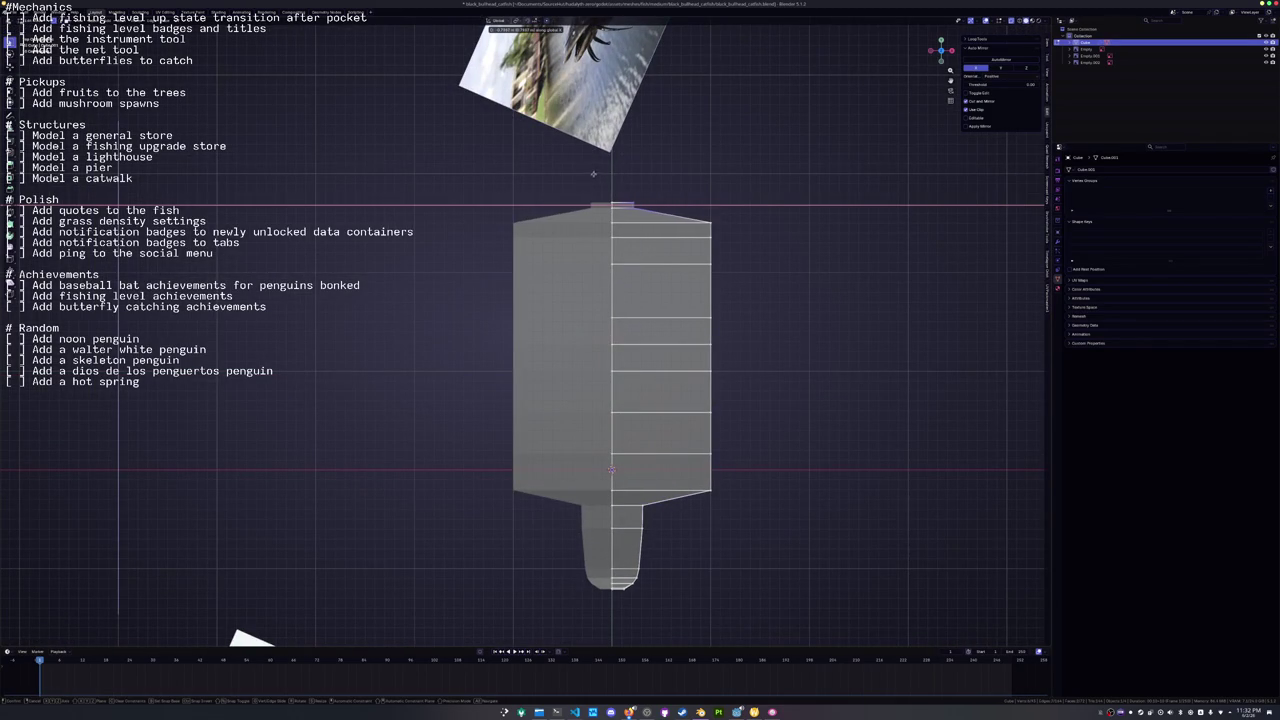
pyautogui.press('Escape')
pyautogui.press('g')
pyautogui.press('x')
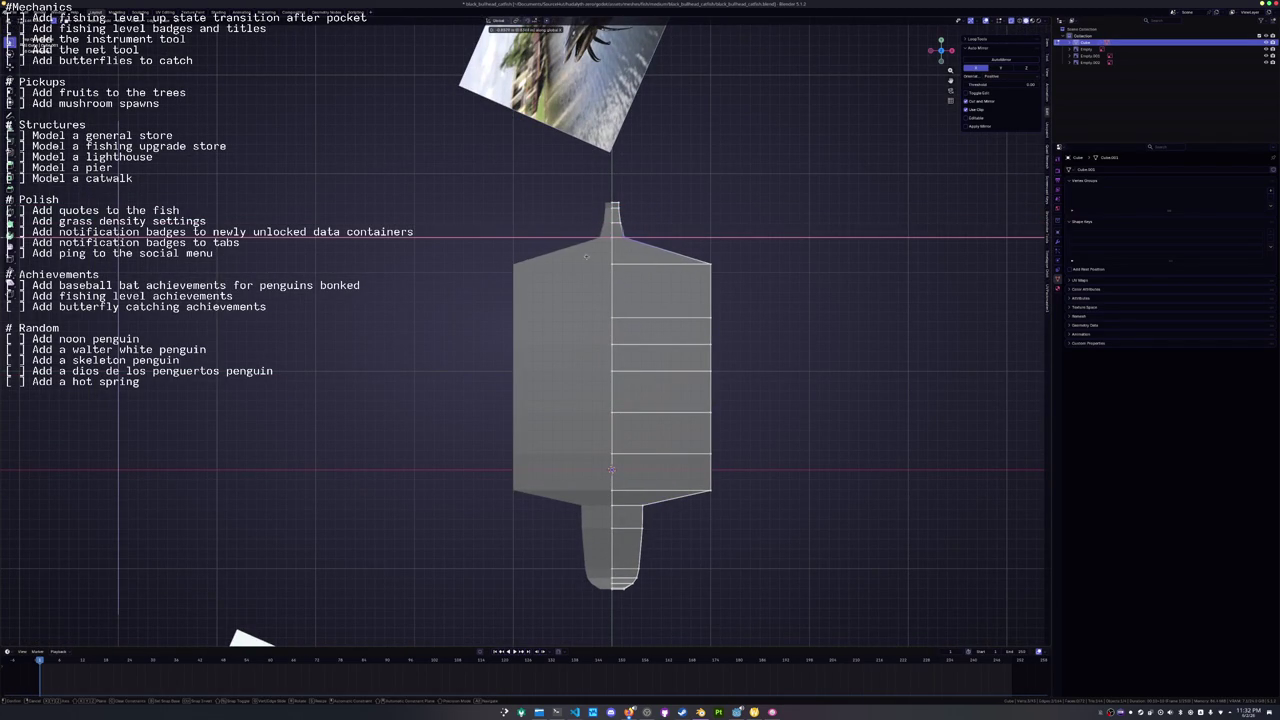
pyautogui.click(584, 257)
pyautogui.press('g')
pyautogui.press('x')
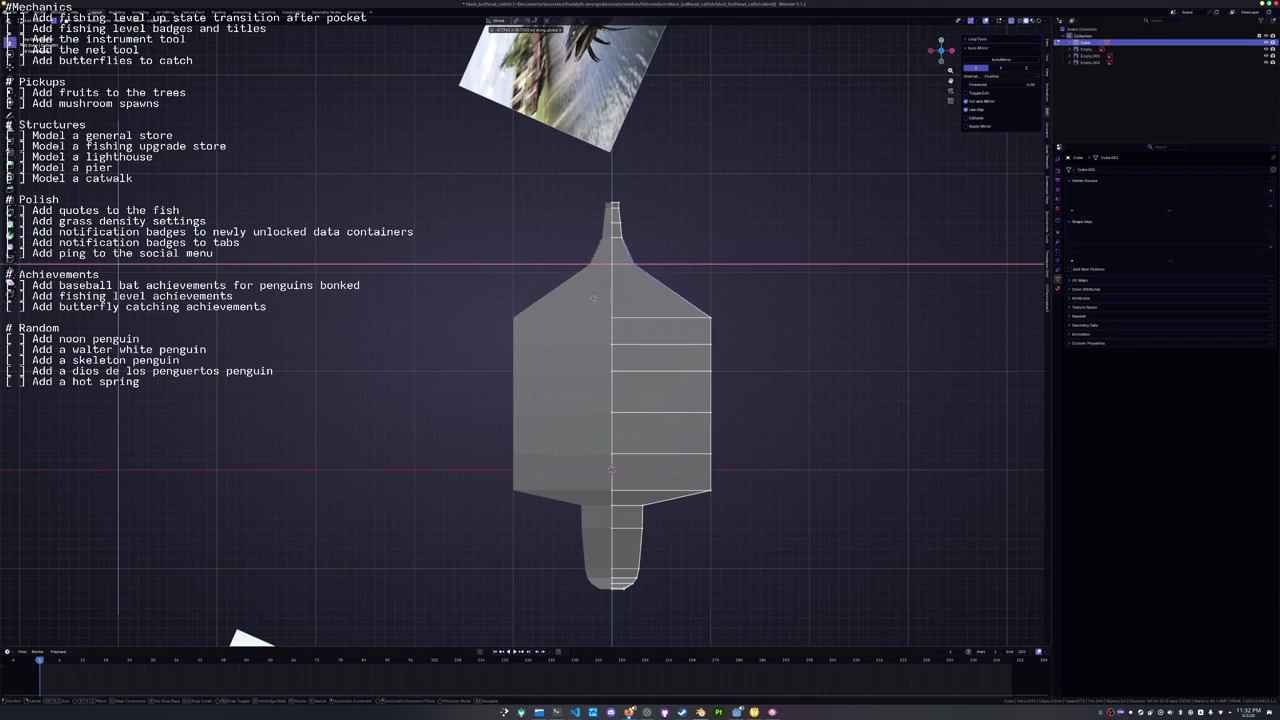
pyautogui.click(584, 306)
pyautogui.press('g')
pyautogui.press('x')
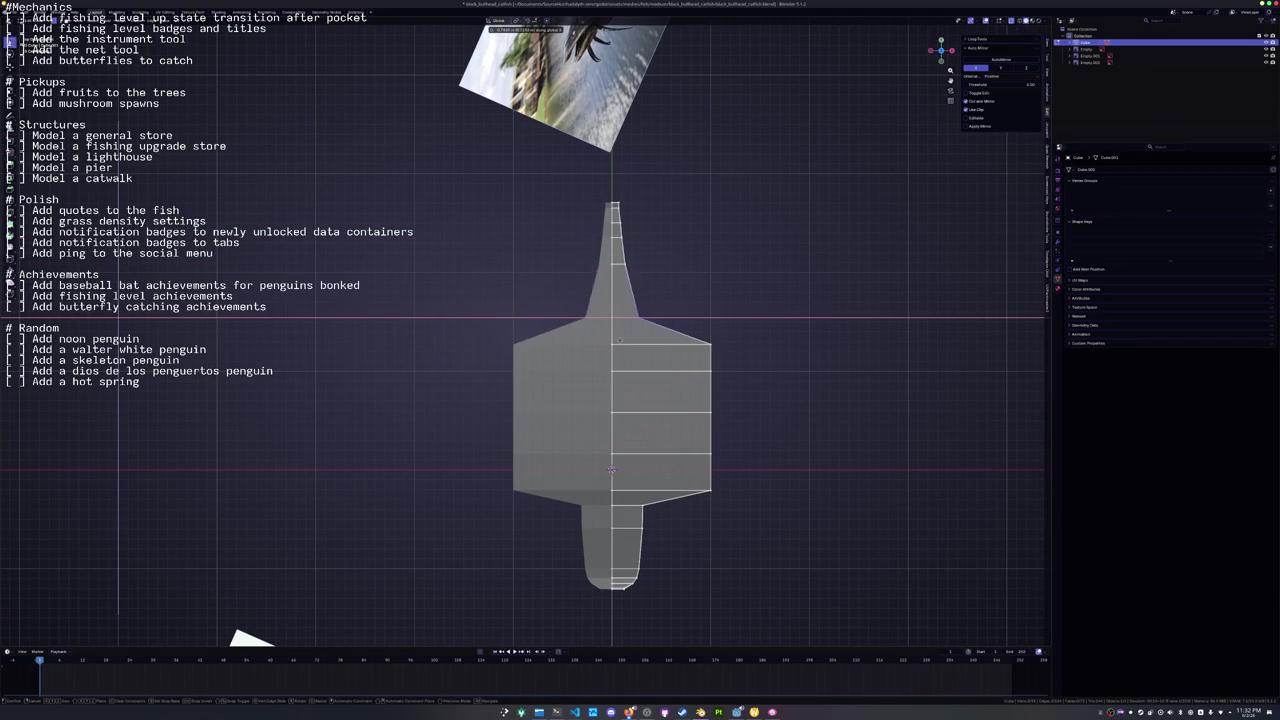
pyautogui.click(653, 363)
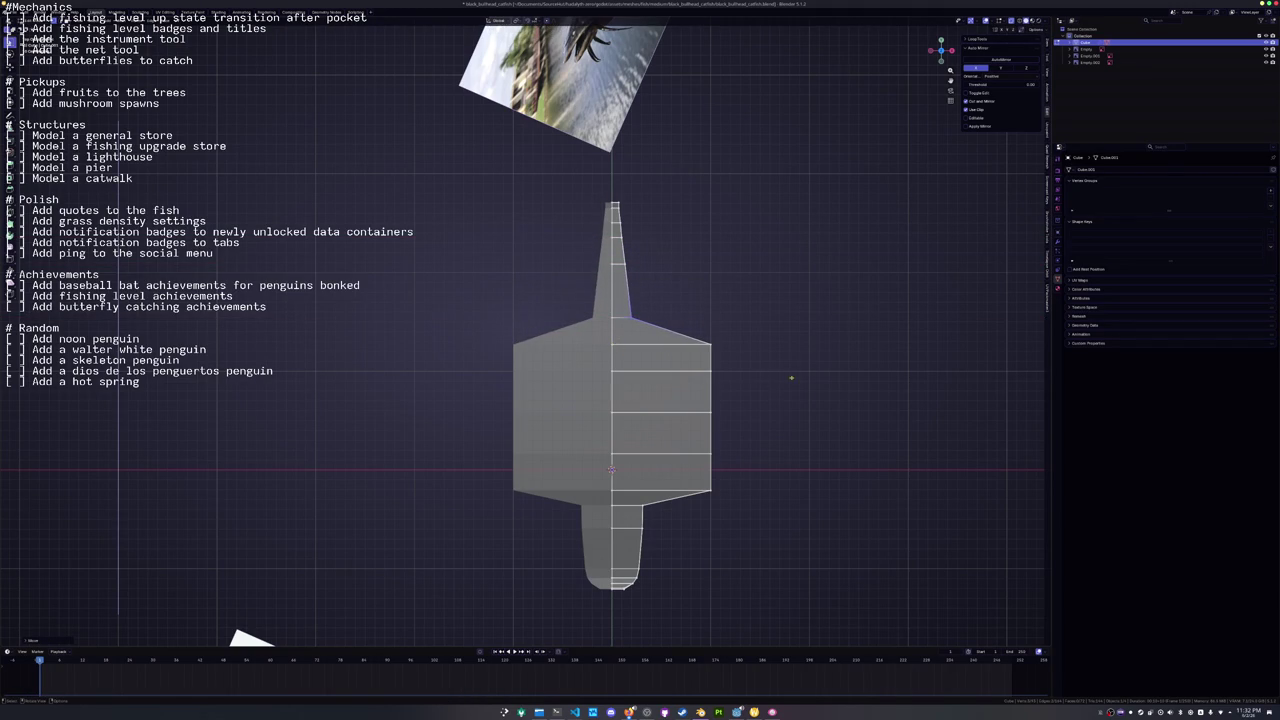
pyautogui.press('g')
pyautogui.press('x')
pyautogui.click(731, 392)
# Pull the mirrored shoulder vertices down and scale the side-fin vertices inward to collapse the fin.
pyautogui.moveTo(731, 392); pyautogui.dragTo(677, 357)
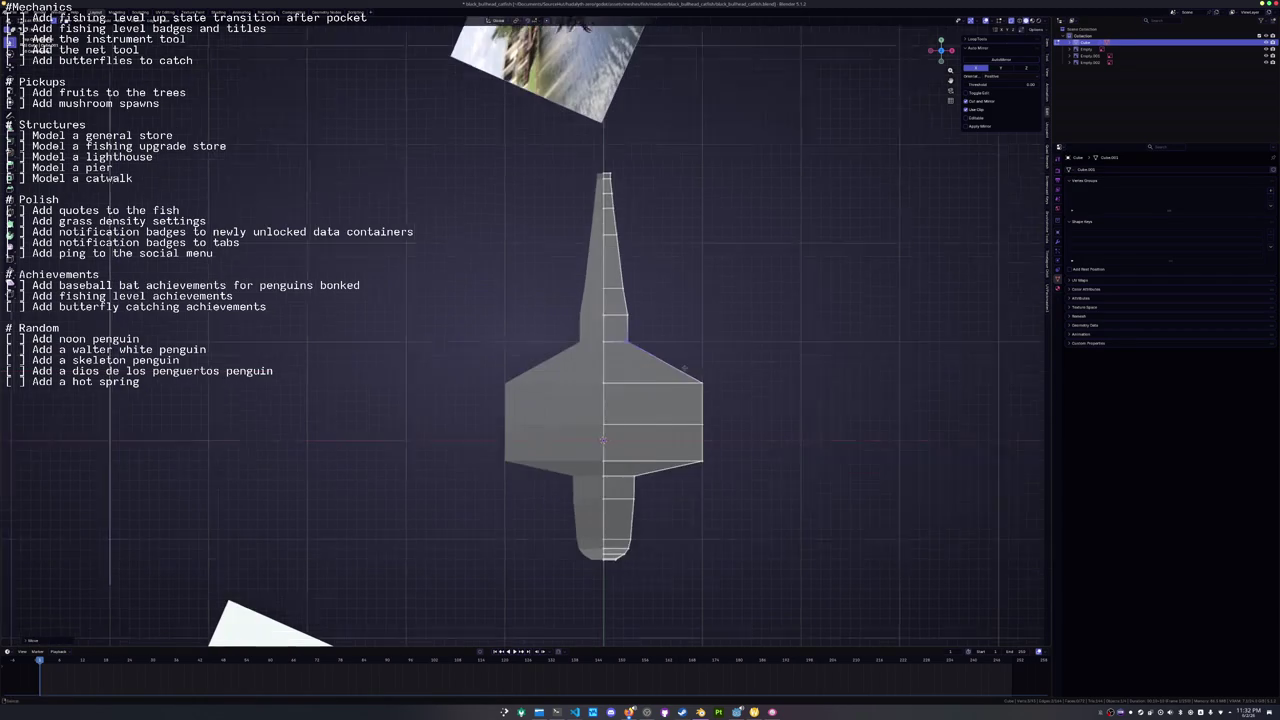
pyautogui.press('g')
pyautogui.click(629, 401)
pyautogui.press('g')
pyautogui.click(607, 428)
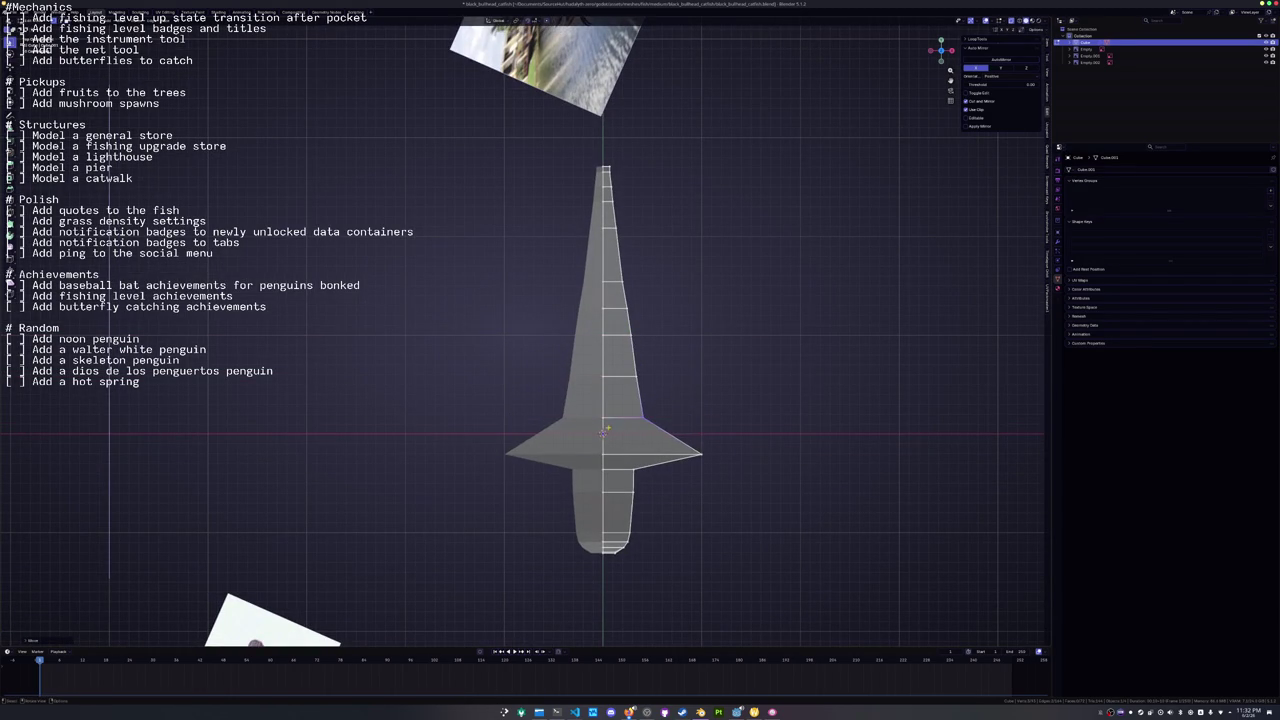
pyautogui.press('s')
pyautogui.click(640, 420)
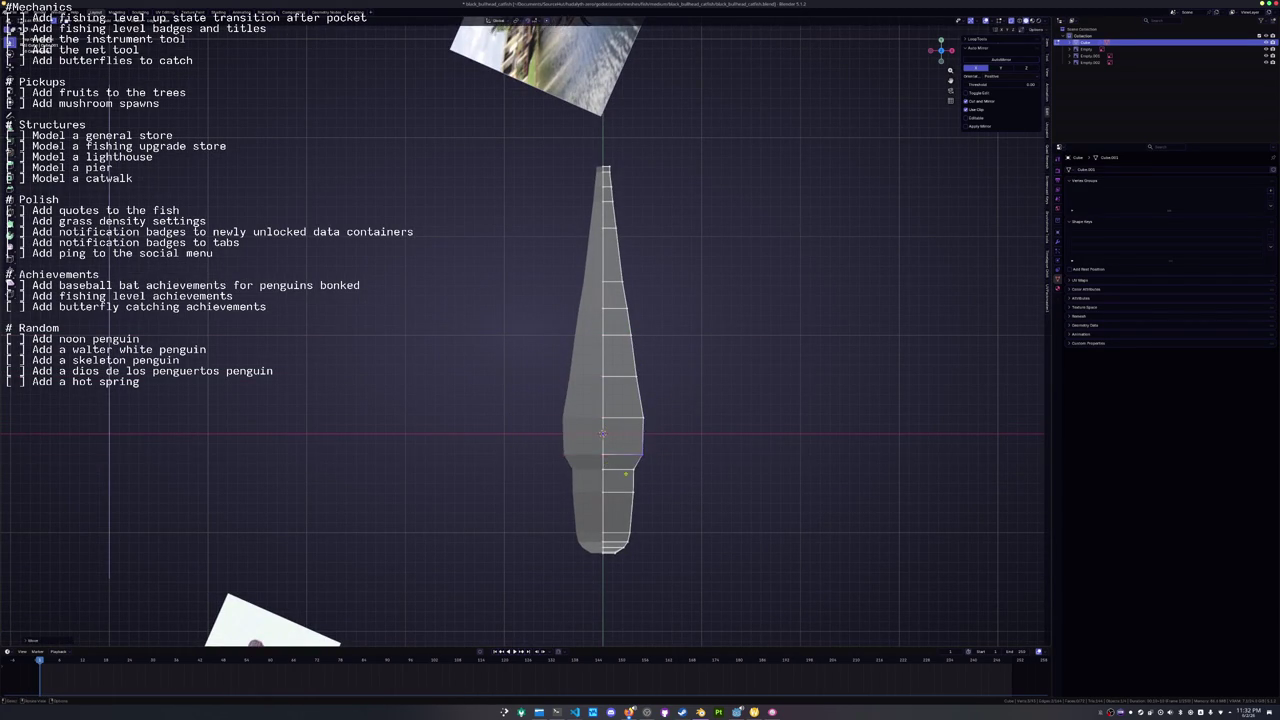
pyautogui.scroll(2, 640, 420)
# Narrow the mid section with an X-axis scale and shift the right-side body edges along X.
pyautogui.press('g')
pyautogui.press('x')
pyautogui.moveTo(662, 444); pyautogui.dragTo(600, 343)
pyautogui.press('s')
pyautogui.press('x')
pyautogui.click(641, 337)
pyautogui.moveTo(603, 213); pyautogui.dragTo(604, 214)
pyautogui.press('g')
pyautogui.press('x')
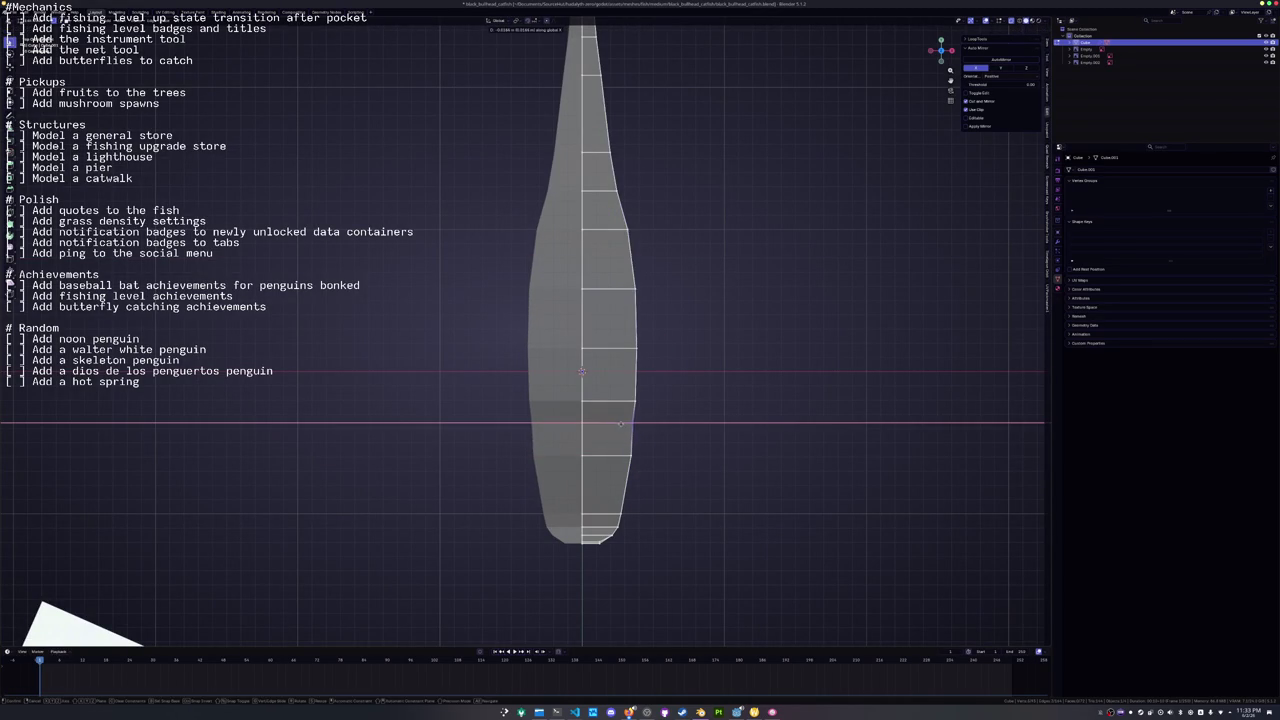
pyautogui.click(620, 425)
# Shift further body edges sideways along X to smooth the outline.
pyautogui.scroll(3, 640, 394)
pyautogui.press('g')
pyautogui.press('x')
pyautogui.click(628, 371)
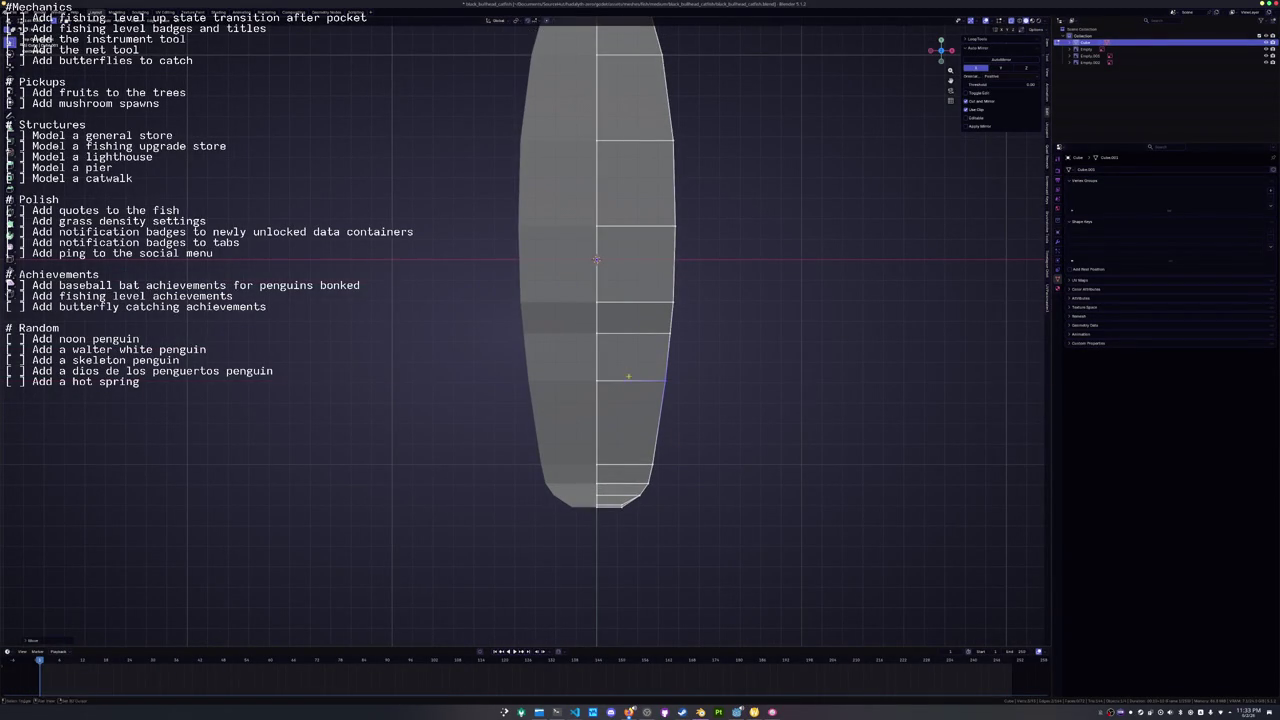
pyautogui.scroll(-2, 647, 418)
pyautogui.press('g')
pyautogui.press('x')
pyautogui.click(729, 363)
pyautogui.scroll(-2, 634, 207)
pyautogui.moveTo(634, 207); pyautogui.dragTo(656, 496)
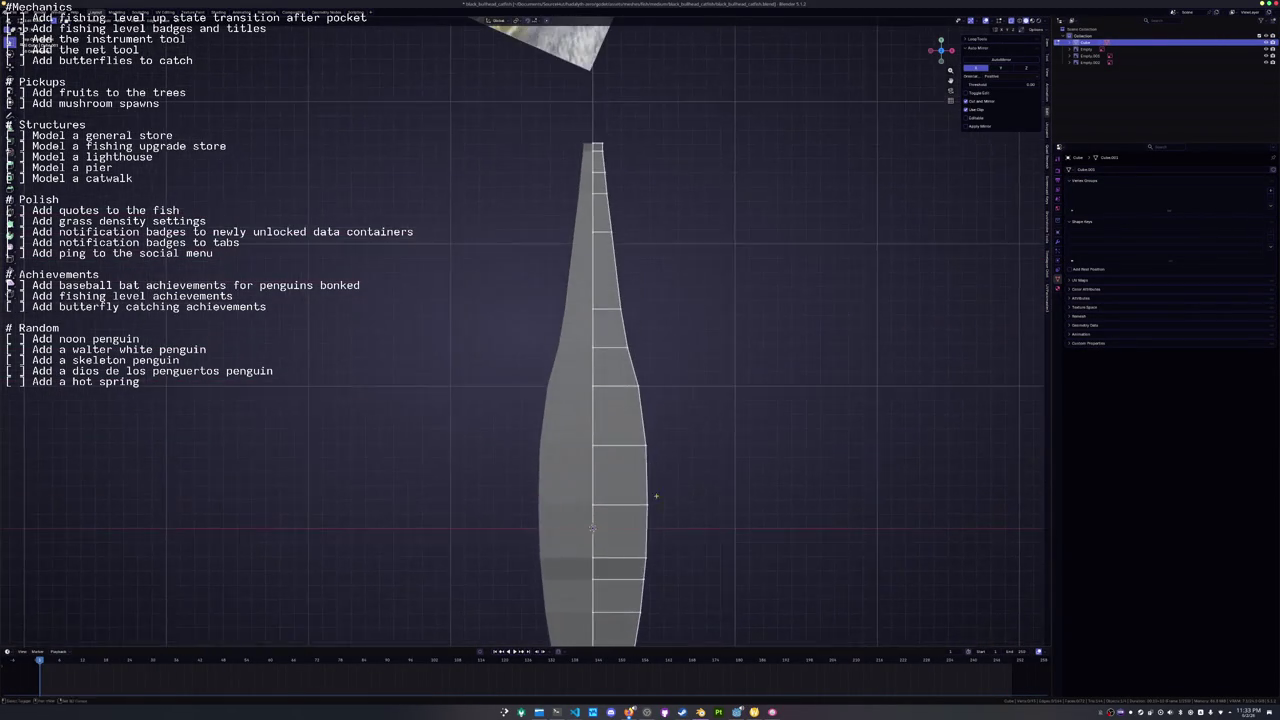
# Move three upper-body vertices along X to reshape the upper edge.
pyautogui.press('g')
pyautogui.press('x')
pyautogui.click(626, 334)
pyautogui.press('g')
pyautogui.press('x')
pyautogui.click(615, 291)
pyautogui.press('g')
pyautogui.press('x')
pyautogui.click(607, 224)
# Move the tail and tip vertices along X so the body tapers to a narrow tail.
pyautogui.scroll(2, 617, 352)
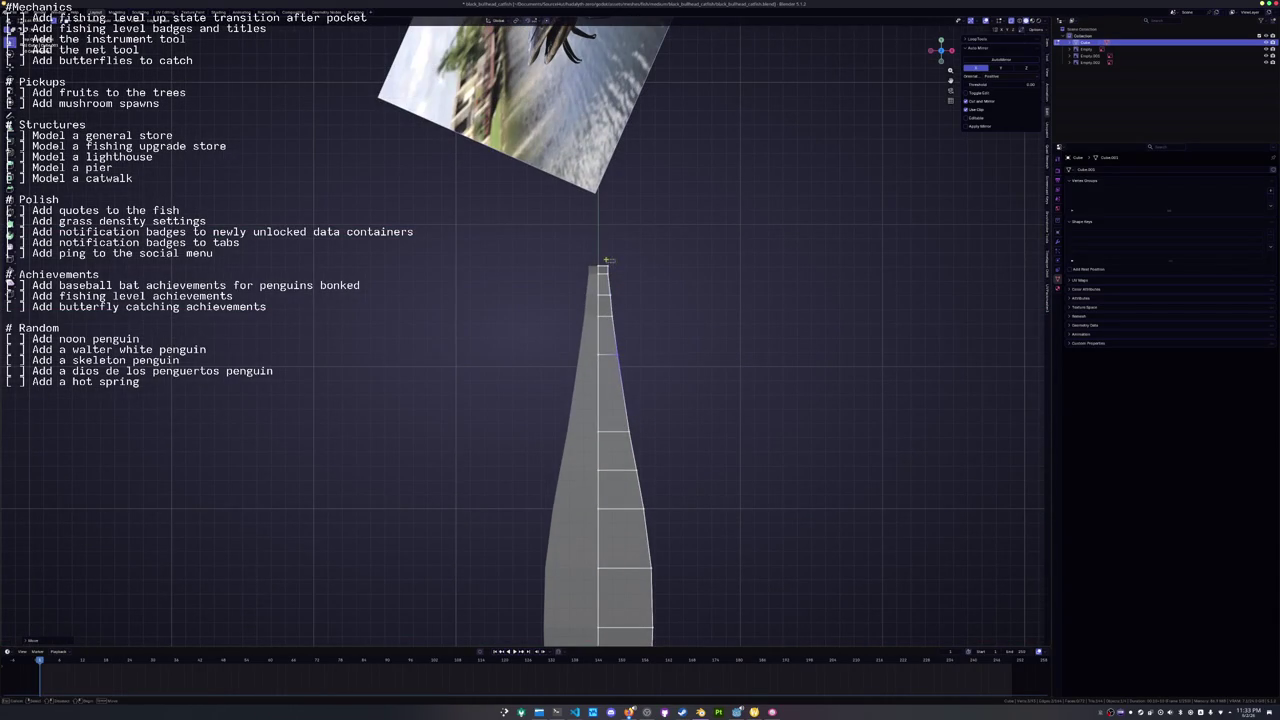
pyautogui.press('g')
pyautogui.press('x')
pyautogui.click(642, 262)
pyautogui.press('g')
pyautogui.press('x')
pyautogui.click(607, 257)
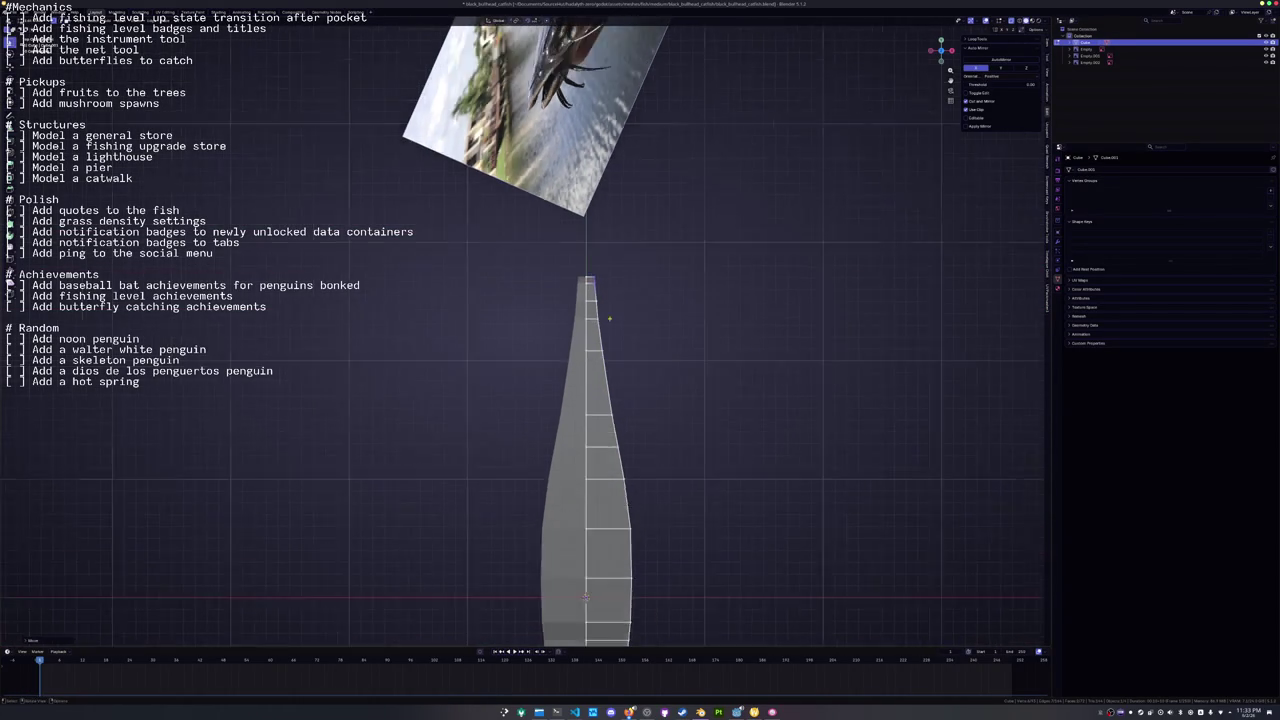
pyautogui.scroll(-3, 608, 300)
# Turn X-ray off and cut a new lengthwise edge loop into the catfish body.
pyautogui.hotkey('alt', 'z')
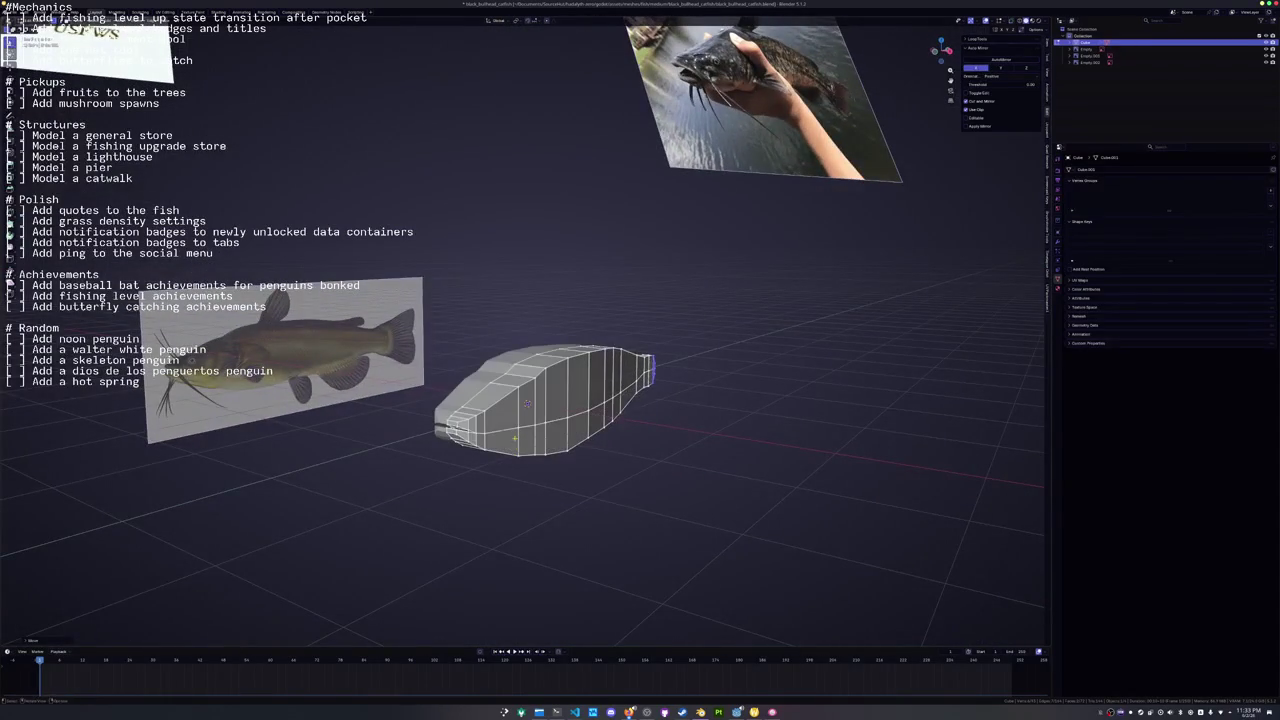
pyautogui.scroll(2, 640, 410)
pyautogui.hotkey('ctrl', 'r')
pyautogui.click(640, 410)
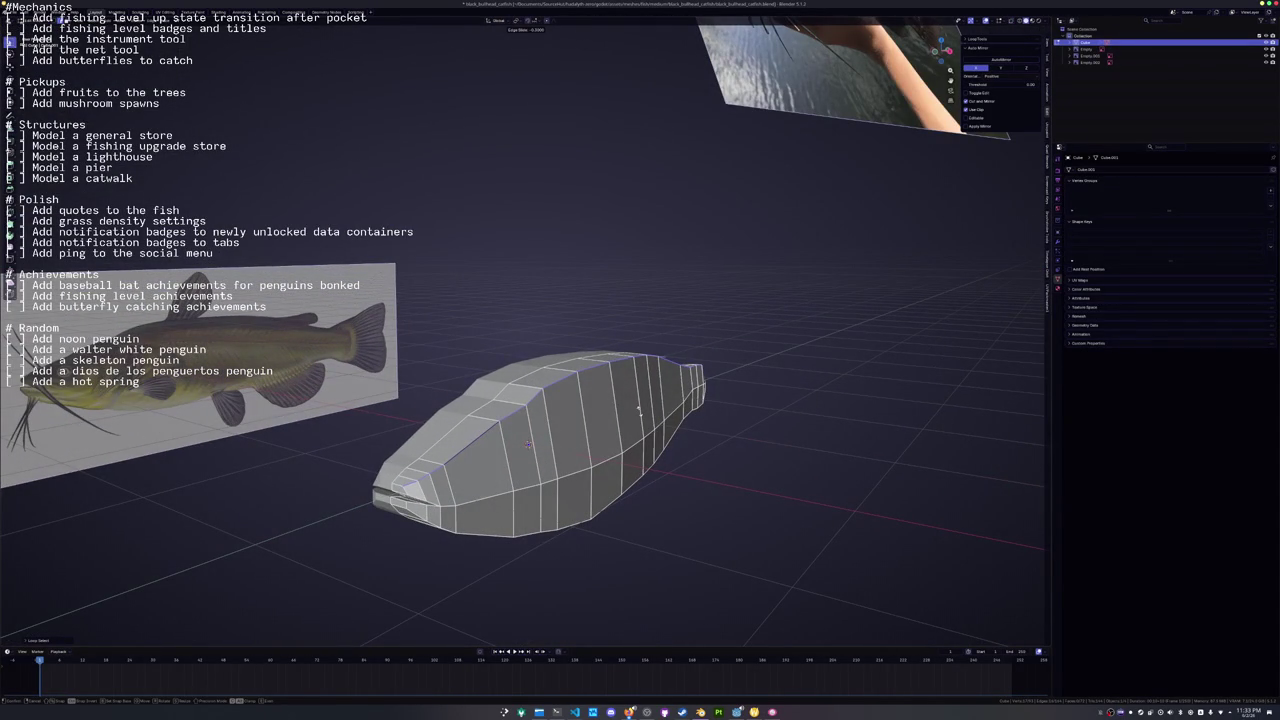
pyautogui.press('KP_4')
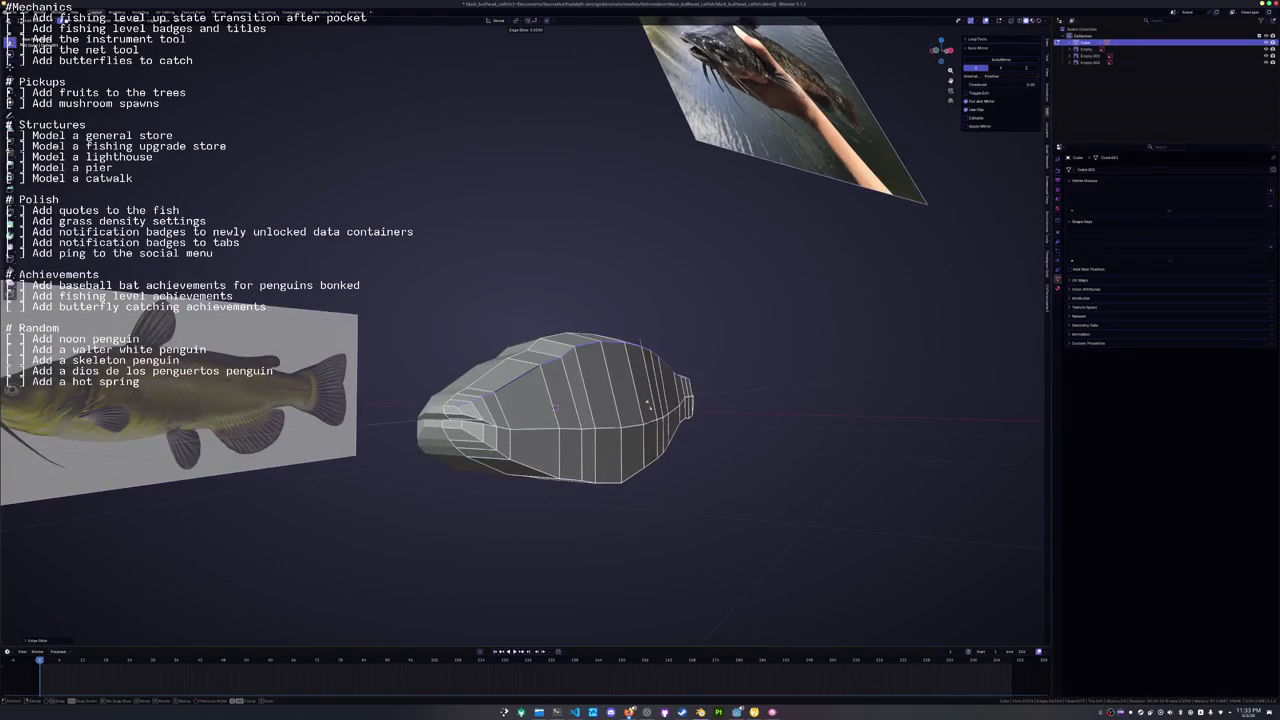
pyautogui.click(650, 407)
pyautogui.click(556, 407)
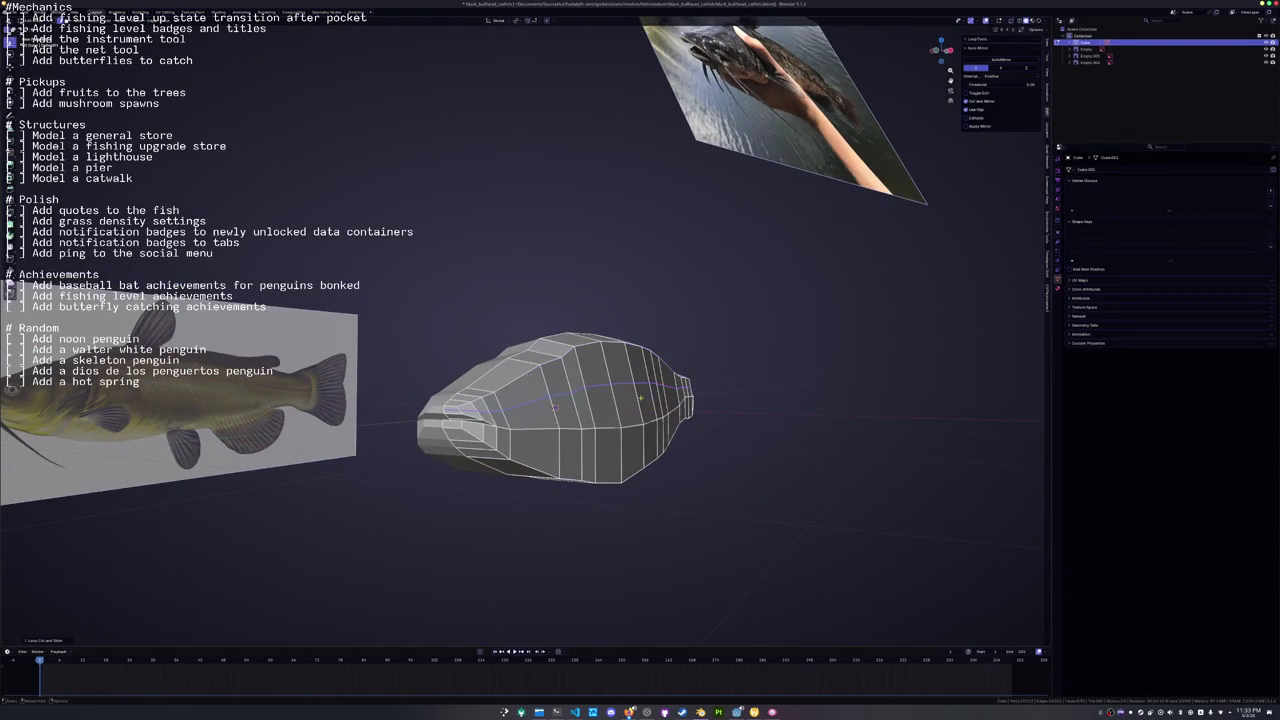
# Select a lengthwise body loop and edge-slide it to round the cross-section.
pyautogui.press('KP_4')
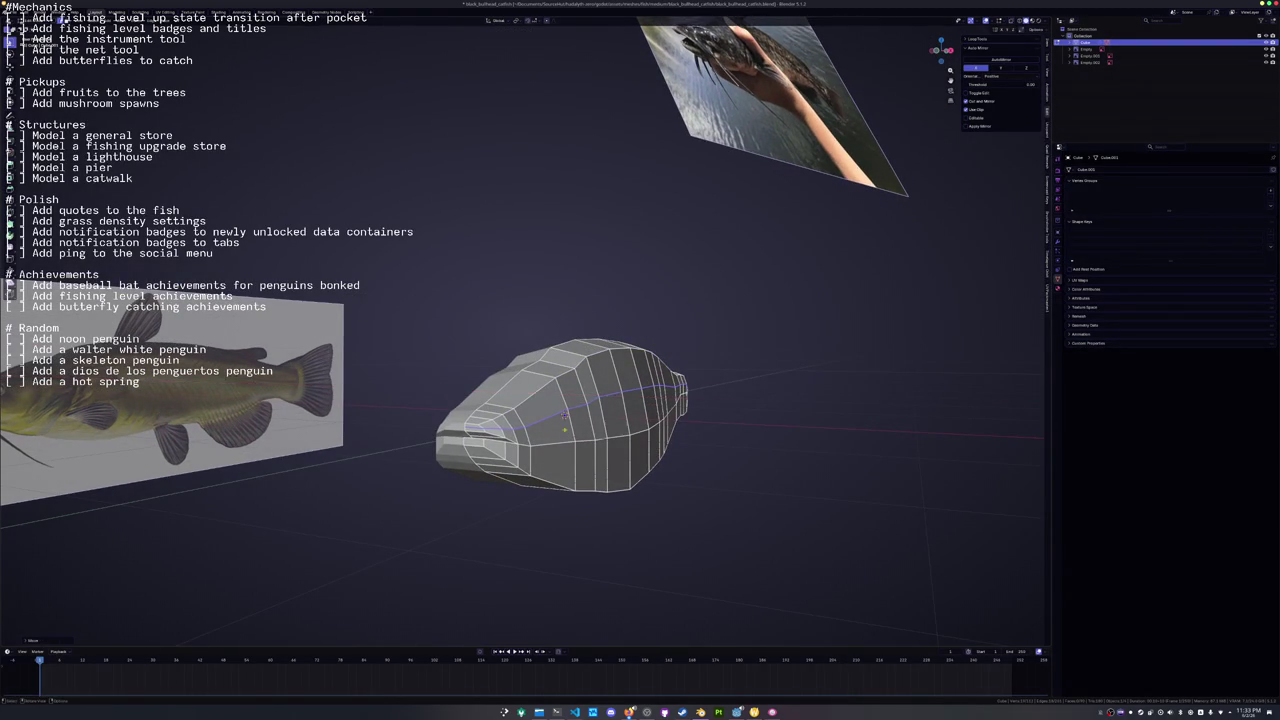
pyautogui.press('KP_8')
pyautogui.press('KP_4')
pyautogui.keyDown('alt'); pyautogui.click(553, 340); pyautogui.keyUp('alt')
pyautogui.press('KP_2')
pyautogui.press('g')
pyautogui.press('g')
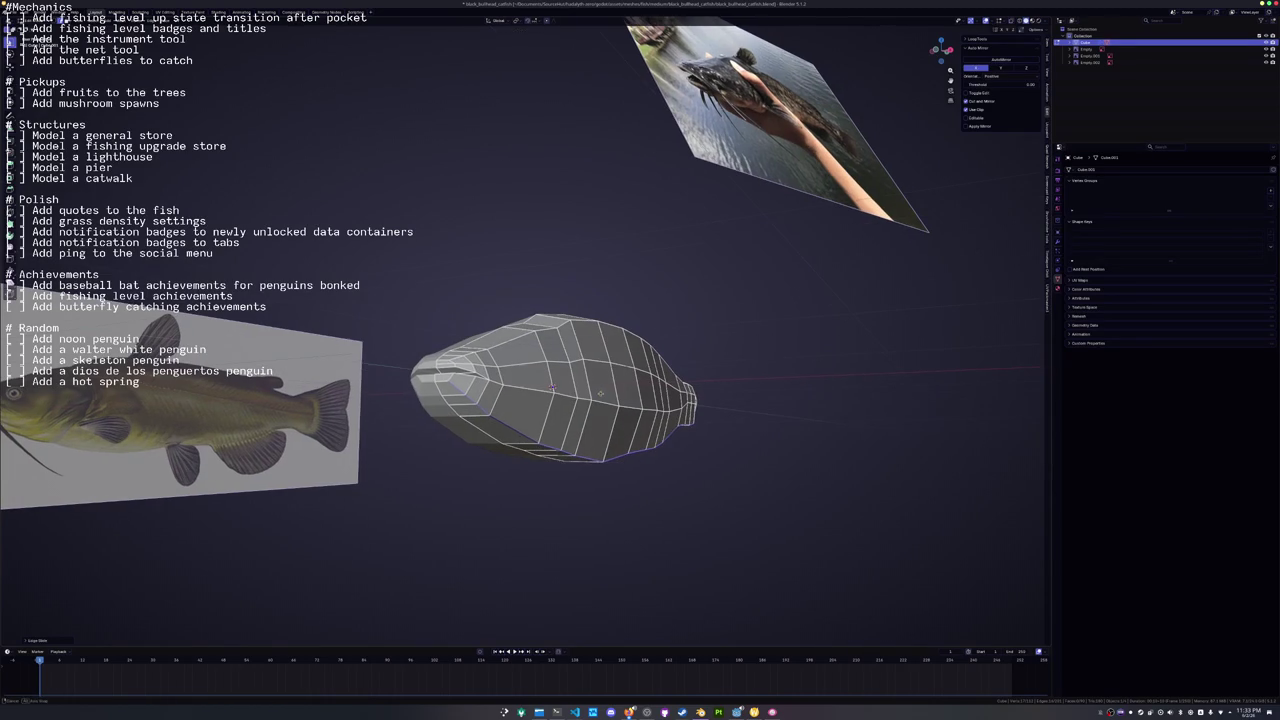
pyautogui.click(604, 384)
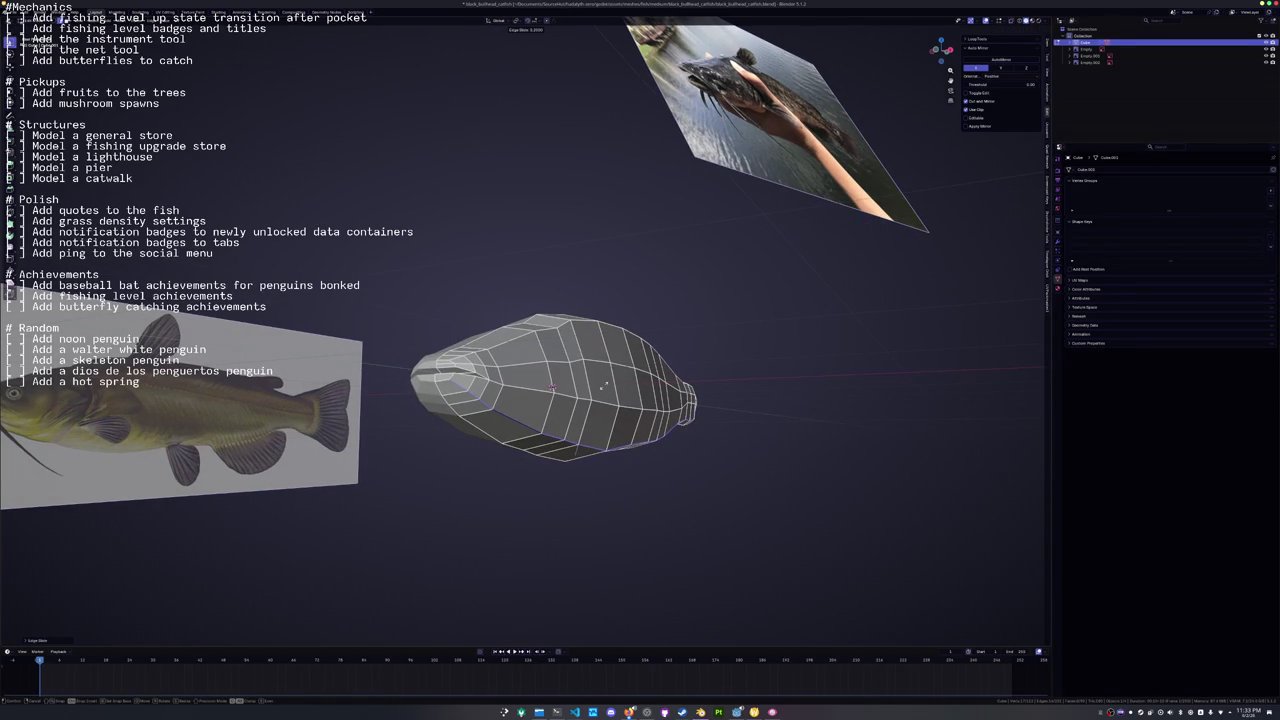
# Cut another edge loop into the body and shift it along the X axis.
pyautogui.press('KP_4')
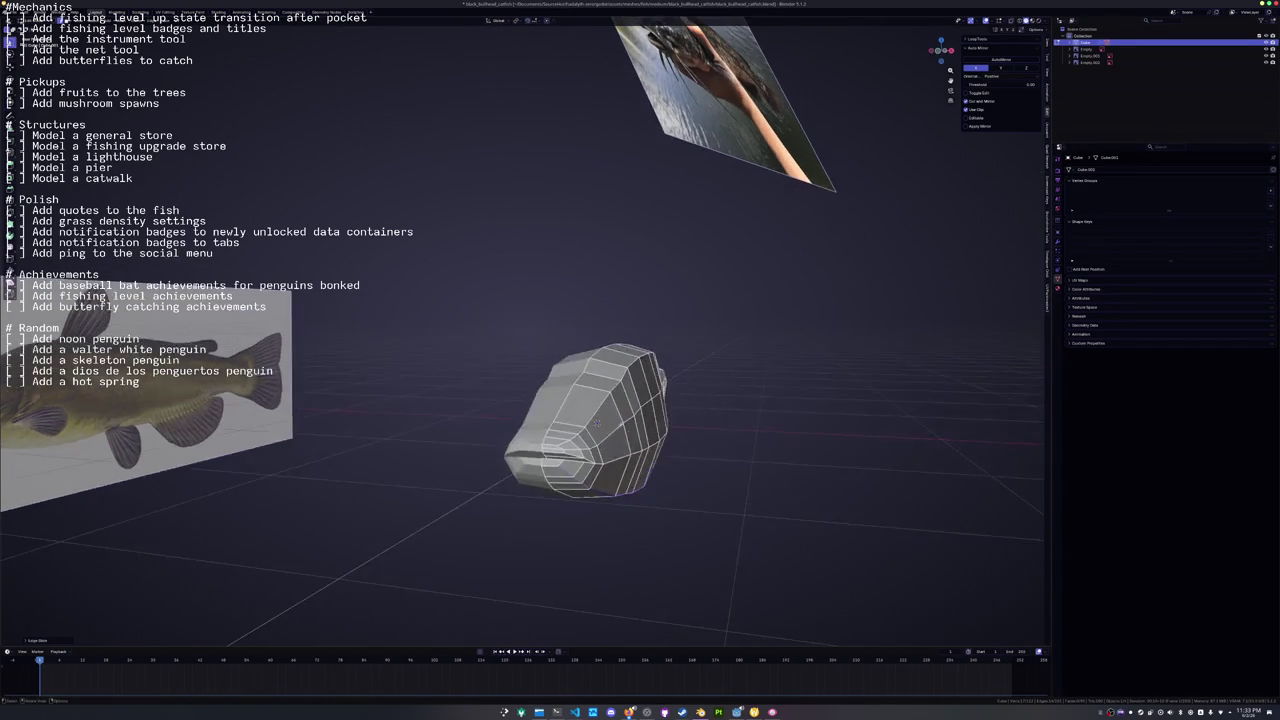
pyautogui.press('KP_4')
pyautogui.hotkey('ctrl', 'r')
pyautogui.click(630, 451)
pyautogui.press('g')
pyautogui.press('x')
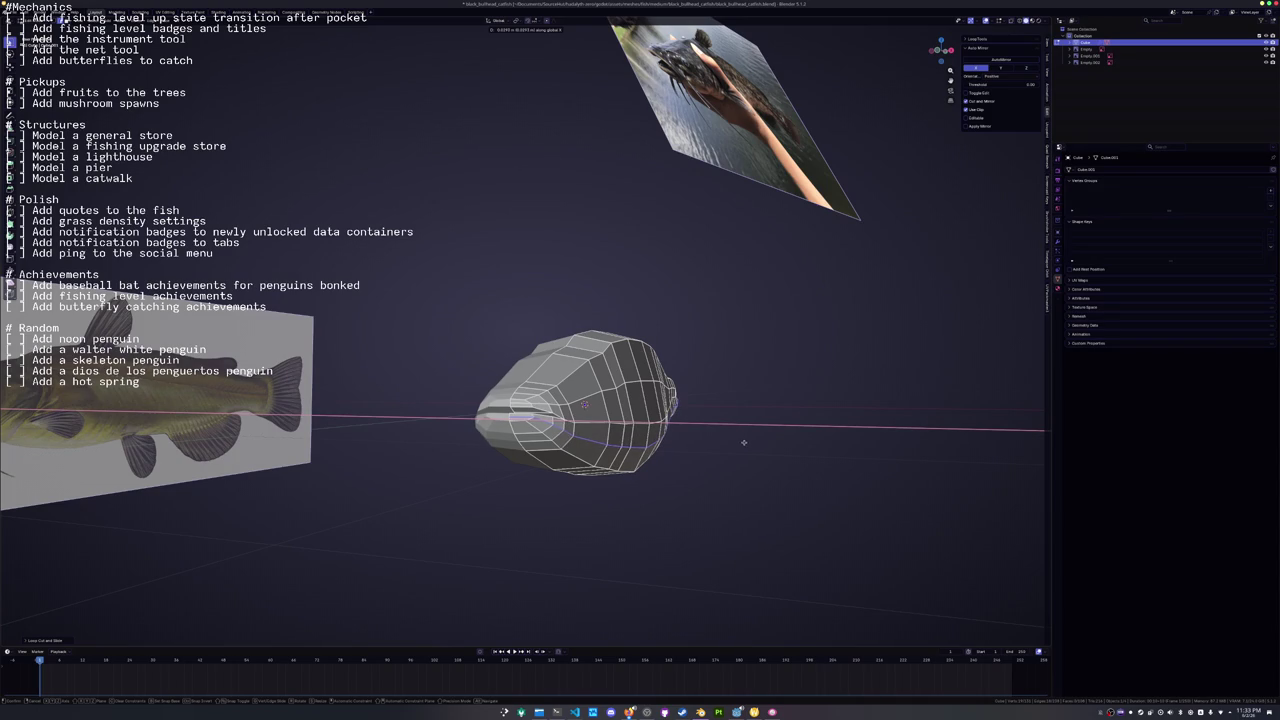
pyautogui.click(744, 442)
# Select a body edge loop and move it sideways along X in side view.
pyautogui.press('KP_8')
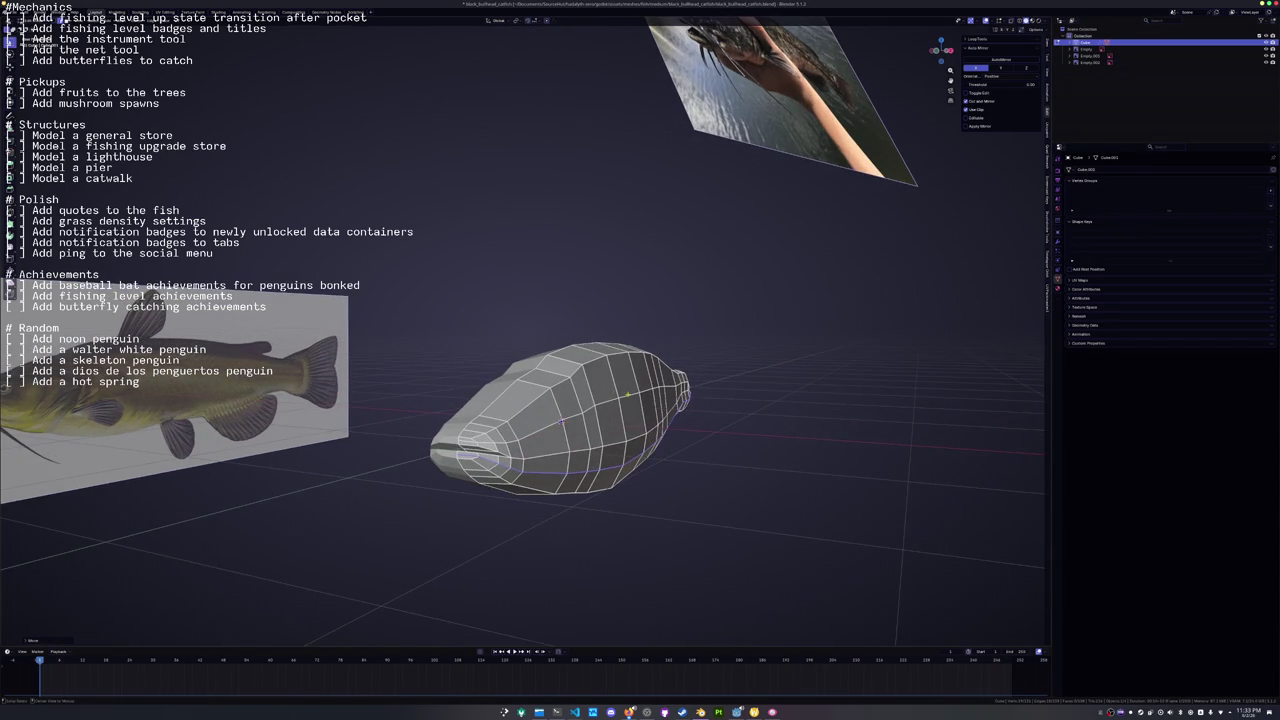
pyautogui.keyDown('alt'); pyautogui.click(563, 423); pyautogui.keyUp('alt')
pyautogui.press('KP_6')
pyautogui.press('ctrl+KP_3')
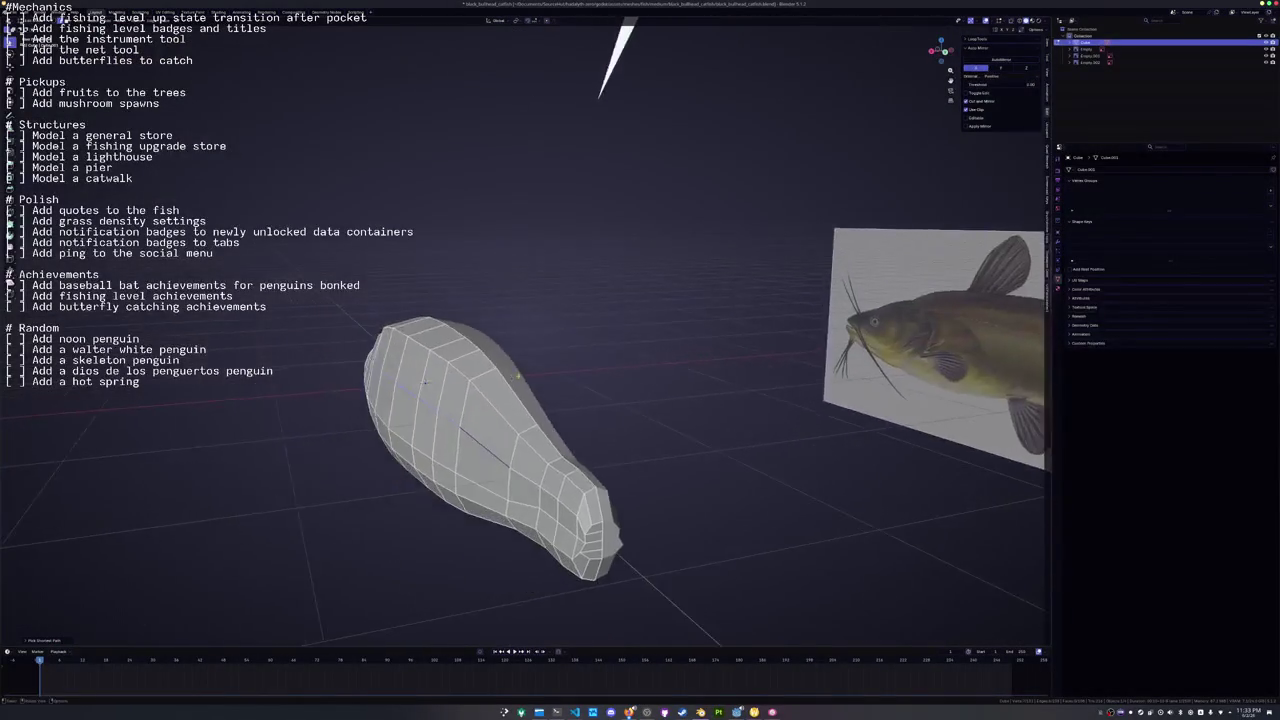
pyautogui.press('g')
pyautogui.press('x')
pyautogui.click(521, 371)
# Select the top edge loop of the body and slide it along the mesh.
pyautogui.press('KP_8')
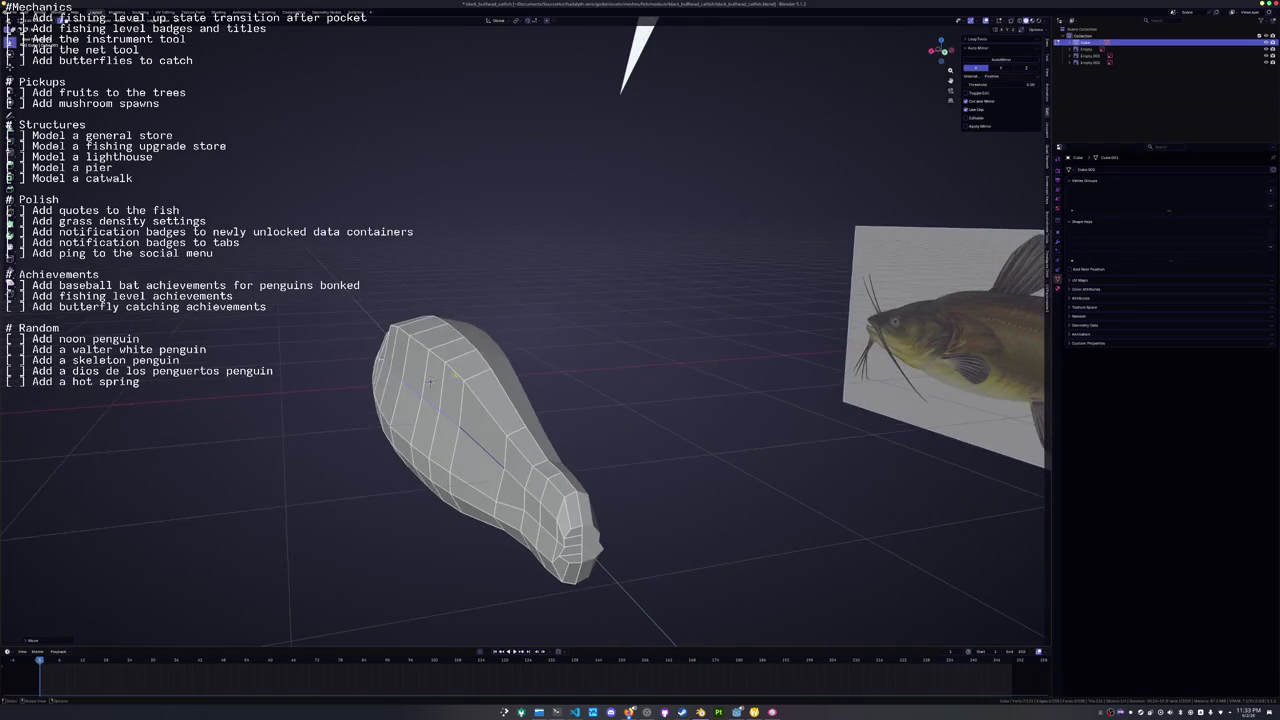
pyautogui.press('ctrl+KP_3')
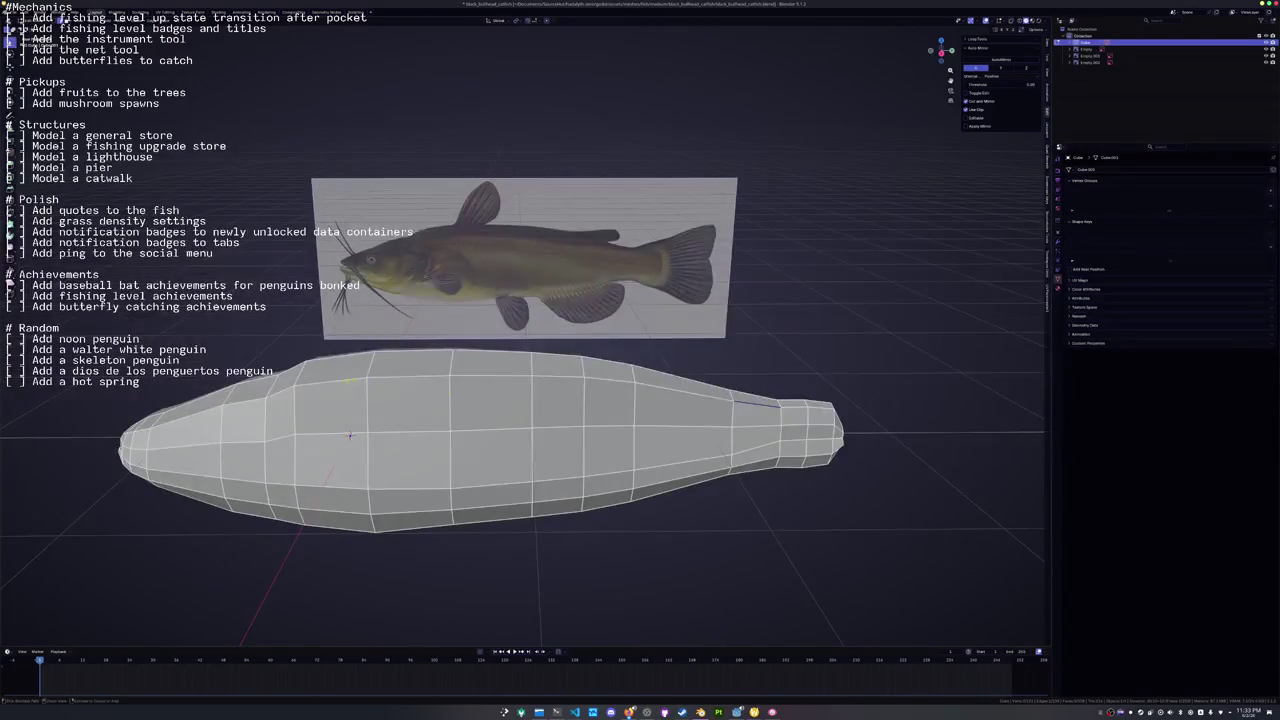
pyautogui.keyDown('alt'); pyautogui.click(355, 381); pyautogui.keyUp('alt')
pyautogui.press('g')
pyautogui.press('g')
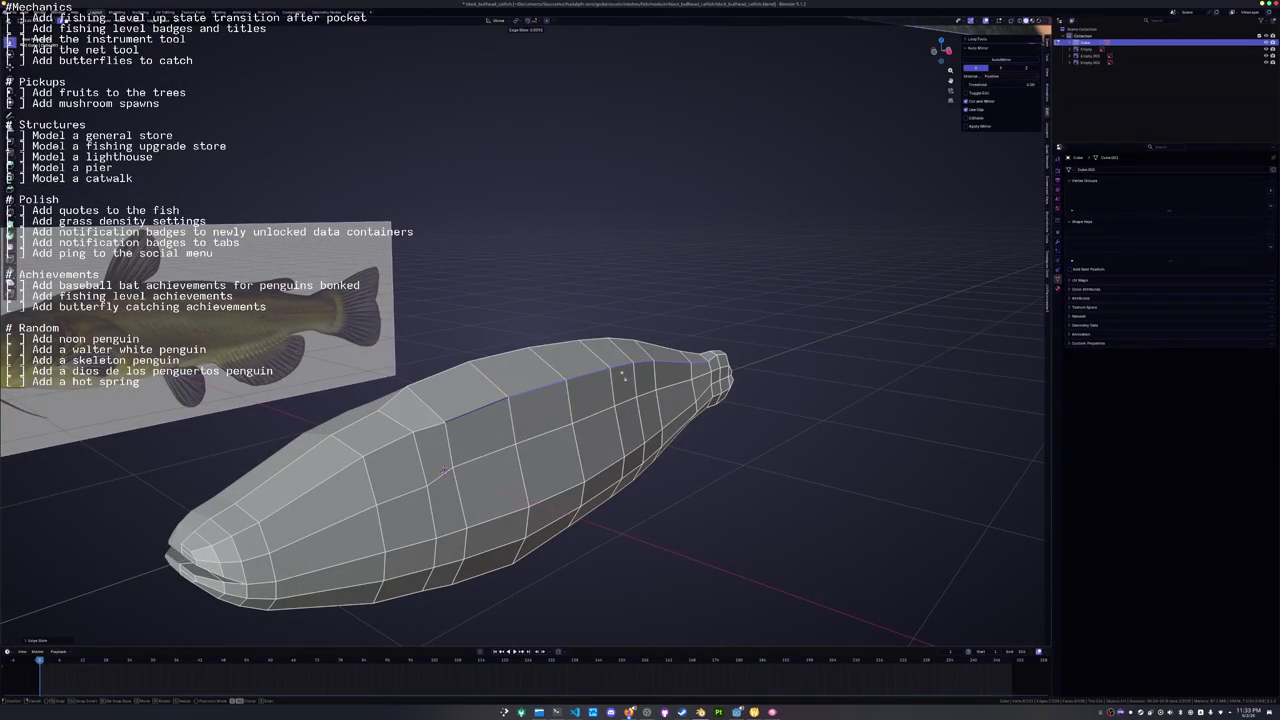
pyautogui.press('KP_6')
pyautogui.press('KP_6')
pyautogui.press('KP_6')
pyautogui.press('g')
pyautogui.click(598, 372)
pyautogui.press('KP_4')
pyautogui.press('KP_4')
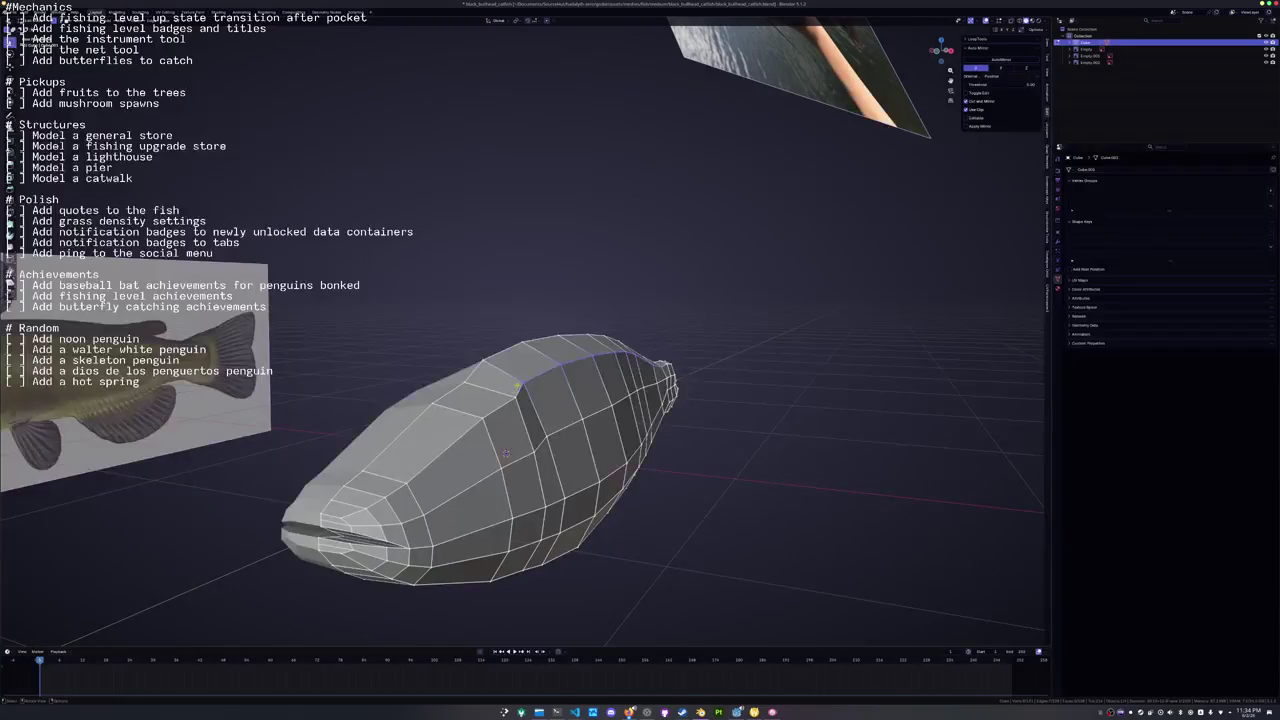
# Review the shape, then select two upper head faces and scale them flatter along Z.
pyautogui.press('Tab')
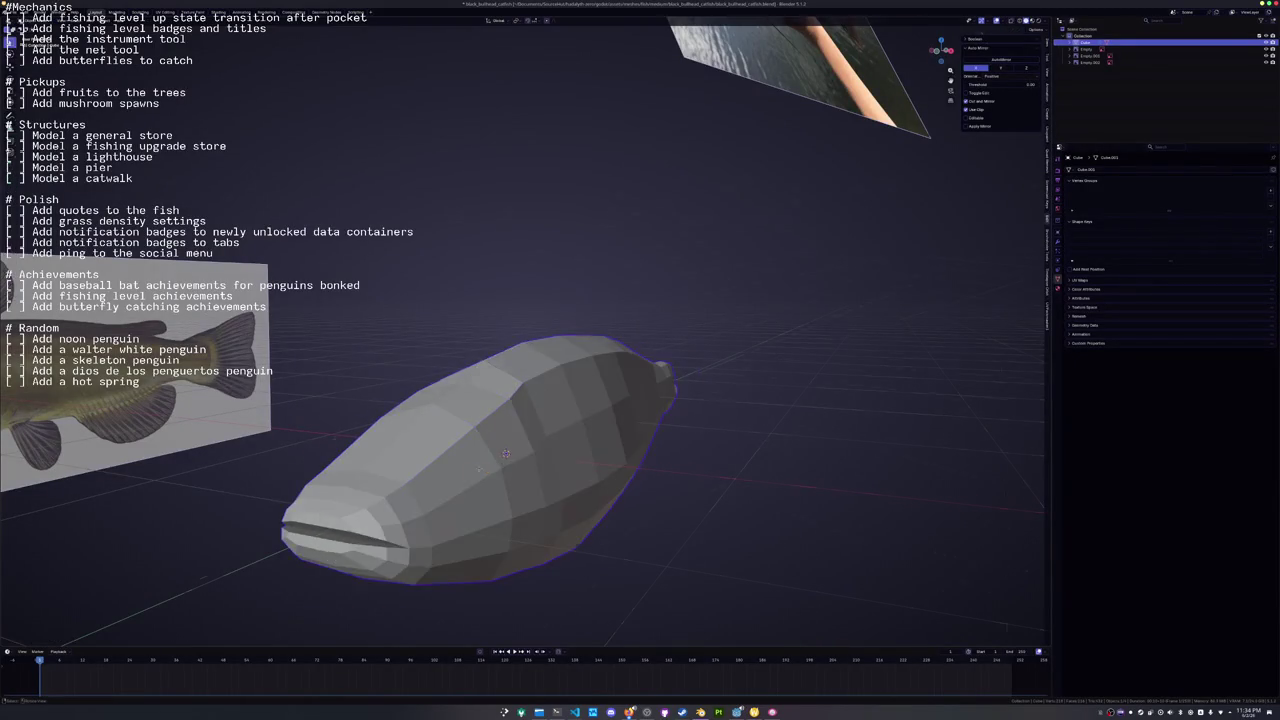
pyautogui.press('KP_3')
pyautogui.moveTo(369, 481); pyautogui.dragTo(425, 438)
pyautogui.moveTo(462, 389); pyautogui.dragTo(525, 403)
pyautogui.press('Tab')
pyautogui.click(535, 405)
pyautogui.keyDown('shift'); pyautogui.click(573, 432); pyautogui.keyUp('shift')
pyautogui.press('s')
pyautogui.press('z')
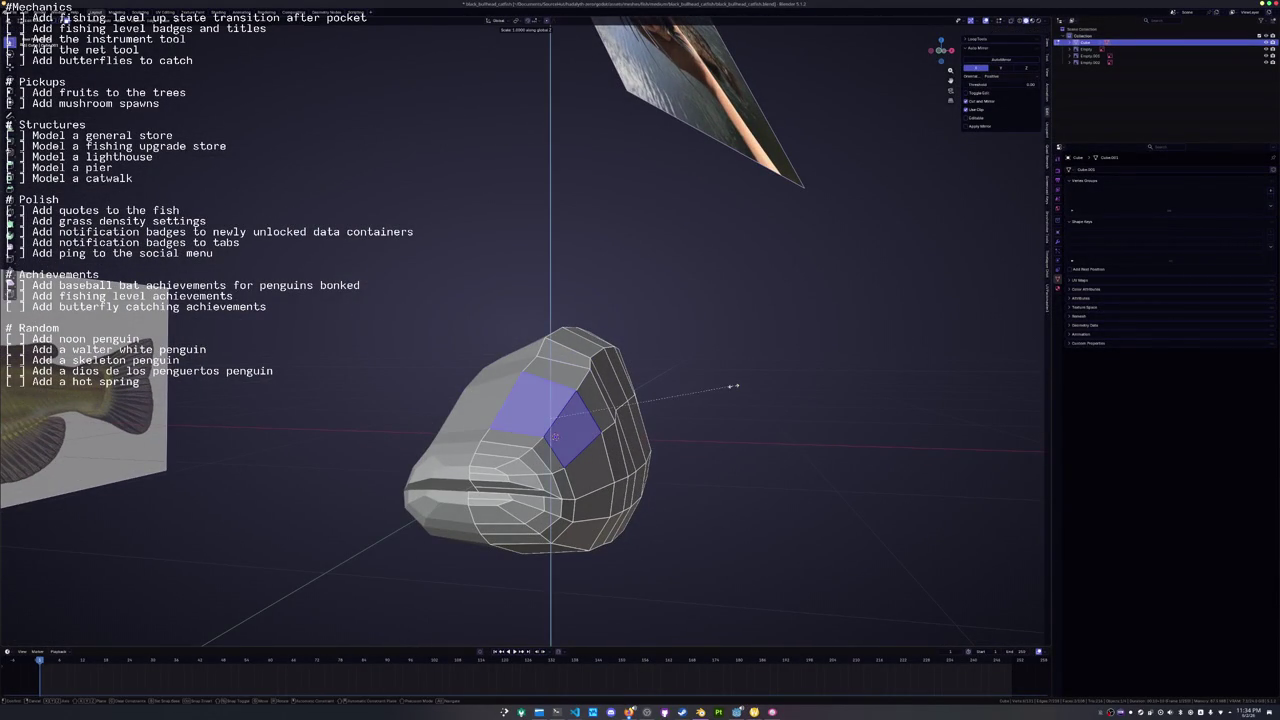
pyautogui.click(676, 380)
# Scale the head faces down on Z again and lower a vertex vertically.
pyautogui.moveTo(674, 374)
pyautogui.mouseDown()
pyautogui.moveTo(578, 403)
pyautogui.moveTo(700, 335)
pyautogui.moveTo(518, 326)
pyautogui.mouseUp()
pyautogui.press('s')
pyautogui.press('z')
pyautogui.click(713, 324)
pyautogui.press('g')
pyautogui.press('z')
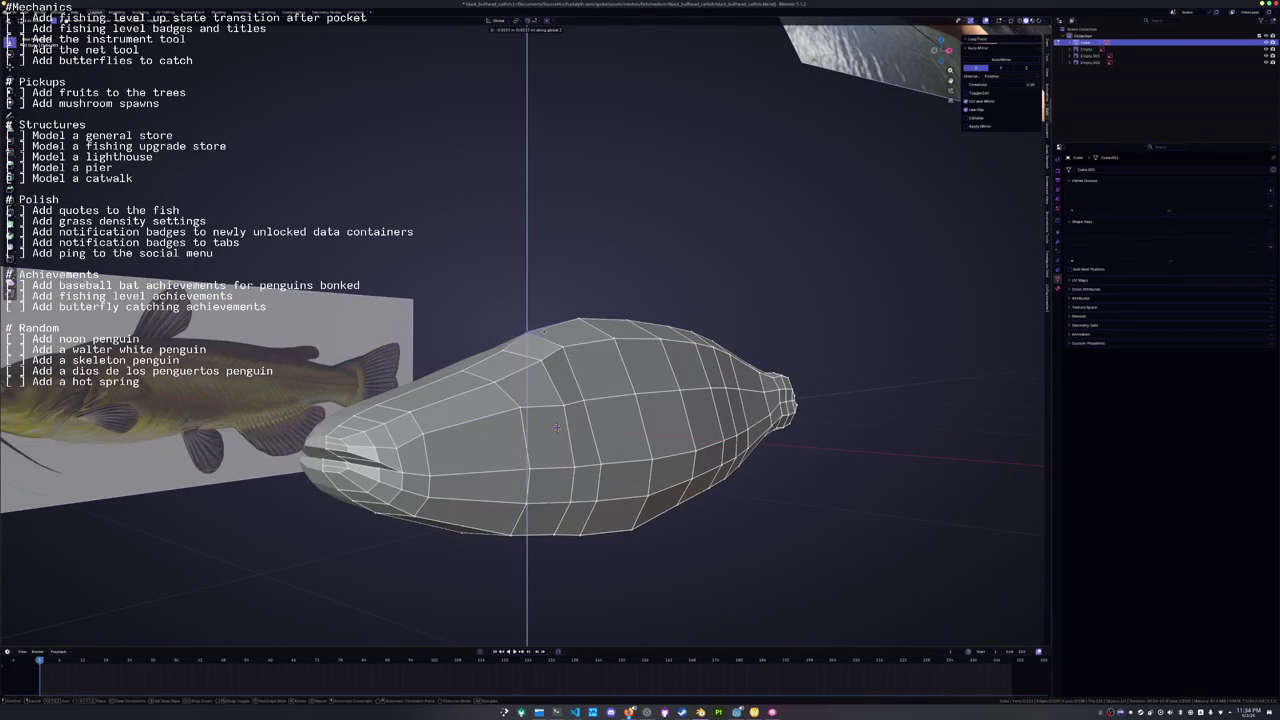
pyautogui.click(545, 328)
pyautogui.press('g')
pyautogui.press('z')
pyautogui.click(540, 420)
# Select three more head faces and scale them vertically to flatten the head.
pyautogui.moveTo(540, 420); pyautogui.dragTo(453, 375)
pyautogui.click(506, 358)
pyautogui.keyDown('shift'); pyautogui.click(550, 370); pyautogui.keyUp('shift')
pyautogui.keyDown('shift'); pyautogui.click(530, 335); pyautogui.keyUp('shift')
pyautogui.press('s')
pyautogui.press('z')
pyautogui.moveTo(633, 327)
pyautogui.mouseDown()
pyautogui.moveTo(465, 393)
pyautogui.moveTo(564, 400)
pyautogui.moveTo(359, 441)
pyautogui.moveTo(453, 425)
pyautogui.moveTo(500, 378)
pyautogui.mouseUp()
pyautogui.click(465, 393)
# Deselect the head faces and slide an edge loop along the body.
pyautogui.hotkey('alt', 'a')
pyautogui.press('g')
pyautogui.press('g')
pyautogui.click(405, 333)
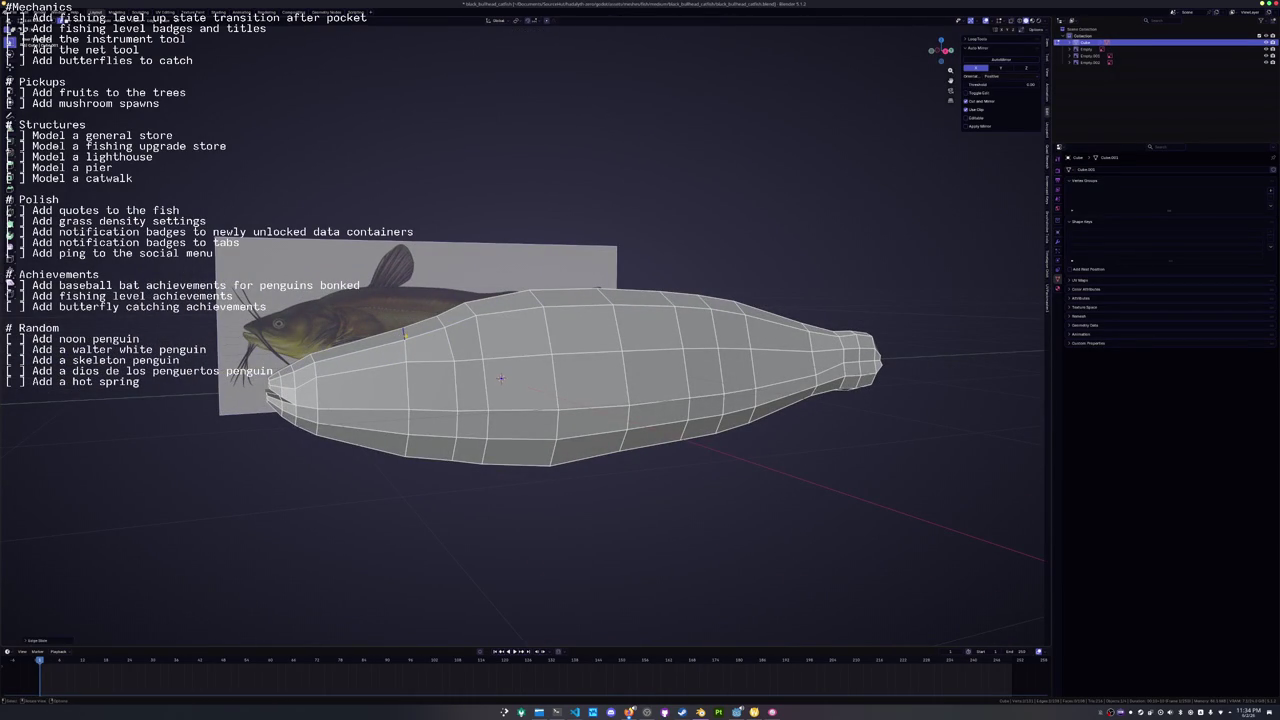
pyautogui.press('KP_3')
# Slide the vertical edge loop behind the head toward the head.
pyautogui.scroll(5, 648, 406)
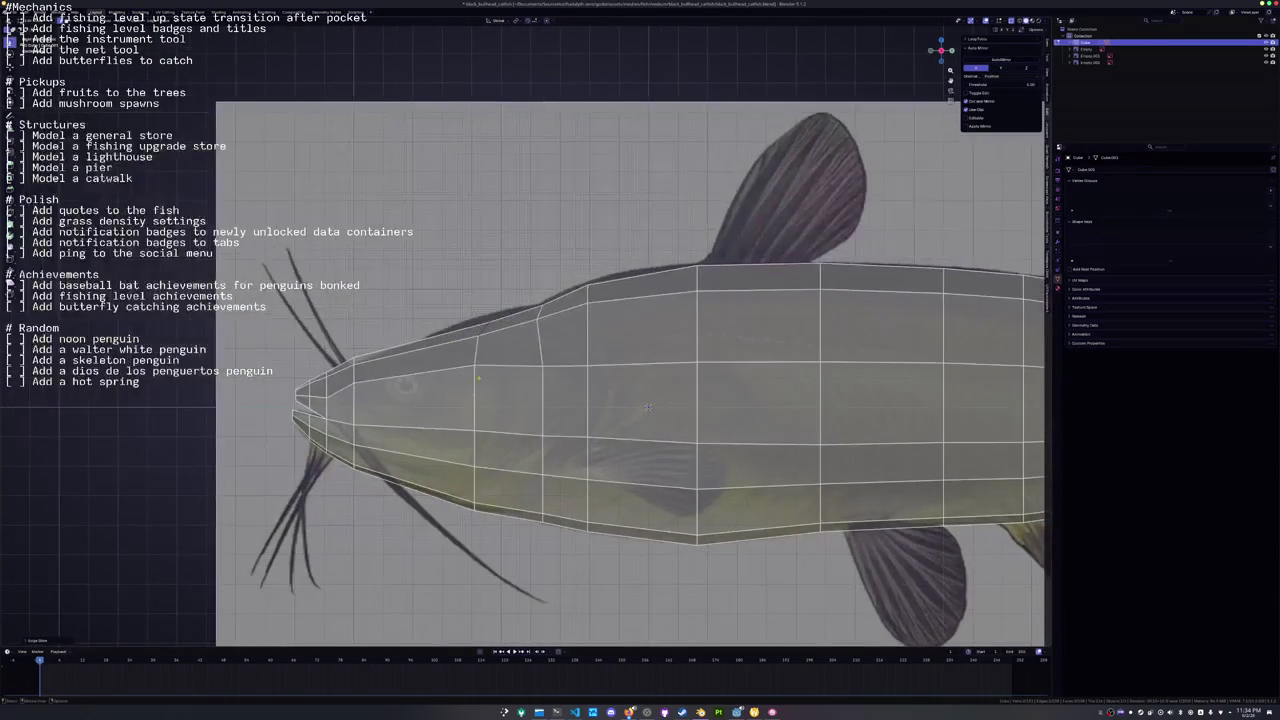
pyautogui.keyDown('alt'); pyautogui.click(472, 397); pyautogui.keyUp('alt')
pyautogui.press('g')
pyautogui.press('g')
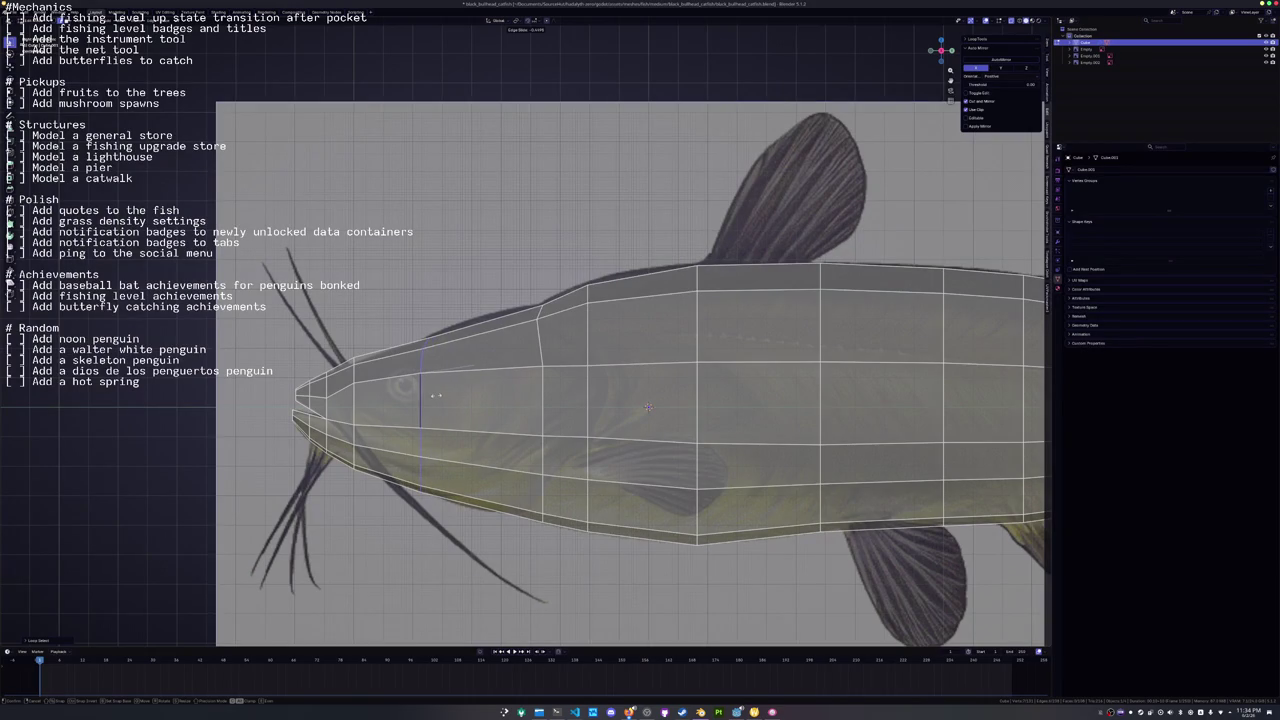
pyautogui.click(397, 471)
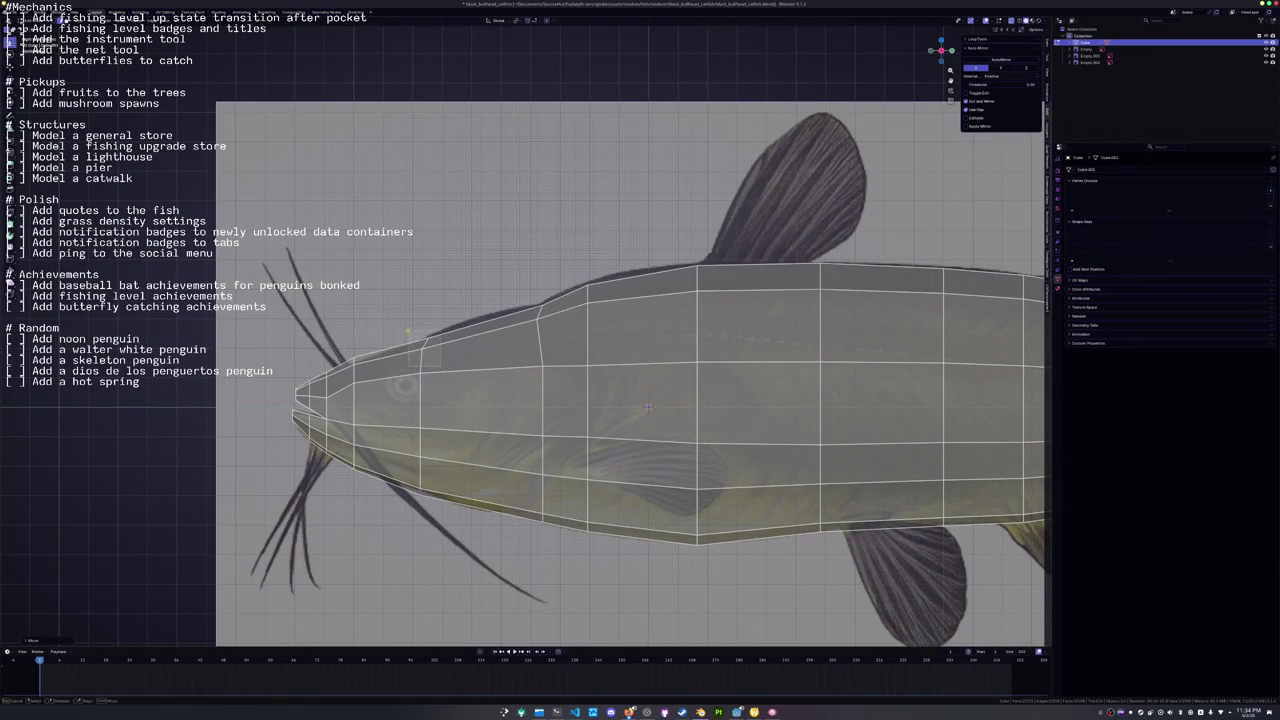
# Cut a new loop across the head and slide its upper vertex onto the reference outline.
pyautogui.hotkey('ctrl', 'r')
pyautogui.click(435, 331)
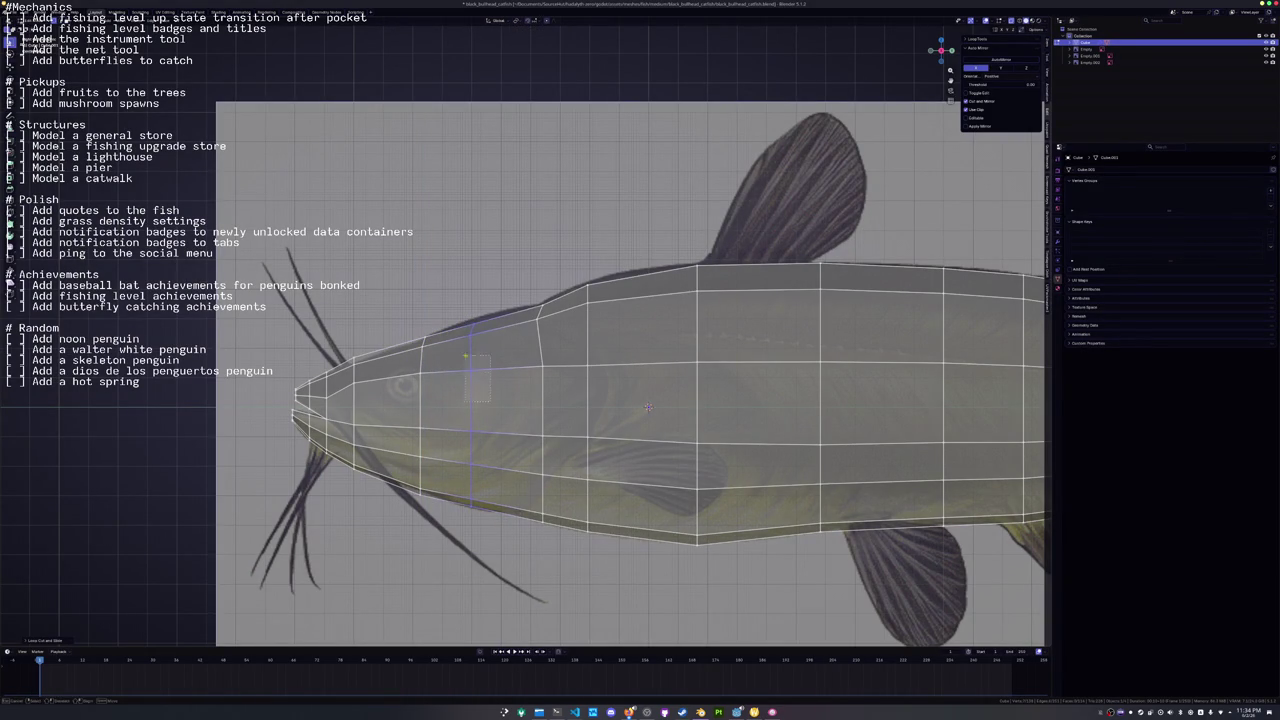
pyautogui.click(519, 316)
pyautogui.moveTo(523, 297); pyautogui.dragTo(535, 301)
pyautogui.scroll(-1, 655, 440)
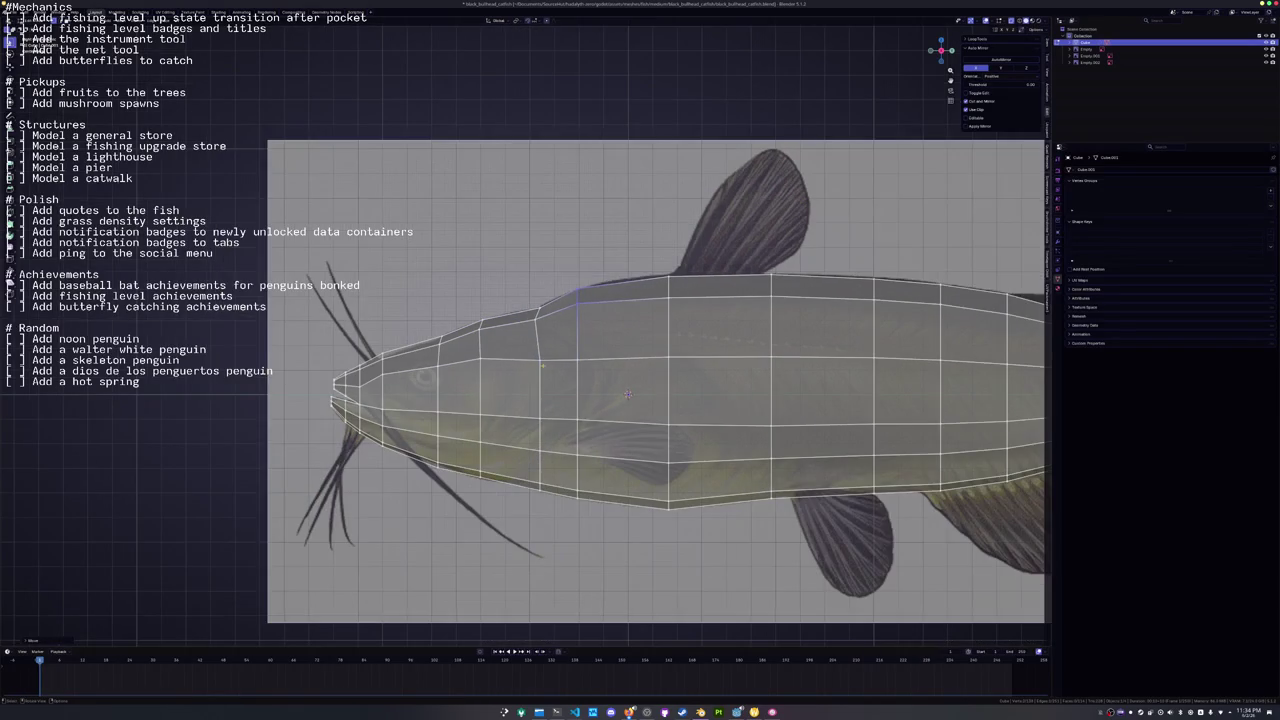
pyautogui.press('g')
pyautogui.press('g')
pyautogui.click(548, 441)
pyautogui.click(548, 510)
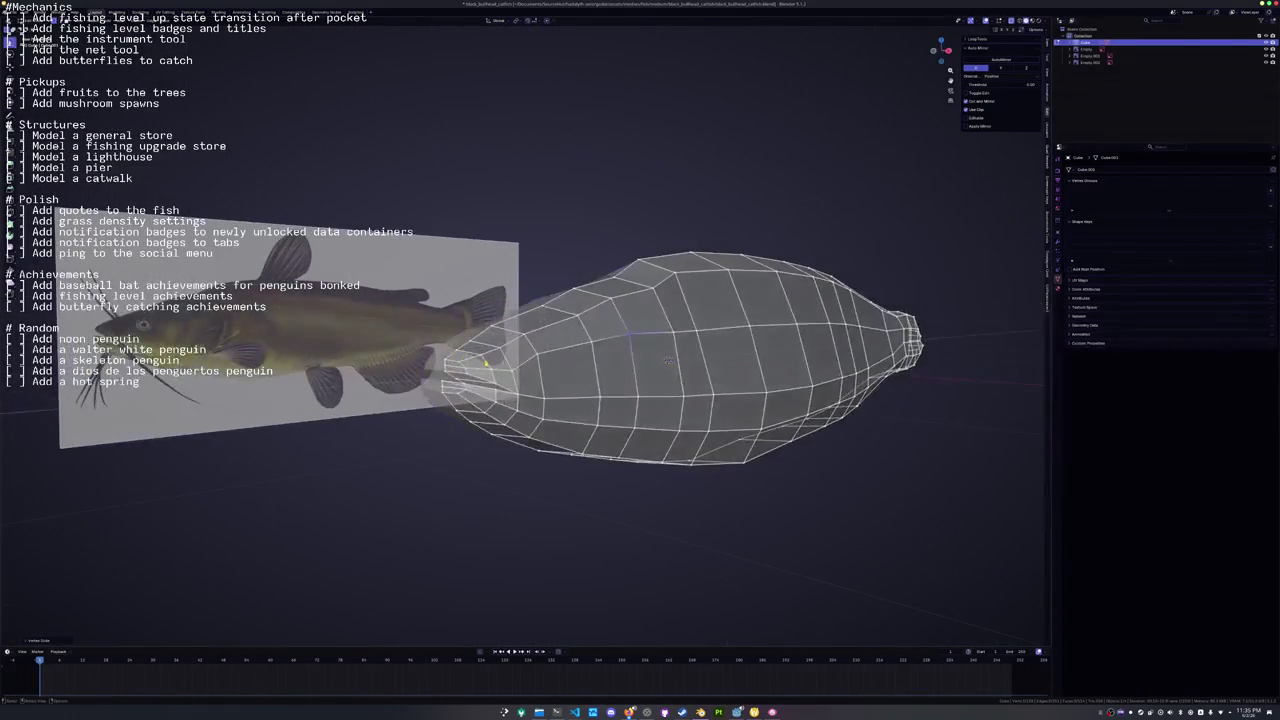
# Slide the mouth-corner vertices along their edges with X-ray toggled.
pyautogui.press('g')
pyautogui.press('g')
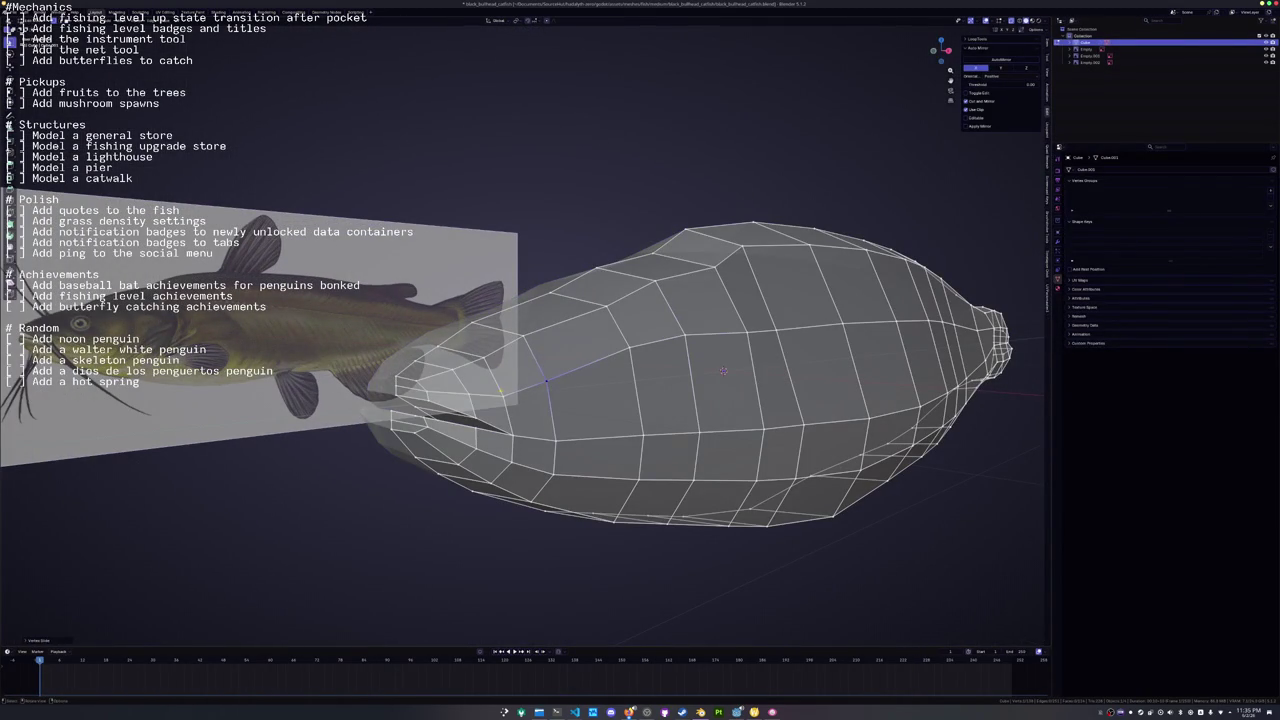
pyautogui.hotkey('alt', 'z')
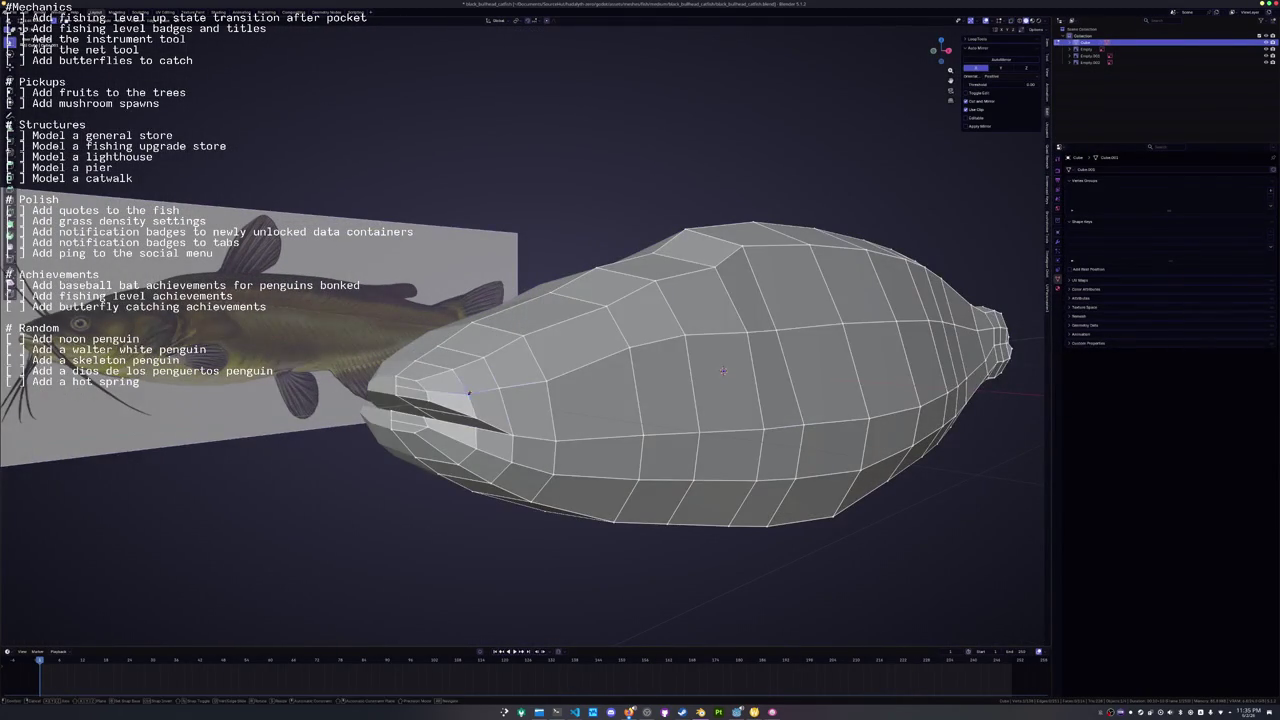
pyautogui.press('Return')
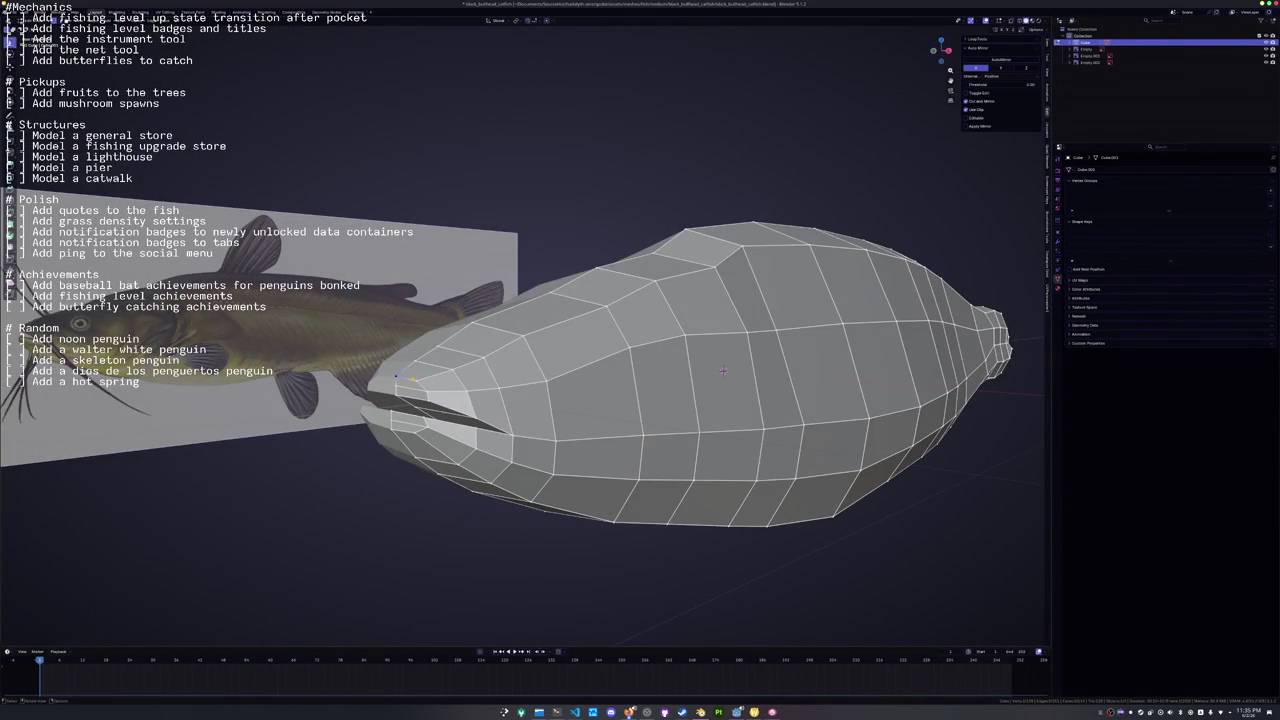
pyautogui.press('g')
pyautogui.press('g')
pyautogui.press('Return')
# Knife-cut near the mouth and slide its vertex and edges back along the crease.
pyautogui.press('k')
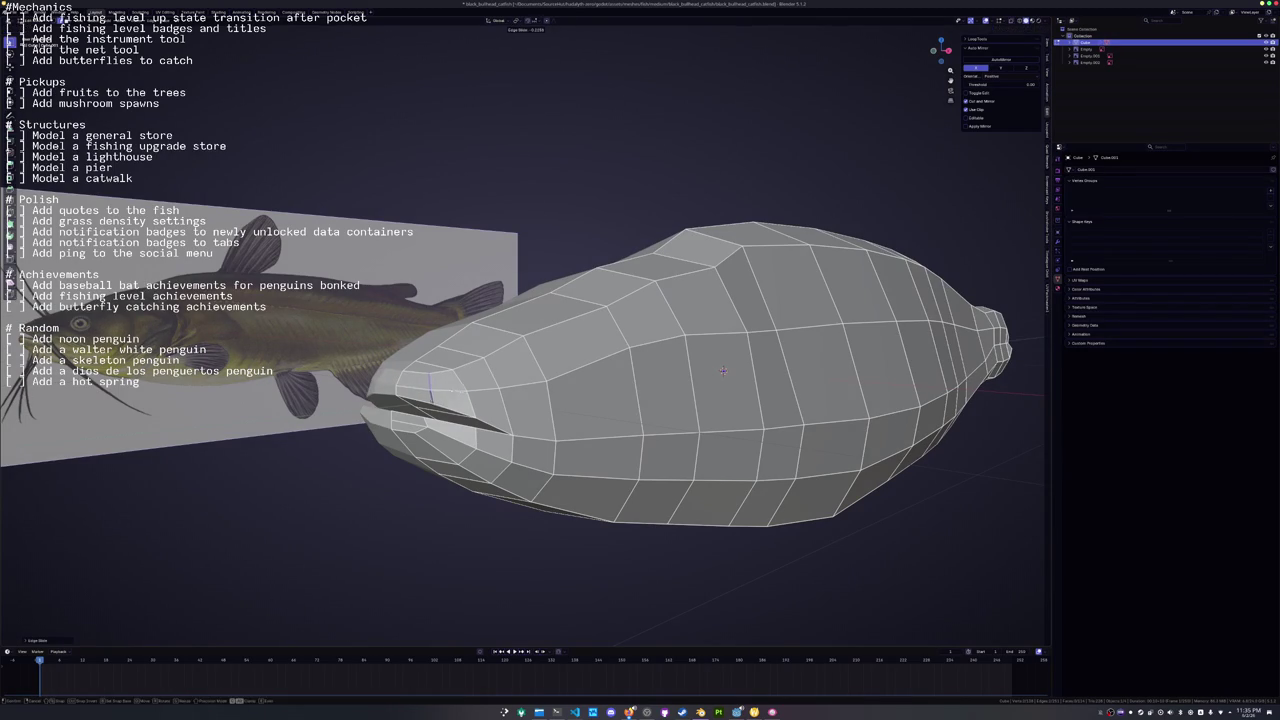
pyautogui.moveTo(453, 390); pyautogui.dragTo(435, 385)
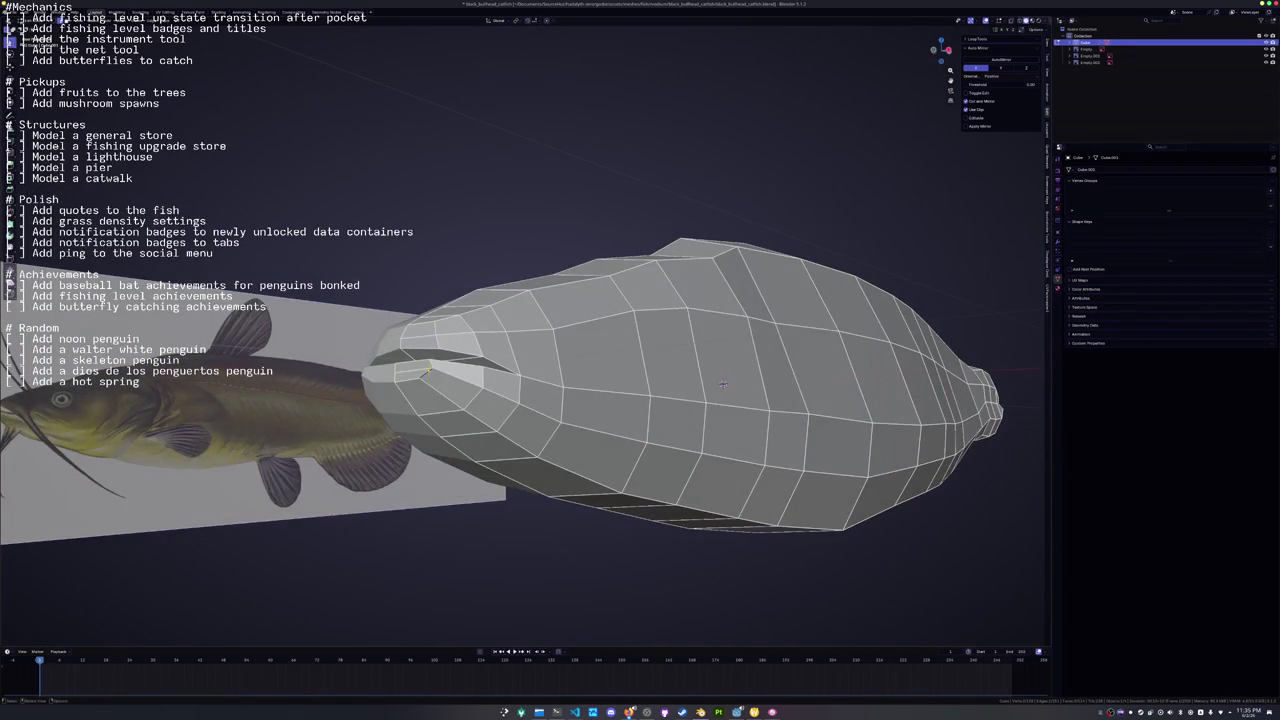
pyautogui.press('g')
pyautogui.press('g')
pyautogui.click(432, 370)
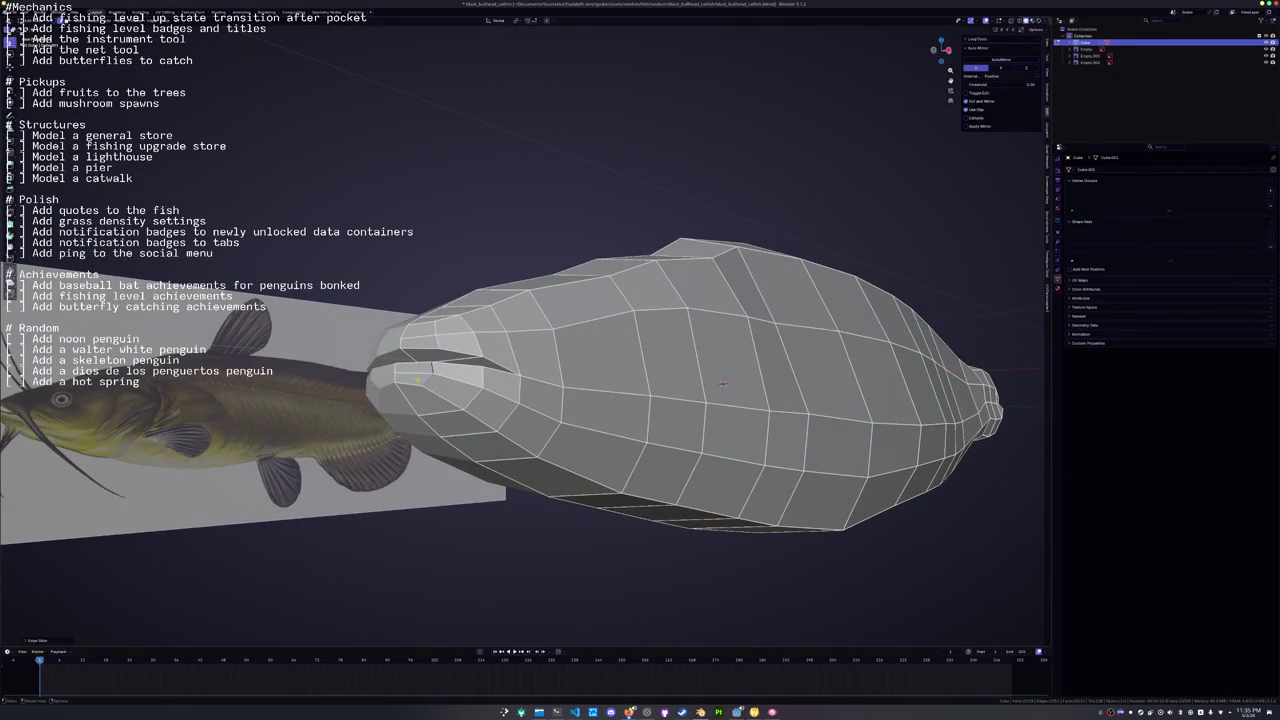
pyautogui.moveTo(412, 384)
pyautogui.mouseDown()
pyautogui.moveTo(410, 400)
pyautogui.moveTo(801, 335)
pyautogui.moveTo(450, 330)
pyautogui.moveTo(720, 331)
pyautogui.moveTo(699, 331)
pyautogui.mouseUp()
pyautogui.press('g')
pyautogui.press('g')
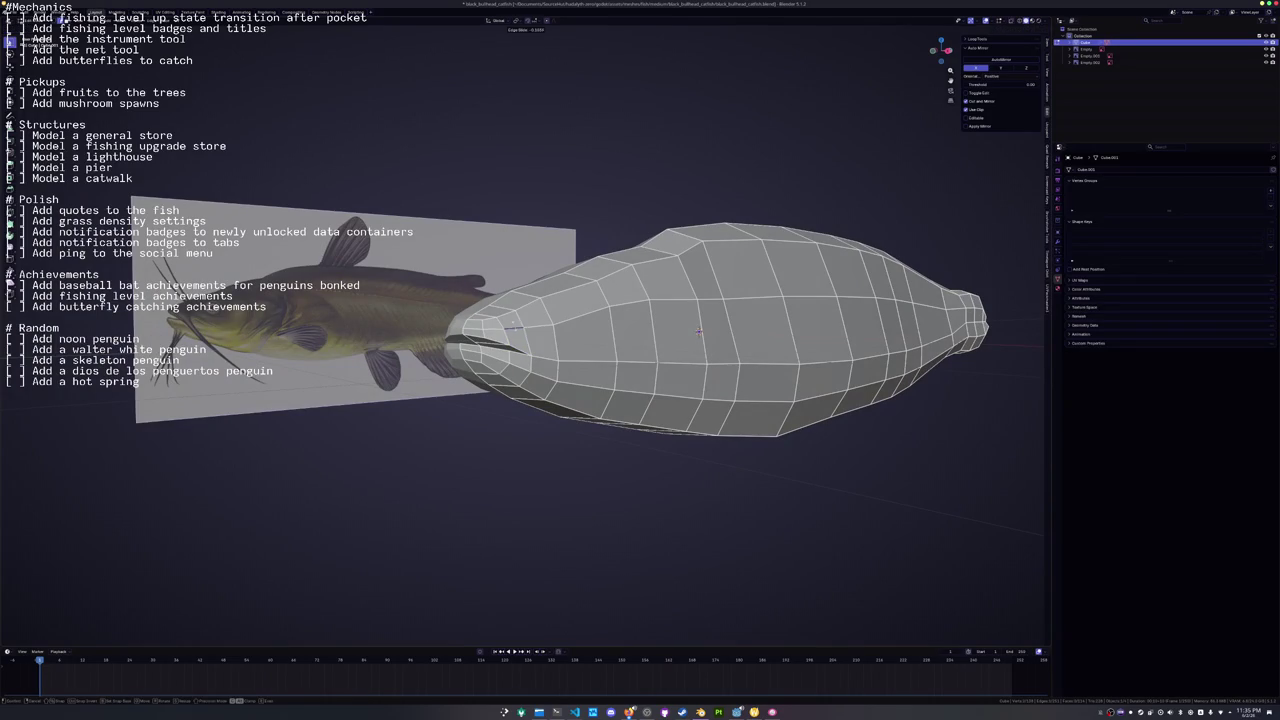
pyautogui.click(699, 331)
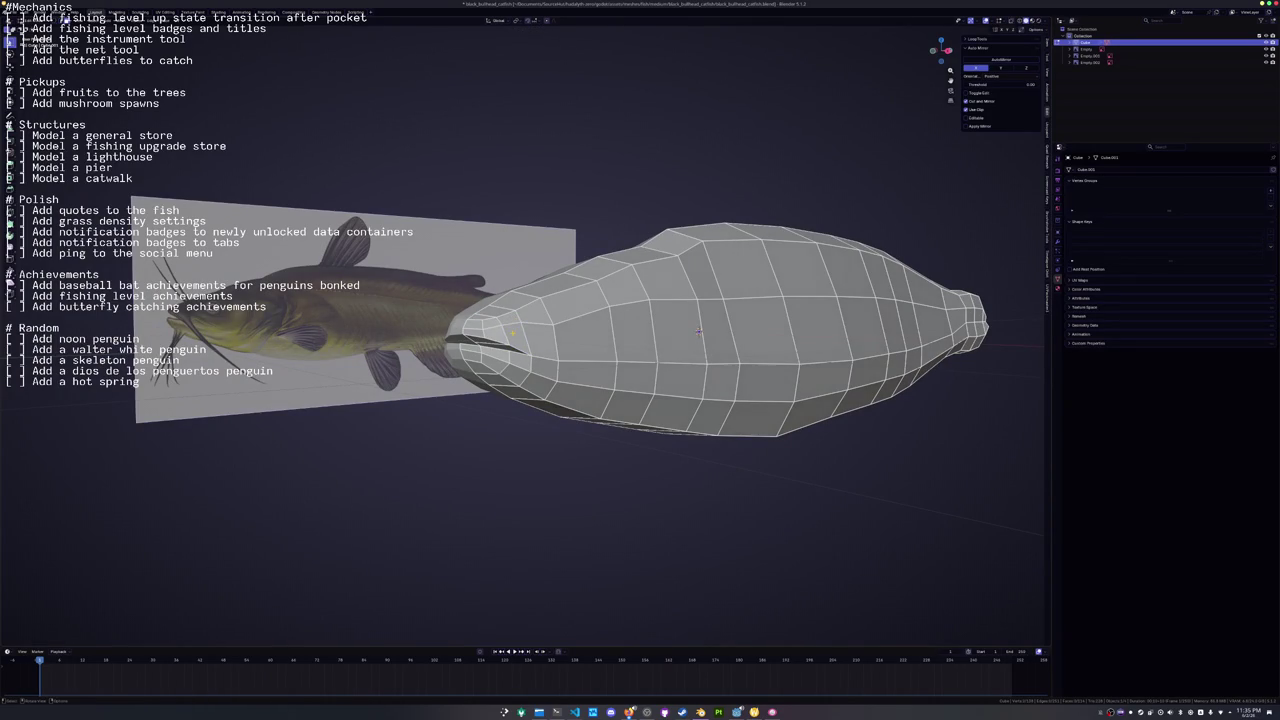
pyautogui.moveTo(699, 331); pyautogui.dragTo(691, 328)
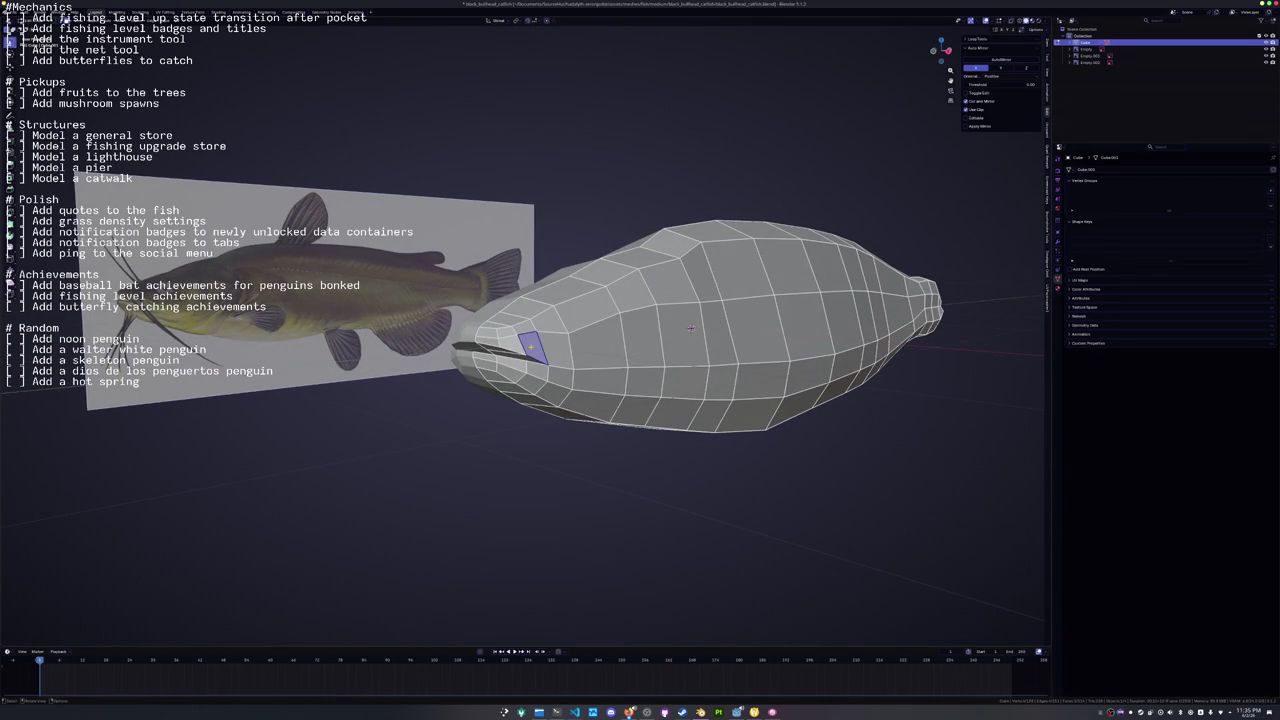
# Extrude the selected nose face and shift it along the X axis.
pyautogui.press('KP_1')
pyautogui.scroll(4, 947, 328)
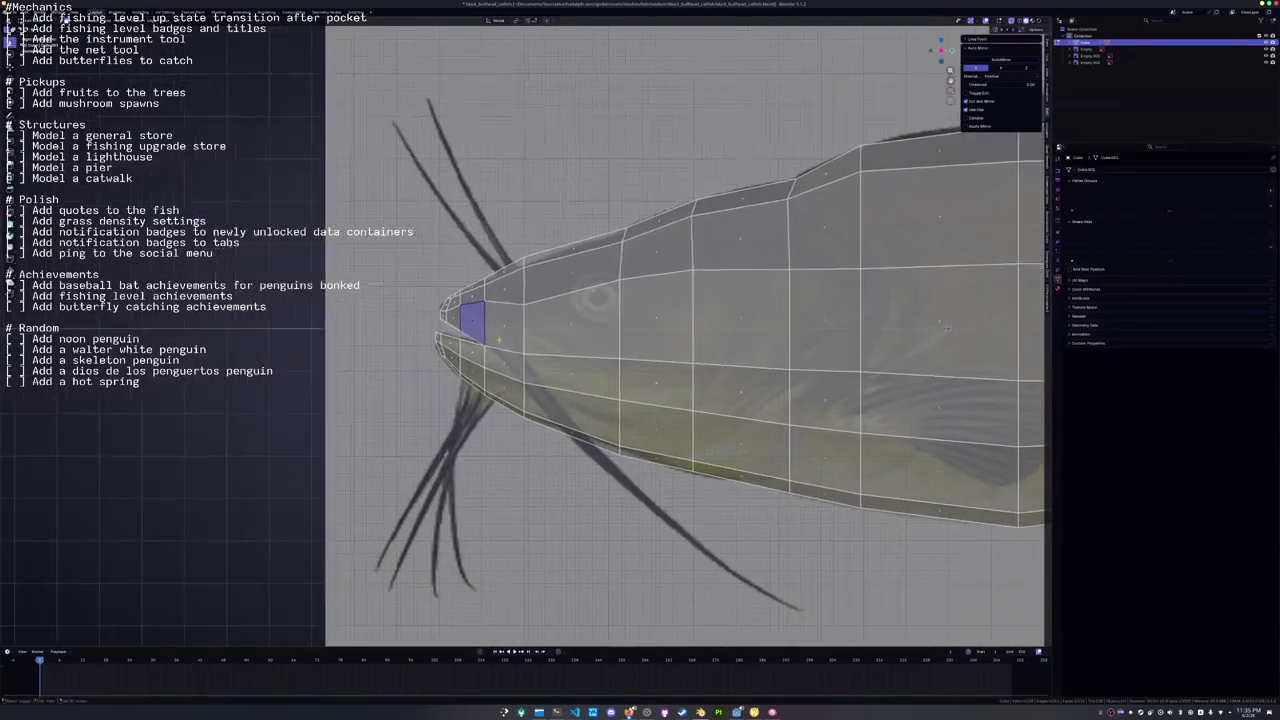
pyautogui.press('e')
pyautogui.click(818, 329)
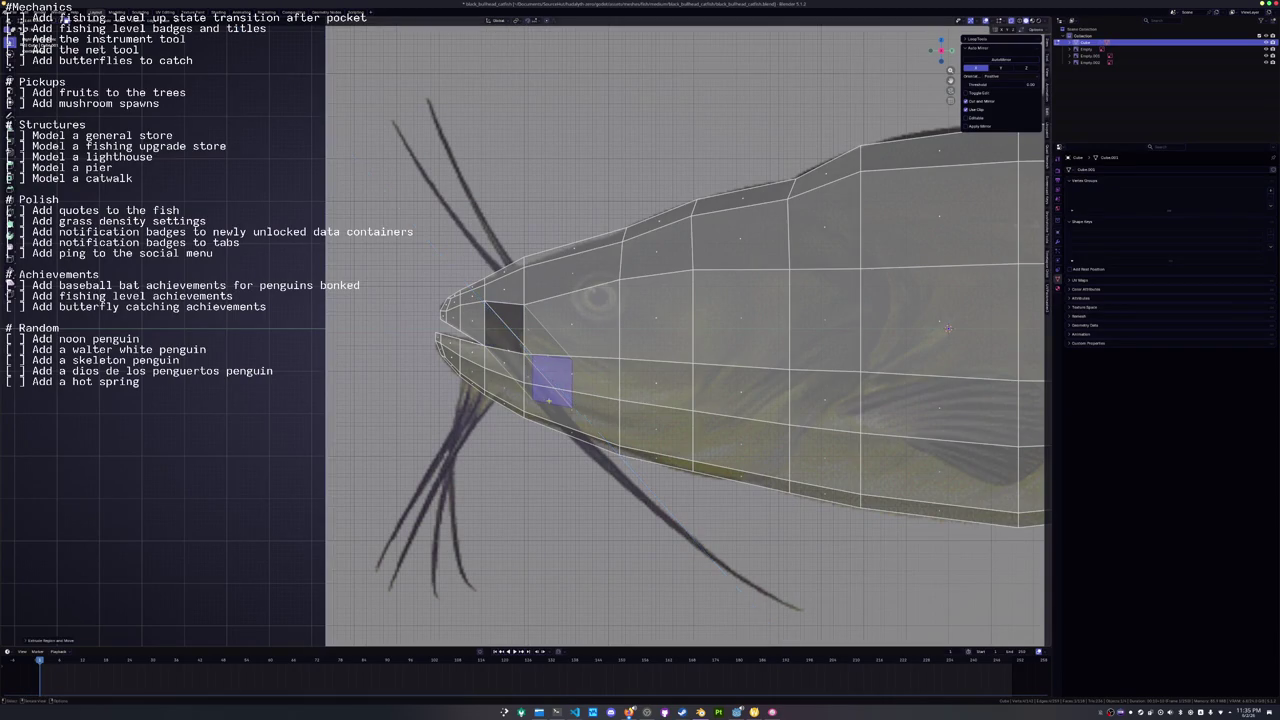
pyautogui.hotkey('alt', 'z')
pyautogui.scroll(-2, 818, 329)
pyautogui.moveTo(818, 329); pyautogui.dragTo(745, 445)
pyautogui.press('g')
pyautogui.press('x')
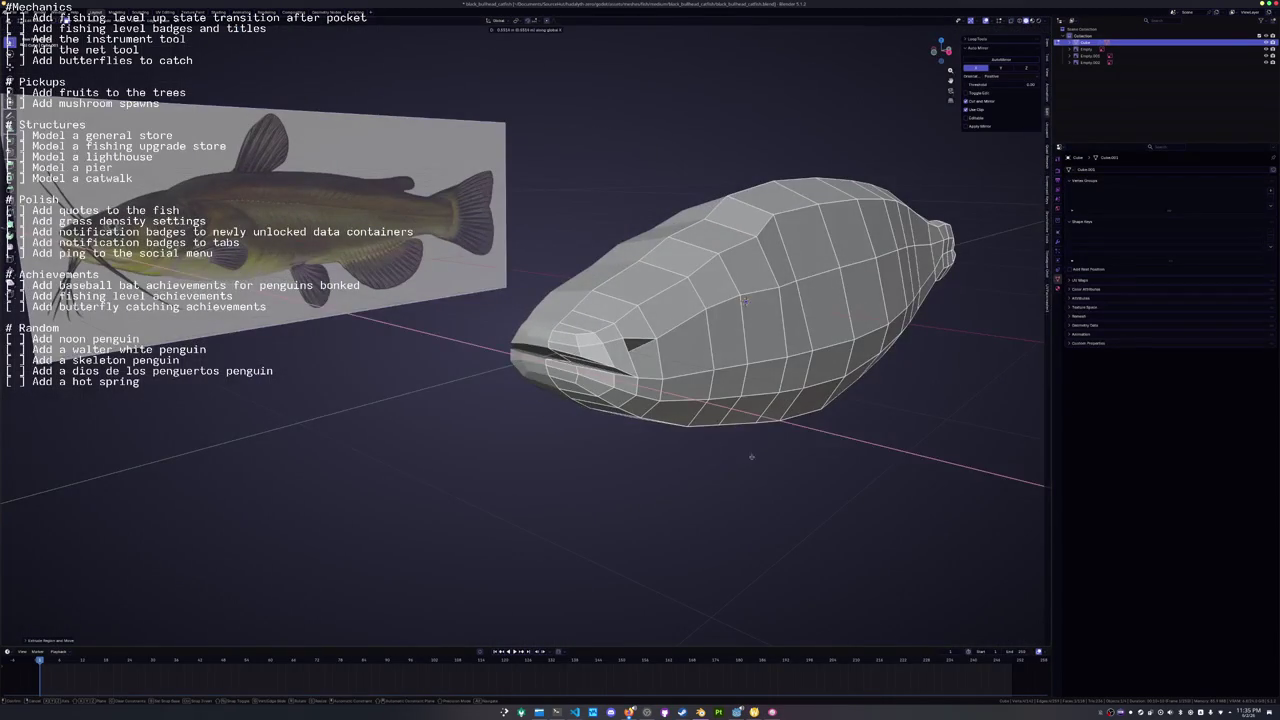
pyautogui.click(851, 443)
# Extrude the face beside the mouth into a mirrored barbel stub and scale it.
pyautogui.click(643, 358)
pyautogui.press('e')
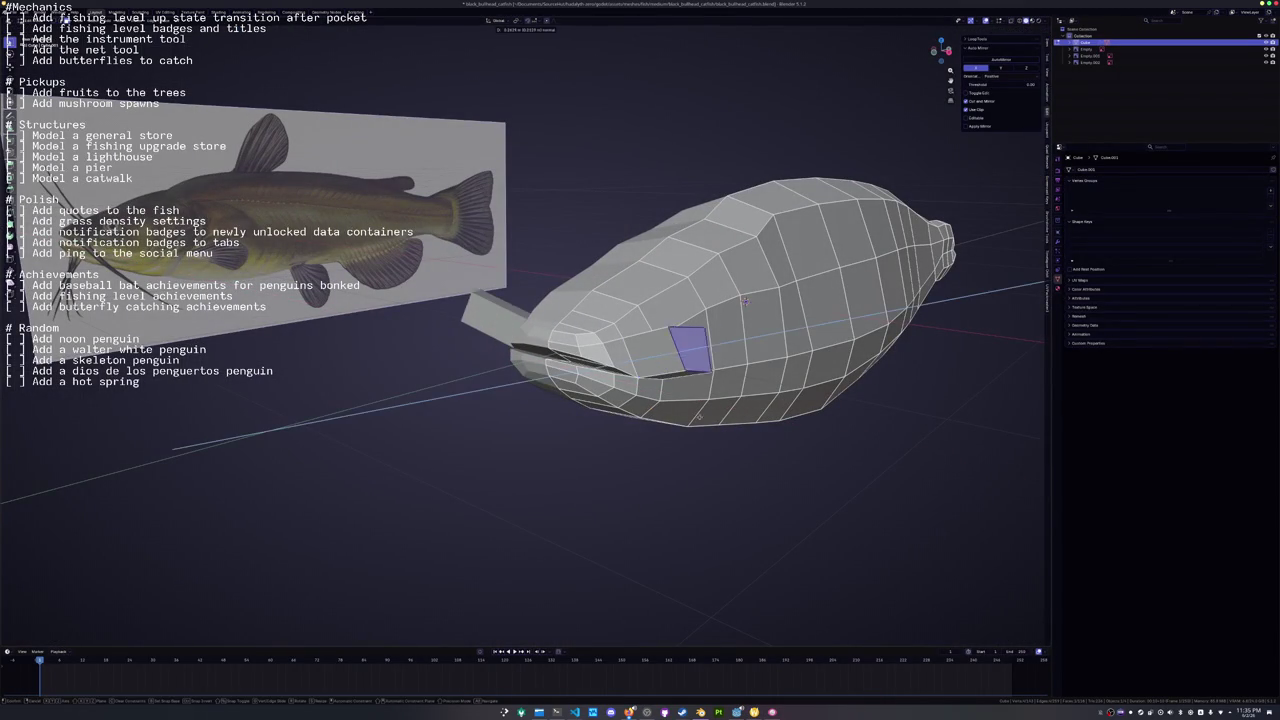
pyautogui.press('KP_1')
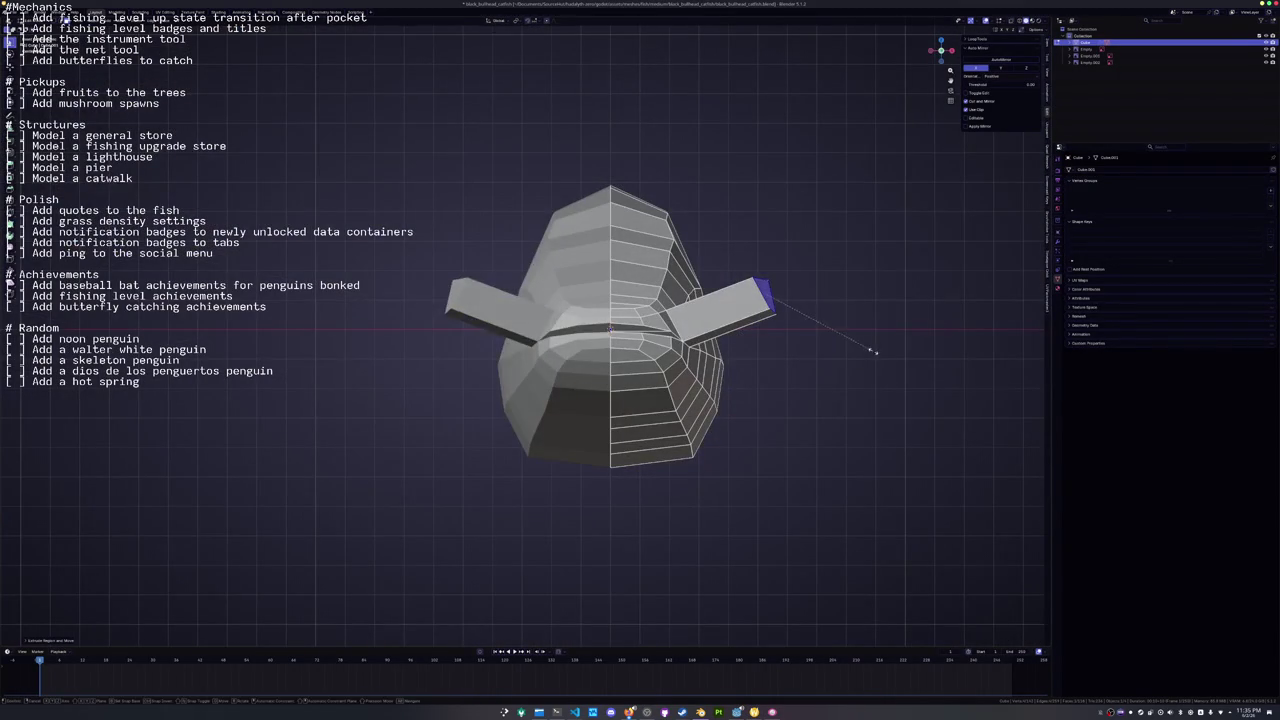
pyautogui.press('s')
pyautogui.click(779, 431)
pyautogui.press('g')
pyautogui.click(779, 431)
pyautogui.moveTo(779, 431); pyautogui.dragTo(826, 328)
pyautogui.scroll(3, 826, 328)
pyautogui.moveTo(651, 479); pyautogui.dragTo(770, 500)
# Rotate the barbel tip around Z and move it back to match the reference.
pyautogui.press('r')
pyautogui.press('z')
pyautogui.click(827, 482)
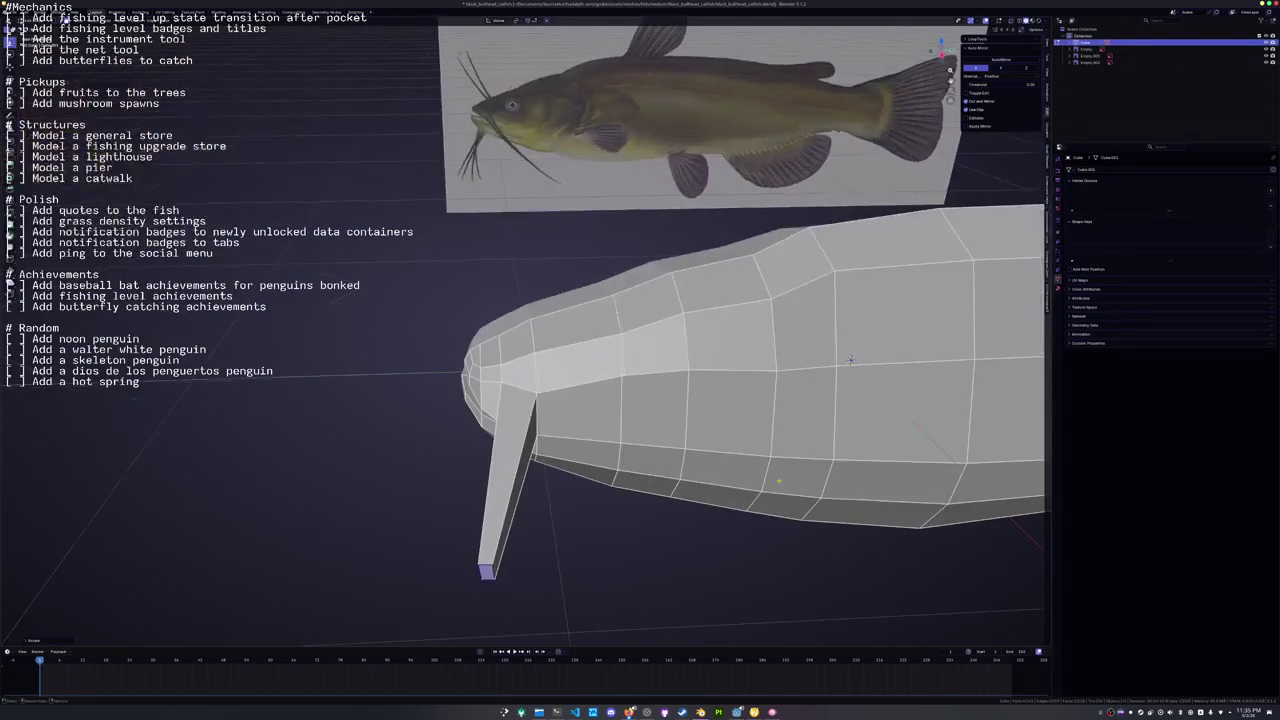
pyautogui.press('g')
pyautogui.moveTo(850, 360); pyautogui.dragTo(707, 339)
pyautogui.click(760, 340)
pyautogui.scroll(-3, 760, 340)
pyautogui.press('KP_1')
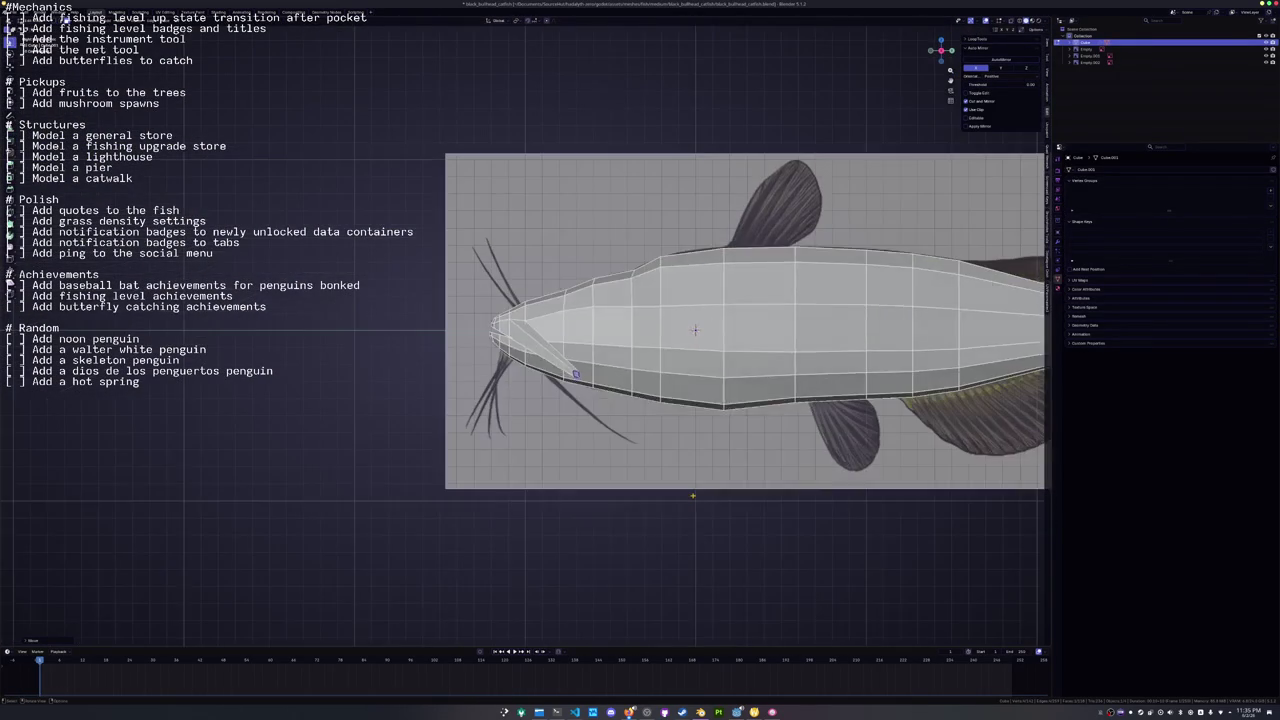
pyautogui.hotkey('alt', 'z')
pyautogui.press('g')
pyautogui.click(645, 447)
pyautogui.hotkey('alt', 'z')
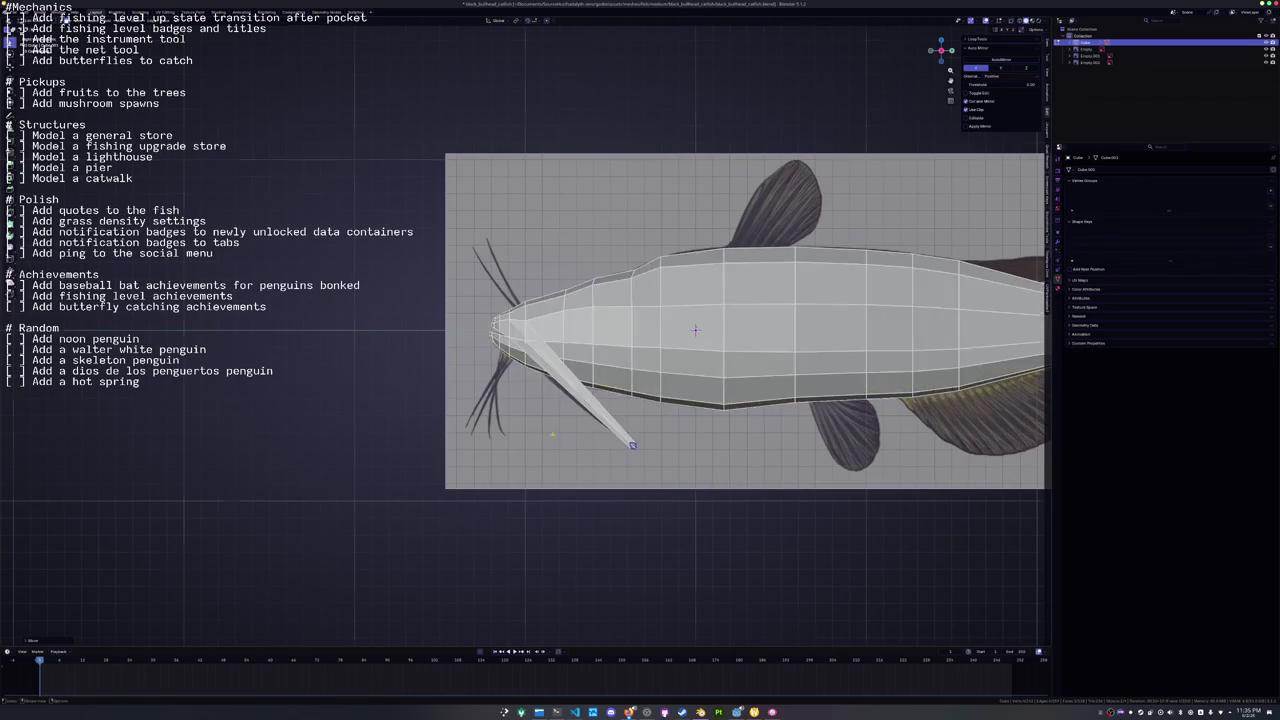
# Nudge the barbel tip along the X axis and inspect the head and barbel.
pyautogui.moveTo(645, 447); pyautogui.dragTo(786, 430)
pyautogui.scroll(4, 786, 430)
pyautogui.scroll(3, 786, 430)
pyautogui.scroll(-5, 786, 430)
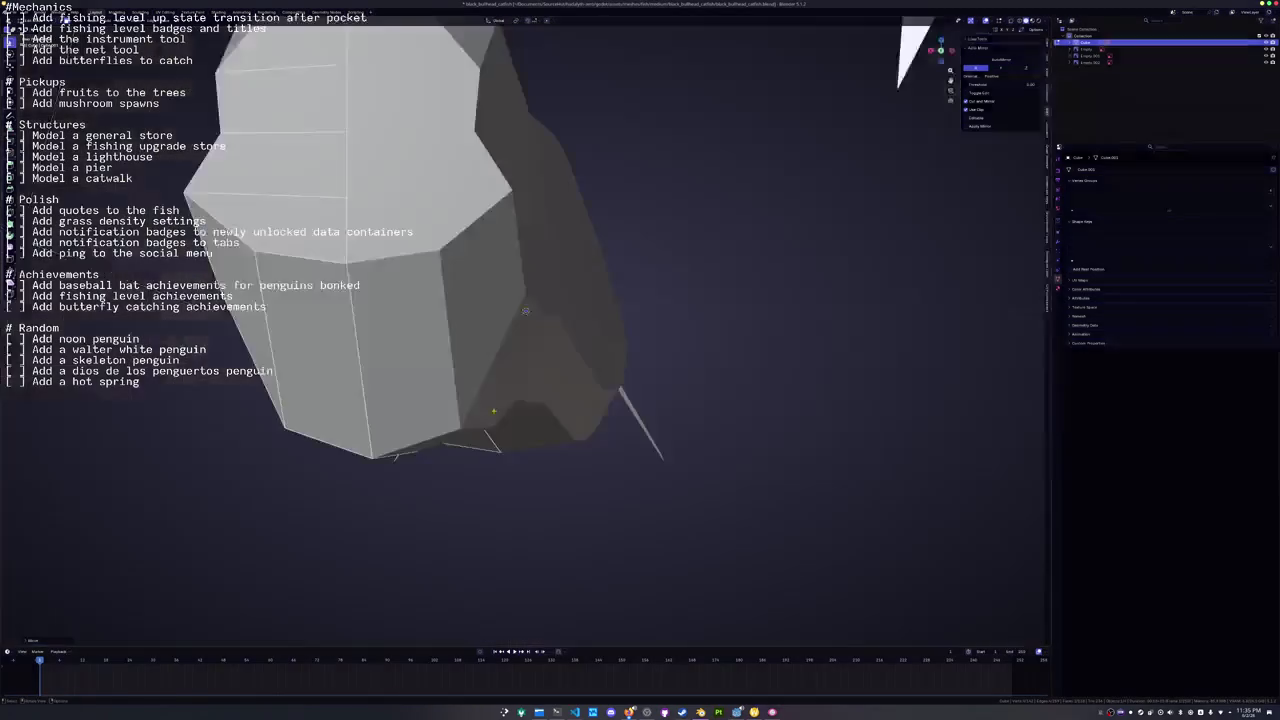
pyautogui.press('g')
pyautogui.press('x')
pyautogui.click(547, 411)
pyautogui.moveTo(547, 411)
pyautogui.mouseDown()
pyautogui.moveTo(548, 397)
pyautogui.moveTo(607, 382)
pyautogui.moveTo(535, 335)
pyautogui.moveTo(620, 334)
pyautogui.moveTo(645, 372)
pyautogui.mouseUp()
pyautogui.moveTo(564, 346)
pyautogui.mouseDown()
pyautogui.moveTo(594, 329)
pyautogui.moveTo(699, 326)
pyautogui.mouseUp()
# Confirm the barbel rotation and scale the barbel selection down in X-ray view.
pyautogui.hotkey('alt', 'z')
pyautogui.click(699, 327)
pyautogui.press('s')
pyautogui.click(672, 331)
pyautogui.hotkey('alt', 'z')
pyautogui.moveTo(672, 331); pyautogui.dragTo(607, 319)
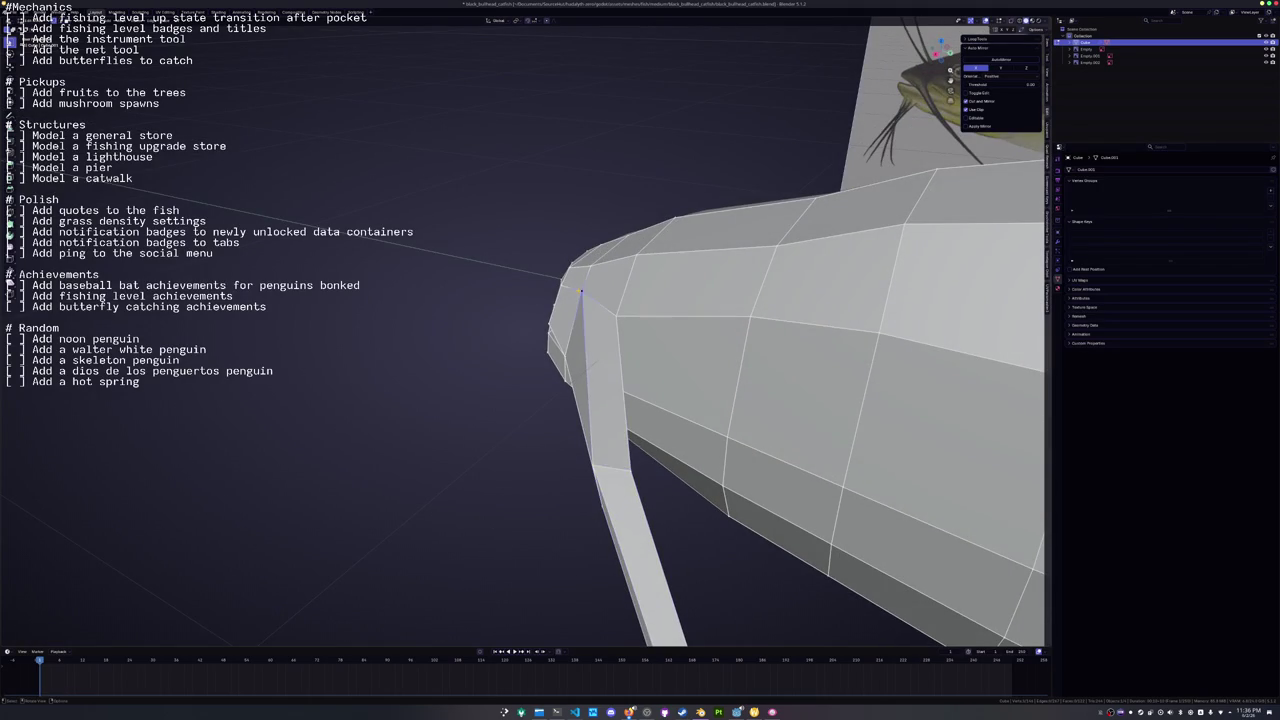
# Slide the vertex near the barbel along its edge, then frame the head side-on.
pyautogui.hotkey('shift', 'v')
pyautogui.moveTo(589, 300)
pyautogui.mouseDown()
pyautogui.moveTo(778, 288)
pyautogui.moveTo(640, 329)
pyautogui.moveTo(720, 350)
pyautogui.mouseUp()
pyautogui.press('g')
pyautogui.press('g')
pyautogui.click(638, 330)
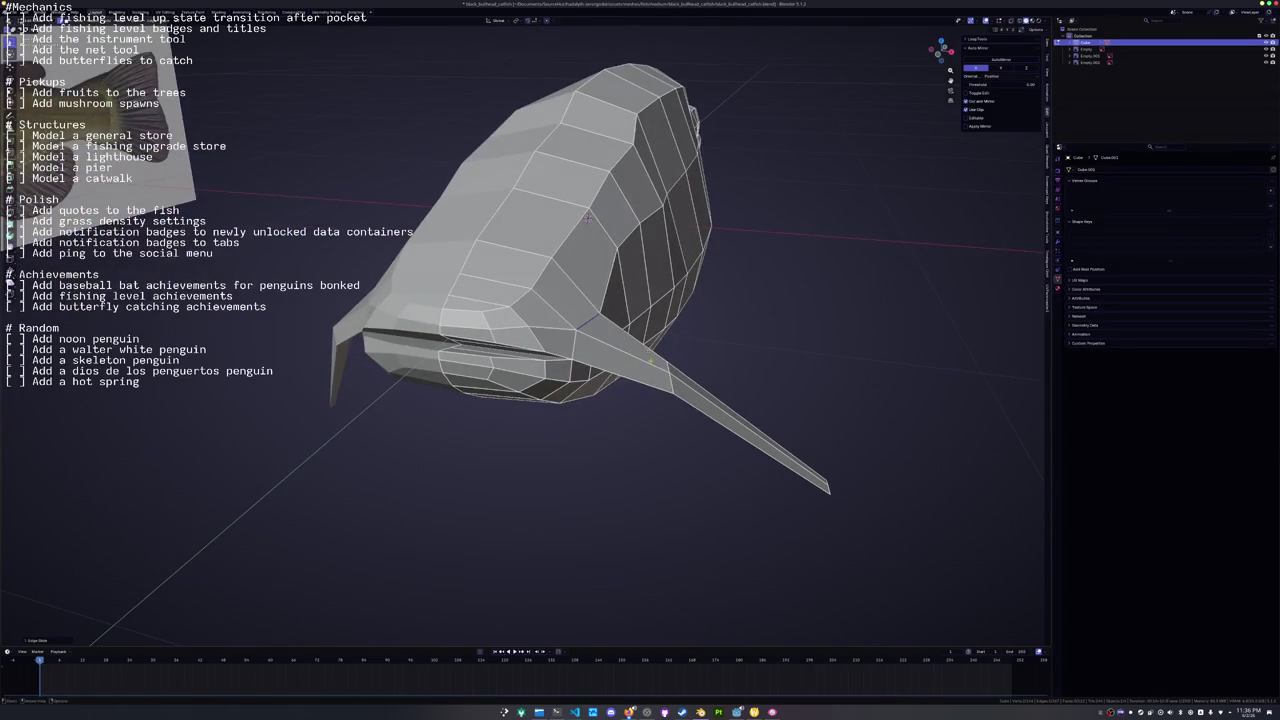
pyautogui.scroll(3, 800, 367)
pyautogui.moveTo(800, 367)
pyautogui.mouseDown()
pyautogui.moveTo(551, 302)
pyautogui.moveTo(608, 342)
pyautogui.moveTo(577, 338)
pyautogui.moveTo(530, 370)
pyautogui.moveTo(492, 246)
pyautogui.moveTo(495, 365)
pyautogui.mouseUp()
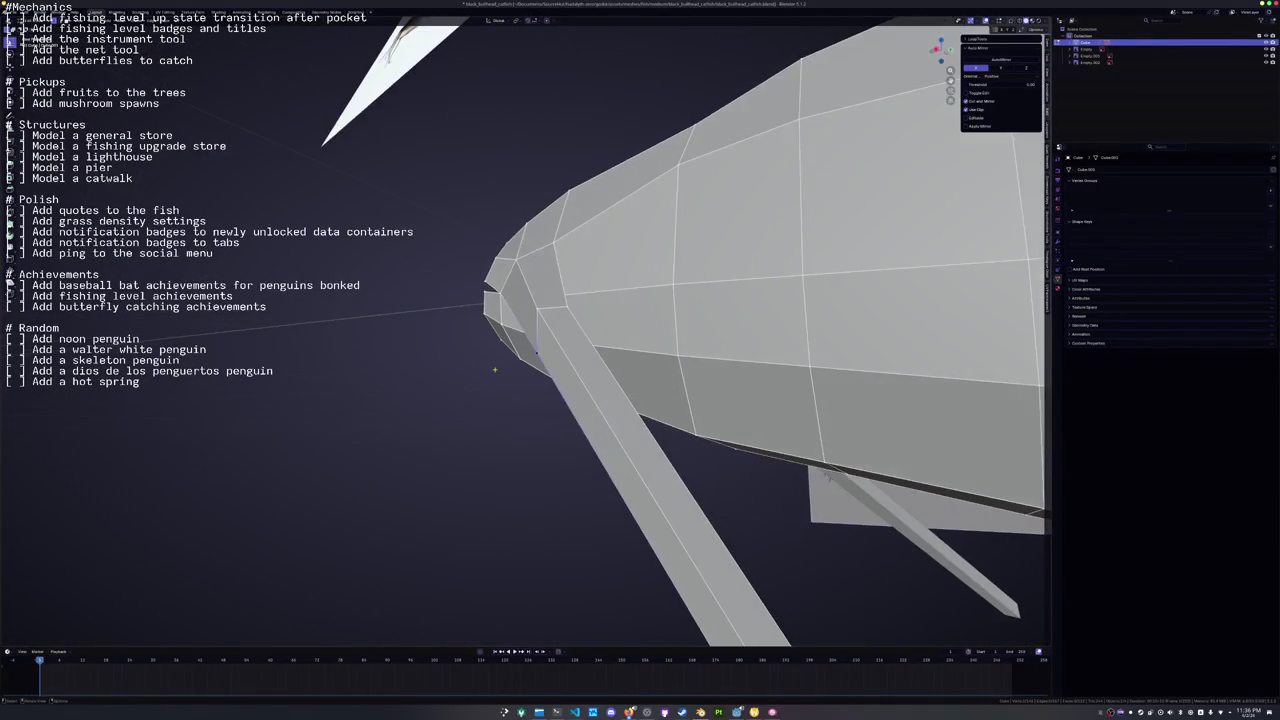
pyautogui.moveTo(600, 450)
pyautogui.mouseDown()
pyautogui.moveTo(640, 490)
pyautogui.moveTo(680, 490)
pyautogui.moveTo(634, 503)
pyautogui.mouseUp()
# Move the barbel tip and its vertex along the X axis toward the reference whisker.
pyautogui.press('r')
pyautogui.press('z')
pyautogui.press('g')
pyautogui.press('x')
pyautogui.click(596, 470)
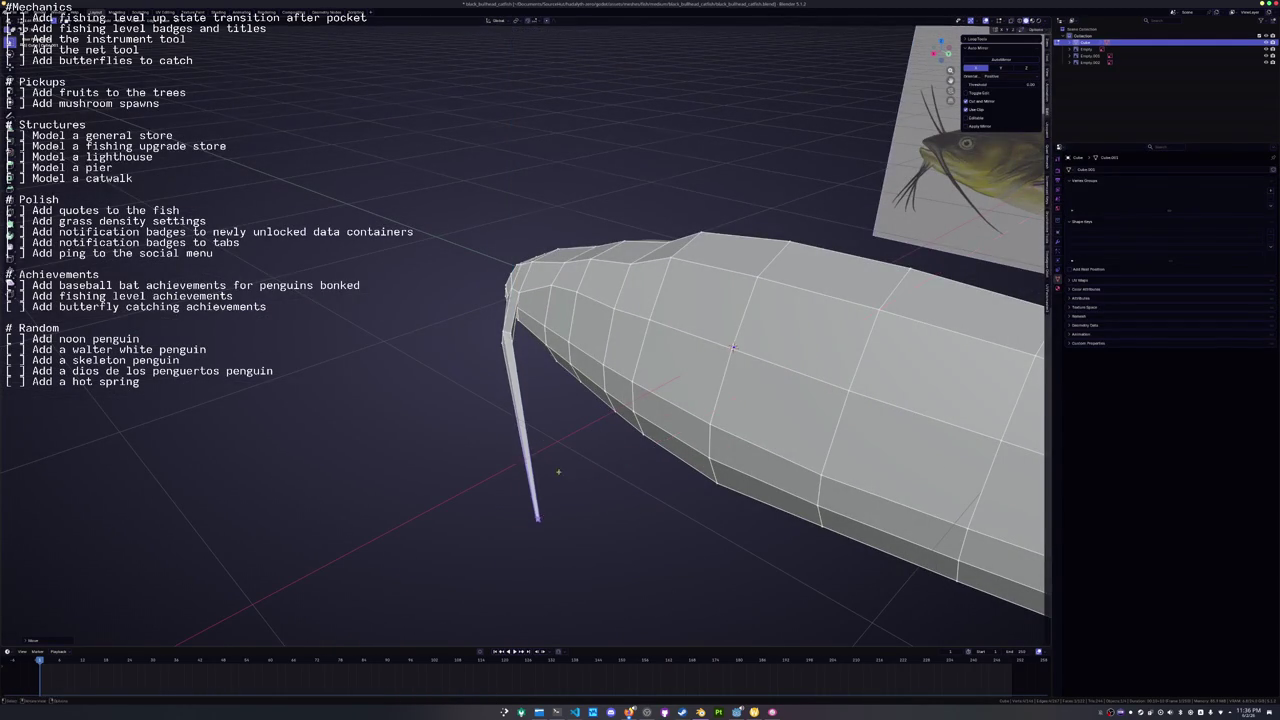
pyautogui.moveTo(596, 470); pyautogui.dragTo(620, 480)
pyautogui.press('g')
pyautogui.press('g')
pyautogui.press('g')
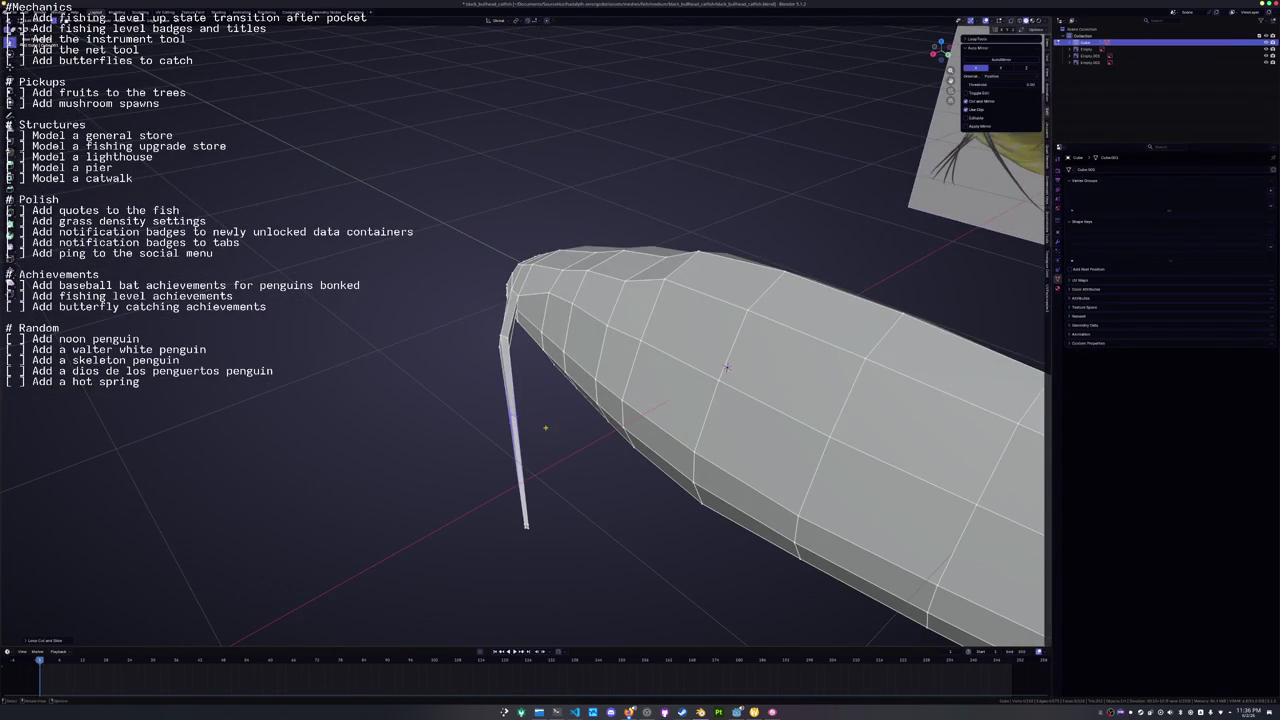
pyautogui.press('x')
pyautogui.click(534, 430)
# In front X-ray view, move the lowest barbel edge's end up and inward.
pyautogui.hscroll(-10, 580, 432)
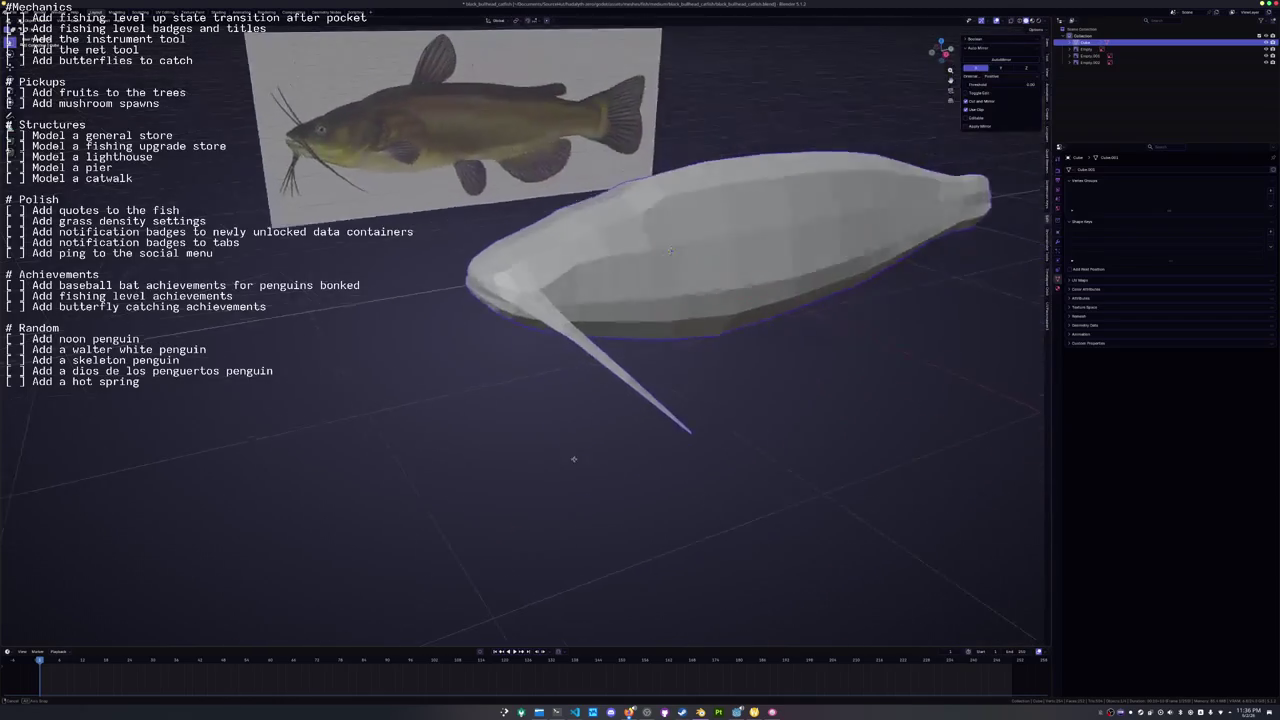
pyautogui.hscroll(-5, 623, 451)
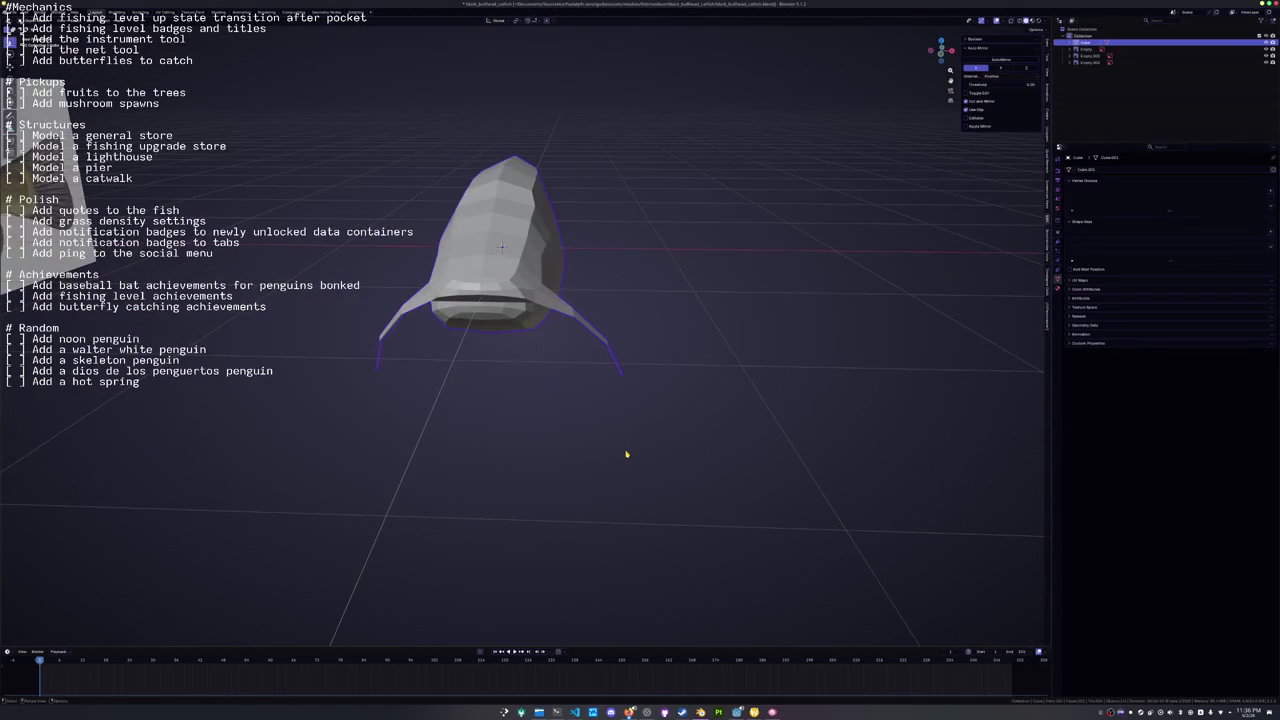
pyautogui.press('KP_1')
pyautogui.hotkey('alt', 'z')
pyautogui.click(628, 414)
pyautogui.press('s')
pyautogui.press('Escape')
pyautogui.press('g')
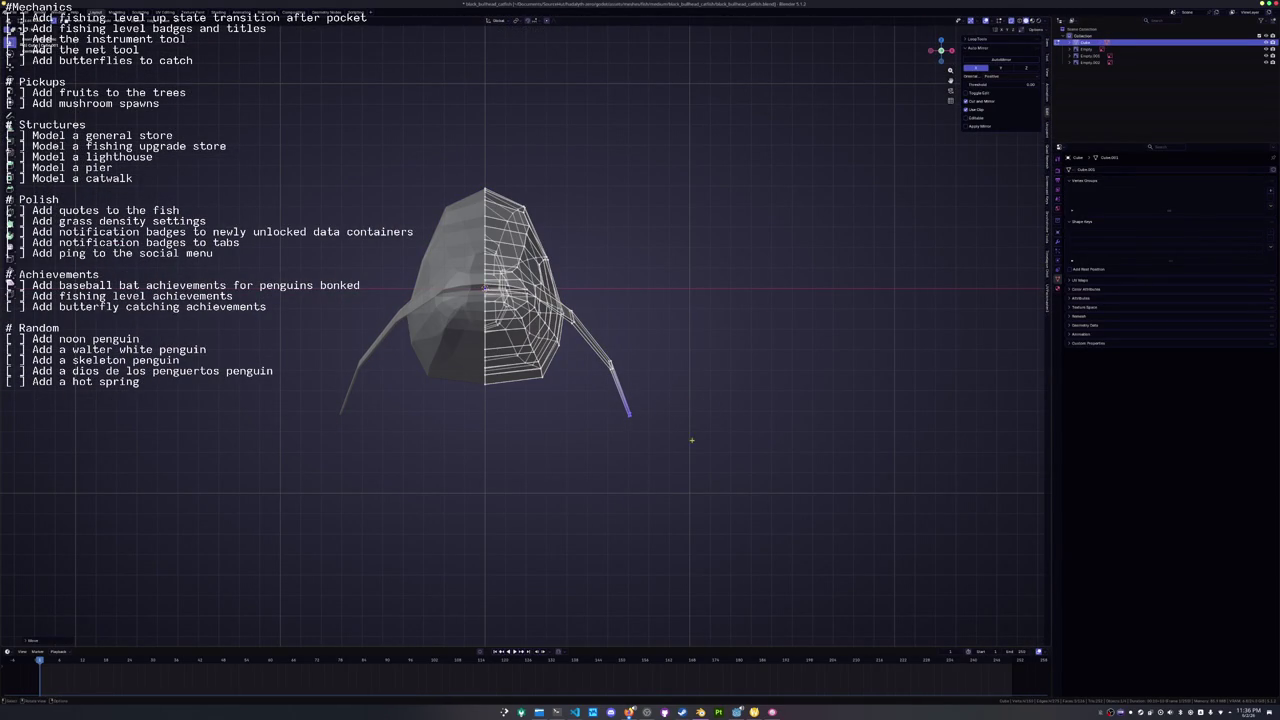
pyautogui.press('Return')
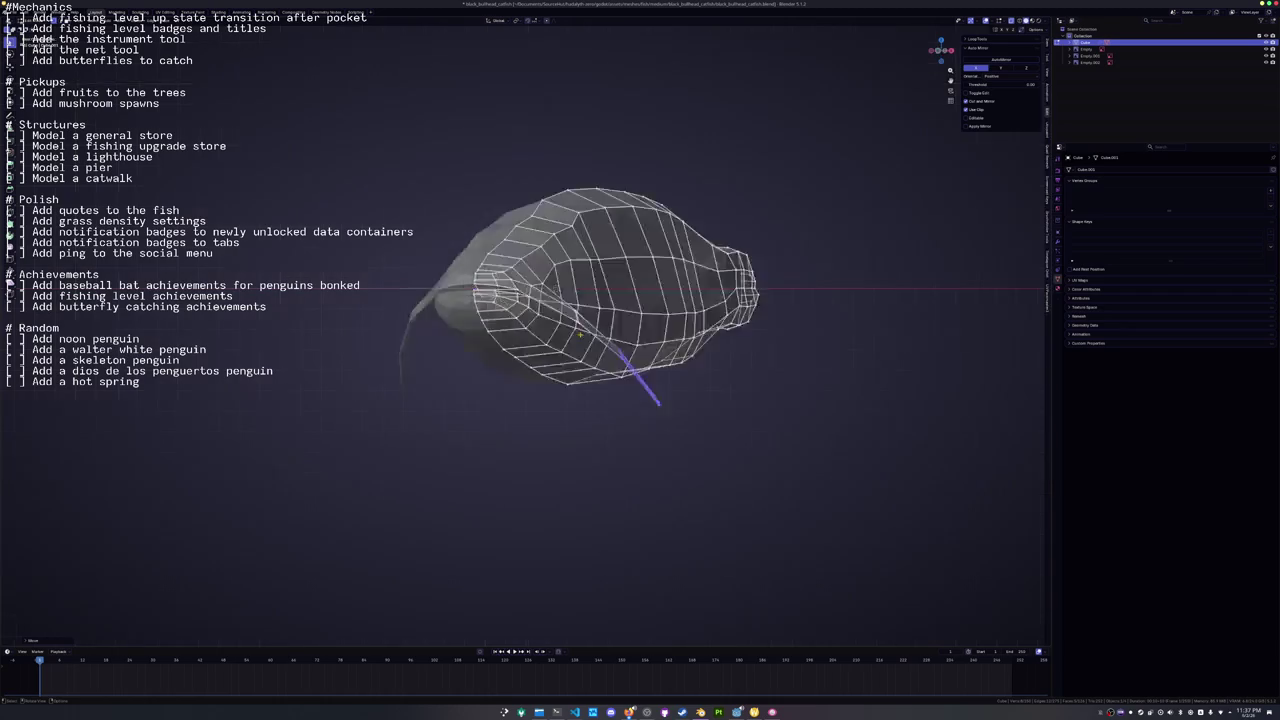
# In side view, lower the barbel vertices onto the whisker and inspect in Object Mode.
pyautogui.press('KP_3')
pyautogui.hotkey('alt', 'z')
pyautogui.press('g')
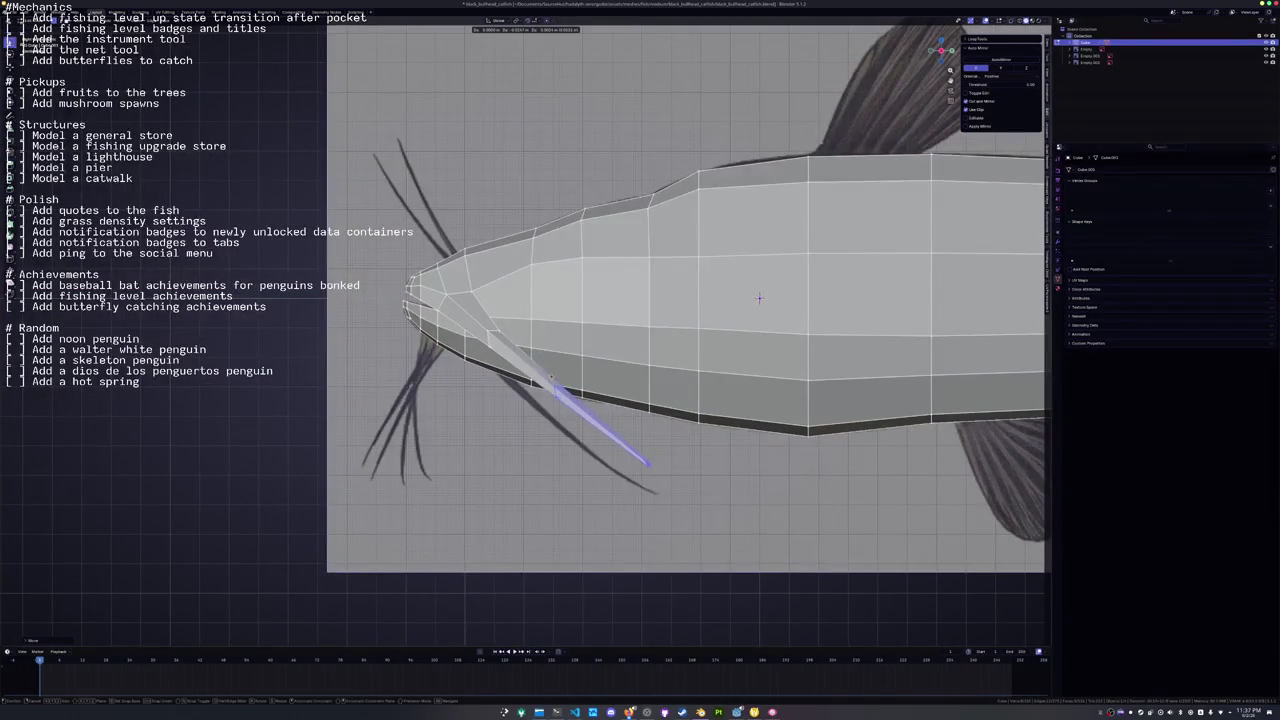
pyautogui.press('Return')
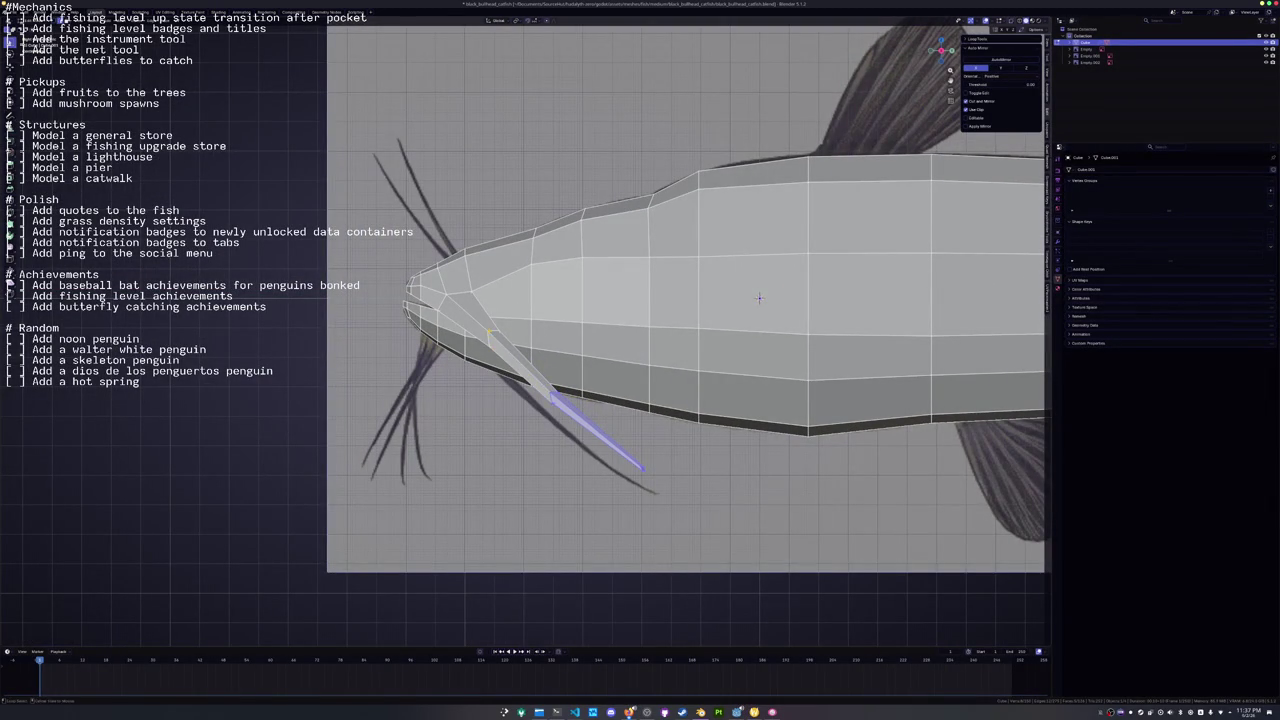
pyautogui.press('Tab')
pyautogui.moveTo(759, 298)
pyautogui.mouseDown()
pyautogui.moveTo(587, 257)
pyautogui.moveTo(450, 414)
pyautogui.moveTo(691, 297)
pyautogui.moveTo(388, 305)
pyautogui.mouseUp()
pyautogui.press('Tab')
pyautogui.scroll(-5, 691, 297)
pyautogui.scroll(4, 437, 309)
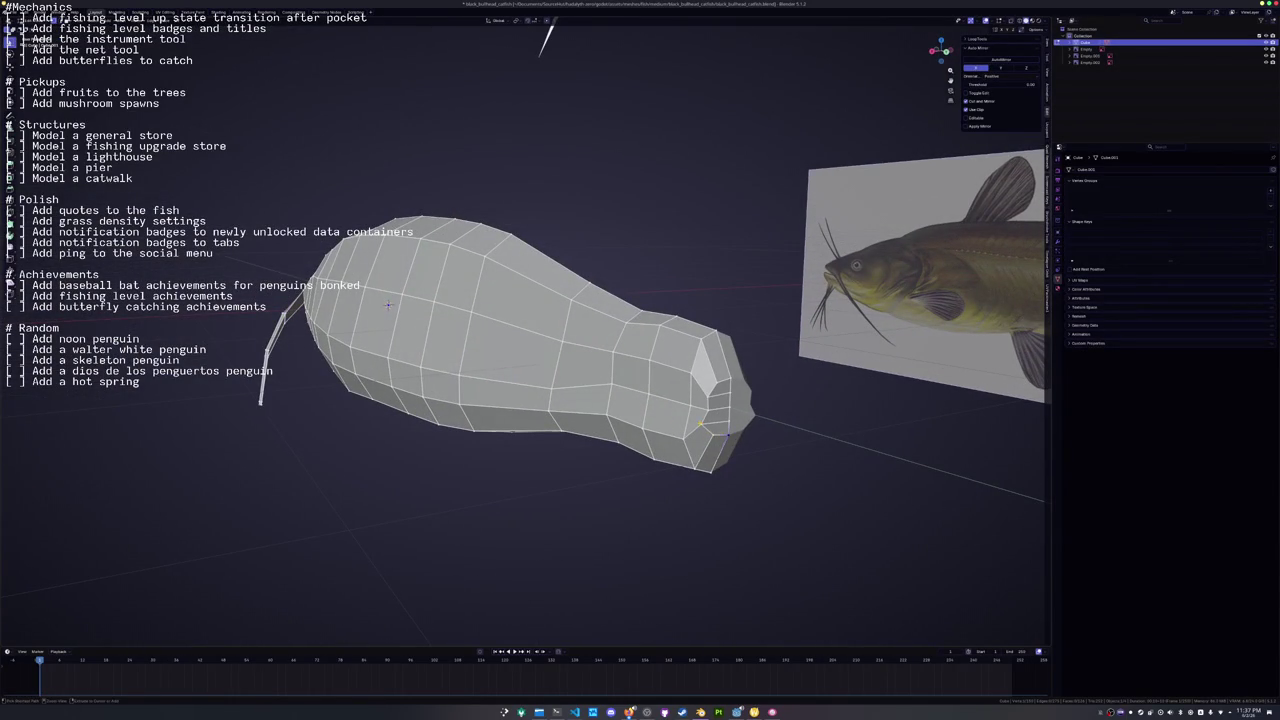
# Shift the selected vertices along X and slide the tail-end vertices along their edges.
pyautogui.moveTo(388, 305); pyautogui.dragTo(422, 309)
pyautogui.press('g')
pyautogui.press('x')
pyautogui.click(422, 309)
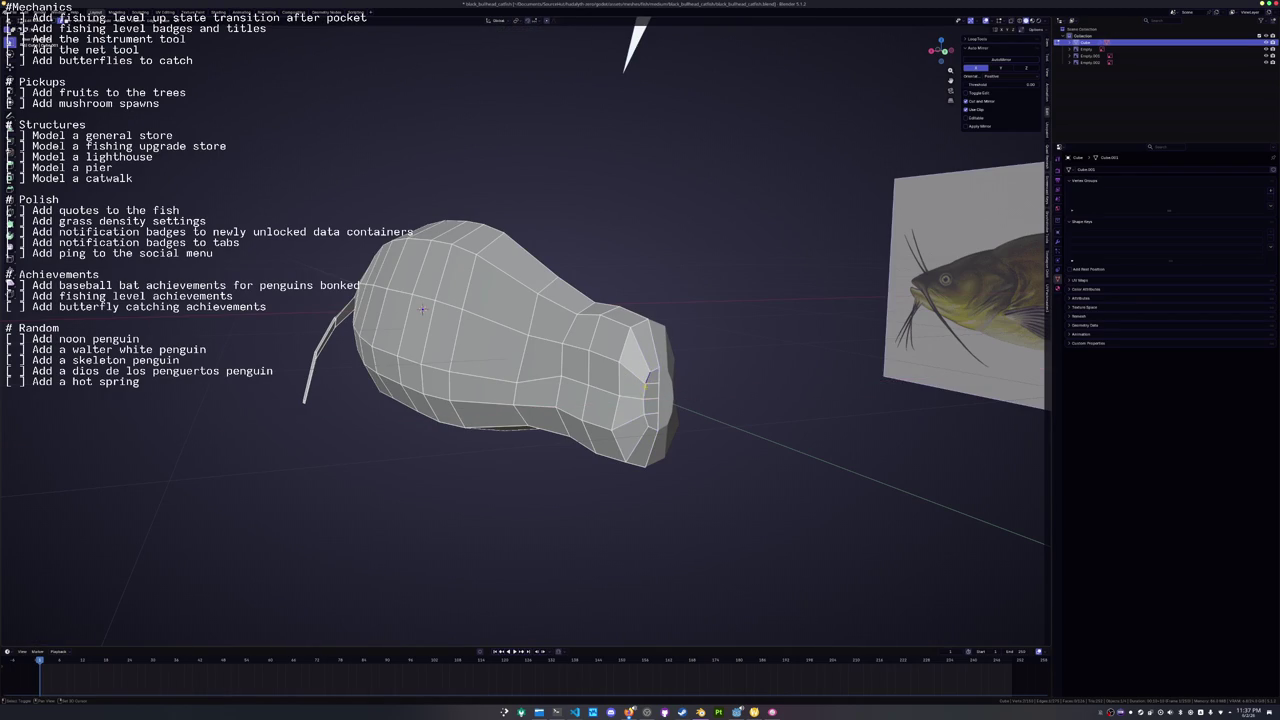
pyautogui.moveTo(422, 309); pyautogui.dragTo(335, 308)
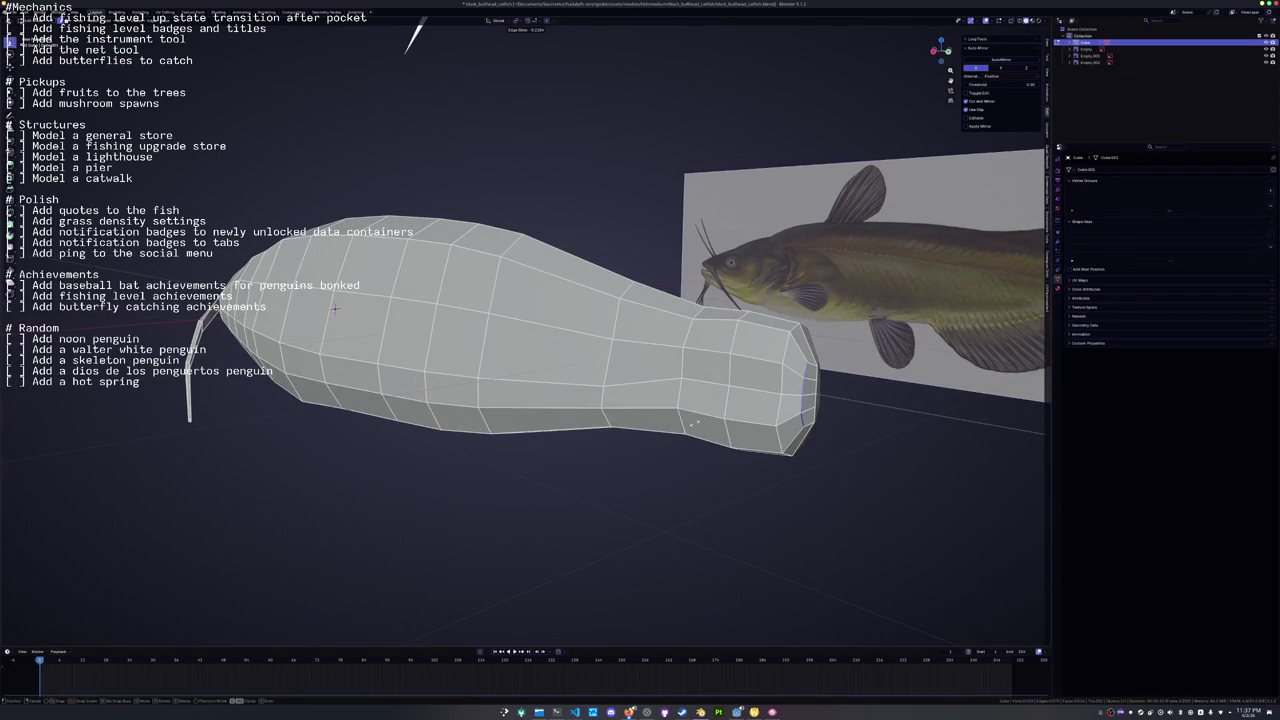
pyautogui.press('g')
pyautogui.press('g')
pyautogui.click(335, 308)
pyautogui.press('g')
pyautogui.press('g')
pyautogui.click(335, 308)
pyautogui.press('g')
pyautogui.press('g')
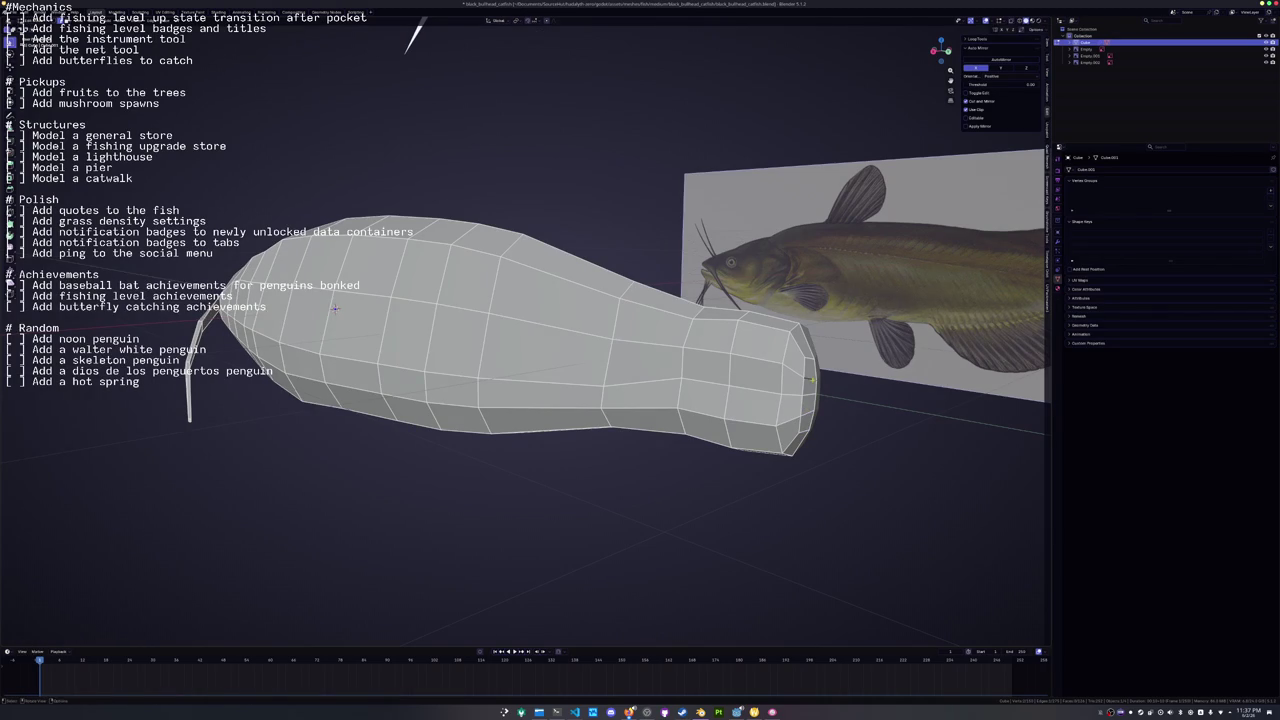
pyautogui.click(335, 308)
# Box-select the faces at the tail end and scale them narrower along X.
pyautogui.moveTo(410, 40)
pyautogui.mouseDown()
pyautogui.moveTo(886, 34)
pyautogui.moveTo(800, 34)
pyautogui.mouseUp()
pyautogui.press('g')
pyautogui.press('x')
pyautogui.press('Escape')
pyautogui.moveTo(941, 48); pyautogui.dragTo(866, 55)
pyautogui.moveTo(874, 456)
pyautogui.mouseDown()
pyautogui.moveTo(750, 286)
pyautogui.moveTo(732, 205)
pyautogui.mouseUp()
pyautogui.moveTo(314, 325); pyautogui.dragTo(429, 326)
pyautogui.press('s')
pyautogui.press('x')
pyautogui.click(804, 331)
# Check the tapered tail from top and side views over the reference.
pyautogui.press('KP_7')
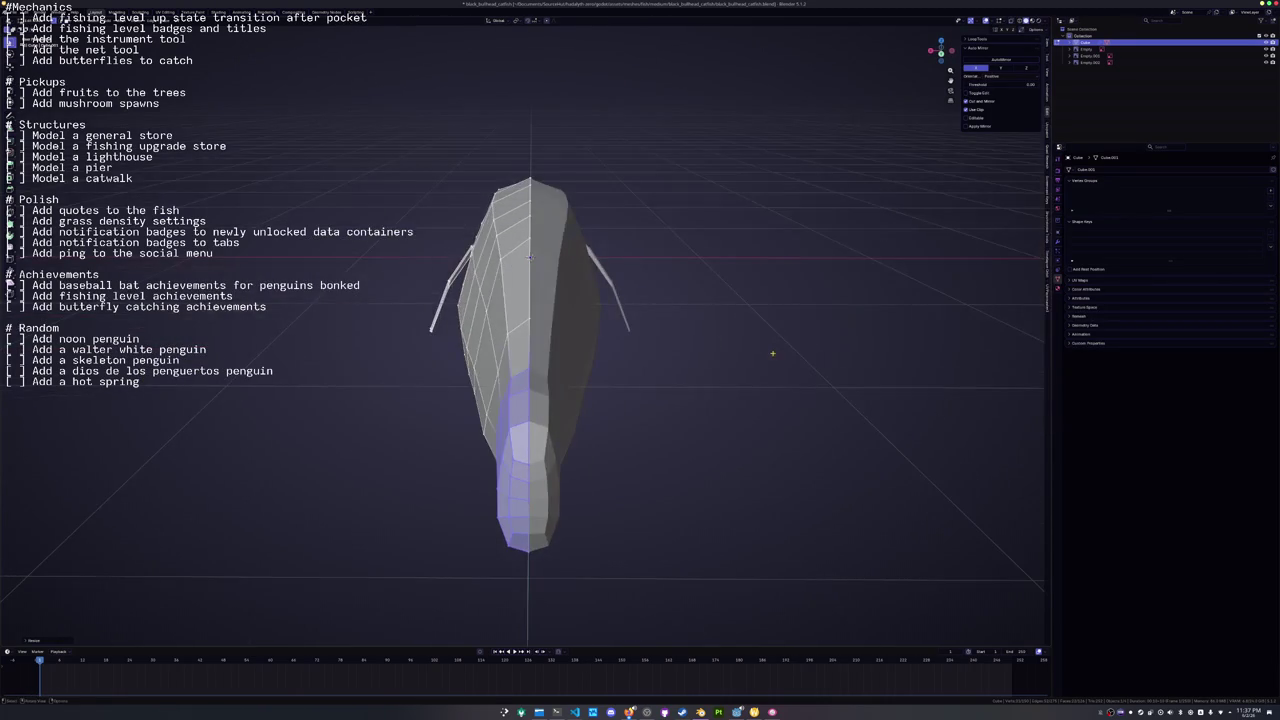
pyautogui.moveTo(671, 384); pyautogui.dragTo(628, 352)
pyautogui.press('KP_3')
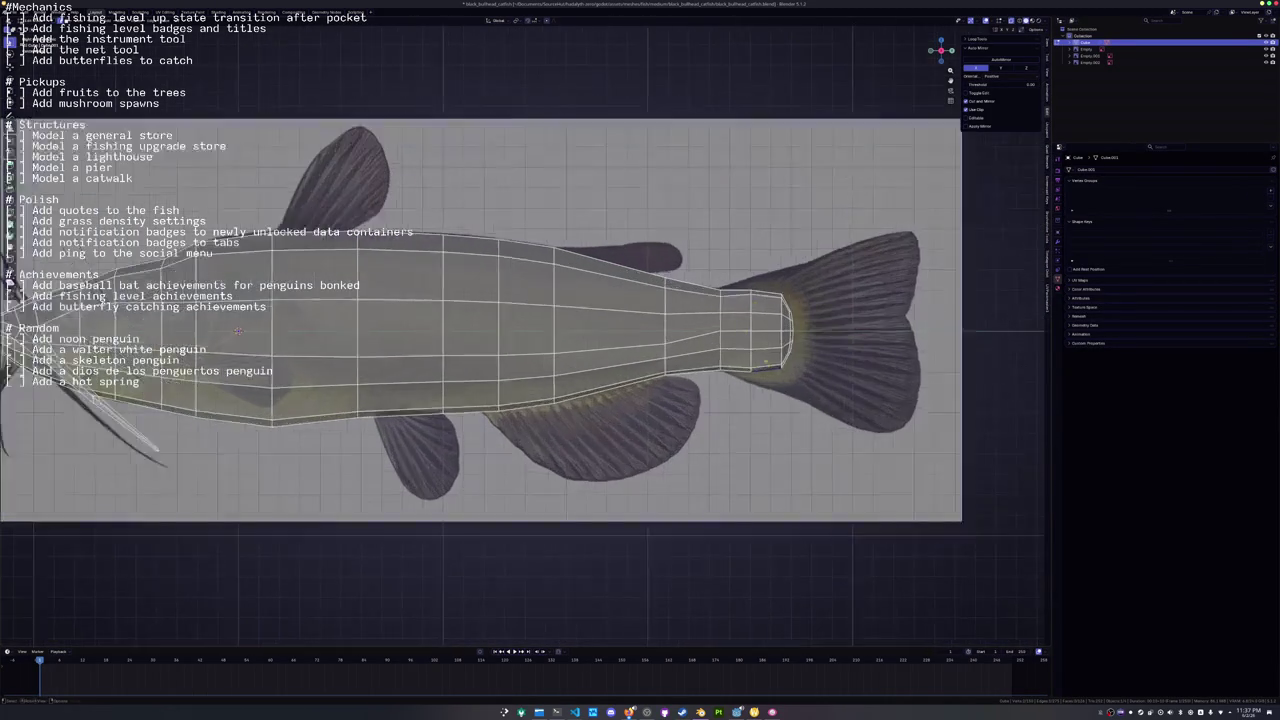
pyautogui.moveTo(237, 331); pyautogui.dragTo(78, 367)
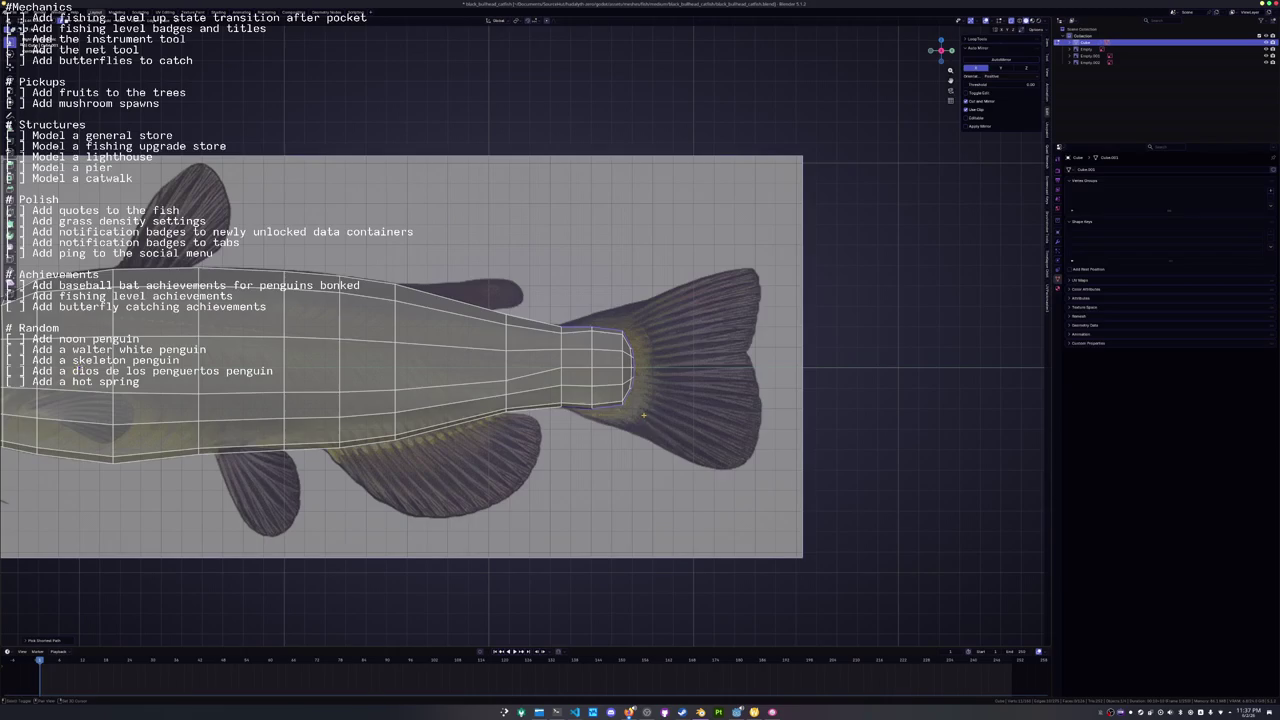
pyautogui.rightClick(690, 488)
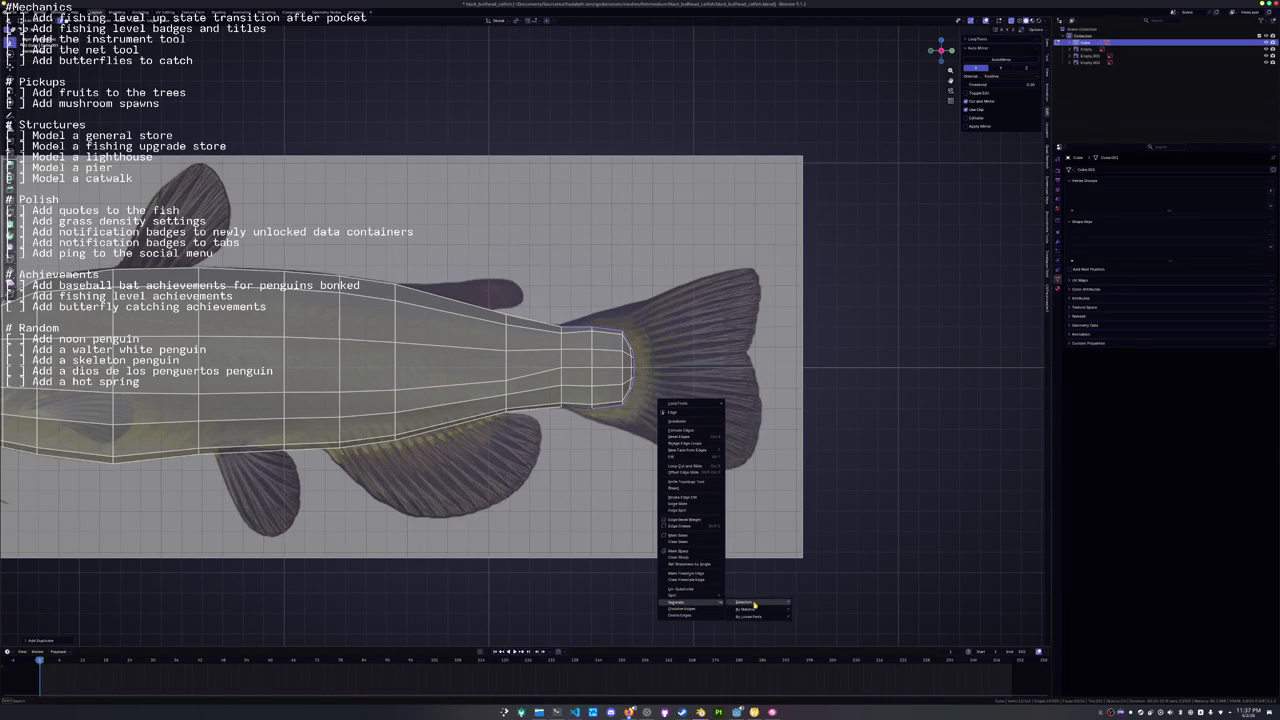
# Change the selection mode and scale the tail ring out into a rounded arc with To Sphere.
pyautogui.press('Escape')
pyautogui.press('Tab')
pyautogui.hotkey('ctrl', 'Tab')
pyautogui.click(390, 330)
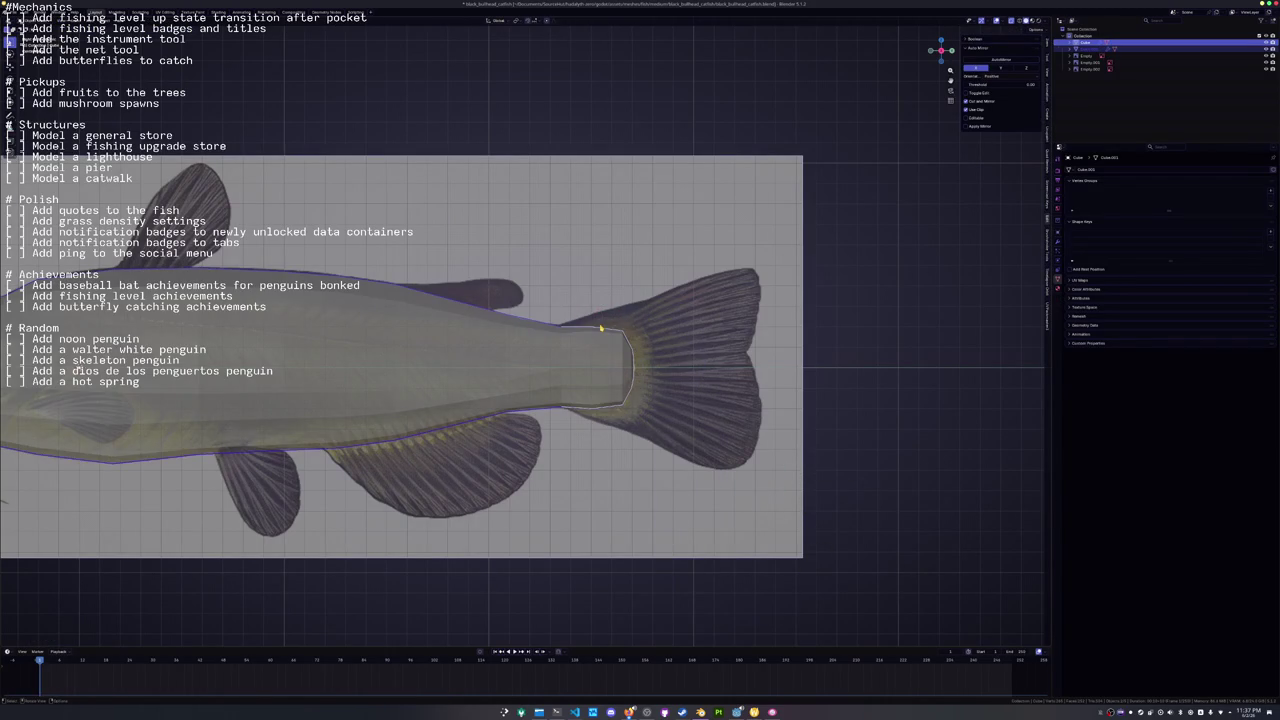
pyautogui.press('s')
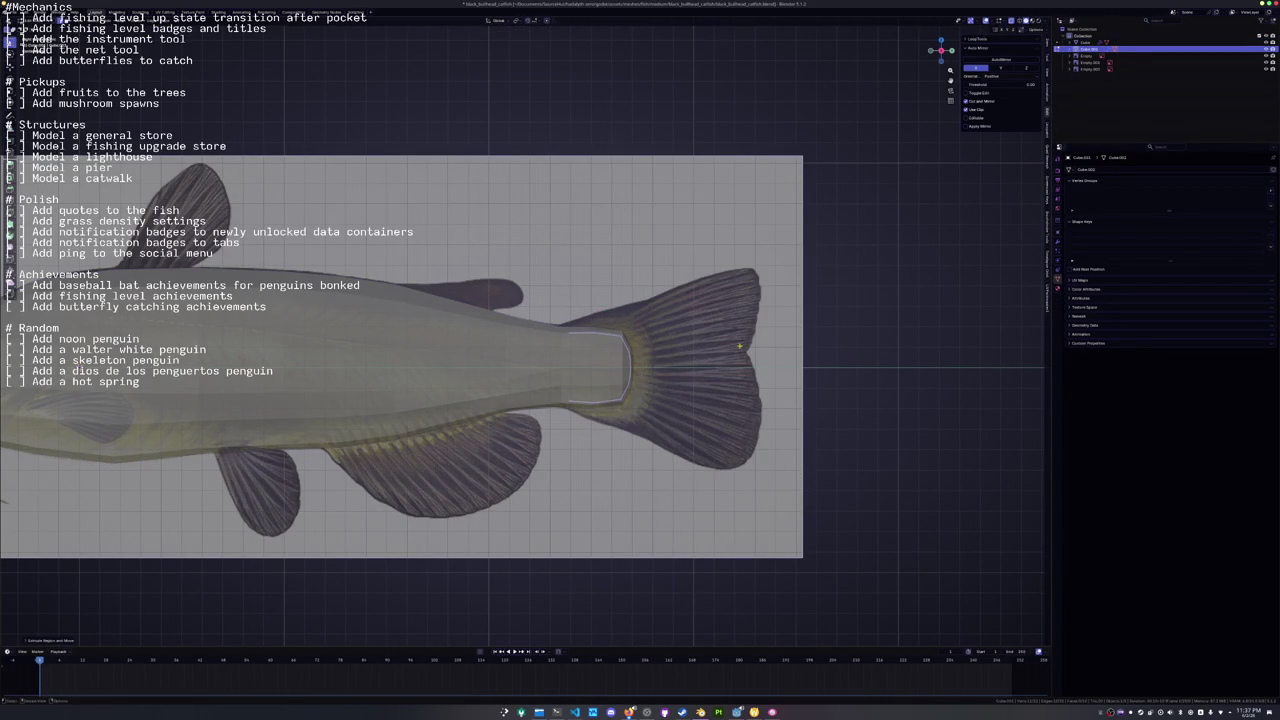
pyautogui.click(842, 309)
pyautogui.press('s')
pyautogui.press('Return')
pyautogui.hotkey('shift', 'alt', 's')
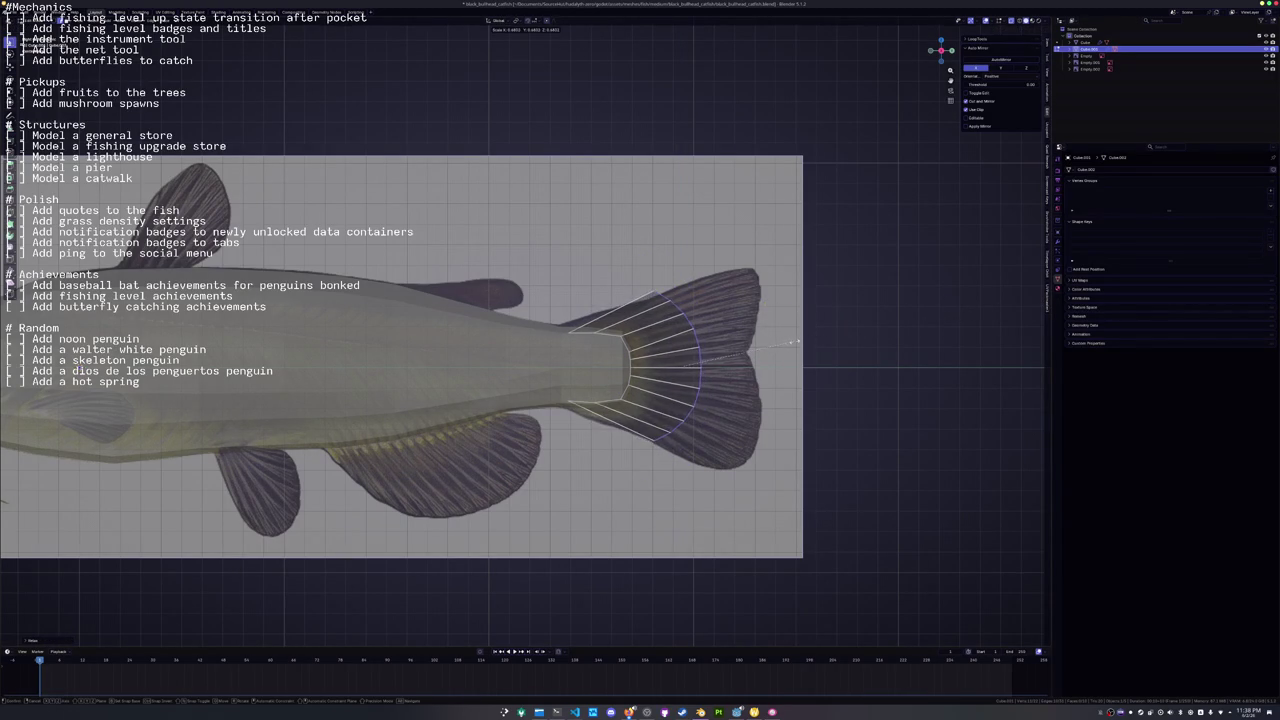
pyautogui.click(624, 357)
# Shift the tail ring along one axis over the reference fin.
pyautogui.scroll(1, 624, 357)
pyautogui.scroll(1, 624, 357)
pyautogui.press('g')
pyautogui.press('x')
pyautogui.click(552, 316)
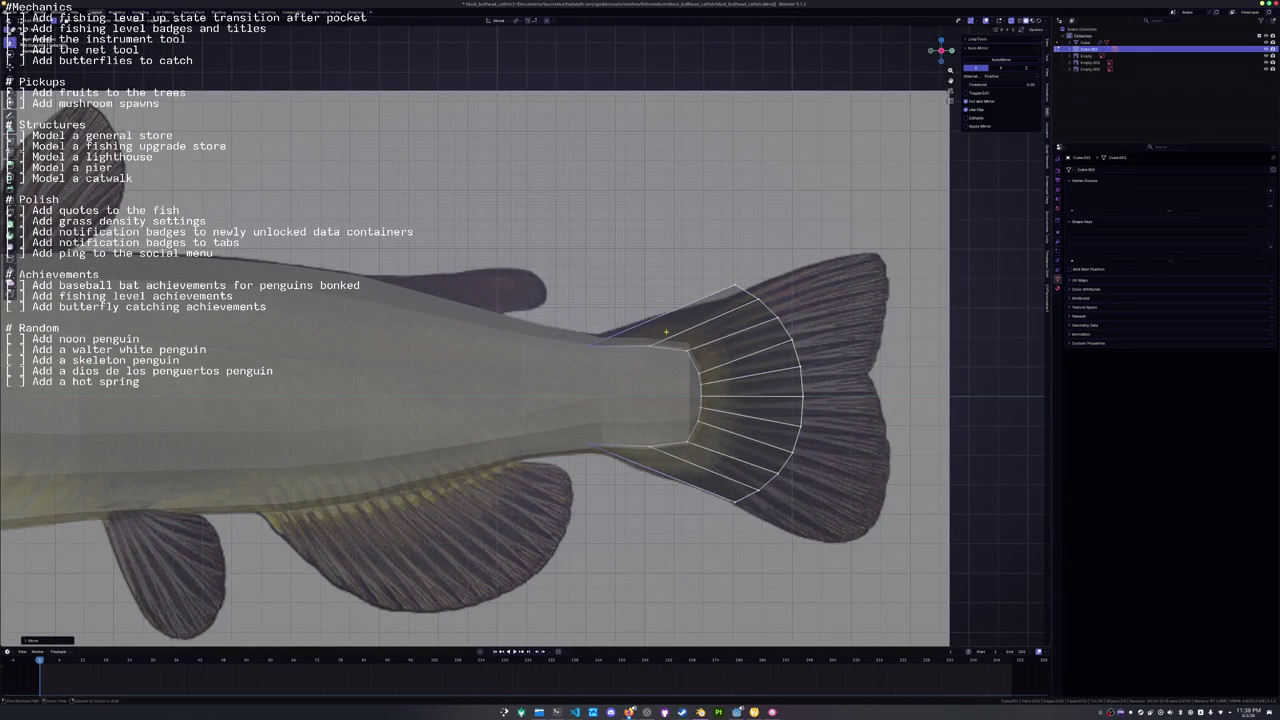
# Add a centred loop cut across the tail fan and scale the new loop.
pyautogui.hotkey('ctrl', 'r')
pyautogui.click(785, 320)
pyautogui.rightClick(785, 320)
pyautogui.press('s')
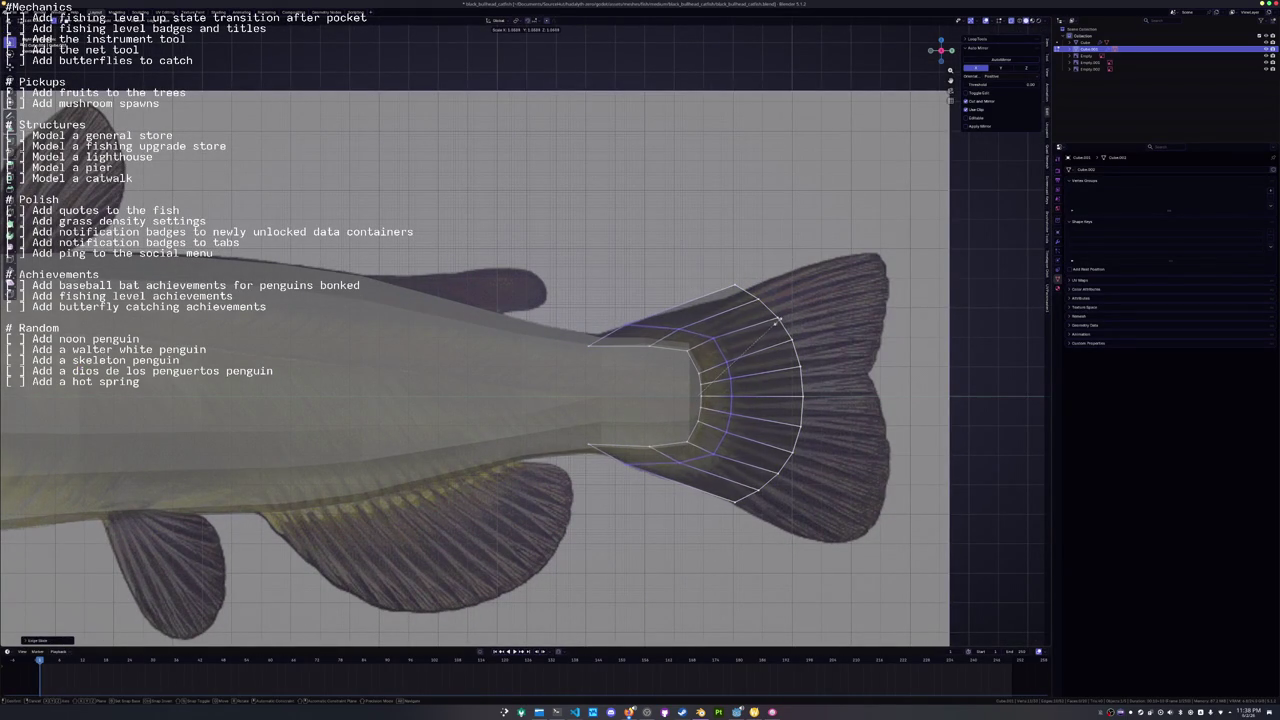
pyautogui.click(779, 319)
pyautogui.click(770, 386)
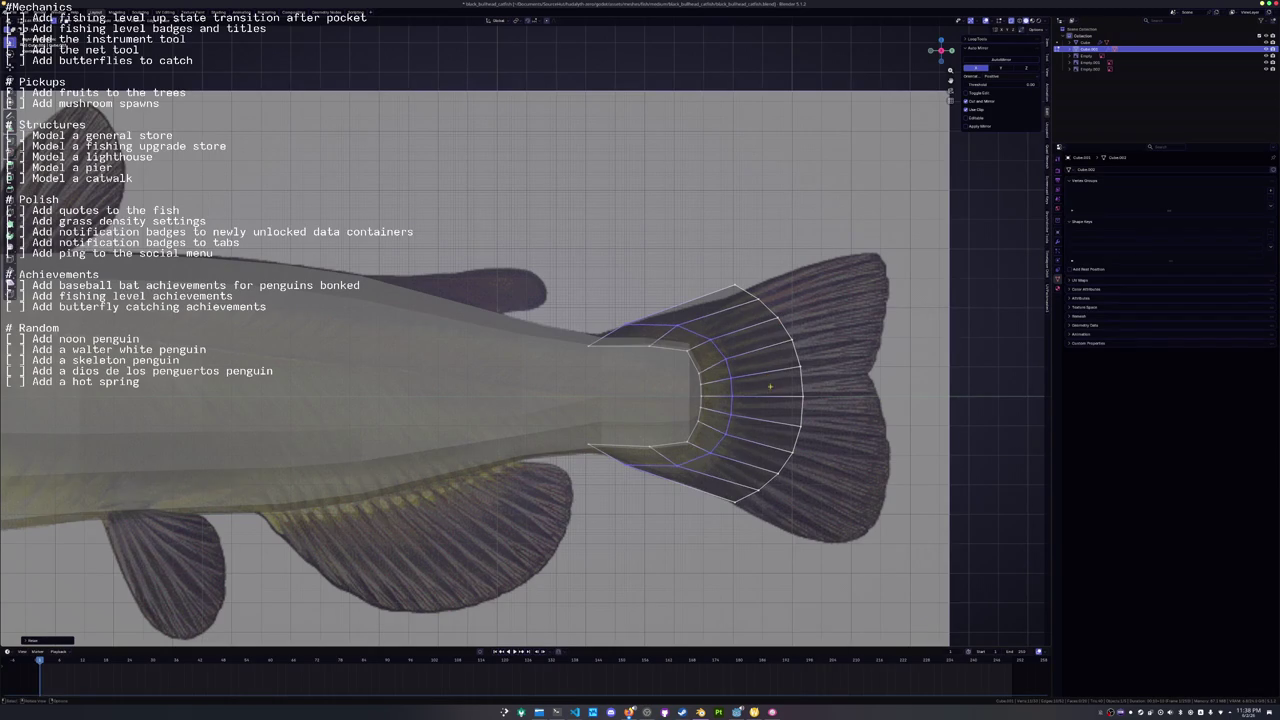
# Extrude the outer tail loop along Y and reposition the top tail vertex.
pyautogui.keyDown('alt'); pyautogui.click(800, 413); pyautogui.keyUp('alt')
pyautogui.press('e')
pyautogui.press('y')
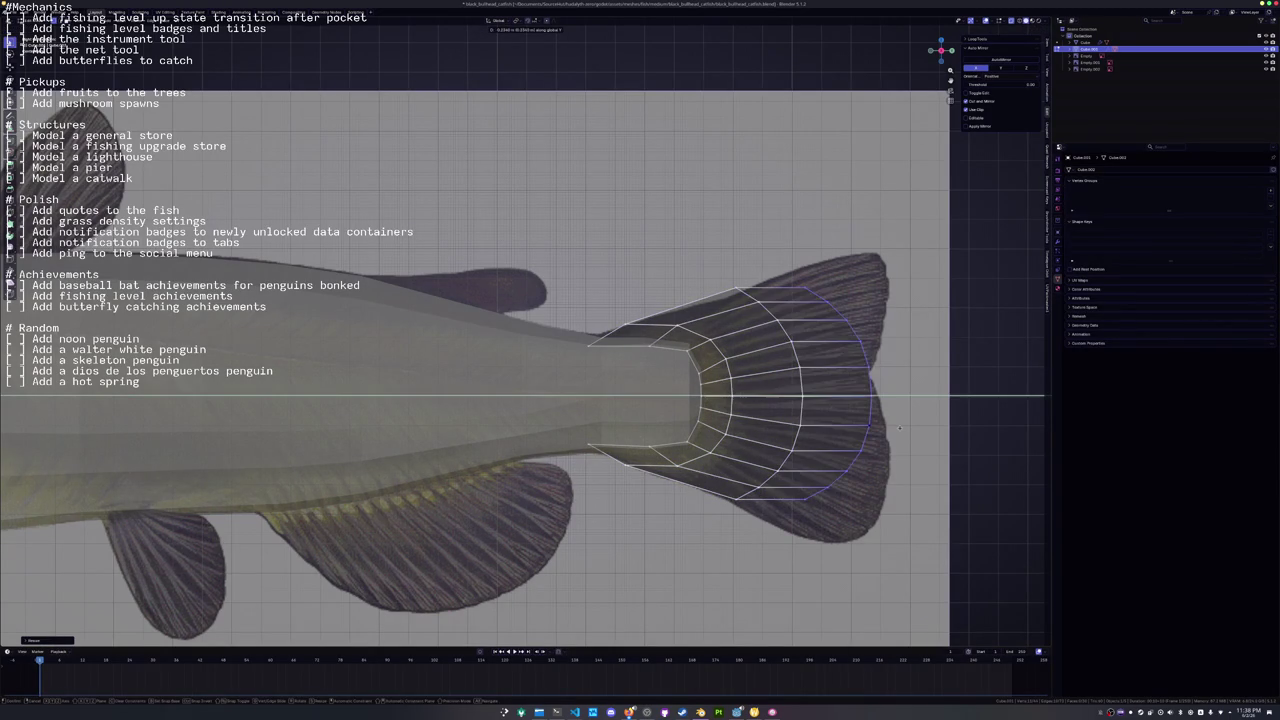
pyautogui.click(895, 424)
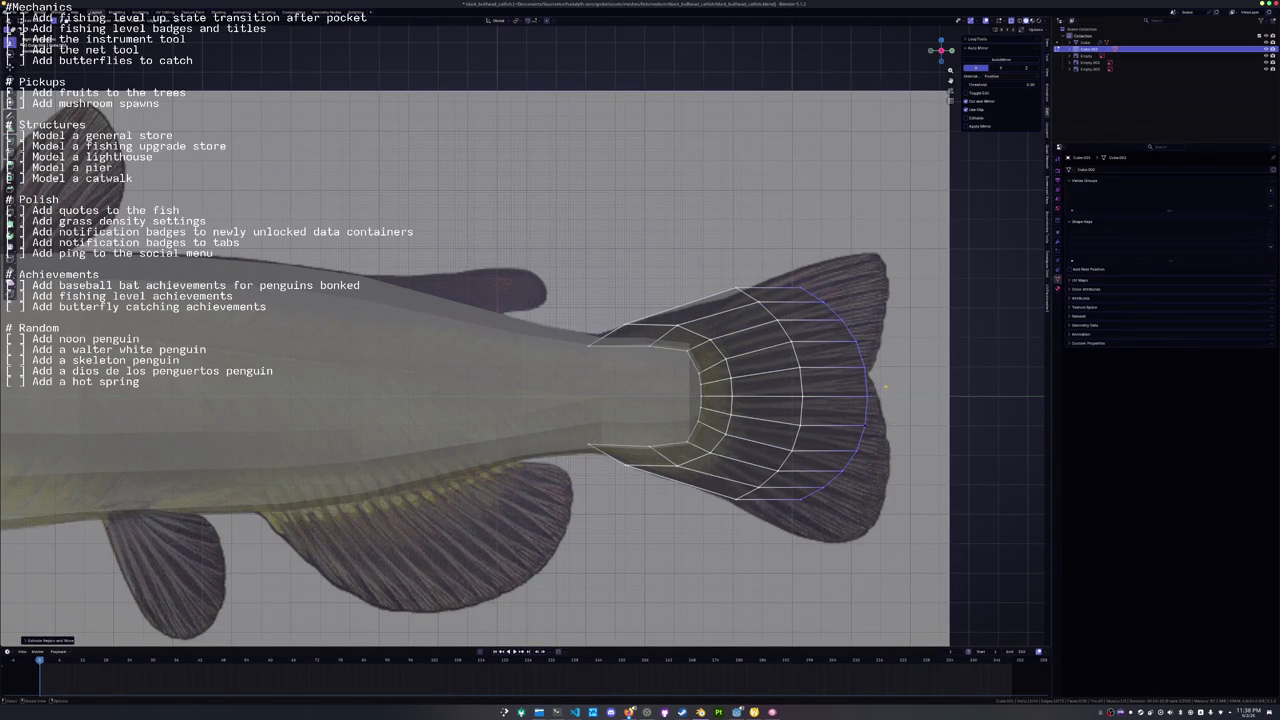
pyautogui.press('g')
pyautogui.press('g')
pyautogui.click(777, 365)
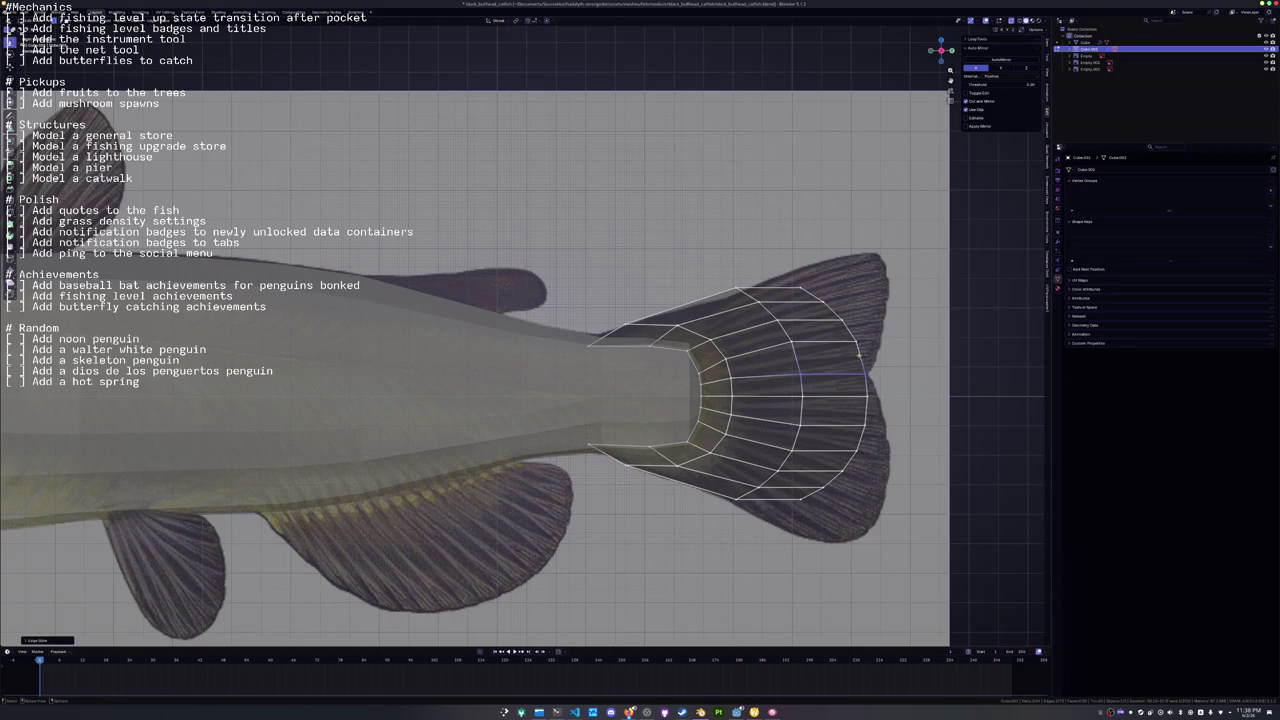
pyautogui.press('g')
pyautogui.click(759, 270)
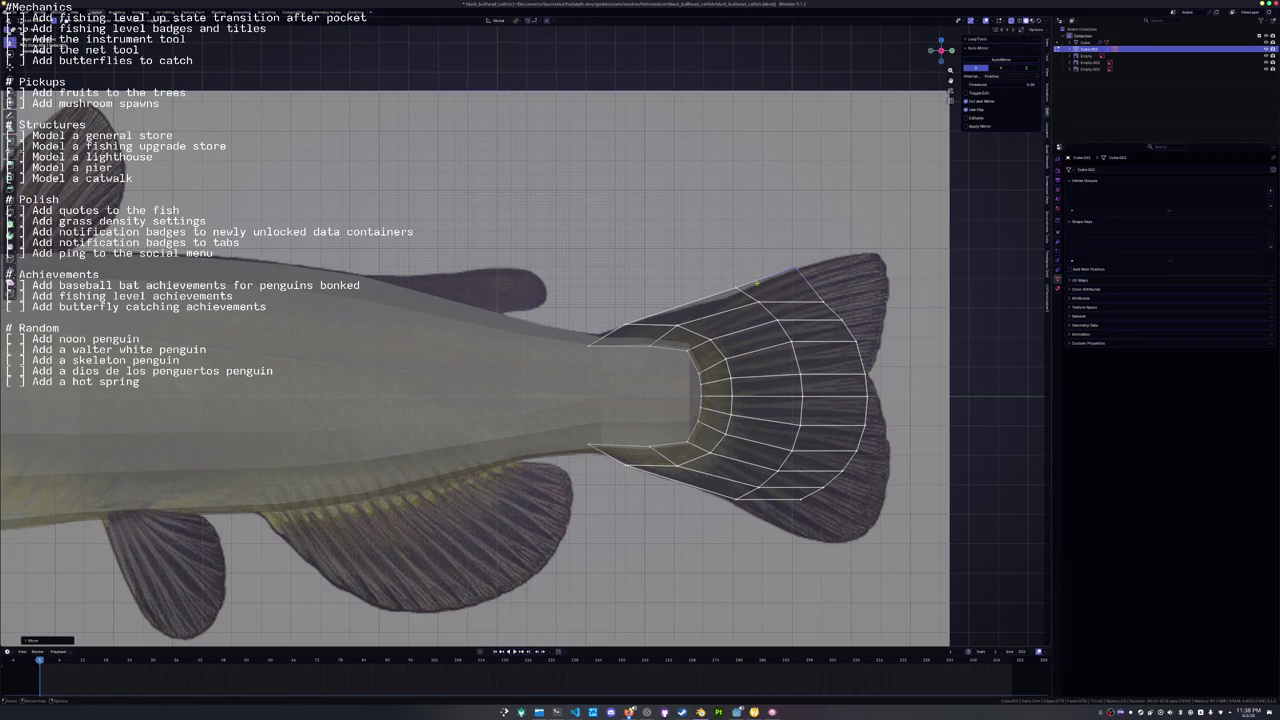
pyautogui.press('g')
pyautogui.click(731, 298)
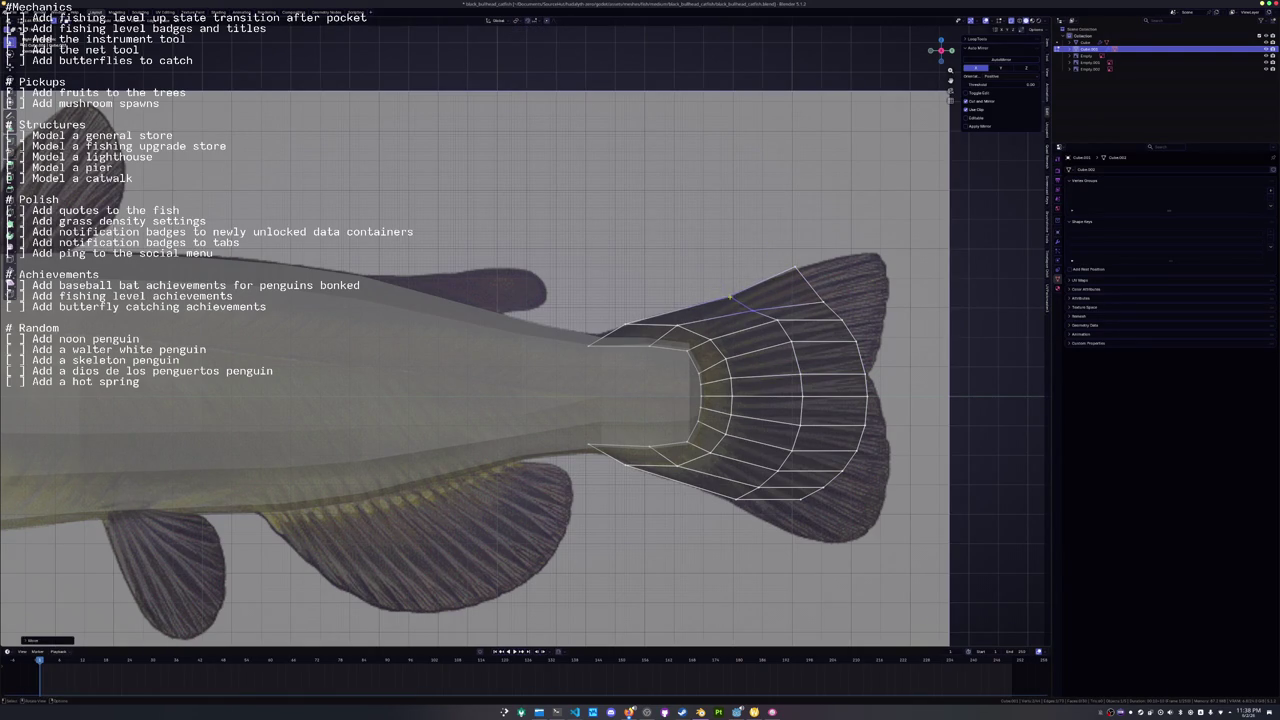
# Add another centred loop cut across the tail and move the bottom-to-top edge path down-left.
pyautogui.hotkey('ctrl', 'r')
pyautogui.click(736, 503)
pyautogui.rightClick(736, 503)
pyautogui.keyDown('ctrl'); pyautogui.click(730, 298); pyautogui.keyUp('ctrl')
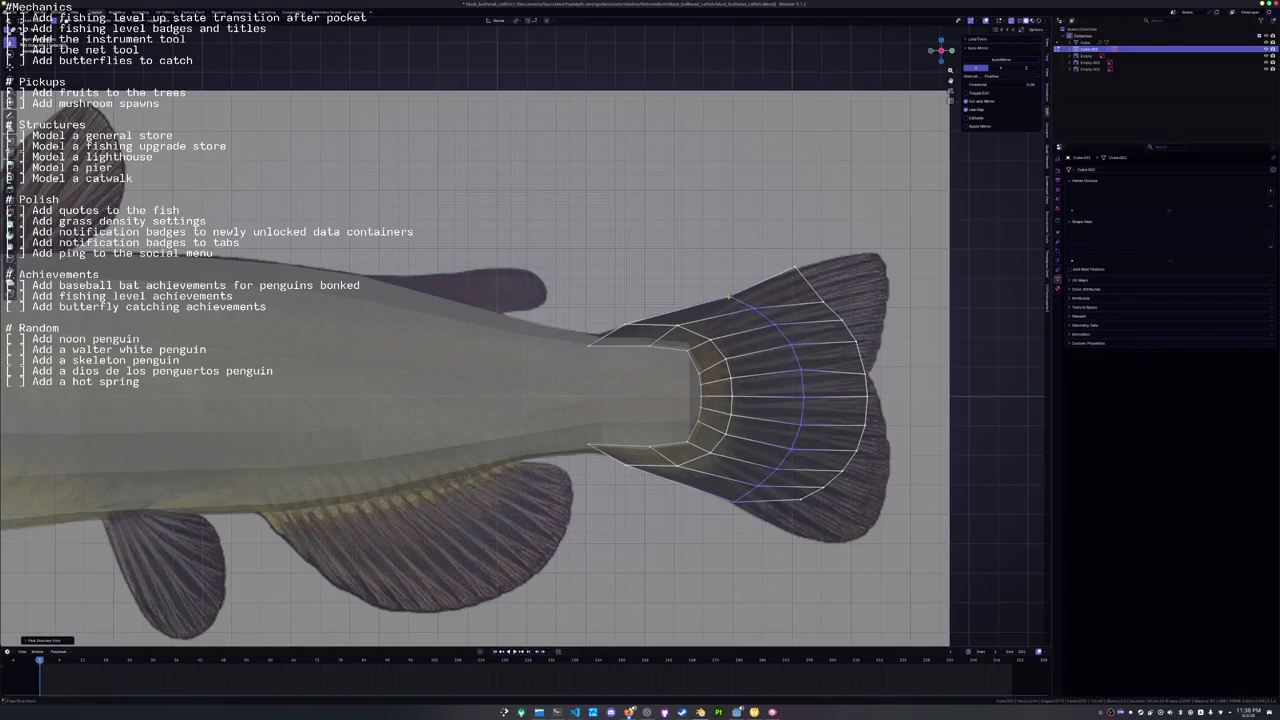
pyautogui.press('g')
pyautogui.click(773, 522)
# Select the lower tail rim edges and extrude them outward.
pyautogui.keyDown('ctrl'); pyautogui.click(794, 268); pyautogui.keyUp('ctrl')
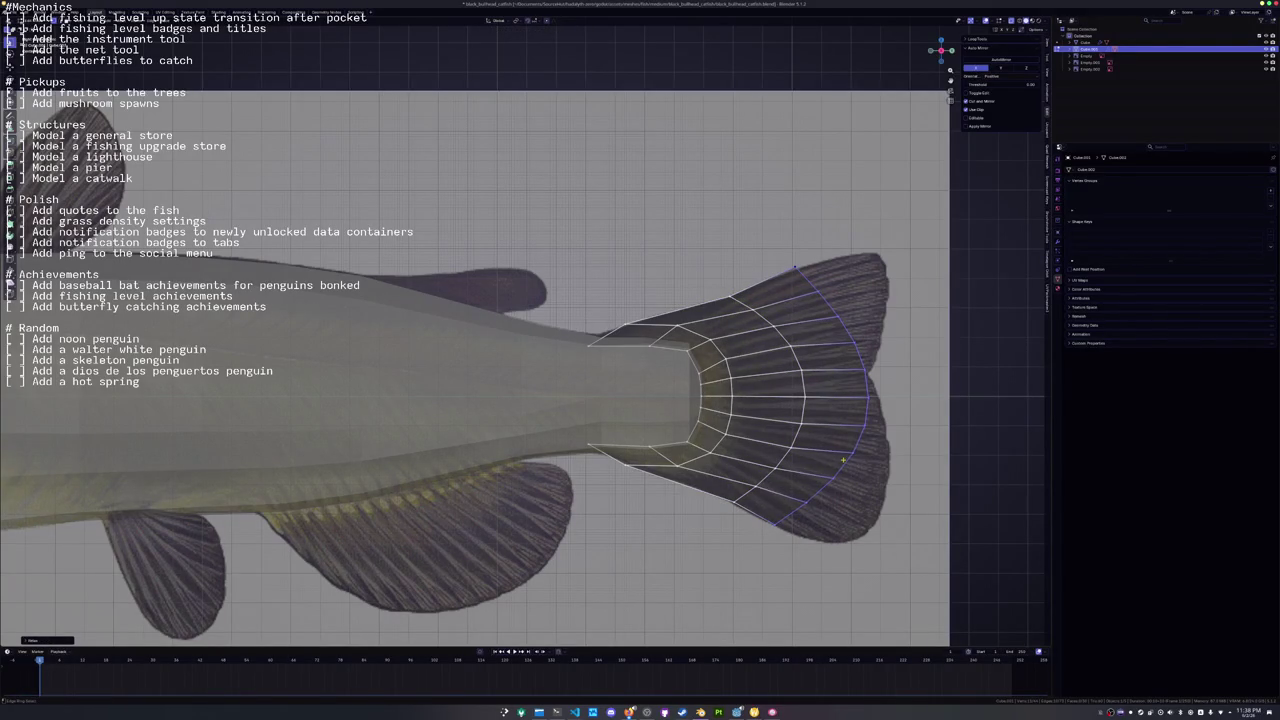
pyautogui.click(866, 404)
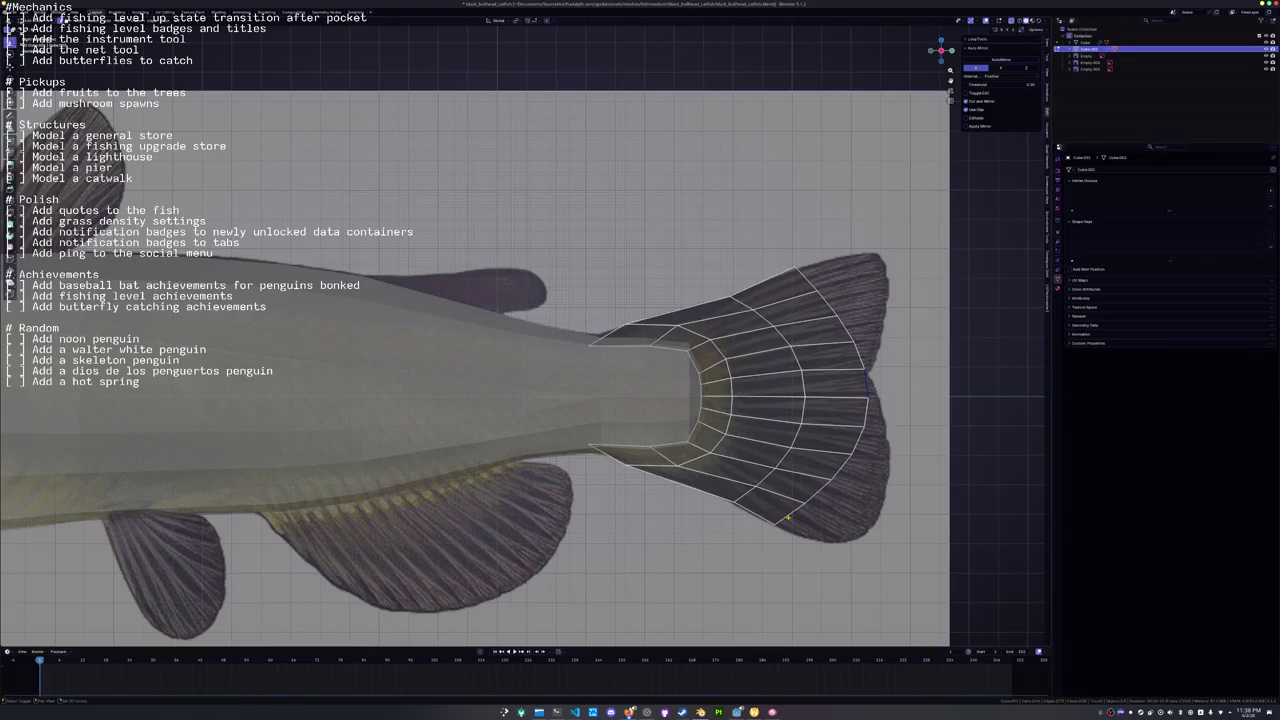
pyautogui.press('e')
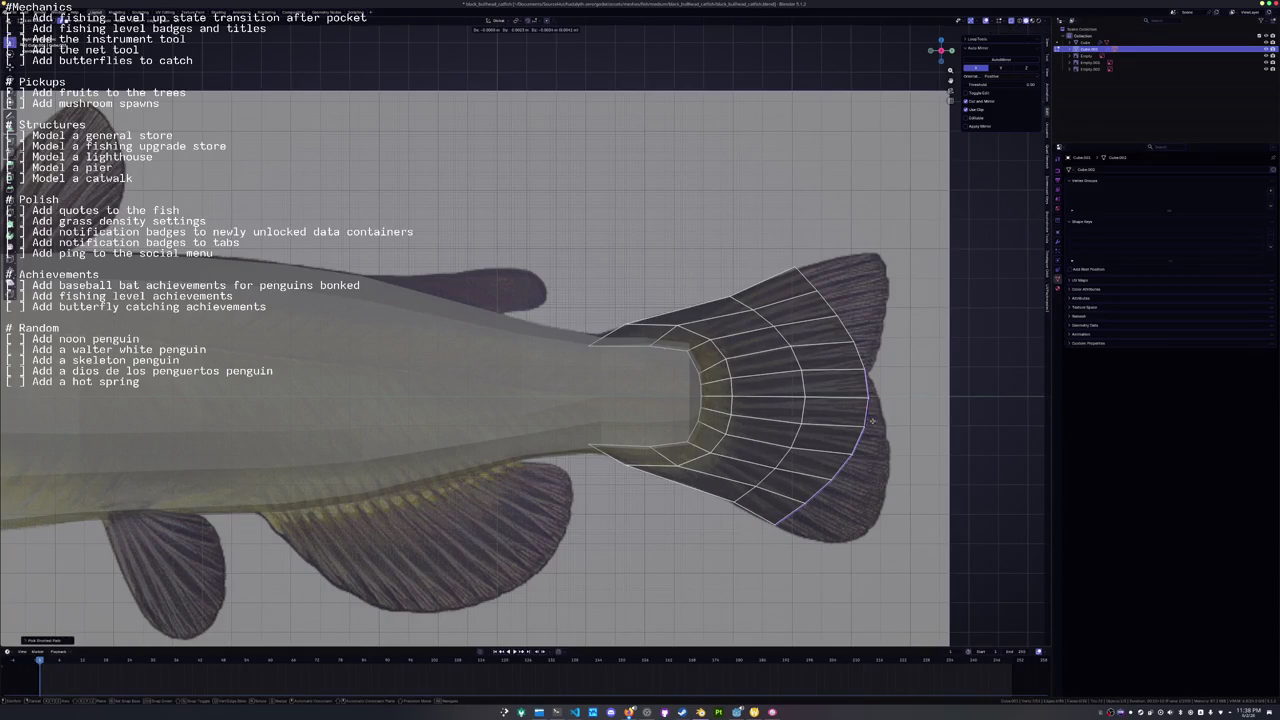
pyautogui.press('s')
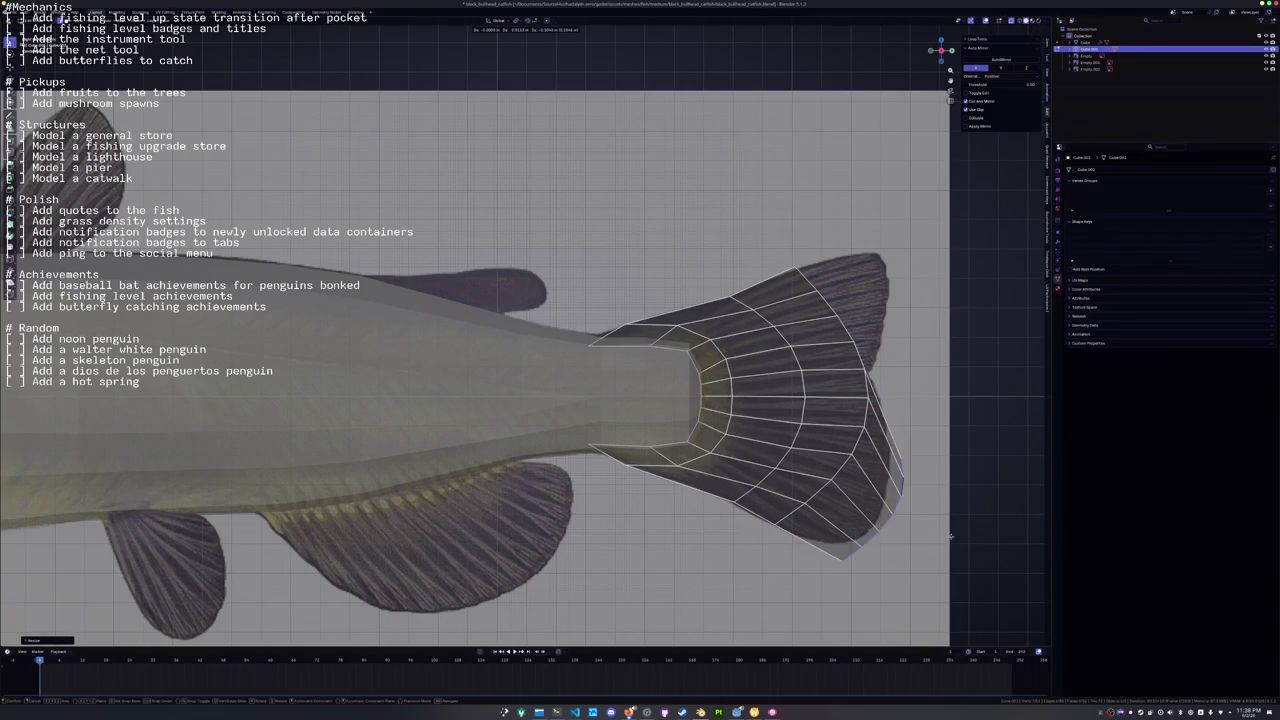
# Pull the extruded rim inward and extrude the upper rim edge into a flap toward the fin tip.
pyautogui.click(951, 500)
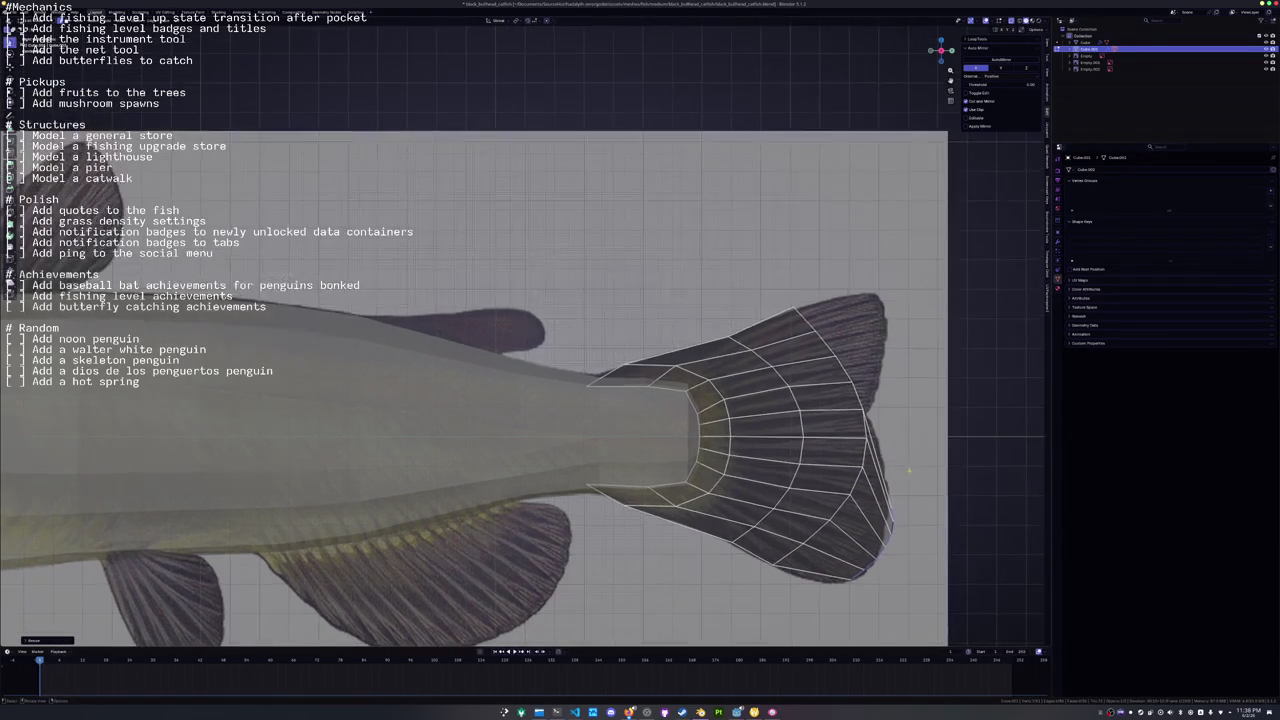
pyautogui.click(829, 457)
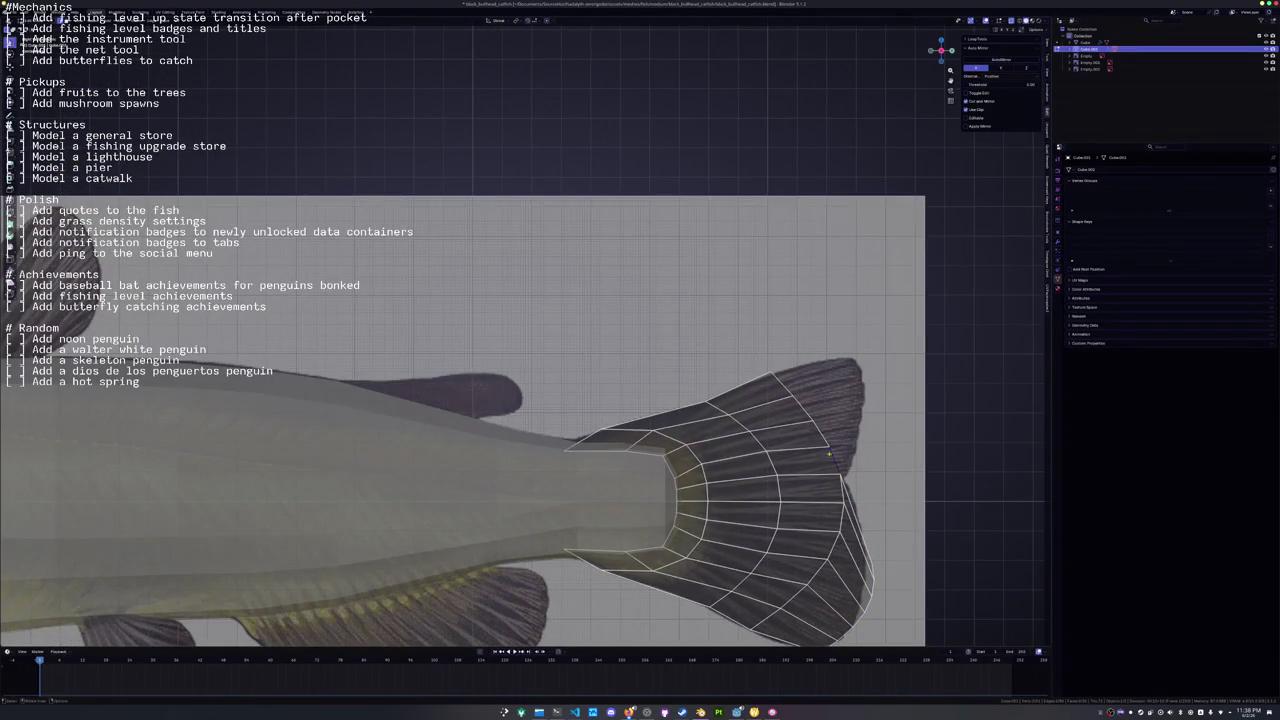
pyautogui.press('e')
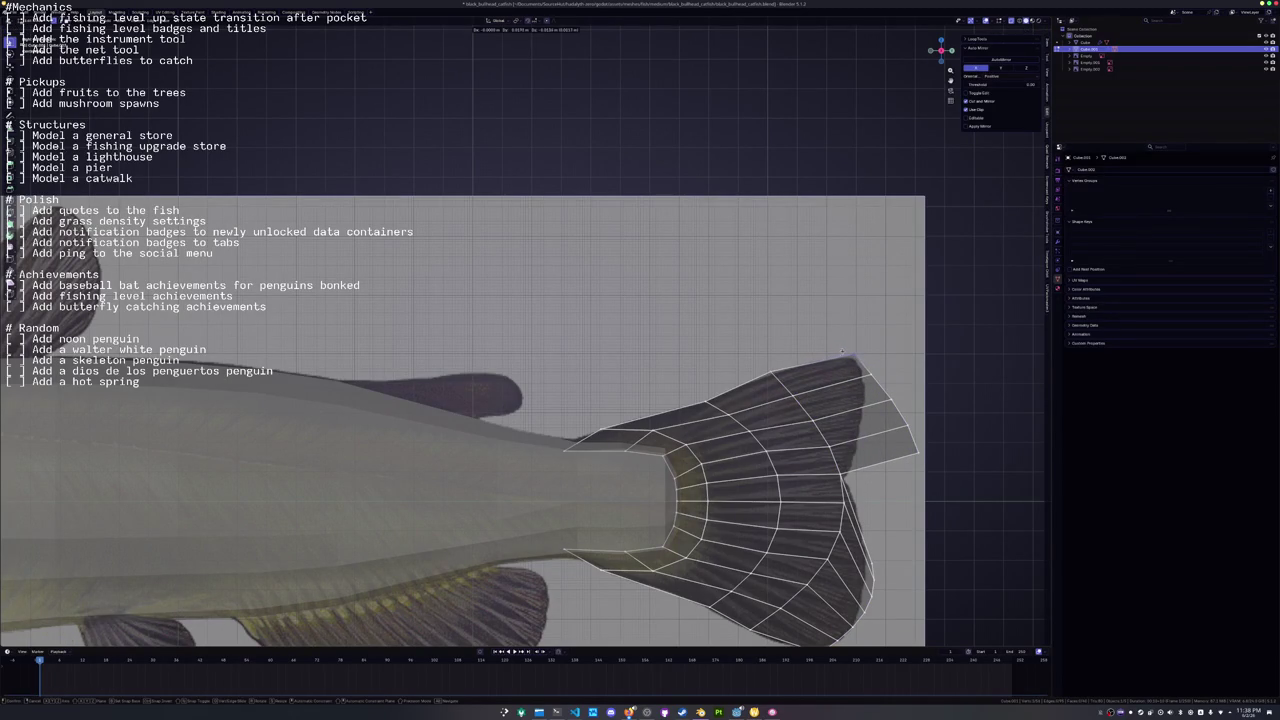
pyautogui.click(850, 374)
pyautogui.press('g')
pyautogui.click(845, 404)
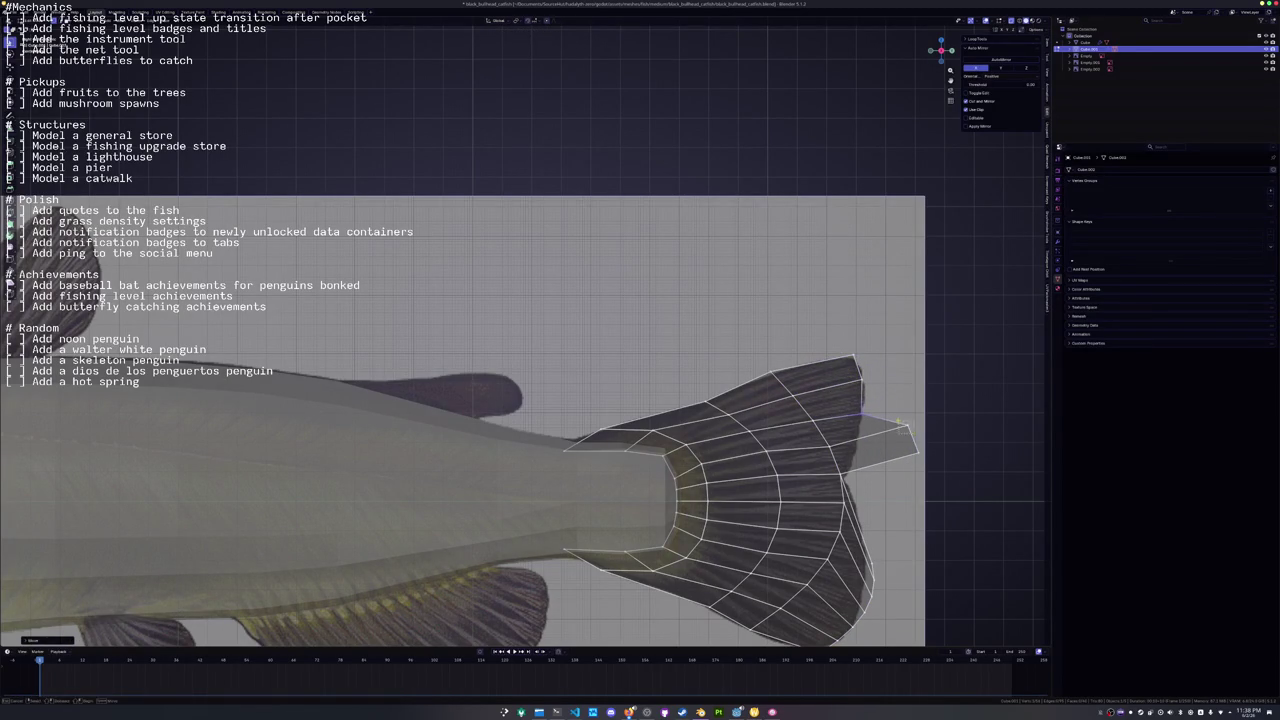
# Move the tail flap and tail-edge vertices onto the reference fin's outline.
pyautogui.press('g')
pyautogui.press('g')
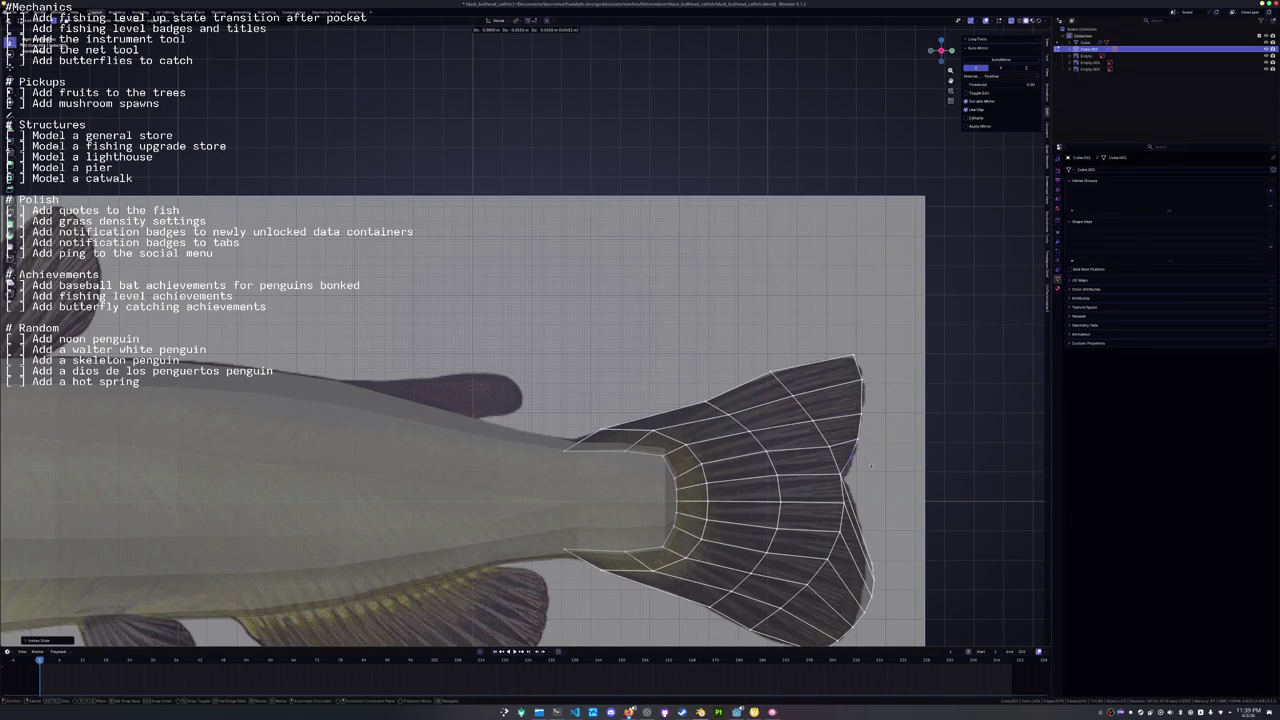
pyautogui.click(840, 447)
pyautogui.scroll(-3, 780, 427)
pyautogui.scroll(3, 780, 427)
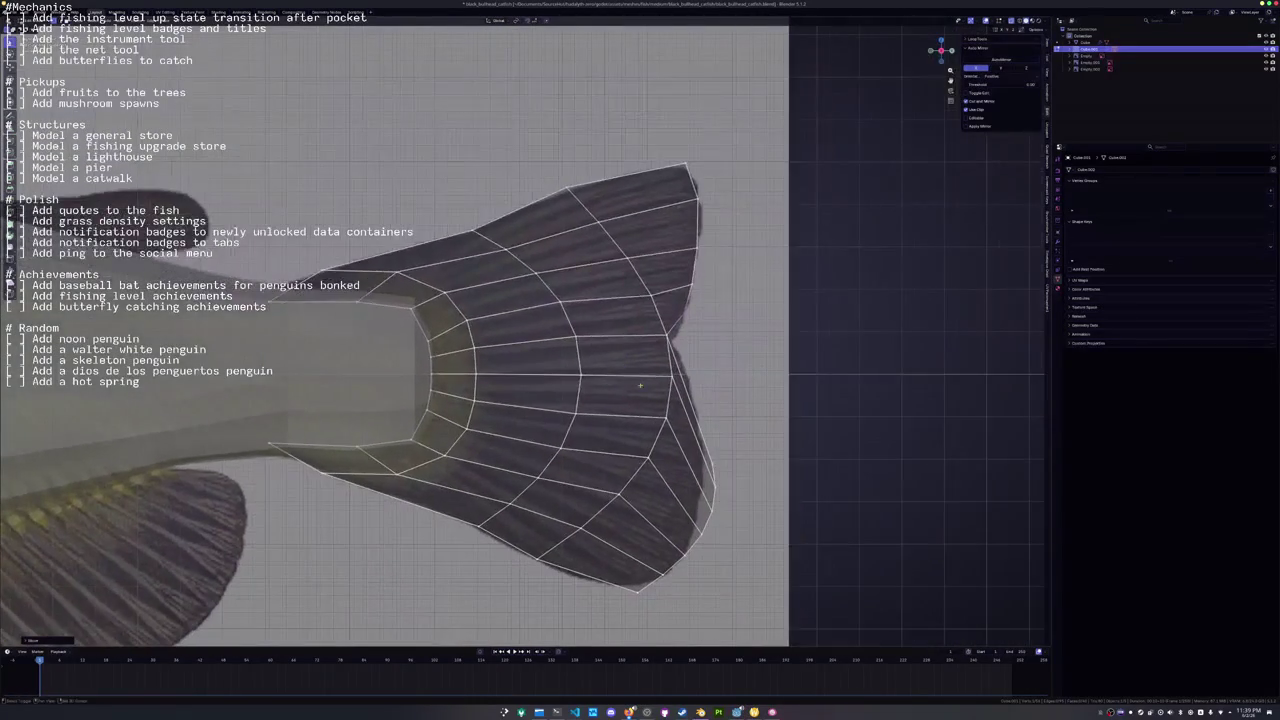
pyautogui.press('g')
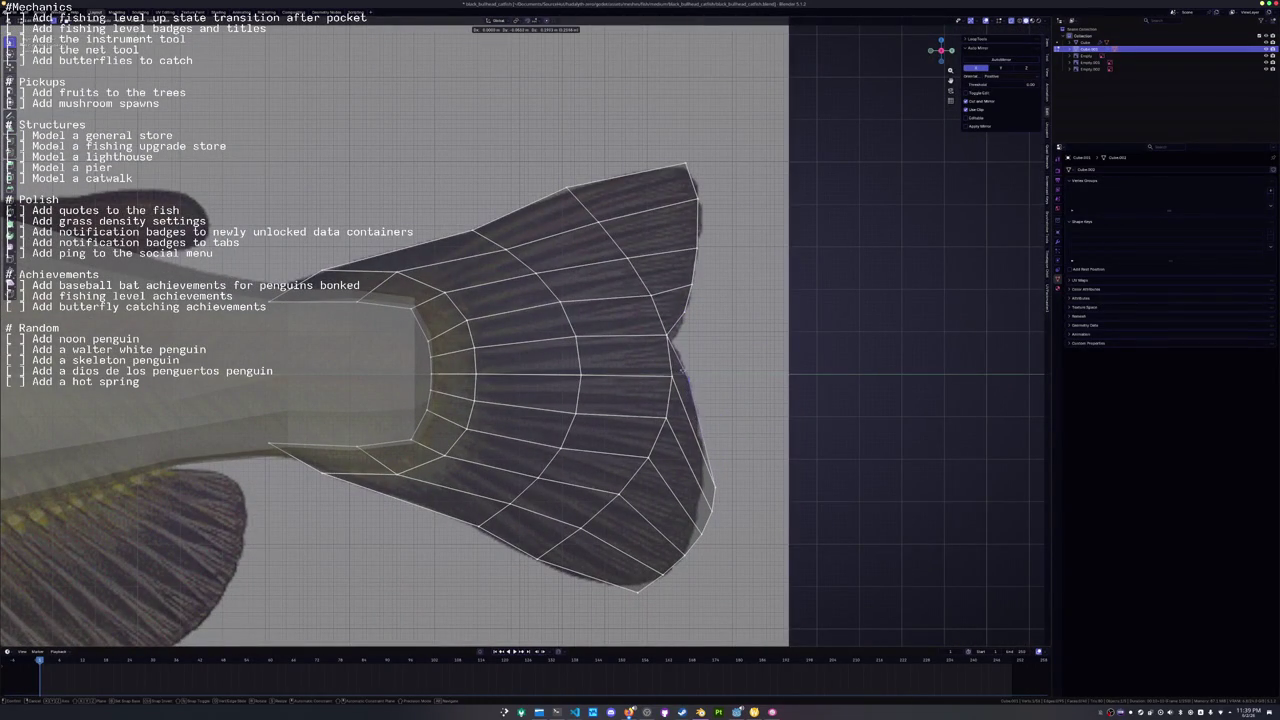
pyautogui.click(710, 420)
pyautogui.press('g')
pyautogui.click(693, 423)
pyautogui.press('g')
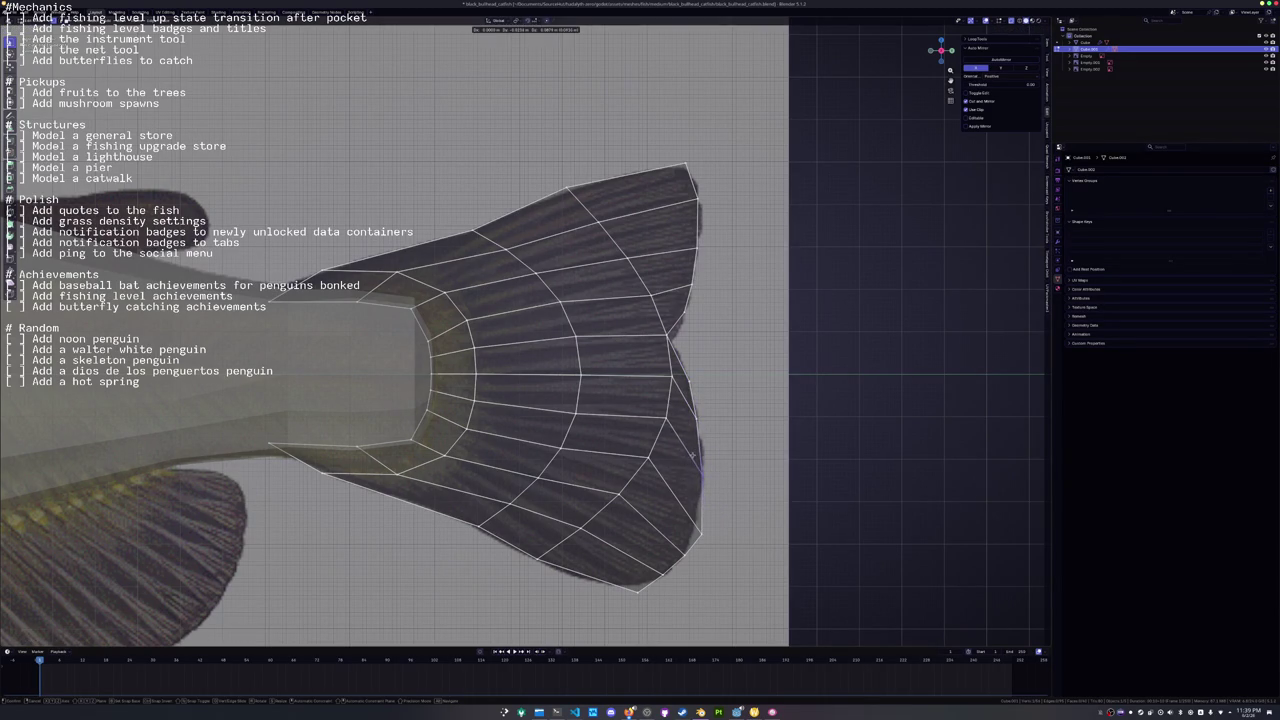
pyautogui.click(683, 580)
pyautogui.scroll(-6, 683, 580)
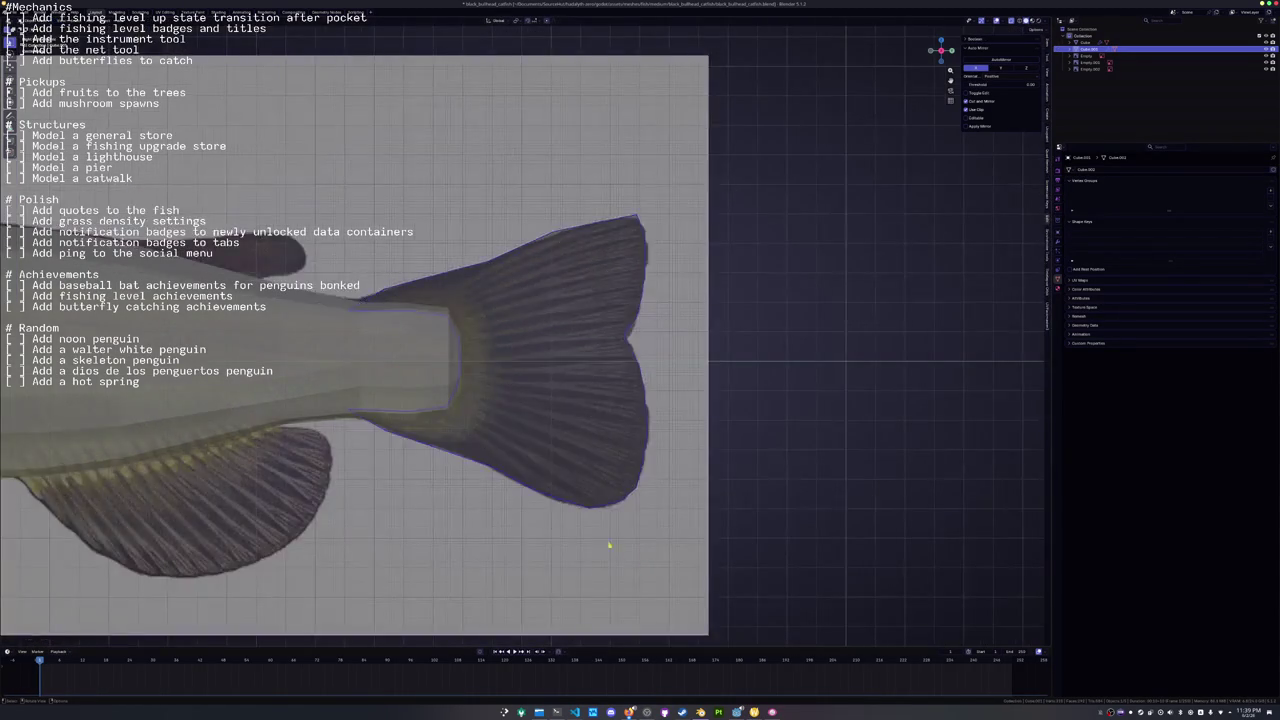
# Separate a rear belly edge of the catfish body into its own object and select it.
pyautogui.press('Tab')
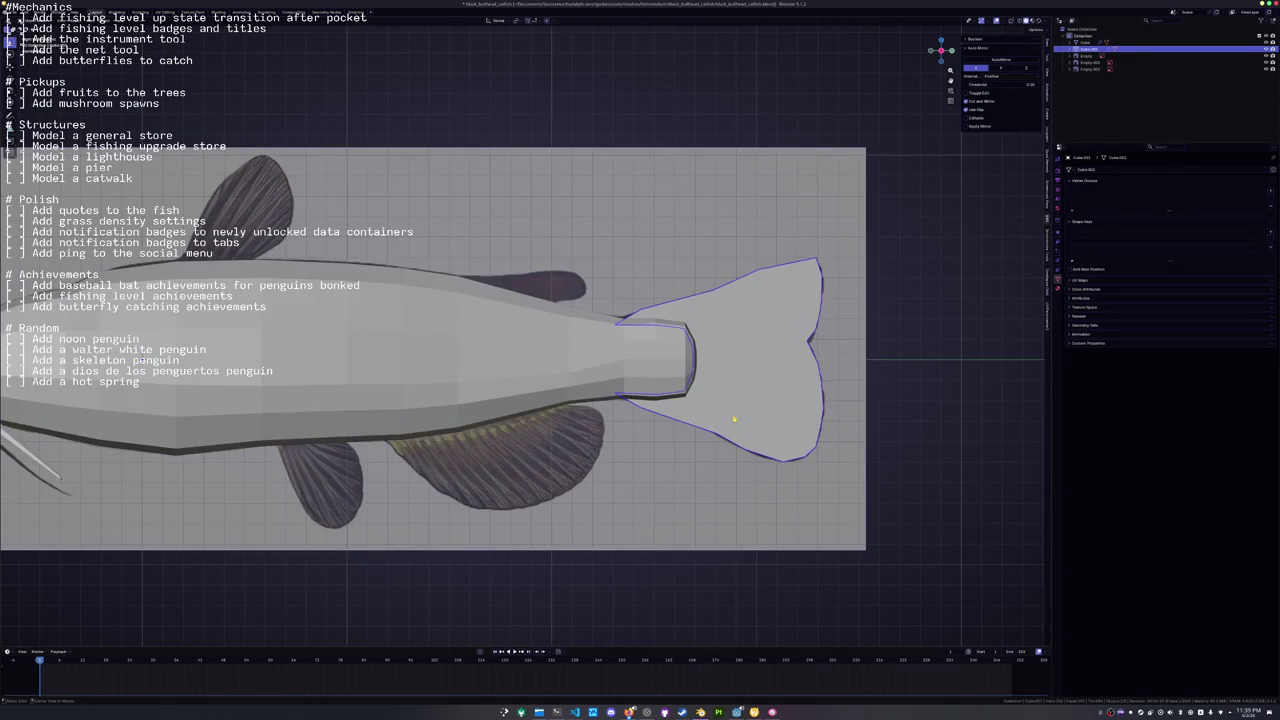
pyautogui.press('Tab')
pyautogui.scroll(-3, 745, 410)
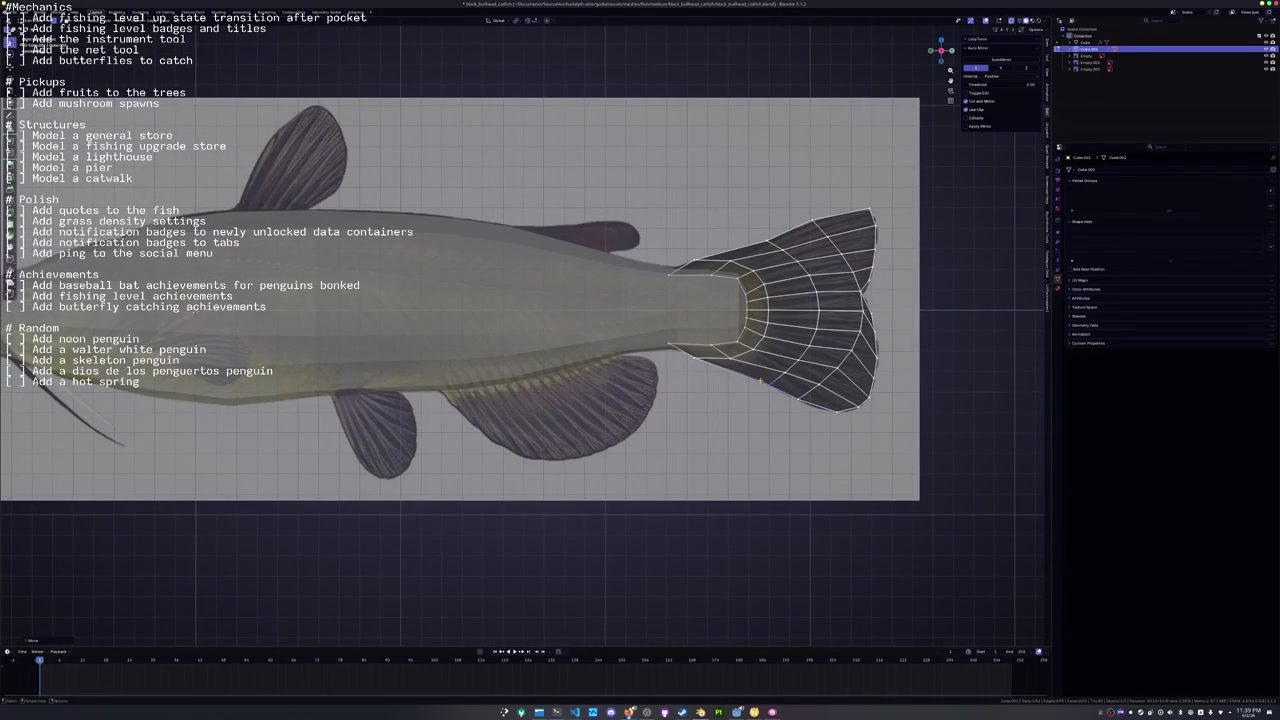
pyautogui.press('Tab')
pyautogui.scroll(2, 563, 414)
pyautogui.click(635, 318)
pyautogui.press('Tab')
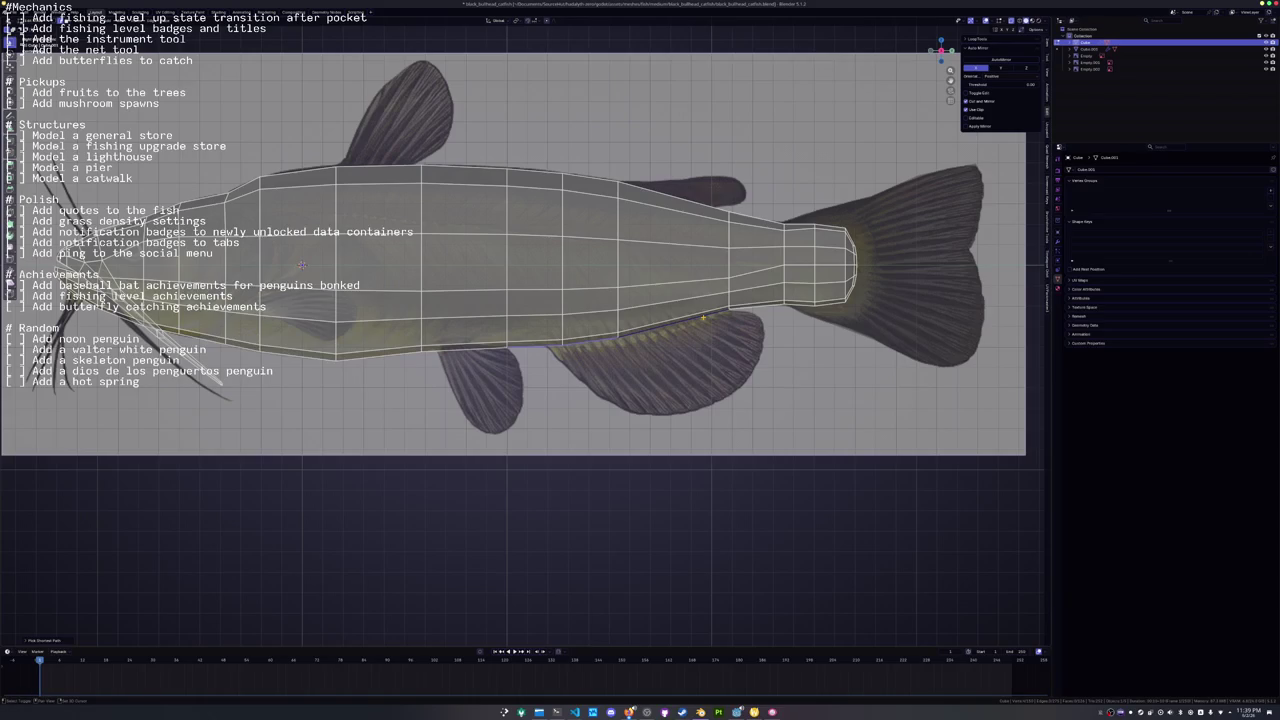
pyautogui.rightClick(698, 371)
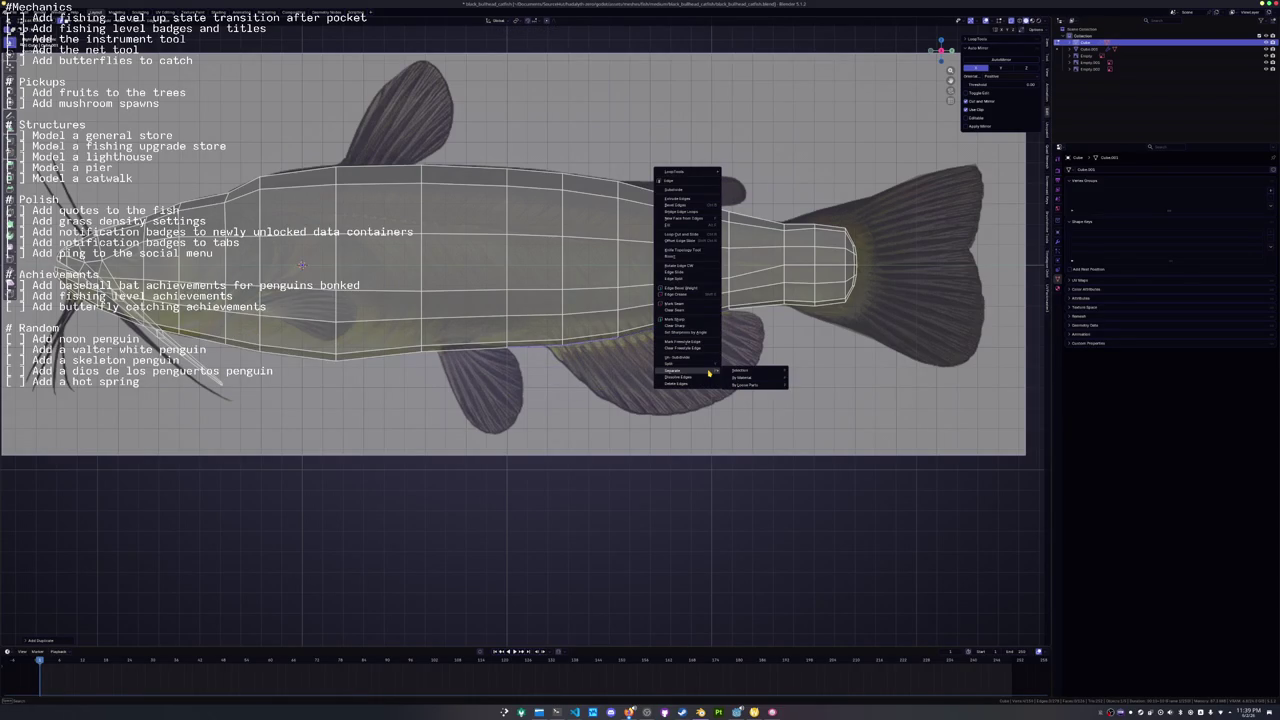
pyautogui.click(741, 370)
pyautogui.press('Tab')
pyautogui.click(617, 342)
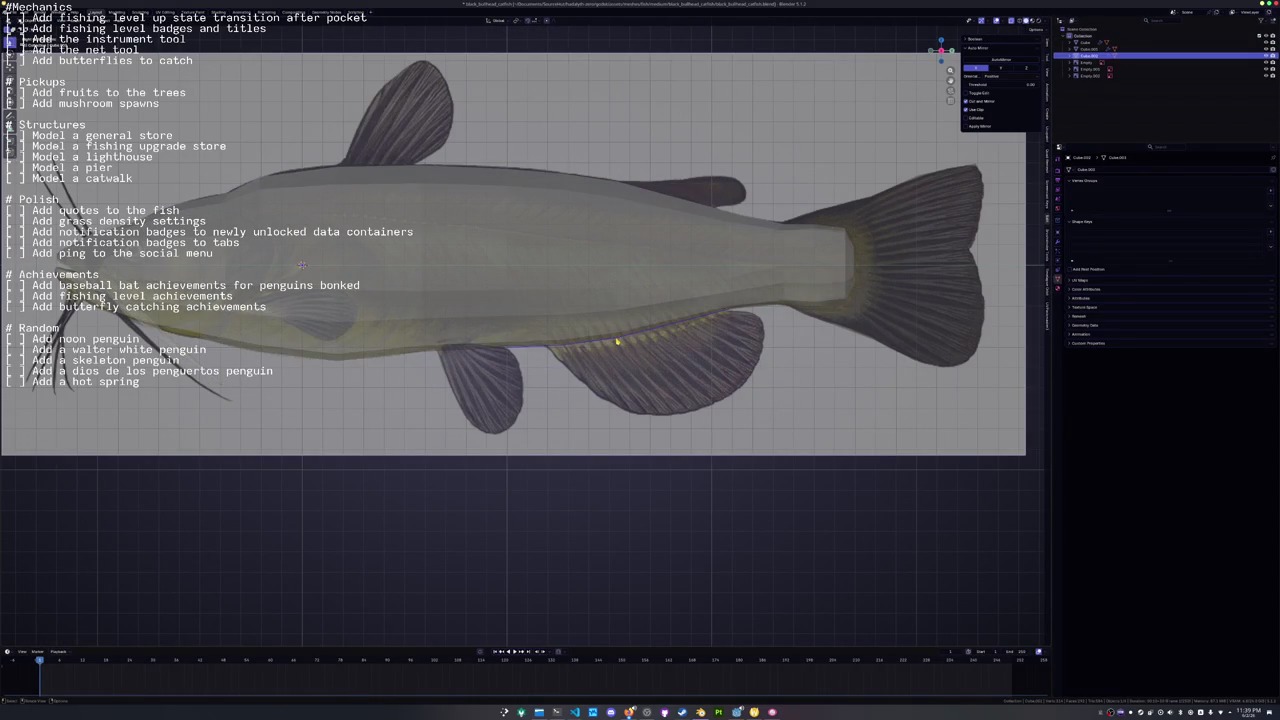
# Slide the edge's vertices along the belly and extrude it downward into a fin face.
pyautogui.hotkey('shift', 'v')
pyautogui.press('Return')
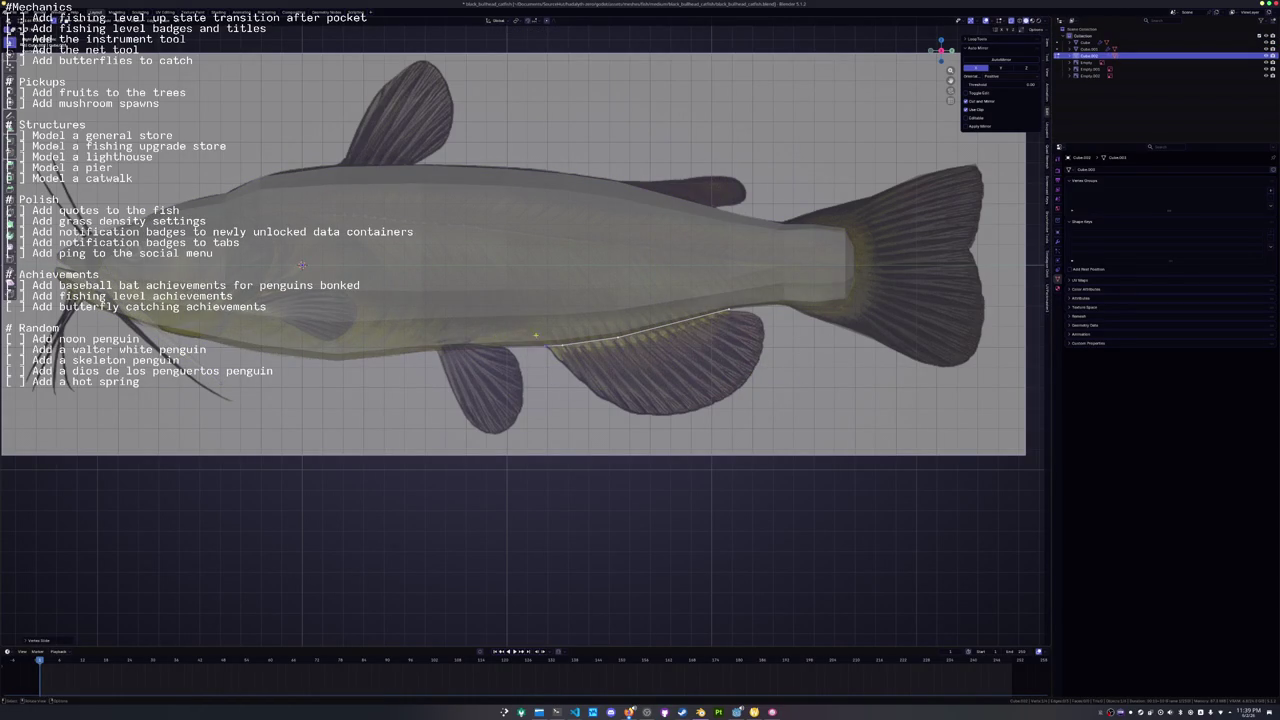
pyautogui.hotkey('shift', 'v')
pyautogui.press('Return')
pyautogui.press('g')
pyautogui.press('e')
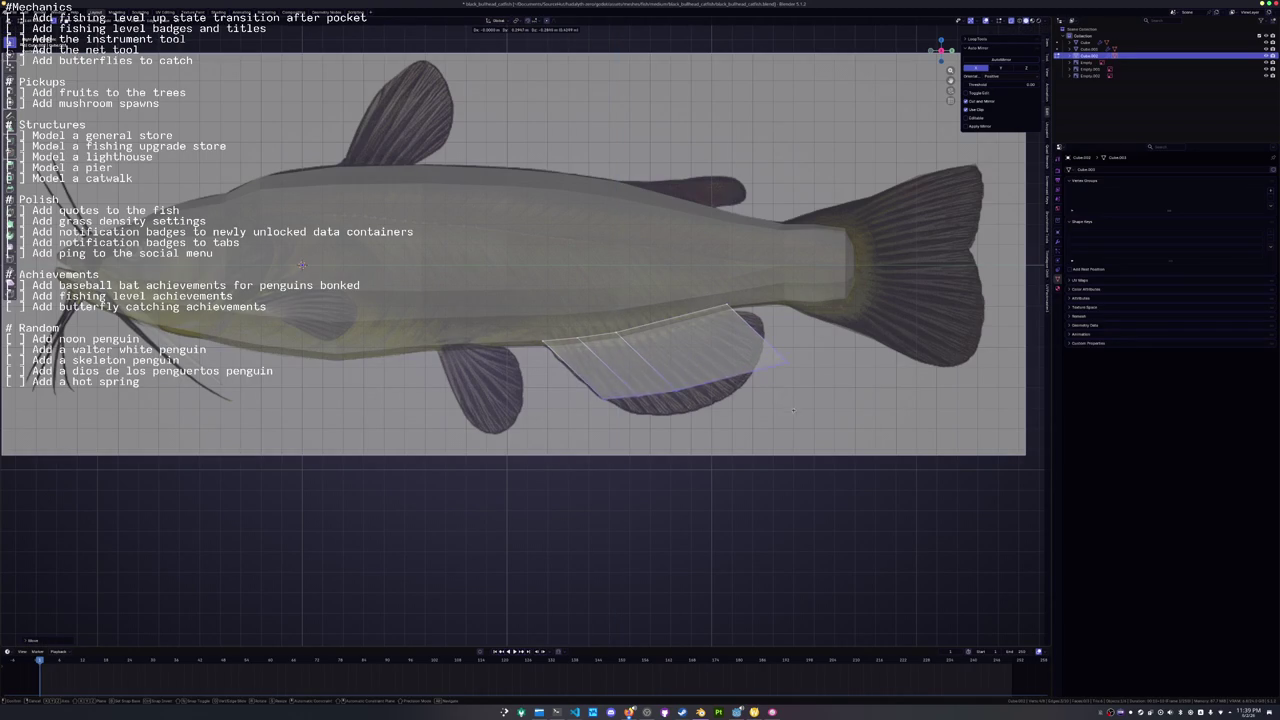
pyautogui.click(810, 430)
pyautogui.press('g')
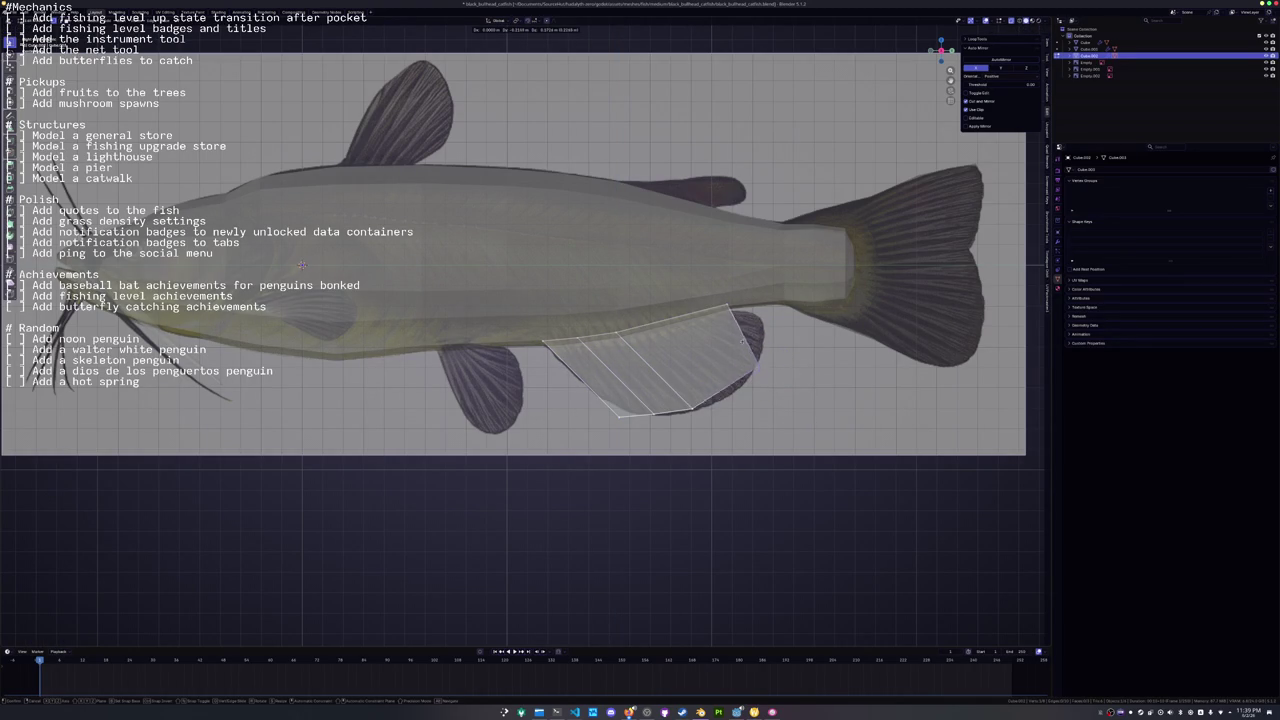
pyautogui.press('g')
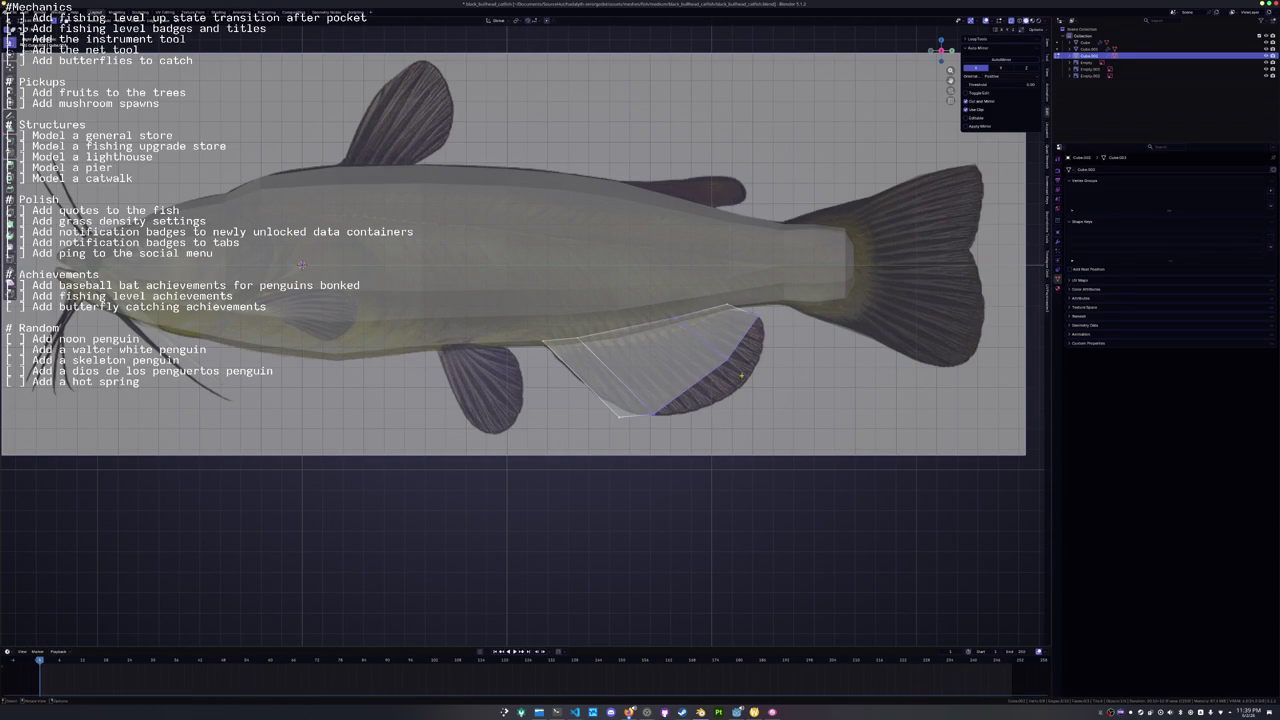
pyautogui.moveTo(711, 352); pyautogui.dragTo(726, 370)
# Add an edge loop across the fin and move its vertices onto the reference fin outline.
pyautogui.hotkey('ctrl', 'r')
pyautogui.click(618, 376)
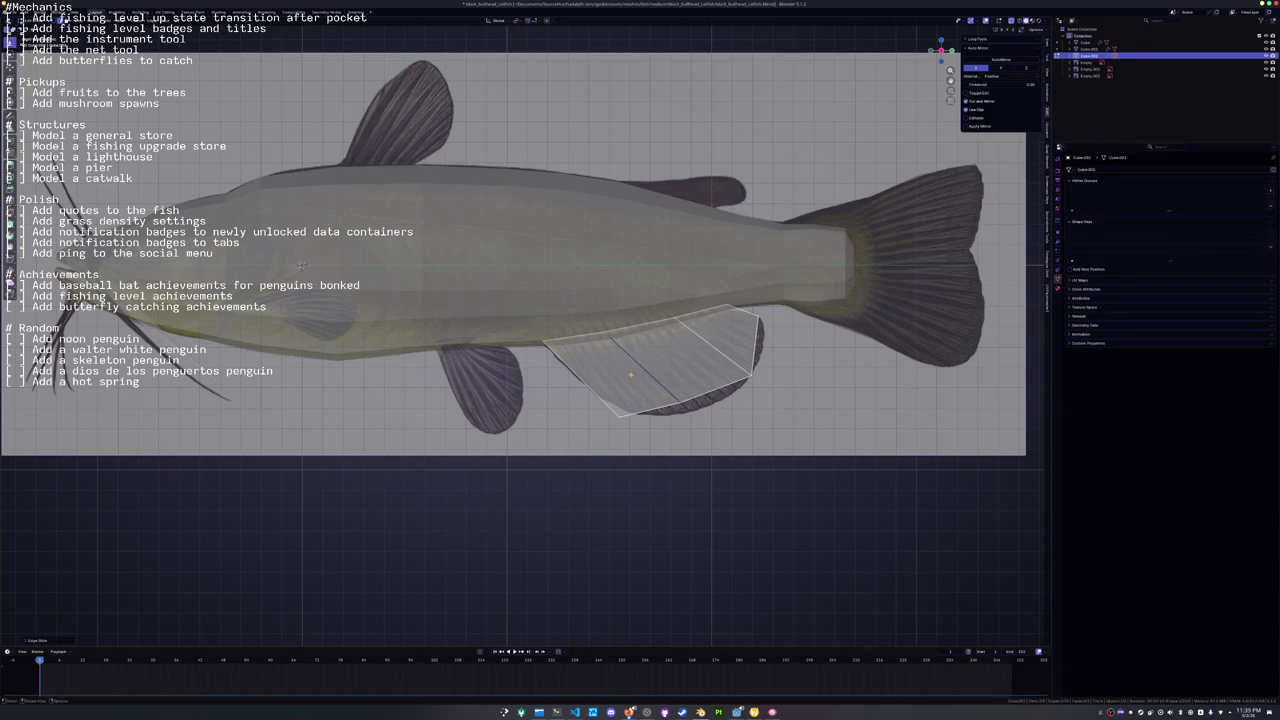
pyautogui.click(665, 394)
pyautogui.press('g')
pyautogui.press('g')
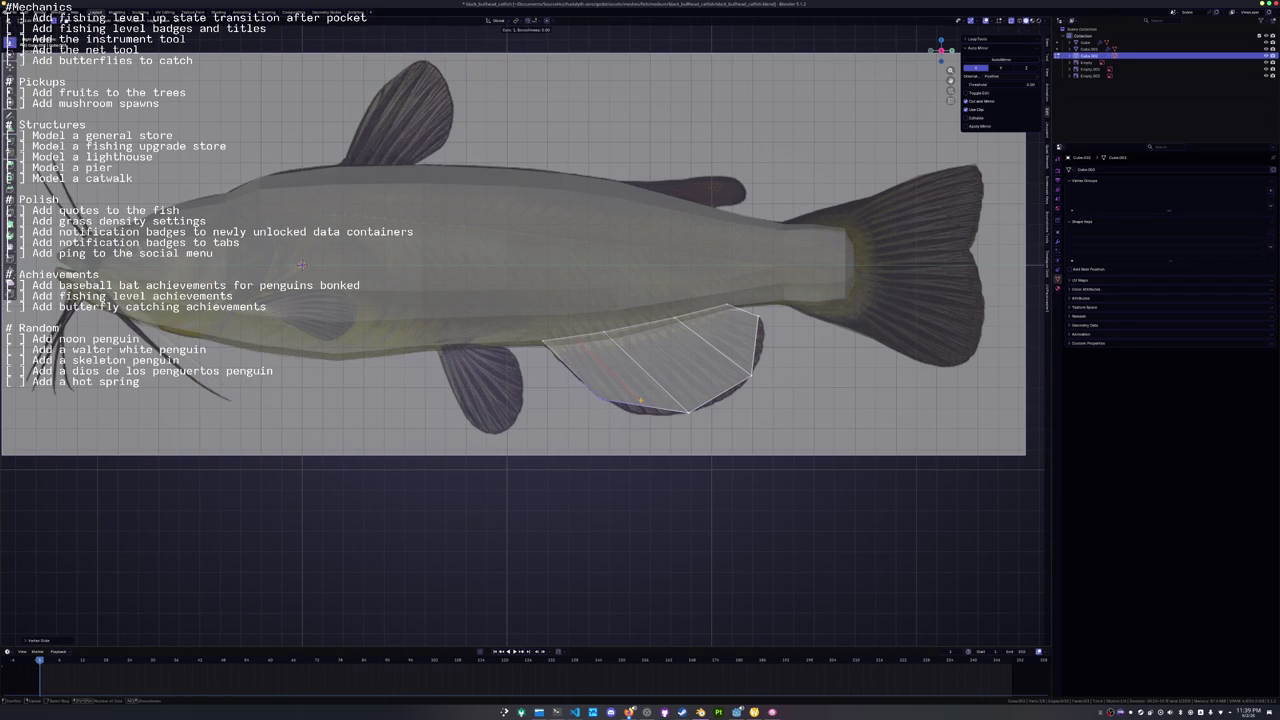
pyautogui.click(645, 425)
pyautogui.press('g')
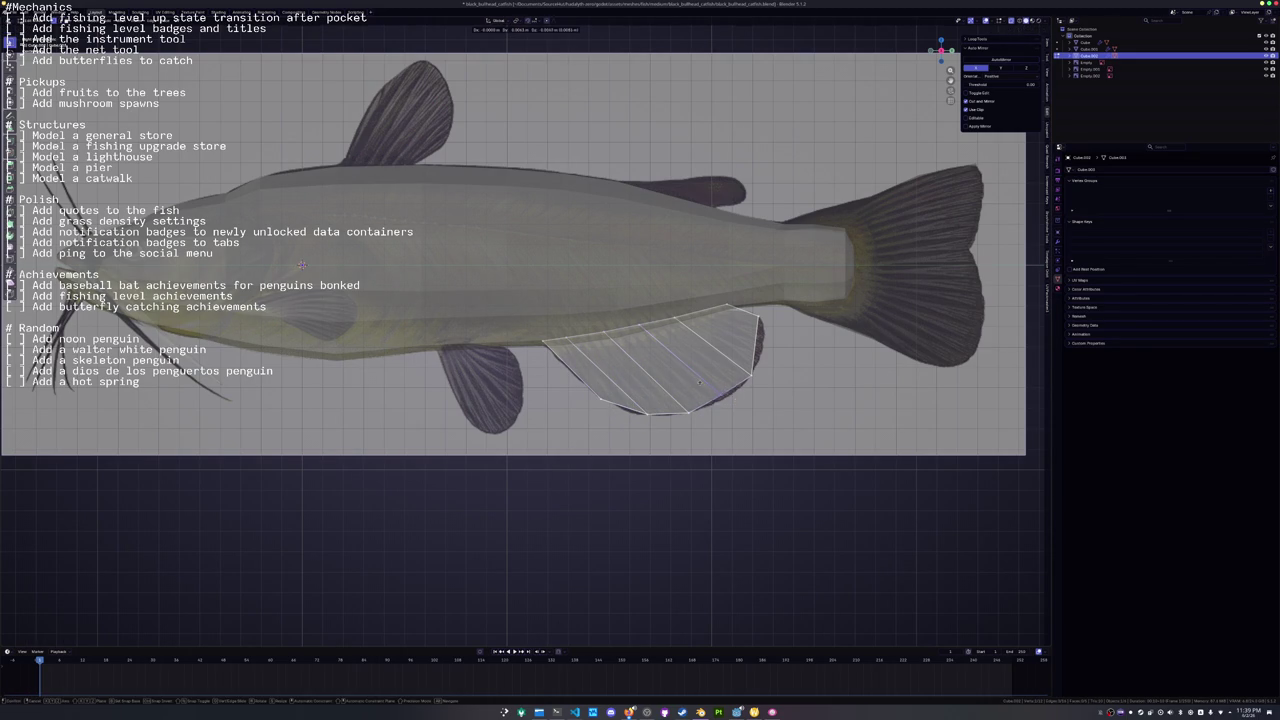
pyautogui.click(755, 338)
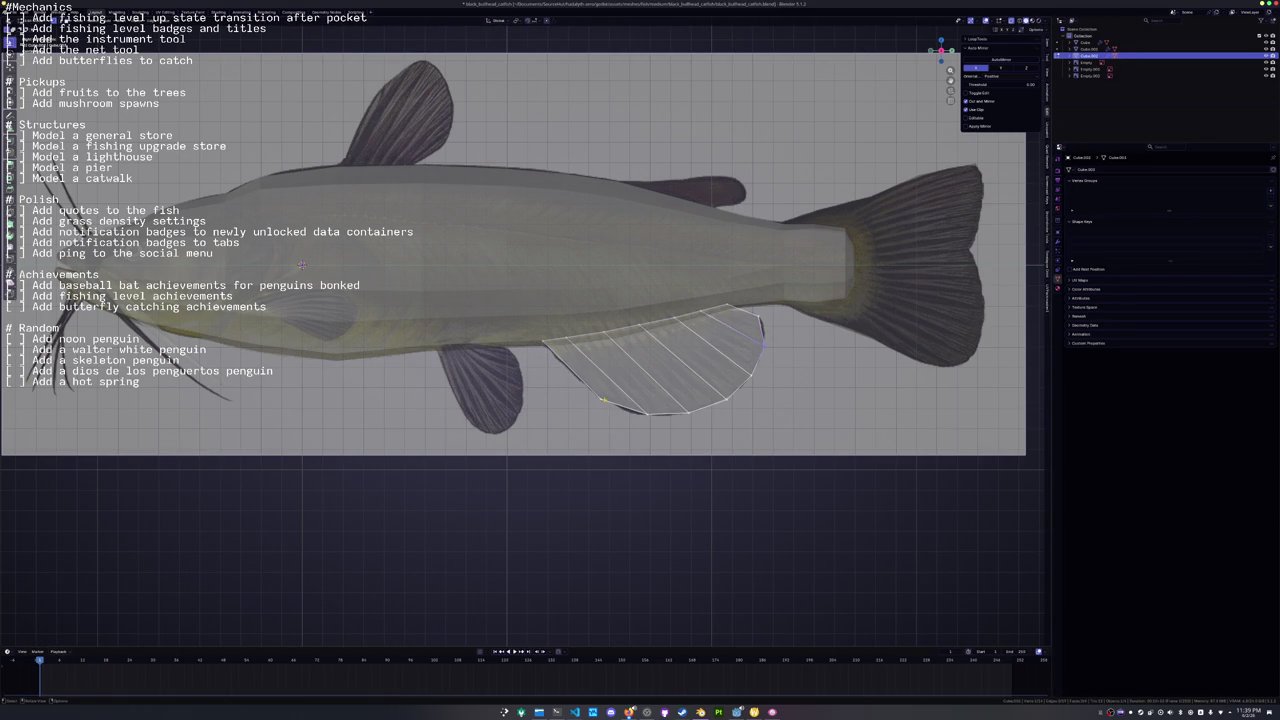
# Scale and reposition the fin's lower edge to fan it out, then return to the body.
pyautogui.keyDown('alt'); pyautogui.click(620, 395); pyautogui.keyUp('alt')
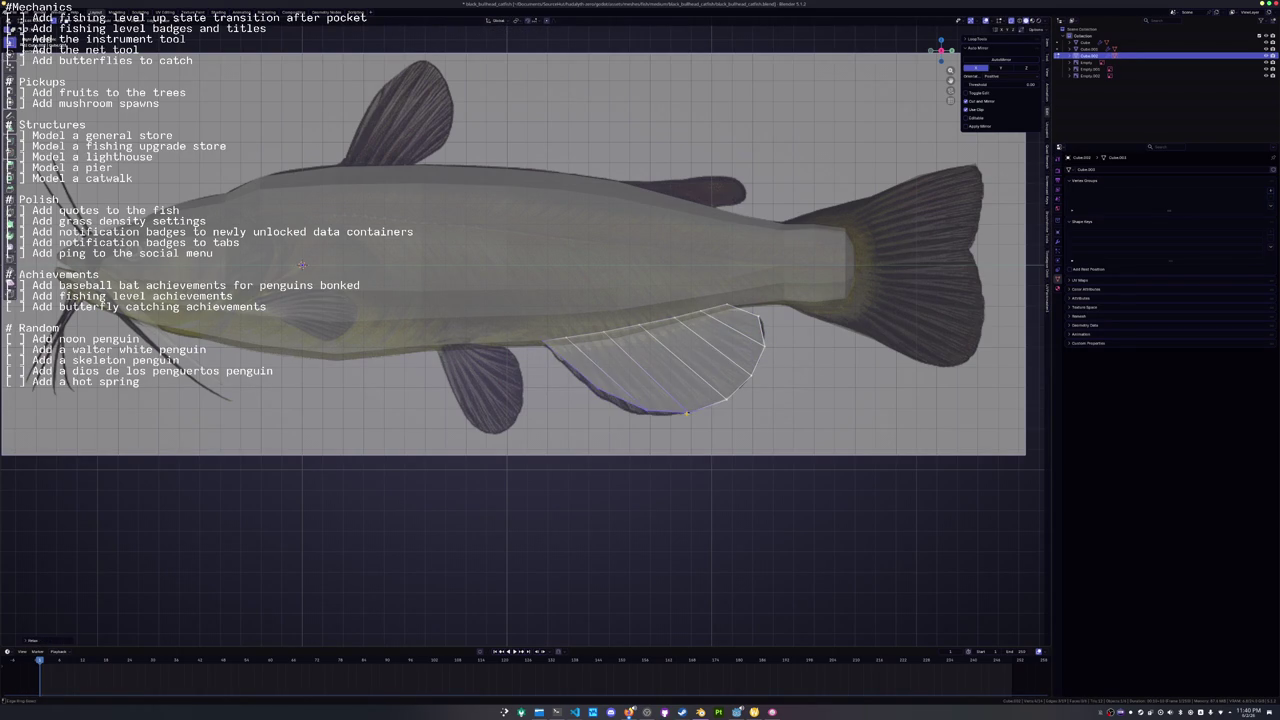
pyautogui.press('s')
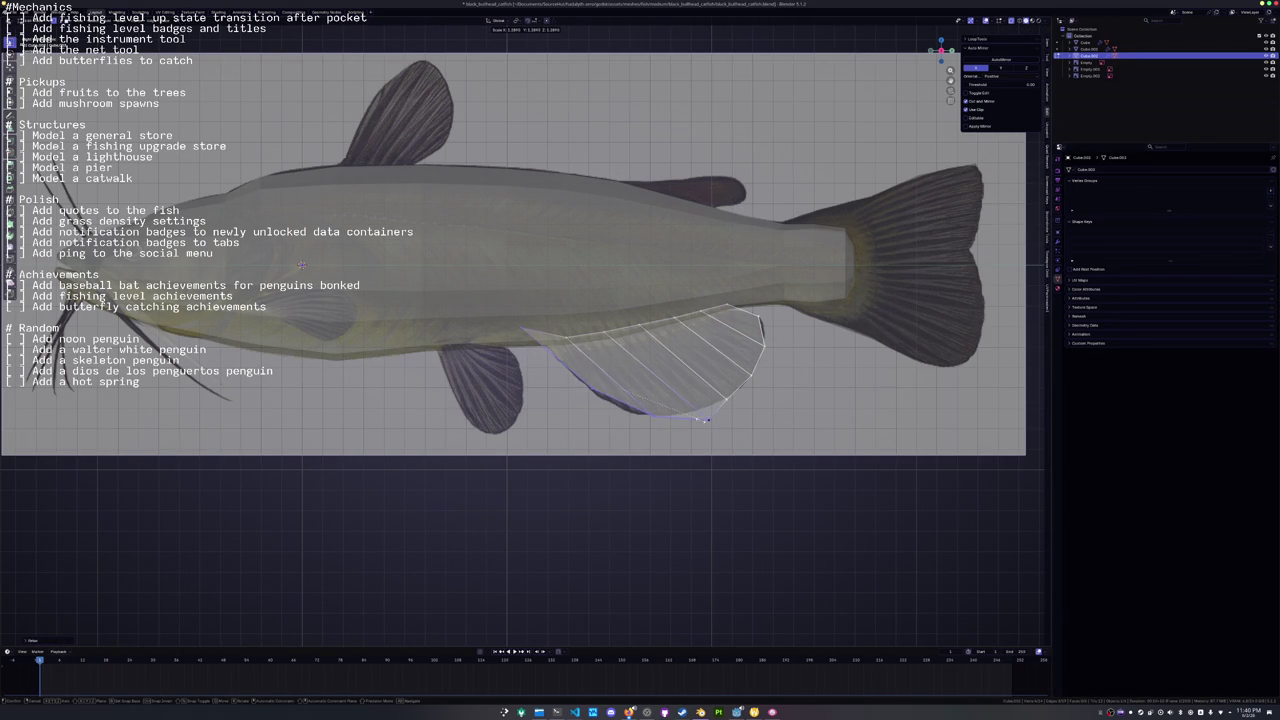
pyautogui.press('g')
pyautogui.click(685, 424)
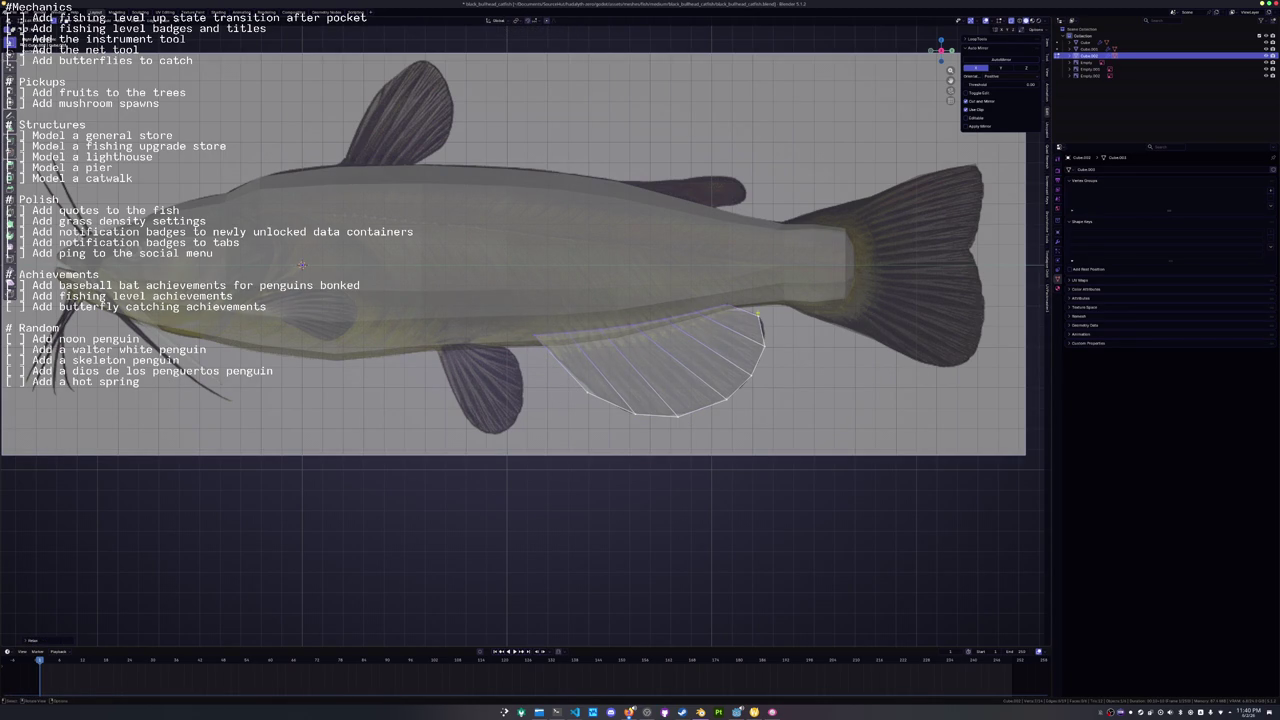
pyautogui.scroll(-3, 758, 313)
pyautogui.press('Tab')
pyautogui.click(562, 341)
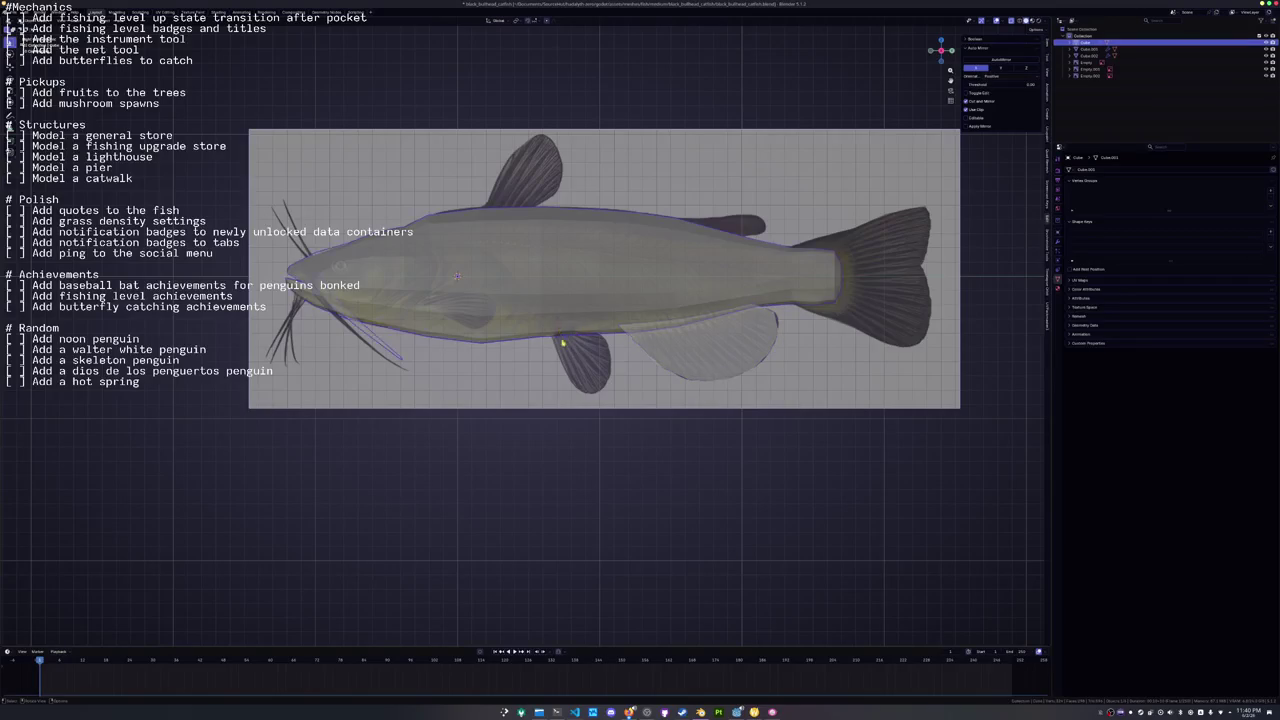
# Separate a mid-belly edge of the body into a new object and enter Edit Mode on it.
pyautogui.press('Tab')
pyautogui.rightClick(562, 327)
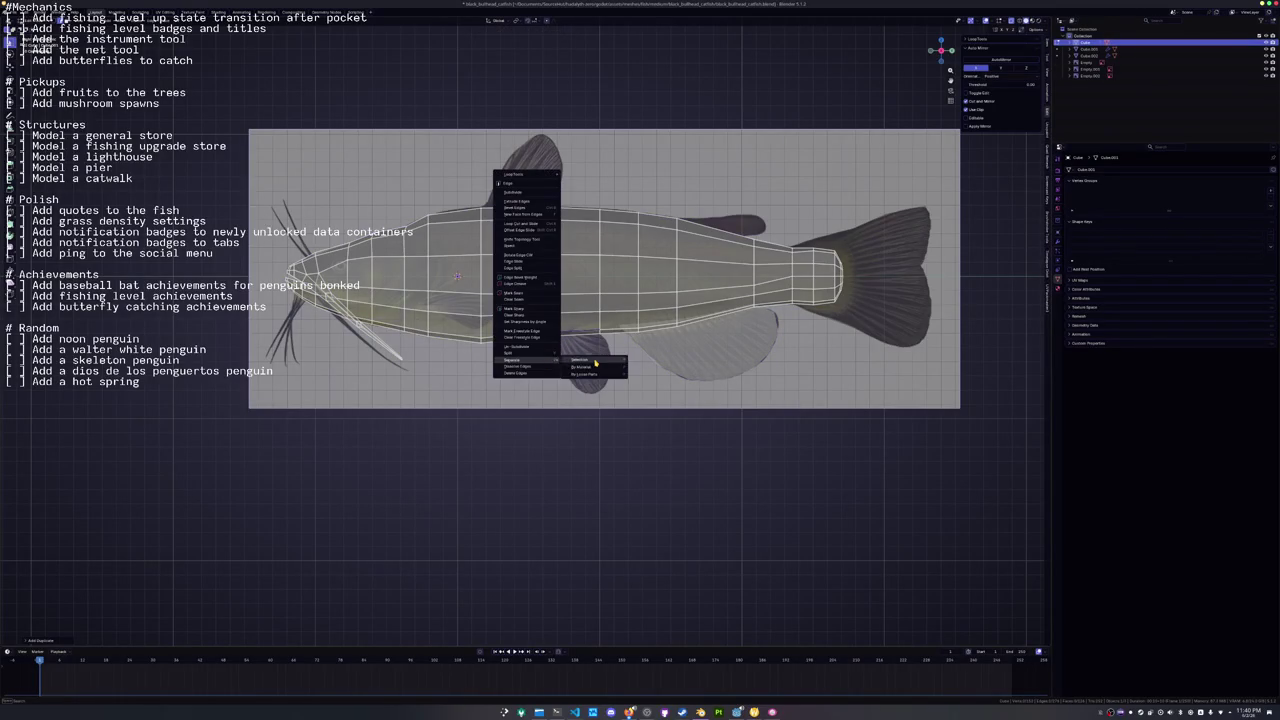
pyautogui.press('Escape')
pyautogui.press('Tab')
pyautogui.click(567, 333)
pyautogui.click(567, 333)
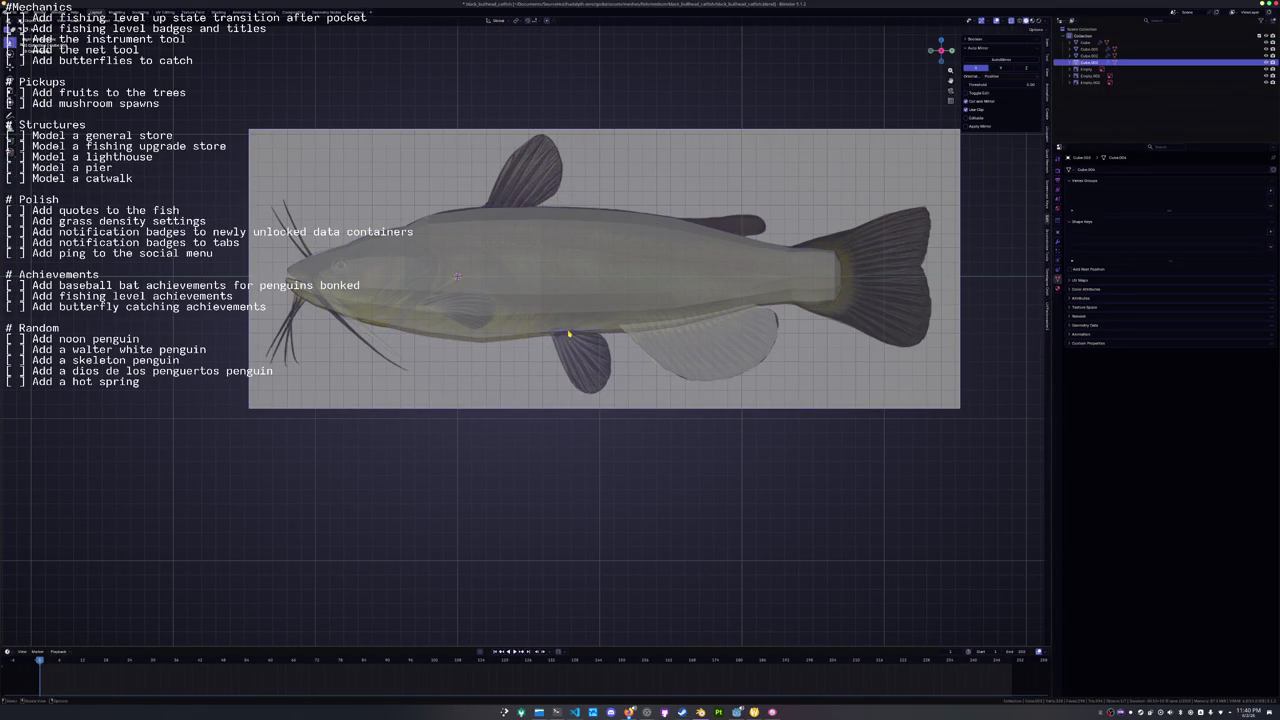
pyautogui.scroll(2, 620, 340)
pyautogui.press('Tab')
pyautogui.hotkey('alt', 'a')
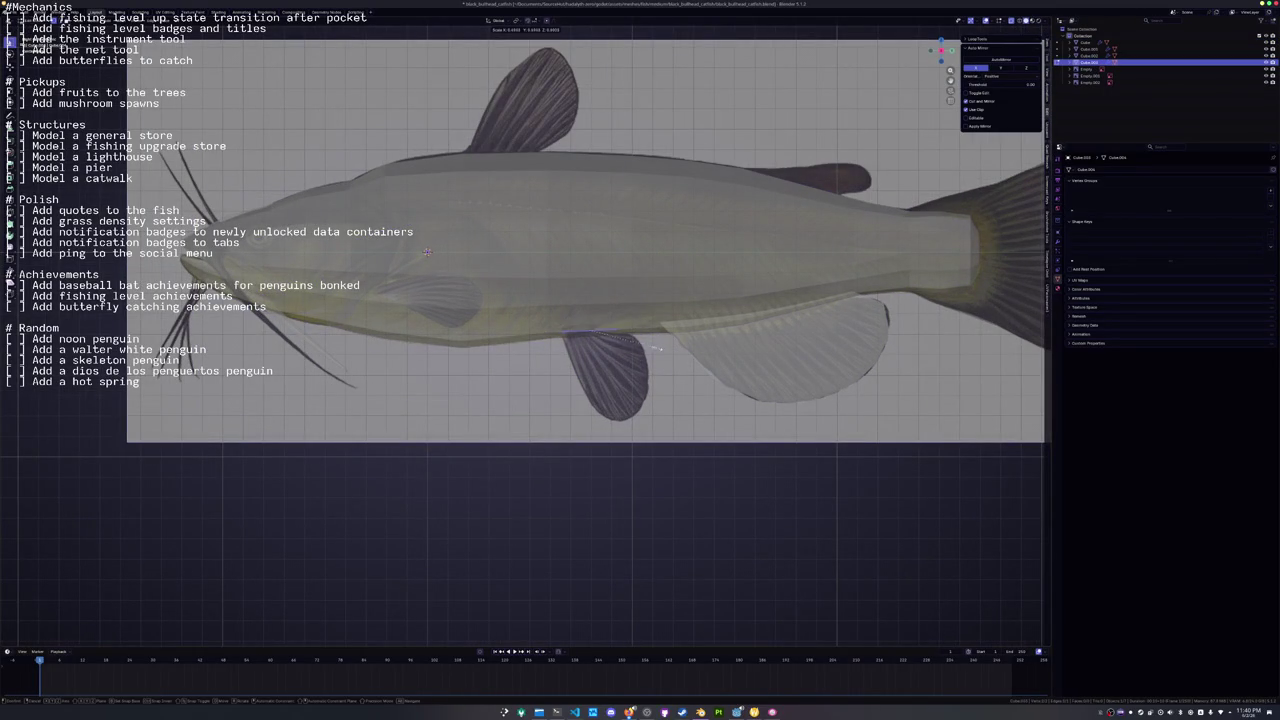
# Try scaling and extruding the edge, undo it, and move a vertex onto the pelvic fin outline.
pyautogui.press('s')
pyautogui.press('Escape')
pyautogui.press('g')
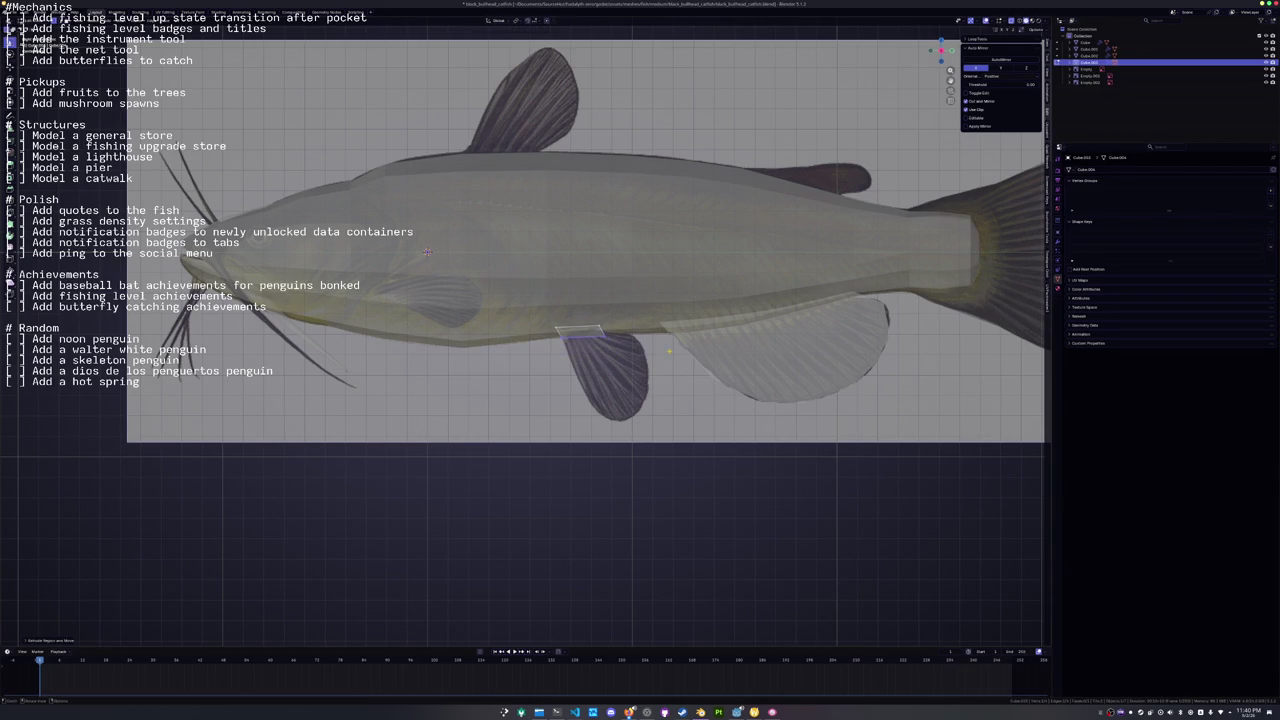
pyautogui.press('Escape')
pyautogui.press('e')
pyautogui.click(713, 362)
pyautogui.hotkey('ctrl', 'z')
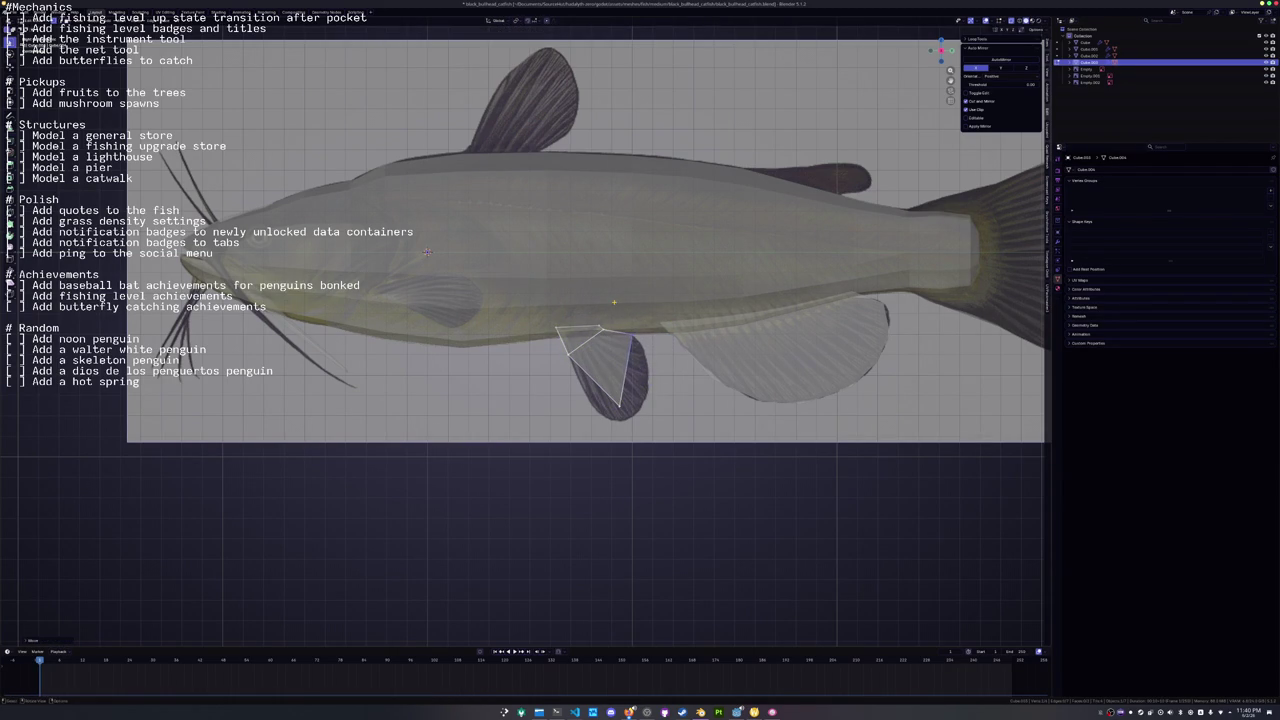
pyautogui.press('g')
pyautogui.click(597, 386)
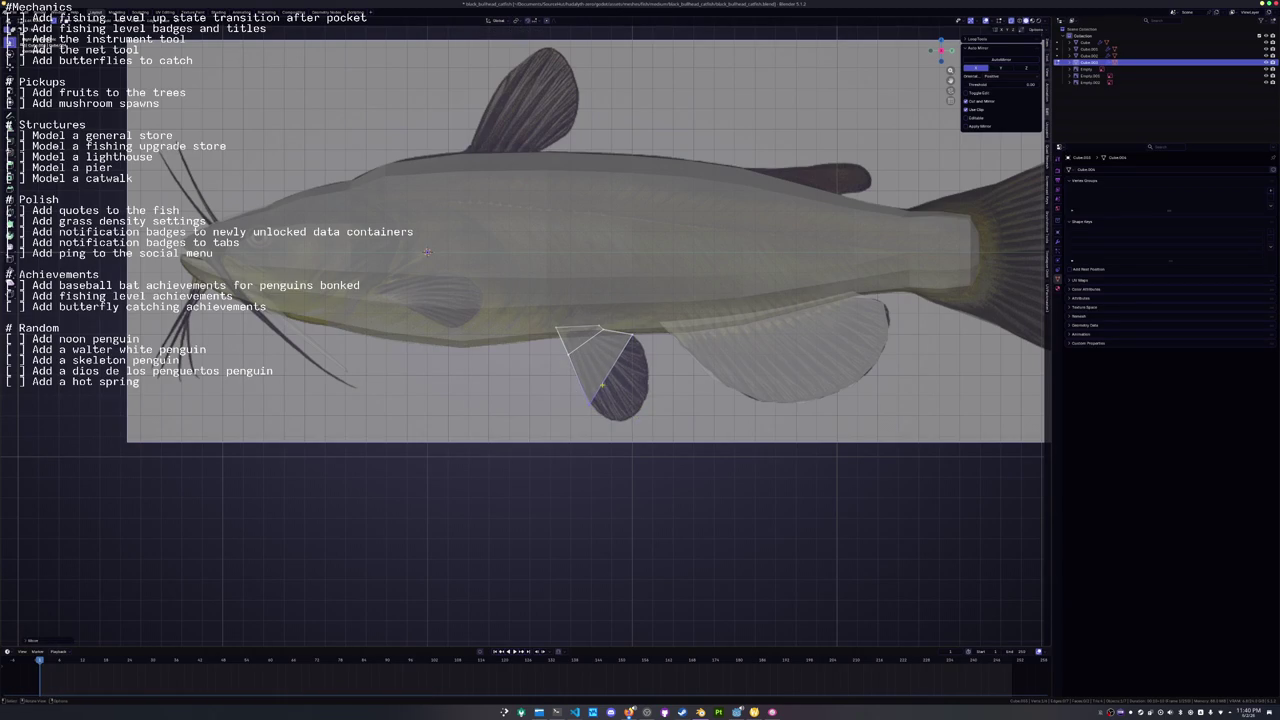
# Slide fin vertices and extrude a new segment to trace the smaller pelvic fin.
pyautogui.press('g')
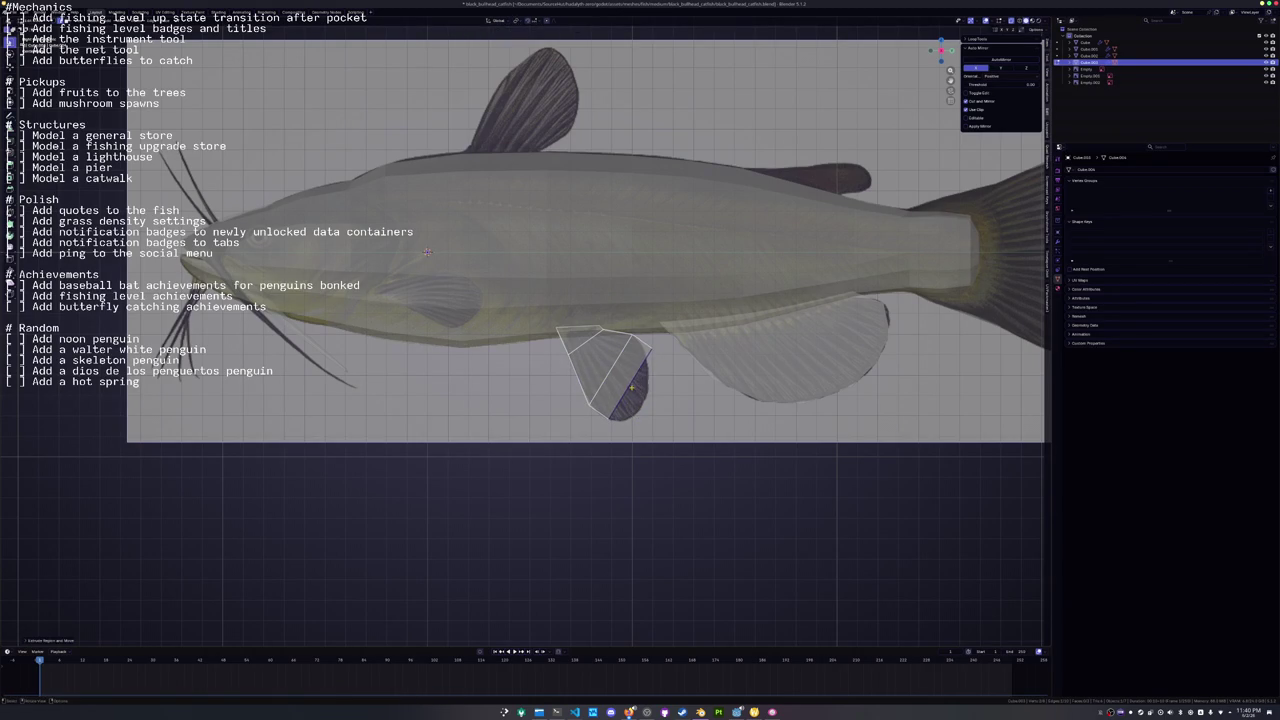
pyautogui.press('g')
pyautogui.press('Return')
pyautogui.press('e')
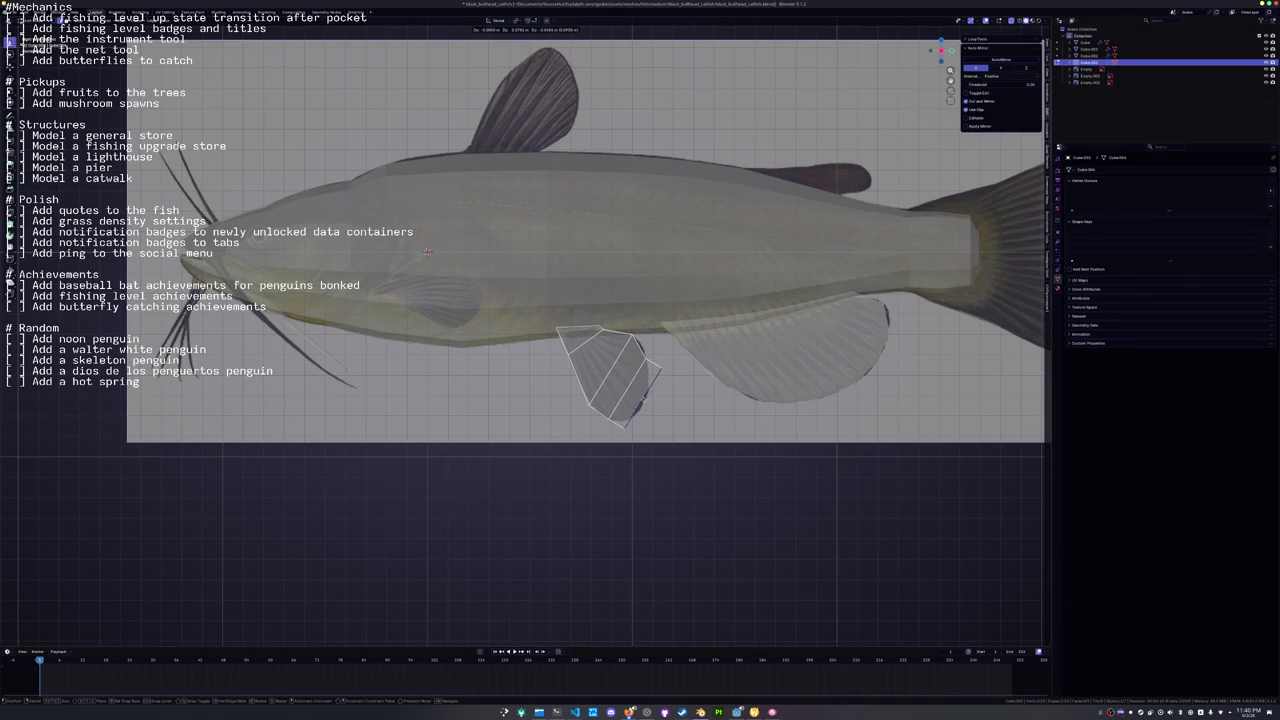
pyautogui.press('g')
pyautogui.press('Return')
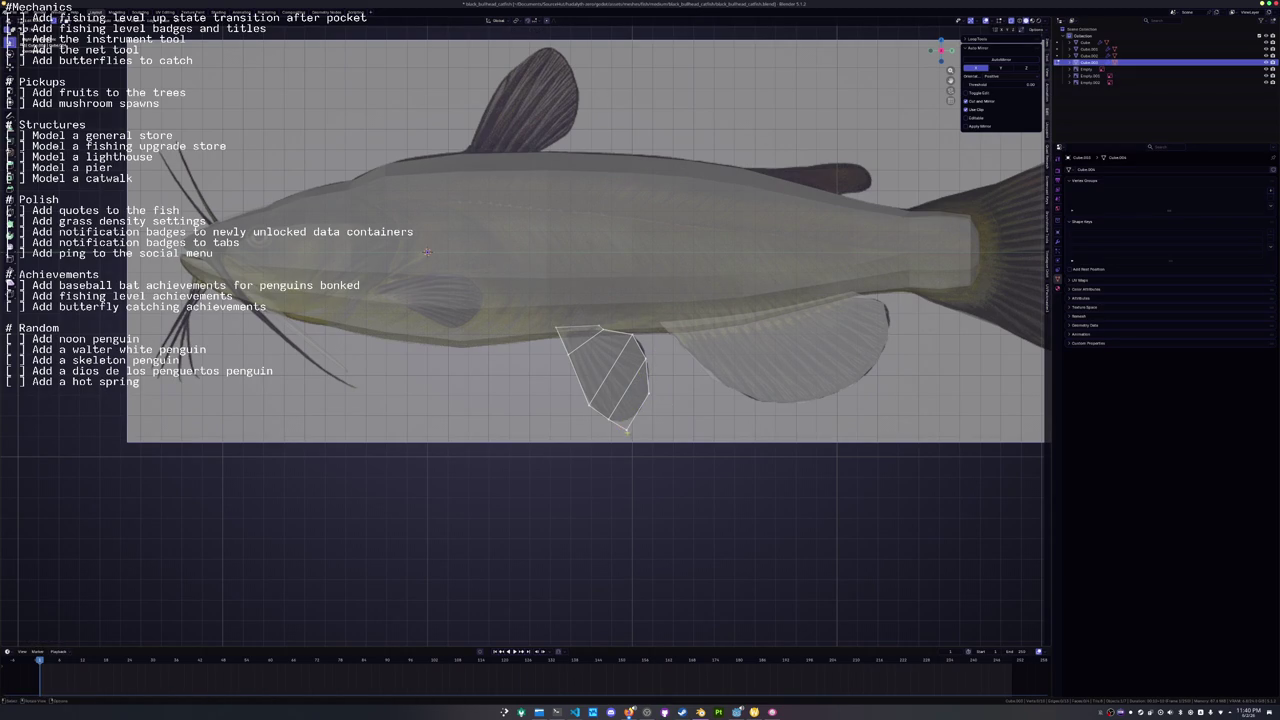
pyautogui.press('g')
pyautogui.press('g')
pyautogui.press('Return')
pyautogui.scroll(2, 427, 252)
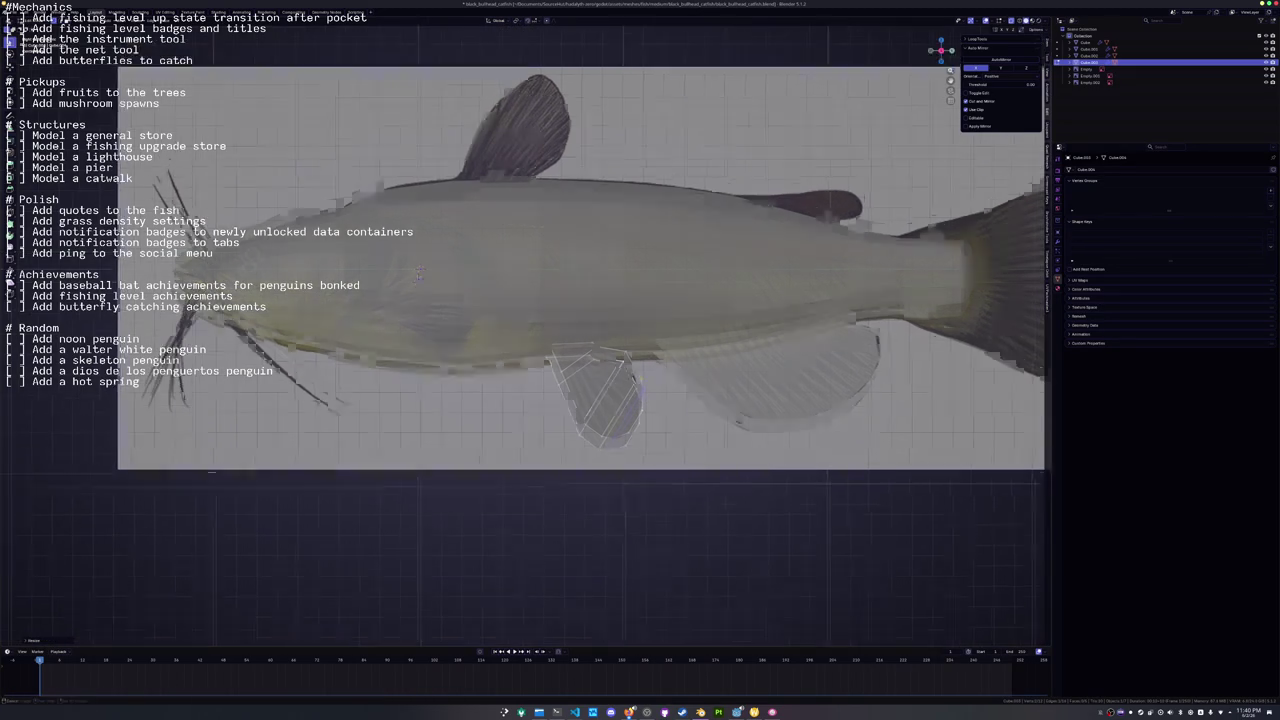
# Resize the right barbel along the X axis and rotate it to tilt it.
pyautogui.press('Tab')
pyautogui.scroll(-2, 634, 440)
pyautogui.press('Tab')
pyautogui.moveTo(634, 434)
pyautogui.mouseDown()
pyautogui.moveTo(591, 428)
pyautogui.moveTo(634, 434)
pyautogui.moveTo(584, 443)
pyautogui.mouseUp()
pyautogui.press('Tab')
pyautogui.click(584, 437)
pyautogui.press('Tab')
pyautogui.press('s')
pyautogui.press('x')
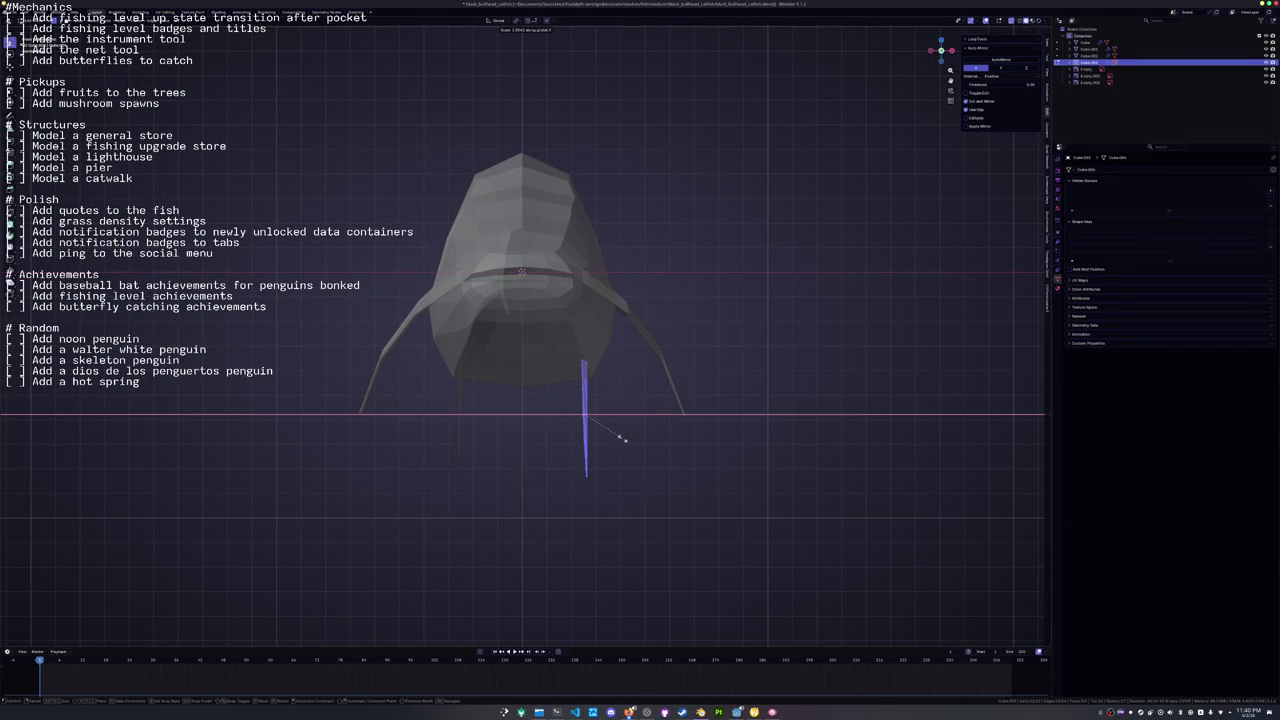
pyautogui.click(621, 437)
pyautogui.press('r')
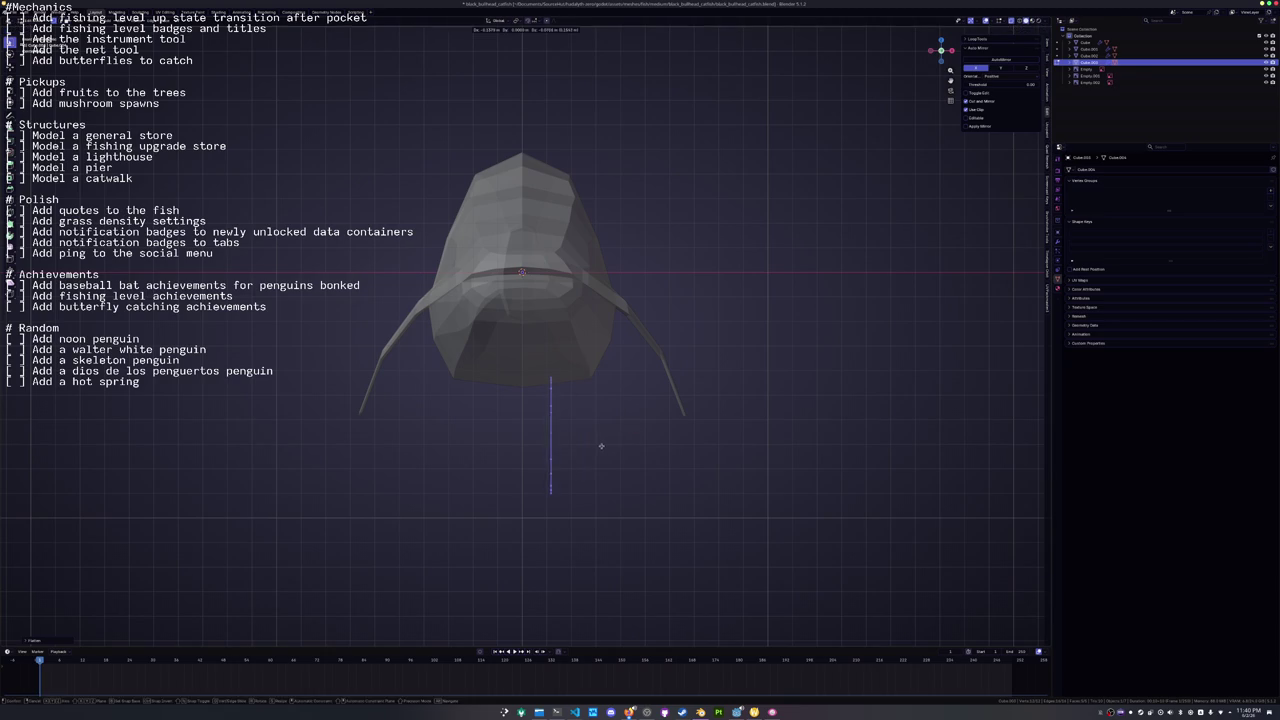
pyautogui.click(602, 430)
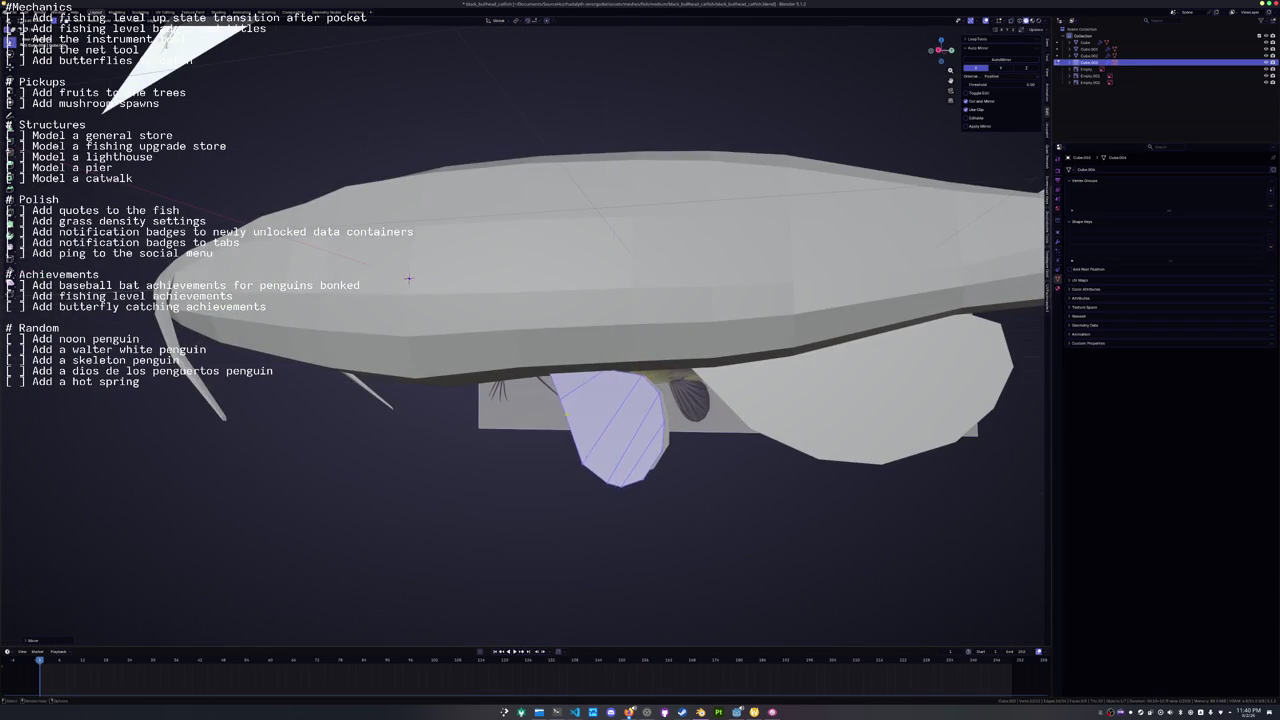
# Move the lower fin along the fish's length on the X axis.
pyautogui.press('g')
pyautogui.press('x')
pyautogui.click(513, 287)
pyautogui.scroll(-5, 513, 287)
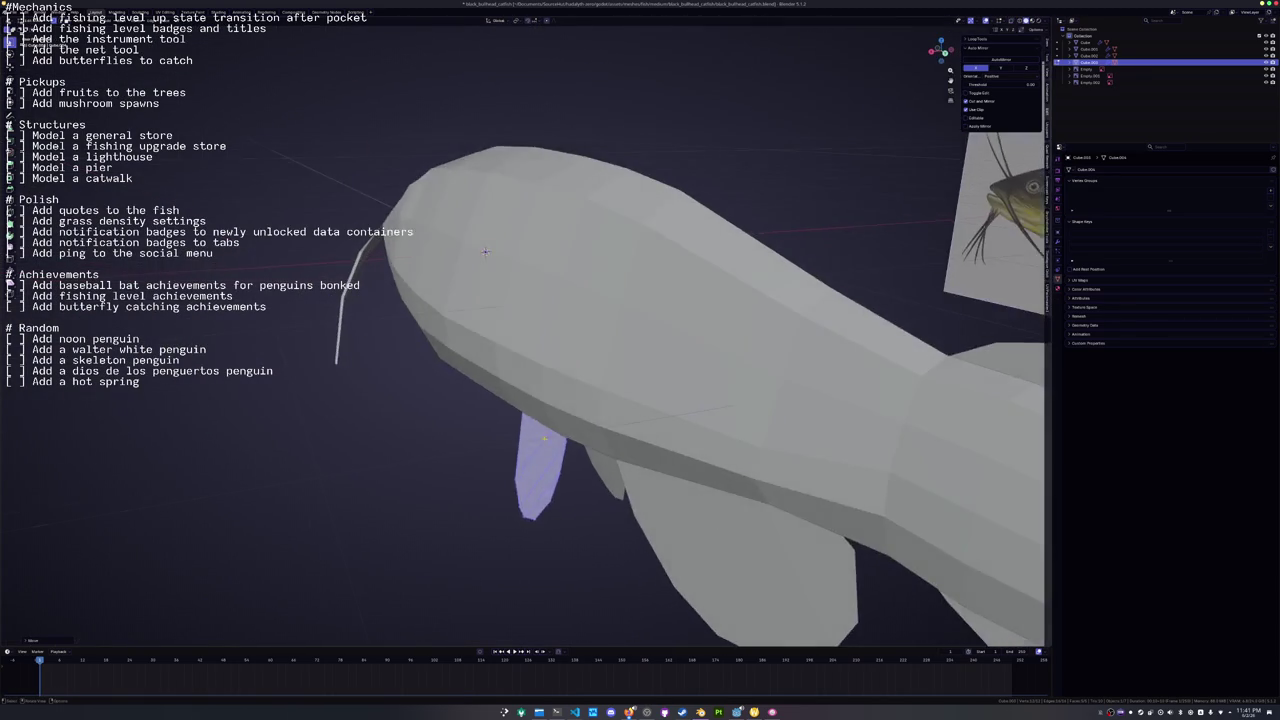
pyautogui.moveTo(604, 442); pyautogui.dragTo(647, 429)
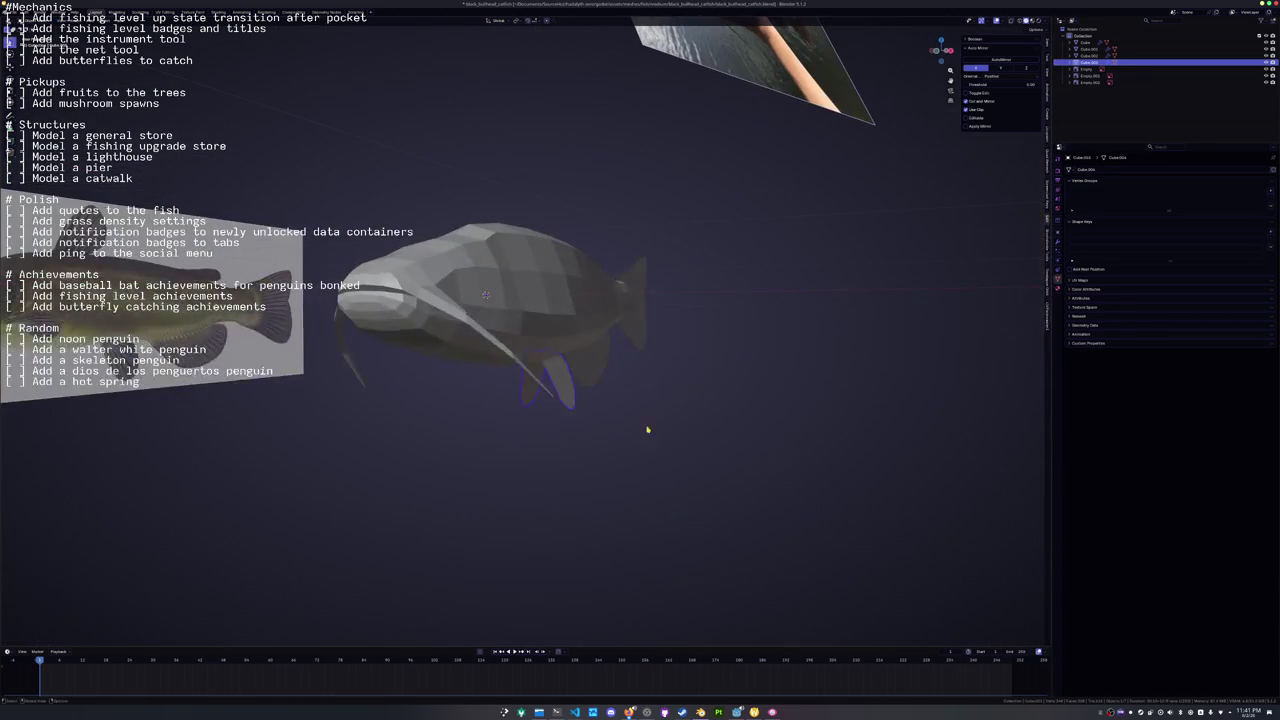
# Select the Cube body mesh in side view, enter Edit Mode and pick a face on the back.
pyautogui.click(500, 306)
pyautogui.press('KP_3')
pyautogui.press('Tab')
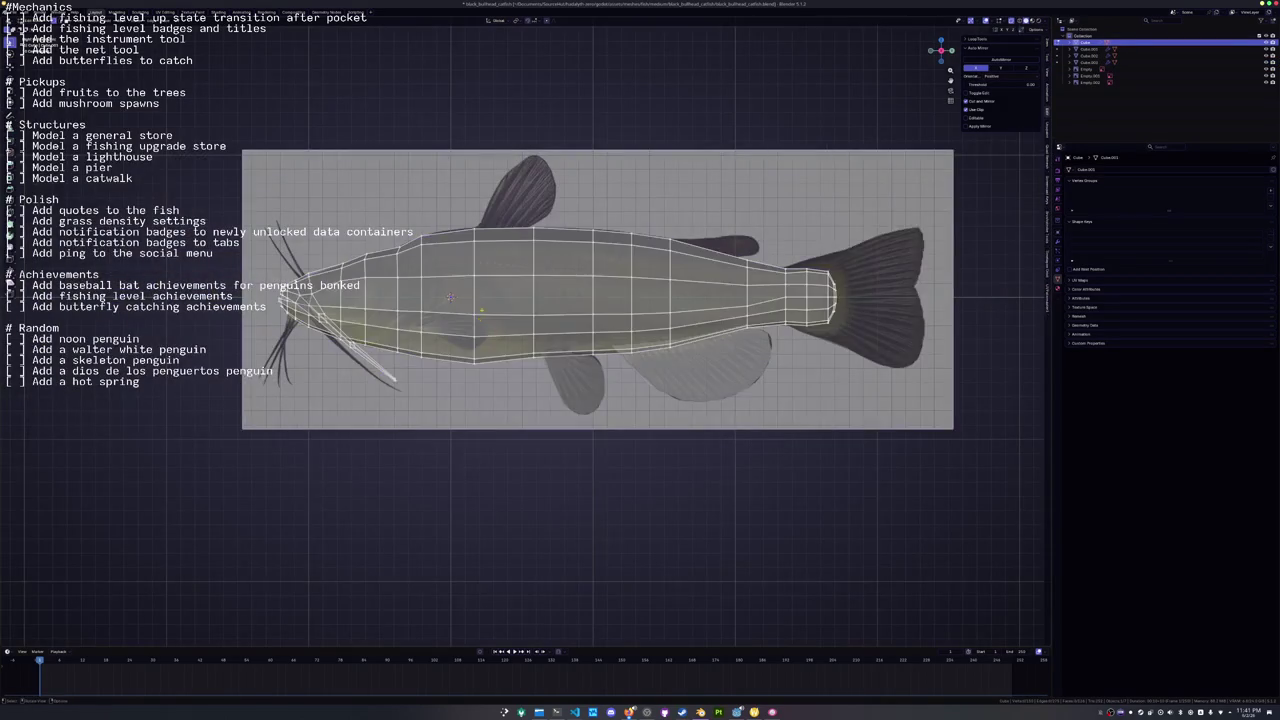
pyautogui.scroll(5, 656, 337)
pyautogui.moveTo(656, 337); pyautogui.dragTo(600, 300)
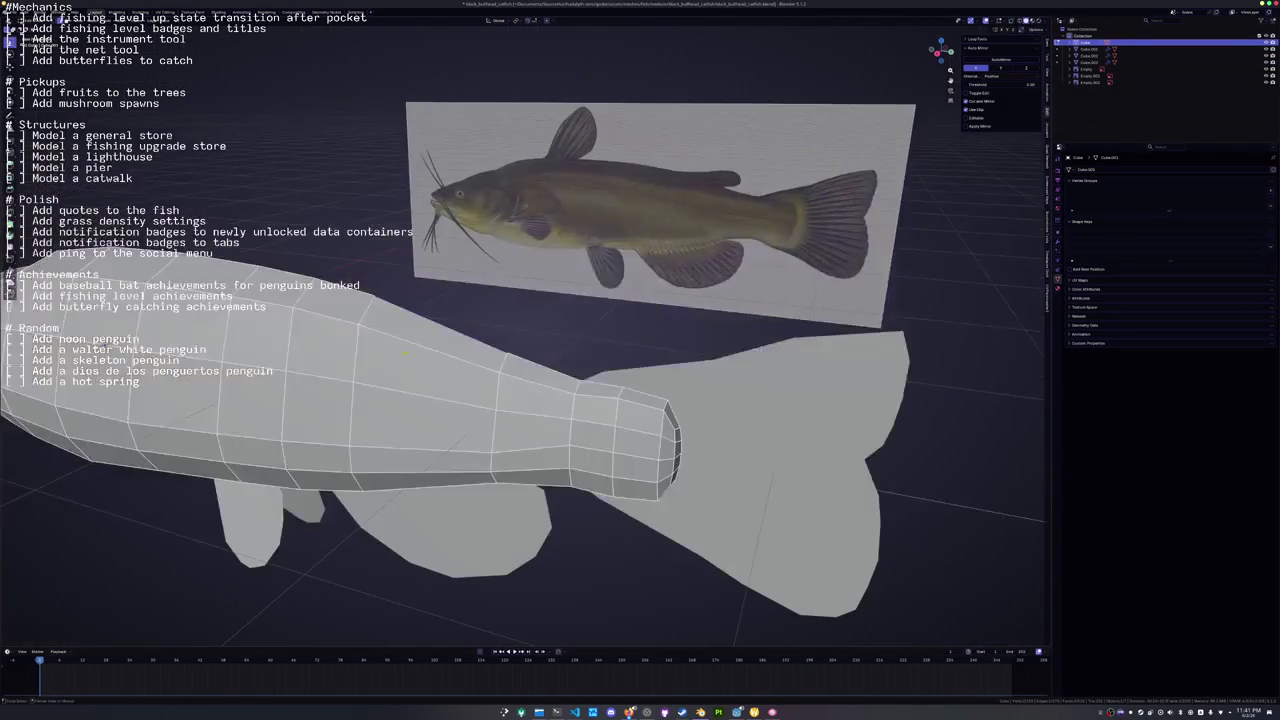
pyautogui.moveTo(419, 349); pyautogui.dragTo(460, 315)
pyautogui.click(463, 312)
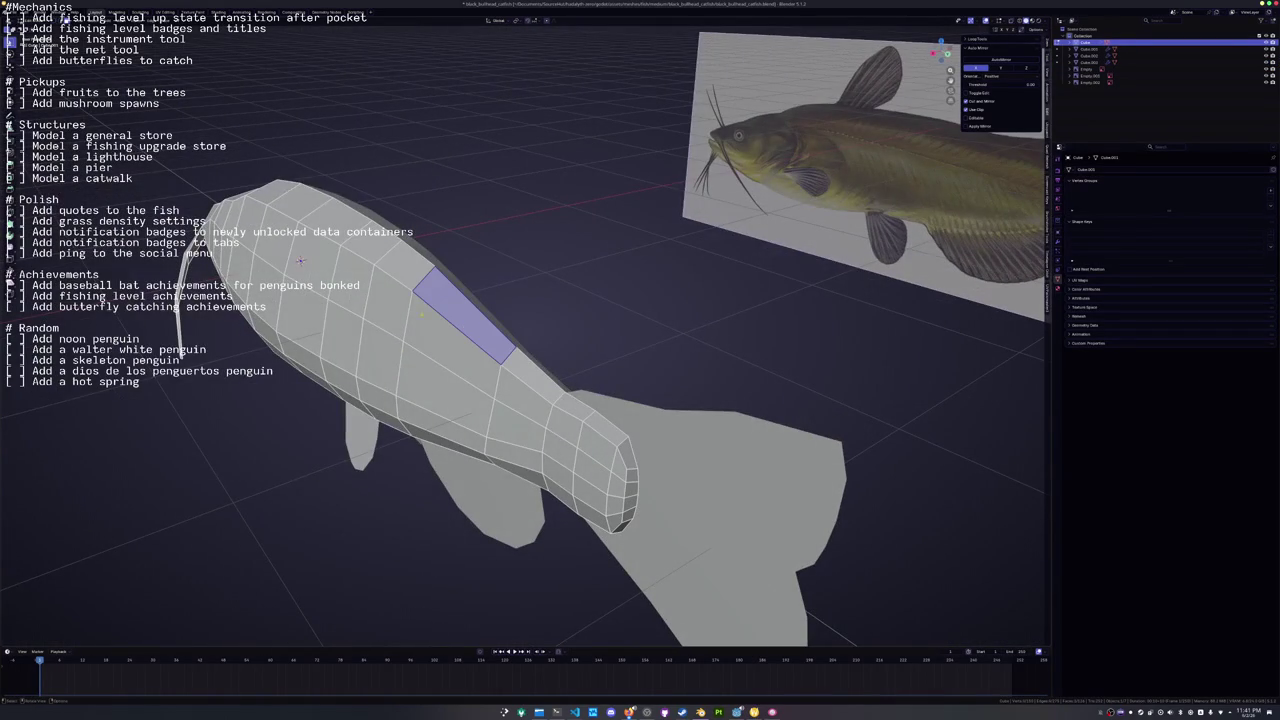
# Inset the selected face on the fish's back, increasing the inset thickness.
pyautogui.hotkey('shift', 'space')
pyautogui.press('i')
pyautogui.moveTo(522, 342); pyautogui.dragTo(505, 350)
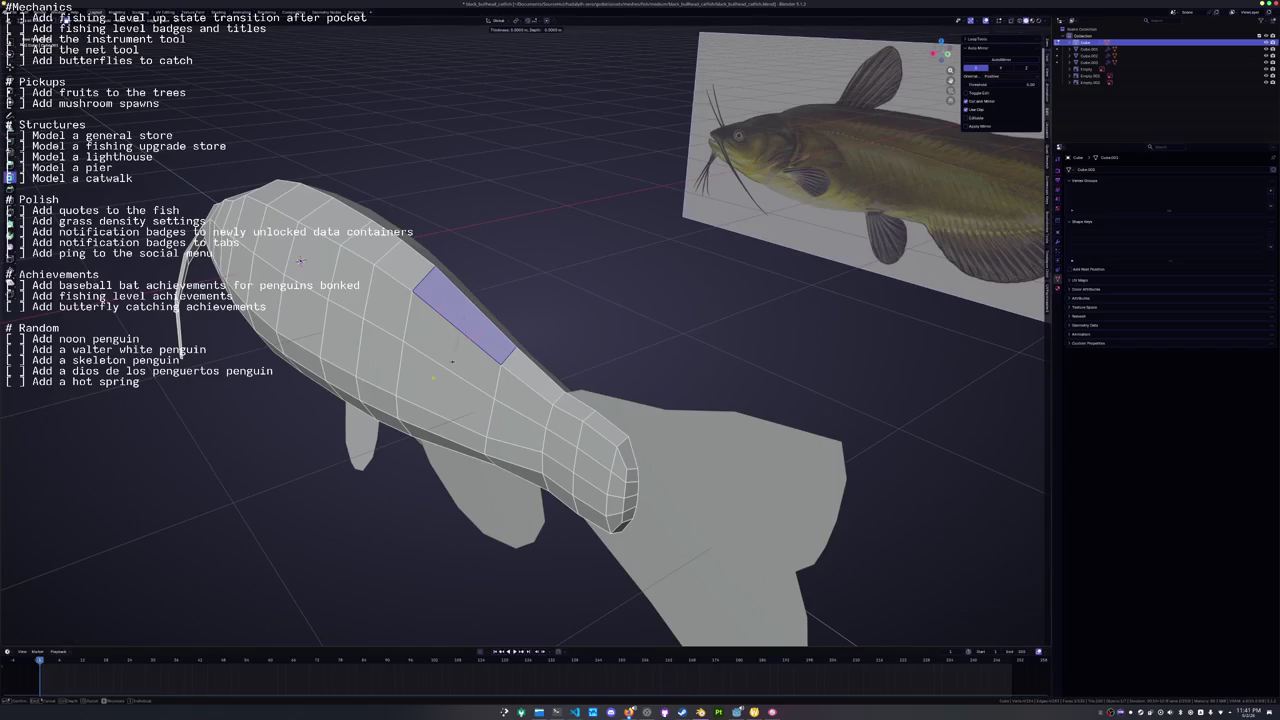
pyautogui.click(45, 642)
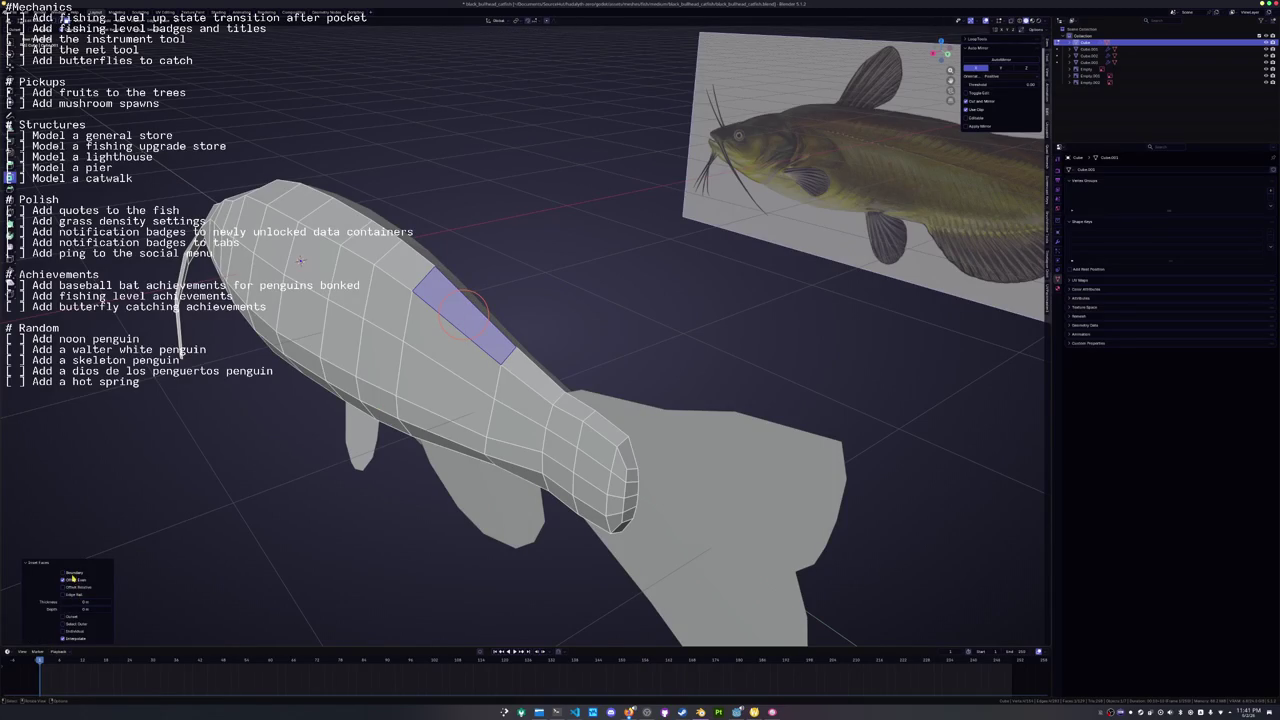
pyautogui.moveTo(85, 602); pyautogui.dragTo(92, 602)
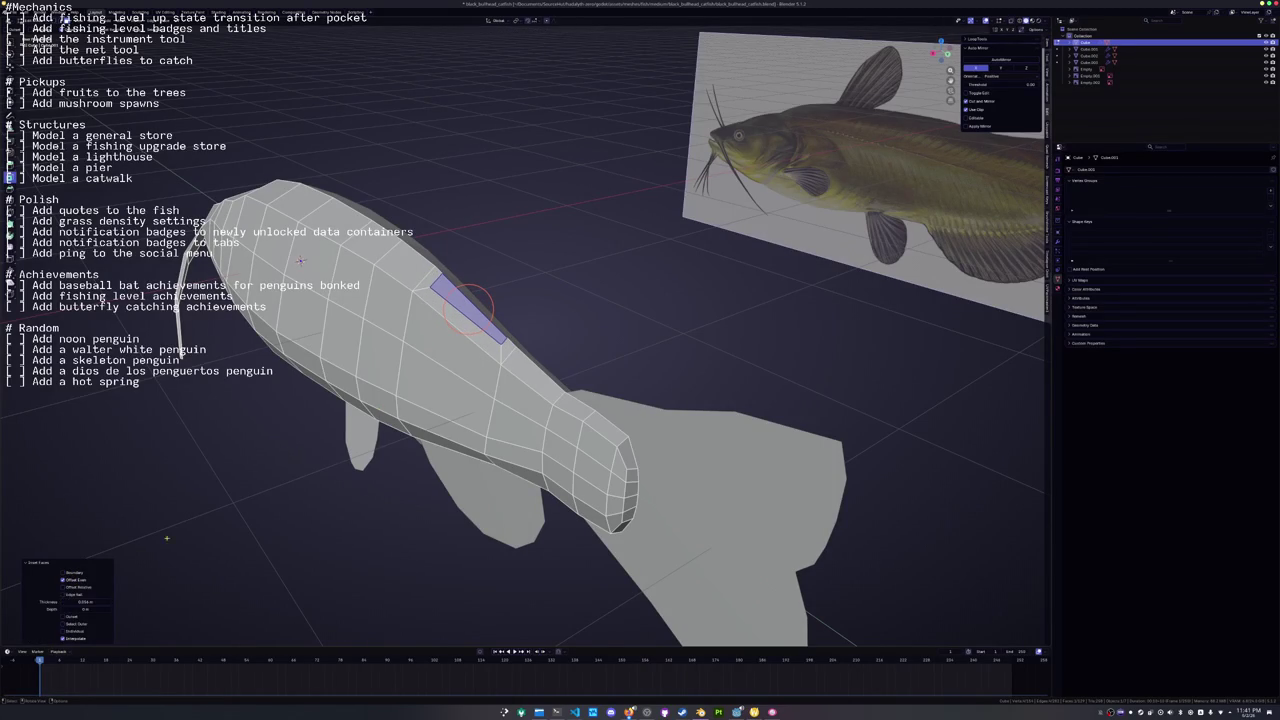
pyautogui.click(456, 322)
# Slide the edge loop along the back toward the tail.
pyautogui.keyDown('alt'); pyautogui.click(465, 305); pyautogui.keyUp('alt')
pyautogui.scroll(2, 465, 305)
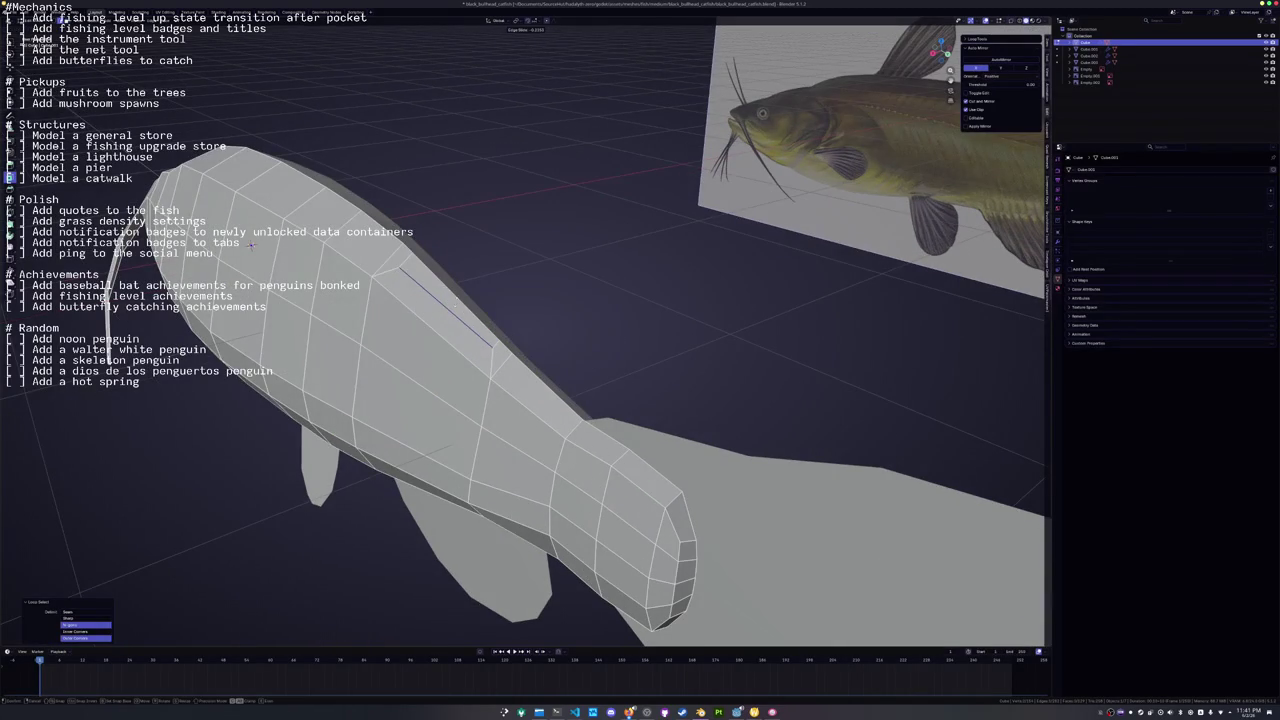
pyautogui.press('g')
pyautogui.press('g')
pyautogui.click(457, 299)
# In a see-through side view, align a rear back vertex and a tail edge loop to the reference.
pyautogui.press('KP_1')
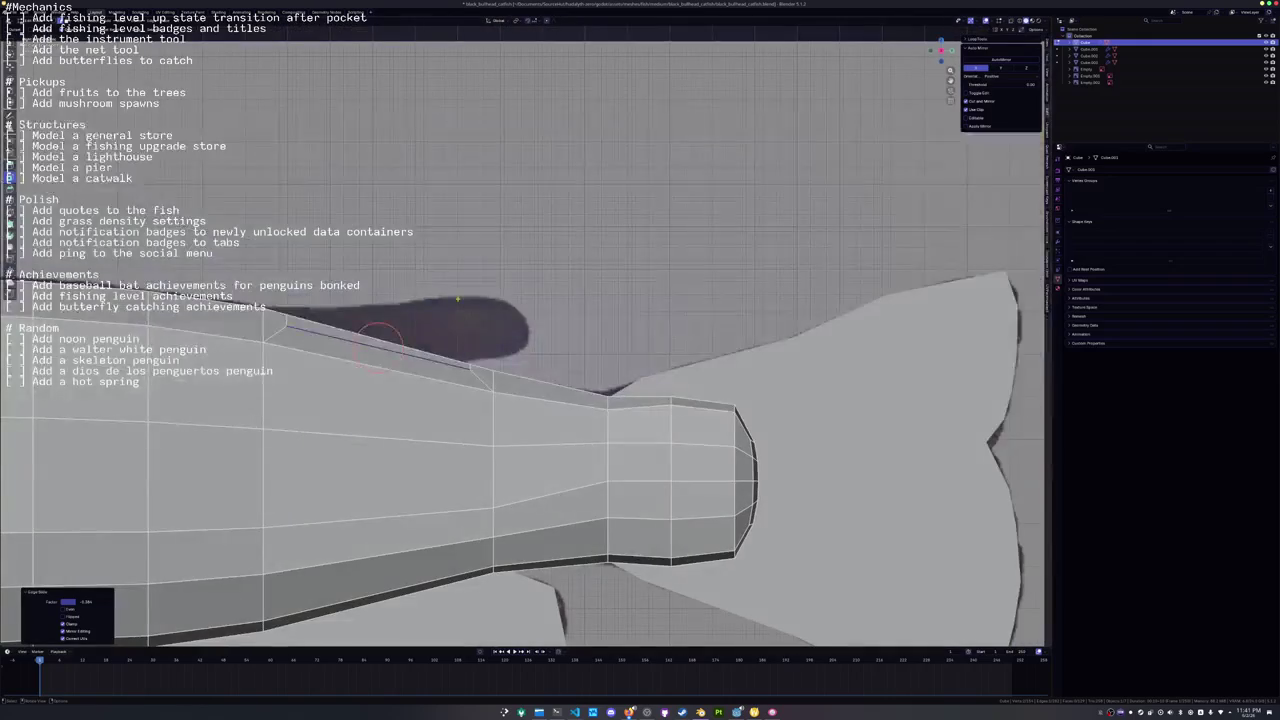
pyautogui.hotkey('alt', 'z')
pyautogui.click(345, 320)
pyautogui.press('g')
pyautogui.click(312, 268)
pyautogui.scroll(-2, 312, 268)
pyautogui.keyDown('alt'); pyautogui.click(401, 385); pyautogui.keyUp('alt')
pyautogui.press('g')
pyautogui.press('g')
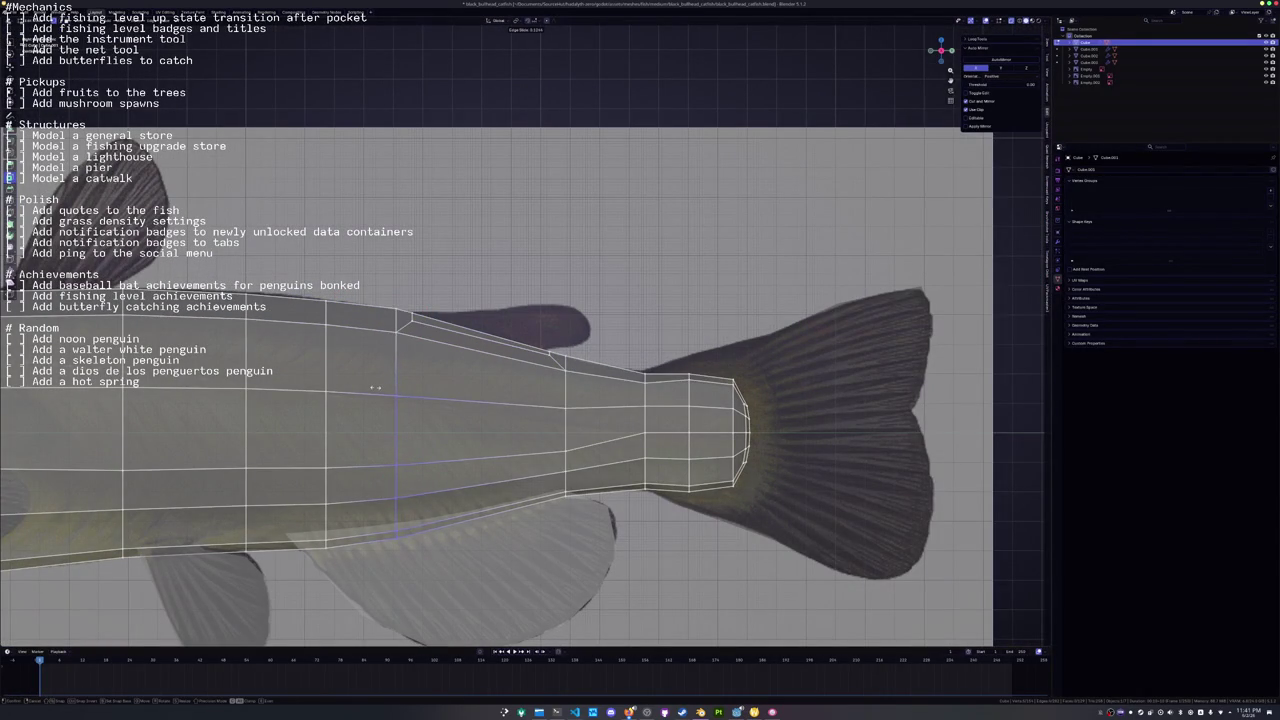
pyautogui.click(375, 387)
# Extrude the back edge upward into the adipose fin and position its corner and top vertices.
pyautogui.click(471, 334)
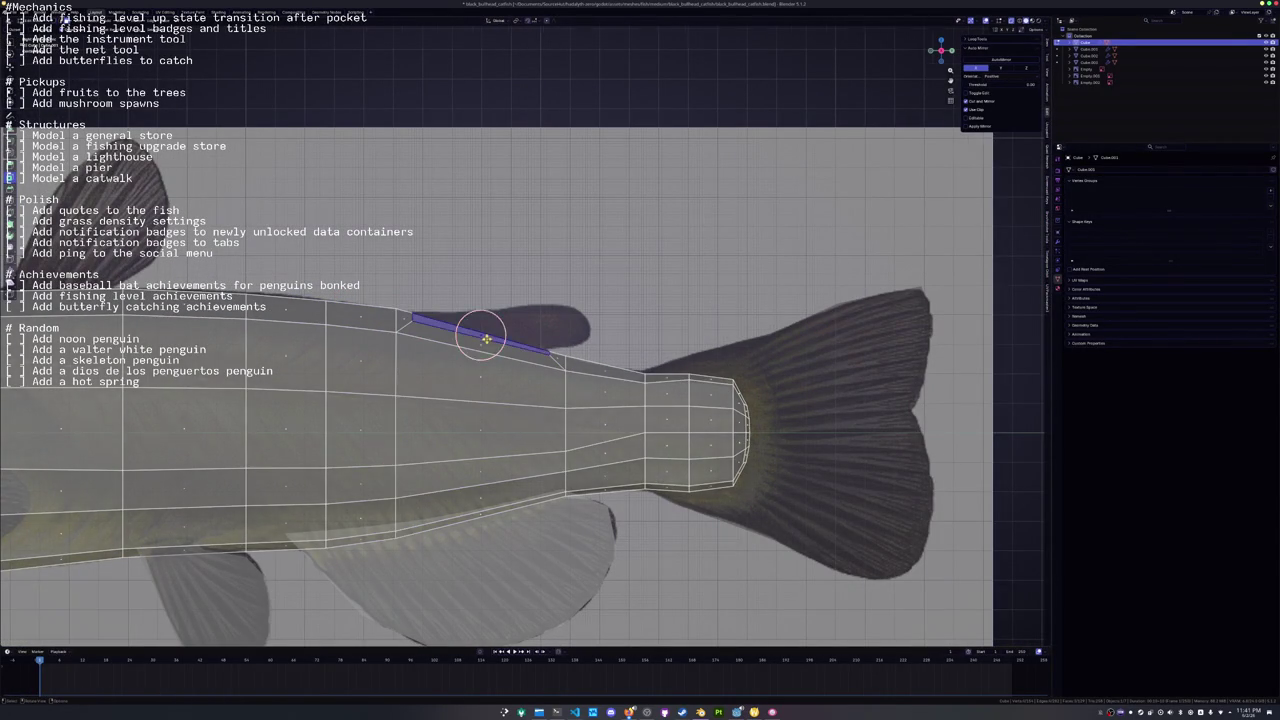
pyautogui.scroll(1, 471, 334)
pyautogui.press('e')
pyautogui.click(600, 315)
pyautogui.press('g')
pyautogui.click(527, 327)
pyautogui.press('g')
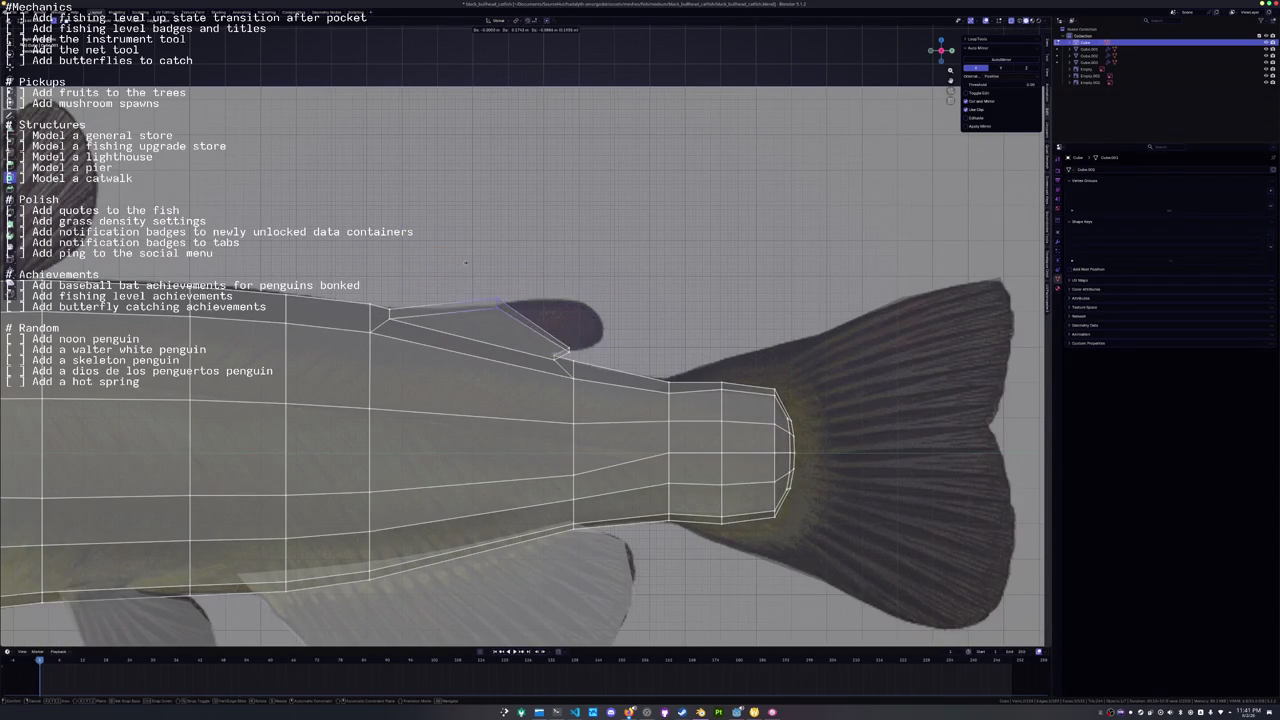
pyautogui.click(530, 300)
# Extrude the fin-tip edge, merge it, and tighten the tip vertices into a point.
pyautogui.click(563, 323)
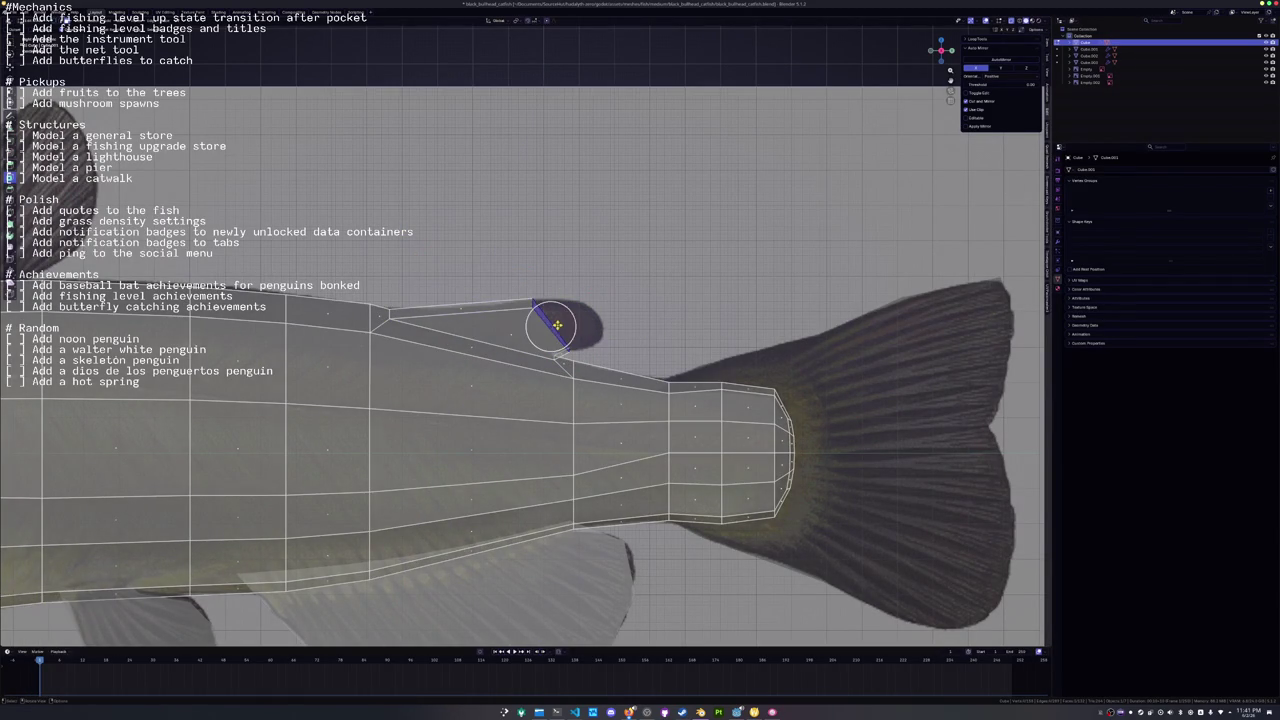
pyautogui.press('e')
pyautogui.click(617, 318)
pyautogui.hotkey('ctrl', 'm')
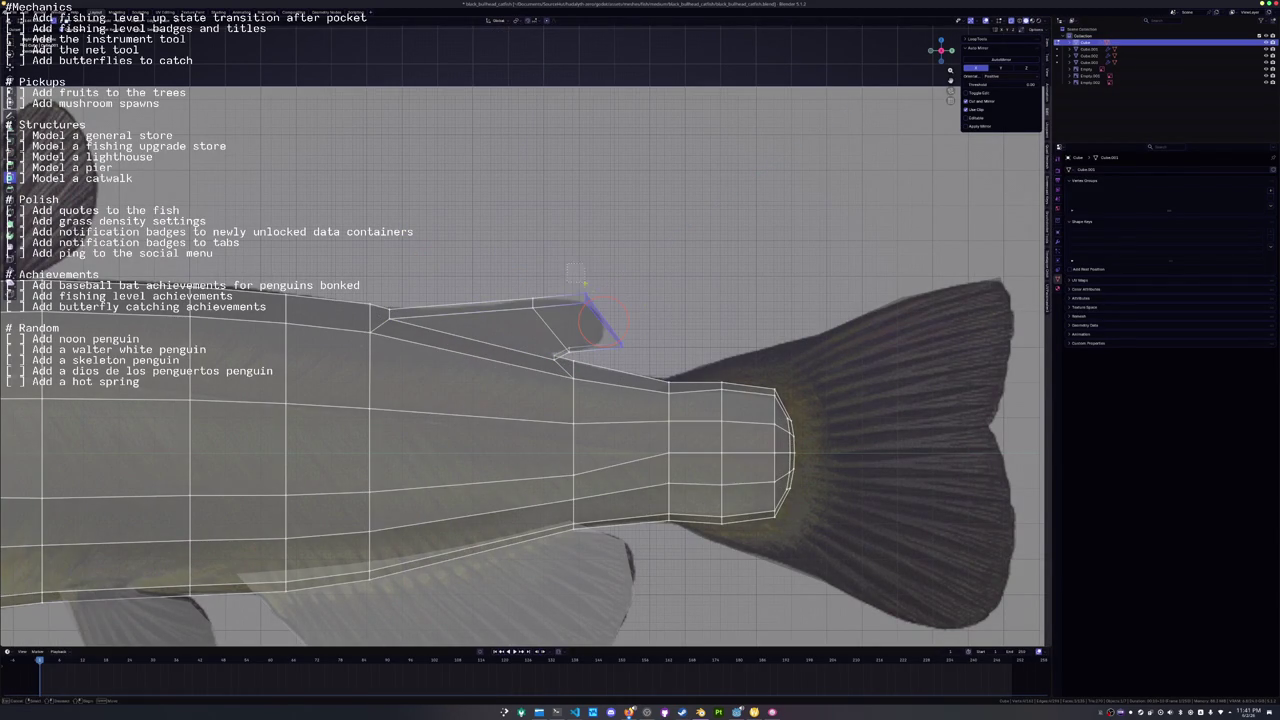
pyautogui.press('g')
pyautogui.click(613, 318)
pyautogui.moveTo(594, 309); pyautogui.dragTo(566, 316)
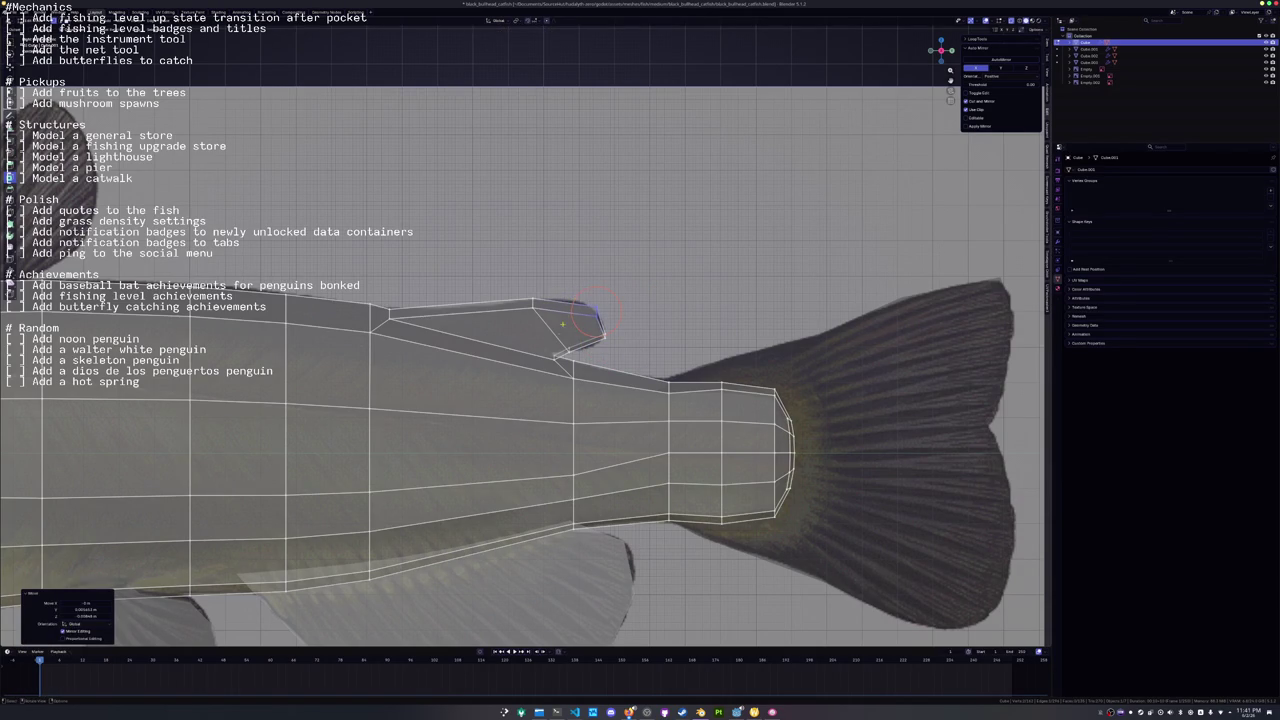
pyautogui.press('g')
pyautogui.press('g')
pyautogui.click(540, 346)
# Scale the fin selection along Z to adjust its height.
pyautogui.press('g')
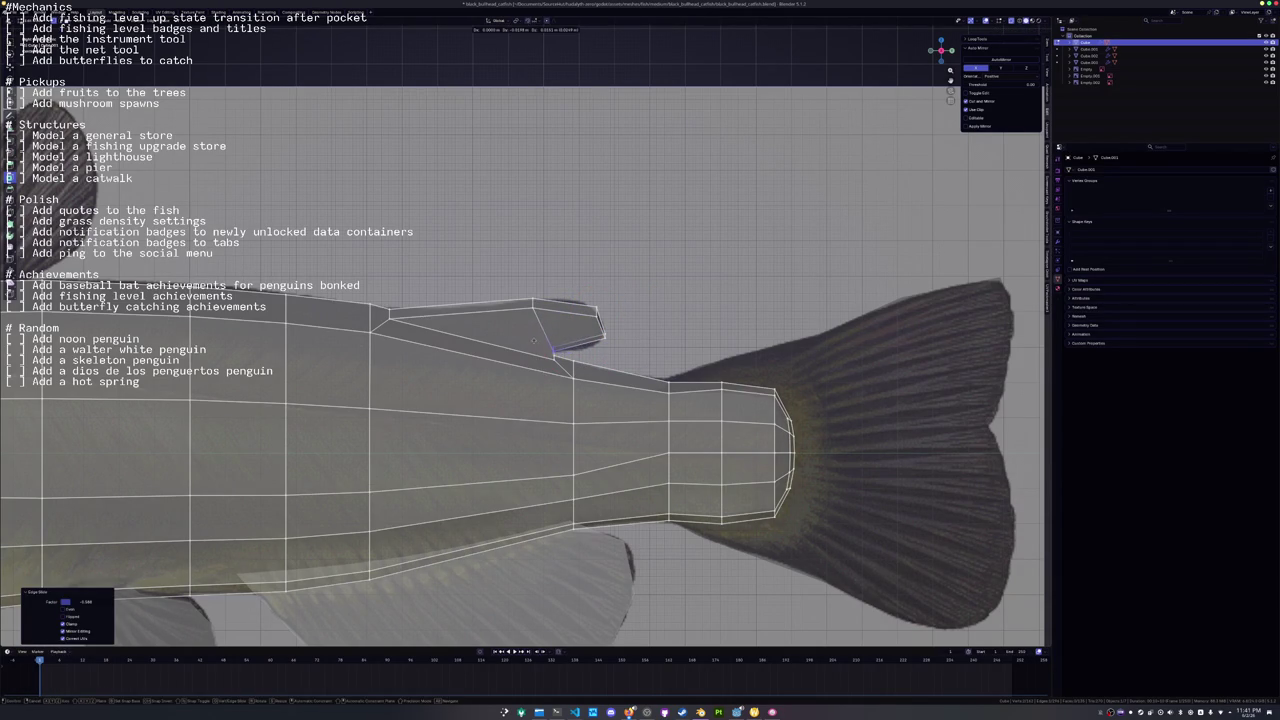
pyautogui.press('Escape')
pyautogui.press('s')
pyautogui.press('z')
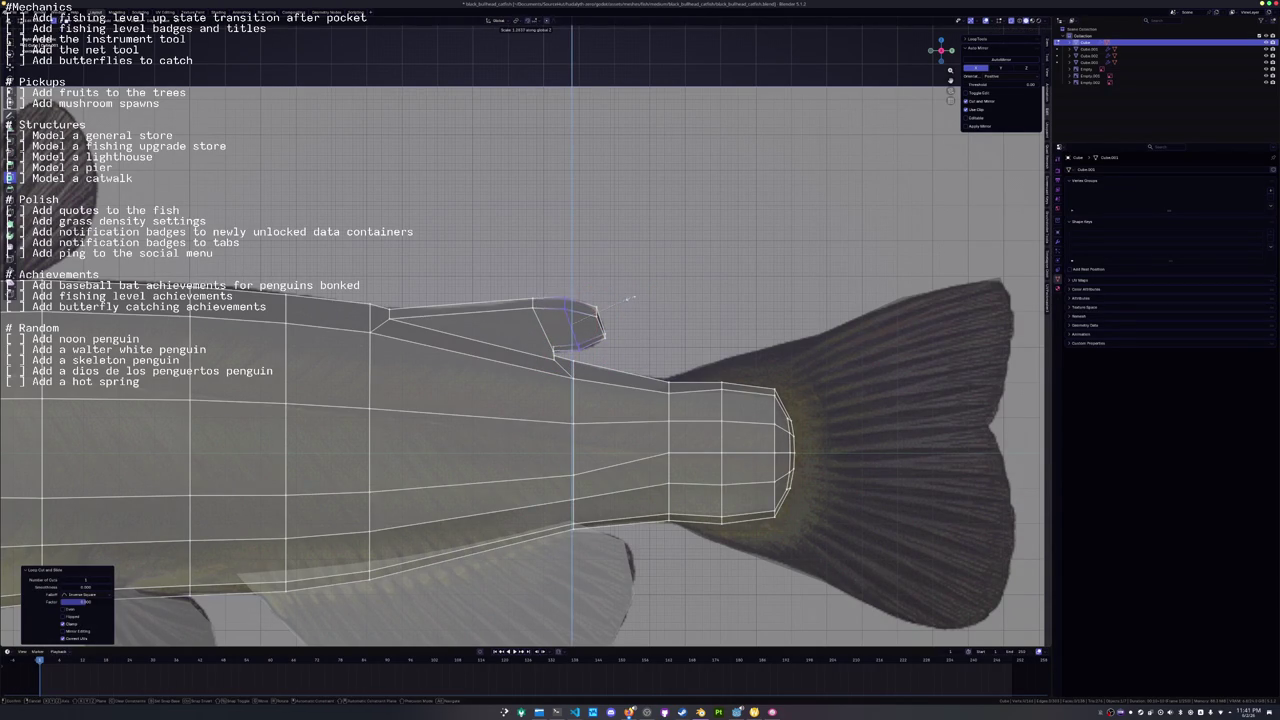
pyautogui.click(632, 297)
# Slide a neck vertex and a head vertex along their edges to refine the front shape.
pyautogui.moveTo(632, 297)
pyautogui.mouseDown()
pyautogui.moveTo(478, 405)
pyautogui.moveTo(256, 458)
pyautogui.moveTo(230, 435)
pyautogui.mouseUp()
pyautogui.press('g')
pyautogui.press('g')
pyautogui.click(400, 420)
pyautogui.moveTo(400, 420)
pyautogui.mouseDown()
pyautogui.moveTo(452, 403)
pyautogui.moveTo(617, 404)
pyautogui.moveTo(520, 290)
pyautogui.moveTo(557, 352)
pyautogui.moveTo(560, 320)
pyautogui.moveTo(650, 320)
pyautogui.moveTo(735, 352)
pyautogui.mouseUp()
pyautogui.press('g')
pyautogui.press('g')
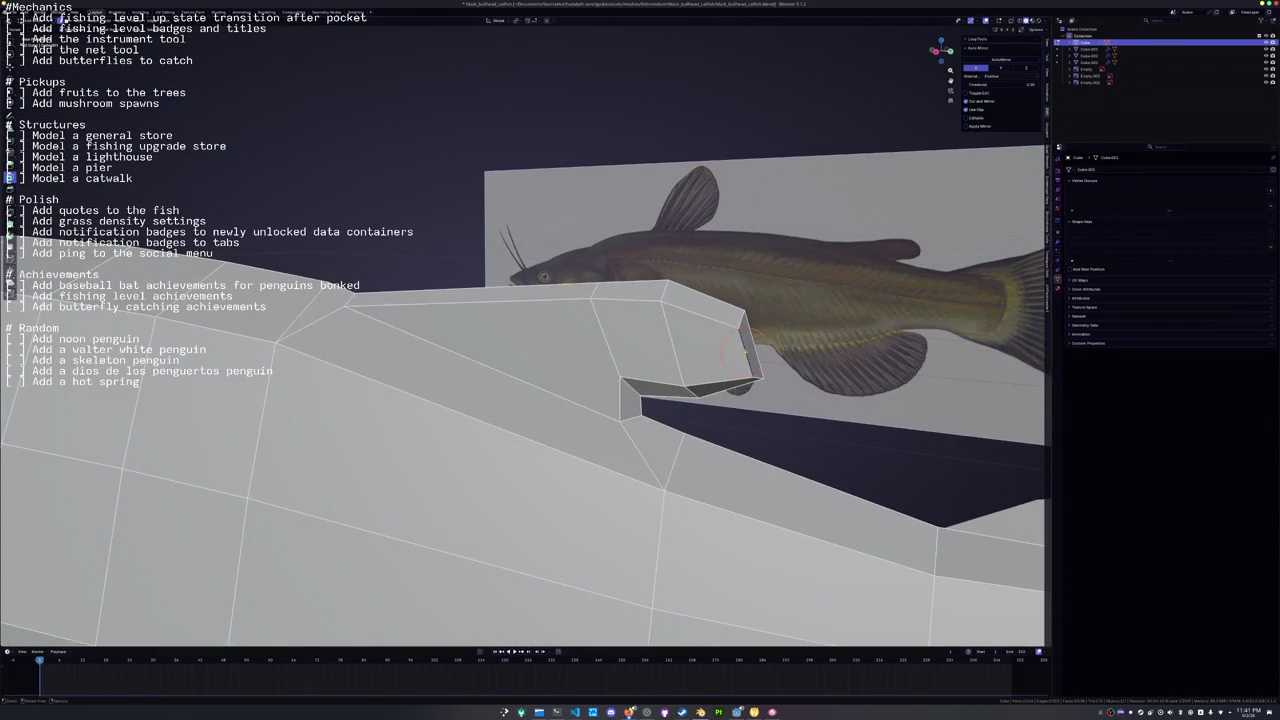
pyautogui.press('g')
pyautogui.press('g')
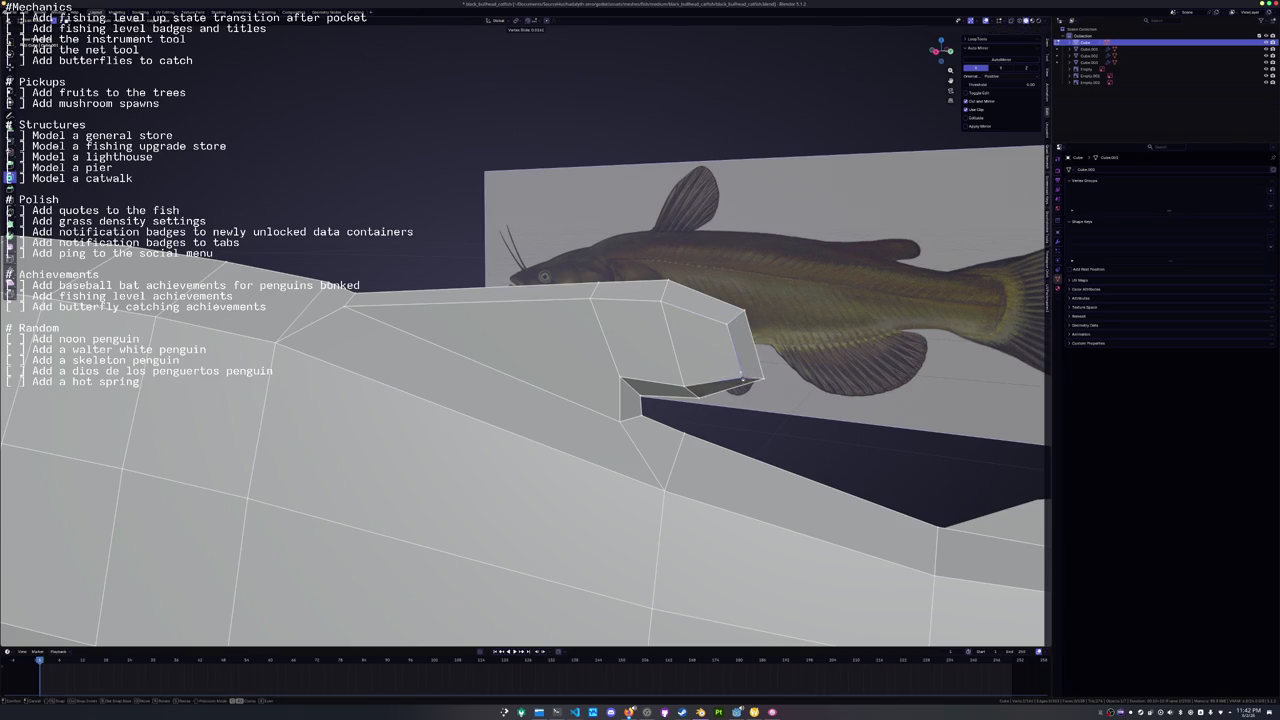
pyautogui.click(740, 370)
# Orbit around the whole fish to check the body, then return to Edit Mode.
pyautogui.moveTo(740, 370)
pyautogui.mouseDown()
pyautogui.moveTo(760, 351)
pyautogui.moveTo(634, 309)
pyautogui.moveTo(663, 325)
pyautogui.mouseUp()
pyautogui.scroll(-4, 660, 323)
pyautogui.moveTo(586, 320)
pyautogui.mouseDown()
pyautogui.moveTo(311, 388)
pyautogui.moveTo(438, 365)
pyautogui.mouseUp()
pyautogui.press('Tab')
pyautogui.scroll(-3, 311, 388)
pyautogui.press('Tab')
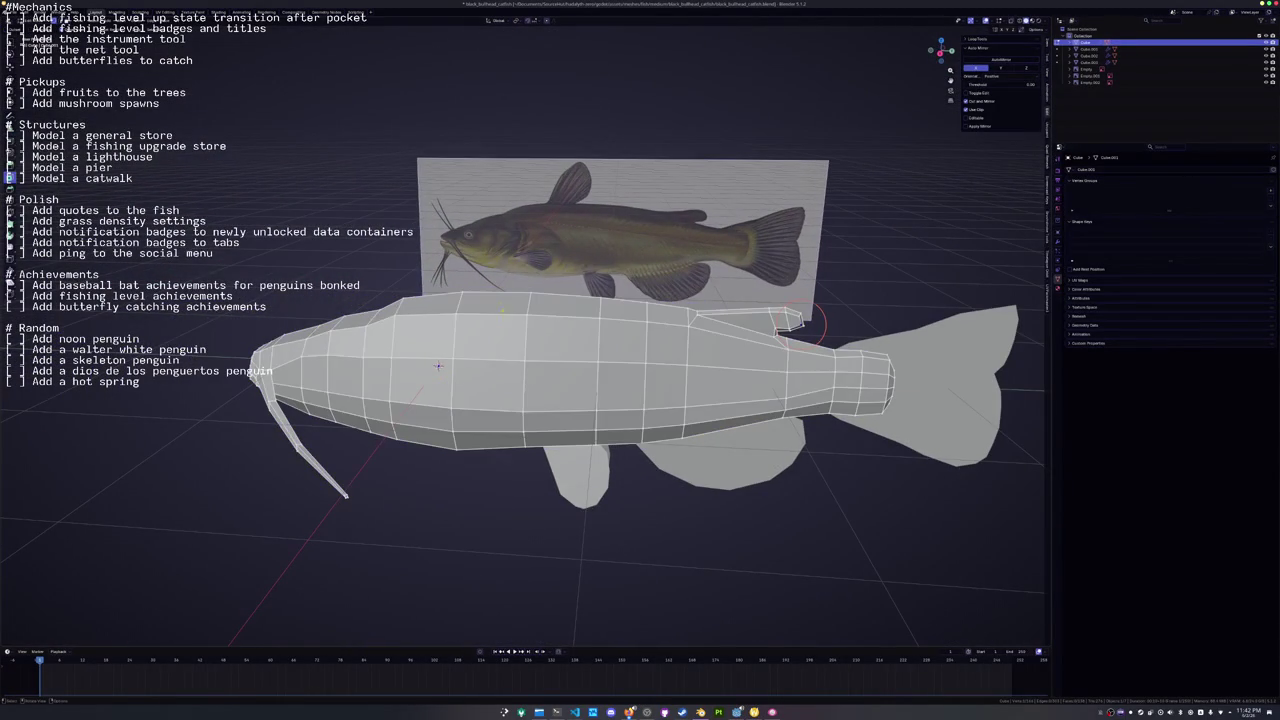
# In see-through side view, duplicate the selected back edges for a separate fin.
pyautogui.press('KP_1')
pyautogui.hotkey('alt', 'z')
pyautogui.hotkey('shift', 'd')
pyautogui.rightClick(502, 290)
# Separate the copied back edges into their own object and lower it onto the back.
pyautogui.click(527, 287)
pyautogui.press('Tab')
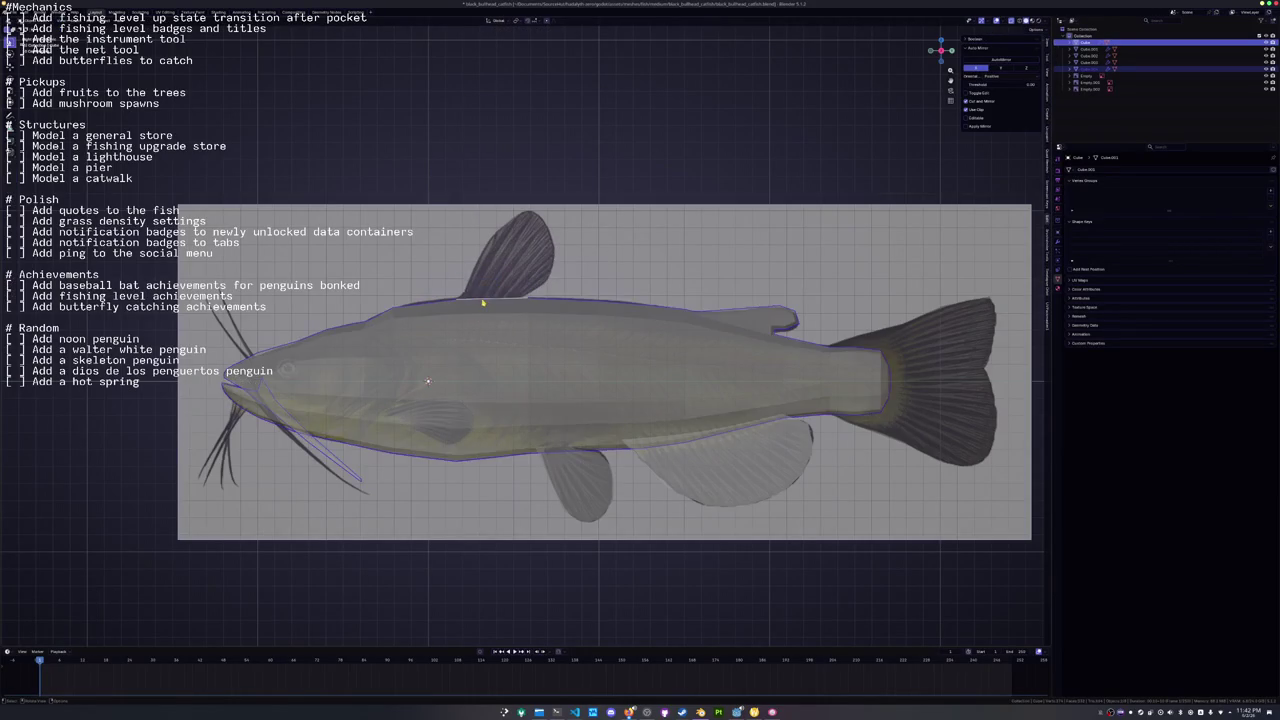
pyautogui.click(529, 289)
pyautogui.scroll(3, 530, 288)
pyautogui.press('g')
pyautogui.click(601, 292)
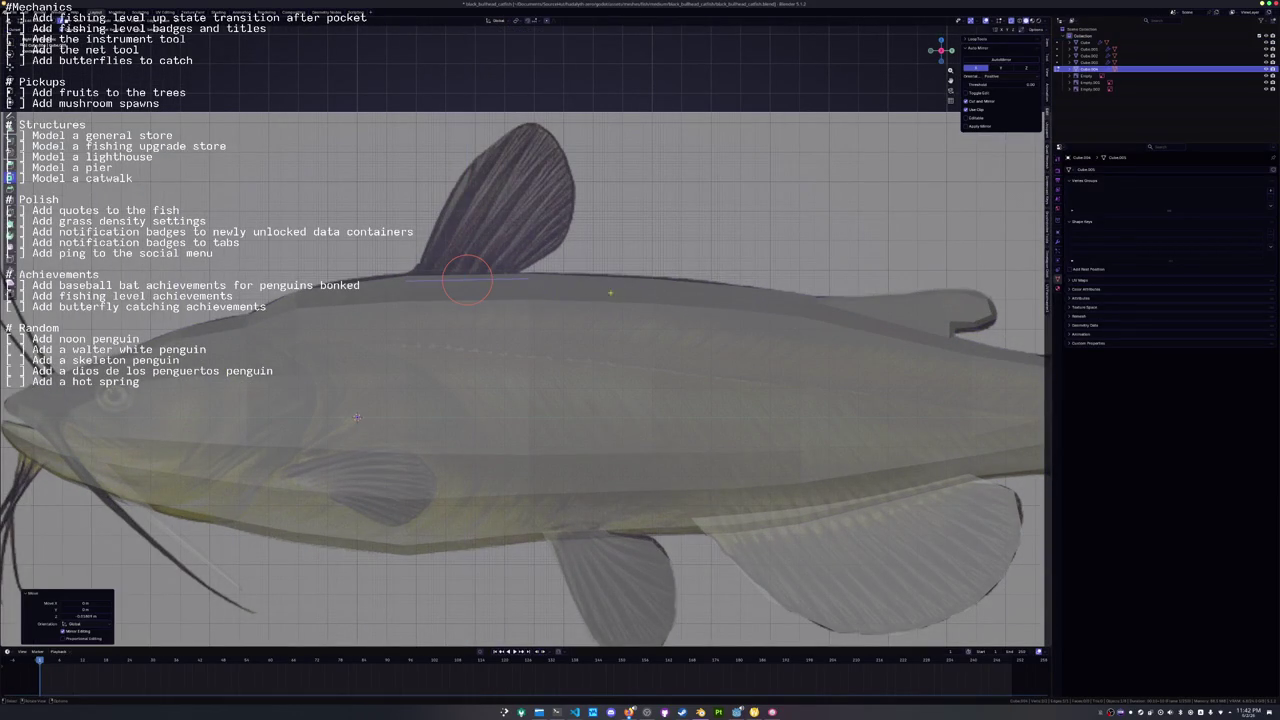
# Extrude the edge upward in three strips to form the dorsal fin, adjusting a lower vertex.
pyautogui.press('e')
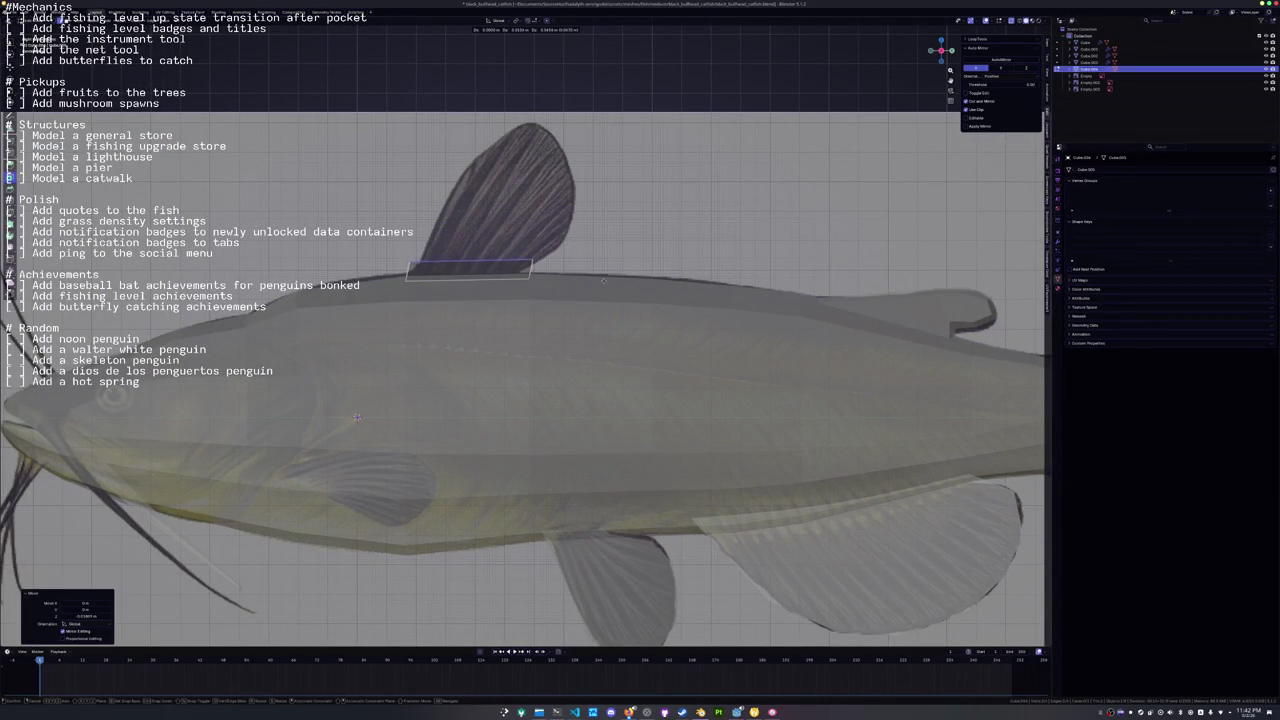
pyautogui.click(603, 281)
pyautogui.press('e')
pyautogui.click(627, 239)
pyautogui.press('e')
pyautogui.click(655, 191)
pyautogui.press('e')
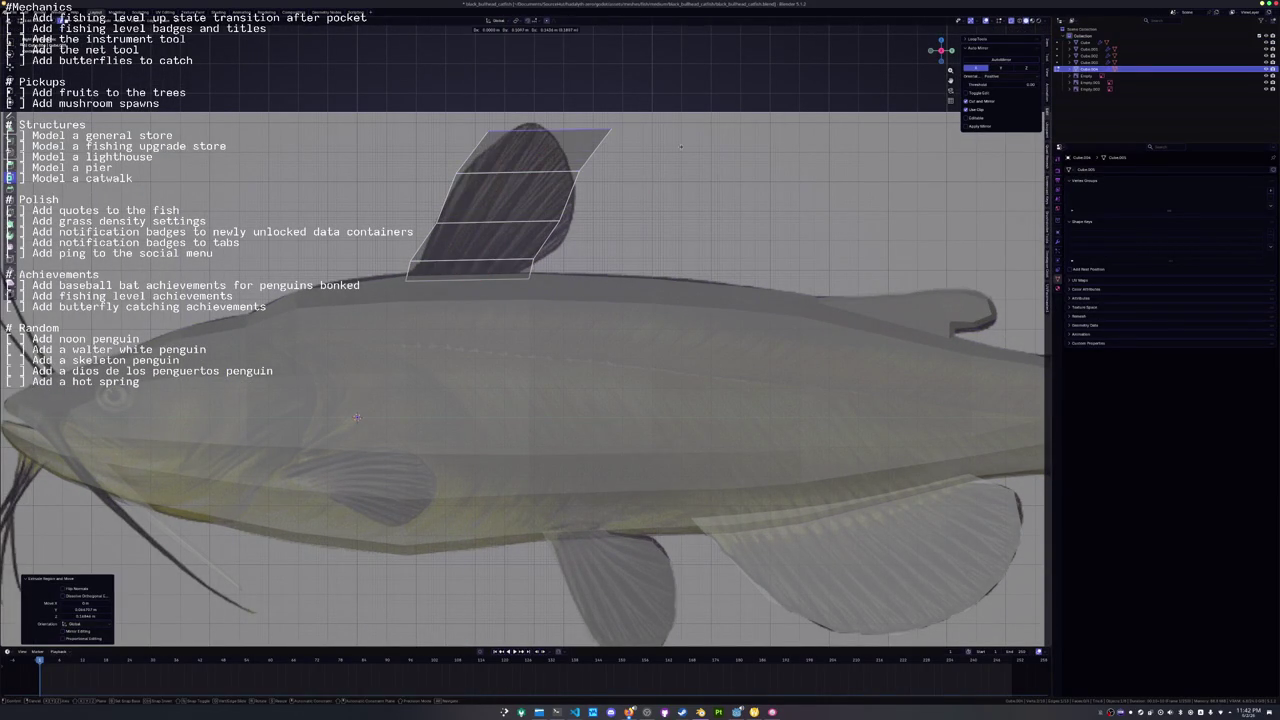
pyautogui.rightClick(631, 200)
pyautogui.press('g')
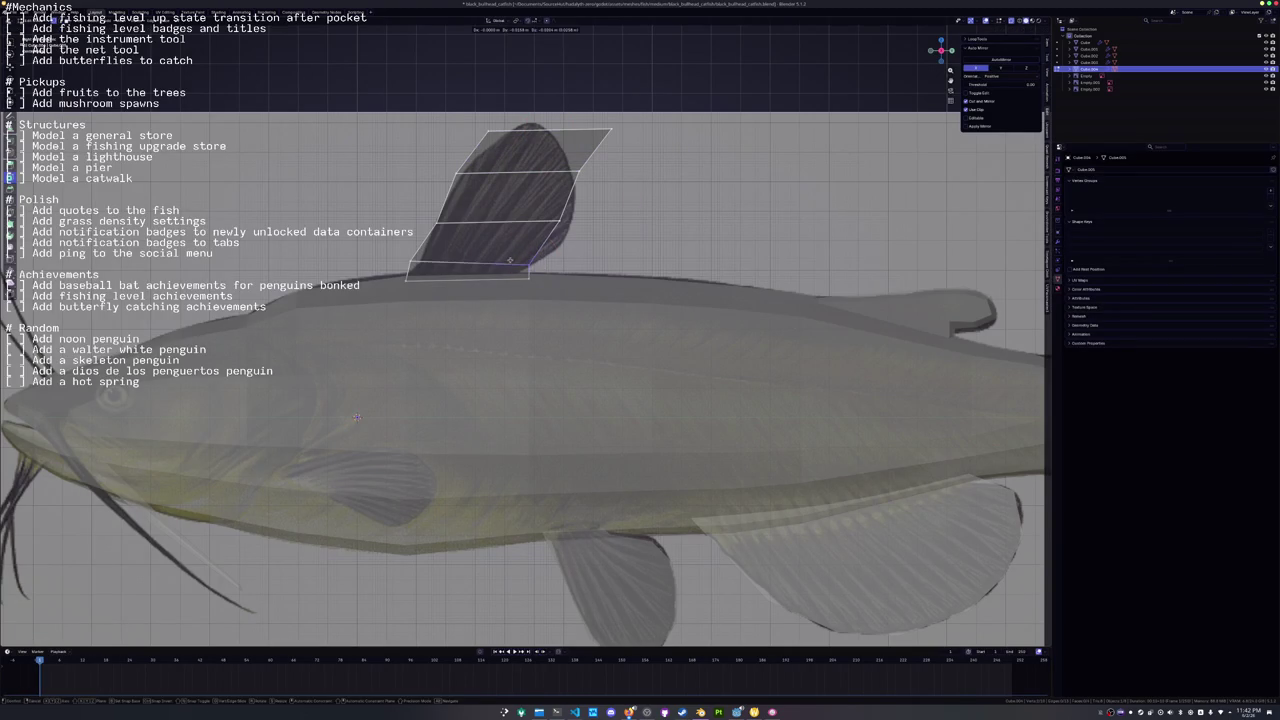
pyautogui.click(507, 261)
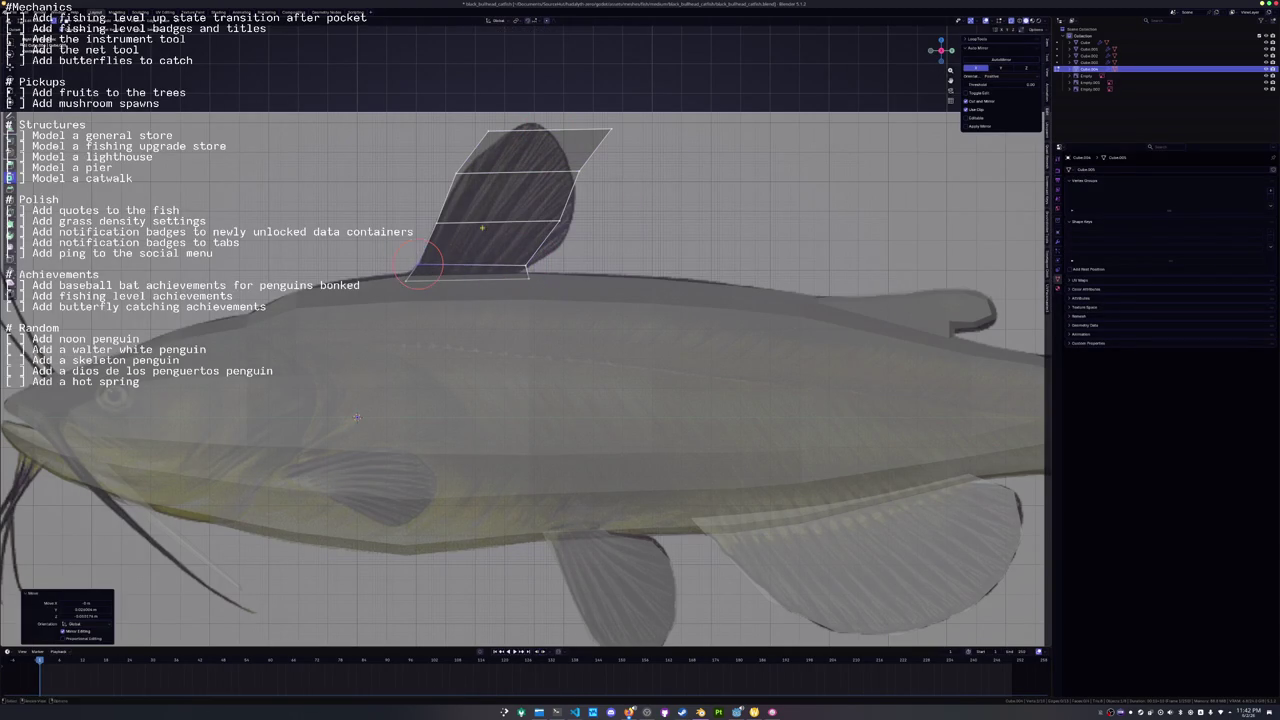
# Add a loop cut across the dorsal fin and move its vertices to follow the reference.
pyautogui.moveTo(422, 268); pyautogui.dragTo(357, 310)
pyautogui.hotkey('ctrl', 'r')
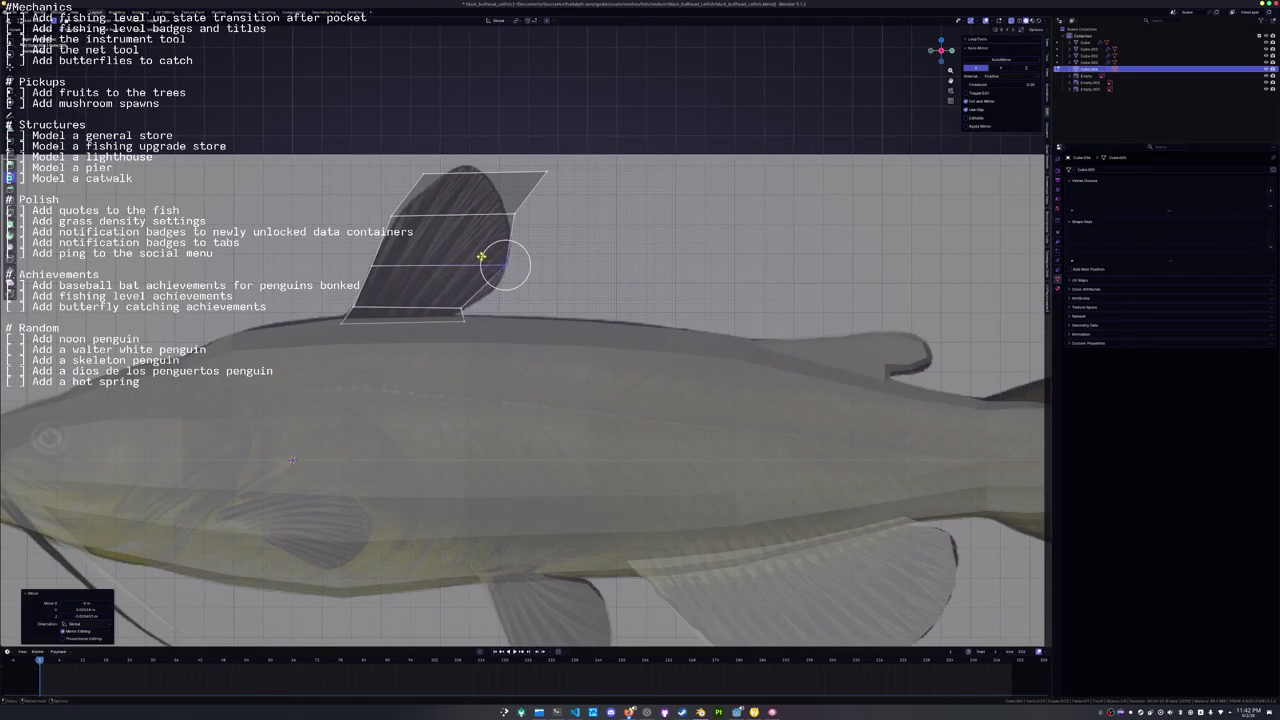
pyautogui.click(422, 287)
pyautogui.press('g')
pyautogui.press('g')
pyautogui.click(488, 195)
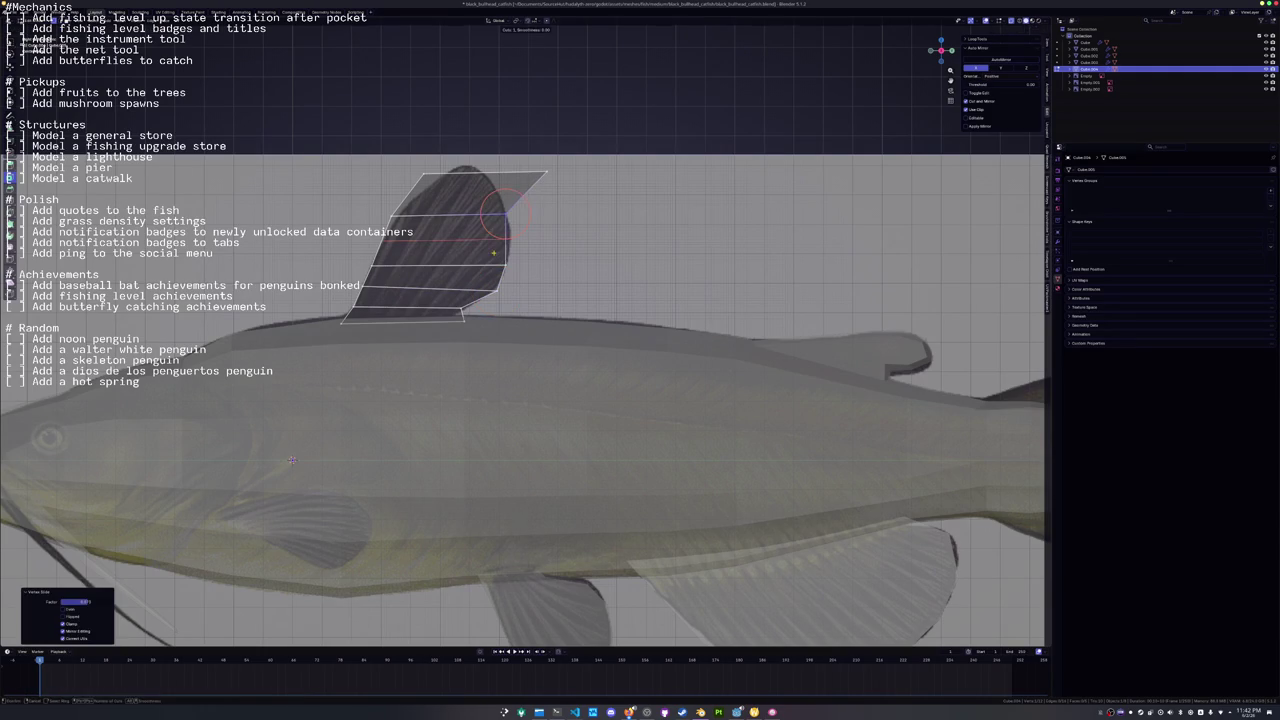
# Add a second loop cut across the fin and round off its top corner.
pyautogui.hotkey('ctrl', 'r')
pyautogui.click(494, 253)
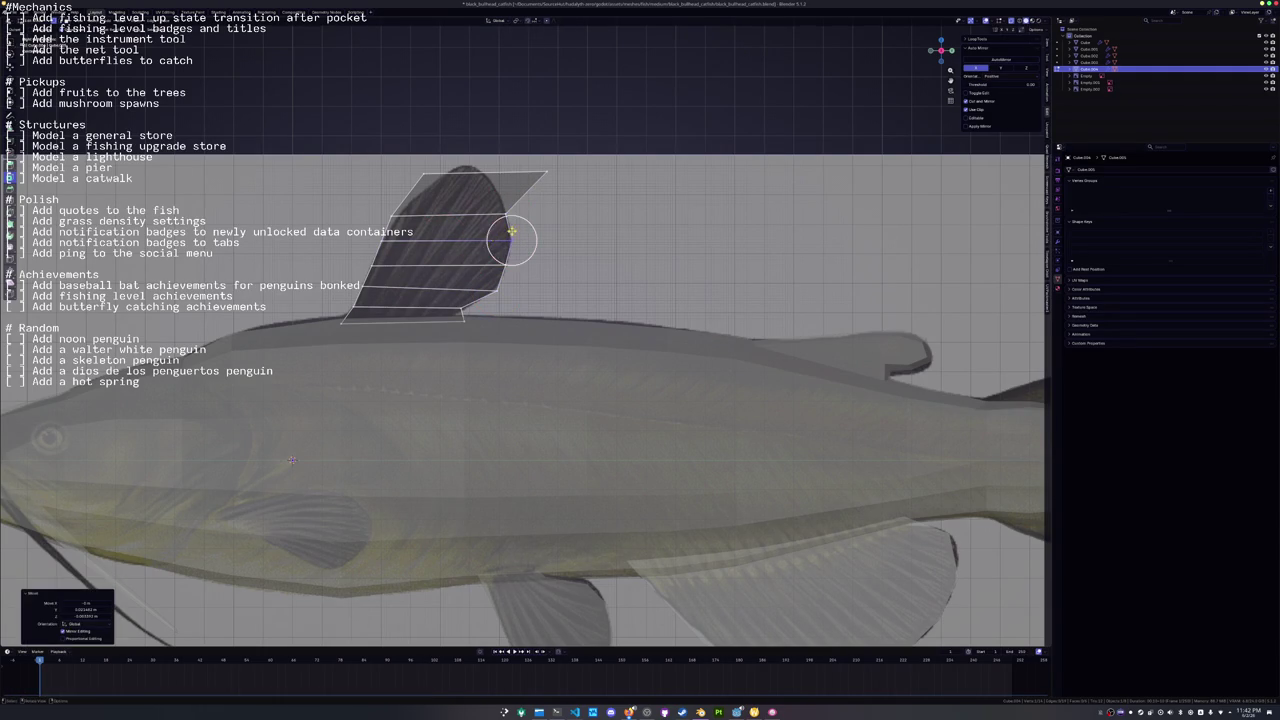
pyautogui.moveTo(508, 237); pyautogui.dragTo(558, 273)
pyautogui.click(593, 203)
pyautogui.moveTo(593, 203)
pyautogui.mouseDown()
pyautogui.moveTo(456, 194)
pyautogui.moveTo(514, 205)
pyautogui.moveTo(471, 179)
pyautogui.moveTo(508, 205)
pyautogui.mouseUp()
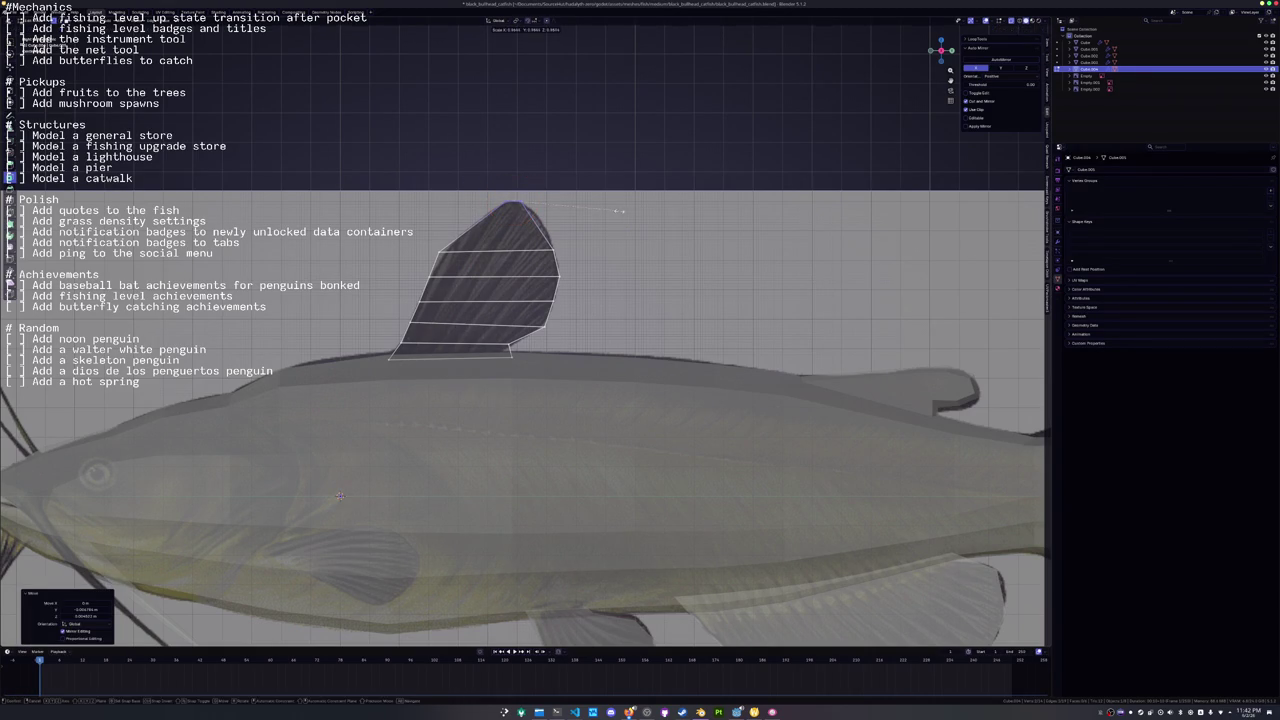
# Add an edge loop near the fin's top and slide it along Y to match the reference.
pyautogui.hotkey('ctrl', 'r')
pyautogui.click(443, 251)
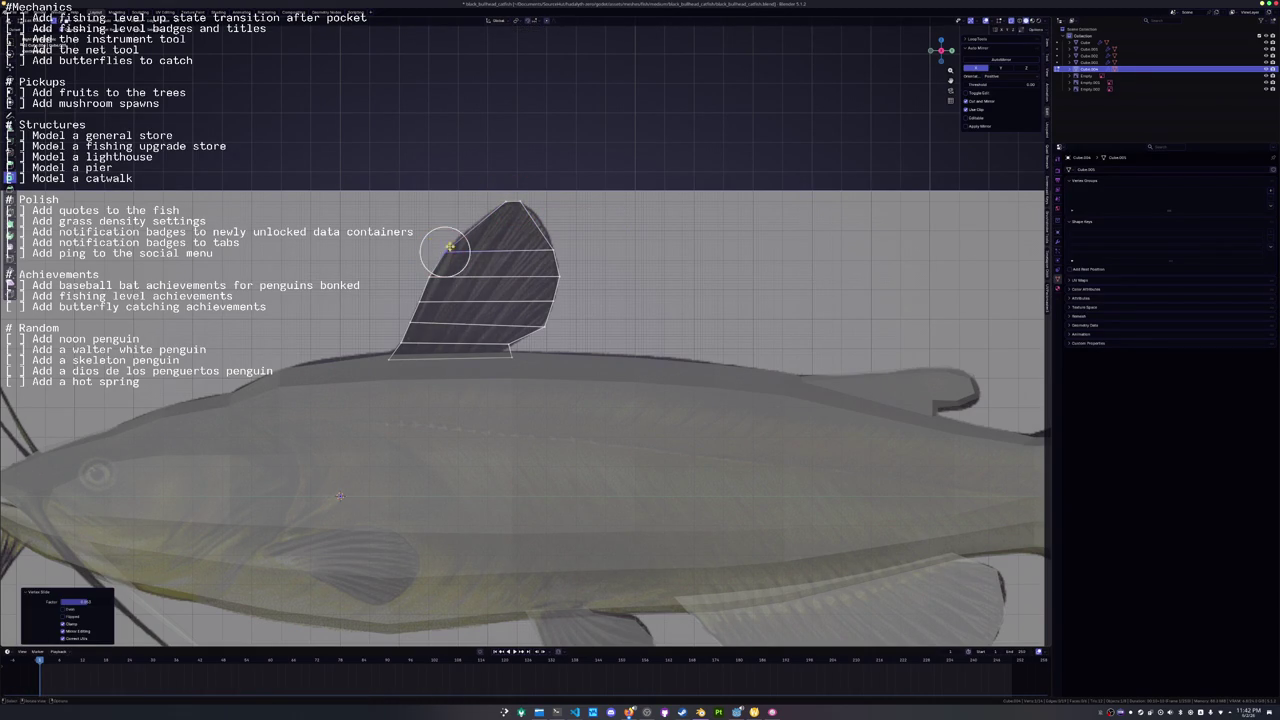
pyautogui.click(510, 225)
pyautogui.press('g')
pyautogui.press('y')
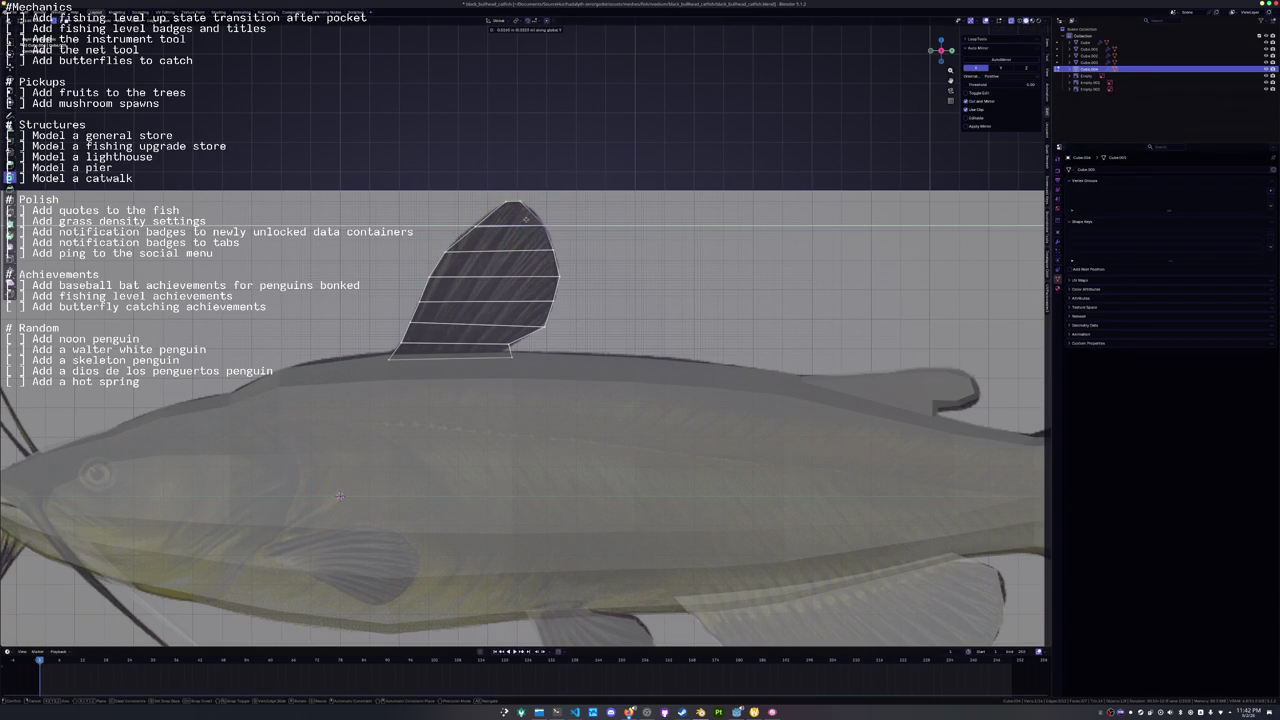
pyautogui.click(527, 218)
# Leave Edit Mode on the fin and zoom out to view the whole fish.
pyautogui.press('c')
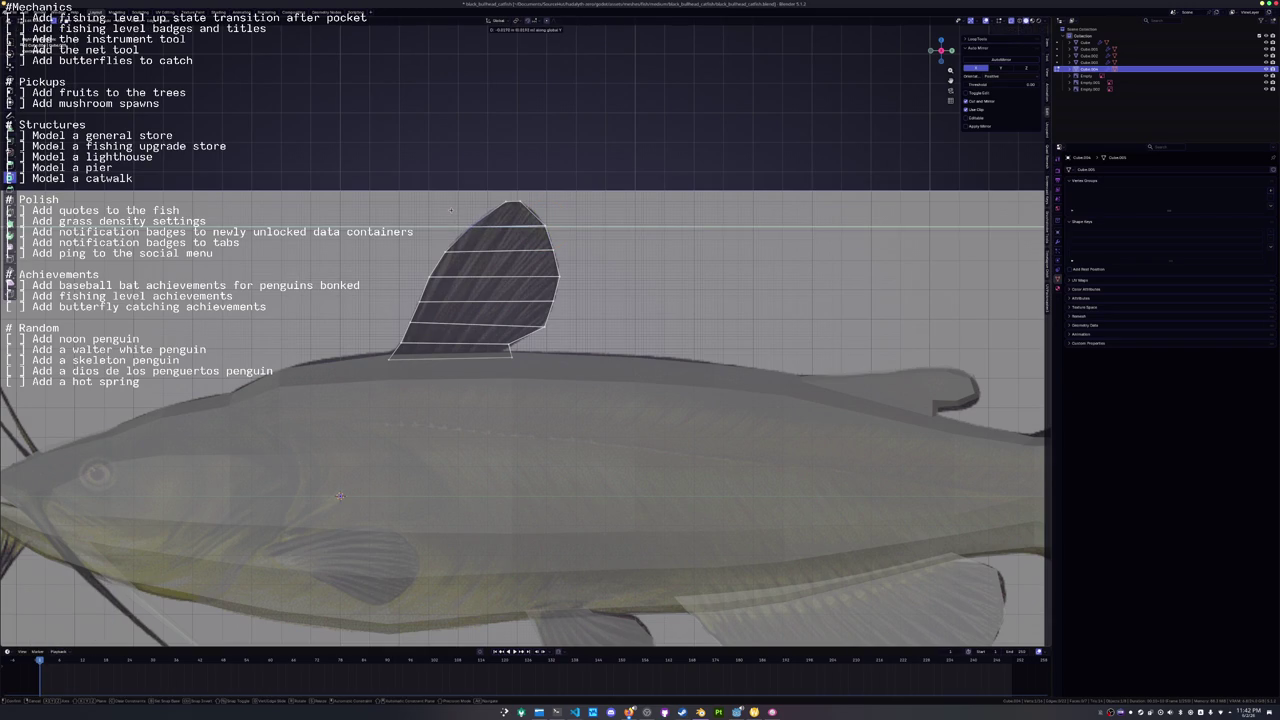
pyautogui.press('Escape')
pyautogui.press('Tab')
pyautogui.scroll(-5, 509, 366)
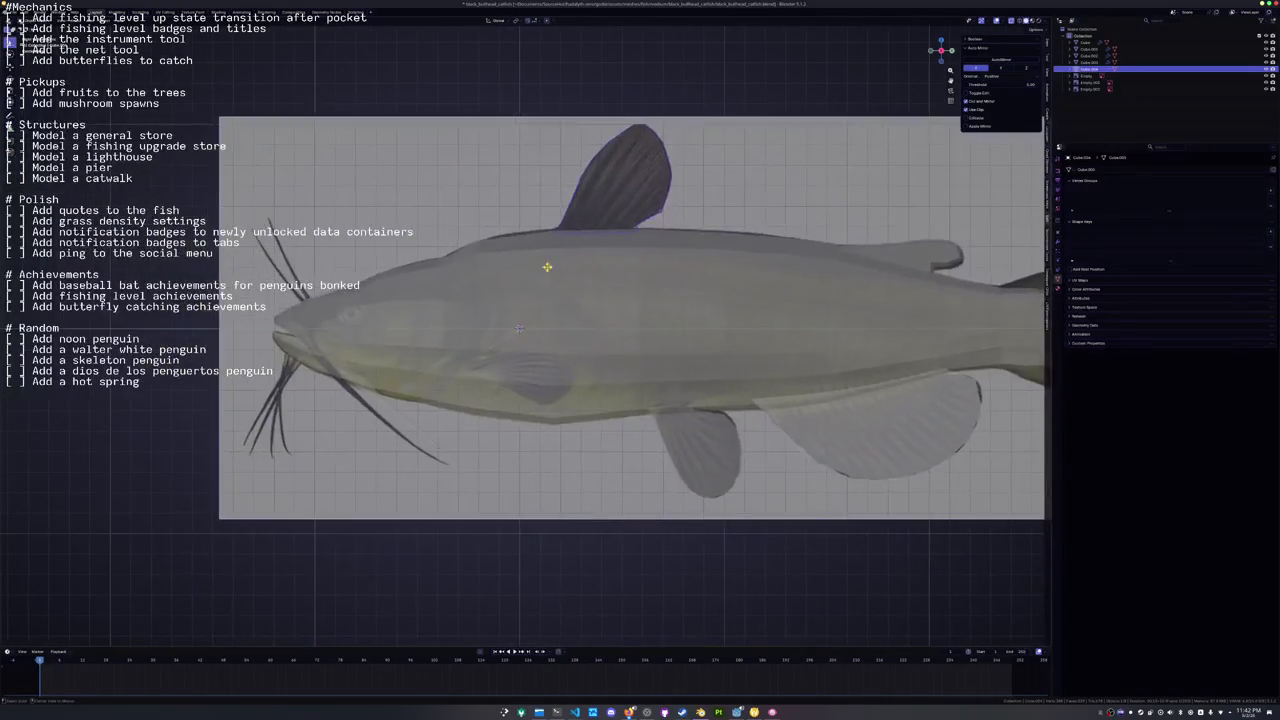
# Separate a face of the catfish body mesh into a new fin object.
pyautogui.click(508, 366)
pyautogui.press('Tab')
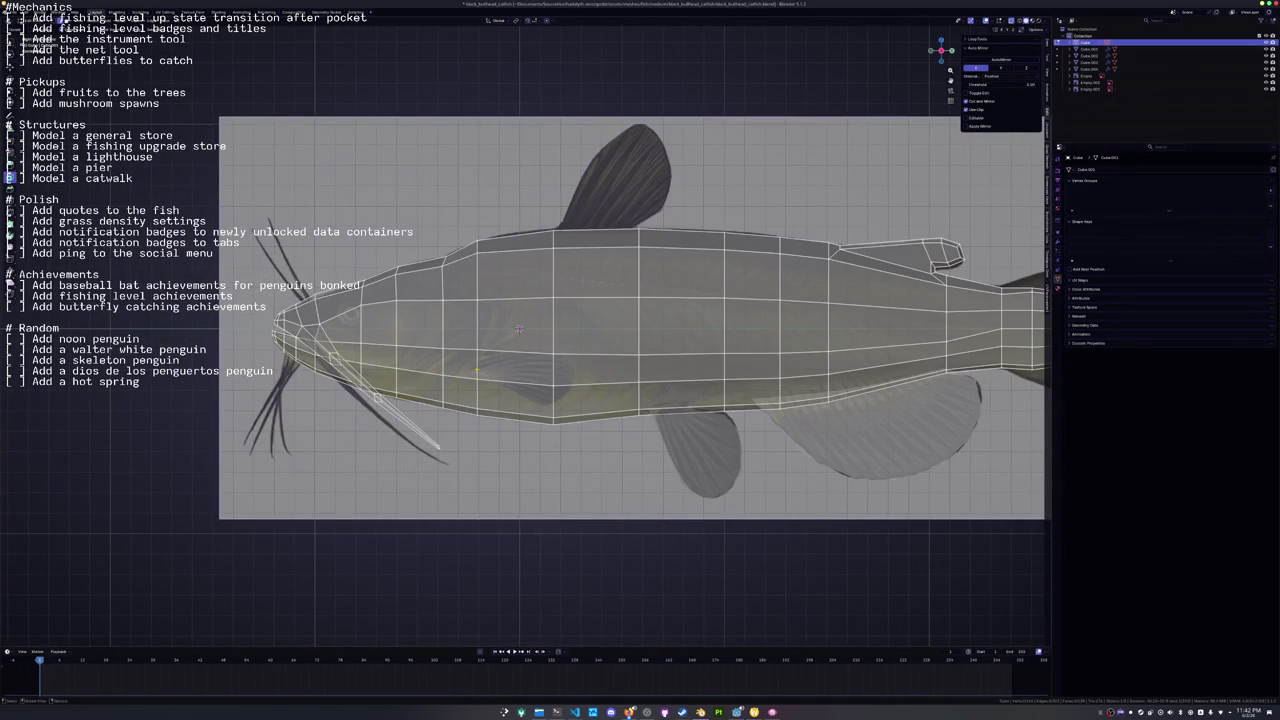
pyautogui.scroll(-3, 476, 370)
pyautogui.rightClick(507, 381)
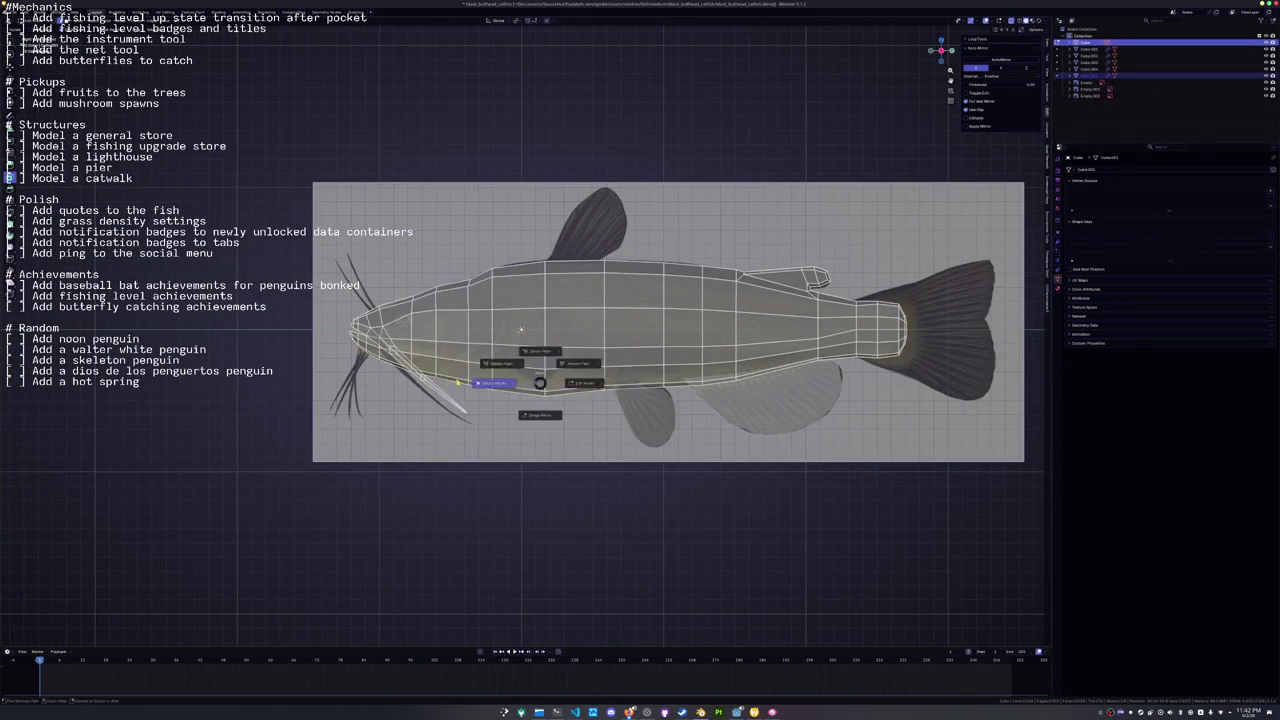
pyautogui.click(507, 381)
pyautogui.scroll(2, 500, 364)
pyautogui.moveTo(497, 363); pyautogui.dragTo(545, 368)
# Move the new rectangle along Y and place it over the reference pectoral fin in X-ray side view.
pyautogui.press('g')
pyautogui.press('y')
pyautogui.click(642, 369)
pyautogui.press('c')
pyautogui.press('Escape')
pyautogui.press('KP_3')
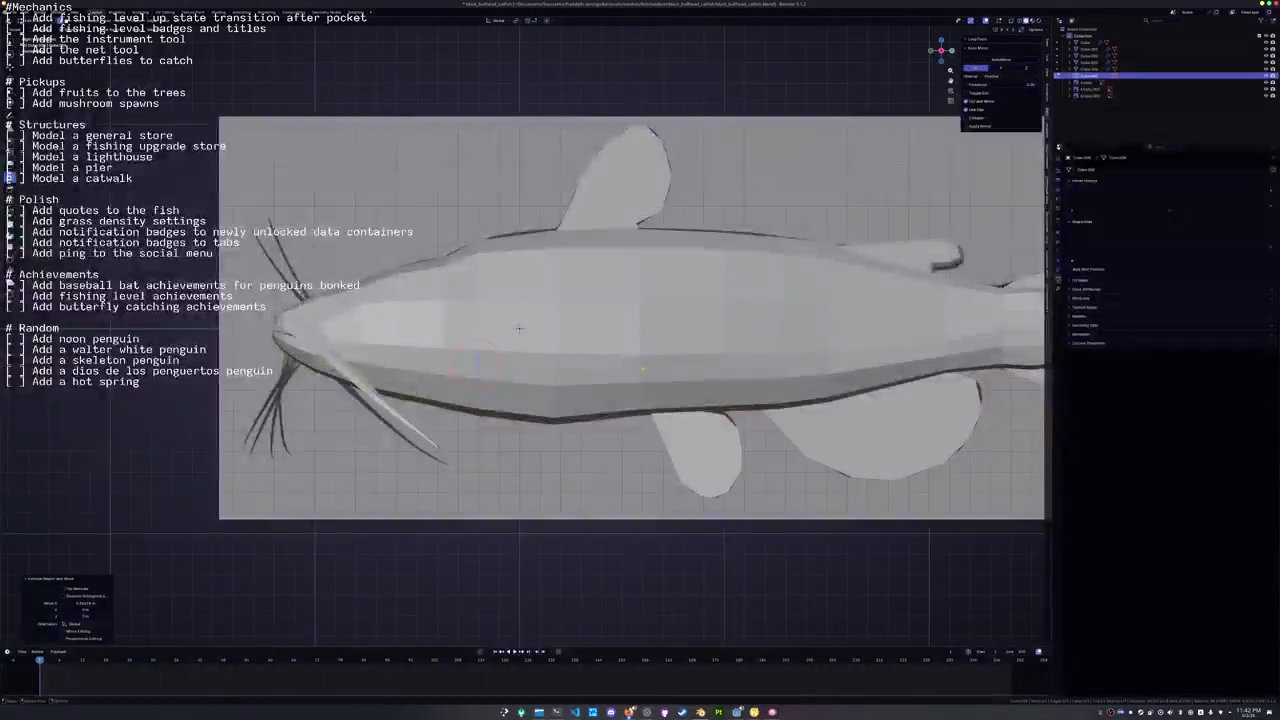
pyautogui.hotkey('alt', 'z')
pyautogui.press('g')
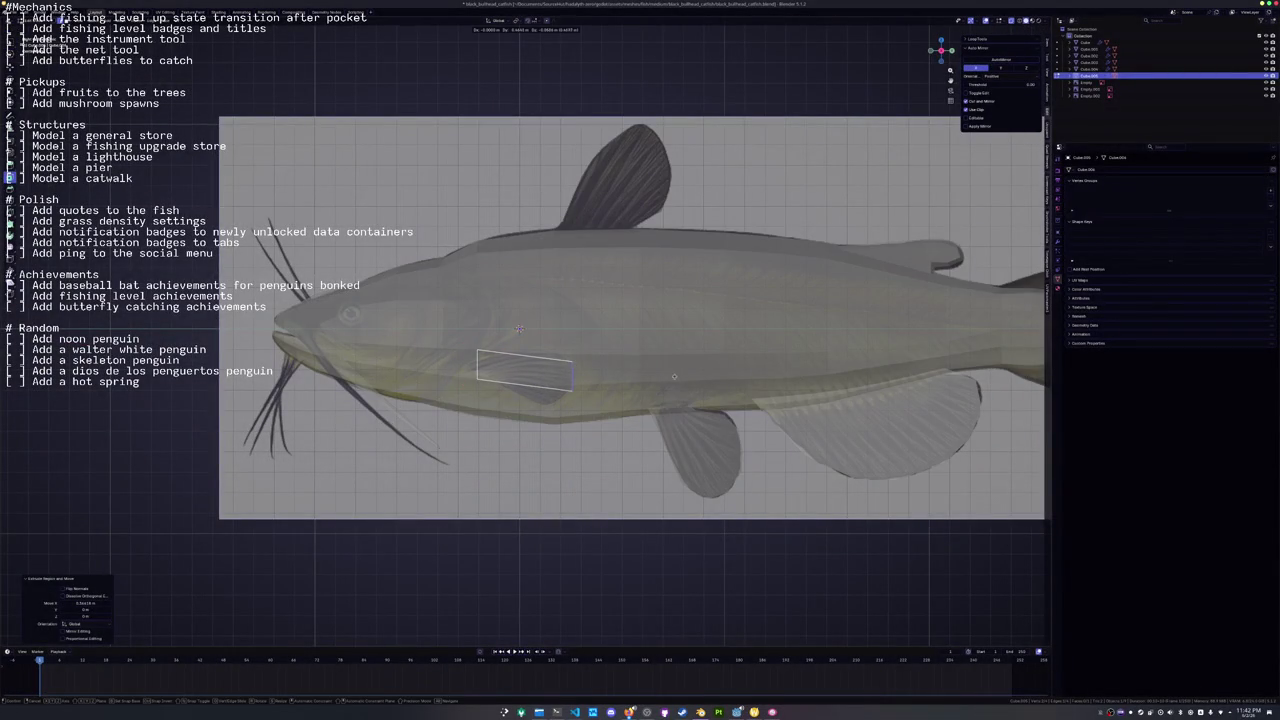
pyautogui.click(673, 376)
pyautogui.scroll(3, 673, 376)
# Scale and rotate the rectangle and its left edge to follow the fin outline.
pyautogui.press('s')
pyautogui.click(537, 322)
pyautogui.press('r')
pyautogui.click(533, 316)
pyautogui.press('r')
pyautogui.click(509, 308)
pyautogui.press('s')
pyautogui.click(589, 333)
pyautogui.press('r')
# Add loop cuts across the fin and mirror the selected fin vertices.
pyautogui.hotkey('ctrl', 'r')
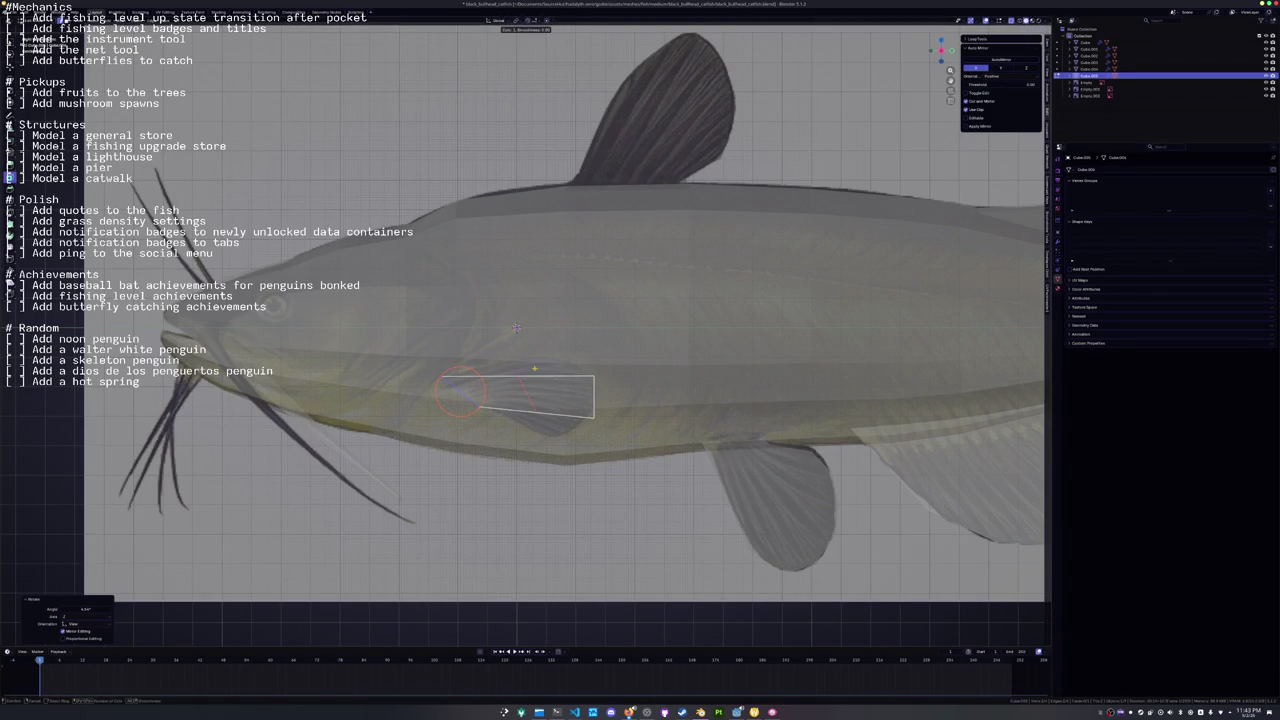
pyautogui.click(535, 369)
pyautogui.press('c')
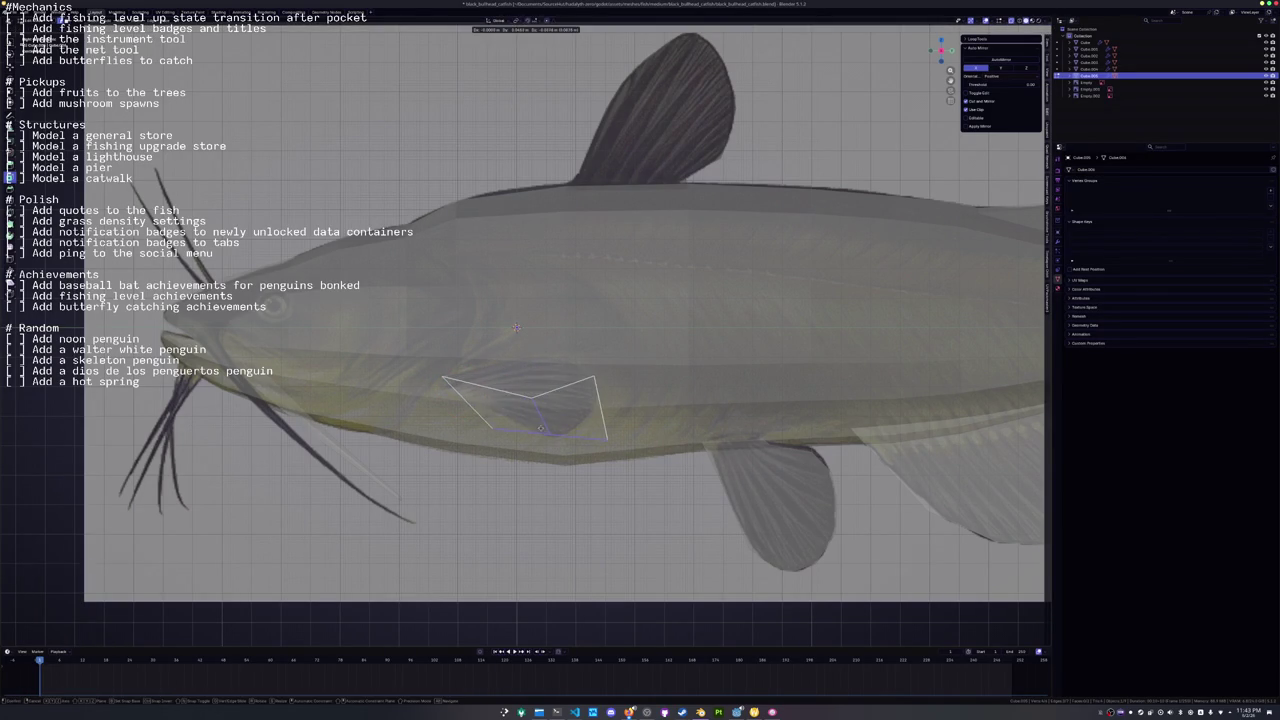
pyautogui.hotkey('ctrl', 'm')
pyautogui.click(530, 395)
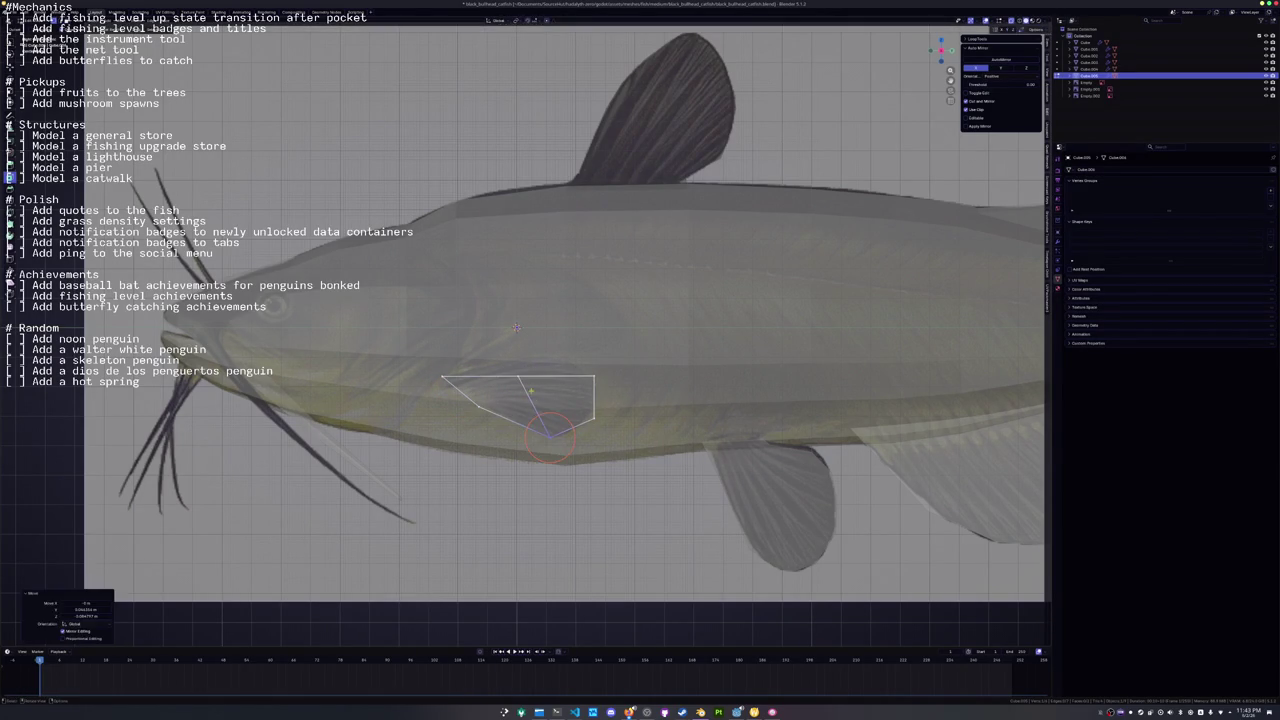
pyautogui.hotkey('ctrl', 'r')
pyautogui.click(562, 396)
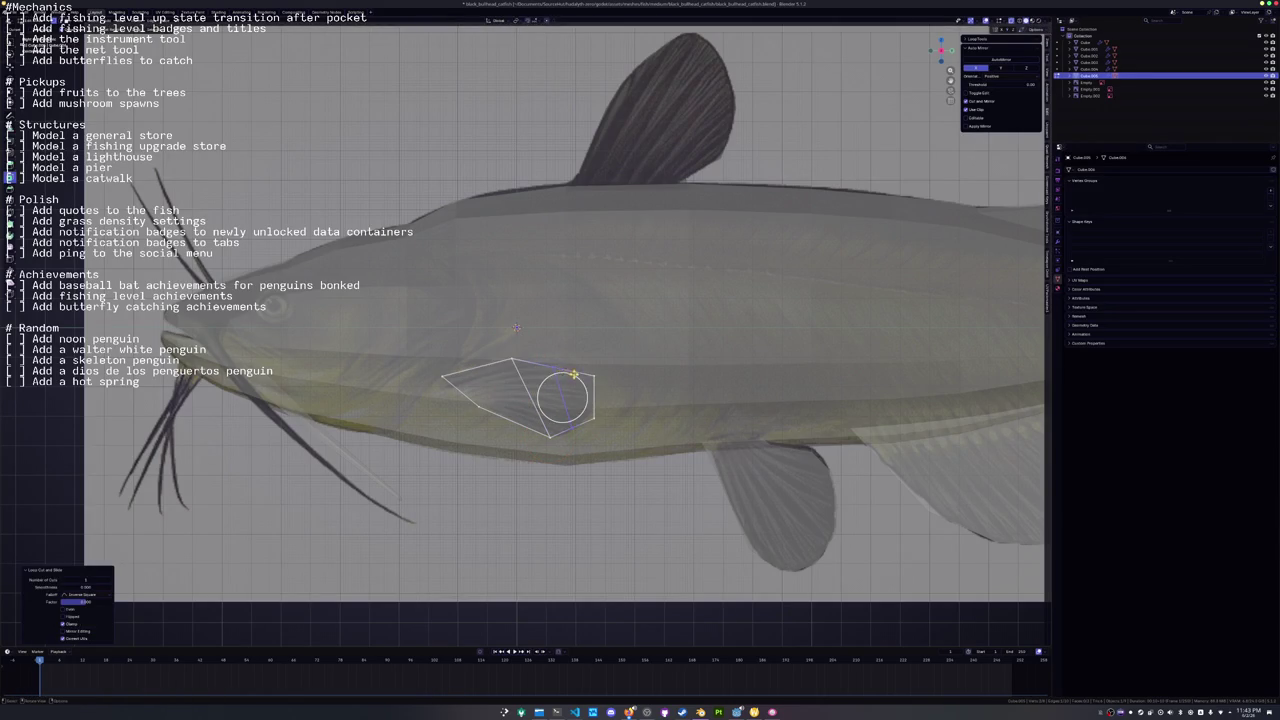
# Pull fin vertices to the outline, add another loop cut, and select the whole fin.
pyautogui.press('g')
pyautogui.click(551, 340)
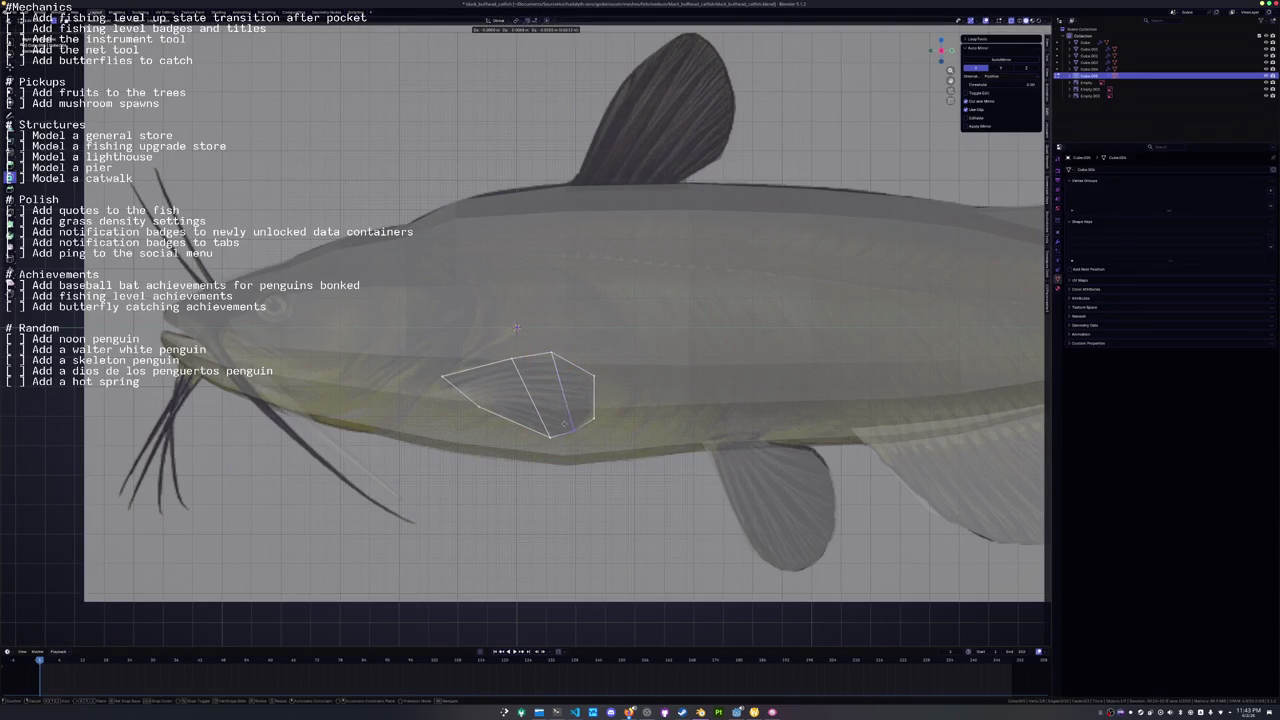
pyautogui.click(574, 405)
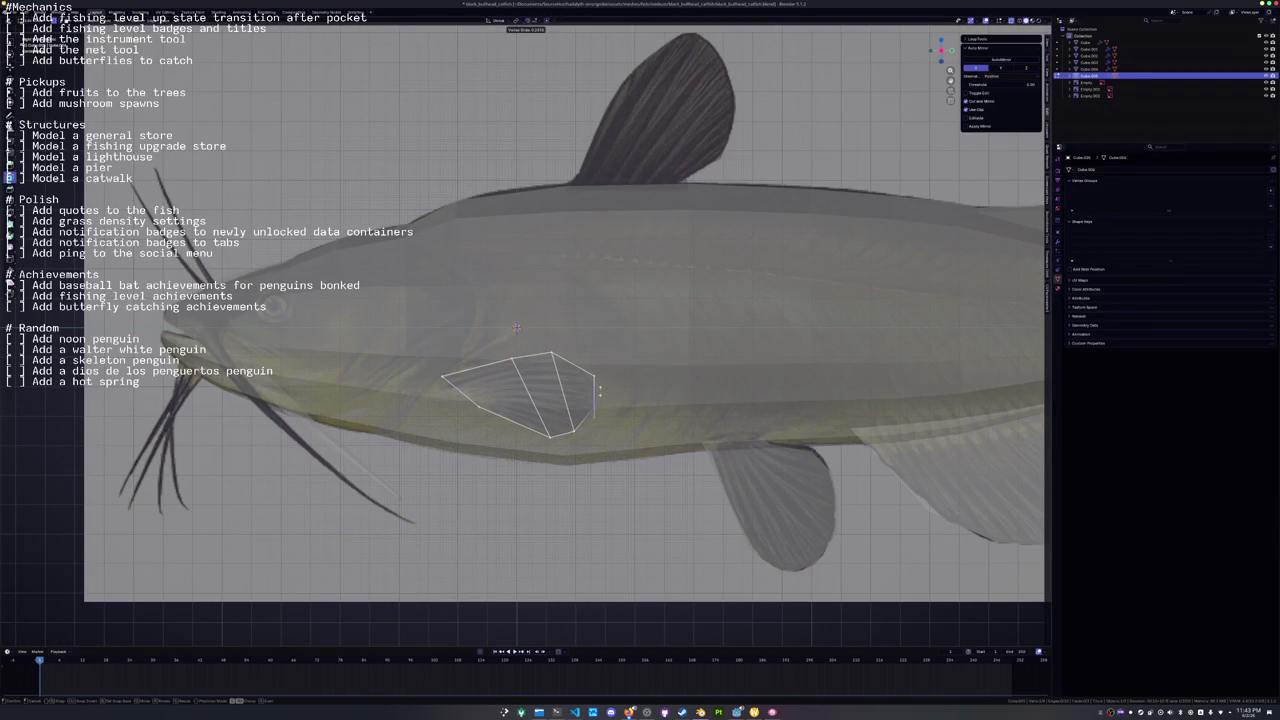
pyautogui.hotkey('ctrl', 'r')
pyautogui.click(592, 400)
pyautogui.click(570, 331)
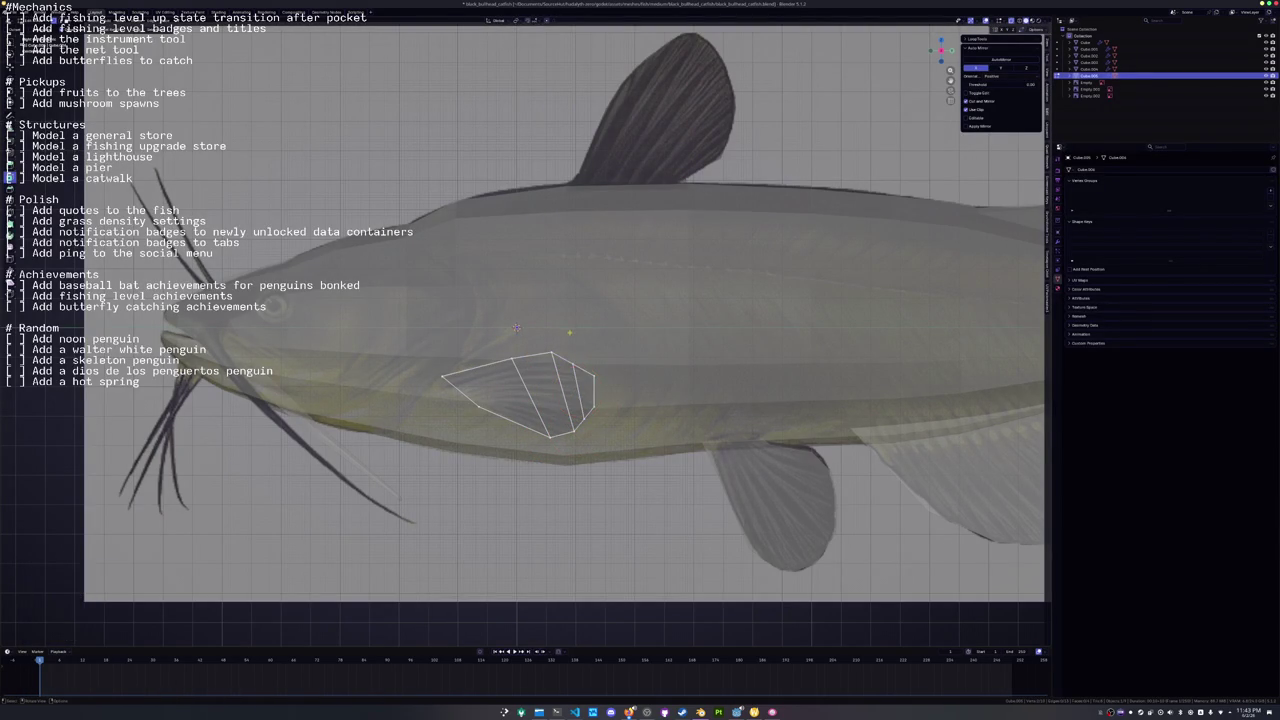
pyautogui.click(572, 380)
# Rotate the fin and move it outward along X from the fish's side.
pyautogui.scroll(-3, 572, 360)
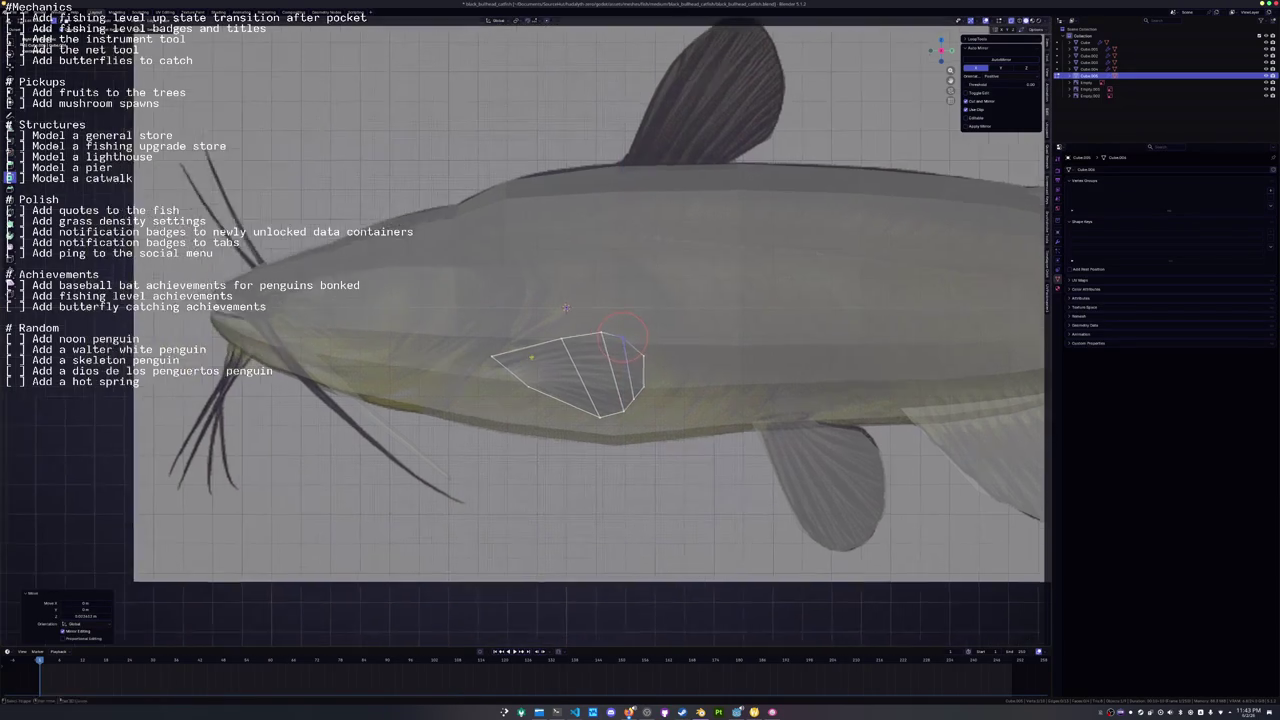
pyautogui.moveTo(553, 315); pyautogui.dragTo(493, 316)
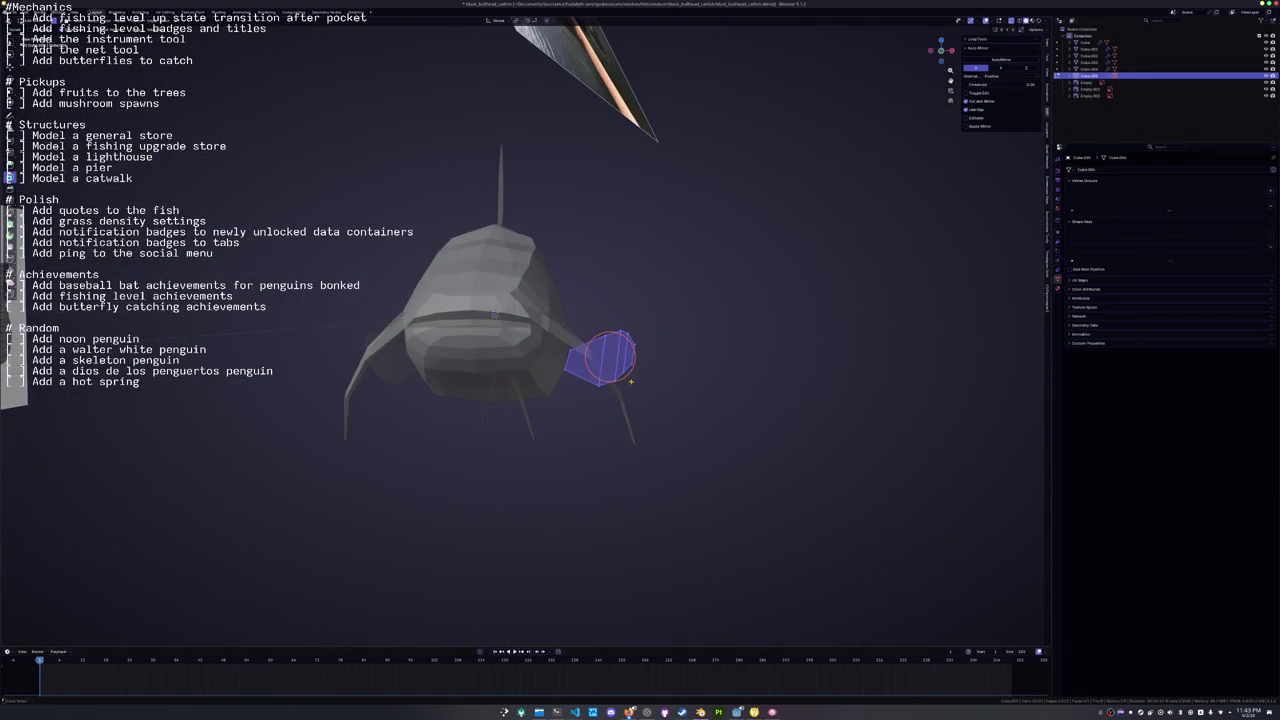
pyautogui.moveTo(631, 381)
pyautogui.mouseDown()
pyautogui.moveTo(705, 394)
pyautogui.moveTo(702, 355)
pyautogui.moveTo(620, 362)
pyautogui.mouseUp()
pyautogui.press('r')
pyautogui.click(706, 353)
pyautogui.press('g')
pyautogui.press('x')
pyautogui.click(687, 360)
# Angle the fin around Z in front view, then reselect the body mesh for editing.
pyautogui.press('KP_1')
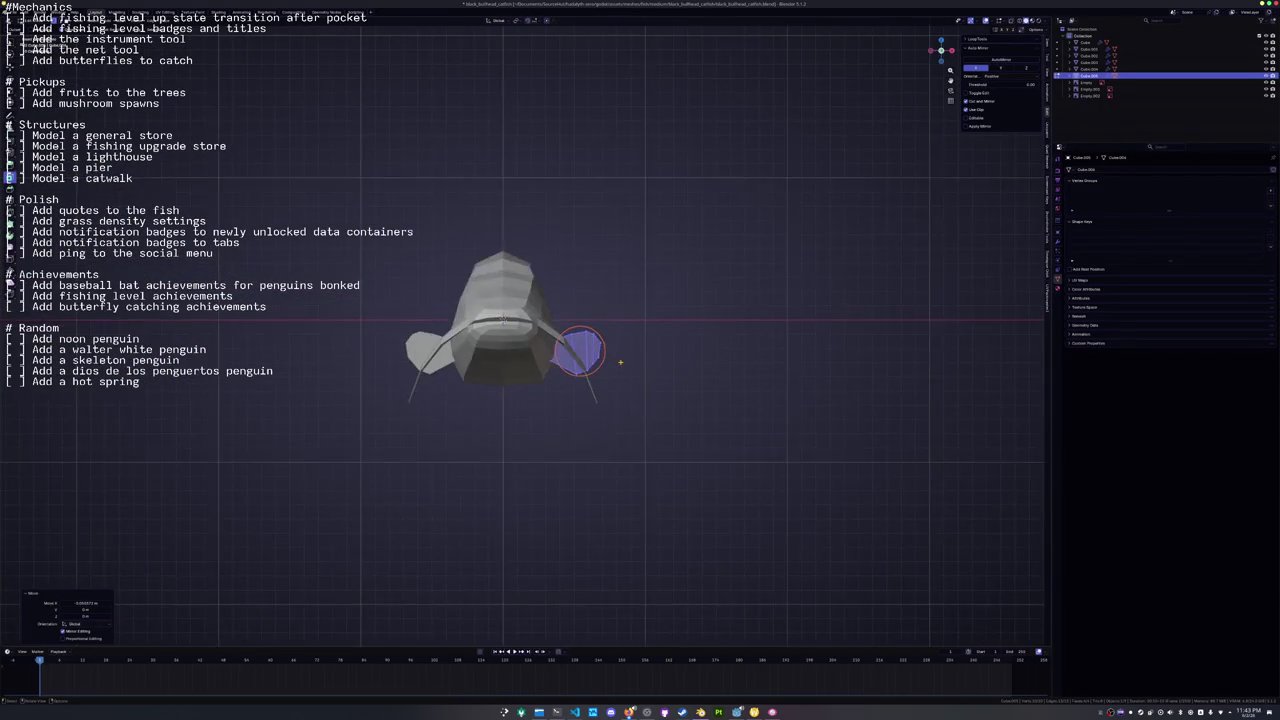
pyautogui.scroll(4, 660, 350)
pyautogui.press('r')
pyautogui.press('z')
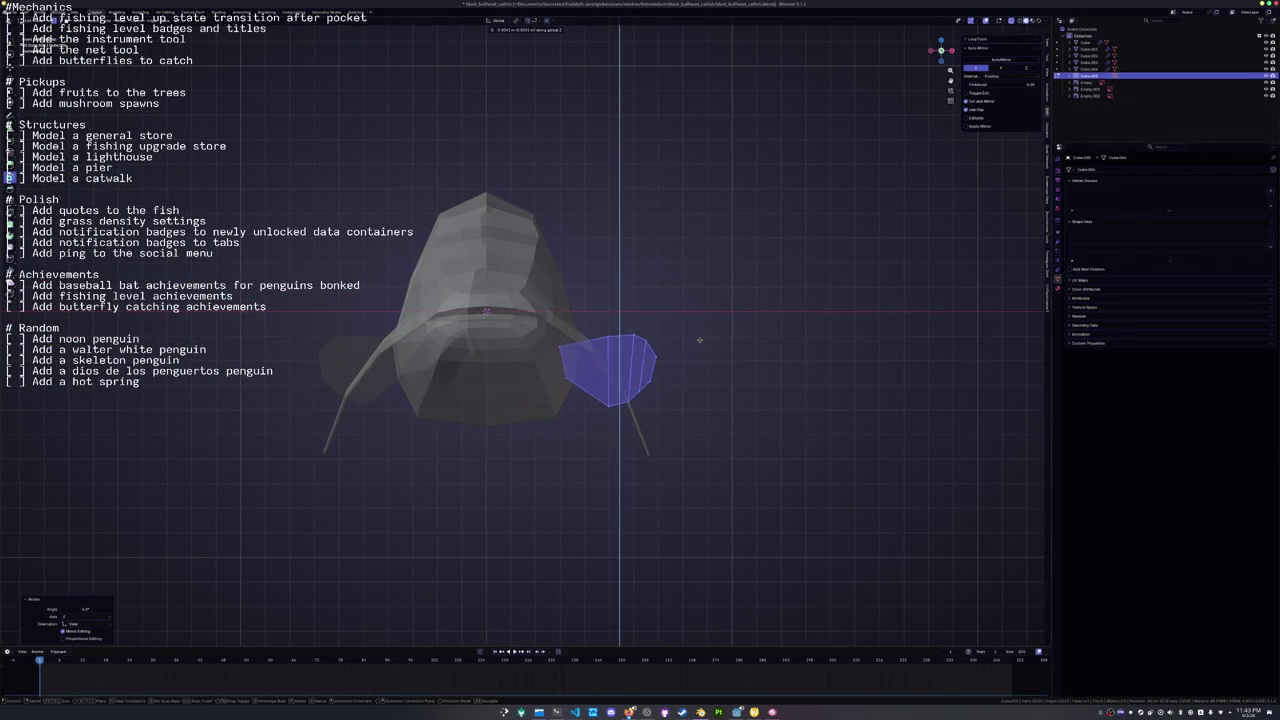
pyautogui.click(699, 338)
pyautogui.moveTo(699, 338)
pyautogui.mouseDown()
pyautogui.moveTo(618, 416)
pyautogui.moveTo(478, 334)
pyautogui.mouseUp()
pyautogui.click(478, 334)
pyautogui.press('Tab')
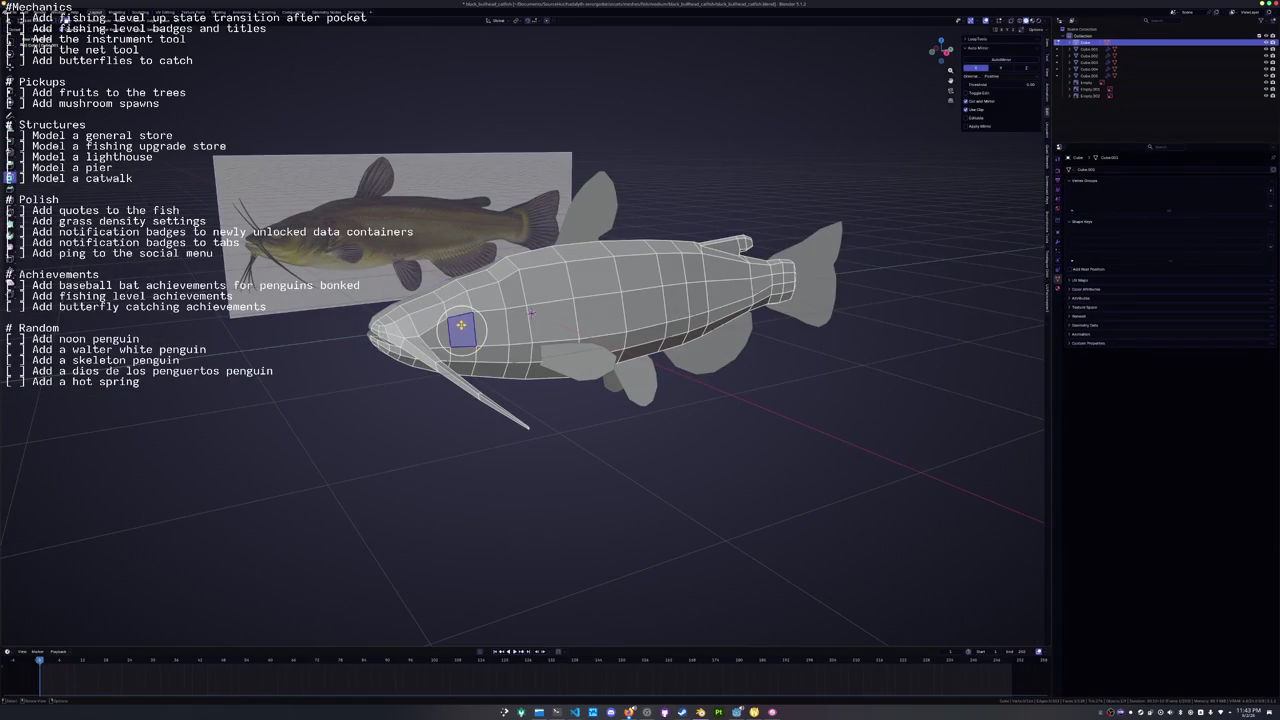
# In side view, paint-select the head faces where the eye goes and inset them.
pyautogui.press('KP_3')
pyautogui.scroll(5, 532, 312)
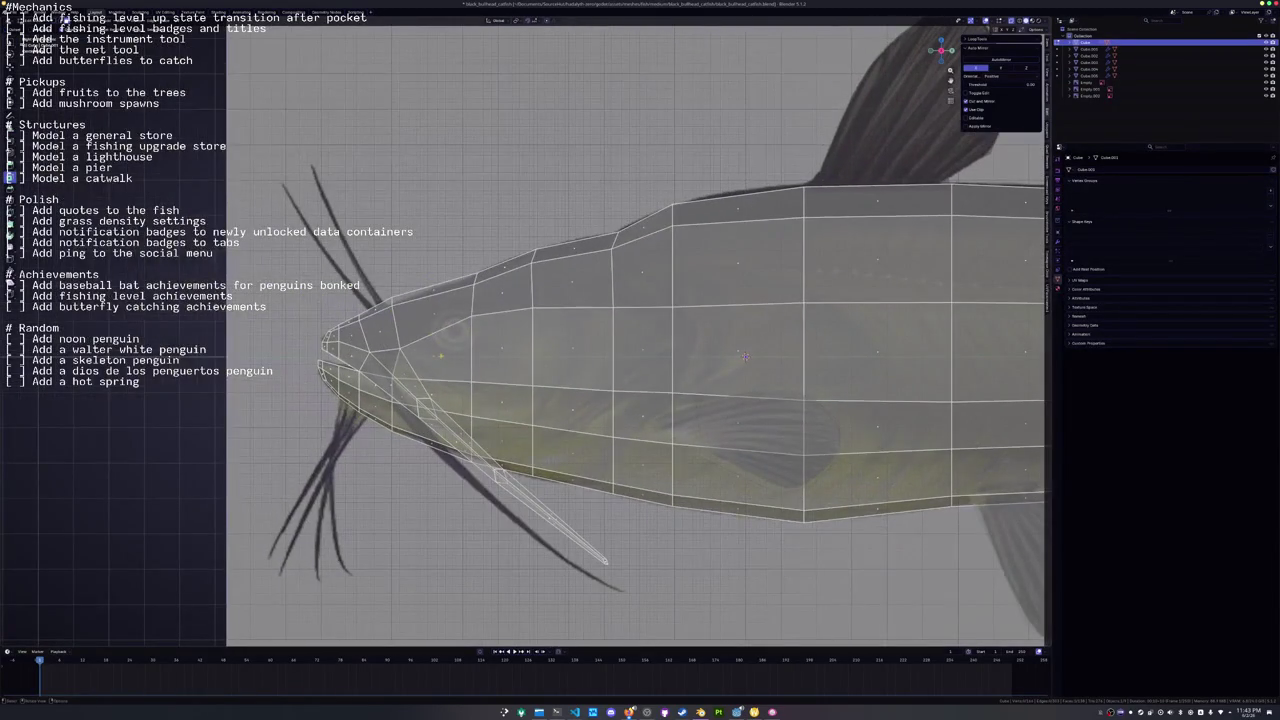
pyautogui.press('c')
pyautogui.click(432, 326)
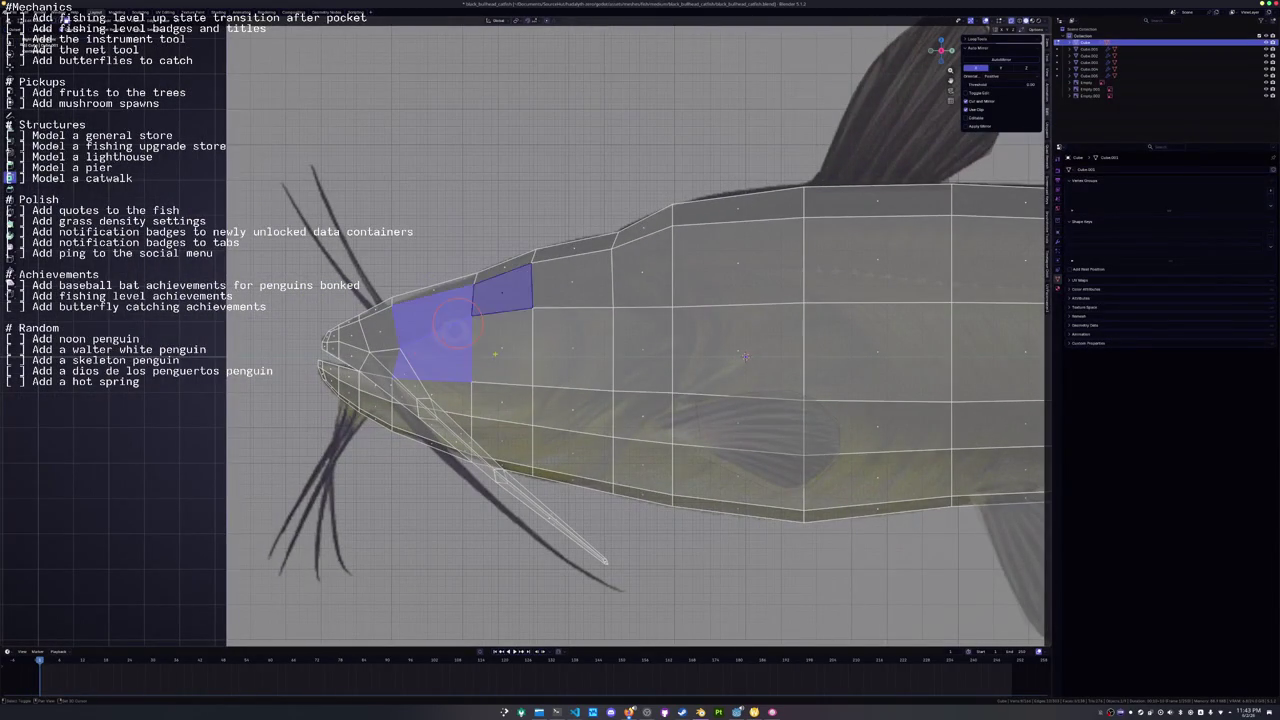
pyautogui.press('i')
pyautogui.click(521, 369)
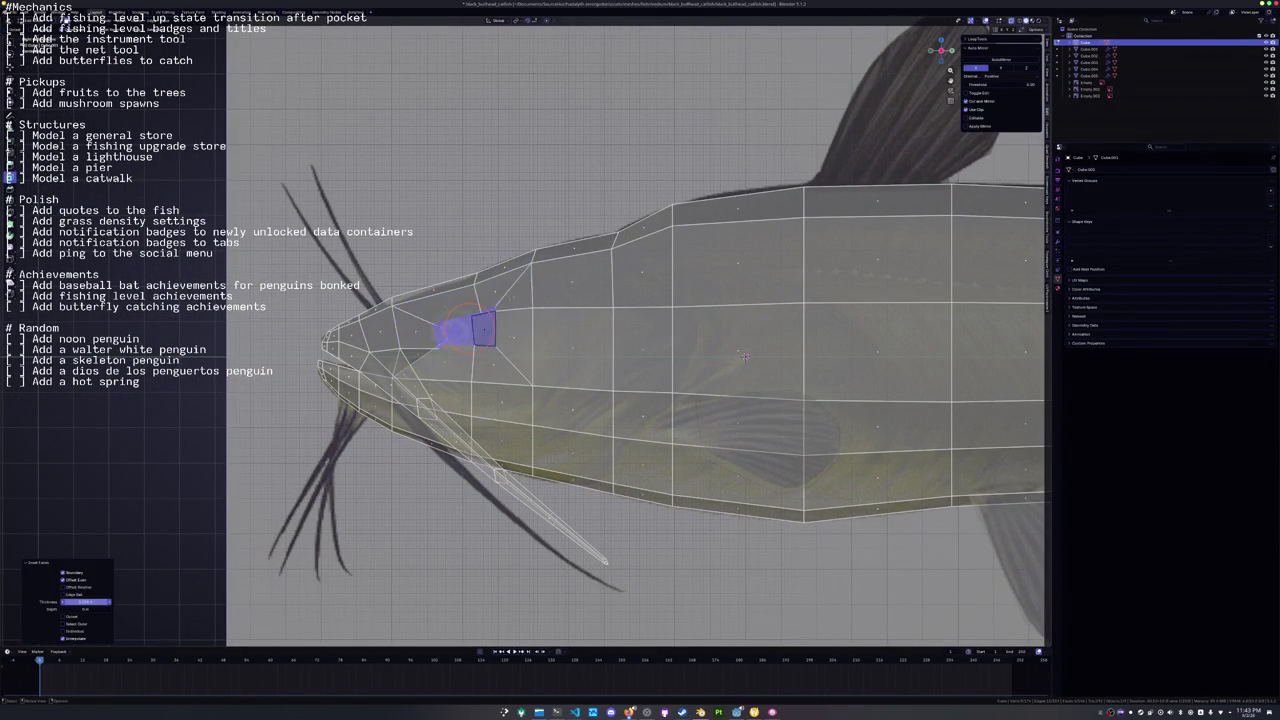
# Select the eye edge loop and relax it into a smooth circle with LoopTools.
pyautogui.hotkey('alt', 'a')
pyautogui.keyDown('alt'); pyautogui.click(446, 355); pyautogui.keyUp('alt')
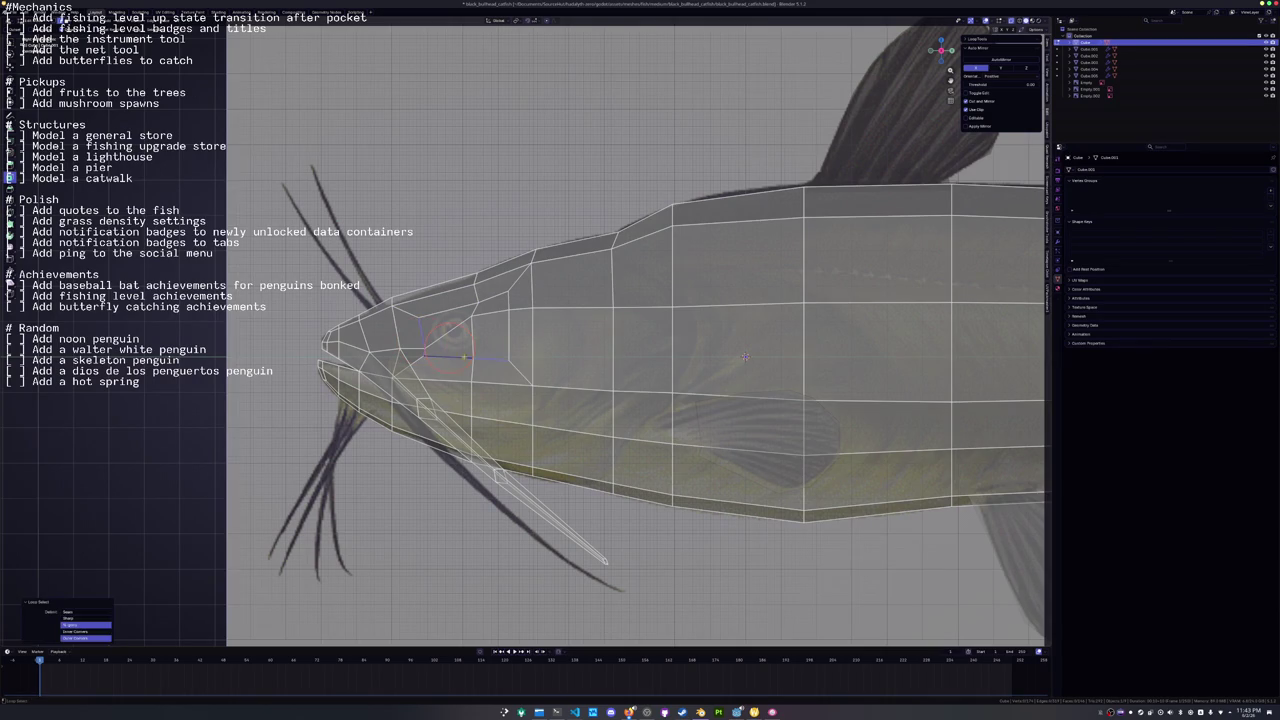
pyautogui.hotkey('shift', 'r')
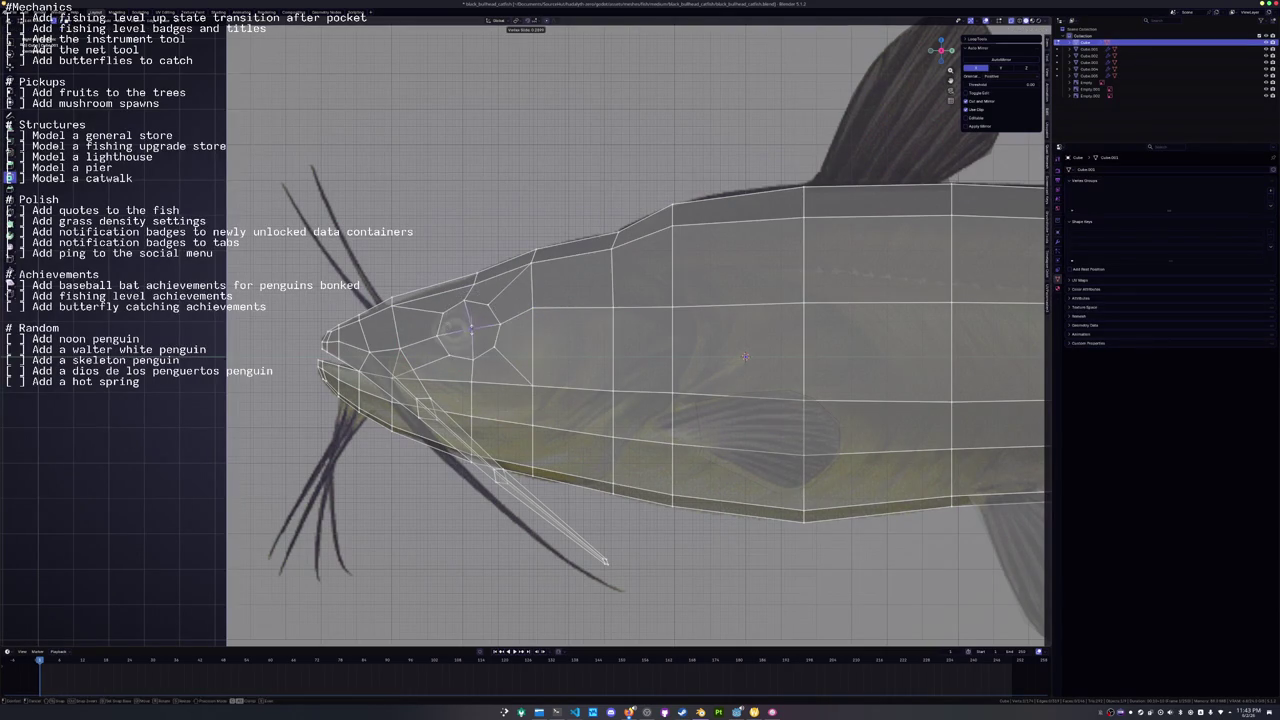
pyautogui.click(437, 335)
pyautogui.keyDown('alt'); pyautogui.click(437, 335); pyautogui.keyUp('alt')
pyautogui.hotkey('shift', 'r')
pyautogui.click(744, 356)
# Rotate and move the eye face, then scale it along Z.
pyautogui.press('r')
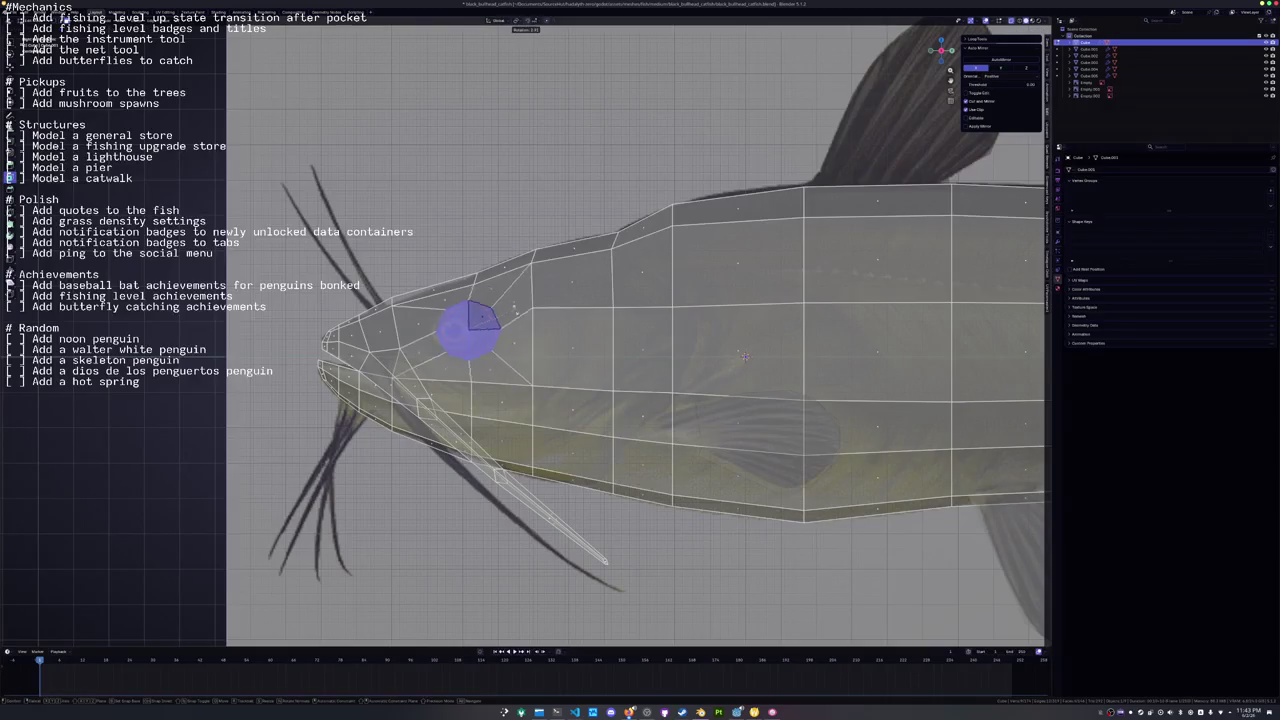
pyautogui.press('Return')
pyautogui.press('g')
pyautogui.press('Return')
pyautogui.press('s')
pyautogui.press('z')
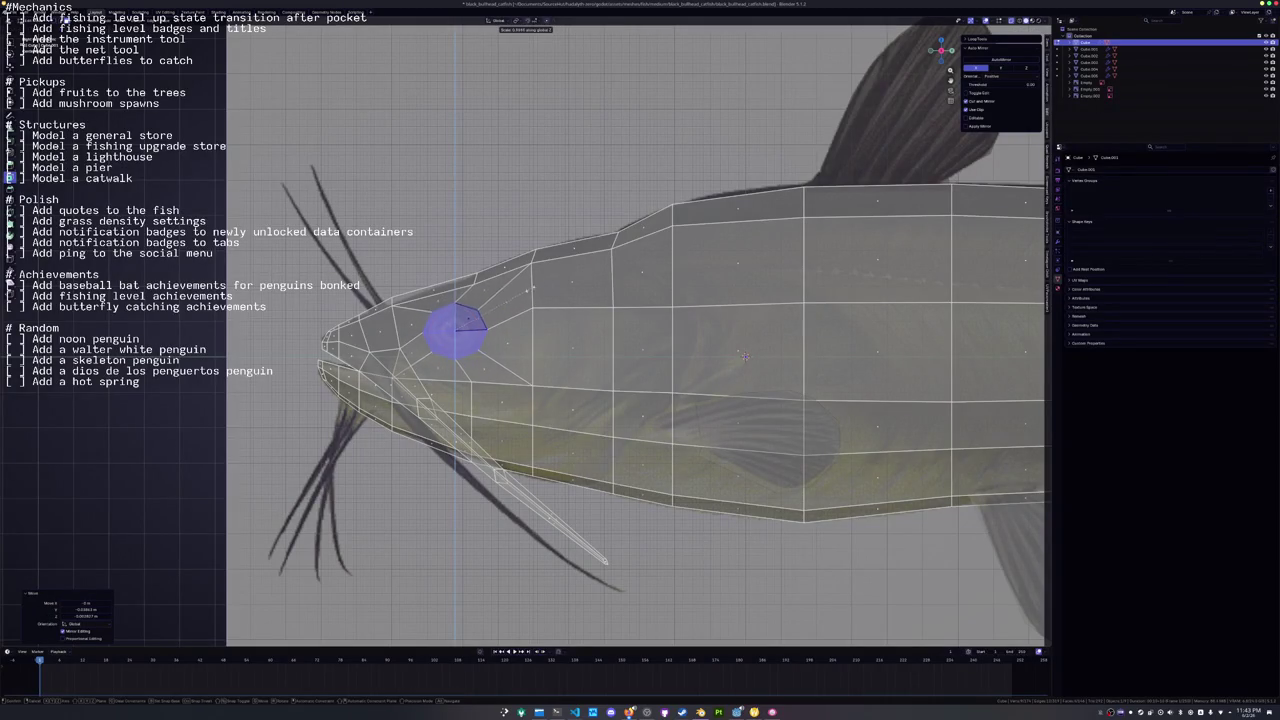
pyautogui.press('Return')
pyautogui.moveTo(744, 356)
pyautogui.mouseDown()
pyautogui.moveTo(600, 322)
pyautogui.moveTo(720, 328)
pyautogui.moveTo(695, 322)
pyautogui.moveTo(753, 357)
pyautogui.mouseUp()
# Slide edges and a vertex along the head surface to refine the eye area.
pyautogui.press('g')
pyautogui.press('x')
pyautogui.press('g')
pyautogui.click(720, 328)
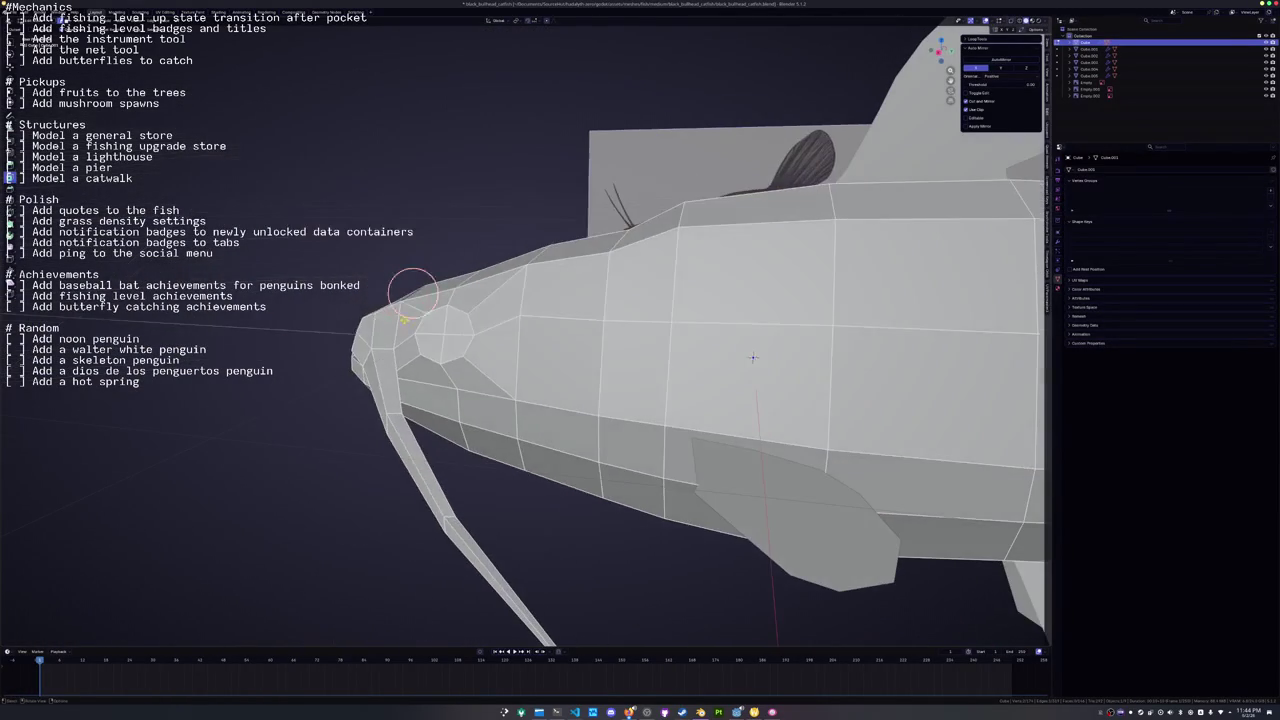
pyautogui.click(603, 325)
pyautogui.press('g')
pyautogui.press('g')
pyautogui.click(753, 357)
pyautogui.moveTo(753, 357)
pyautogui.mouseDown()
pyautogui.moveTo(674, 446)
pyautogui.moveTo(735, 398)
pyautogui.moveTo(730, 387)
pyautogui.mouseUp()
pyautogui.press('g')
pyautogui.press('g')
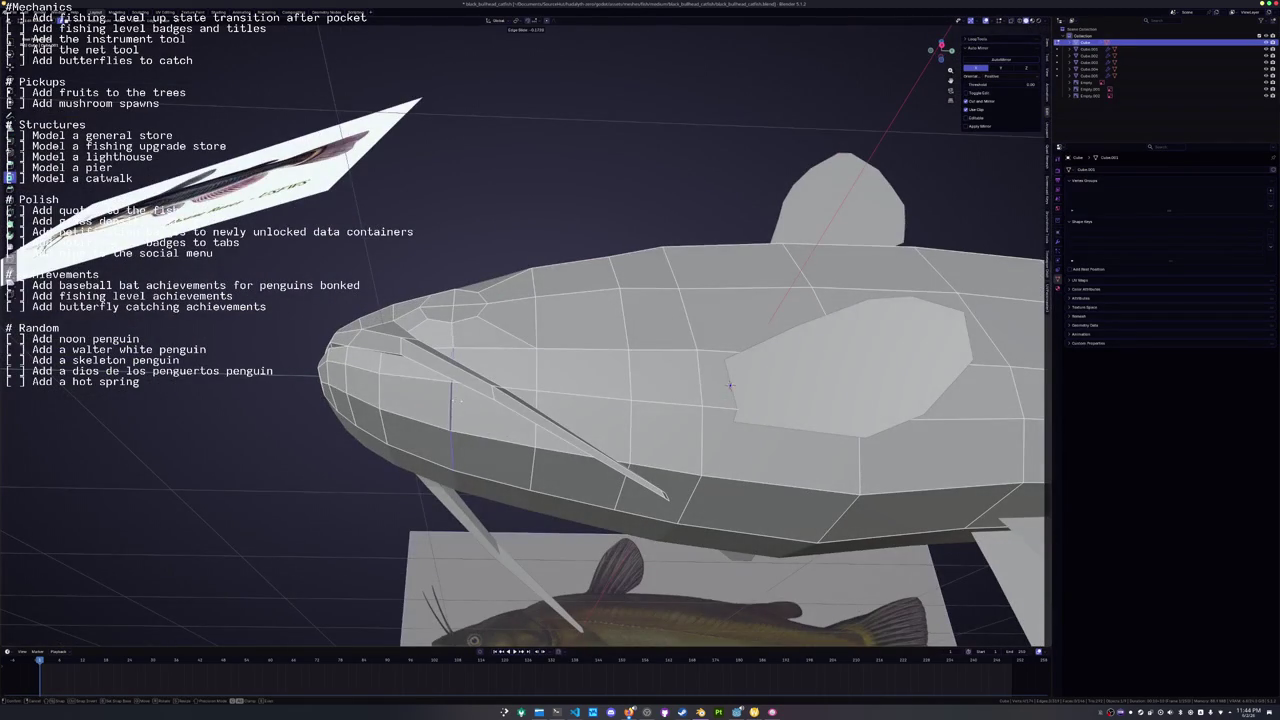
pyautogui.click(730, 386)
# Back in side view, inset the eye faces to form a rim around the eye.
pyautogui.press('KP_3')
pyautogui.scroll(2, 789, 362)
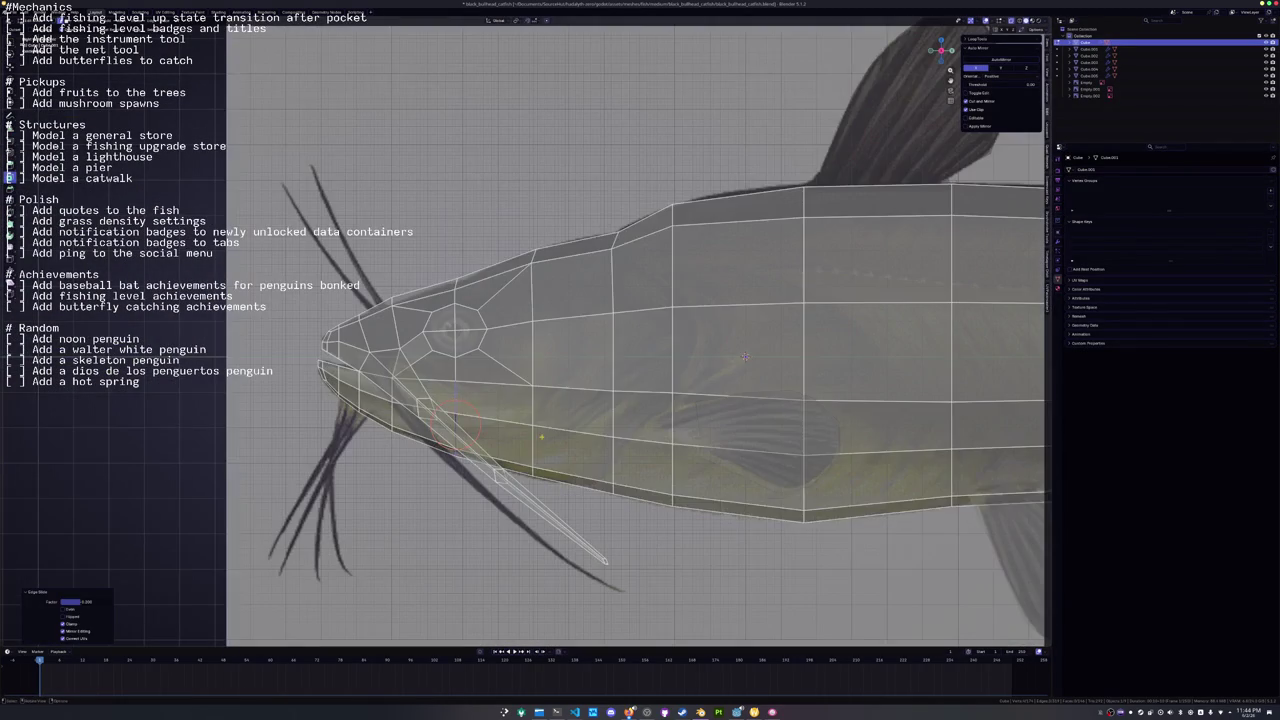
pyautogui.scroll(-2, 789, 362)
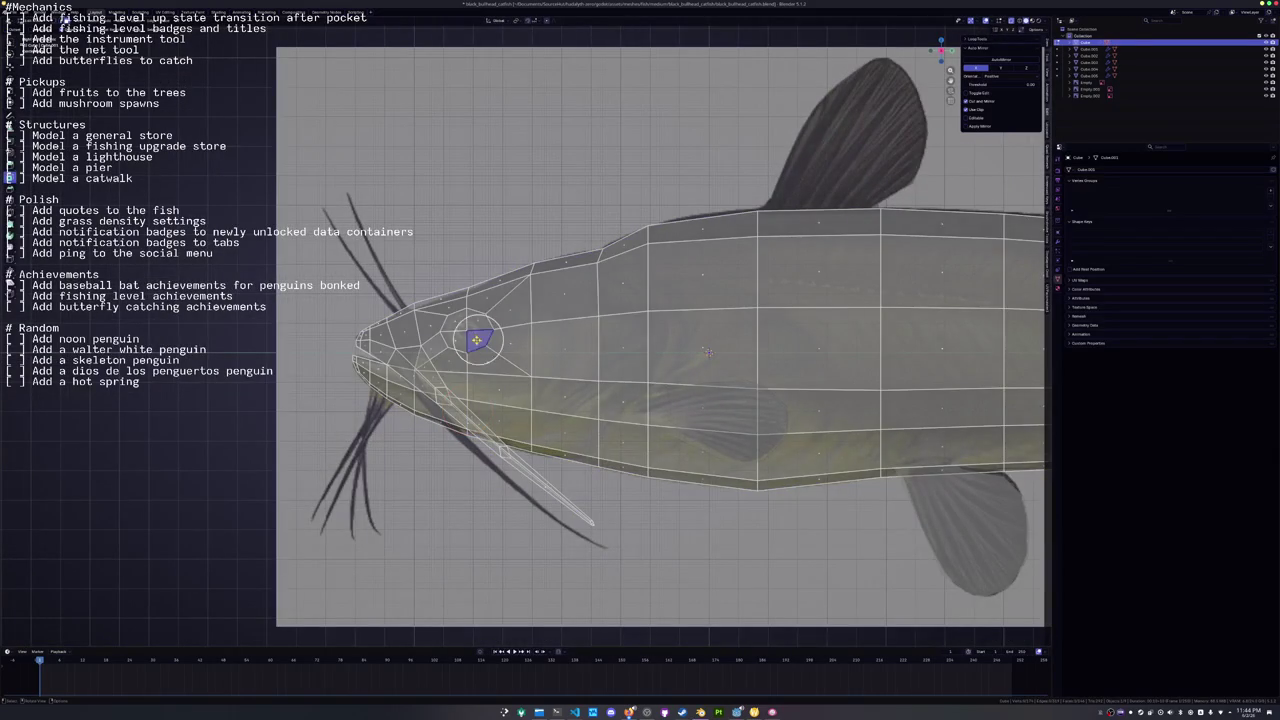
pyautogui.press('i')
pyautogui.click(706, 352)
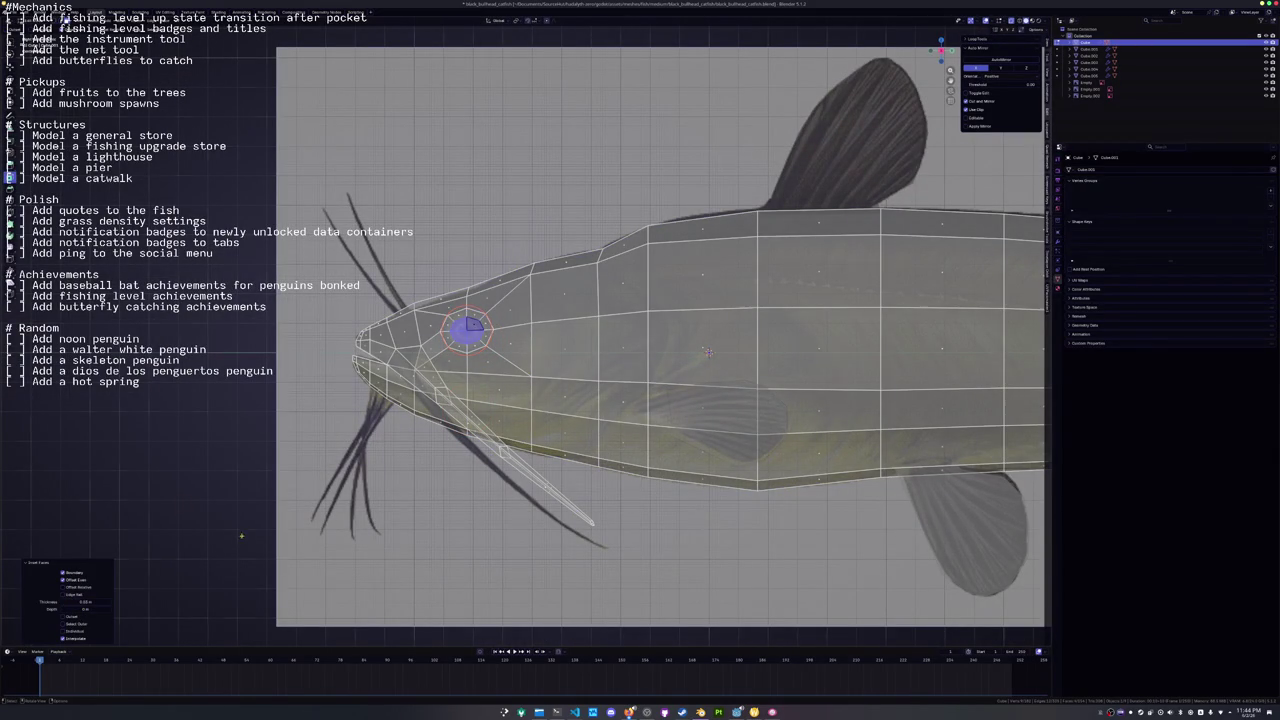
# Extrude the eye face along its normal and view the head in solid shading.
pyautogui.press('e')
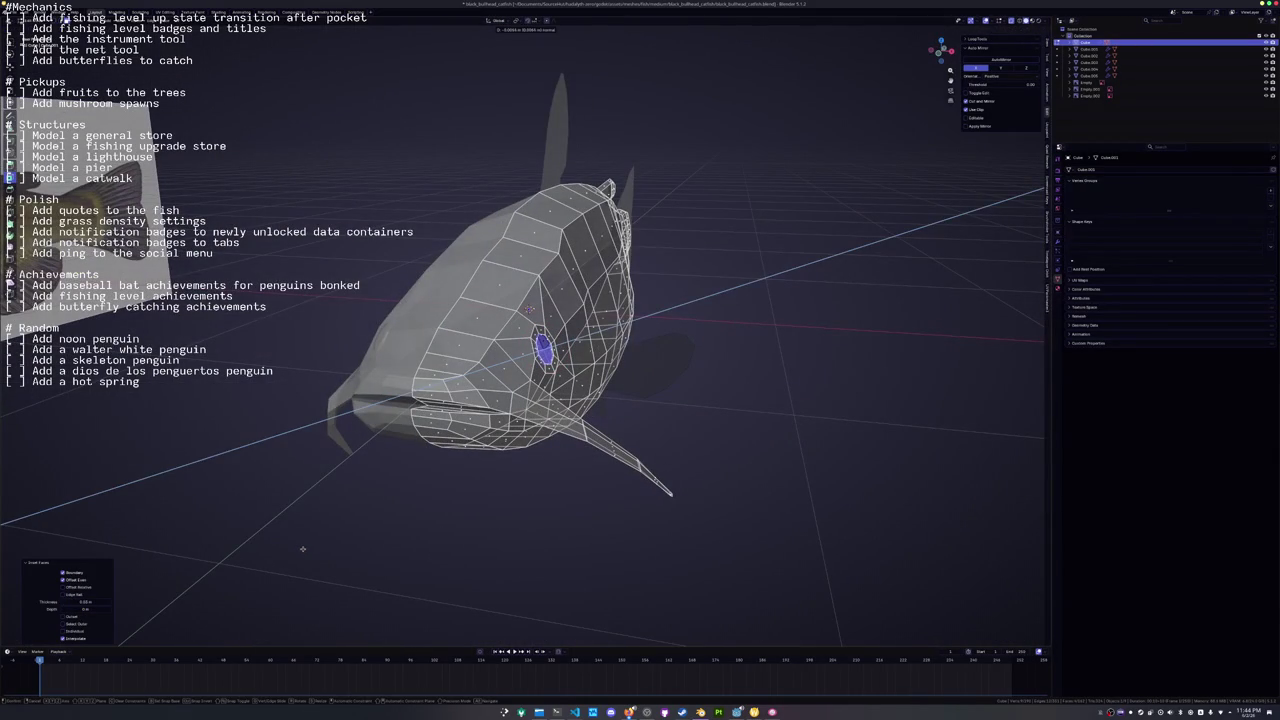
pyautogui.click(302, 548)
pyautogui.moveTo(302, 548); pyautogui.dragTo(504, 501)
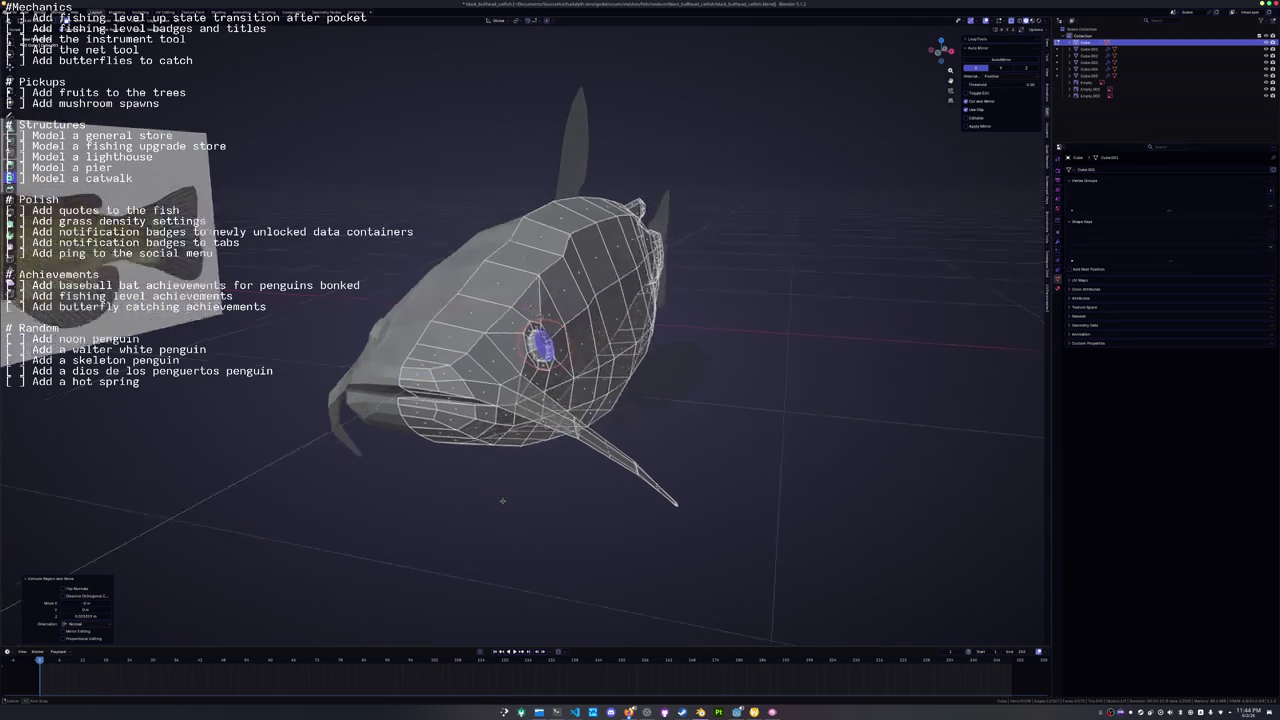
pyautogui.hotkey('alt', 'z')
pyautogui.scroll(3, 504, 501)
# Slide and shrink the eye face and ring, then cut a new edge loop around the eye.
pyautogui.hotkey('shift', 'v')
pyautogui.click(680, 416)
pyautogui.press('s')
pyautogui.click(597, 383)
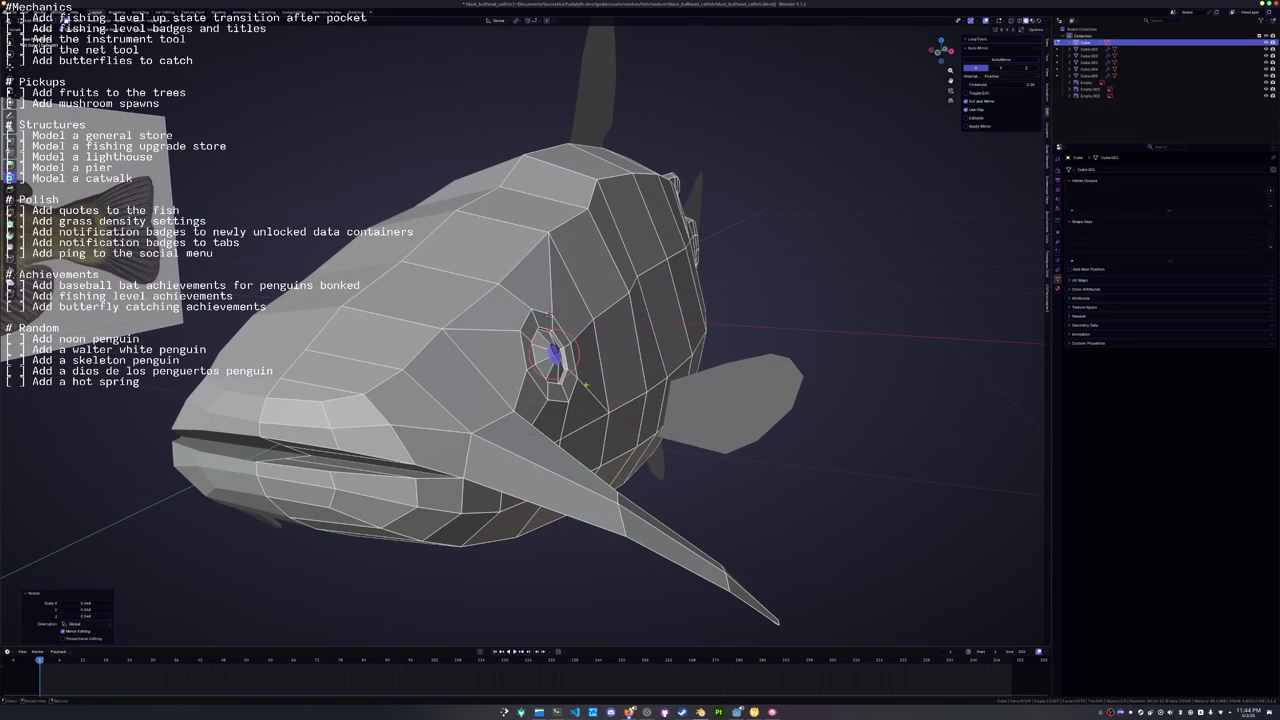
pyautogui.scroll(3, 548, 315)
pyautogui.press('s')
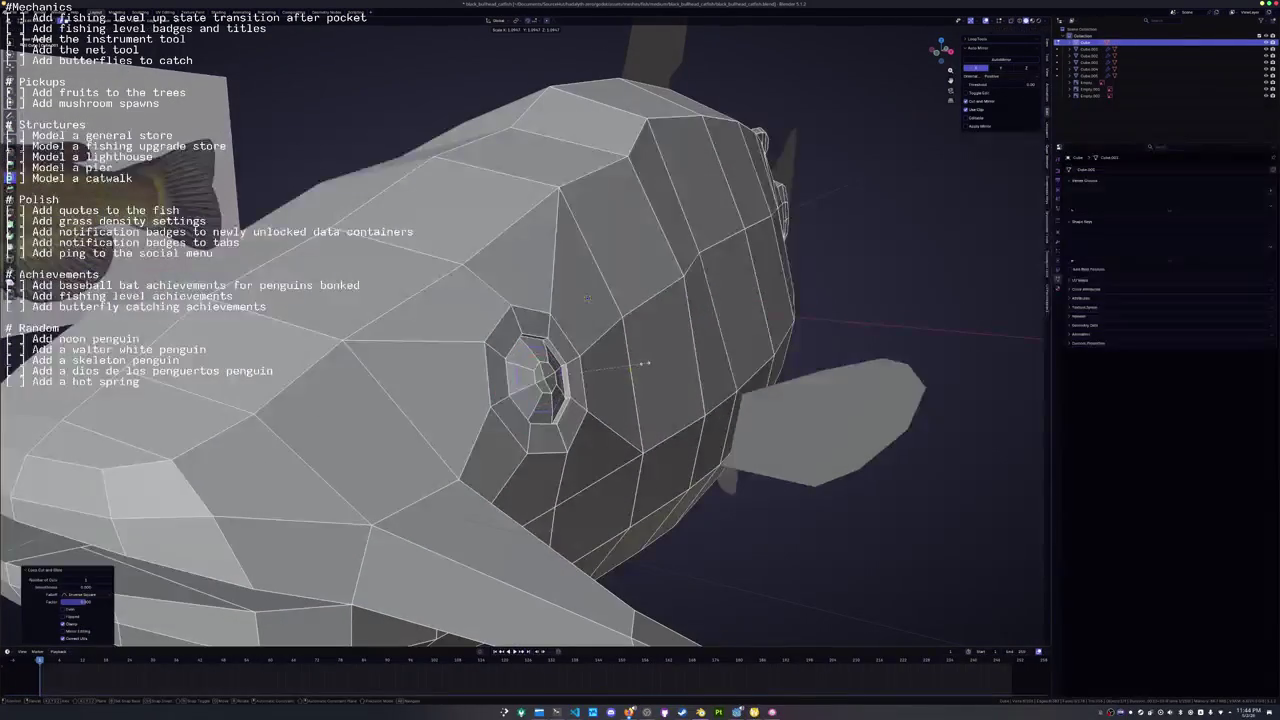
pyautogui.click(655, 360)
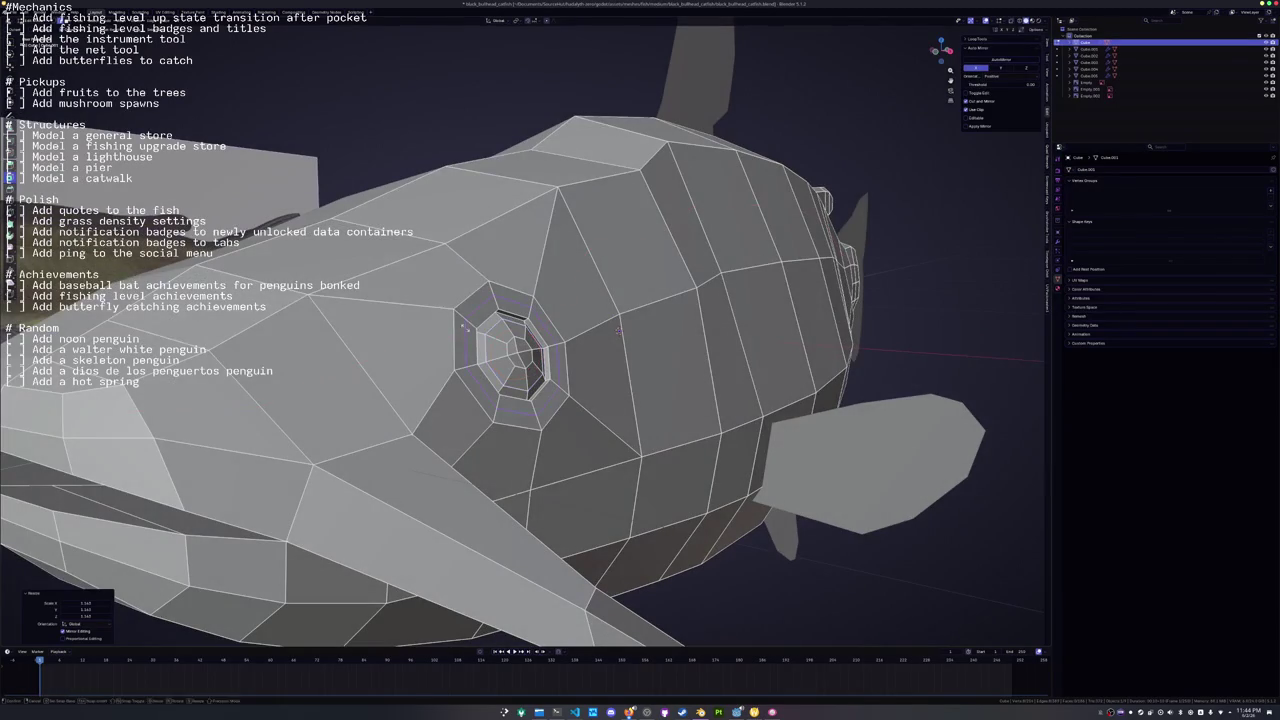
pyautogui.click(618, 331)
pyautogui.click(620, 330)
# Check the eye in object mode, review the whole catfish from above, and open the Add menu.
pyautogui.press('Tab')
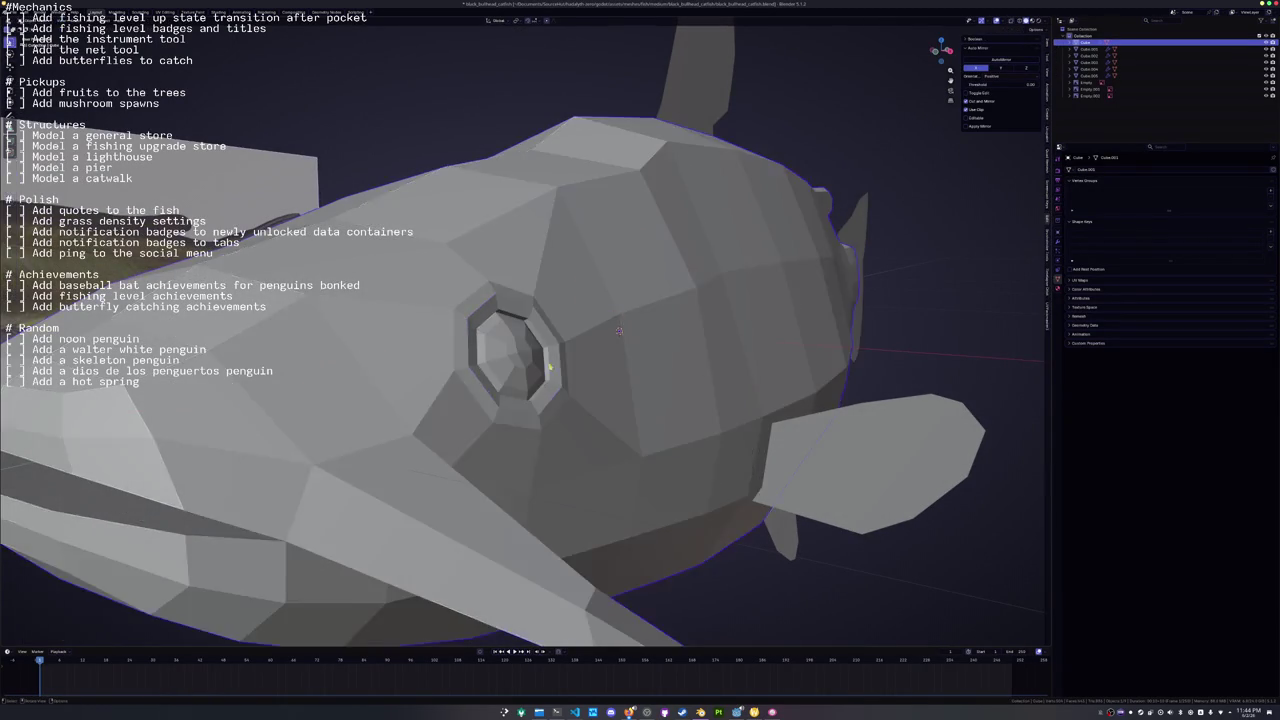
pyautogui.scroll(-4, 620, 330)
pyautogui.scroll(4, 773, 344)
pyautogui.scroll(-4, 773, 344)
pyautogui.press('Tab')
pyautogui.scroll(3, 426, 370)
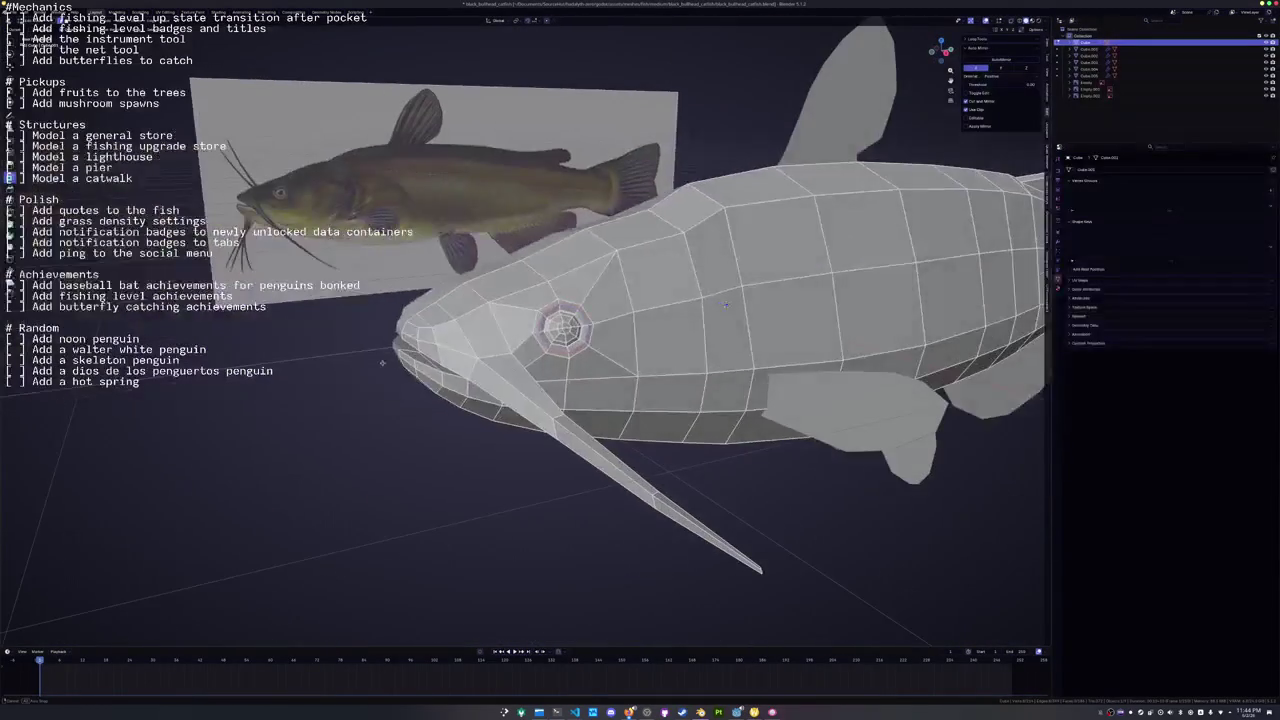
pyautogui.scroll(-4, 455, 318)
pyautogui.press('Tab')
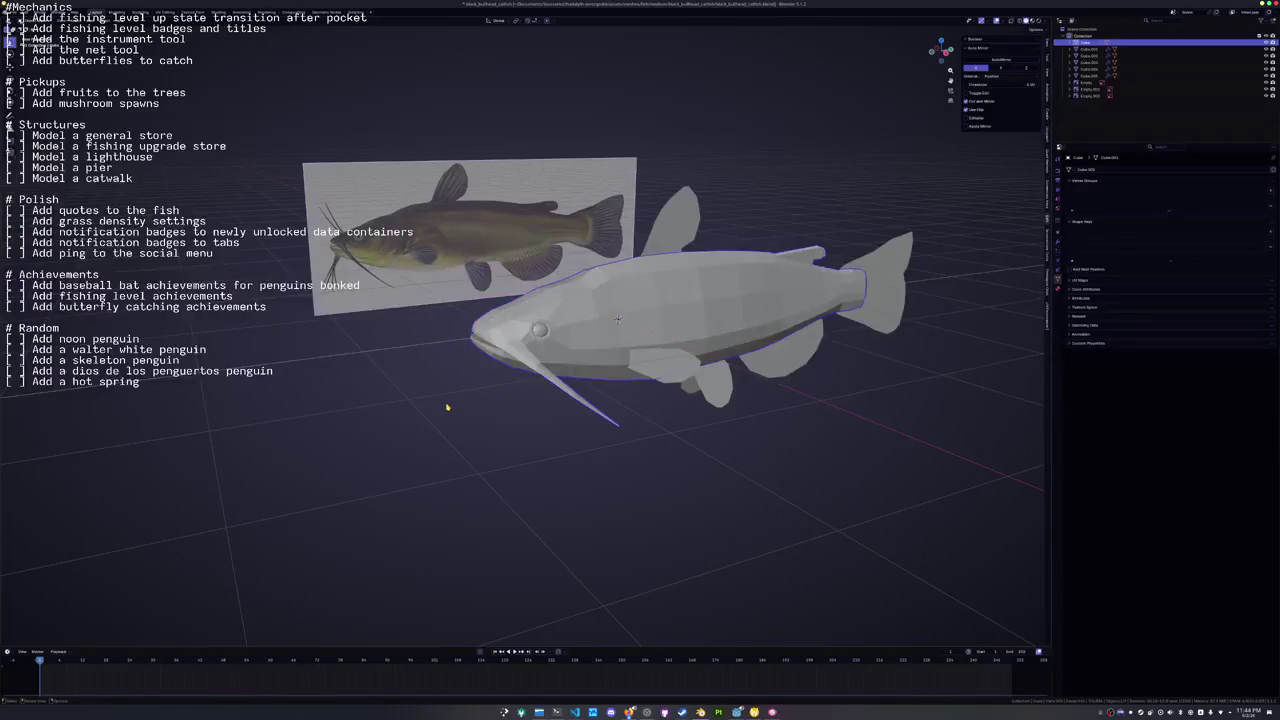
pyautogui.moveTo(447, 407)
pyautogui.mouseDown()
pyautogui.moveTo(440, 330)
pyautogui.moveTo(400, 320)
pyautogui.moveTo(308, 255)
pyautogui.mouseUp()
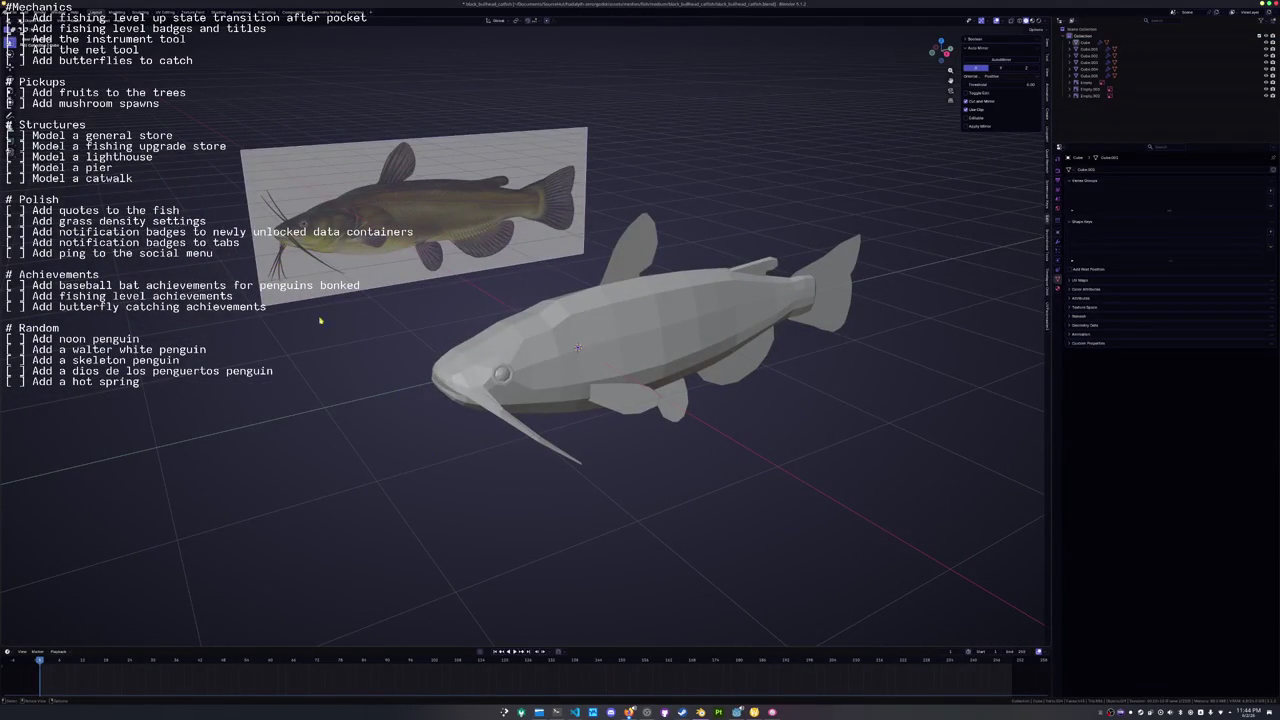
pyautogui.hotkey('shift', 'a')
pyautogui.moveTo(410, 358)
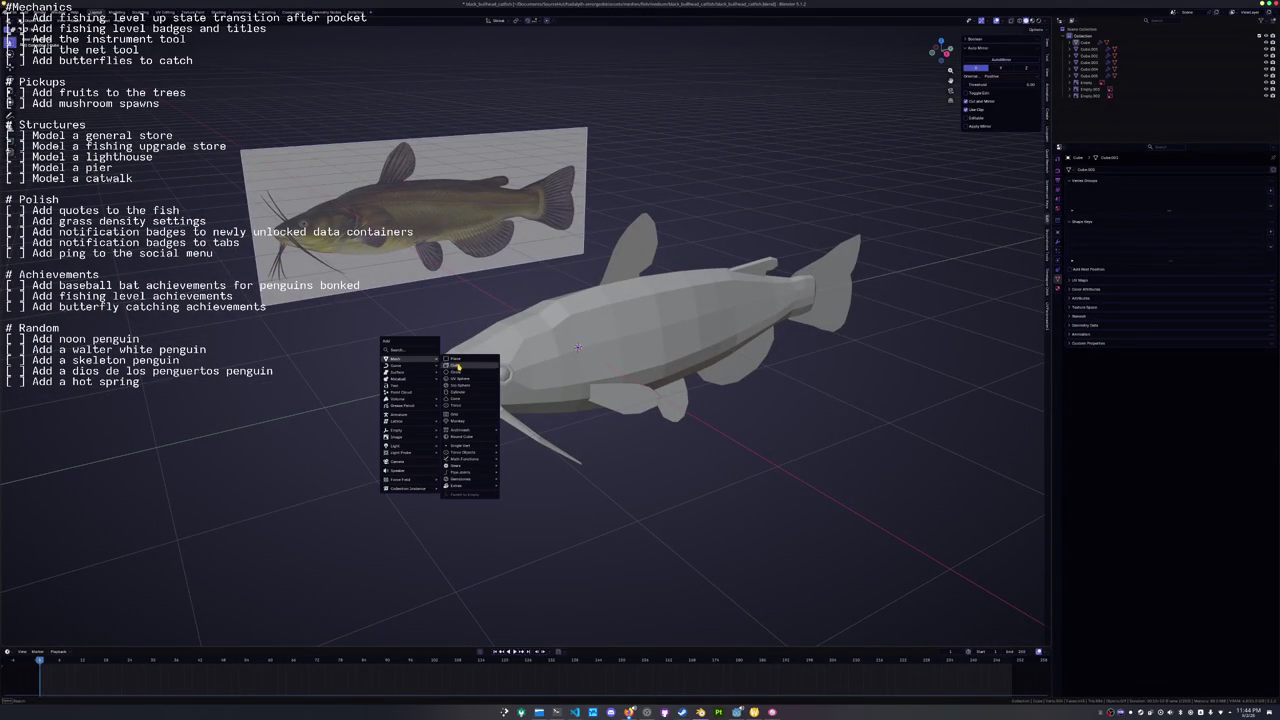
# Add a cube for the barbel and delete one of its faces.
pyautogui.click(456, 366)
pyautogui.moveTo(620, 414)
pyautogui.mouseDown()
pyautogui.moveTo(600, 220)
pyautogui.moveTo(560, 288)
pyautogui.moveTo(668, 353)
pyautogui.mouseUp()
pyautogui.press('Tab')
pyautogui.click(560, 288)
pyautogui.press('x')
pyautogui.click(555, 303)
# Shrink the open box and raise it vertically along Z.
pyautogui.scroll(-4, 555, 303)
pyautogui.press('s')
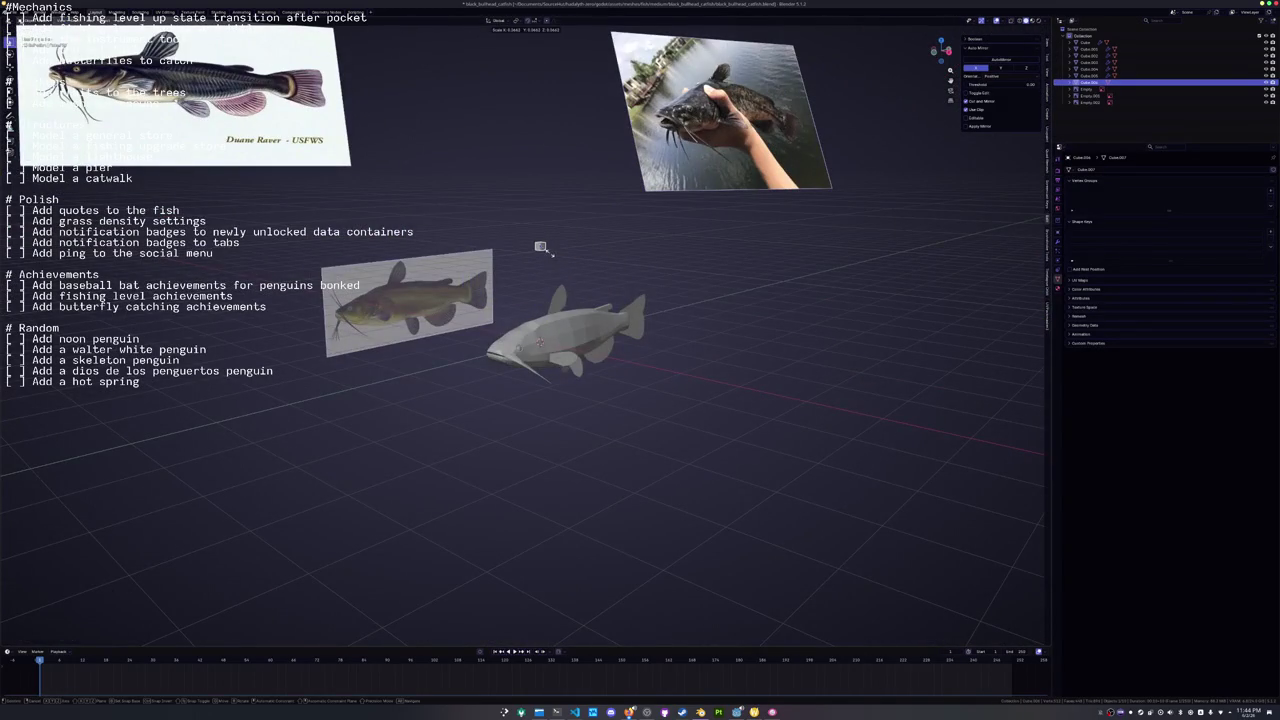
pyautogui.click(541, 247)
pyautogui.scroll(3, 541, 247)
pyautogui.press('g')
pyautogui.press('z')
pyautogui.click(538, 427)
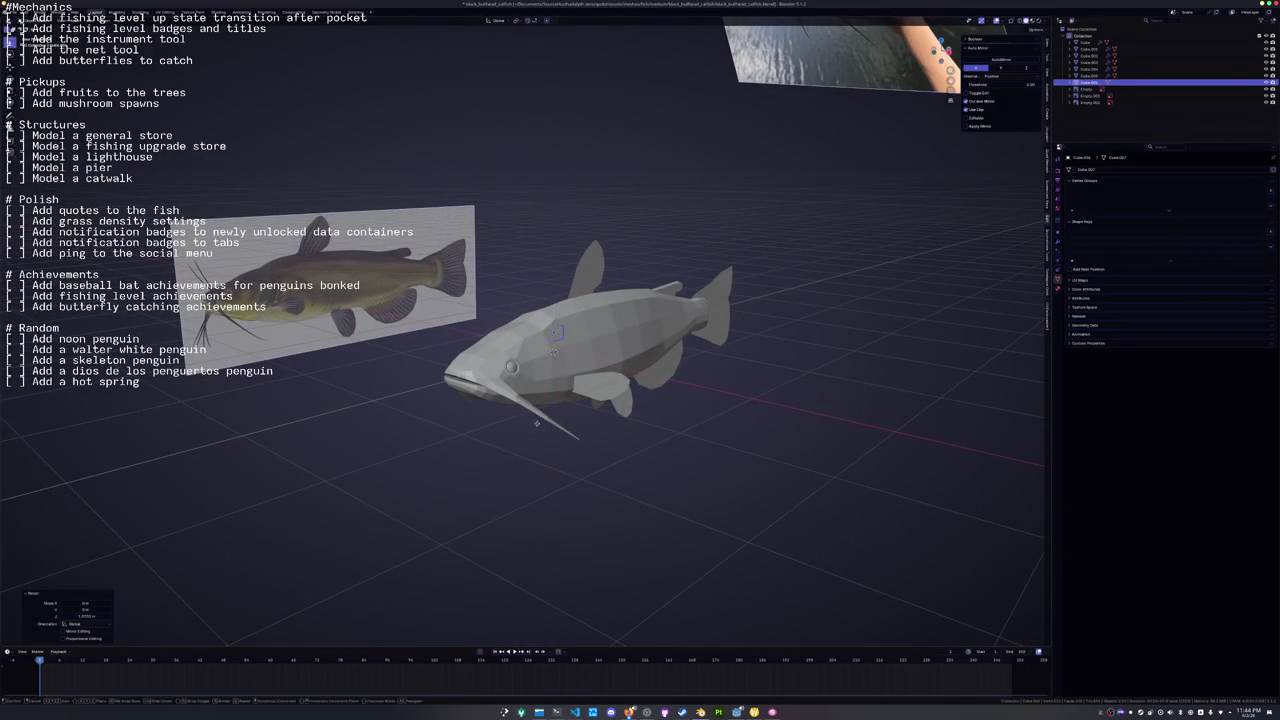
# In side view, tilt the box 33.4°, shrink it further and place it at the whisker base.
pyautogui.press('KP_1')
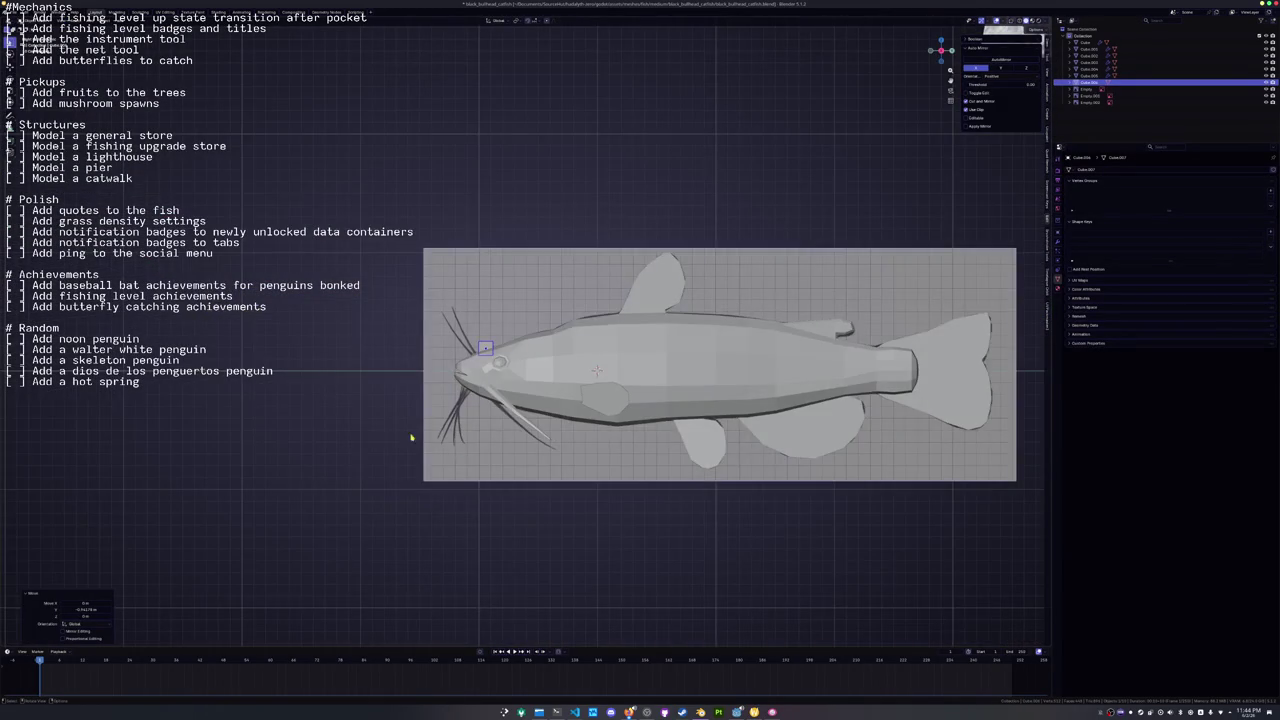
pyautogui.scroll(4, 427, 441)
pyautogui.press('r')
pyautogui.click(509, 405)
pyautogui.press('s')
pyautogui.click(478, 395)
pyautogui.press('g')
pyautogui.click(686, 437)
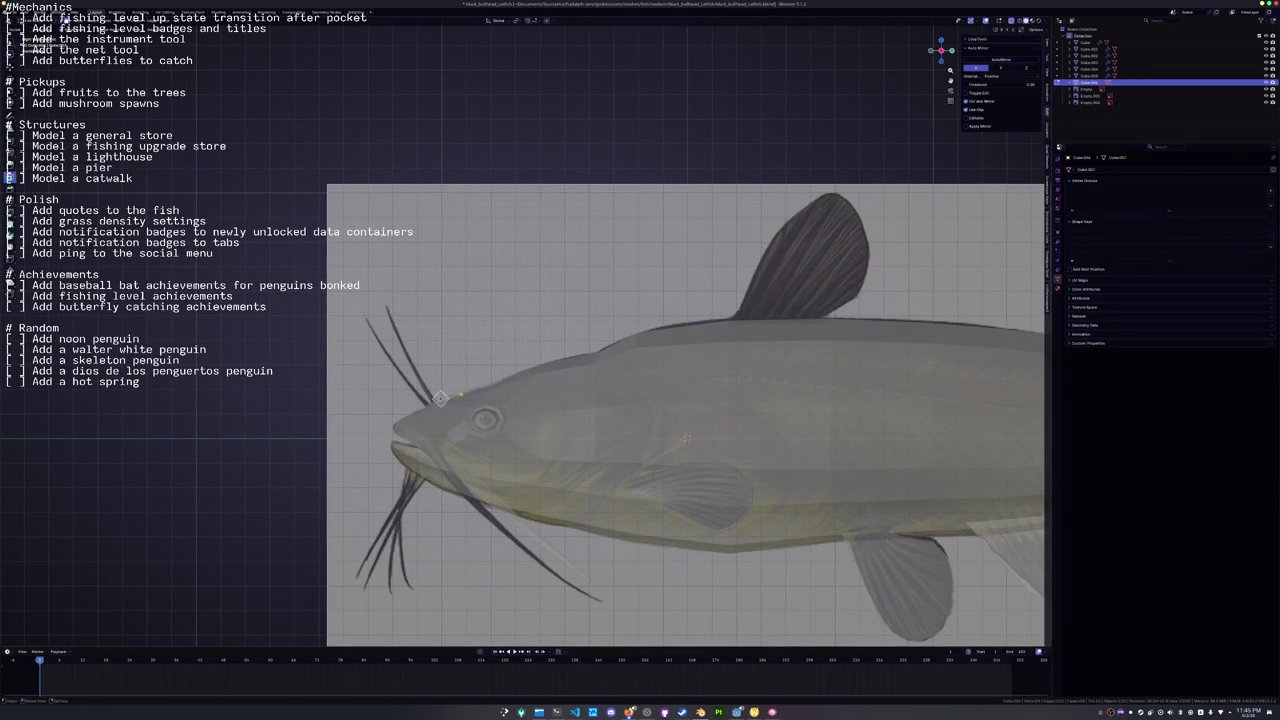
# Stretch the box's end up along the reference whisker and taper it.
pyautogui.scroll(2, 750, 480)
pyautogui.press('g')
pyautogui.click(298, 268)
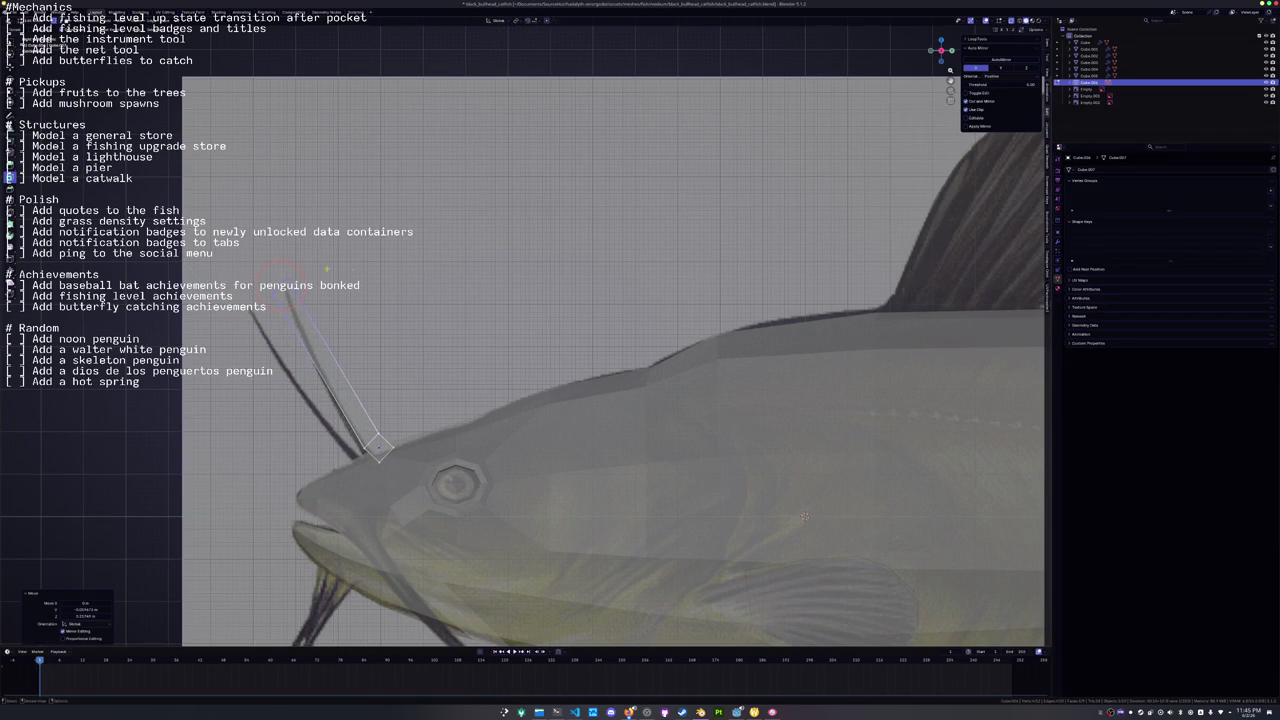
pyautogui.press('s')
pyautogui.click(339, 299)
# Refine the barbel tip so it is thinner and follows the whisker.
pyautogui.click(407, 470)
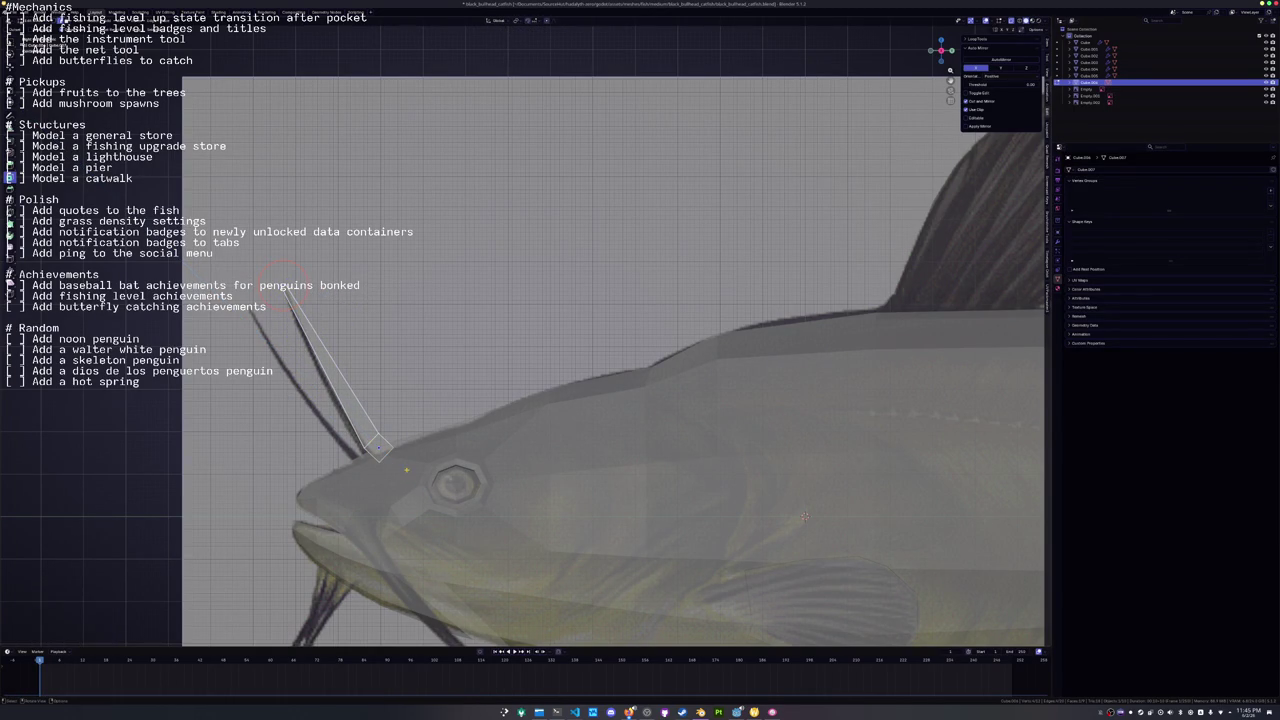
pyautogui.moveTo(378, 446); pyautogui.dragTo(375, 468)
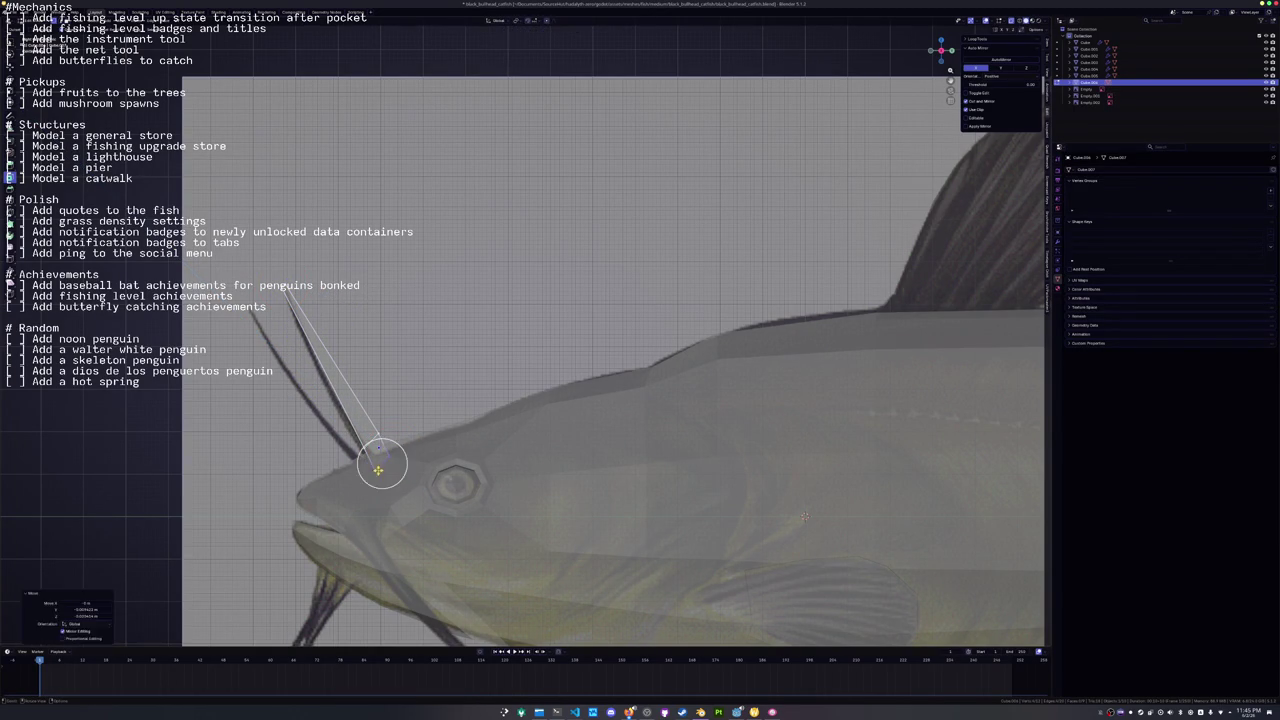
pyautogui.press('s')
pyautogui.click(405, 428)
pyautogui.press('g')
pyautogui.press('g')
pyautogui.click(400, 436)
pyautogui.press('g')
pyautogui.click(427, 438)
# Add an edge loop across the middle of the barbel.
pyautogui.hotkey('ctrl', 'r')
pyautogui.click(330, 360)
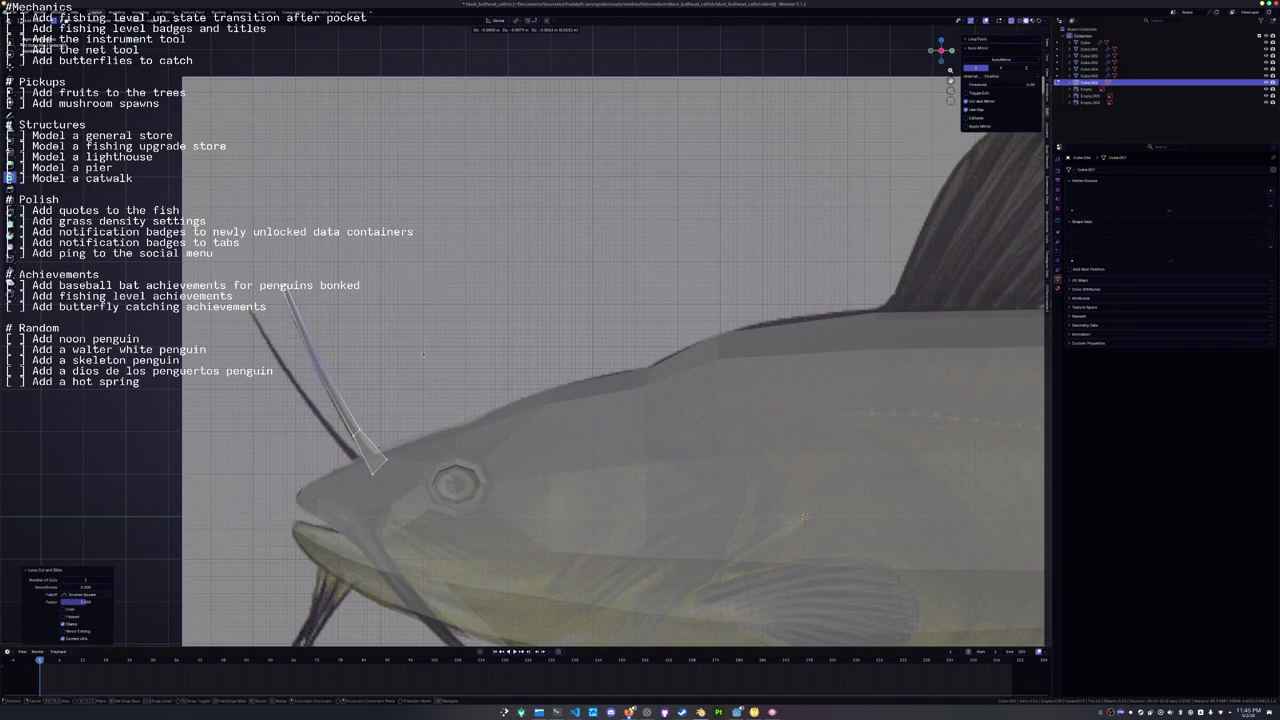
pyautogui.hotkey('ctrl', 'r')
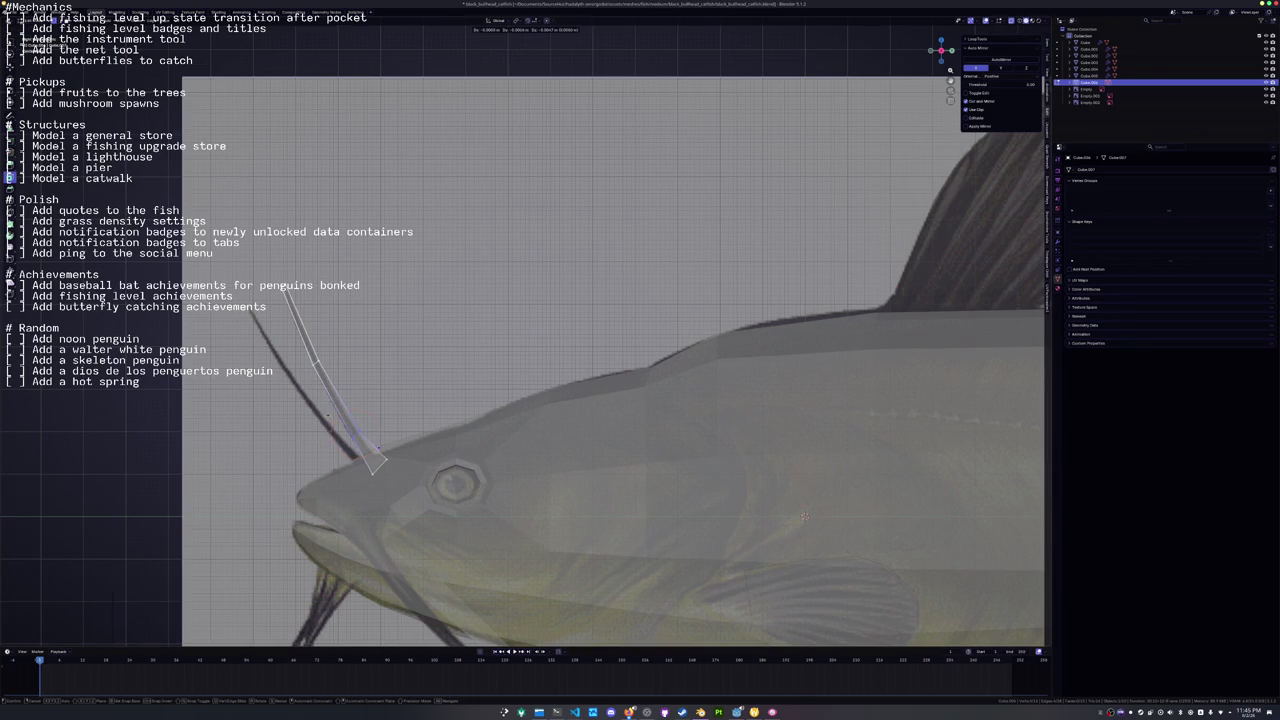
pyautogui.click(804, 517)
pyautogui.scroll(-1, 758, 486)
# Put the pivot at the barbel's base and select the whole barbel with see-through shading off.
pyautogui.moveTo(758, 486)
pyautogui.mouseDown()
pyautogui.moveTo(464, 290)
pyautogui.moveTo(425, 463)
pyautogui.mouseUp()
pyautogui.keyDown('shift'); pyautogui.rightClick(457, 271); pyautogui.keyUp('shift')
pyautogui.keyDown('shift'); pyautogui.rightClick(425, 463); pyautogui.keyUp('shift')
pyautogui.hotkey('ctrl', 'l')
pyautogui.press('KP_1')
pyautogui.hotkey('alt', 'z')
# Tilt the barbel outward and mirror it across the X axis.
pyautogui.press('r')
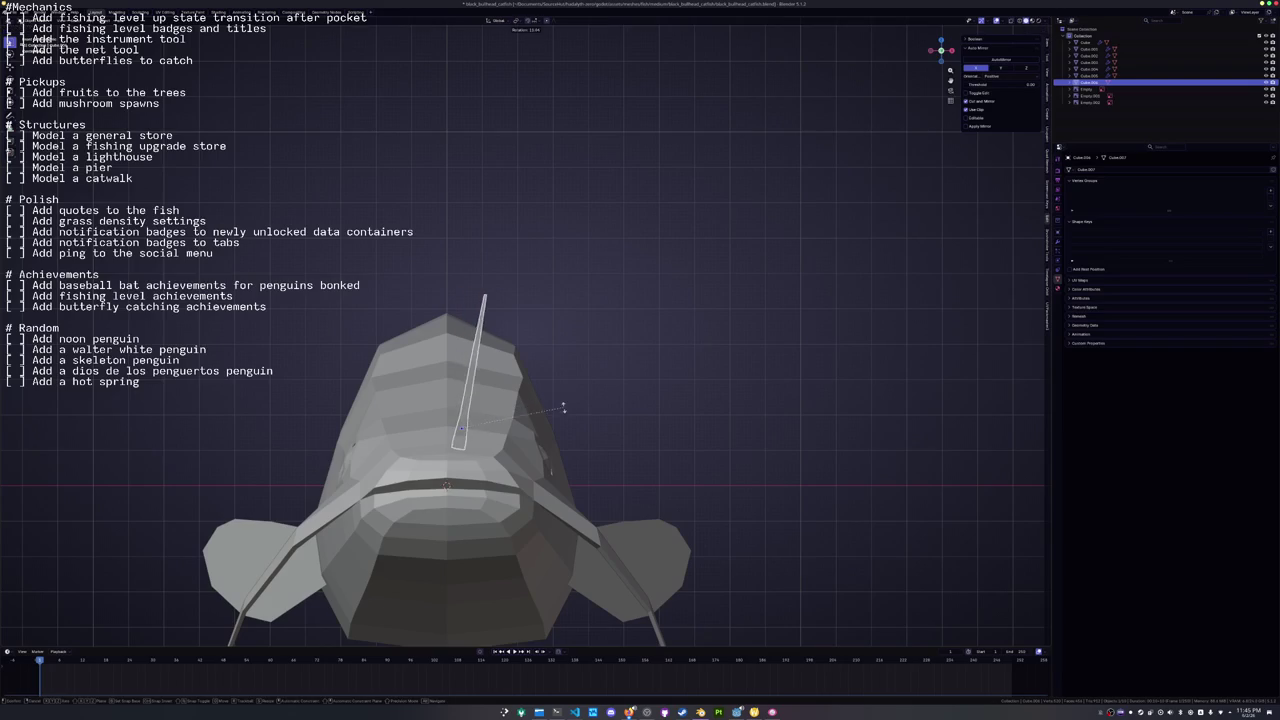
pyautogui.click(562, 410)
pyautogui.moveTo(597, 426)
pyautogui.mouseDown()
pyautogui.moveTo(640, 430)
pyautogui.moveTo(618, 438)
pyautogui.mouseUp()
pyautogui.hotkey('ctrl', 'm')
pyautogui.press('x')
pyautogui.scroll(-5, 618, 438)
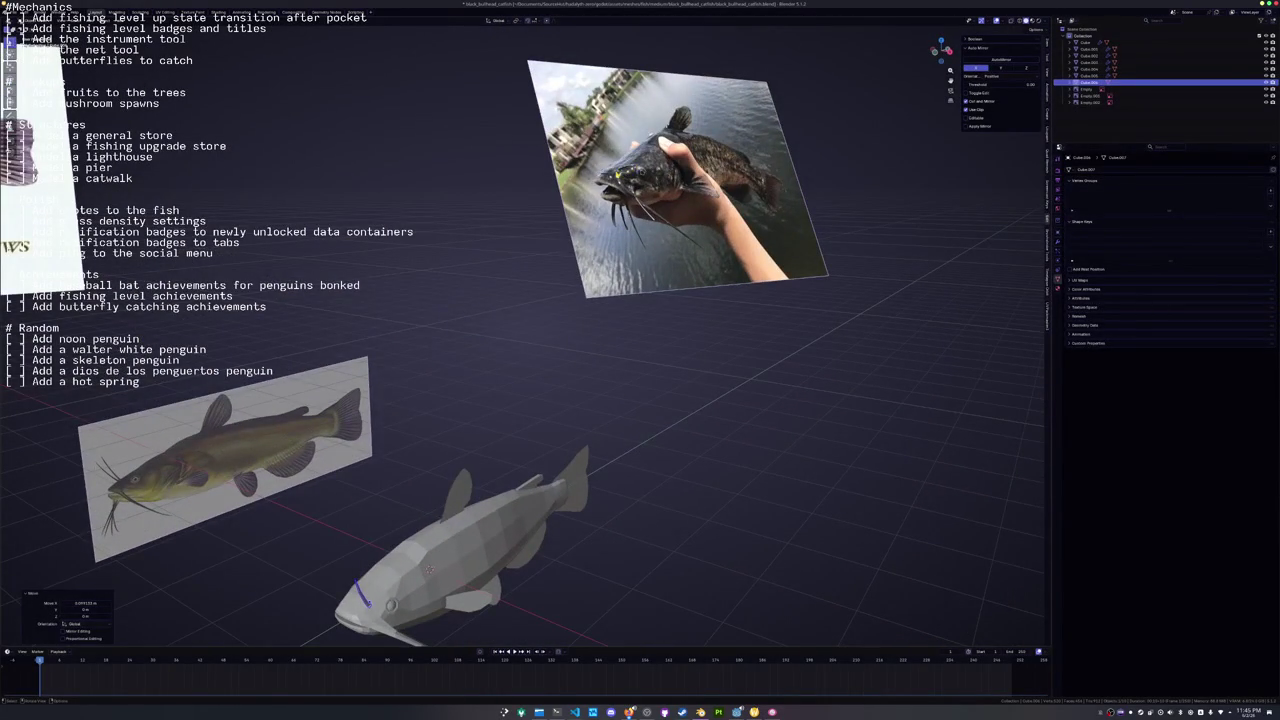
pyautogui.scroll(-3, 450, 249)
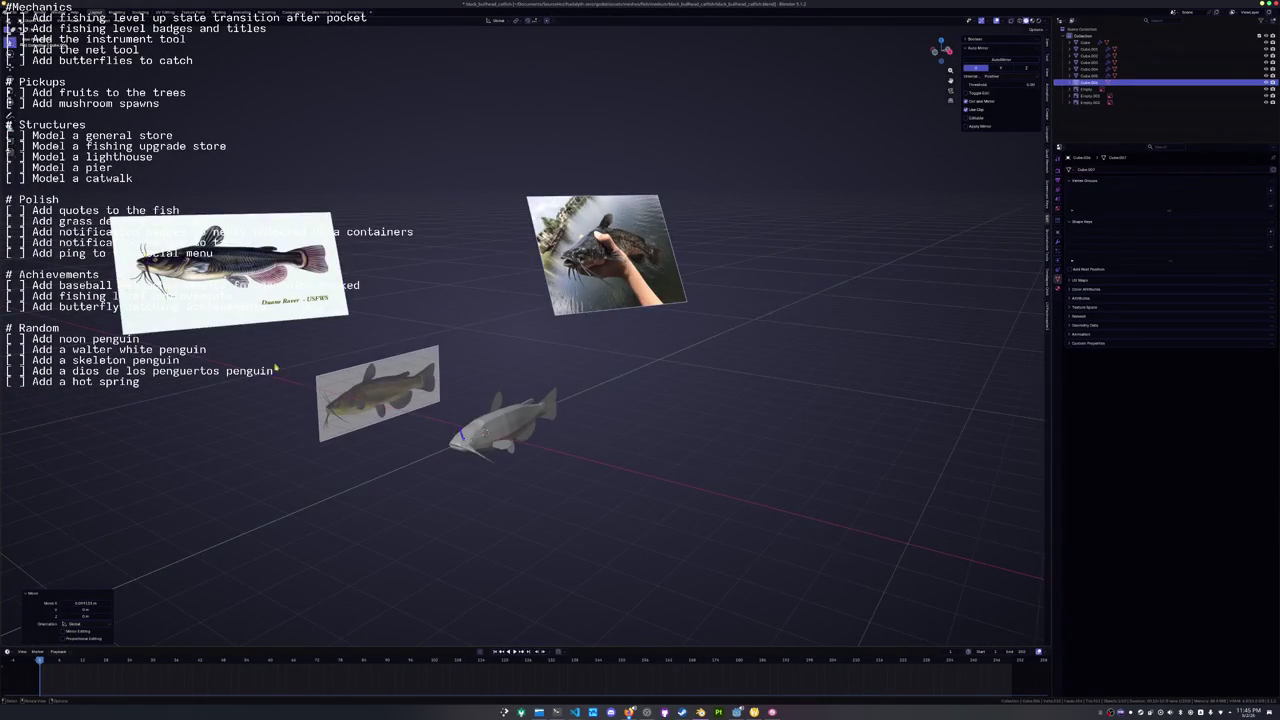
pyautogui.scroll(3, 251, 350)
pyautogui.moveTo(251, 350)
pyautogui.mouseDown()
pyautogui.moveTo(350, 420)
pyautogui.moveTo(429, 451)
pyautogui.moveTo(727, 328)
pyautogui.mouseUp()
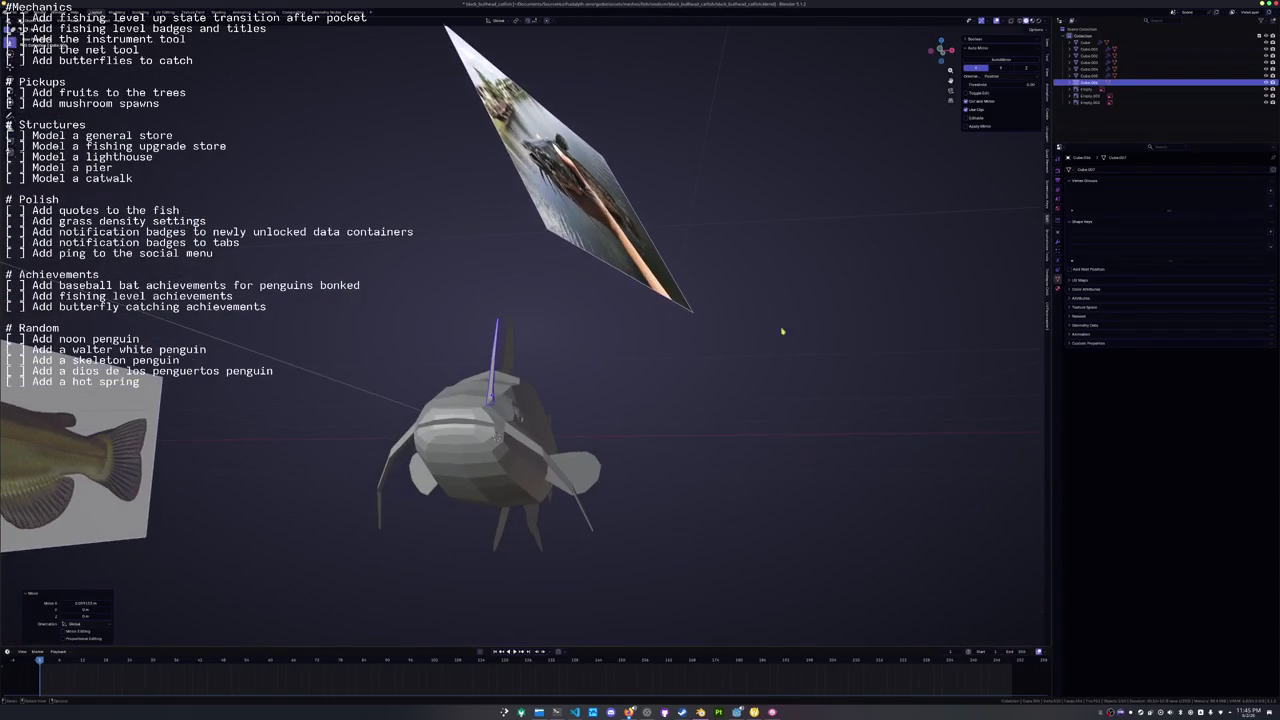
# Add a Mirror modifier with Cube as the mirror object and rotate the barbel to match the reference.
pyautogui.click(1059, 239)
pyautogui.click(1090, 169)
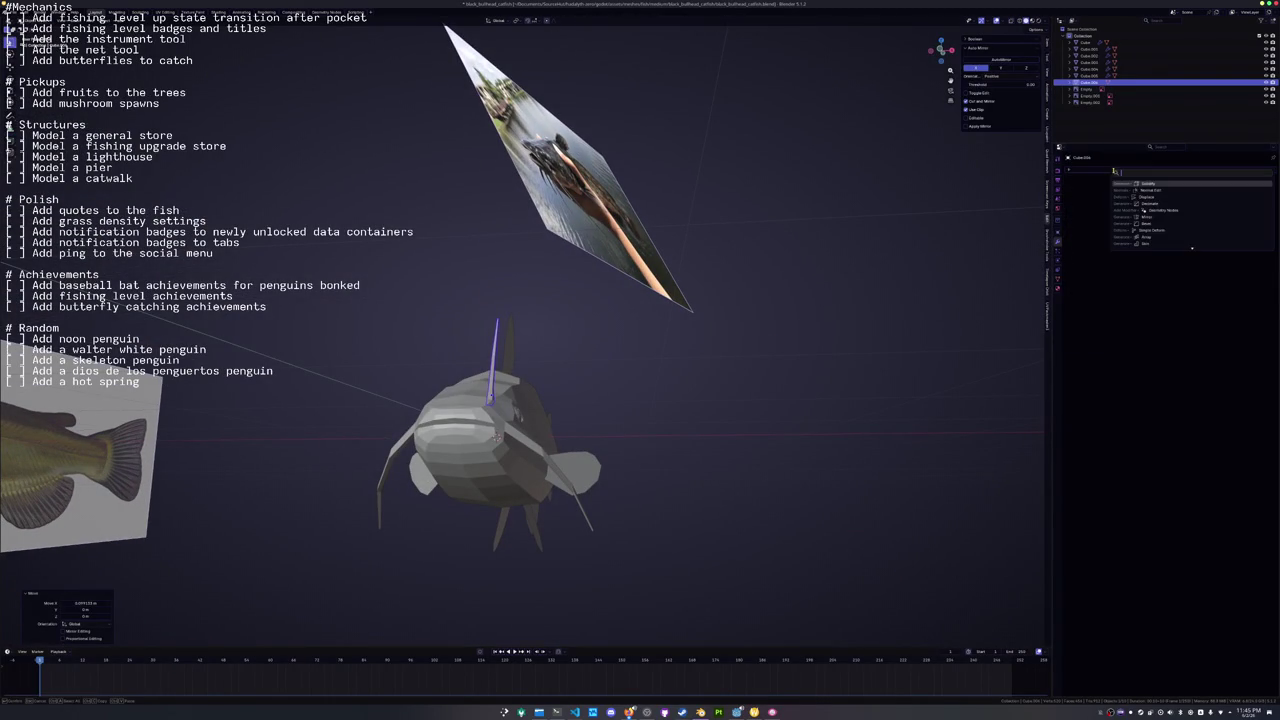
pyautogui.click(1160, 220)
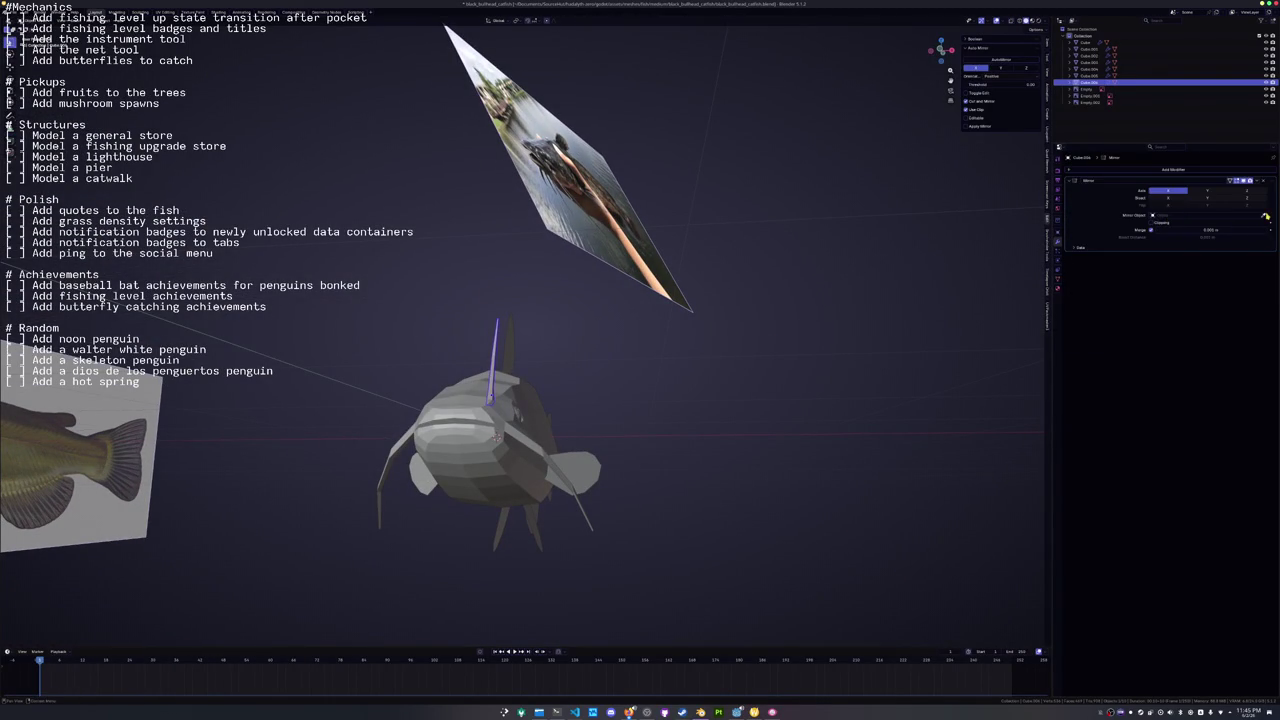
pyautogui.click(1251, 216)
pyautogui.press('Escape')
pyautogui.click(536, 406)
pyautogui.press('KP_3')
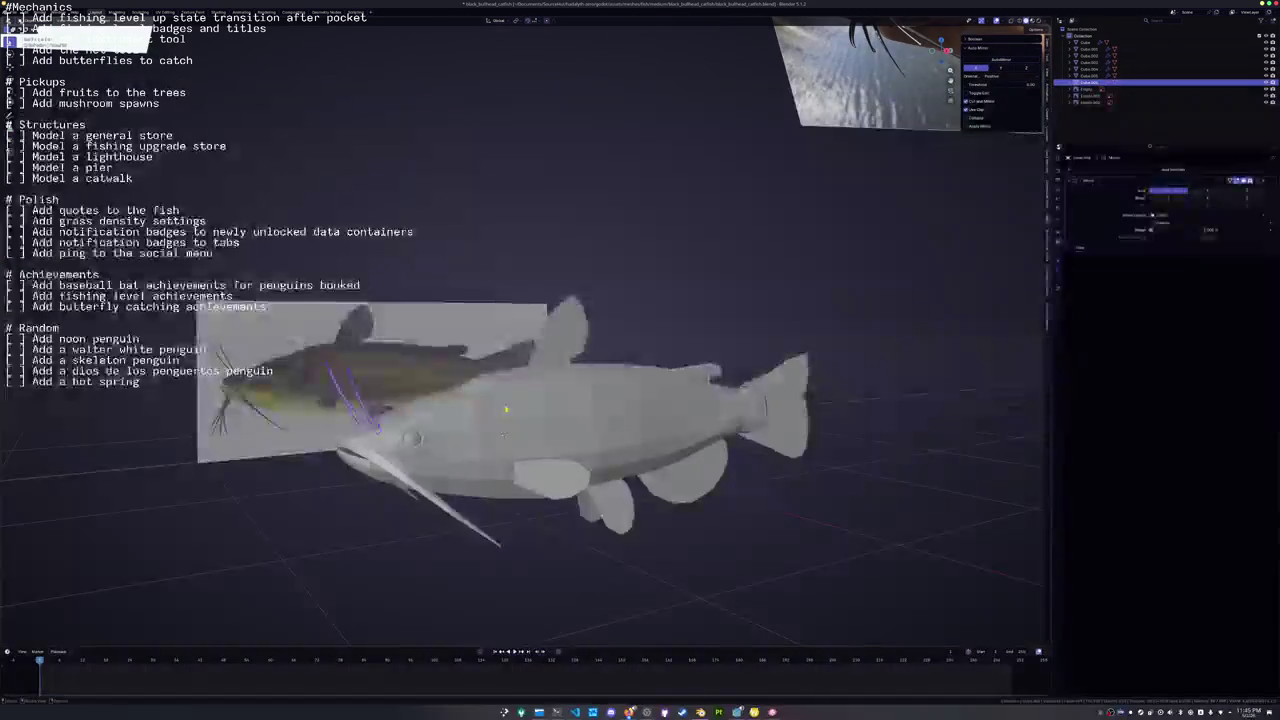
pyautogui.press('r')
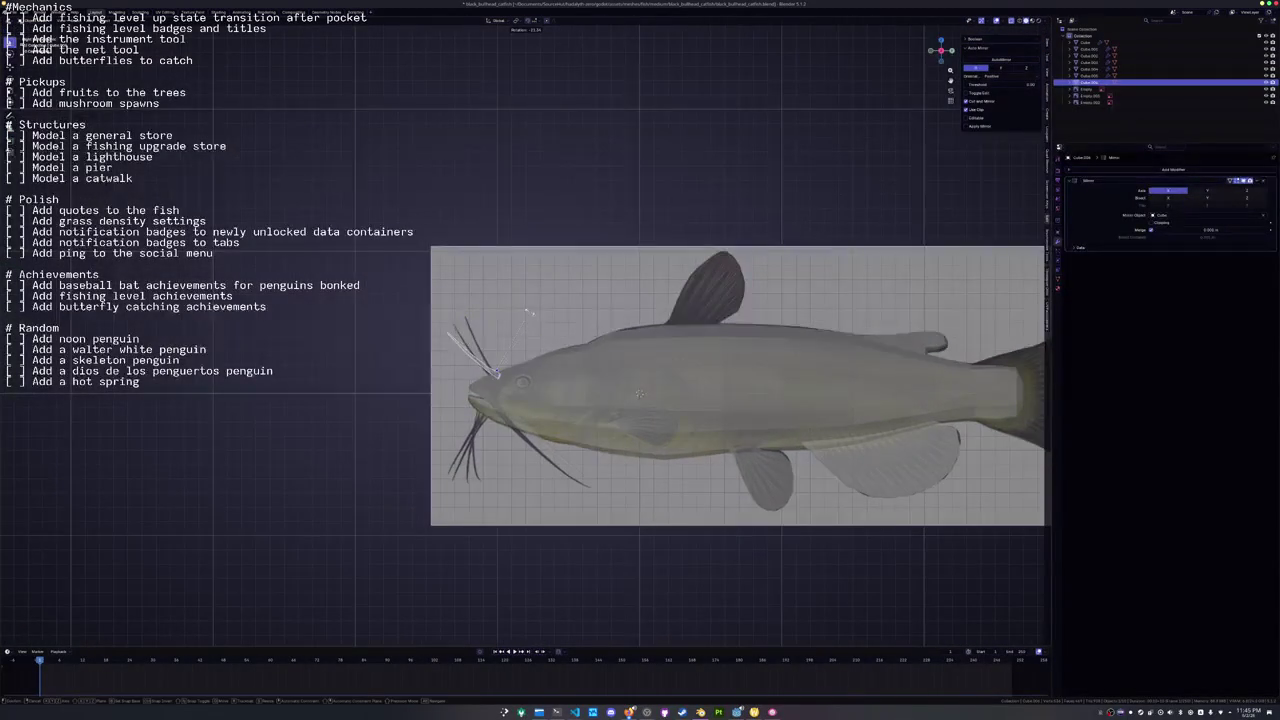
pyautogui.click(531, 323)
# Duplicate the barbel, rotate the copy and flip it with a Y scale of -1.
pyautogui.hotkey('shift', 'd')
pyautogui.press('Return')
pyautogui.press('r')
pyautogui.click(362, 355)
pyautogui.write('sy-1')
pyautogui.press('Return')
pyautogui.press('KP_1')
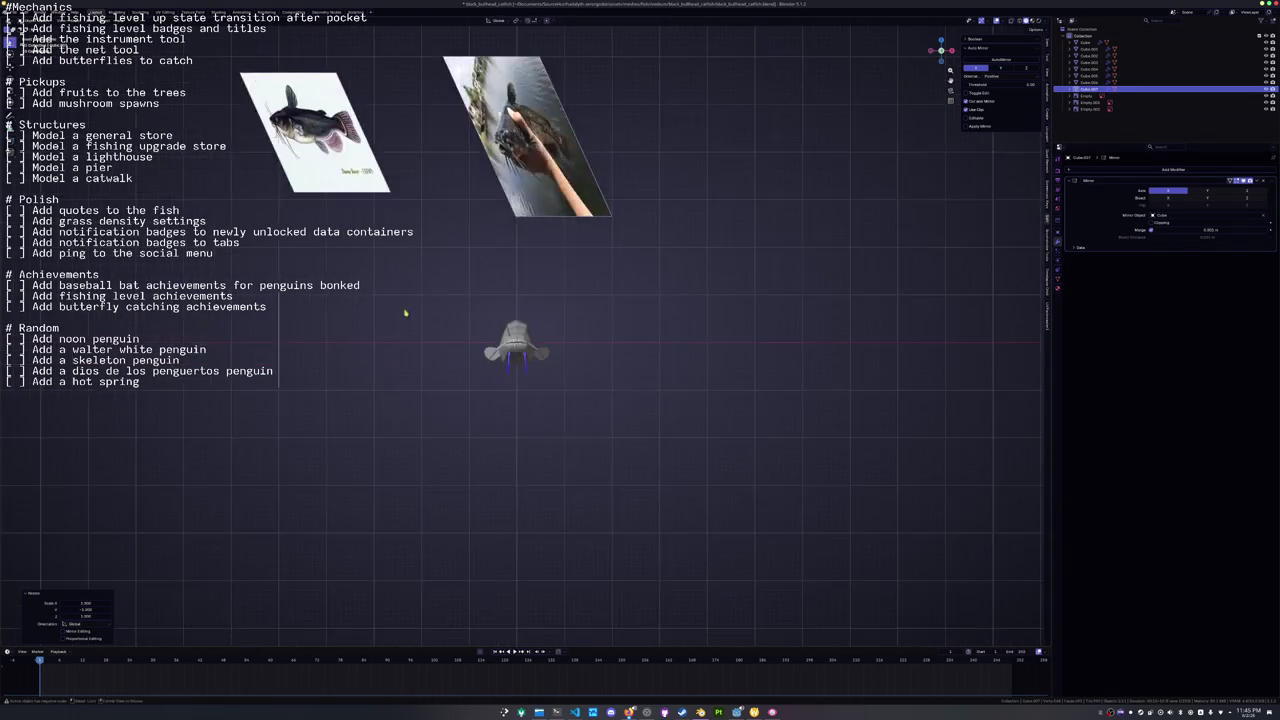
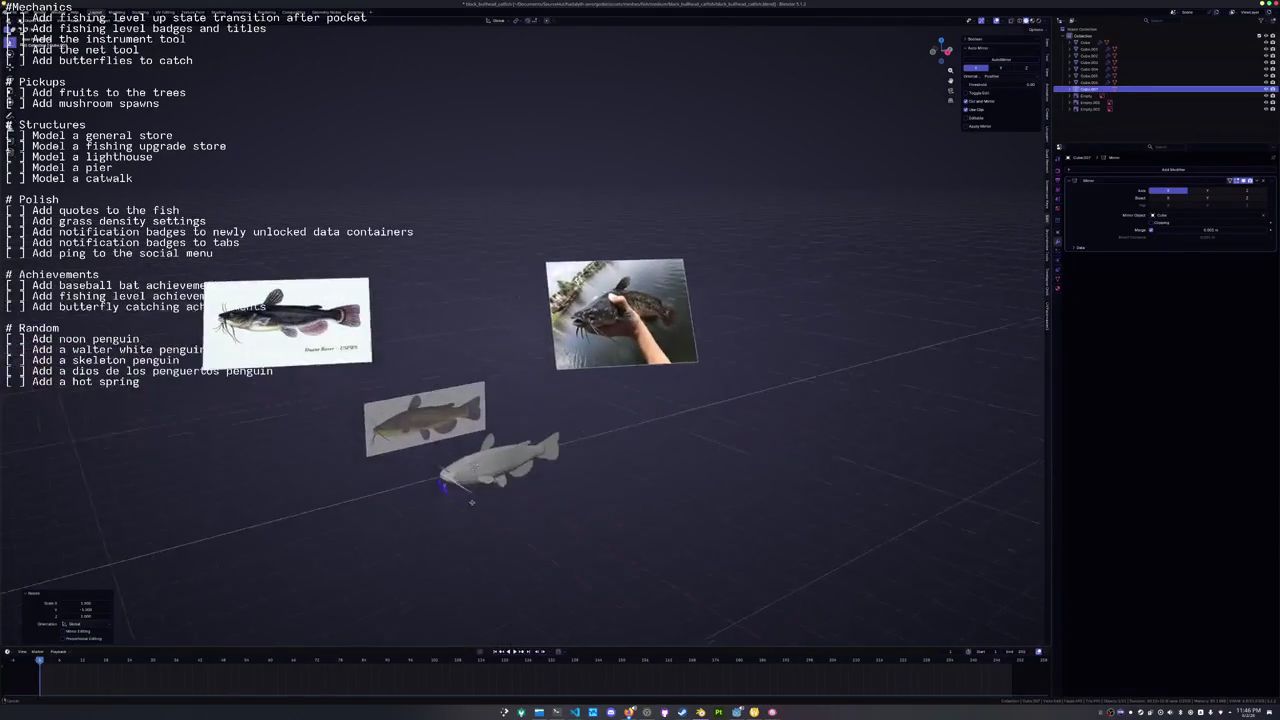
# Stretch the whisker along X, then raise, rotate, resize and reposition it beside the mouth.
pyautogui.press('s')
pyautogui.press('x')
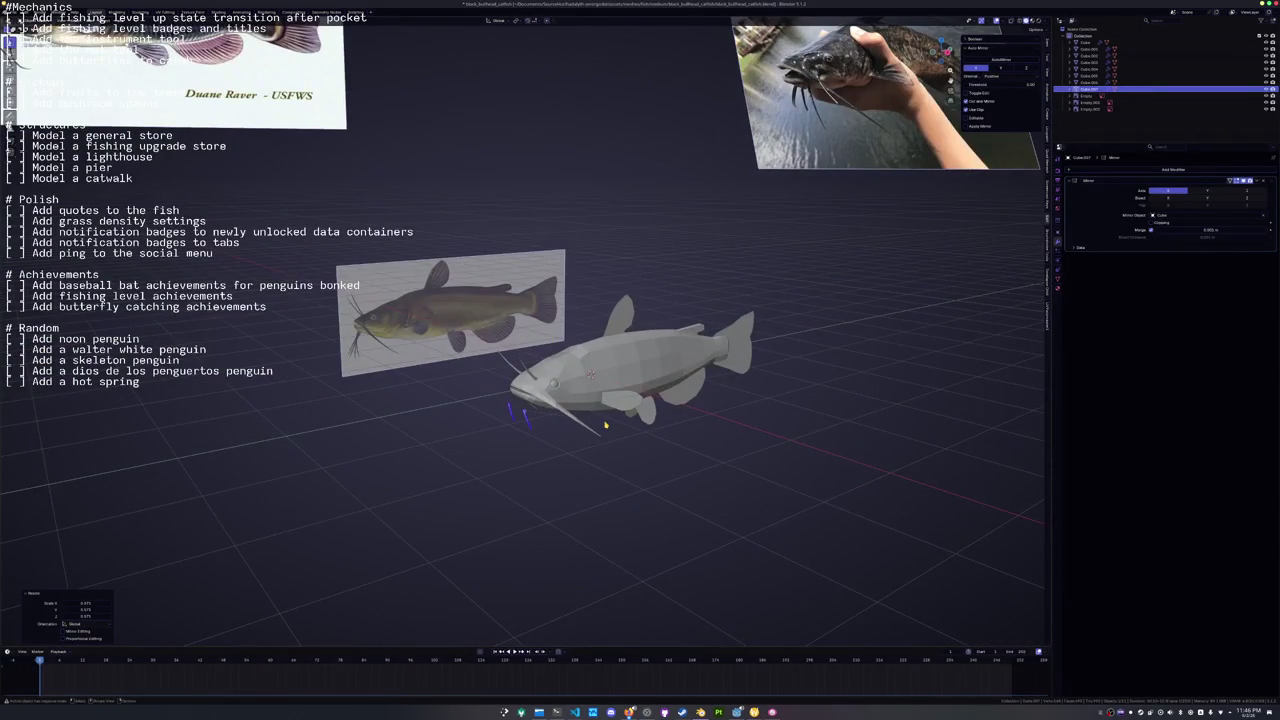
pyautogui.press('KP_1')
pyautogui.scroll(3, 590, 423)
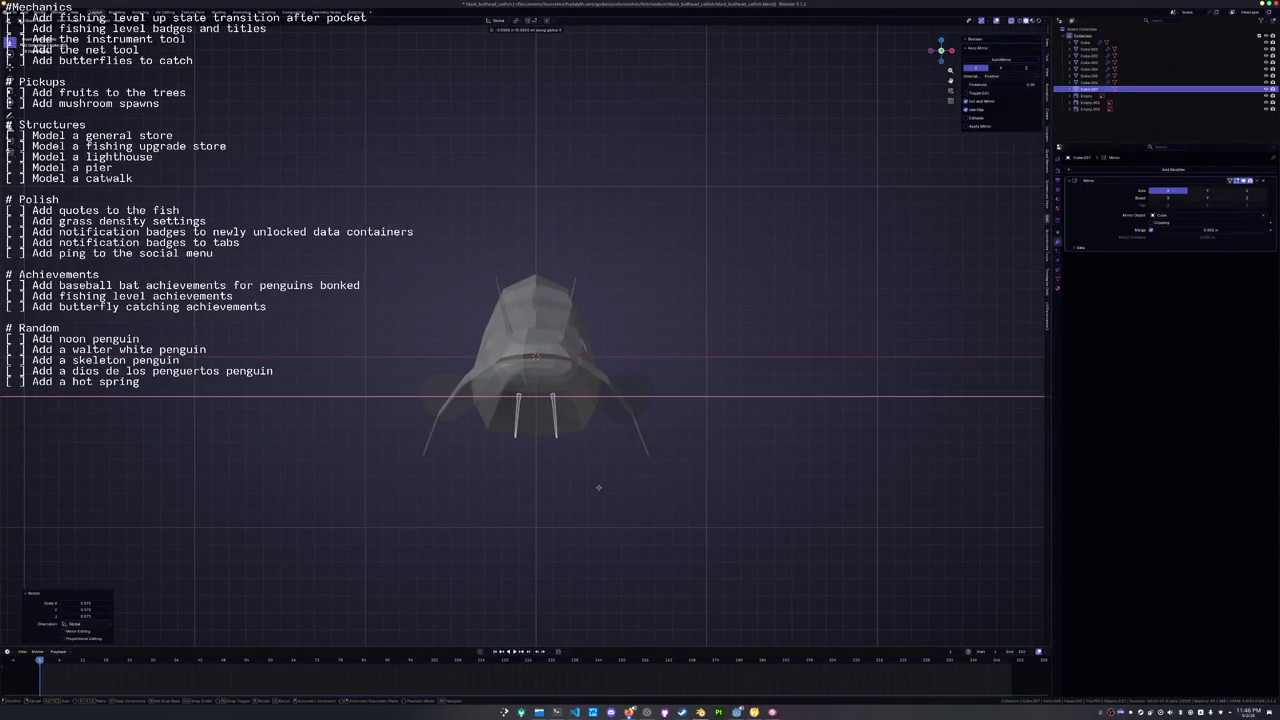
pyautogui.press('z')
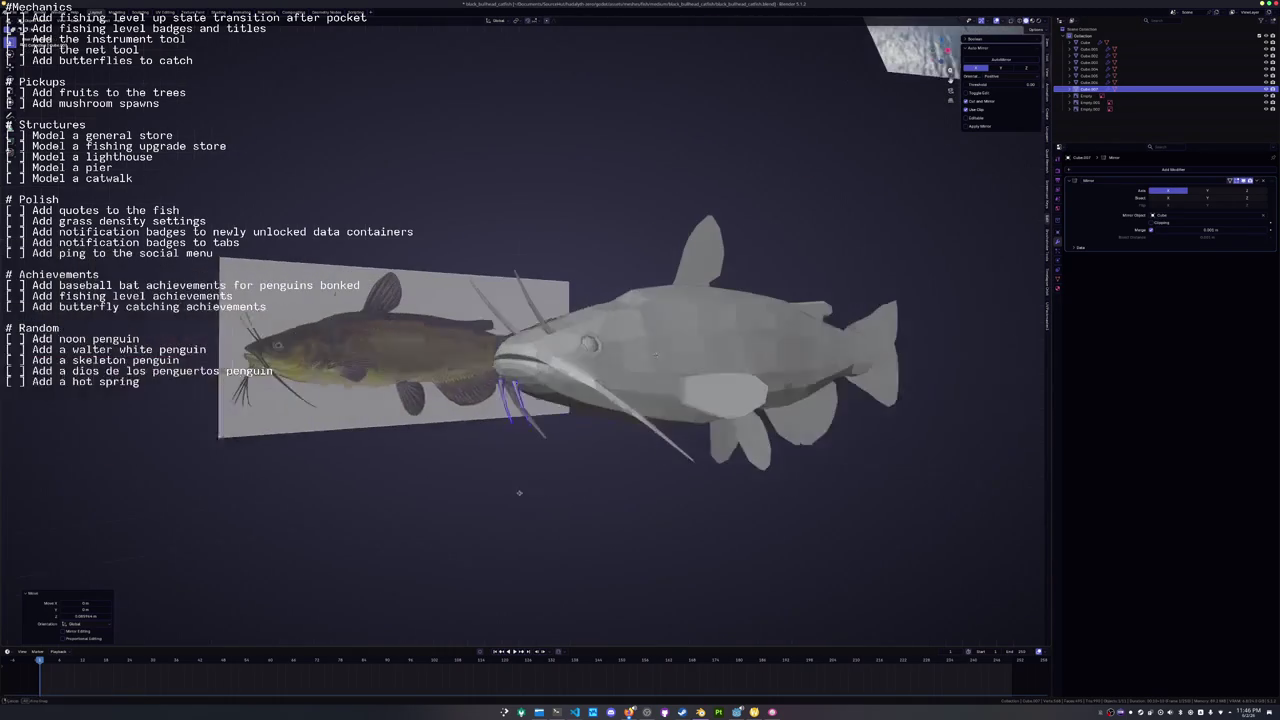
pyautogui.click(517, 489)
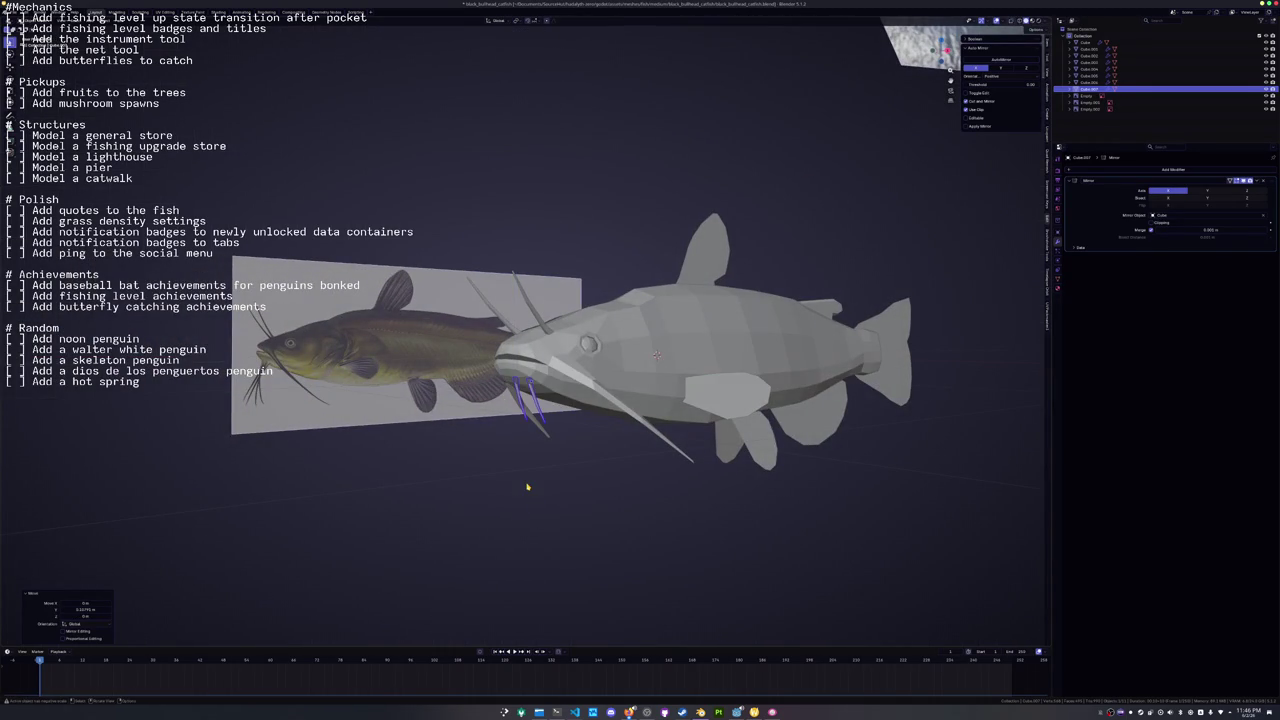
pyautogui.press('KP_1')
pyautogui.press('r')
pyautogui.click(537, 513)
pyautogui.press('s')
pyautogui.click(583, 512)
pyautogui.press('g')
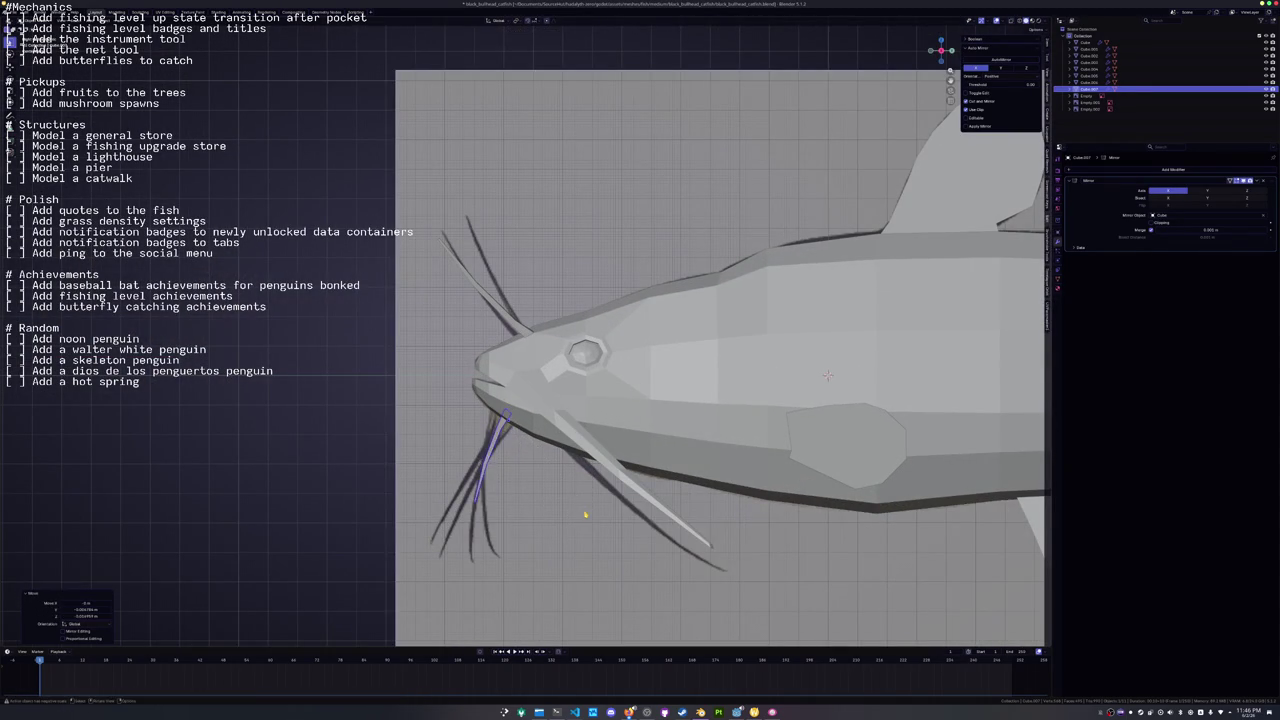
pyautogui.click(588, 514)
# Duplicate the whisker and place the copy, angling it outward on Y and resizing it.
pyautogui.press('ctrl+KP_3')
pyautogui.press('KP_6')
pyautogui.press('KP_8')
pyautogui.hotkey('shift', 'd')
pyautogui.press('x')
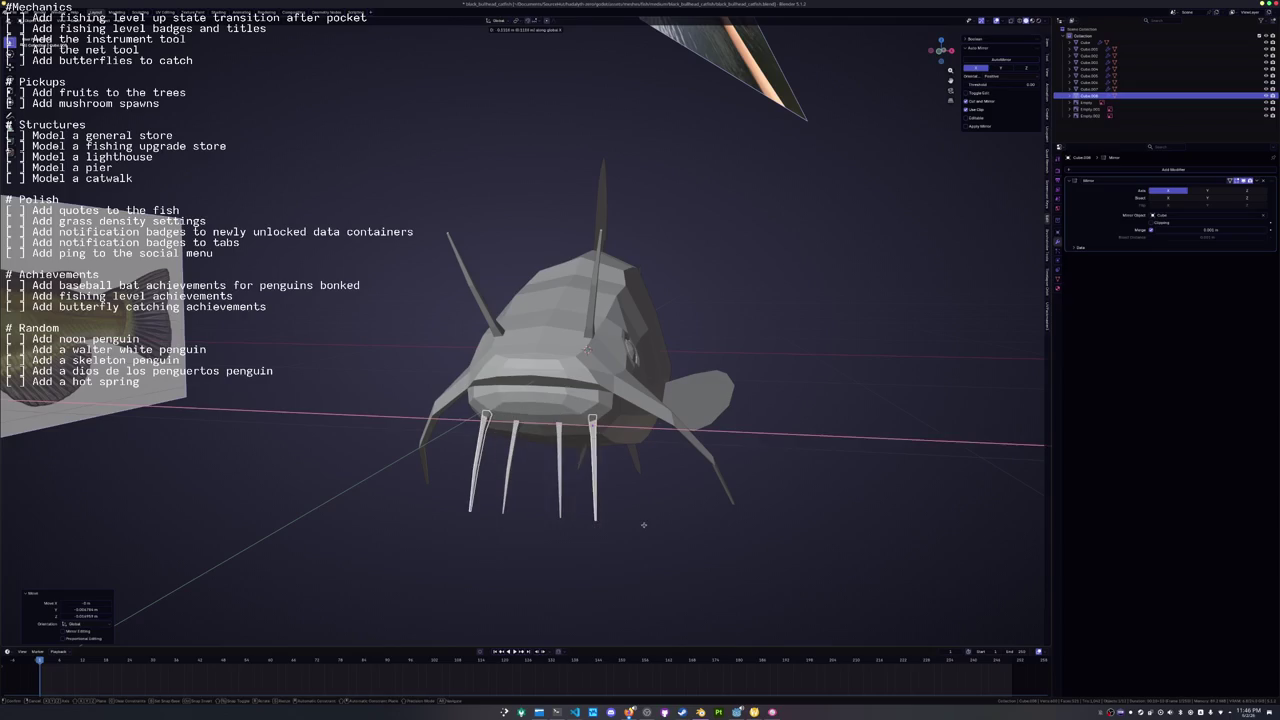
pyautogui.press('z')
pyautogui.click(662, 518)
pyautogui.press('r')
pyautogui.press('y')
pyautogui.click(675, 491)
pyautogui.press('s')
pyautogui.press('KP_3')
pyautogui.scroll(3, 680, 497)
pyautogui.press('KP_3')
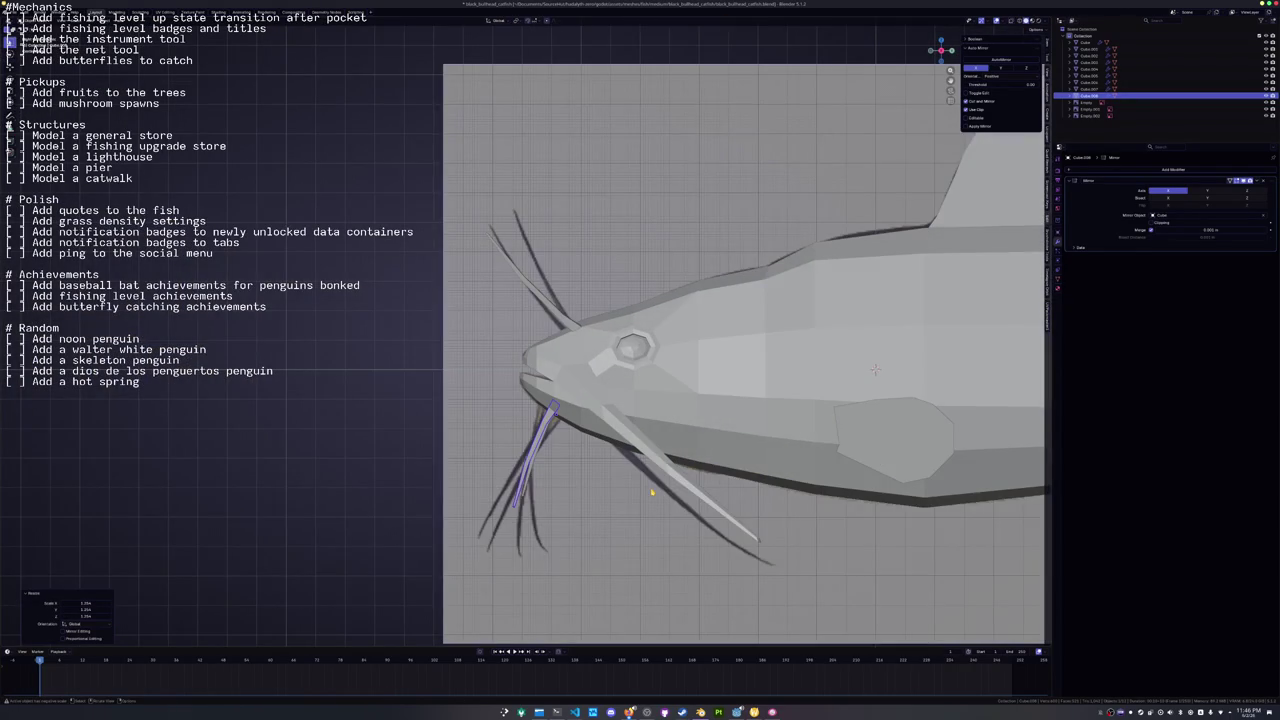
pyautogui.scroll(1, 563, 489)
# Select whisker Cube.007, then try adjusting another whisker's Y rotation and vertical offset.
pyautogui.click(945, 377)
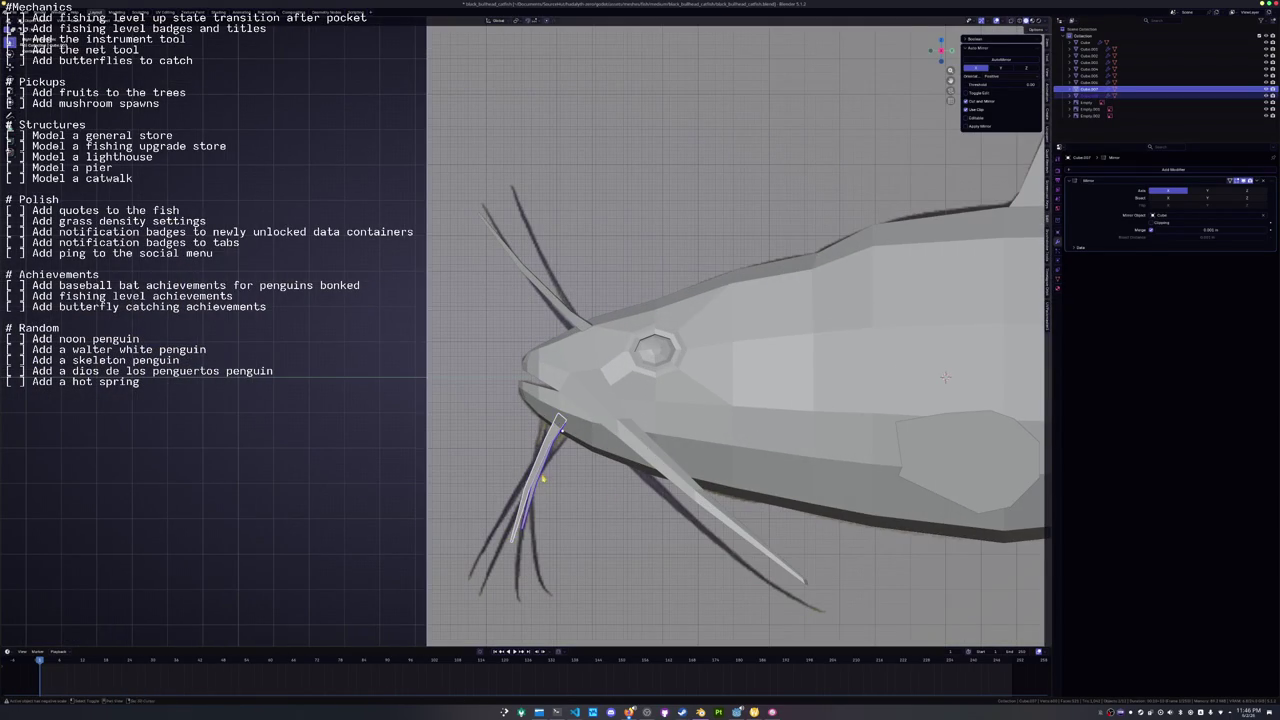
pyautogui.press('KP_6')
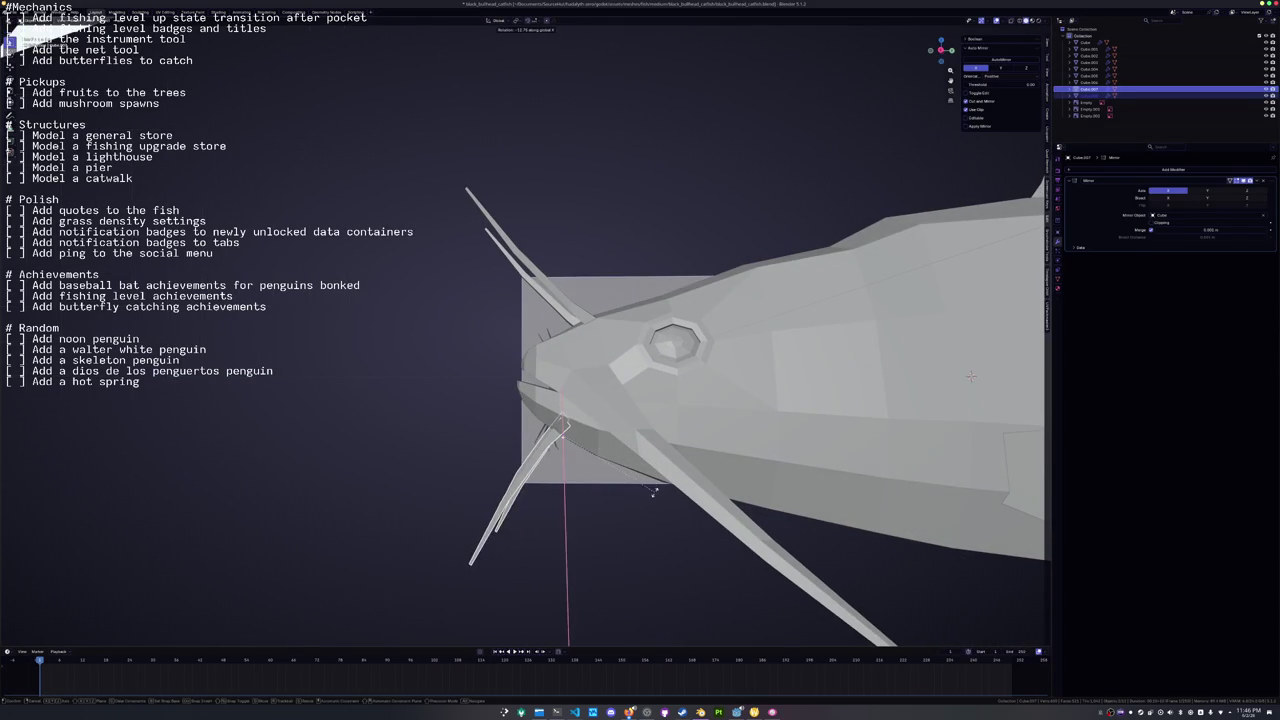
pyautogui.press('KP_0')
pyautogui.moveTo(428, 516)
pyautogui.mouseDown()
pyautogui.moveTo(503, 543)
pyautogui.moveTo(540, 535)
pyautogui.mouseUp()
pyautogui.click(1085, 82)
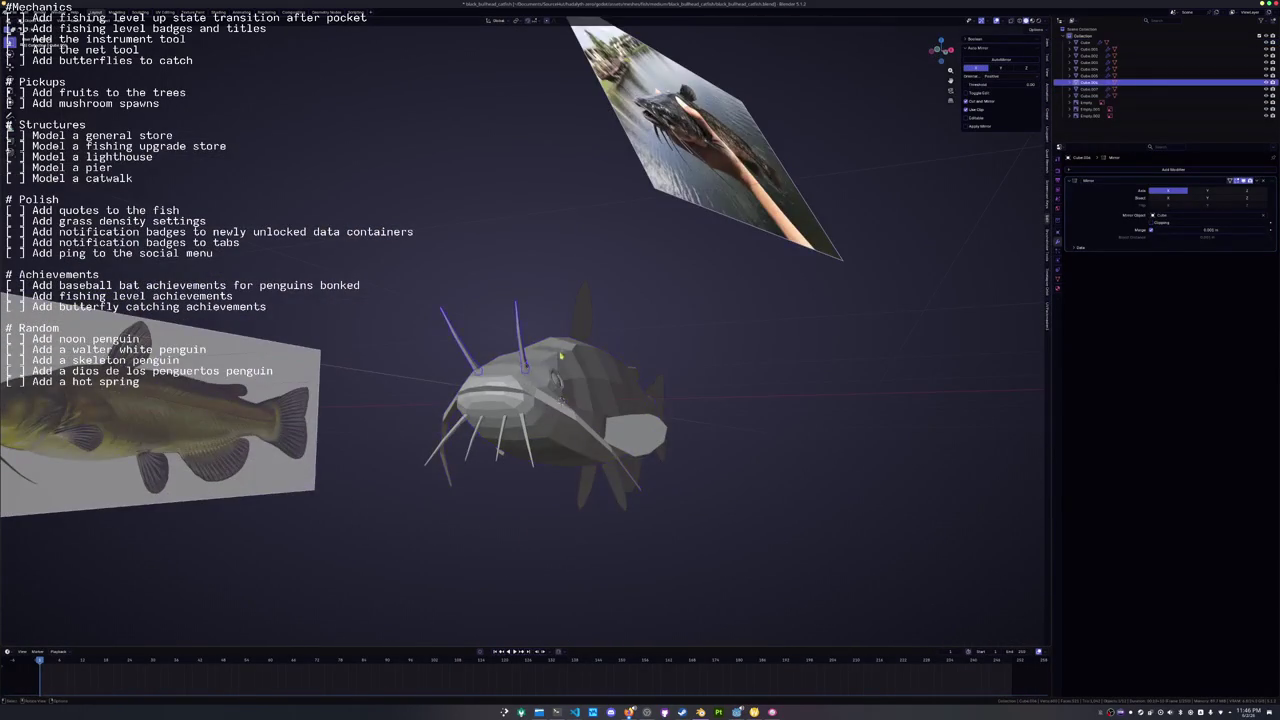
pyautogui.press('r')
pyautogui.press('y')
pyautogui.press('Escape')
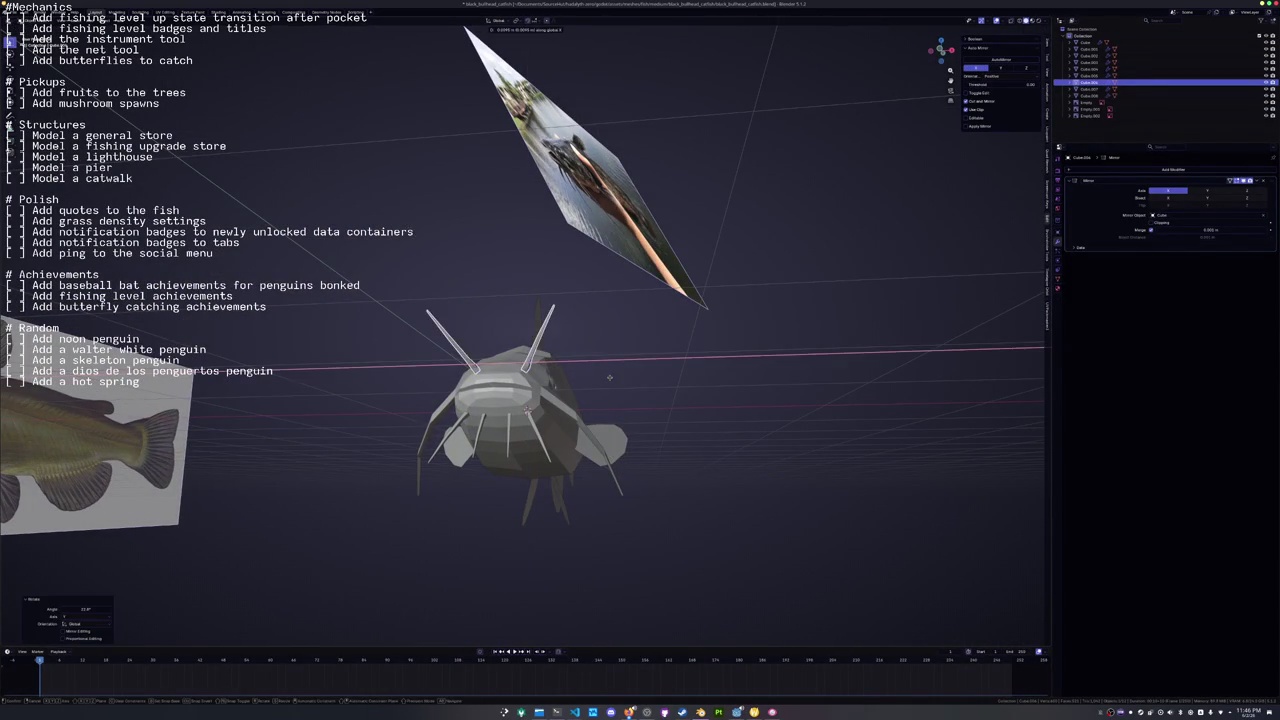
pyautogui.press('g')
pyautogui.press('z')
pyautogui.press('Escape')
# Slide whisker Cube.007 along Y and rotate it about X so it angles outward.
pyautogui.click(613, 384)
pyautogui.moveTo(613, 384)
pyautogui.mouseDown()
pyautogui.moveTo(630, 351)
pyautogui.moveTo(578, 413)
pyautogui.moveTo(583, 455)
pyautogui.moveTo(630, 393)
pyautogui.moveTo(650, 398)
pyautogui.mouseUp()
pyautogui.click(578, 413)
pyautogui.press('g')
pyautogui.press('z')
pyautogui.press('y')
pyautogui.click(583, 455)
pyautogui.press('g')
pyautogui.press('y')
pyautogui.click(630, 393)
pyautogui.press('r')
pyautogui.press('x')
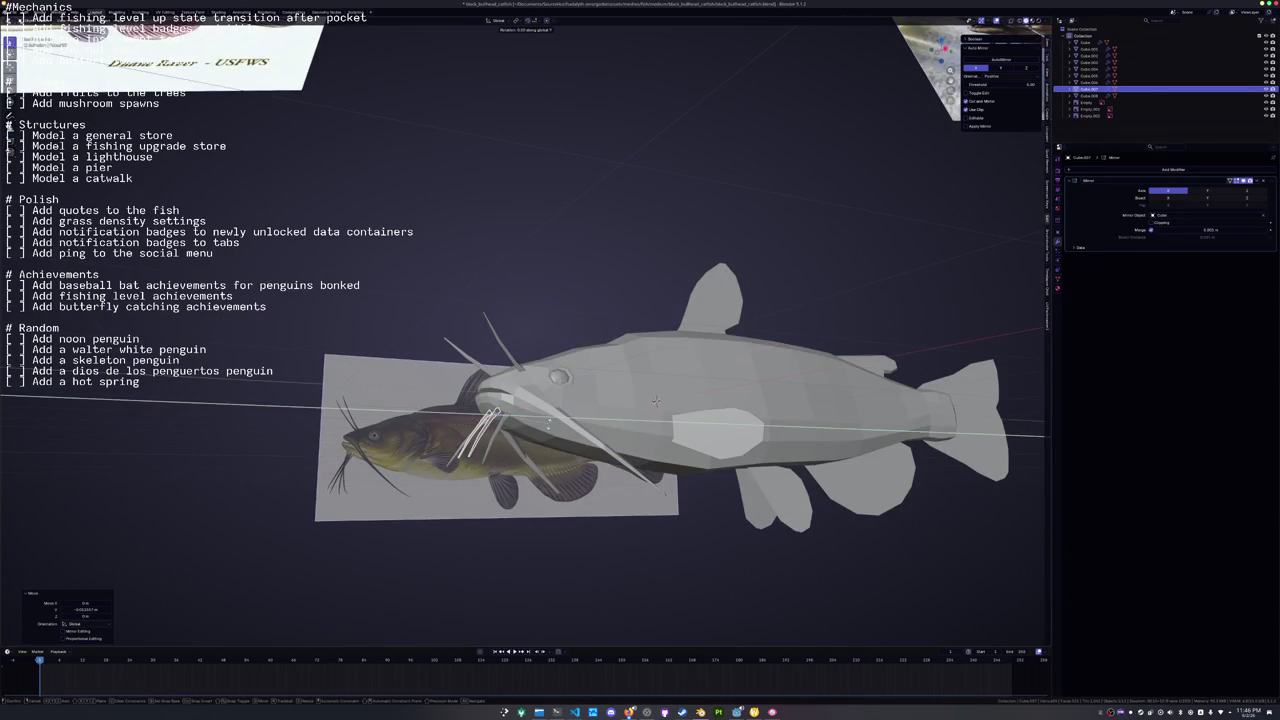
pyautogui.click(548, 432)
pyautogui.moveTo(548, 432)
pyautogui.mouseDown()
pyautogui.moveTo(580, 494)
pyautogui.moveTo(540, 455)
pyautogui.moveTo(509, 378)
pyautogui.moveTo(570, 400)
pyautogui.moveTo(616, 441)
pyautogui.moveTo(587, 448)
pyautogui.moveTo(535, 426)
pyautogui.mouseUp()
pyautogui.click(527, 352)
# In Edit Mode side view, knife a cut from the lower body up behind the head.
pyautogui.press('Tab')
pyautogui.press('KP_3')
pyautogui.scroll(4, 646, 425)
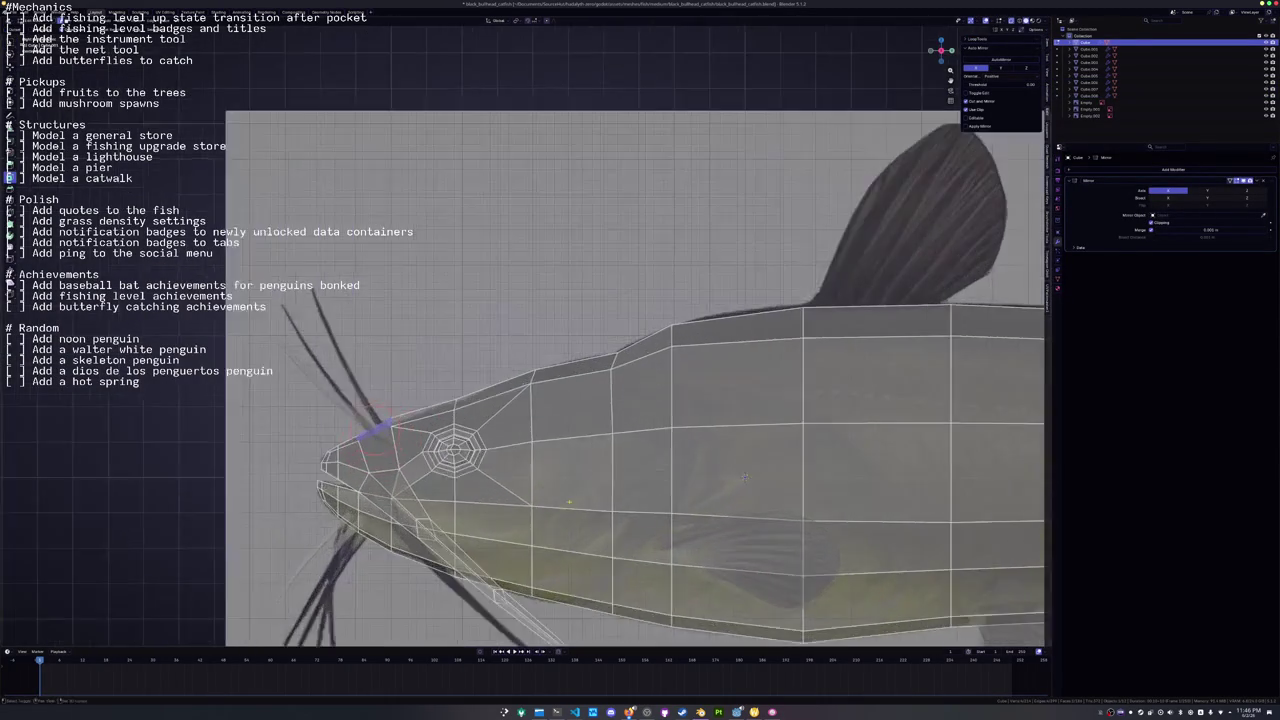
pyautogui.press('k')
pyautogui.click(481, 520)
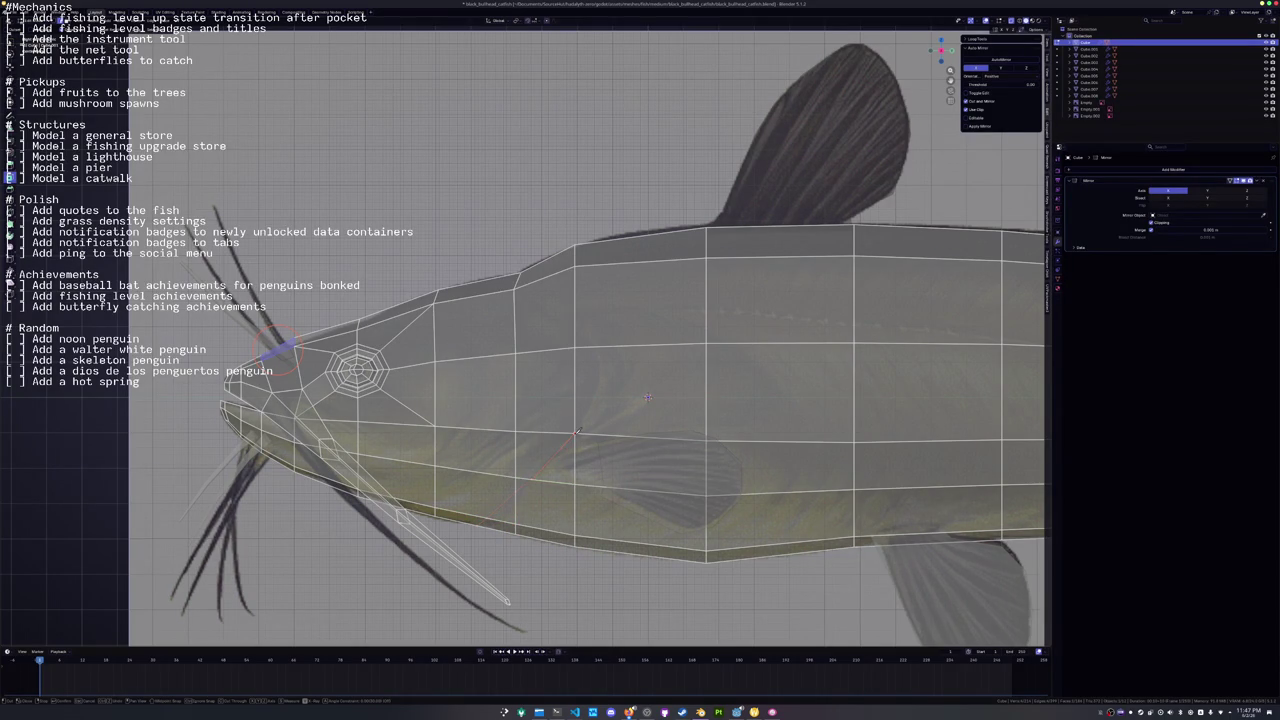
pyautogui.click(604, 348)
pyautogui.press('Return')
# Add further knife cuts along the gill-slit outline, including a point on the lower edge.
pyautogui.press('k')
pyautogui.click(659, 385)
pyautogui.press('Return')
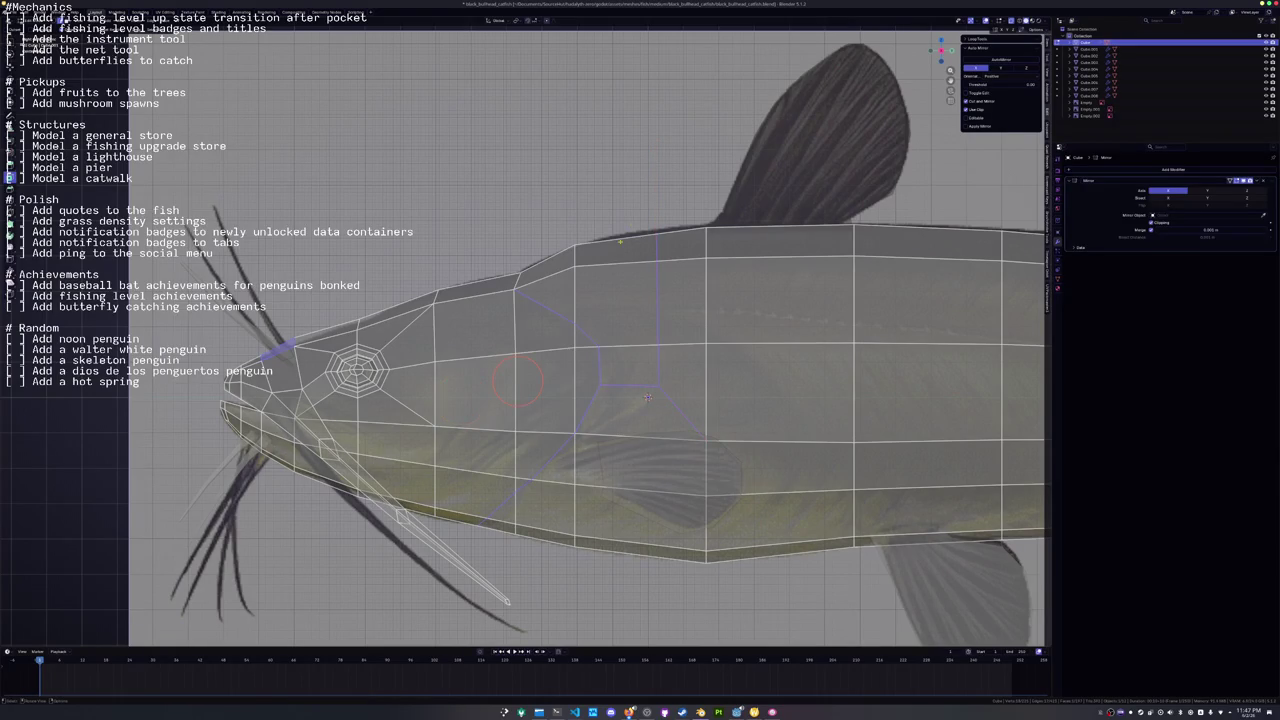
pyautogui.scroll(2, 648, 397)
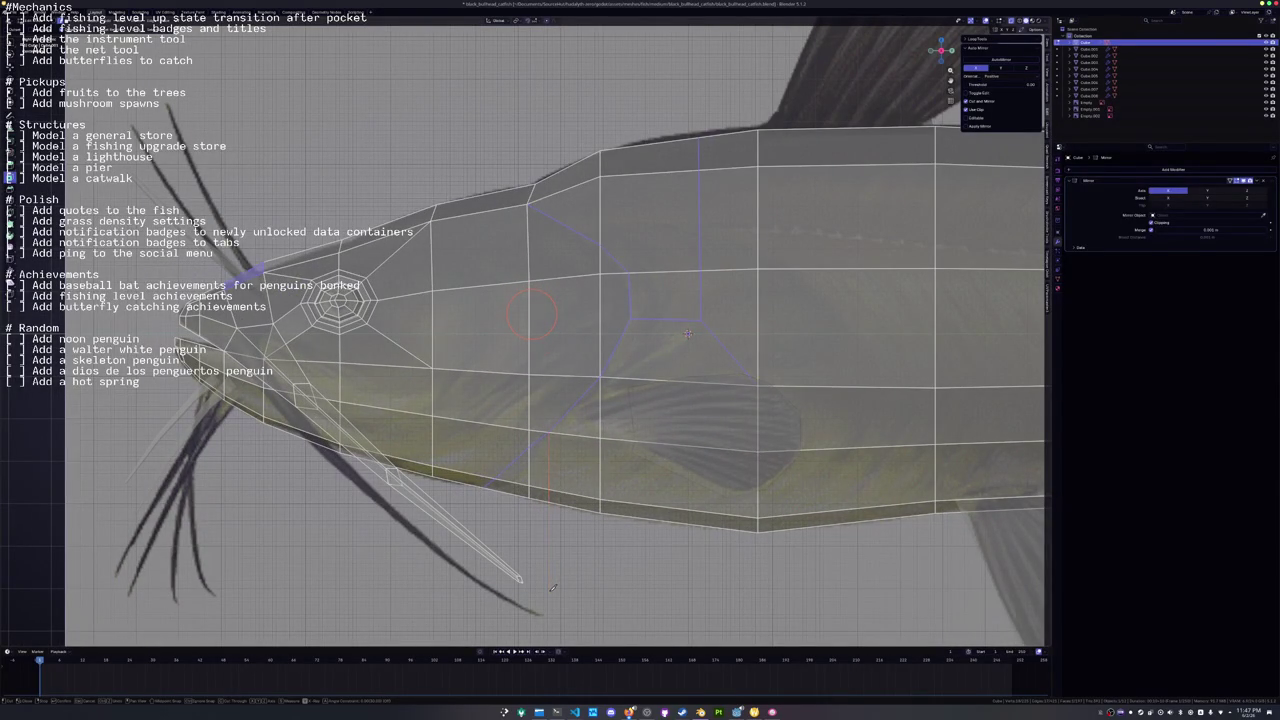
pyautogui.press('k')
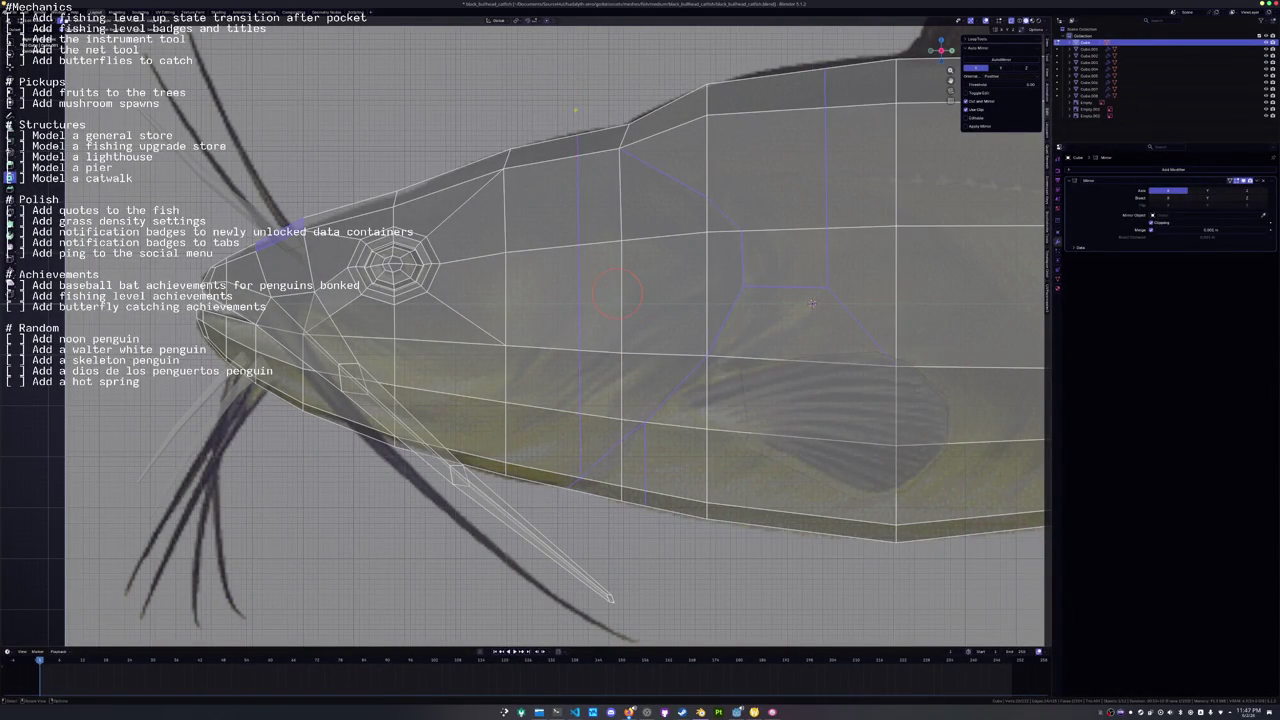
pyautogui.moveTo(812, 303)
pyautogui.mouseDown()
pyautogui.moveTo(709, 314)
pyautogui.moveTo(695, 365)
pyautogui.moveTo(668, 377)
pyautogui.mouseUp()
pyautogui.moveTo(598, 305); pyautogui.dragTo(601, 299)
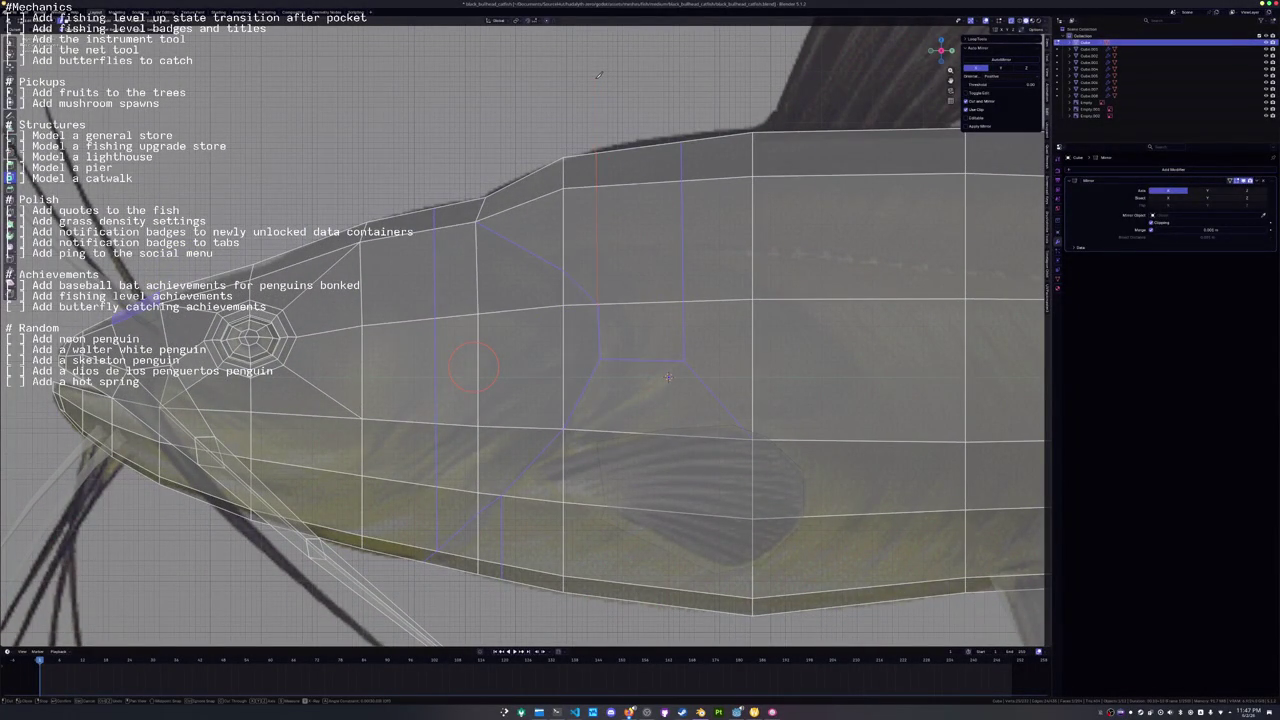
pyautogui.scroll(-1, 650, 372)
pyautogui.moveTo(645, 369); pyautogui.dragTo(670, 352)
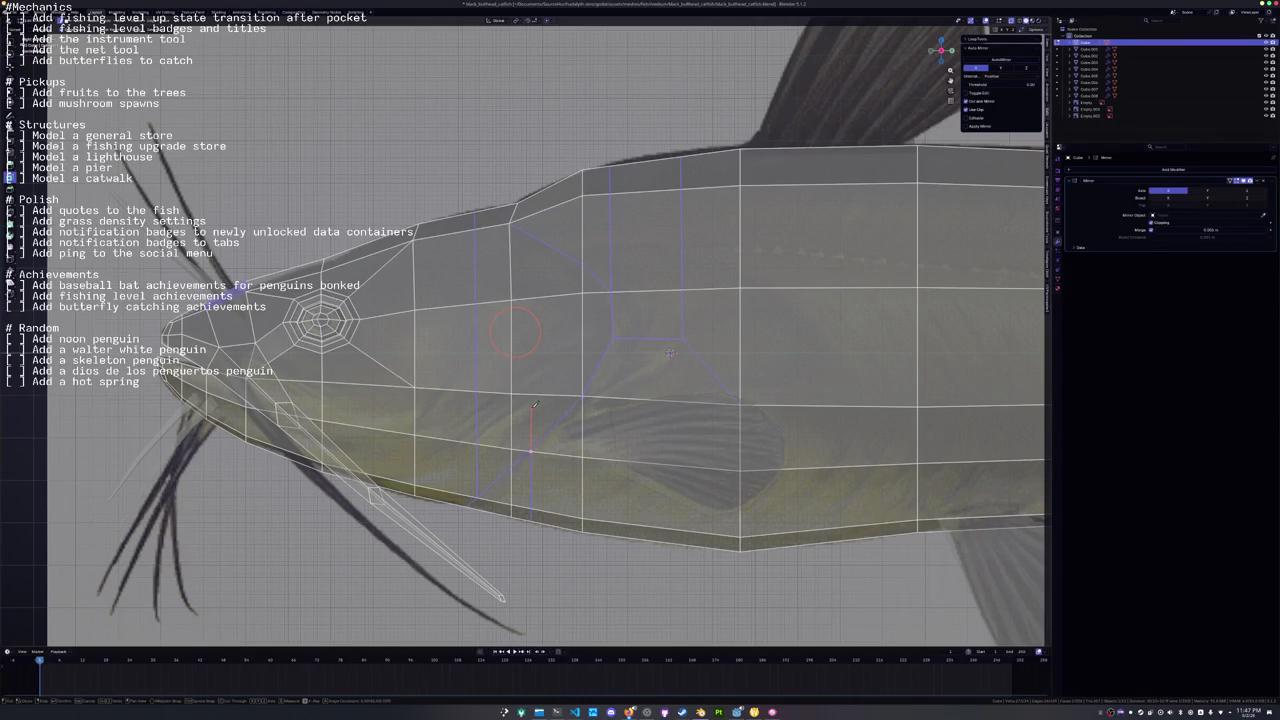
pyautogui.scroll(2, 534, 404)
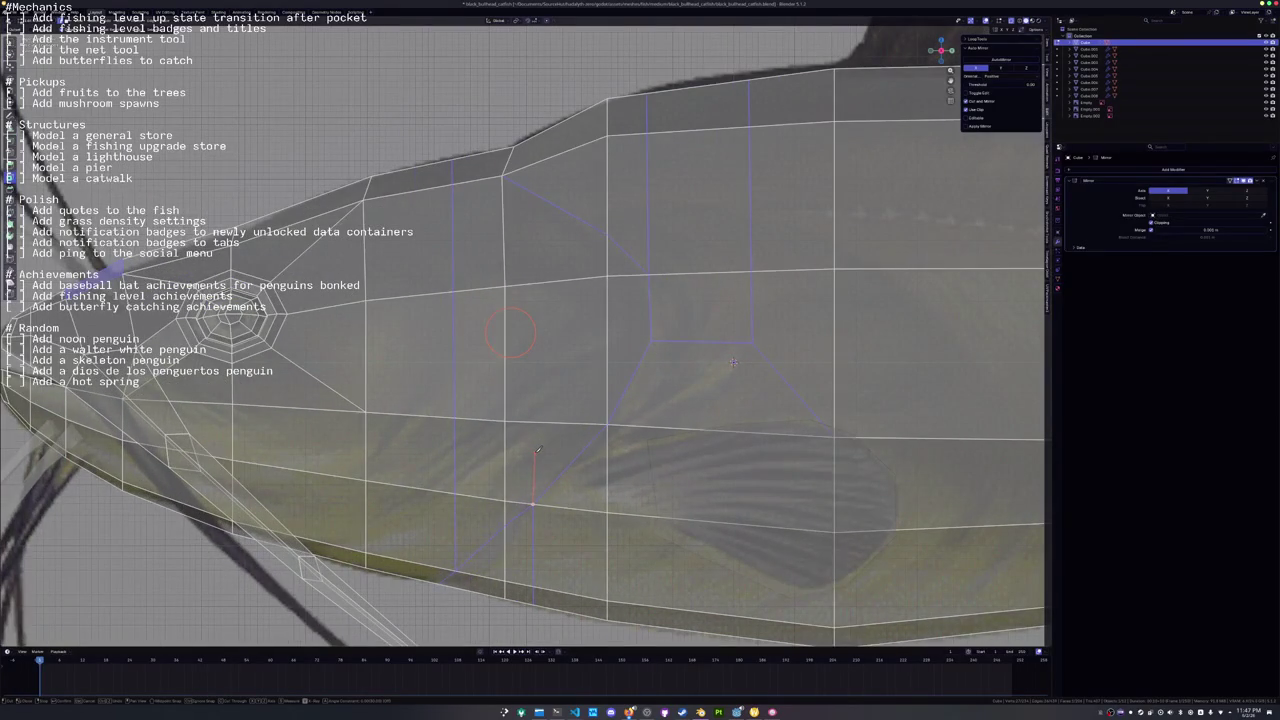
pyautogui.moveTo(538, 450); pyautogui.dragTo(536, 424)
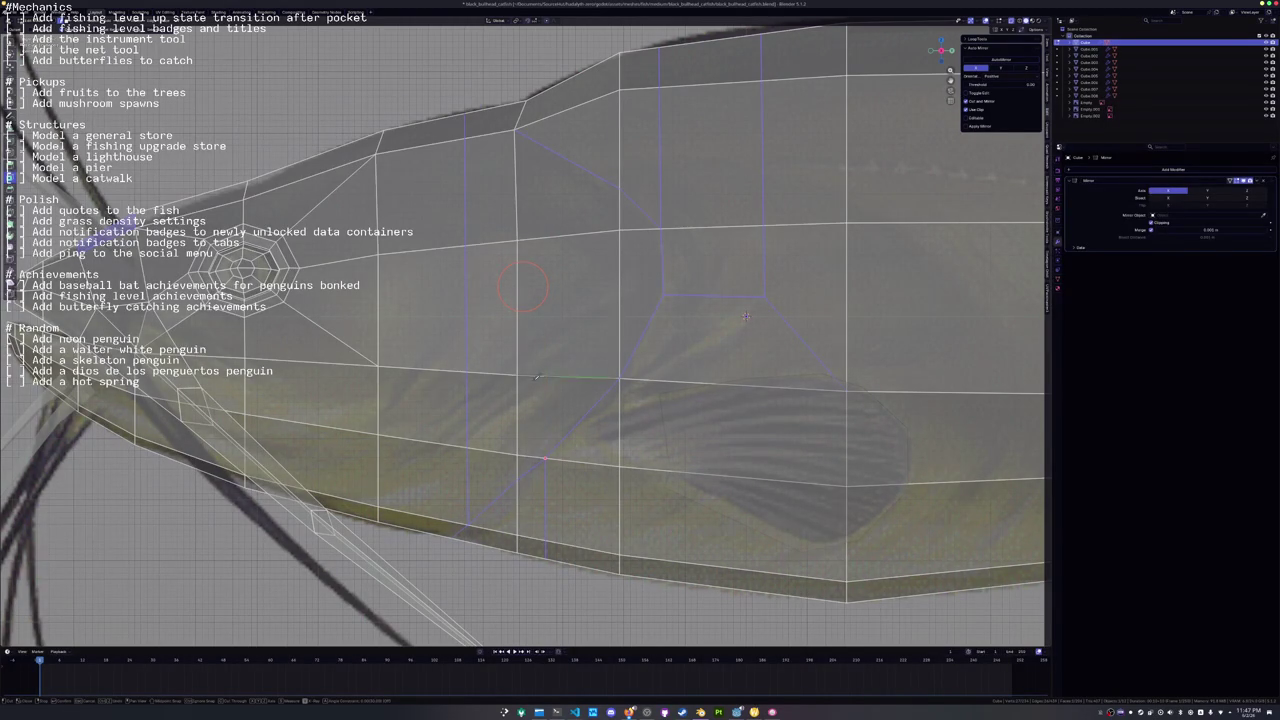
pyautogui.click(547, 456)
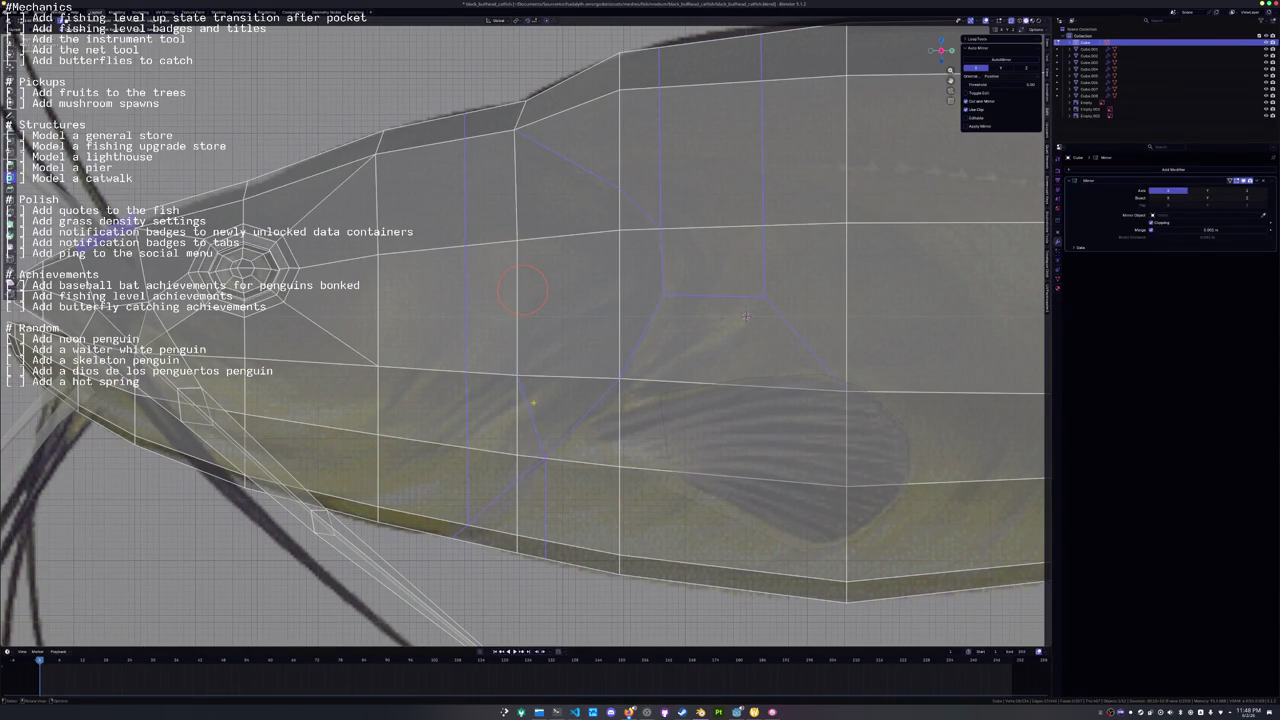
pyautogui.scroll(-3, 521, 371)
pyautogui.scroll(4, 708, 402)
pyautogui.scroll(-5, 708, 402)
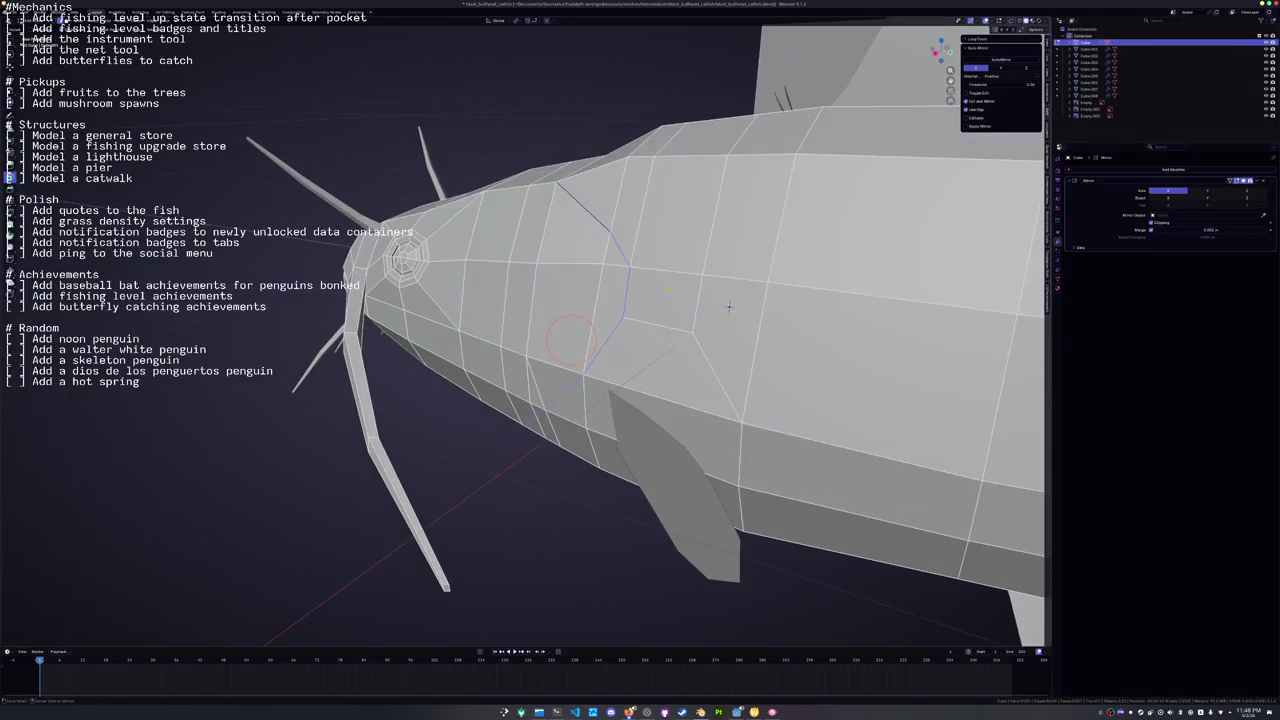
# Commit the cut, nudge the slit vertices along X, and bevel the gill-slit edge loop.
pyautogui.press('Return')
pyautogui.press('g')
pyautogui.press('x')
pyautogui.click(580, 340)
pyautogui.keyDown('alt'); pyautogui.click(754, 333); pyautogui.keyUp('alt')
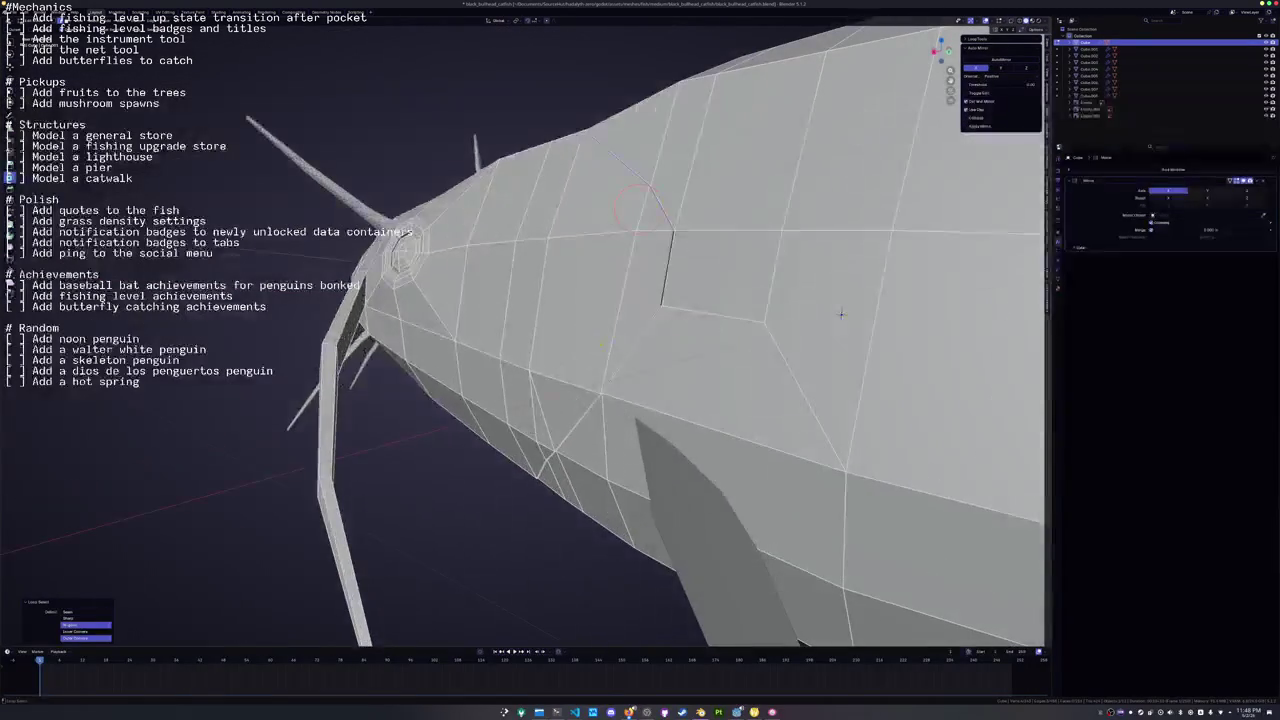
pyautogui.scroll(-3, 818, 330)
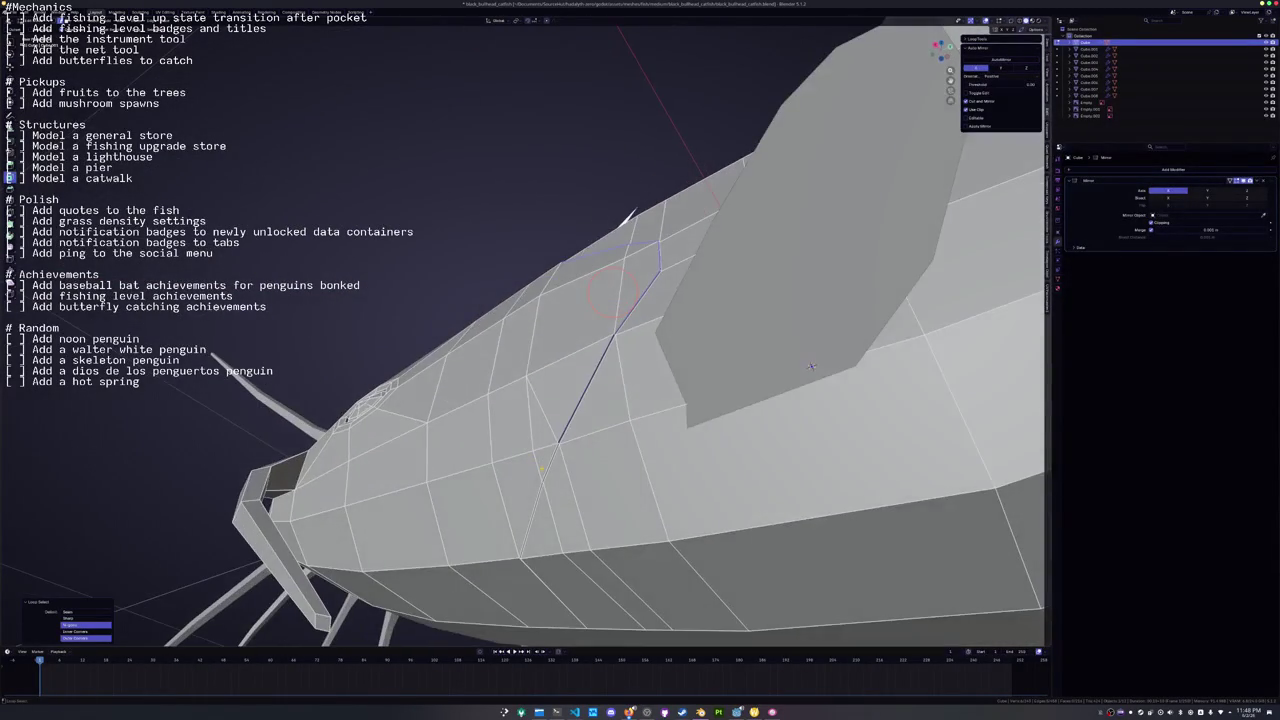
pyautogui.scroll(2, 830, 350)
pyautogui.scroll(1, 830, 350)
pyautogui.hotkey('ctrl', 'b')
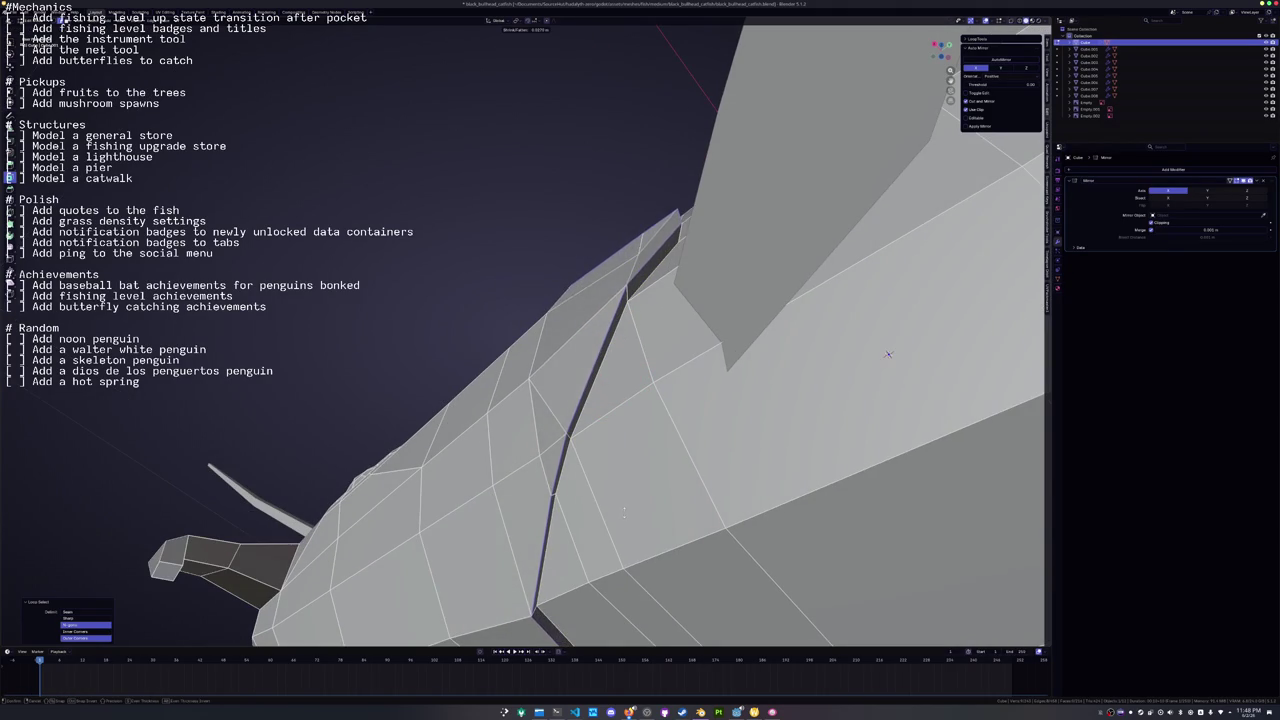
pyautogui.click(888, 354)
pyautogui.press('KP_Decimal')
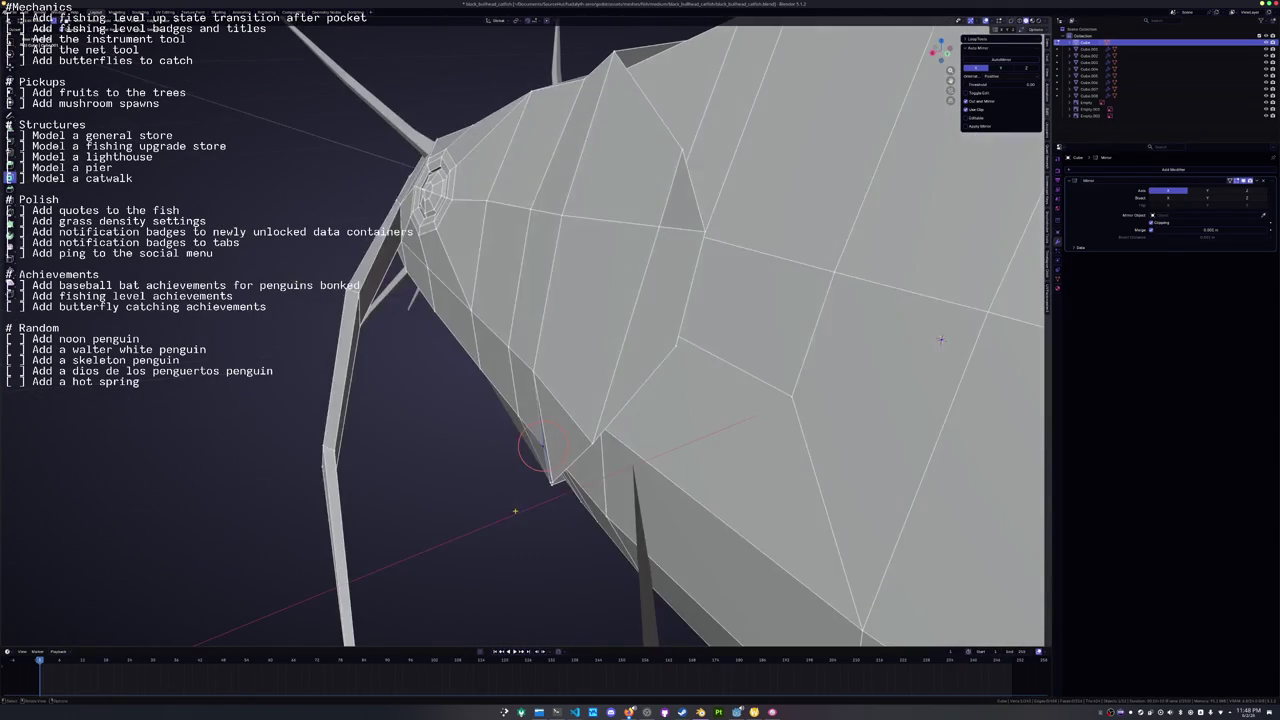
# Select the edge path along the lower side and merge the selected vertices on the head.
pyautogui.press('g')
pyautogui.press('x')
pyautogui.press('Escape')
pyautogui.keyDown('ctrl'); pyautogui.click(560, 490); pyautogui.keyUp('ctrl')
pyautogui.keyDown('ctrl'); pyautogui.click(386, 438); pyautogui.keyUp('ctrl')
pyautogui.moveTo(785, 312)
pyautogui.mouseDown()
pyautogui.moveTo(711, 273)
pyautogui.moveTo(767, 344)
pyautogui.moveTo(779, 412)
pyautogui.mouseUp()
pyautogui.hotkey('ctrl', 'z')
pyautogui.hotkey('ctrl', 'z')
pyautogui.hotkey('ctrl', 'z')
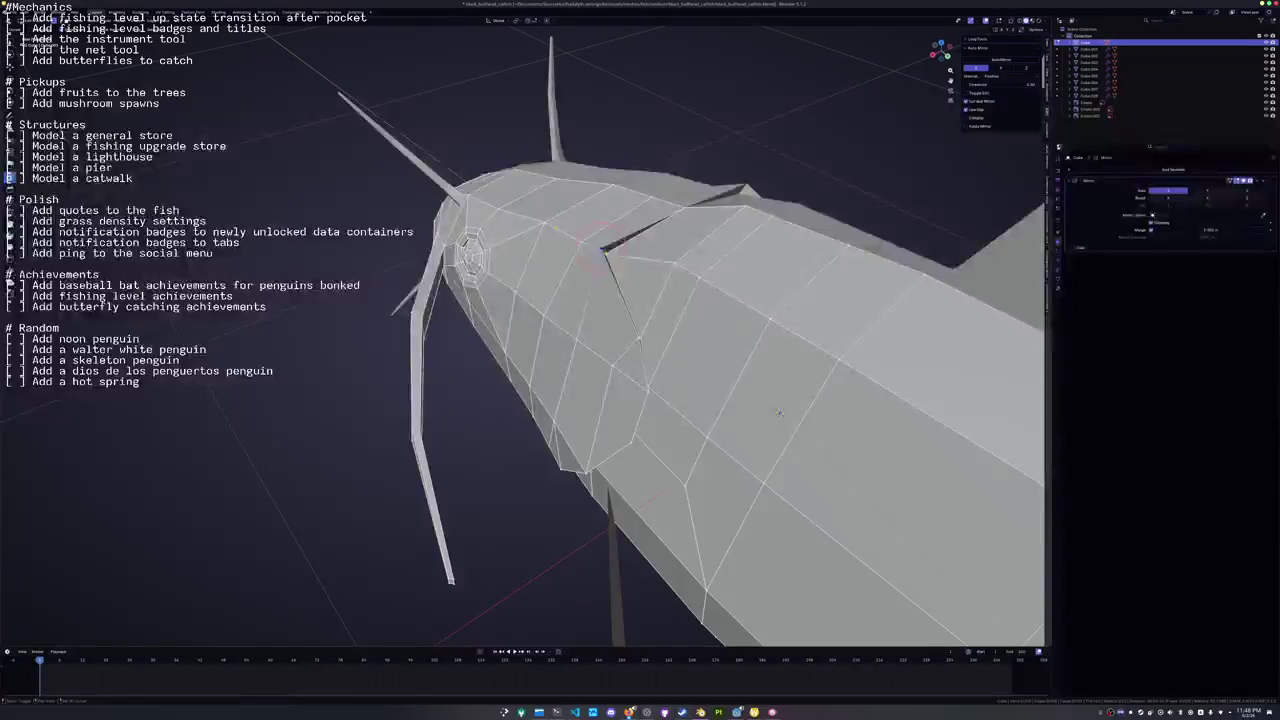
pyautogui.press('m')
pyautogui.click(598, 264)
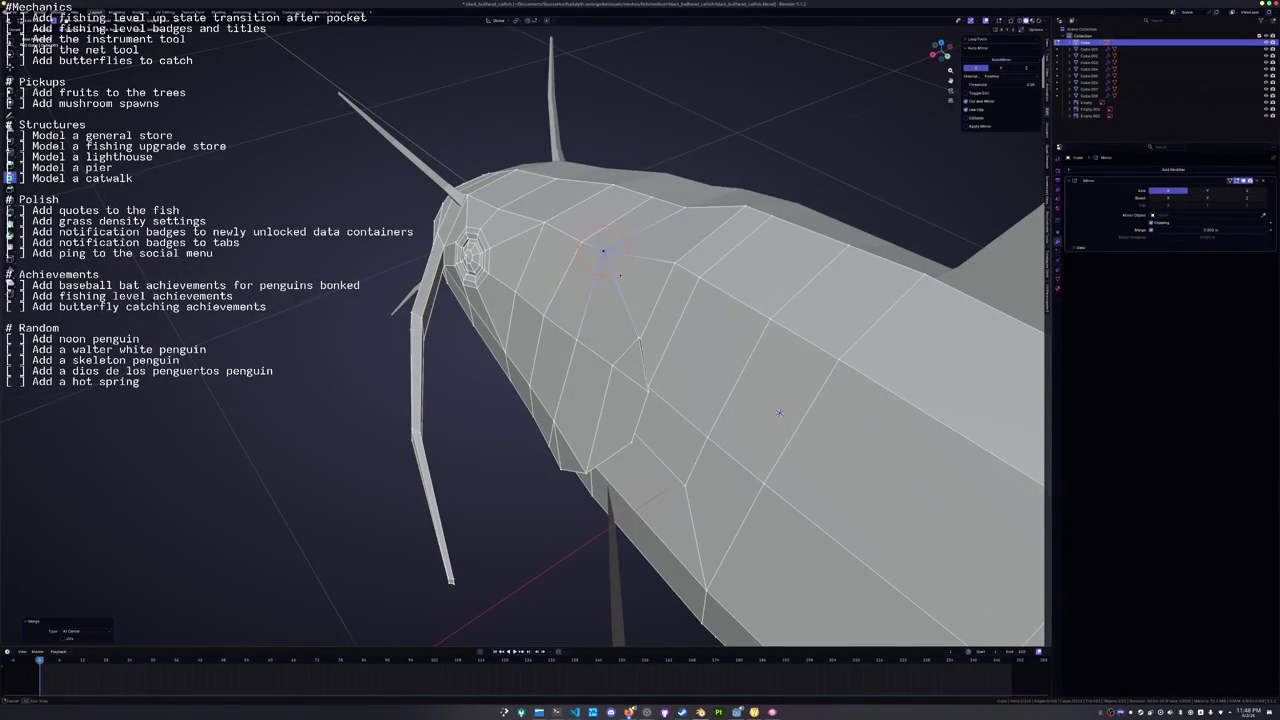
pyautogui.moveTo(598, 264); pyautogui.dragTo(597, 245)
pyautogui.moveTo(760, 455)
pyautogui.mouseDown()
pyautogui.moveTo(775, 362)
pyautogui.moveTo(724, 314)
pyautogui.moveTo(740, 213)
pyautogui.mouseUp()
# Move a stray vertex, merge vertices At Center, lift the result along Z, and vertex-slide it.
pyautogui.press('g')
pyautogui.click(756, 442)
pyautogui.press('Tab')
pyautogui.press('Tab')
pyautogui.moveTo(693, 455)
pyautogui.mouseDown()
pyautogui.moveTo(700, 409)
pyautogui.moveTo(657, 366)
pyautogui.moveTo(700, 385)
pyautogui.moveTo(748, 463)
pyautogui.moveTo(758, 406)
pyautogui.moveTo(739, 475)
pyautogui.moveTo(580, 457)
pyautogui.moveTo(634, 486)
pyautogui.moveTo(946, 278)
pyautogui.moveTo(866, 337)
pyautogui.moveTo(850, 300)
pyautogui.moveTo(870, 360)
pyautogui.moveTo(860, 330)
pyautogui.moveTo(865, 339)
pyautogui.moveTo(898, 274)
pyautogui.mouseUp()
pyautogui.press('m')
pyautogui.click(731, 382)
pyautogui.press('g')
pyautogui.press('z')
pyautogui.click(758, 406)
pyautogui.hotkey('shift', 'v')
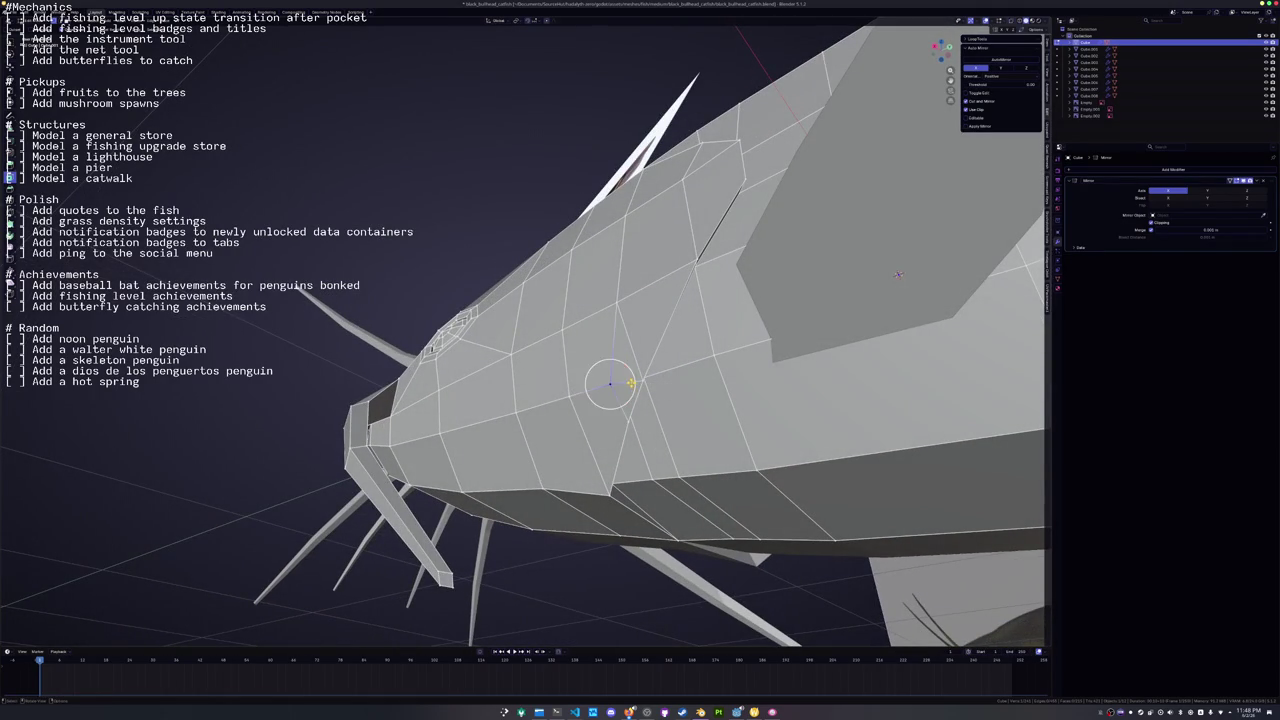
# Merge the gill-slit vertices At Last and delete the extra edge loop.
pyautogui.press('m')
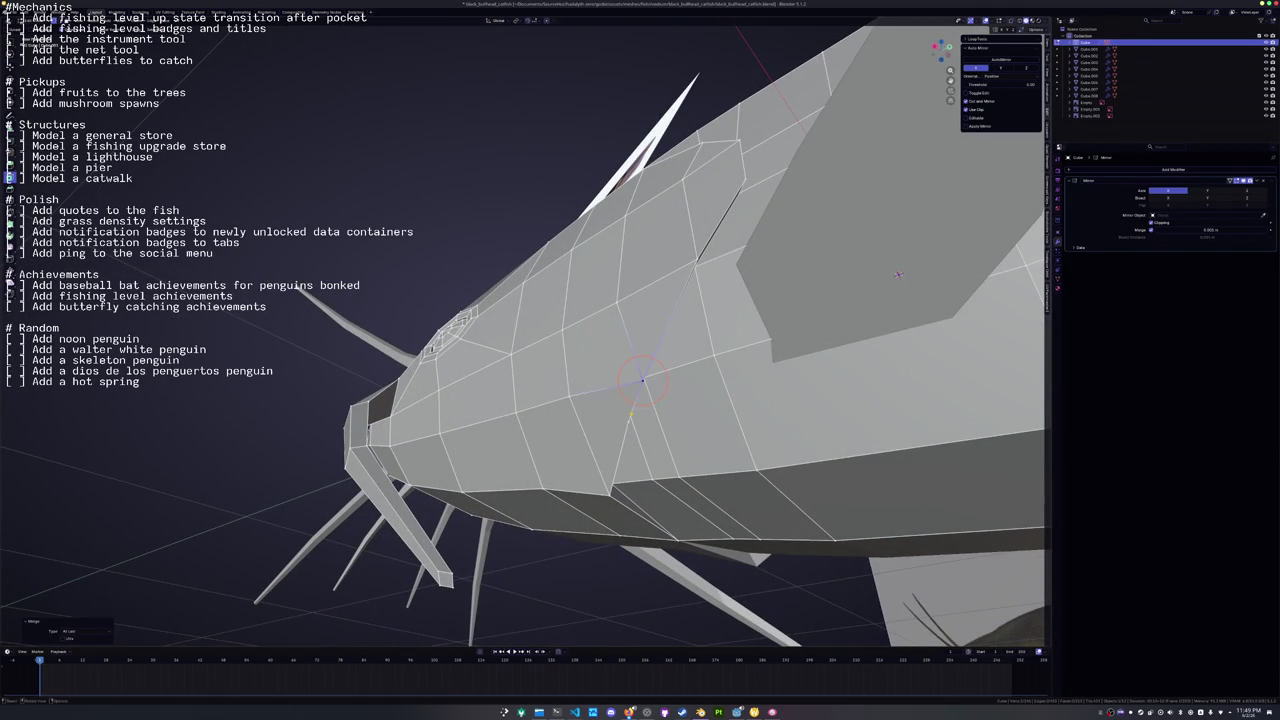
pyautogui.click(630, 410)
pyautogui.moveTo(630, 410); pyautogui.dragTo(602, 455)
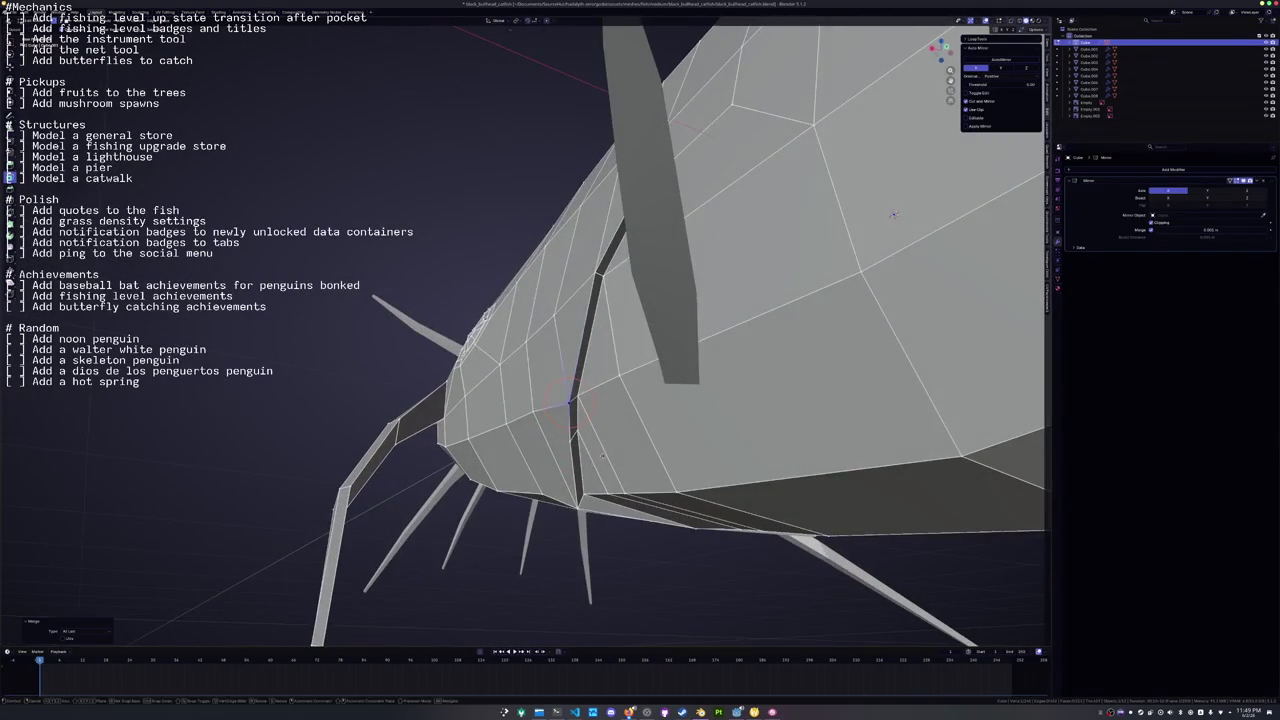
pyautogui.press('x')
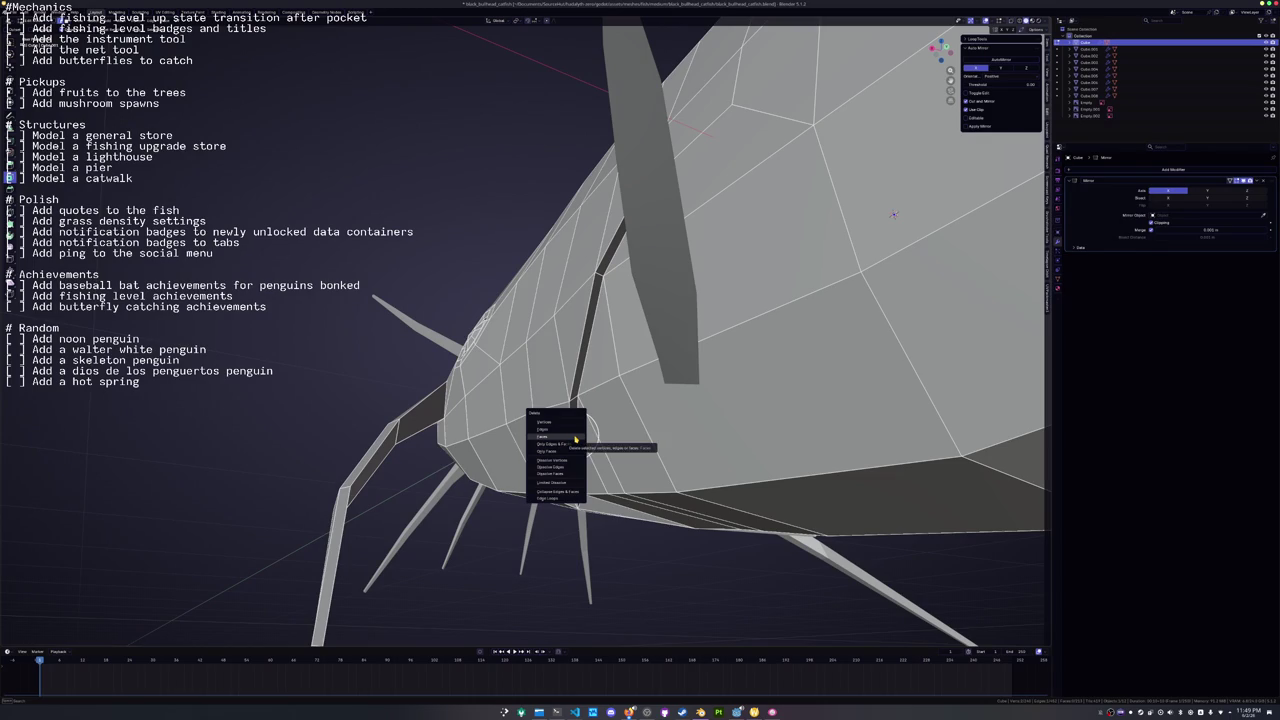
pyautogui.click(556, 498)
pyautogui.moveTo(556, 498); pyautogui.dragTo(580, 355)
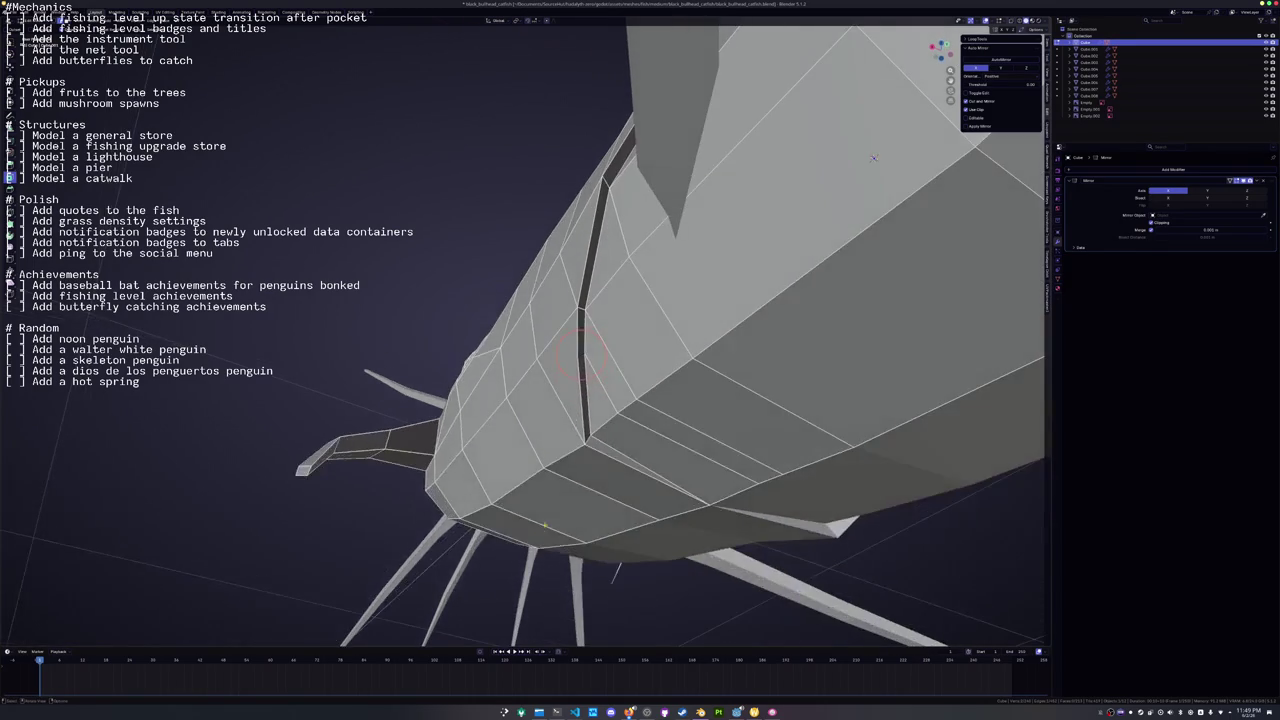
pyautogui.click(566, 368)
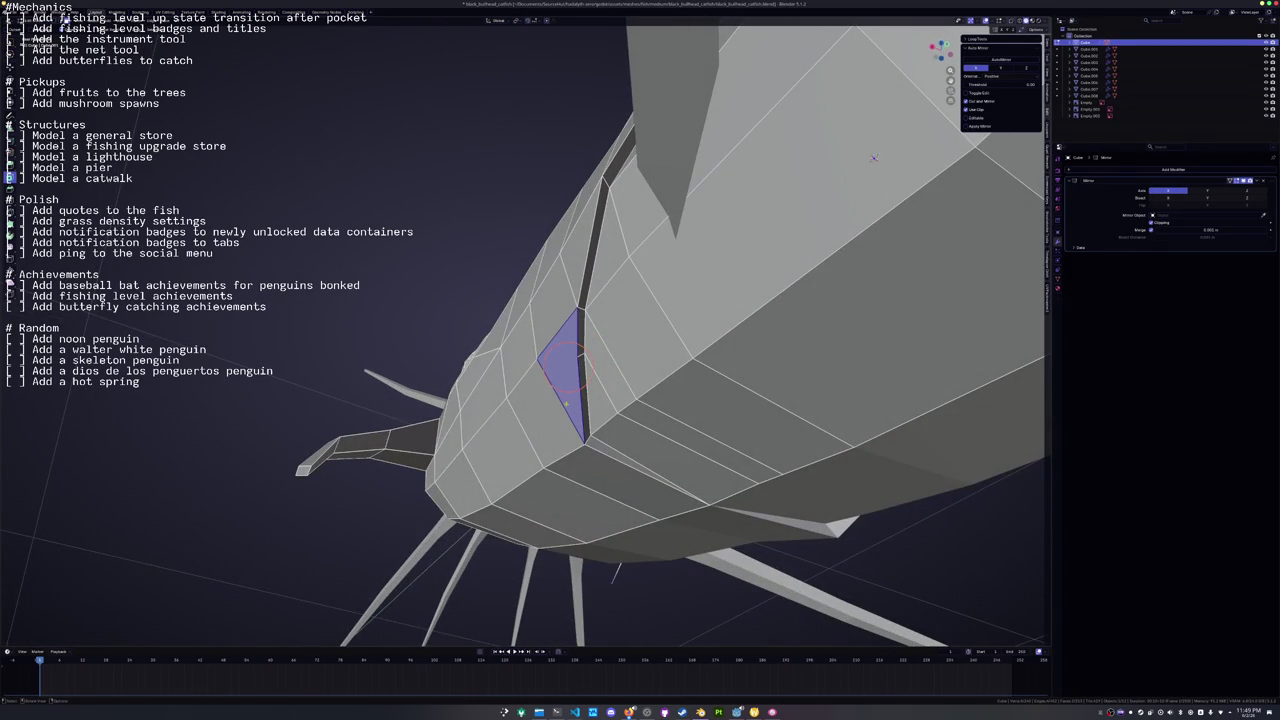
pyautogui.click(581, 357)
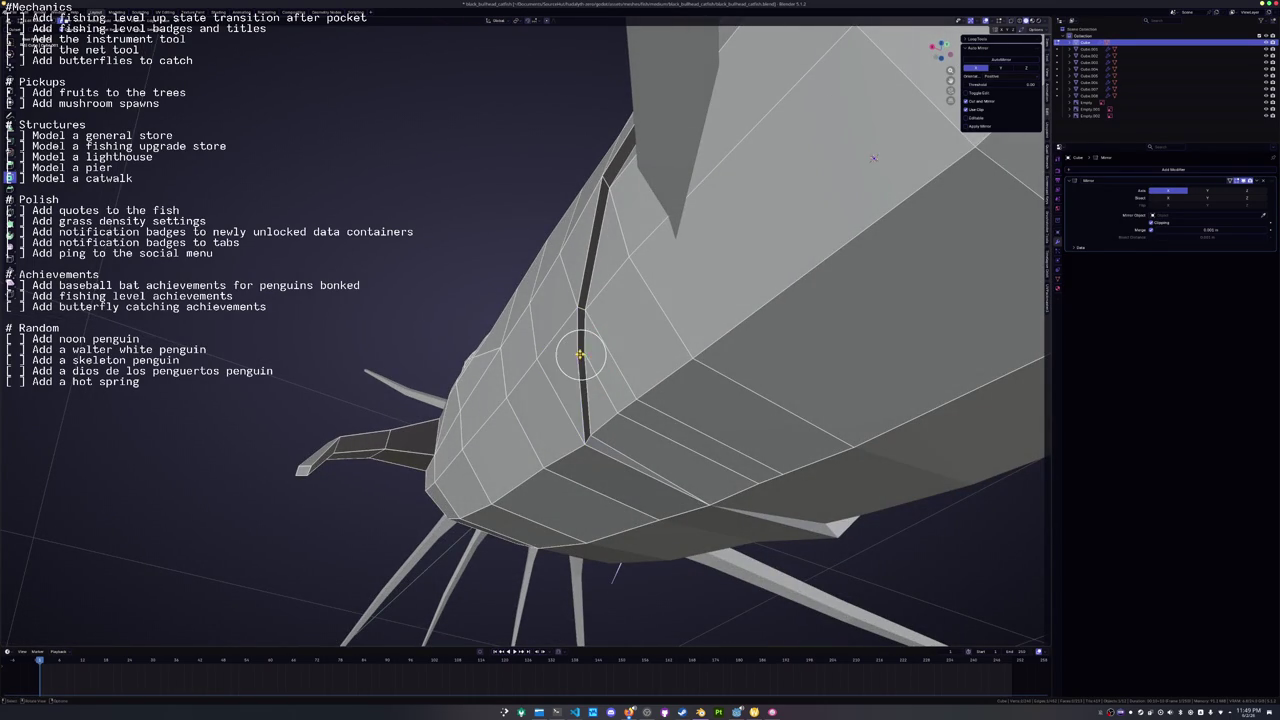
# In Object Mode, apply Shade Auto Smooth to the catfish body, then box-select all fish parts.
pyautogui.press('Tab')
pyautogui.moveTo(585, 409)
pyautogui.mouseDown()
pyautogui.moveTo(570, 390)
pyautogui.moveTo(657, 467)
pyautogui.moveTo(689, 416)
pyautogui.moveTo(540, 470)
pyautogui.moveTo(388, 450)
pyautogui.moveTo(260, 227)
pyautogui.mouseUp()
pyautogui.rightClick(589, 404)
pyautogui.click(589, 405)
pyautogui.scroll(-3, 500, 400)
pyautogui.moveTo(757, 471); pyautogui.dragTo(357, 137)
# Shade the selected parts smooth by angle, then select the fin objects including the belly fin.
pyautogui.rightClick(330, 173)
pyautogui.click(355, 174)
pyautogui.click(510, 224)
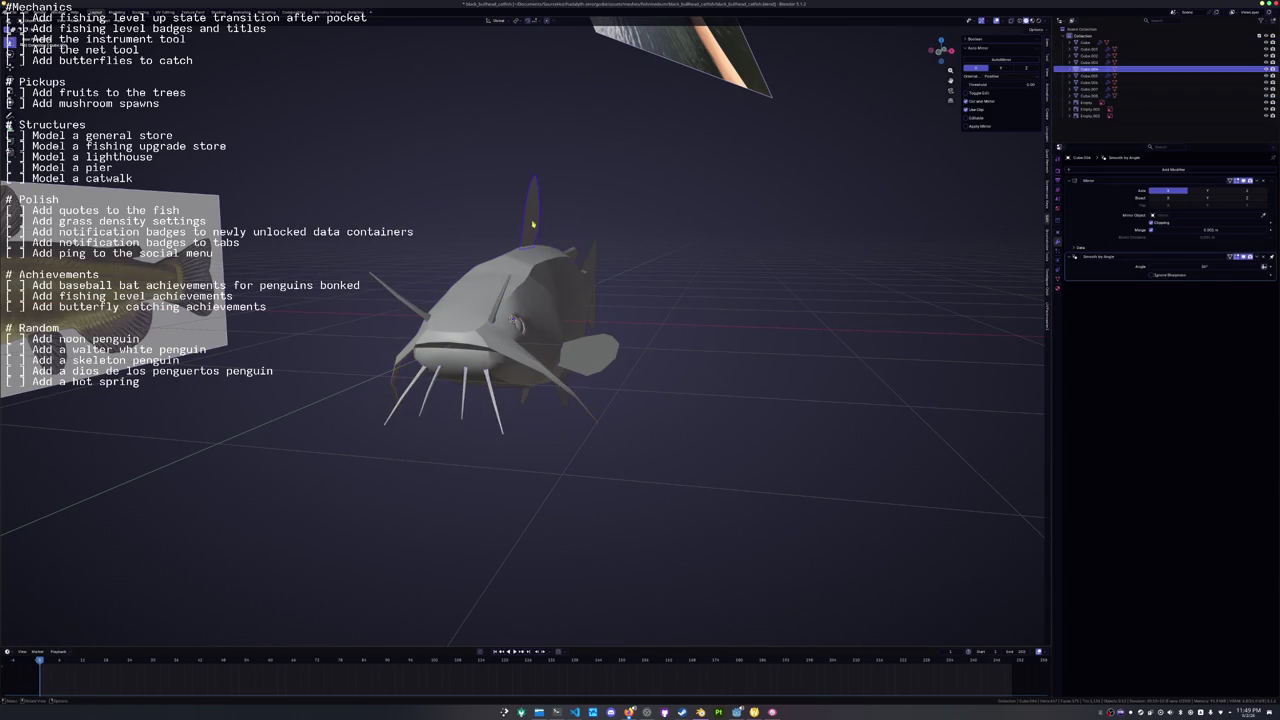
pyautogui.keyDown('shift'); pyautogui.click(582, 298); pyautogui.keyUp('shift')
pyautogui.keyDown('shift'); pyautogui.click(582, 298); pyautogui.keyUp('shift')
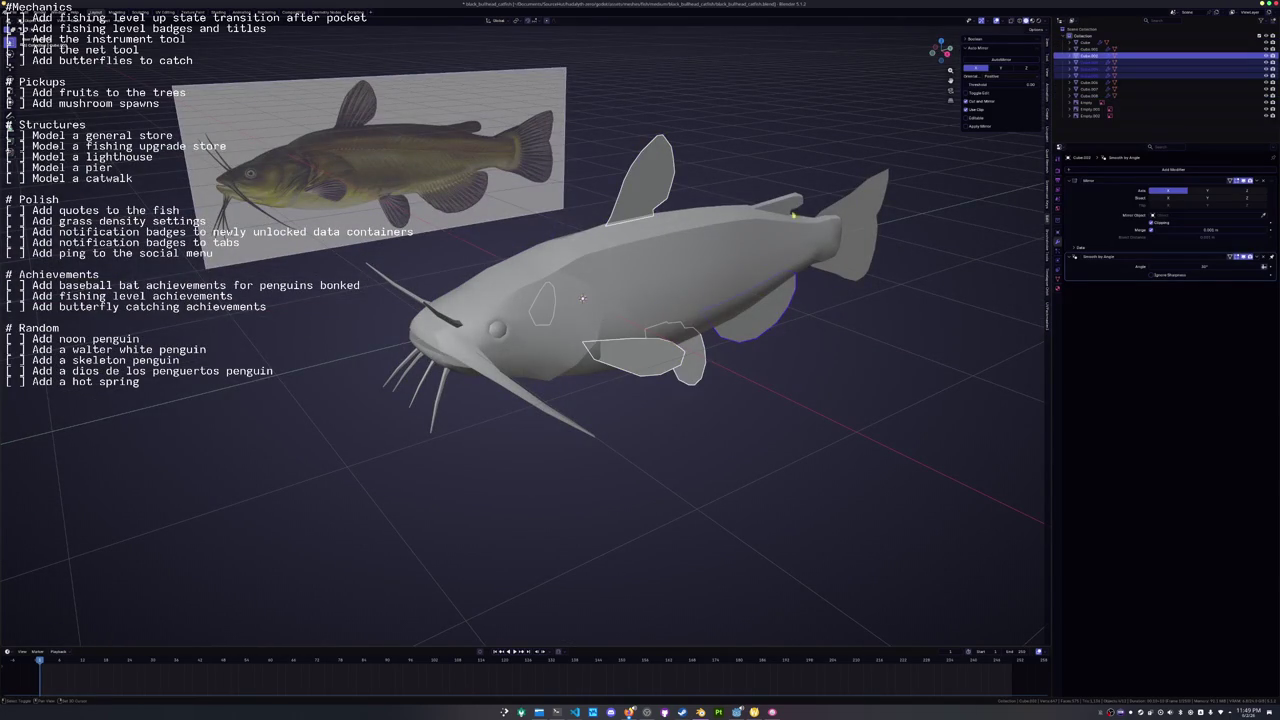
pyautogui.scroll(-10, 859, 205)
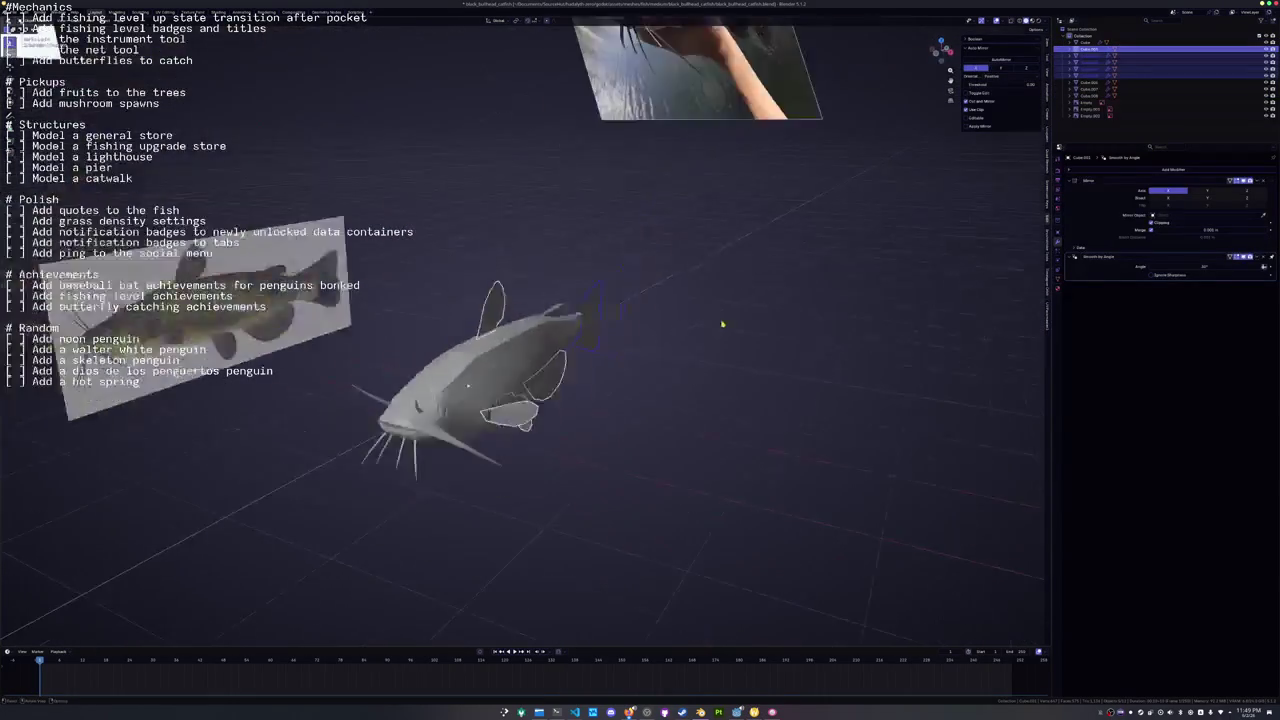
pyautogui.scroll(5, 700, 355)
pyautogui.scroll(5, 540, 390)
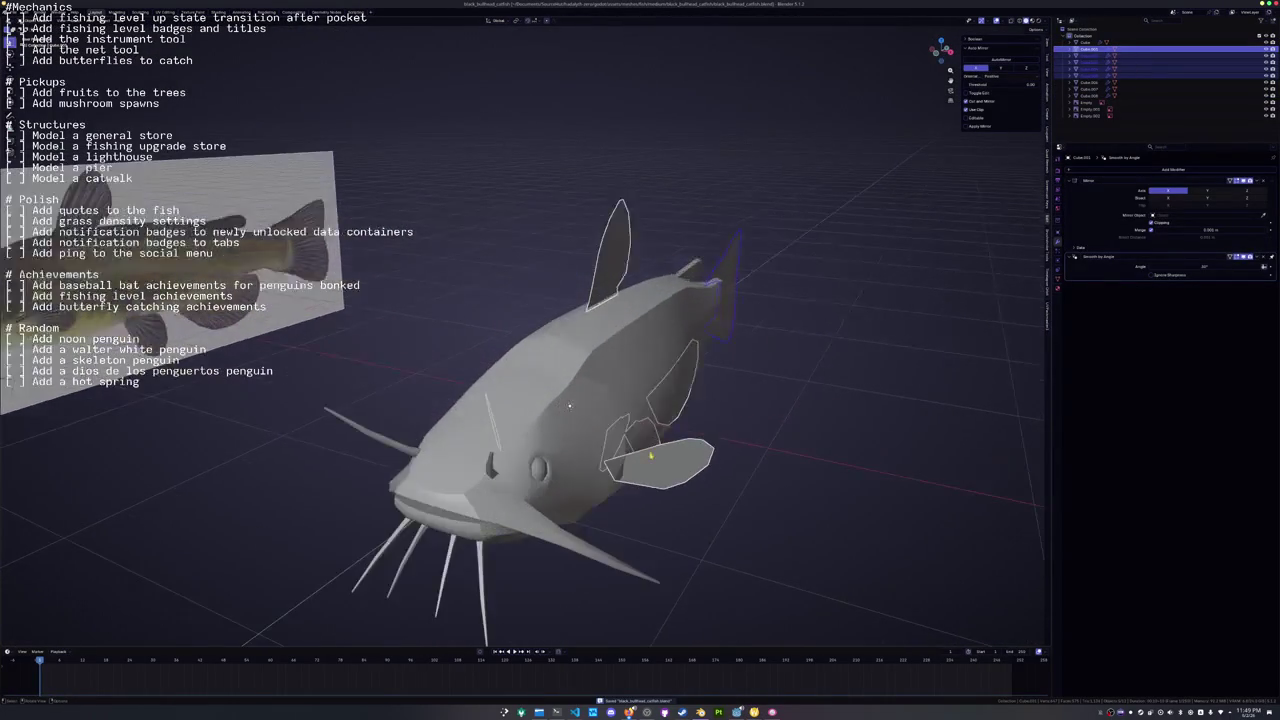
pyautogui.hscroll(10, 538, 400)
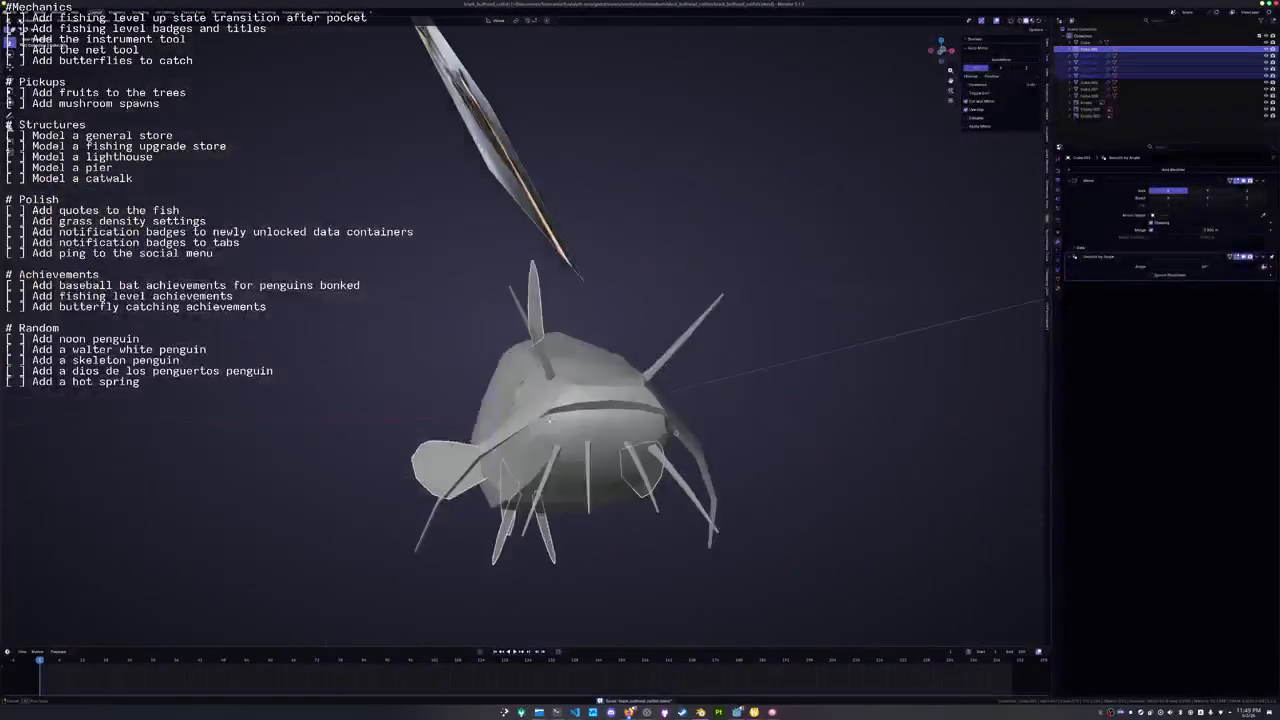
pyautogui.scroll(-2, 570, 416)
# Add a Solidify modifier to the fins with offset 0 and thickness 0.0025 m.
pyautogui.click(1103, 170)
pyautogui.write('s')
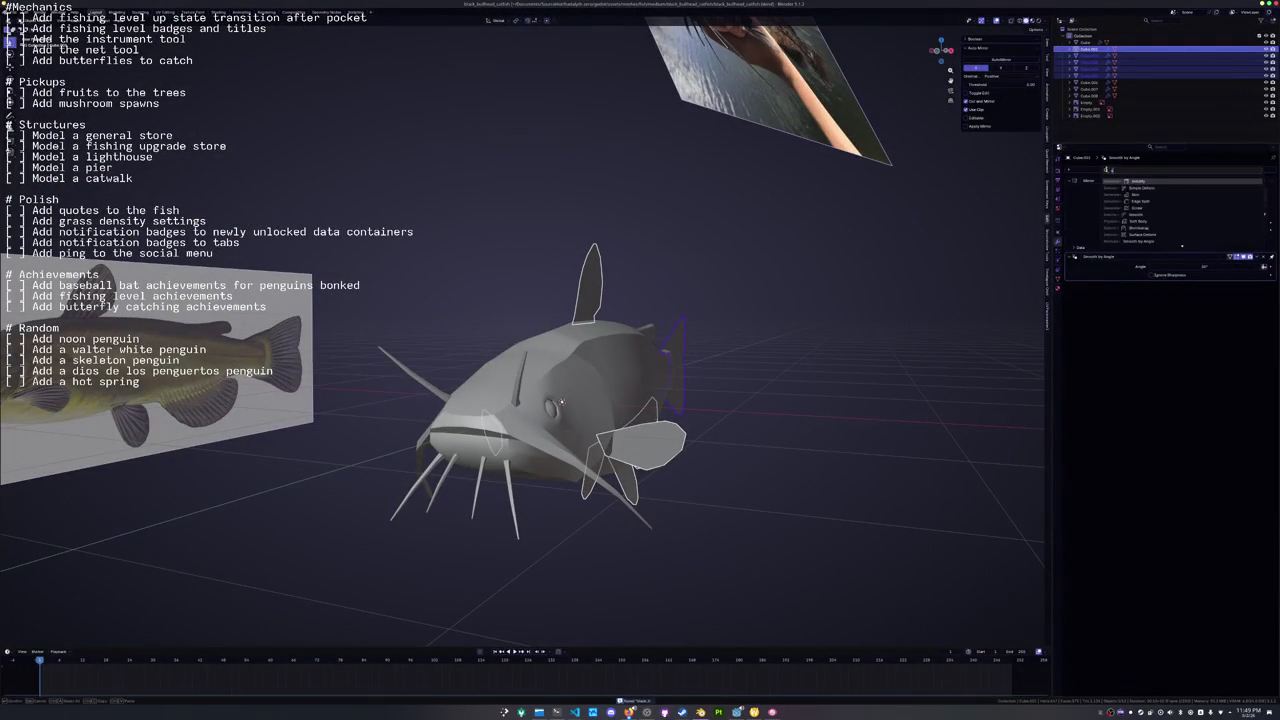
pyautogui.press('Return')
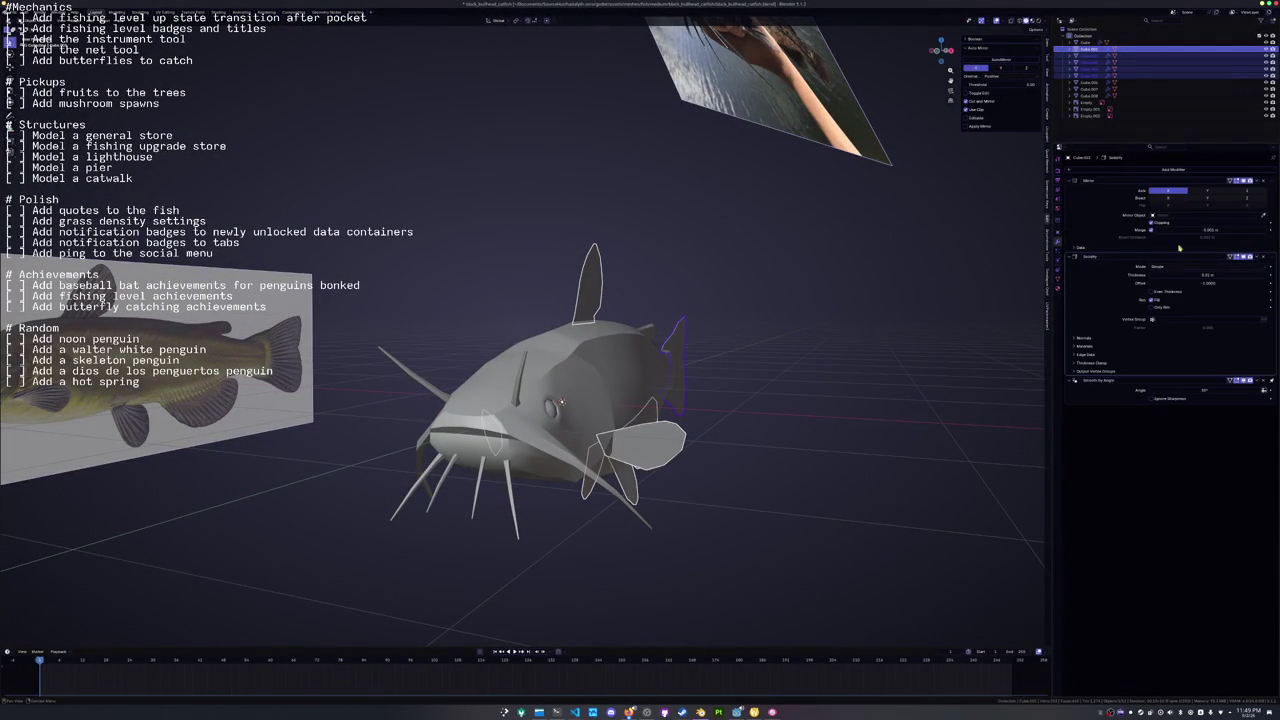
pyautogui.click(1196, 286)
pyautogui.press('Return')
pyautogui.moveTo(800, 360)
pyautogui.mouseDown()
pyautogui.moveTo(766, 366)
pyautogui.moveTo(722, 442)
pyautogui.mouseUp()
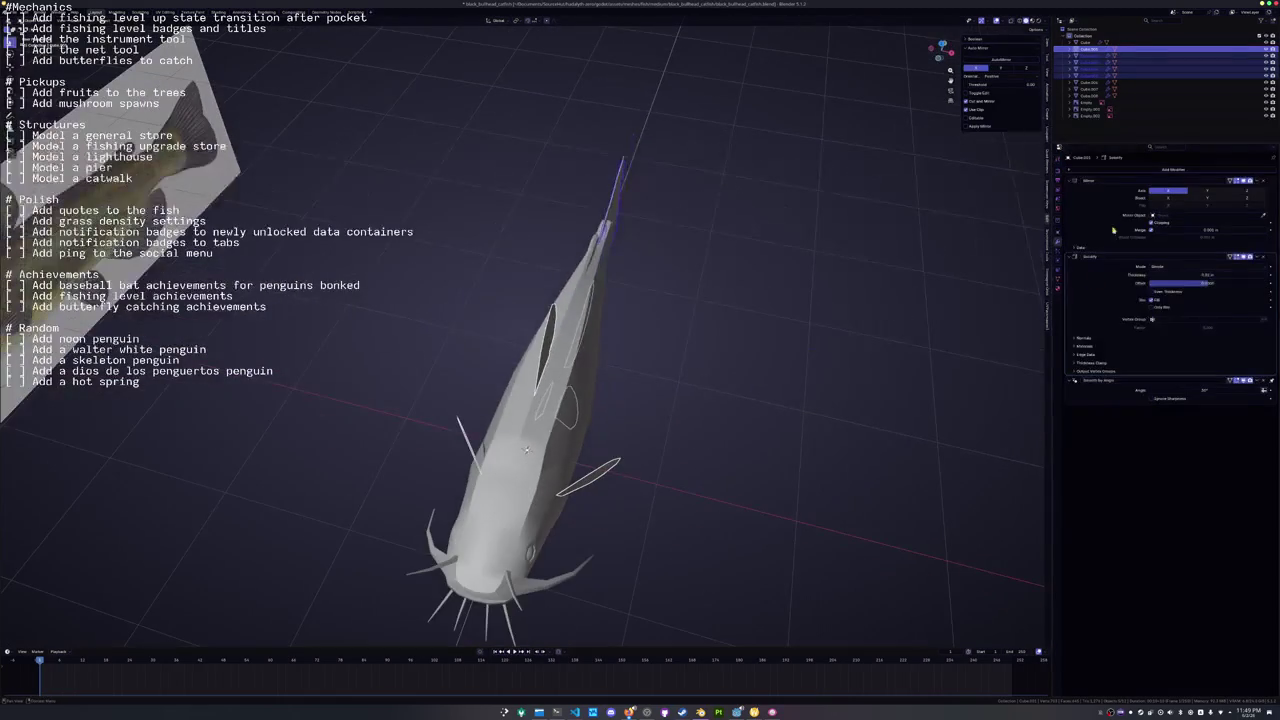
pyautogui.click(1199, 274)
pyautogui.press('Return')
pyautogui.click(1200, 275)
pyautogui.write('0.0025')
pyautogui.press('Return')
# Apply the fins' scale, then select the catfish body and enter Edit Mode.
pyautogui.hotkey('ctrl', 'a')
pyautogui.click(757, 386)
pyautogui.moveTo(757, 386); pyautogui.dragTo(673, 348)
pyautogui.moveTo(720, 435)
pyautogui.mouseDown()
pyautogui.moveTo(470, 437)
pyautogui.moveTo(470, 400)
pyautogui.moveTo(470, 437)
pyautogui.mouseUp()
pyautogui.click(672, 436)
pyautogui.click(531, 380)
pyautogui.press('Tab')
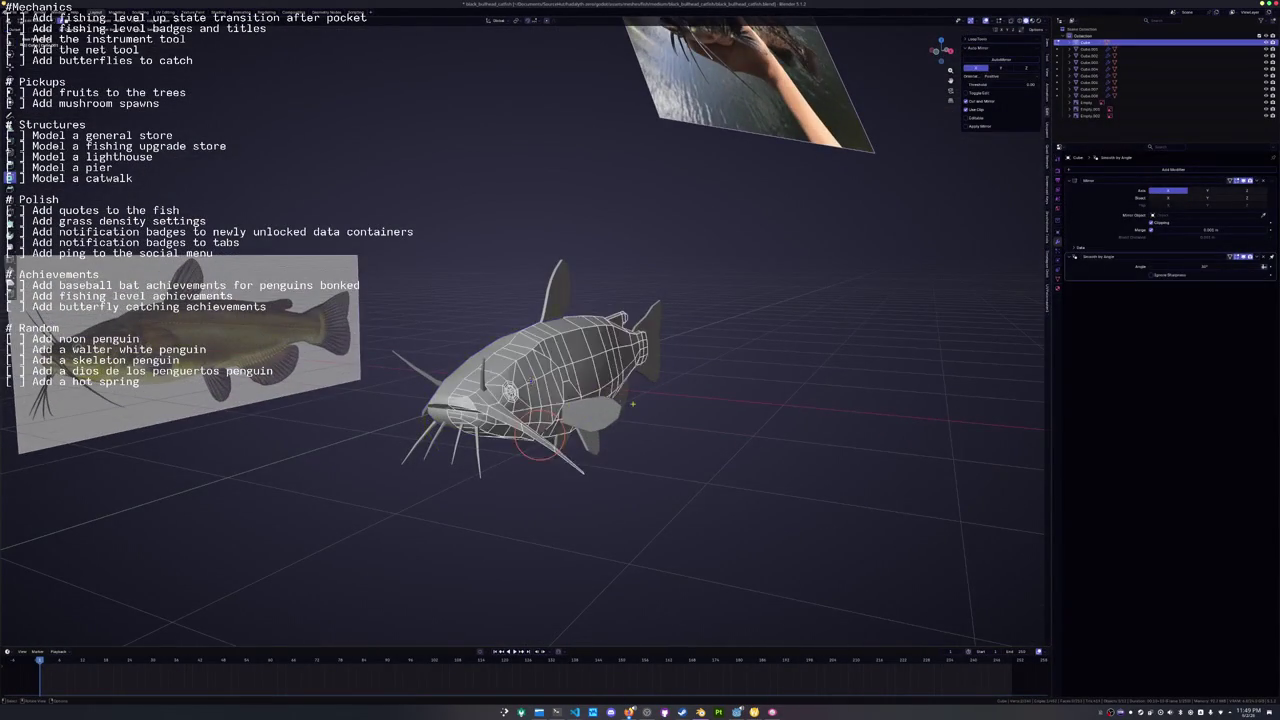
# In side view, pick a shortest edge path on the body and preview the shape in Object Mode.
pyautogui.press('KP_3')
pyautogui.keyDown('ctrl'); pyautogui.click(512, 378); pyautogui.keyUp('ctrl')
pyautogui.moveTo(512, 378)
pyautogui.mouseDown()
pyautogui.moveTo(736, 408)
pyautogui.moveTo(627, 401)
pyautogui.mouseUp()
pyautogui.moveTo(516, 371)
pyautogui.mouseDown()
pyautogui.moveTo(717, 428)
pyautogui.moveTo(720, 449)
pyautogui.moveTo(719, 425)
pyautogui.moveTo(642, 397)
pyautogui.moveTo(700, 350)
pyautogui.moveTo(643, 365)
pyautogui.moveTo(672, 390)
pyautogui.moveTo(721, 397)
pyautogui.moveTo(652, 455)
pyautogui.moveTo(663, 484)
pyautogui.mouseUp()
pyautogui.press('Tab')
# Edge-slide a shortest path of body edges, then move it along the X axis.
pyautogui.press('Tab')
pyautogui.keyDown('ctrl'); pyautogui.click(681, 355); pyautogui.keyUp('ctrl')
pyautogui.press('g')
pyautogui.press('g')
pyautogui.click(645, 360)
pyautogui.press('g')
pyautogui.press('x')
pyautogui.click(661, 368)
pyautogui.press('Tab')
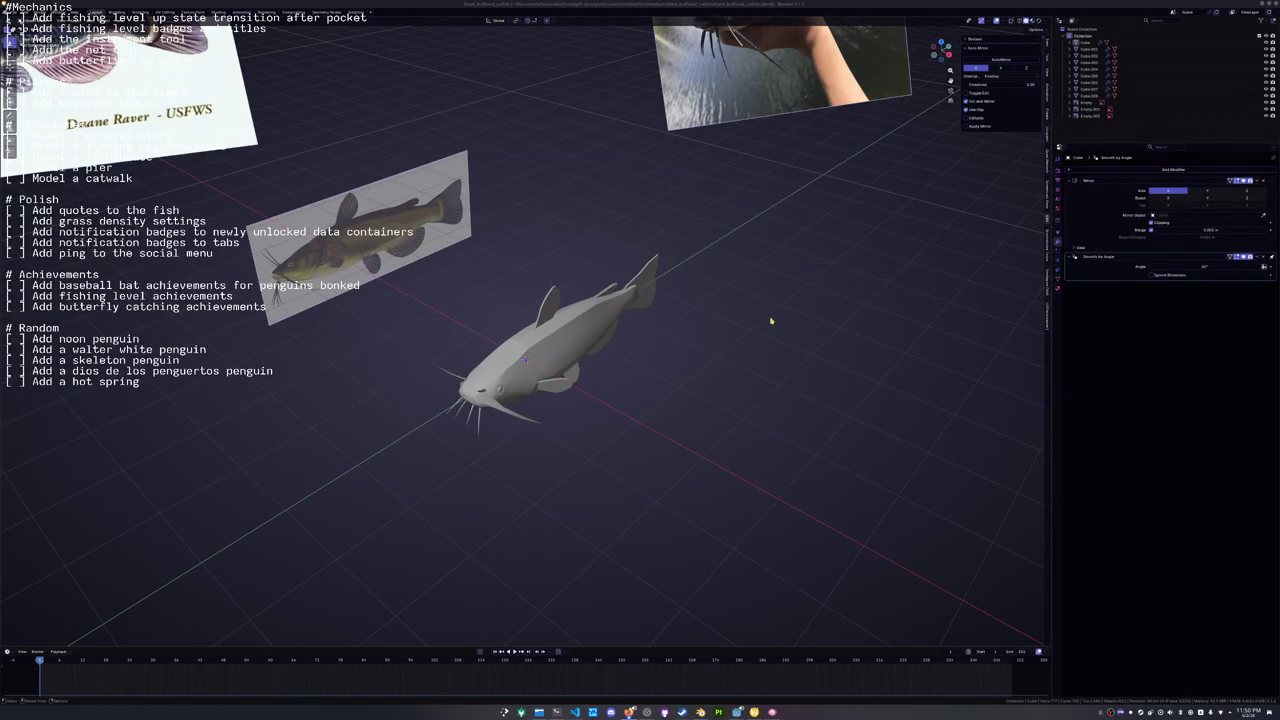
pyautogui.click(571, 343)
# Apply only the body's Smooth by Angle modifier, undoing an accidental apply of all modifiers.
pyautogui.scroll(2, 749, 309)
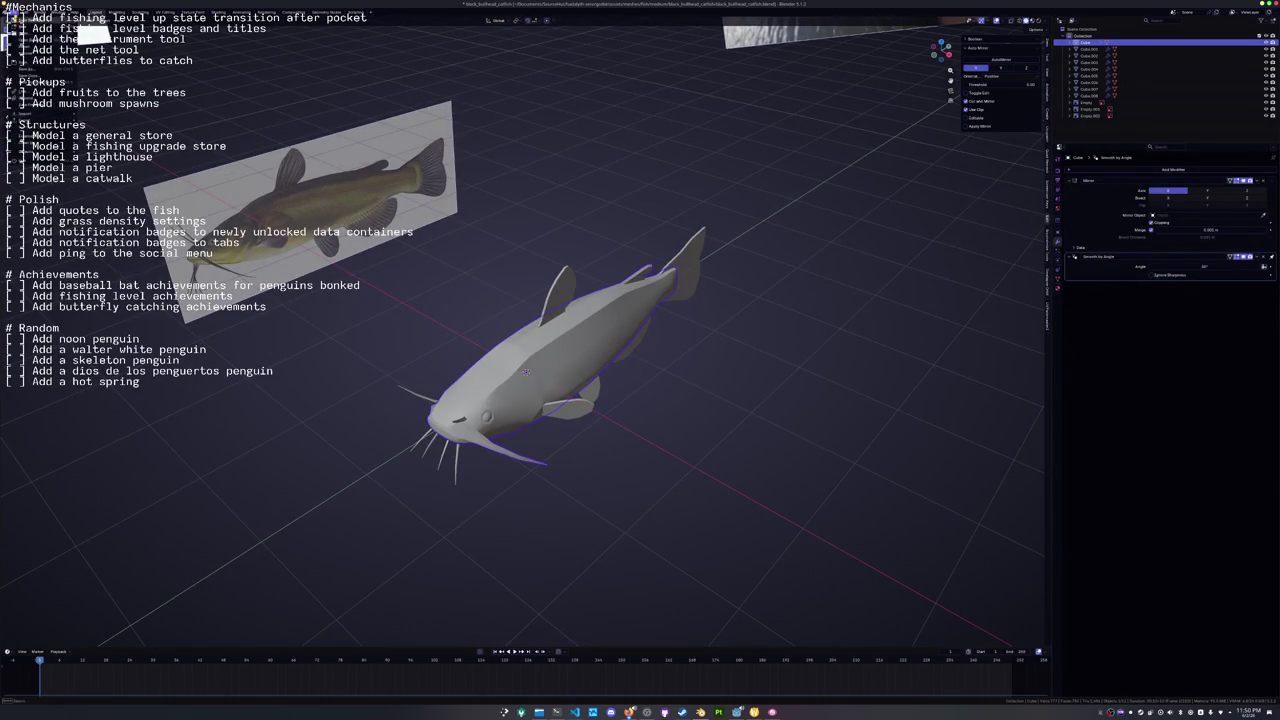
pyautogui.hotkey('ctrl', 'a')
pyautogui.hotkey('ctrl', 'a')
pyautogui.press('Tab')
pyautogui.scroll(3, 831, 358)
pyautogui.press('Tab')
pyautogui.hotkey('ctrl', 'z')
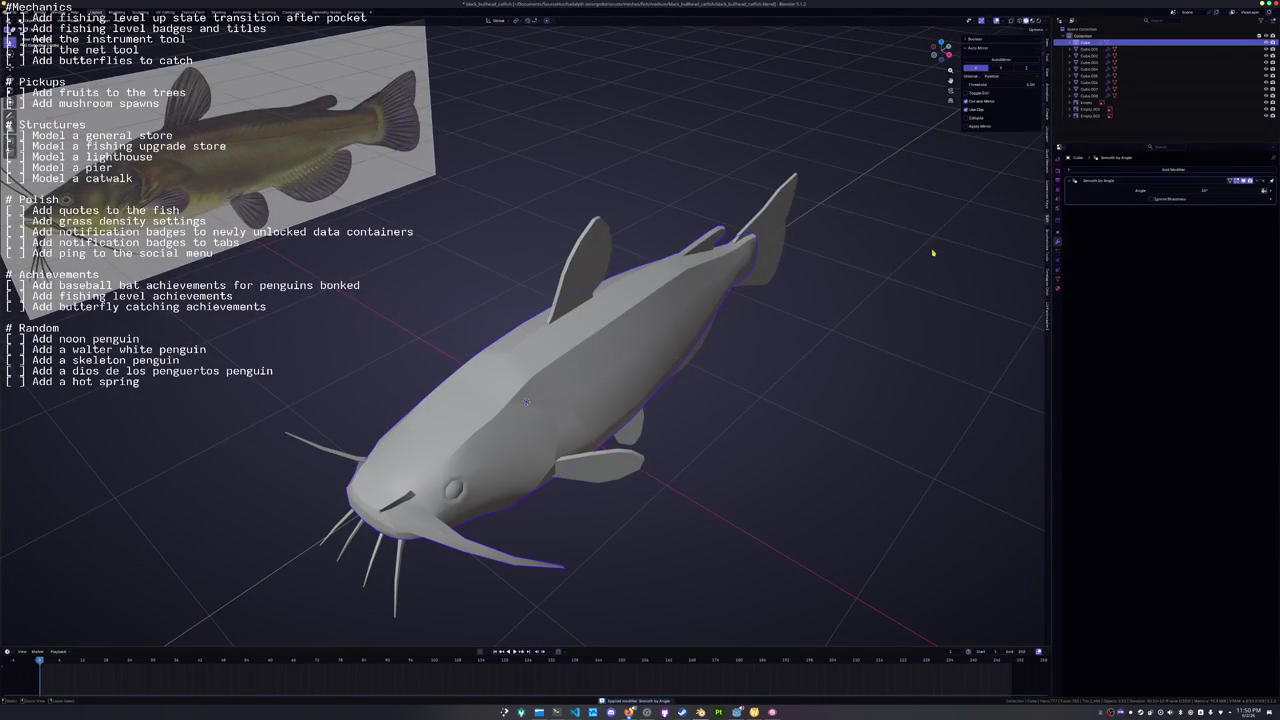
pyautogui.hotkey('ctrl', 'a')
# Enter Edit Mode on the body and select an edge loop from an angled top view.
pyautogui.press('Tab')
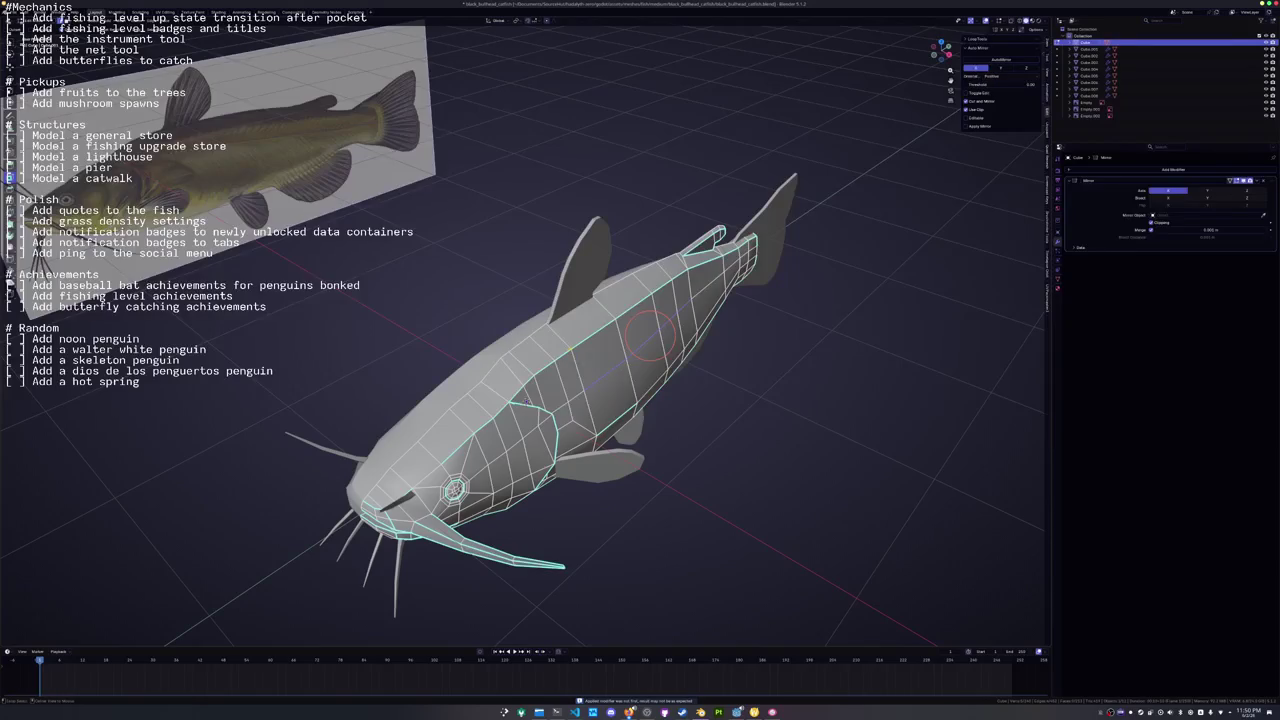
pyautogui.keyDown('alt'); pyautogui.click(525, 401); pyautogui.keyUp('alt')
pyautogui.scroll(3, 490, 430)
pyautogui.moveTo(490, 430)
pyautogui.mouseDown()
pyautogui.moveTo(498, 393)
pyautogui.moveTo(337, 434)
pyautogui.mouseUp()
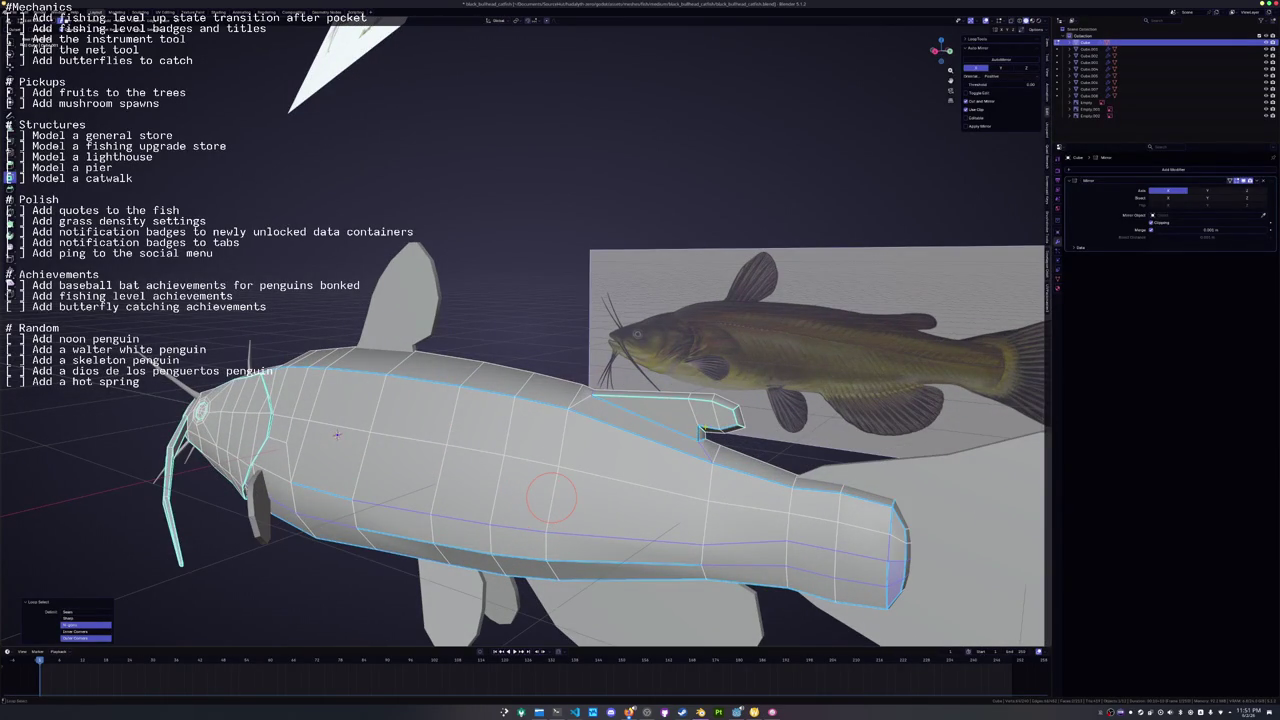
# Fill the gap between the fin loop and body, and clear sharp from the selected edges.
pyautogui.press('f')
pyautogui.moveTo(337, 434); pyautogui.dragTo(649, 568)
pyautogui.rightClick(649, 568)
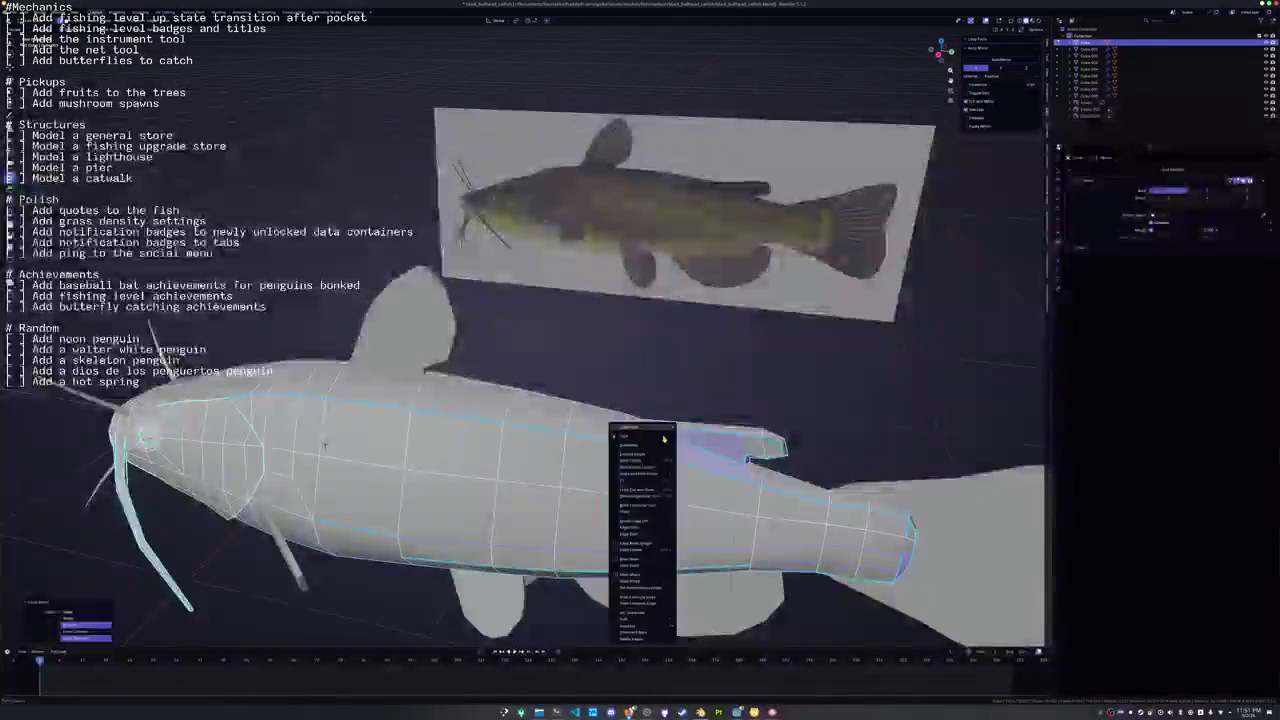
pyautogui.scroll(-2, 620, 530)
pyautogui.rightClick(605, 526)
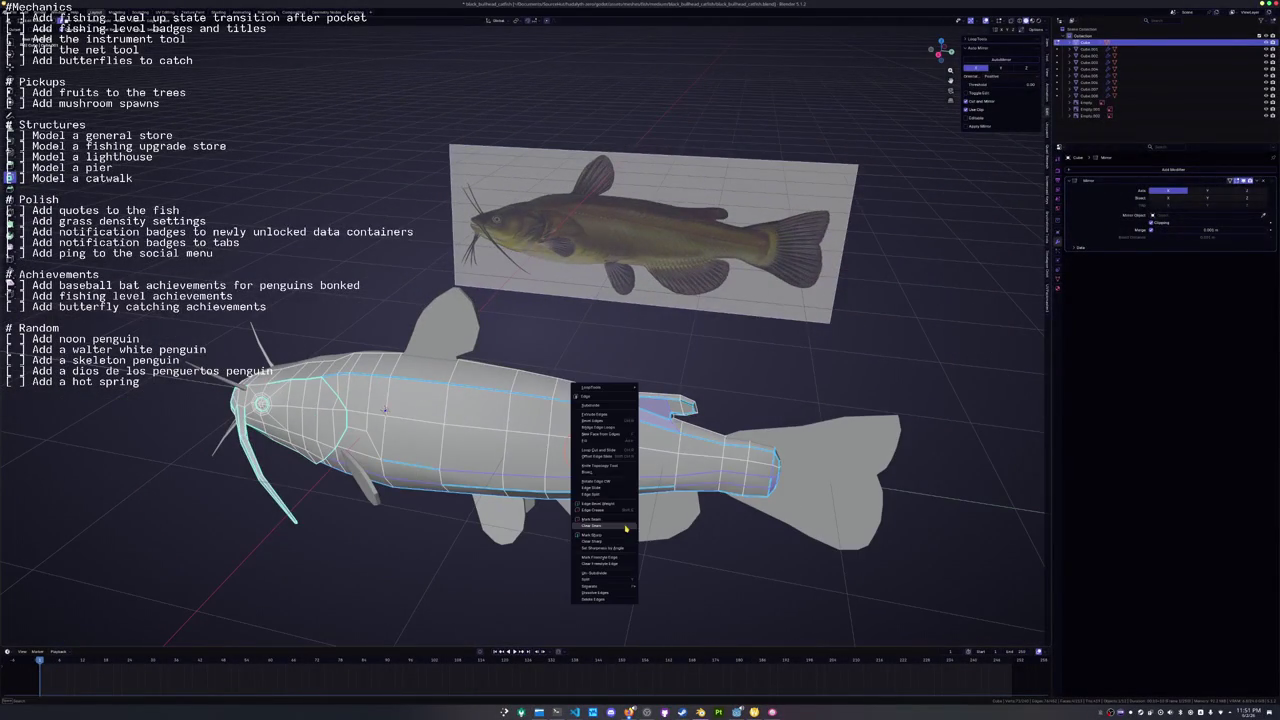
pyautogui.click(608, 541)
pyautogui.press('Tab')
pyautogui.moveTo(608, 541)
pyautogui.mouseDown()
pyautogui.moveTo(611, 515)
pyautogui.moveTo(445, 527)
pyautogui.mouseUp()
# Back in Edit Mode, select an edge loop on the body near the head.
pyautogui.press('Tab')
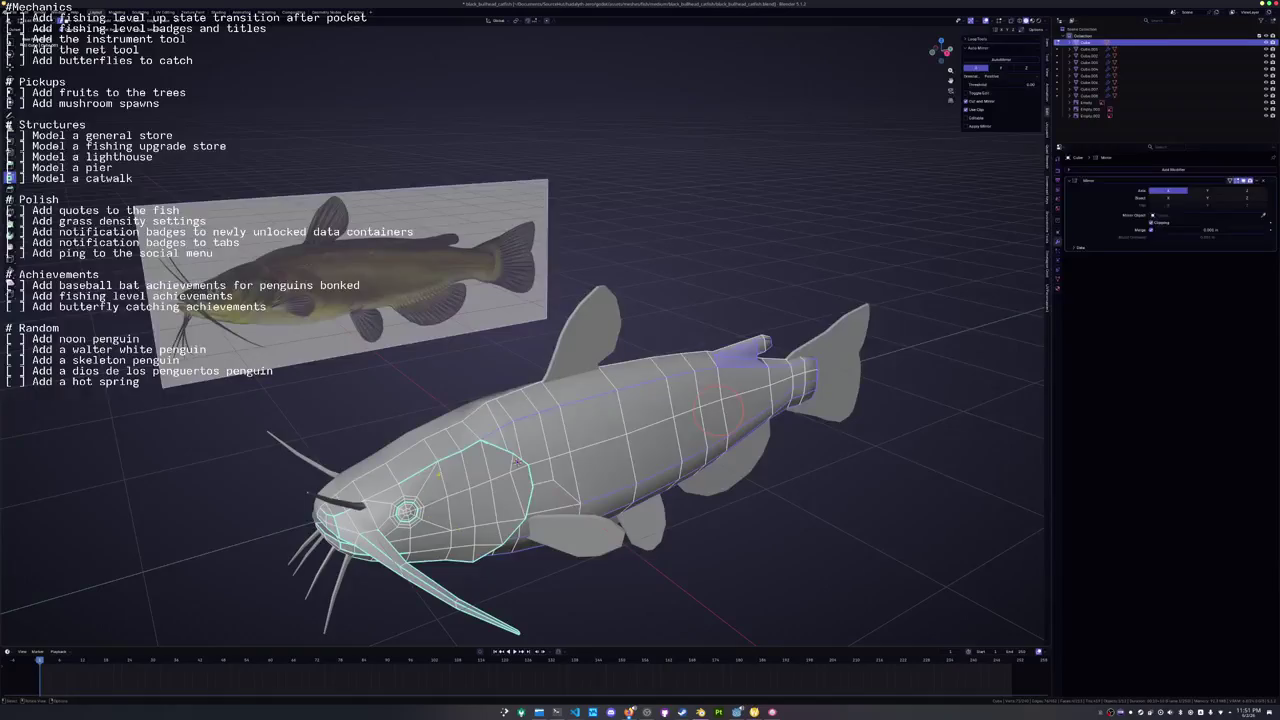
pyautogui.keyDown('alt'); pyautogui.click(515, 462); pyautogui.keyUp('alt')
pyautogui.moveTo(515, 462)
pyautogui.mouseDown()
pyautogui.moveTo(573, 443)
pyautogui.moveTo(464, 500)
pyautogui.mouseUp()
pyautogui.moveTo(562, 427)
pyautogui.mouseDown()
pyautogui.moveTo(489, 430)
pyautogui.moveTo(654, 475)
pyautogui.mouseUp()
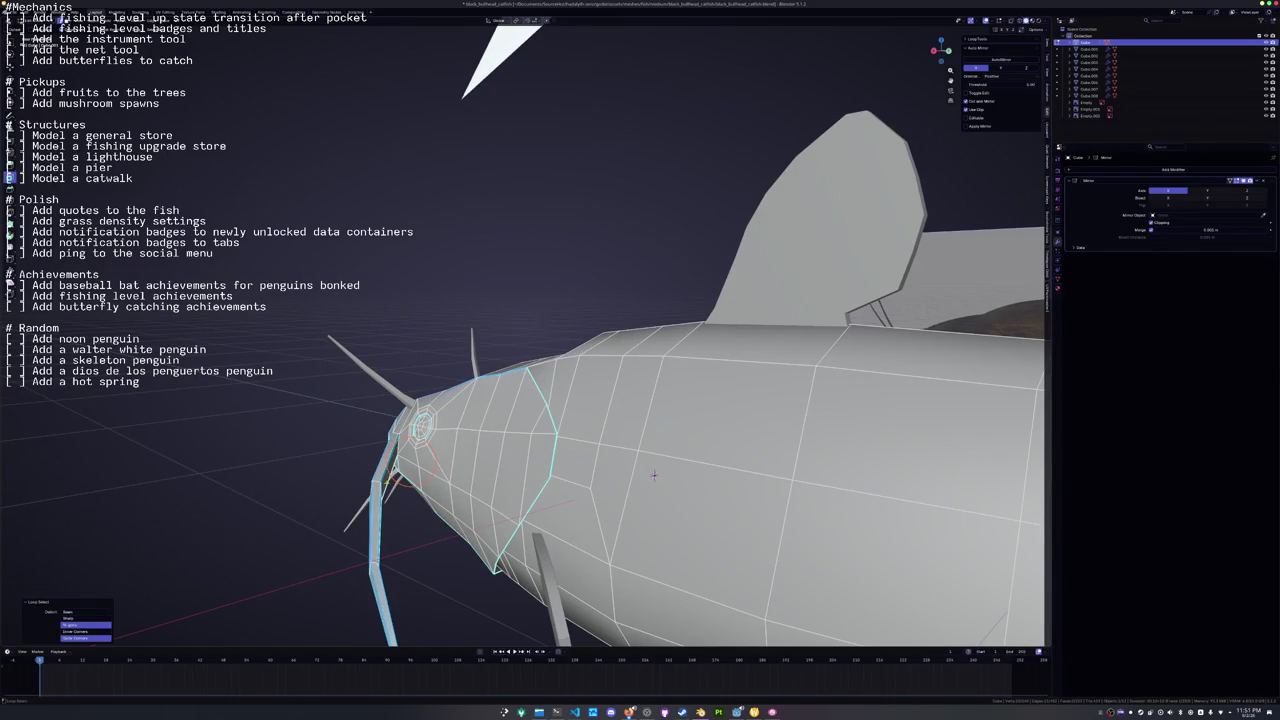
pyautogui.hotkey('ctrl', 'e')
pyautogui.press('Escape')
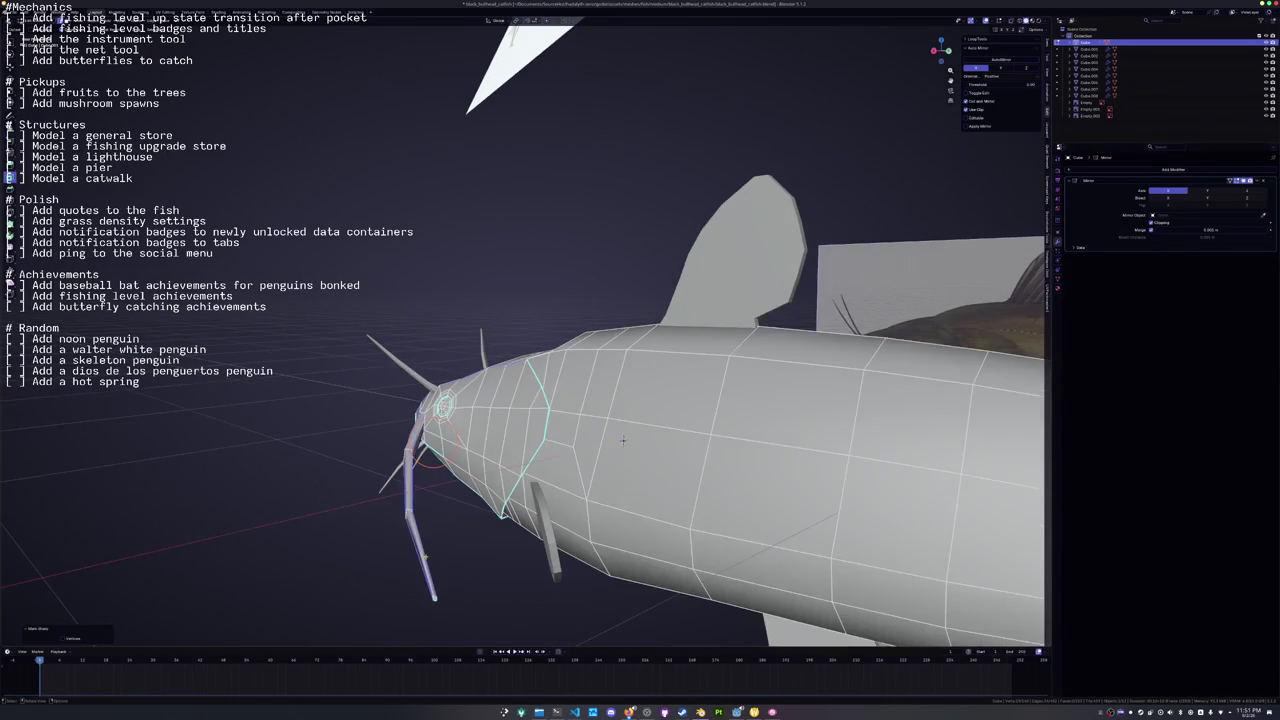
# Turn on X-ray and select the whisker vertices.
pyautogui.press('c')
pyautogui.click(433, 598)
pyautogui.hotkey('alt', 'z')
pyautogui.hotkey('ctrl', 'v')
pyautogui.press('Escape')
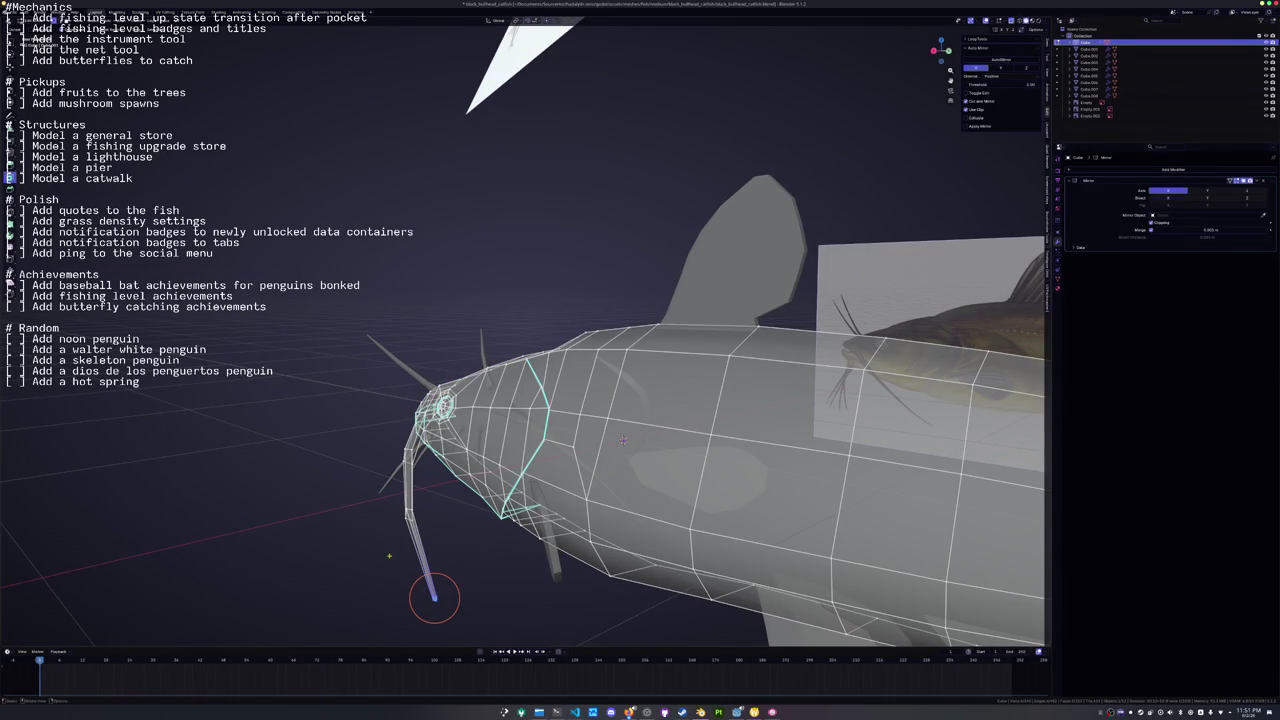
pyautogui.hotkey('ctrl', 'e')
pyautogui.press('Escape')
pyautogui.moveTo(433, 598)
pyautogui.mouseDown()
pyautogui.moveTo(832, 578)
pyautogui.moveTo(650, 455)
pyautogui.moveTo(572, 485)
pyautogui.moveTo(434, 507)
pyautogui.moveTo(366, 437)
pyautogui.mouseUp()
# Mark an edge loop around the head as a seam and return to Object Mode.
pyautogui.keyDown('alt'); pyautogui.click(645, 450); pyautogui.keyUp('alt')
pyautogui.hotkey('ctrl', 'e')
pyautogui.click(572, 485)
pyautogui.press('Tab')
pyautogui.press('Tab')
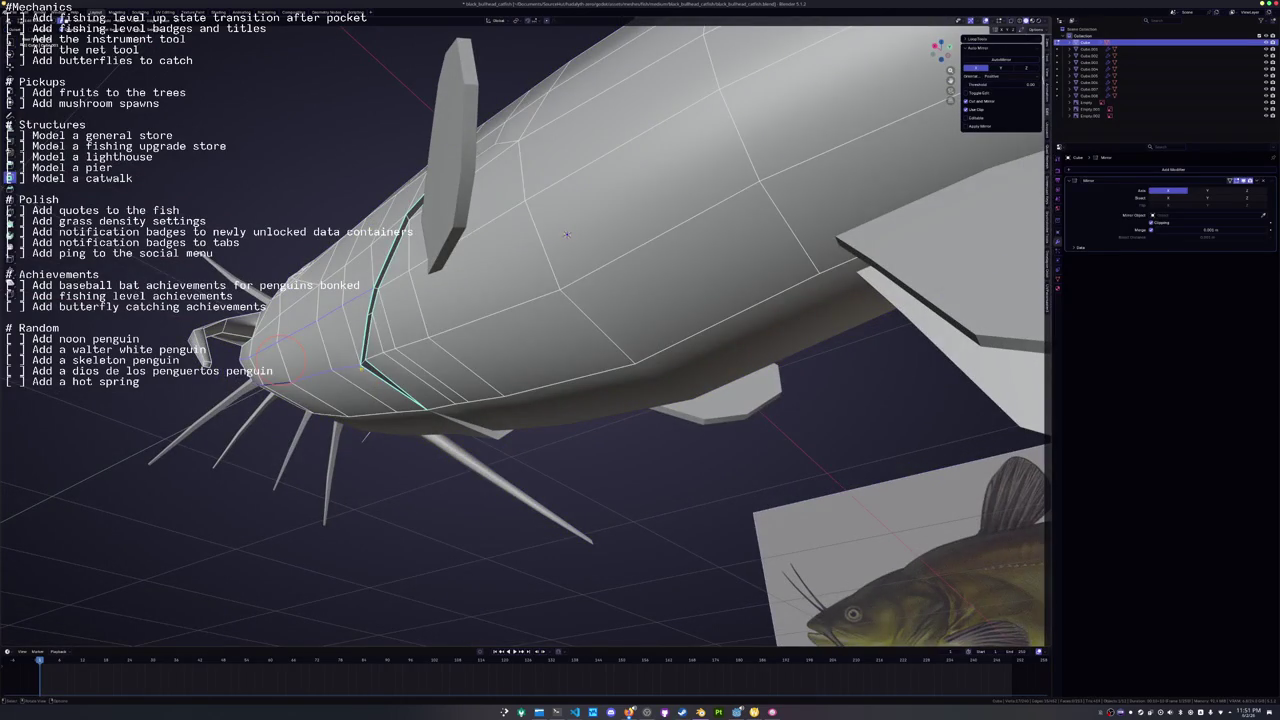
pyautogui.click(372, 313)
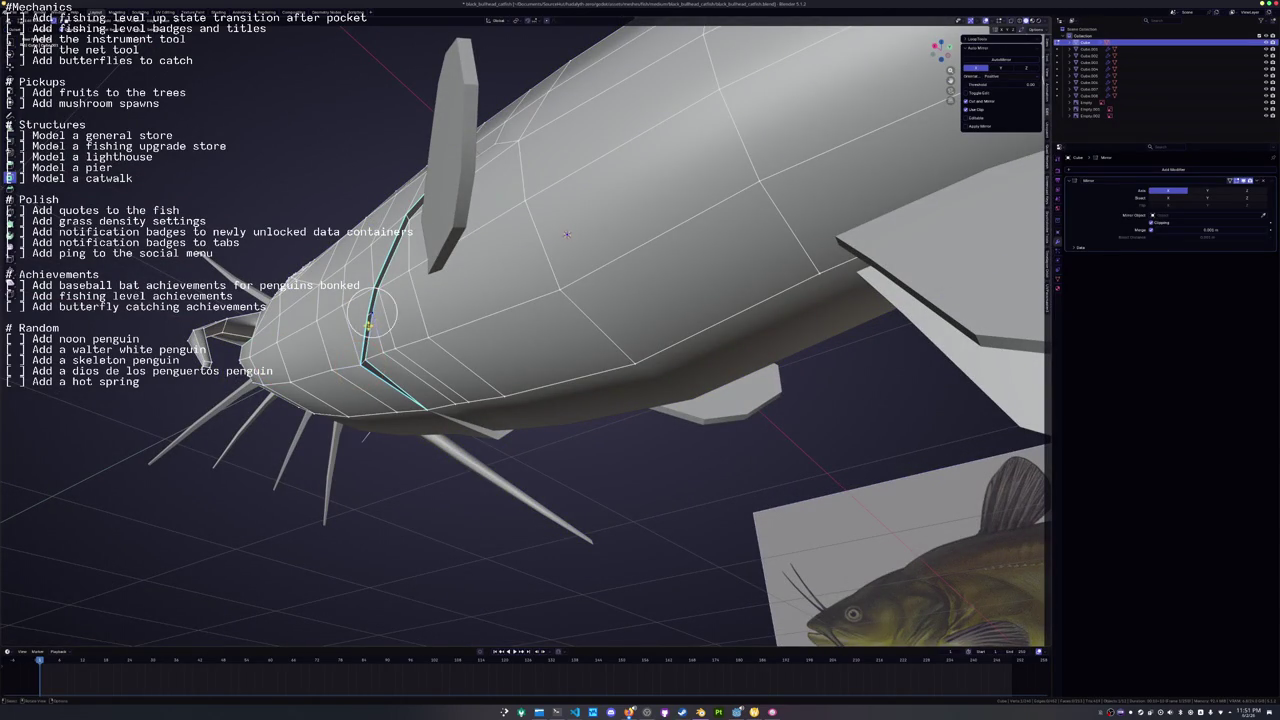
pyautogui.moveTo(370, 325)
pyautogui.mouseDown()
pyautogui.moveTo(523, 417)
pyautogui.moveTo(600, 380)
pyautogui.moveTo(640, 320)
pyautogui.mouseUp()
pyautogui.press('Tab')
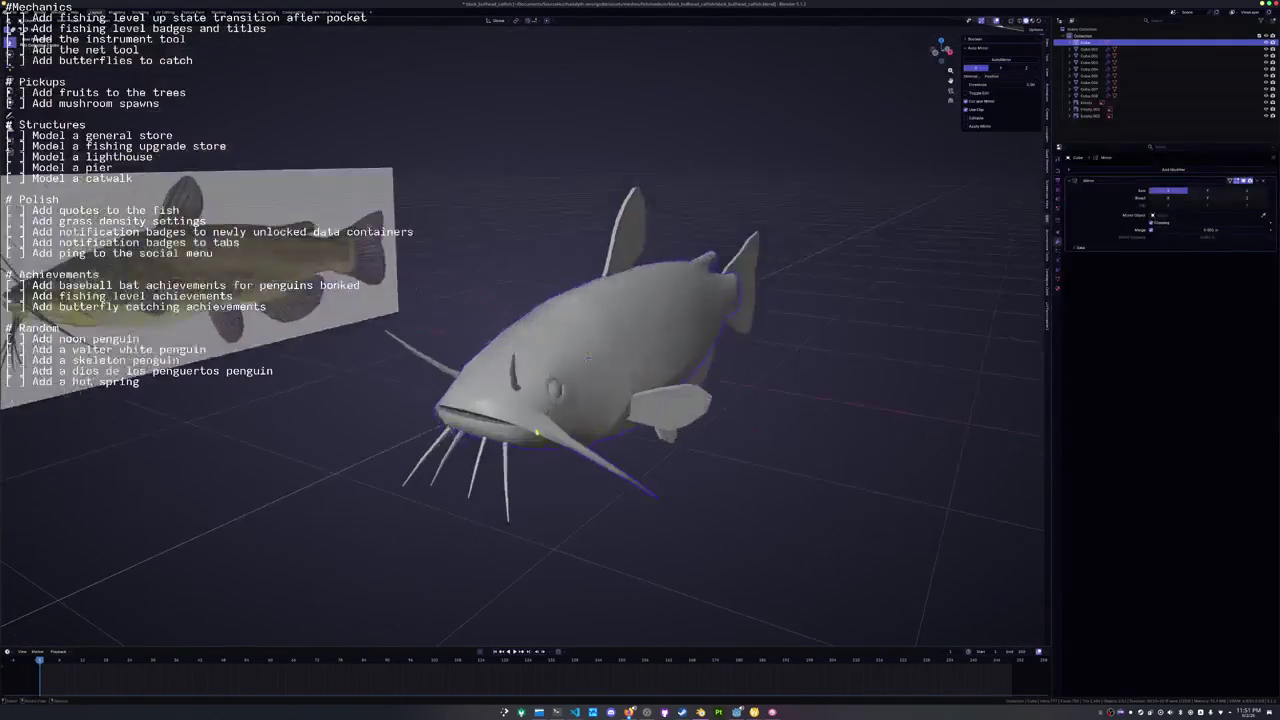
# Delete the Smooth by Angle modifier from the side whisker Cube.006.
pyautogui.click(470, 468)
pyautogui.click(1090, 82)
pyautogui.click(1264, 258)
pyautogui.click(826, 427)
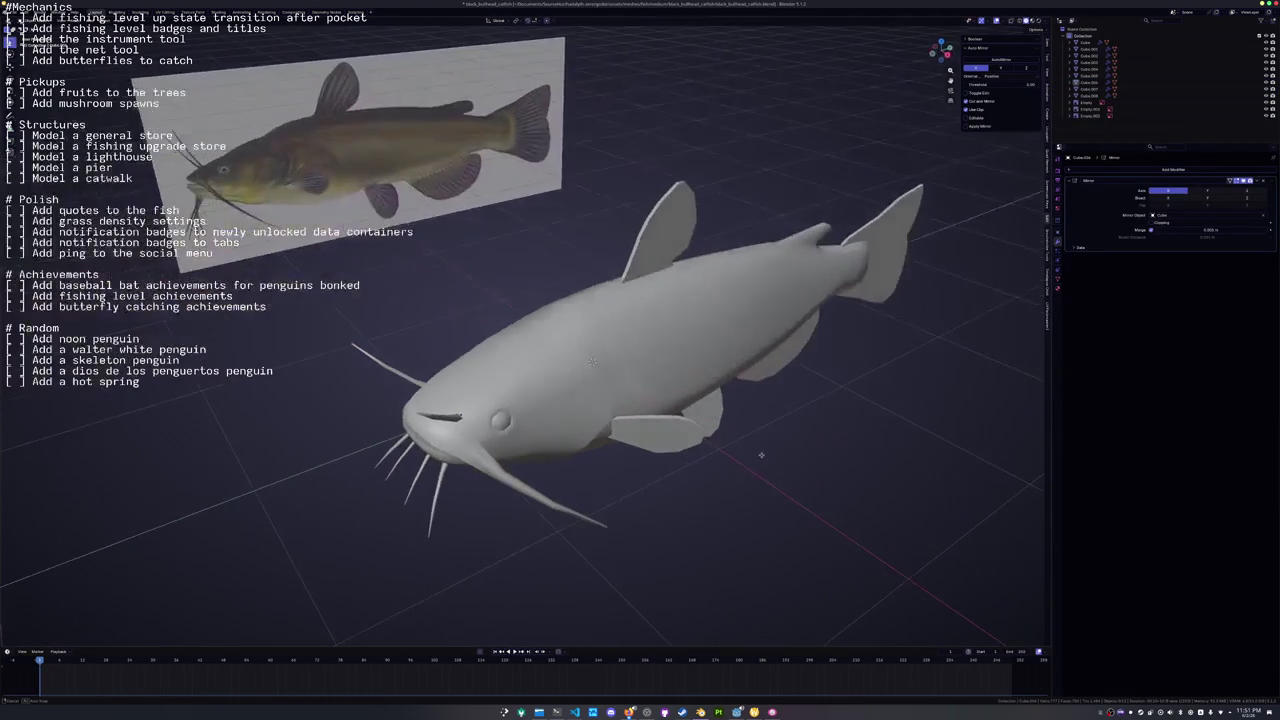
# Select all the fin objects, including the tail and dorsal fins.
pyautogui.click(664, 471)
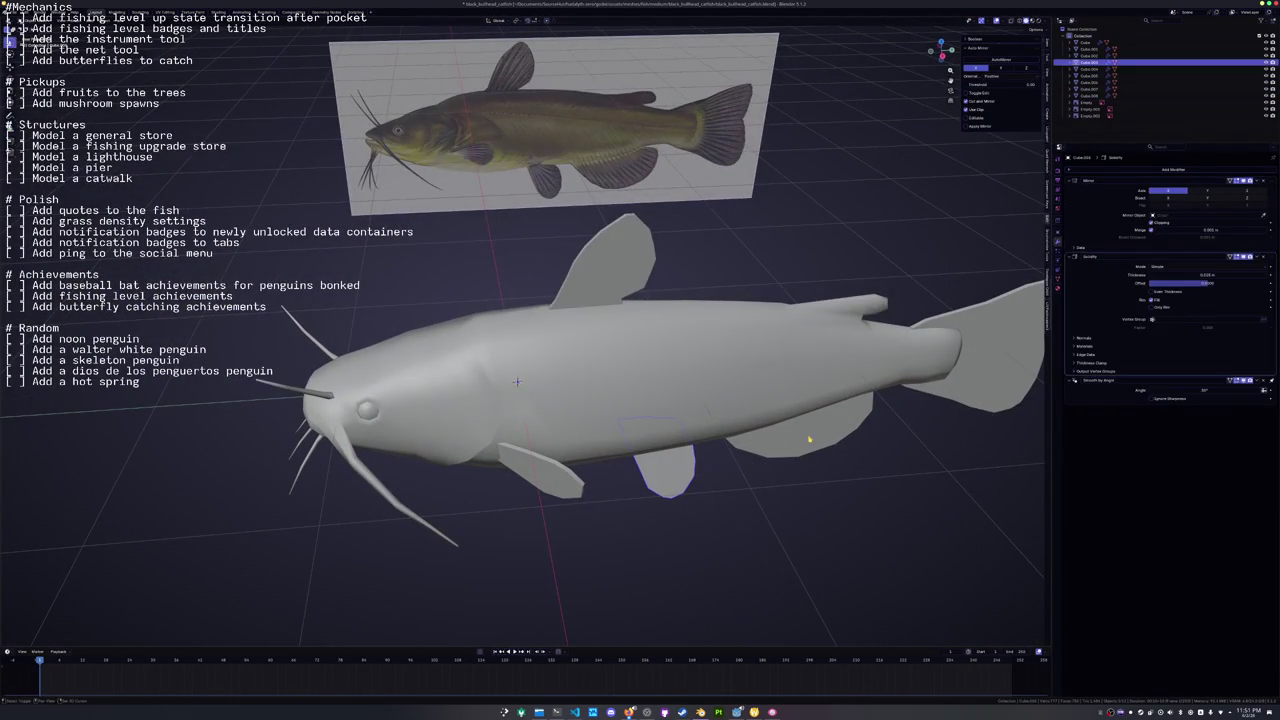
pyautogui.keyDown('shift'); pyautogui.click(767, 446); pyautogui.keyUp('shift')
pyautogui.click(970, 372)
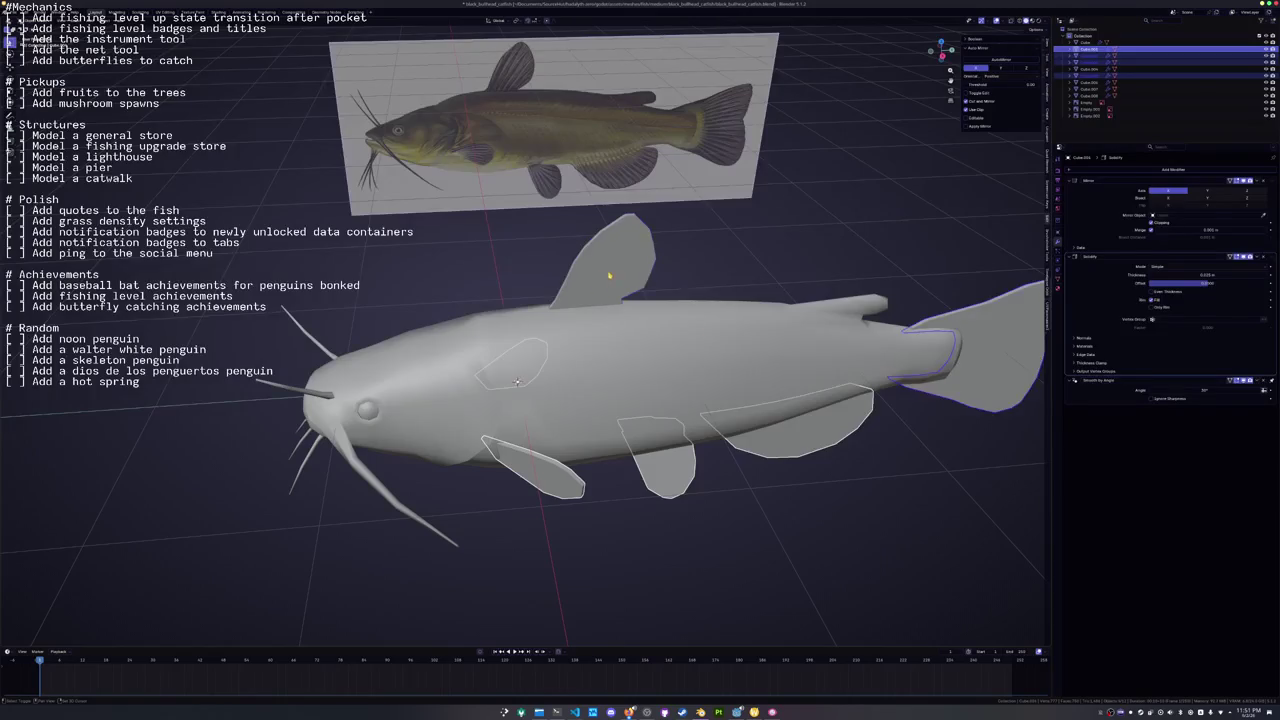
pyautogui.click(609, 275)
pyautogui.scroll(-3, 609, 275)
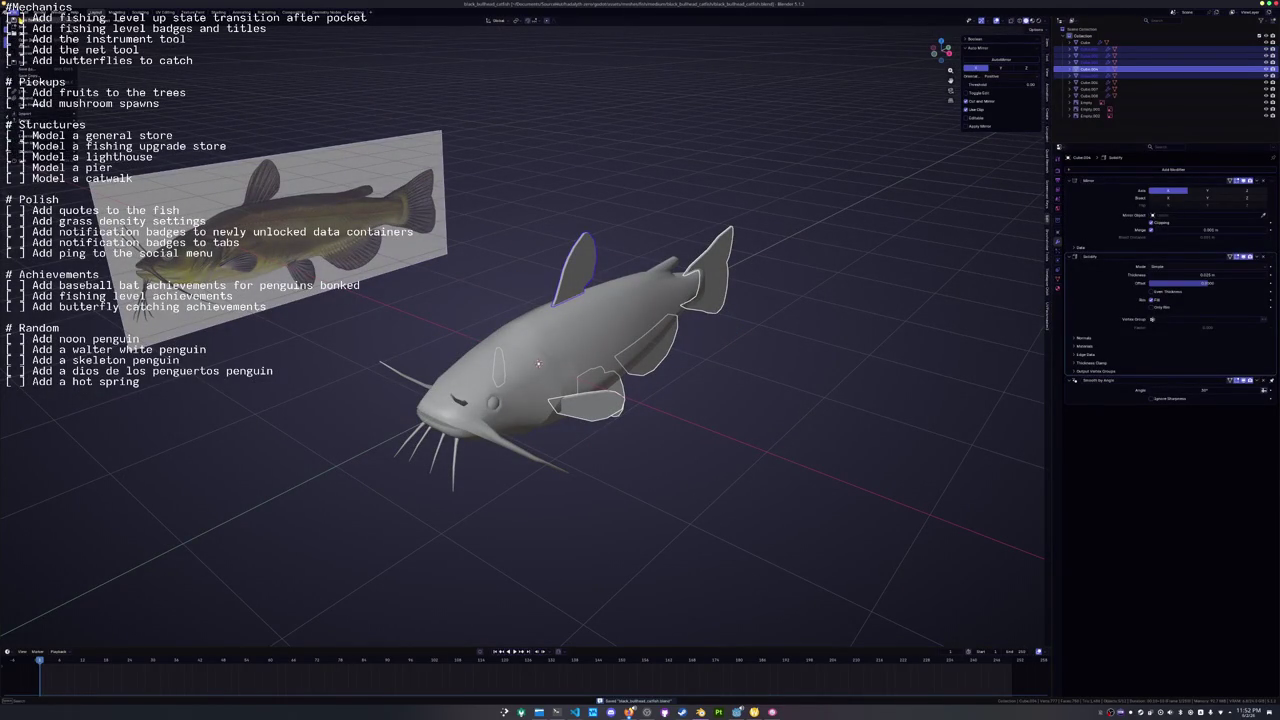
pyautogui.rightClick(605, 180)
# Convert the selected fins to meshes, baking modifiers, and join them into one object.
pyautogui.moveTo(611, 197)
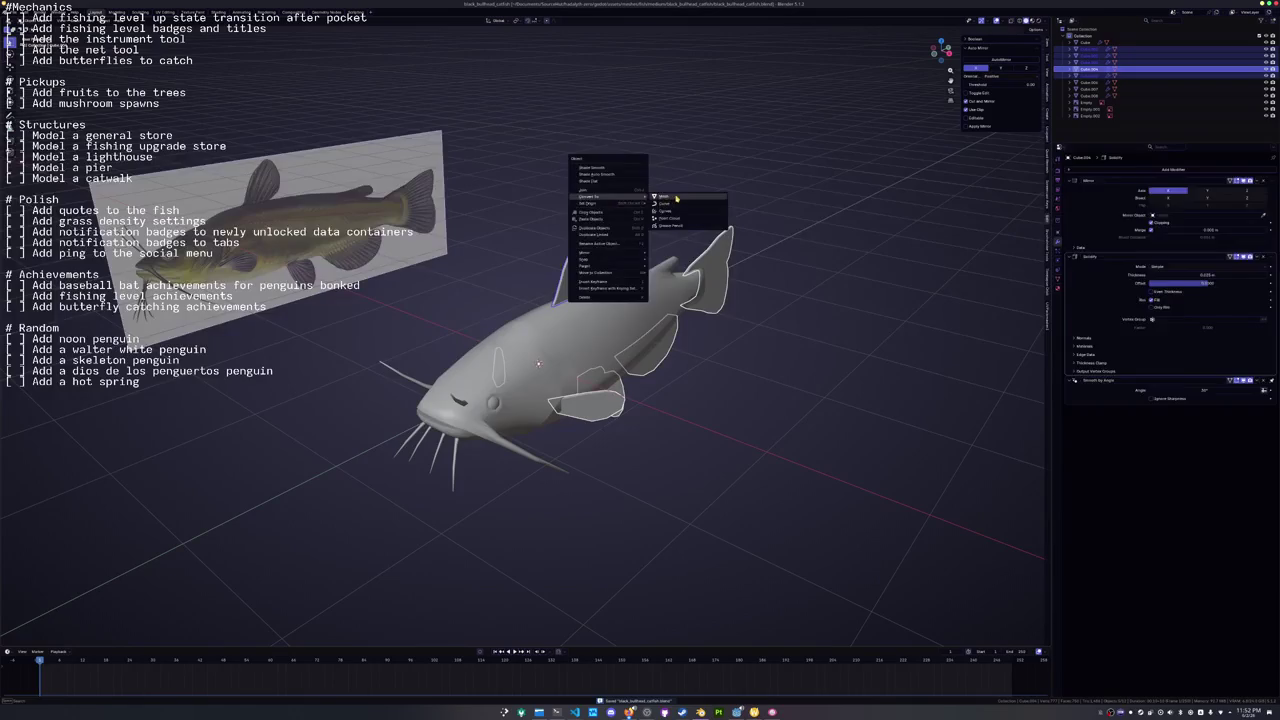
pyautogui.click(675, 200)
pyautogui.click(705, 283)
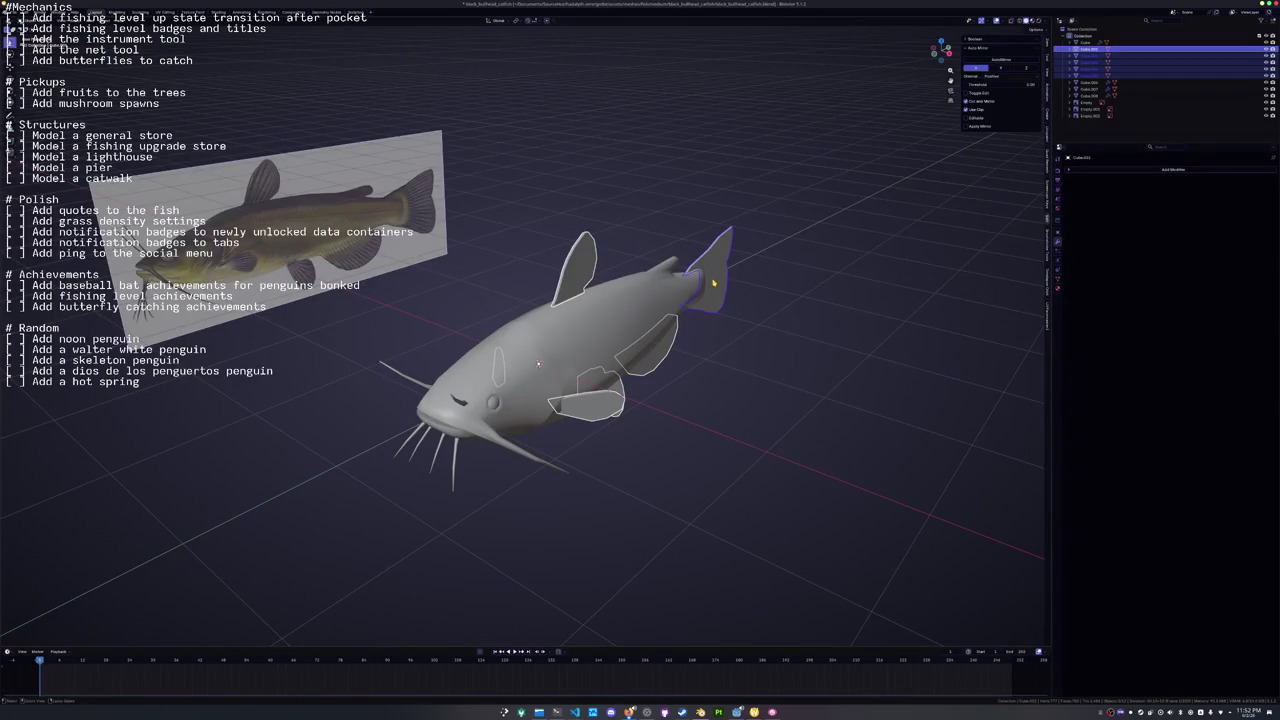
pyautogui.hotkey('ctrl', 'j')
# Mark the joined fins' sharp edges as seams and UV unwrap them.
pyautogui.press('Tab')
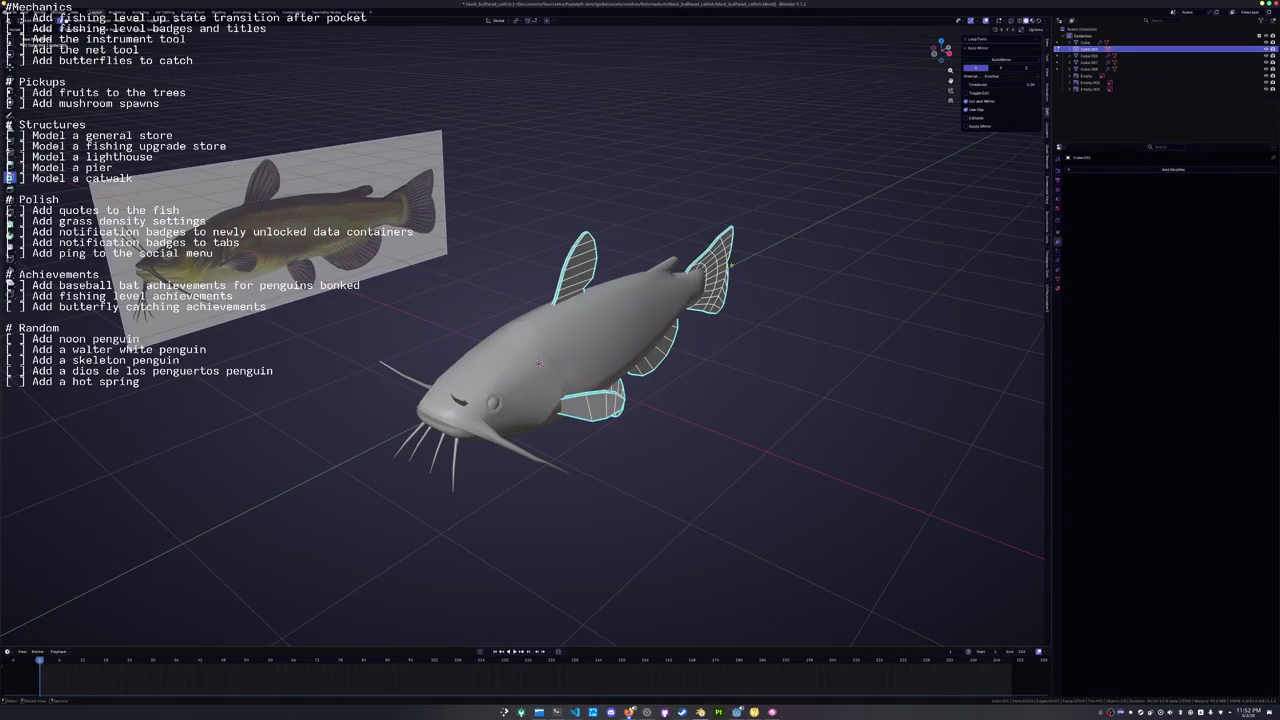
pyautogui.hotkey('shift', 'g')
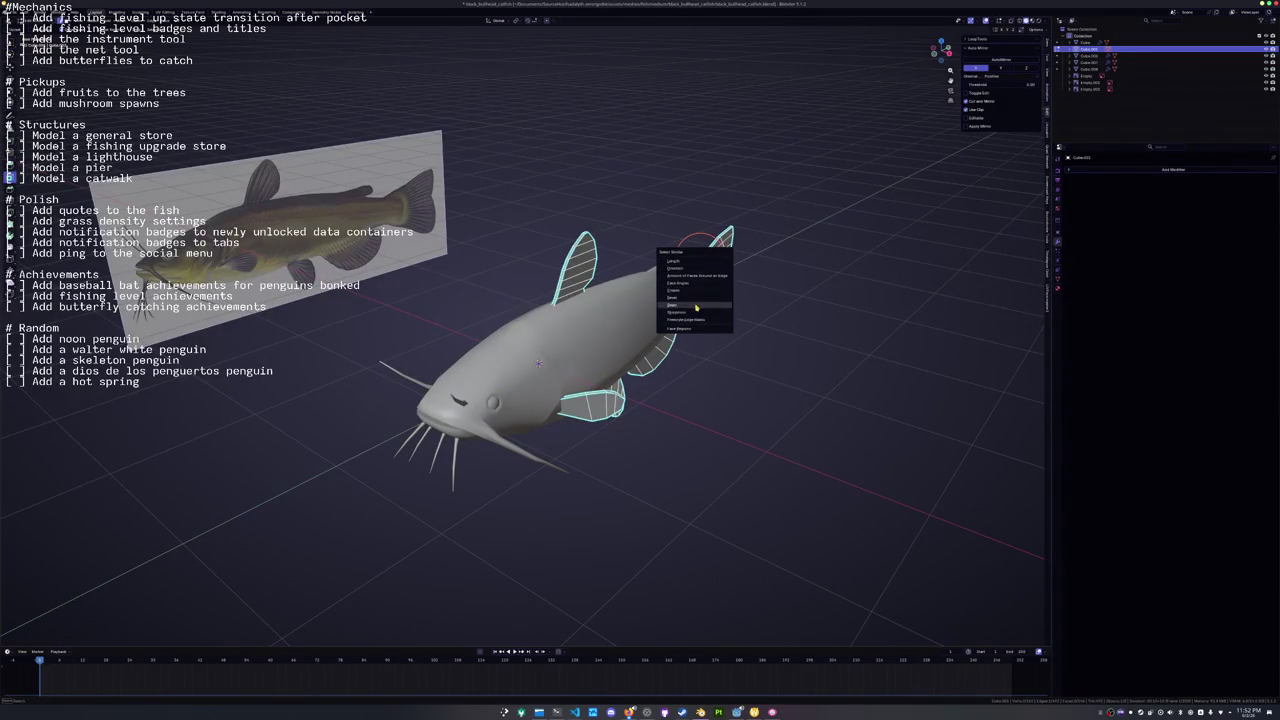
pyautogui.click(692, 314)
pyautogui.hotkey('ctrl', 'e')
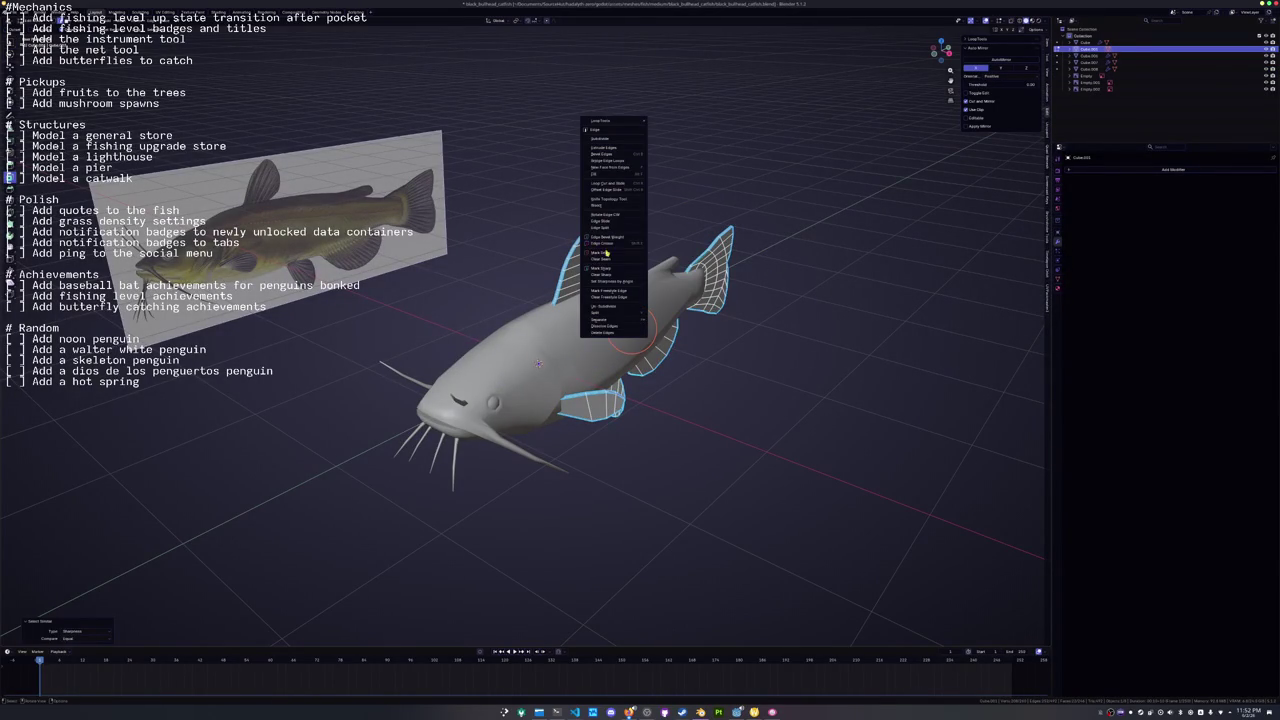
pyautogui.click(605, 254)
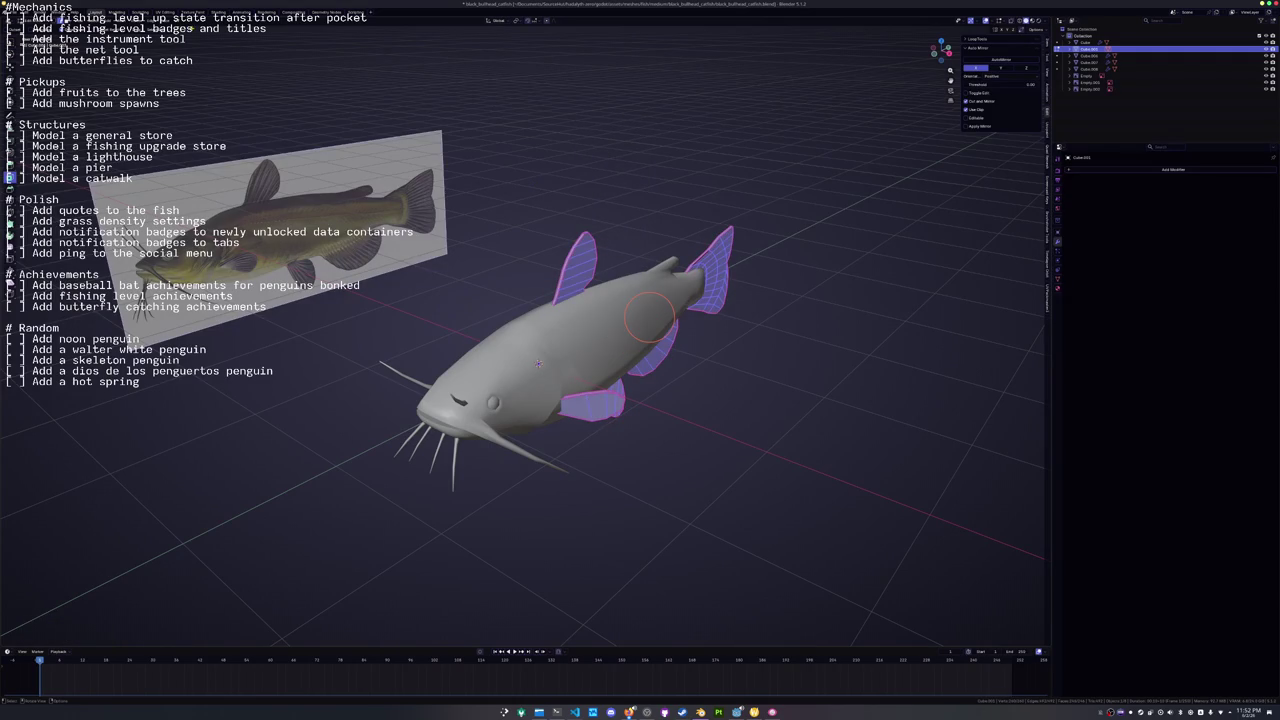
pyautogui.press('u')
pyautogui.click(199, 30)
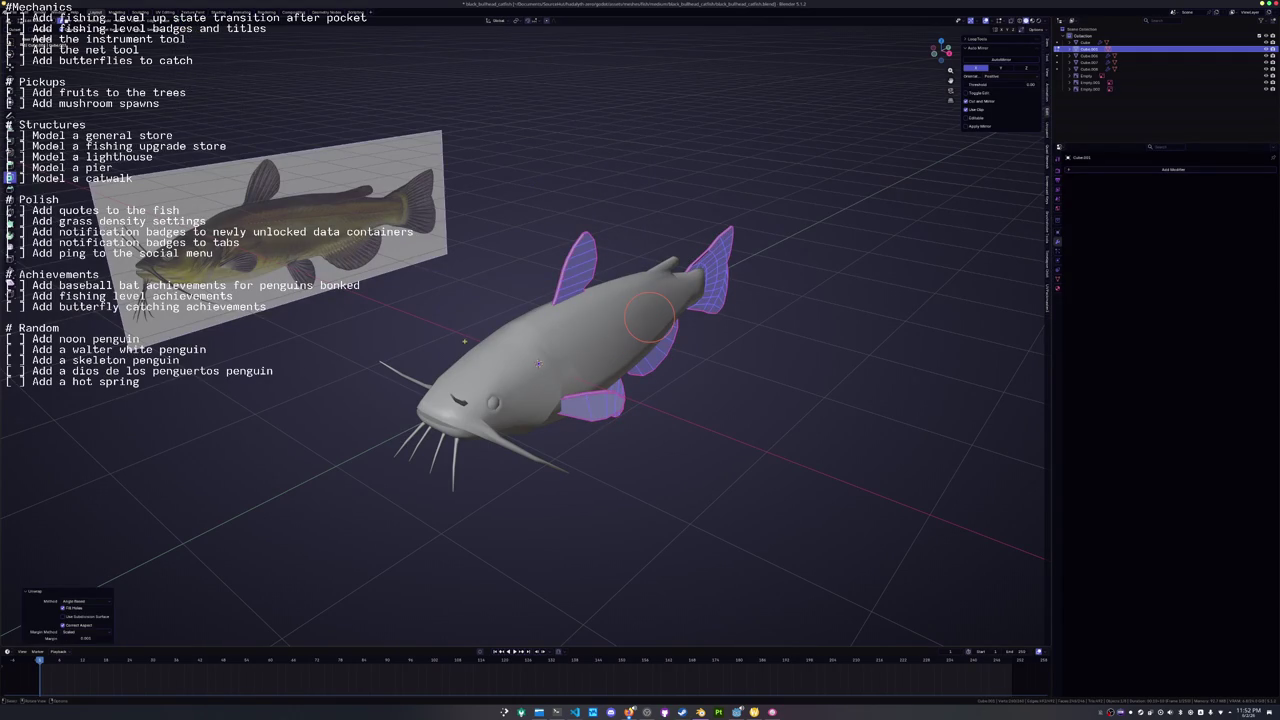
pyautogui.press('Tab')
pyautogui.click(422, 440)
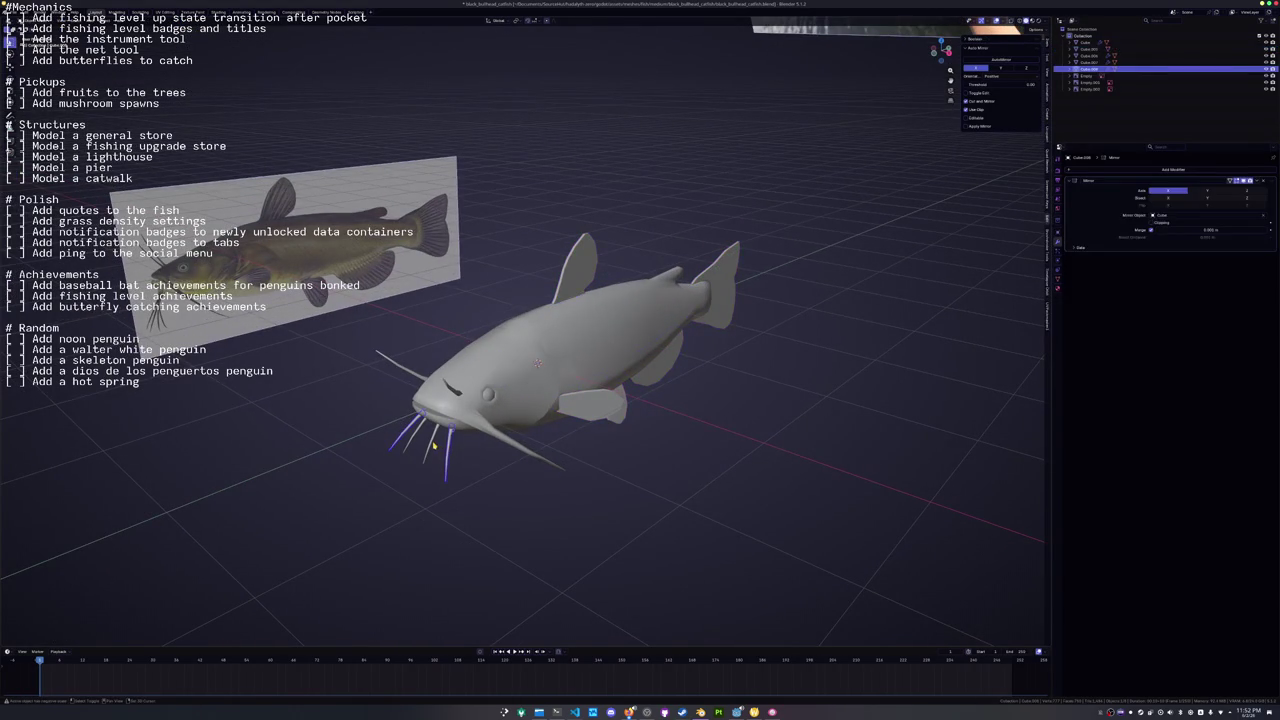
# Select the whisker objects, shade them smooth by angle, and apply the modifier.
pyautogui.click(452, 390)
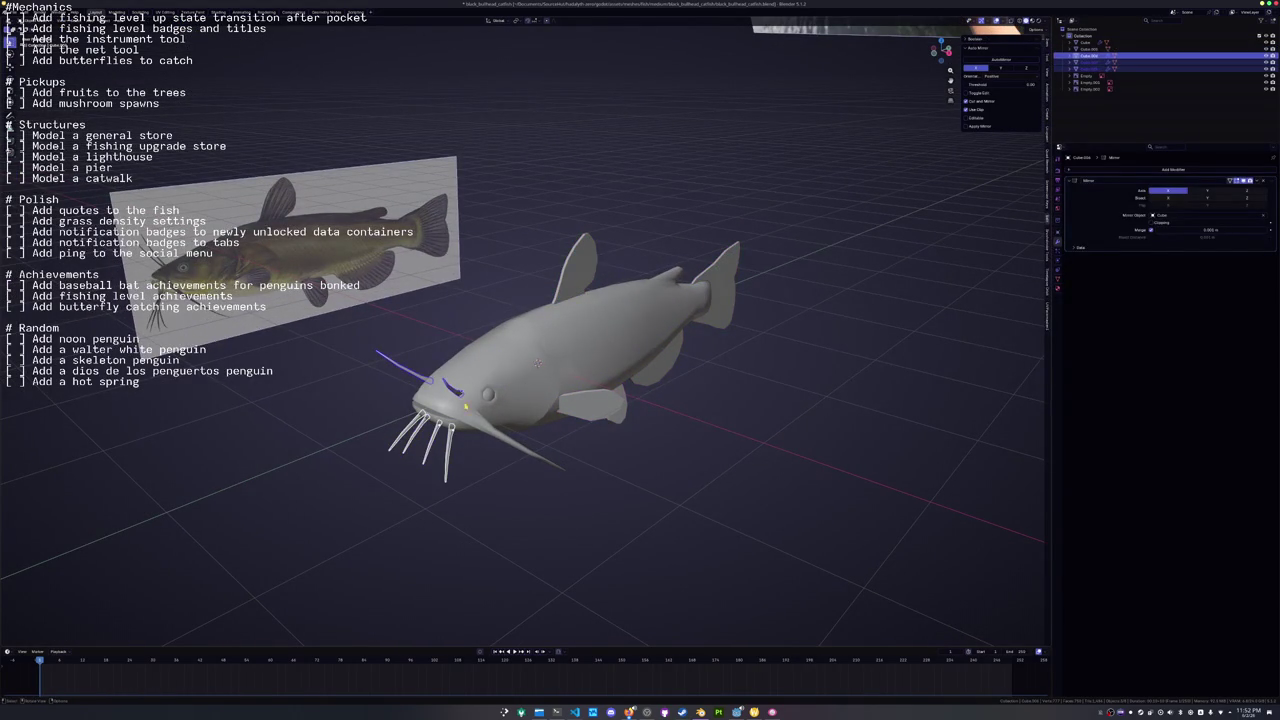
pyautogui.scroll(3, 503, 484)
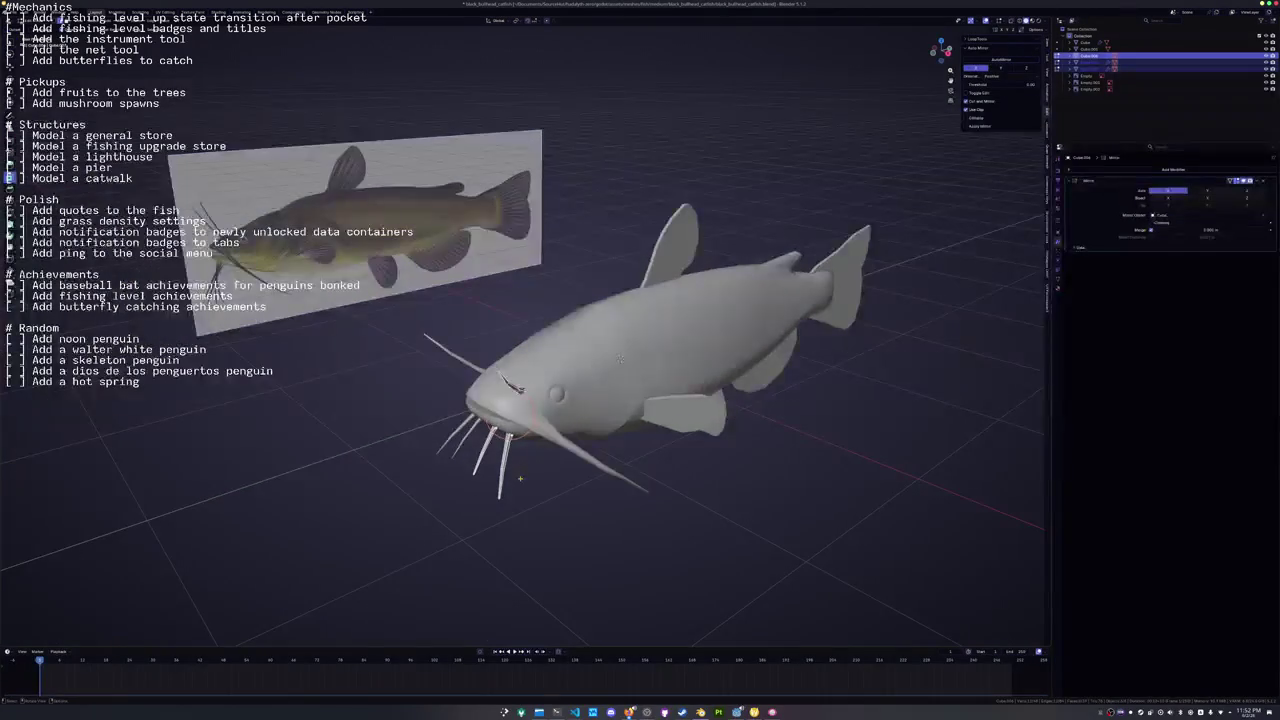
pyautogui.scroll(2, 509, 468)
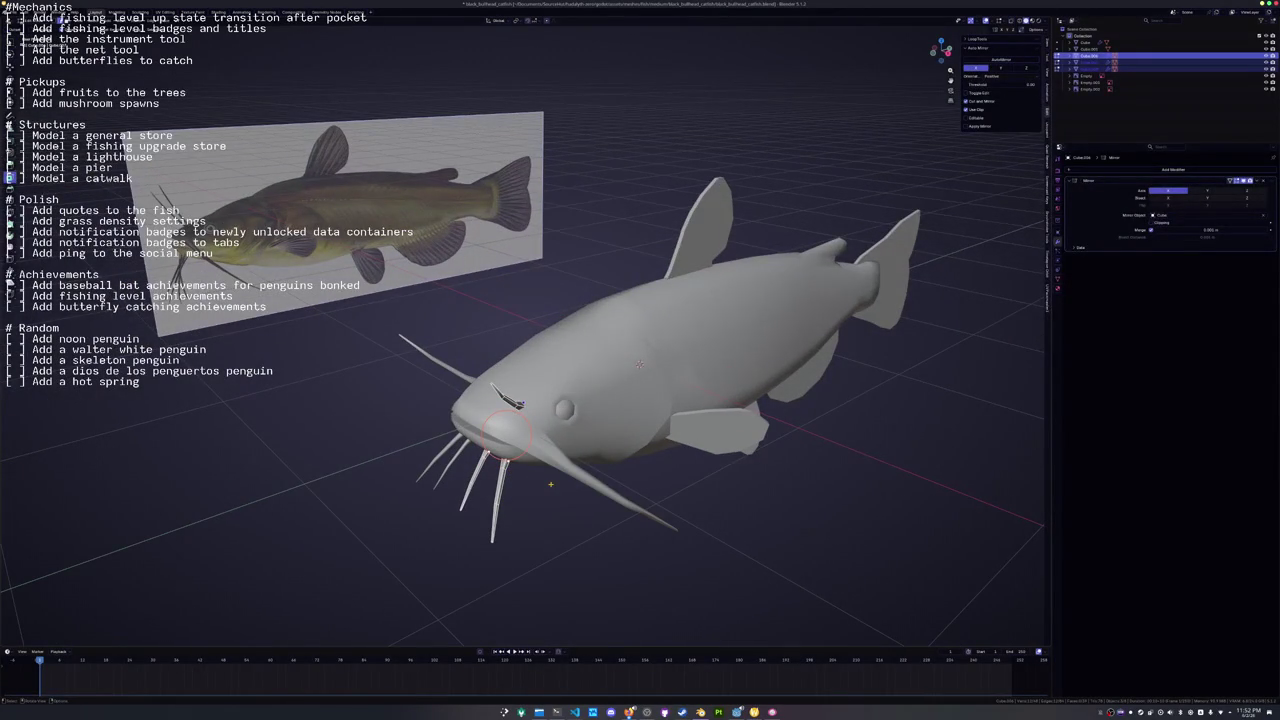
pyautogui.hotkey('ctrl', 'z')
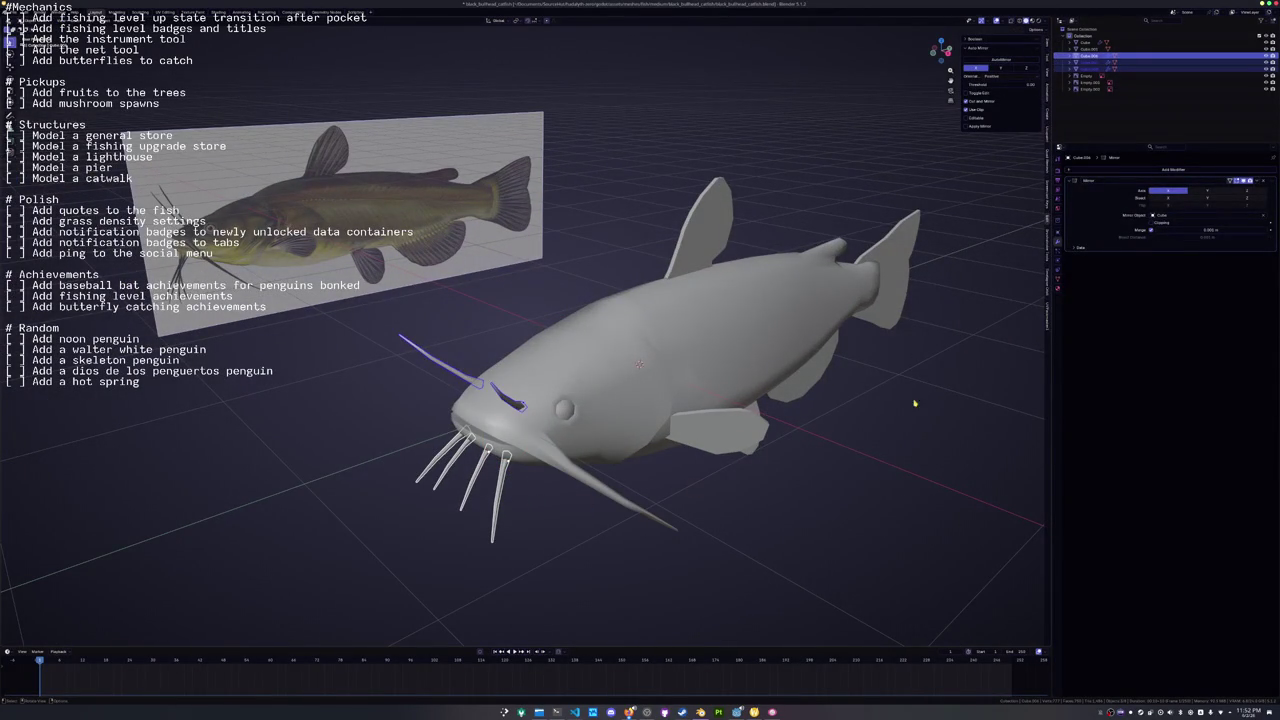
pyautogui.rightClick(913, 396)
pyautogui.click(885, 386)
pyautogui.hotkey('ctrl', 'a')
# Select whisker edges of matching sharpness and mark them as seams.
pyautogui.click(499, 480)
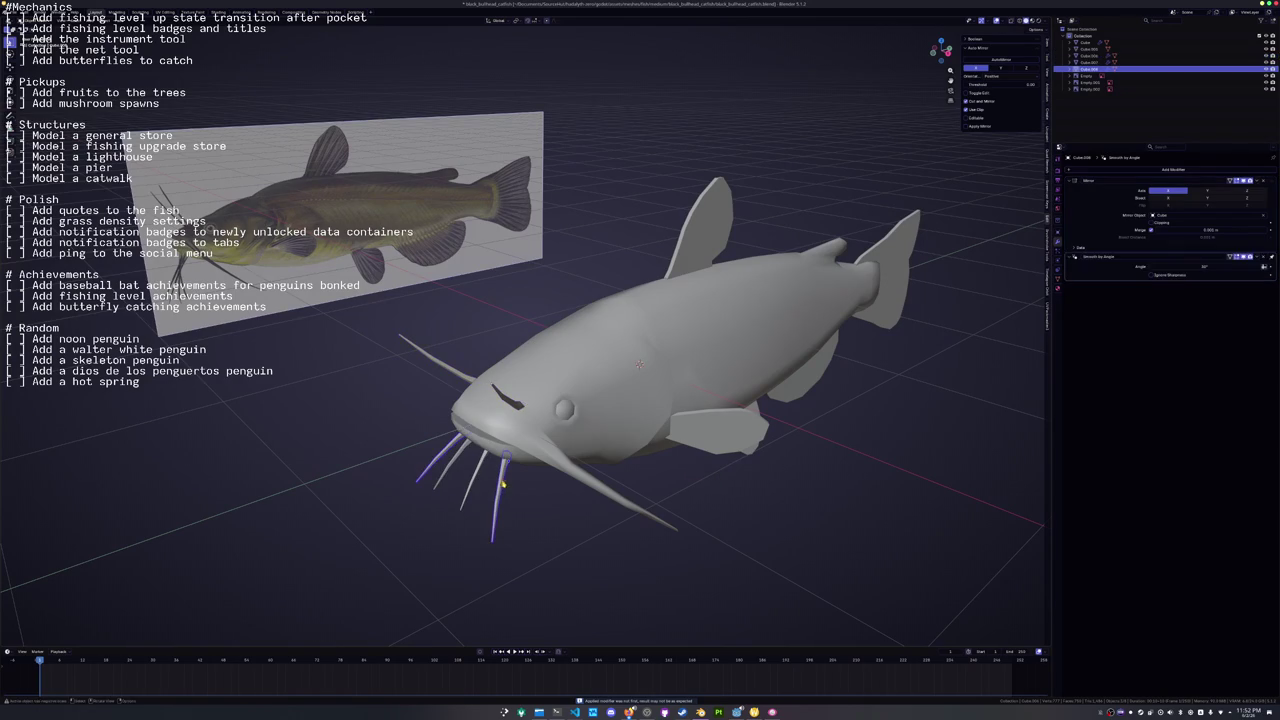
pyautogui.click(479, 476)
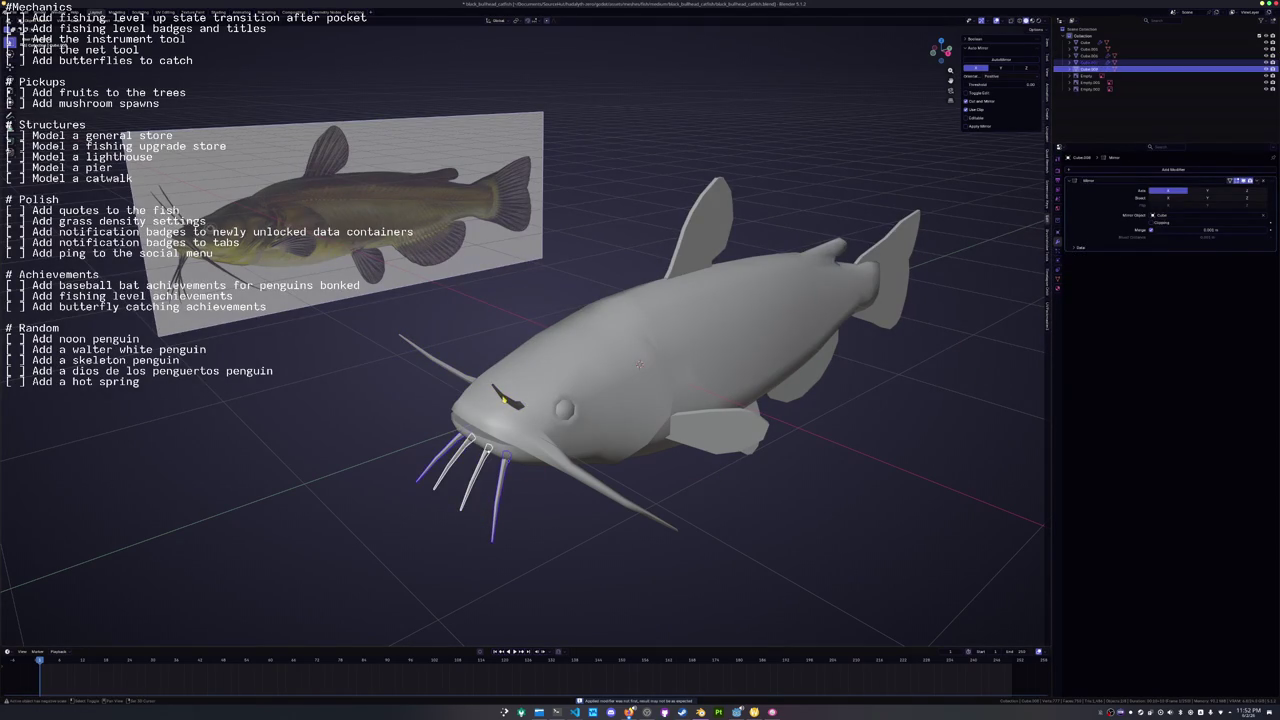
pyautogui.click(507, 436)
pyautogui.hotkey('shift', 'g')
pyautogui.click(480, 475)
pyautogui.hotkey('ctrl', 'e')
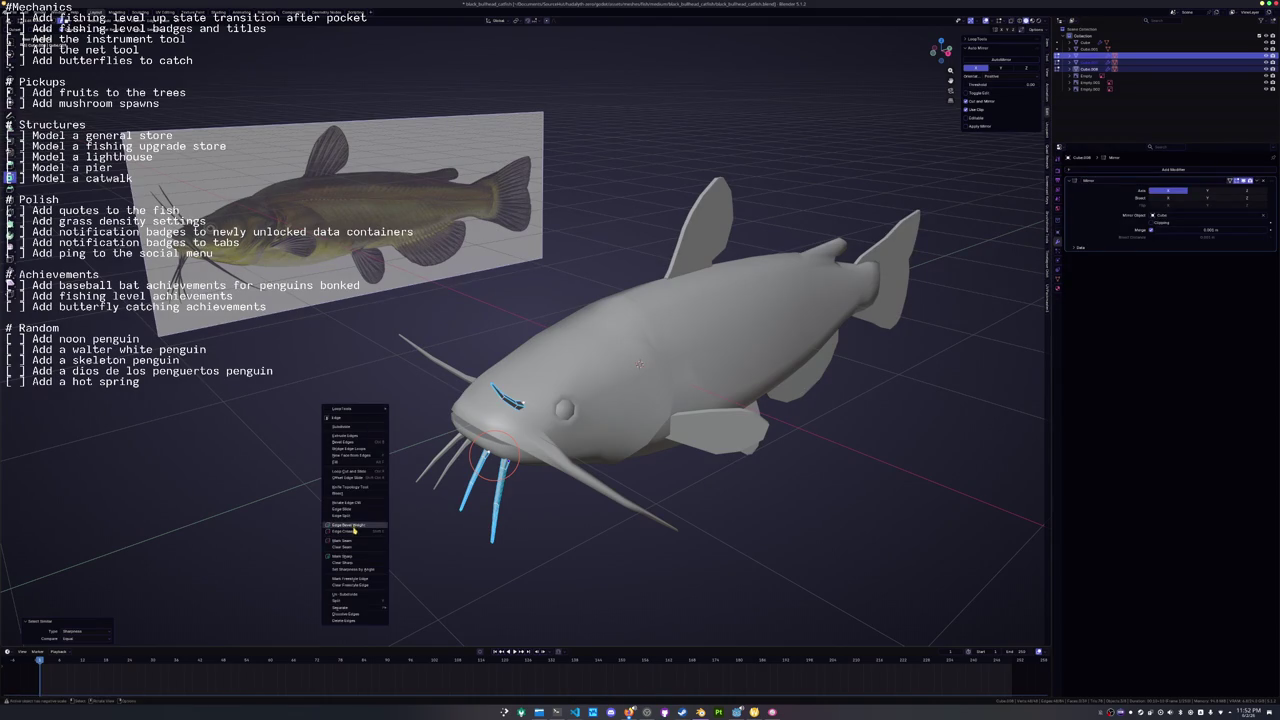
pyautogui.click(352, 541)
pyautogui.hotkey('ctrl', 'e')
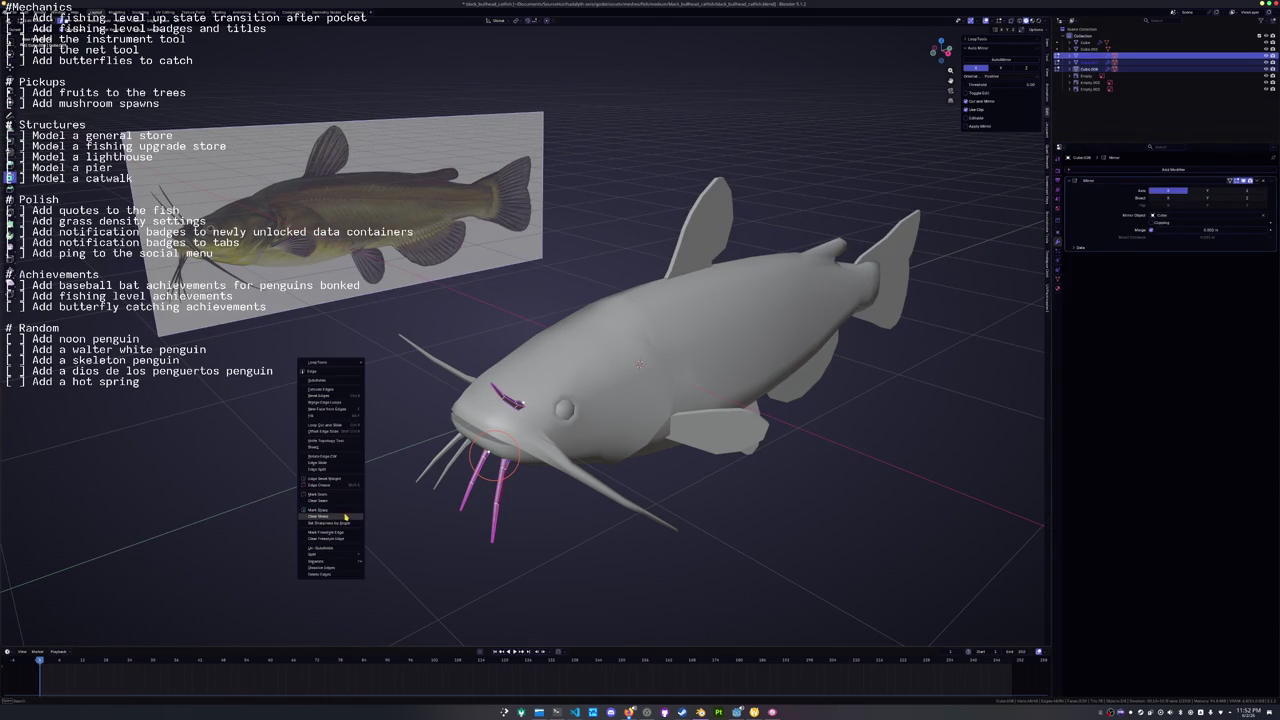
pyautogui.click(347, 520)
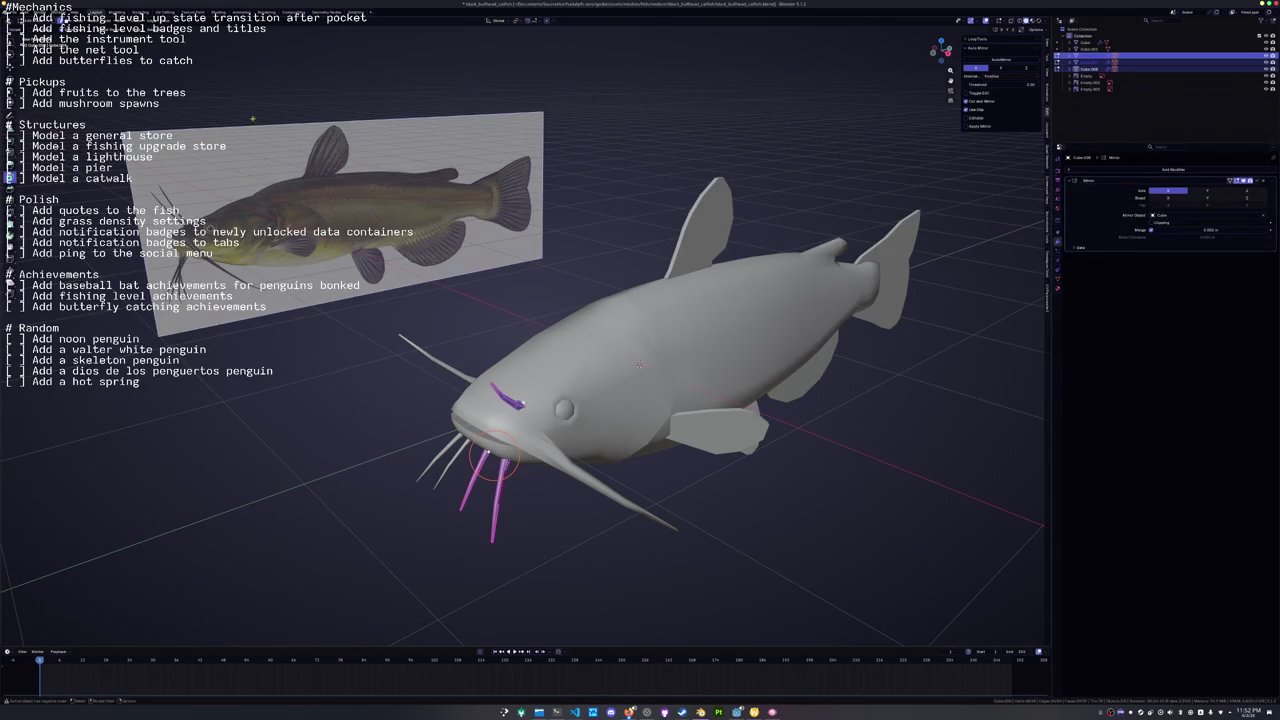
# Leave the whiskers and start editing the fish body, selecting a head edge loop.
pyautogui.click(176, 18)
pyautogui.press('Escape')
pyautogui.press('Tab')
pyautogui.click(625, 462)
pyautogui.press('Tab')
pyautogui.keyDown('alt'); pyautogui.click(705, 325); pyautogui.keyUp('alt')
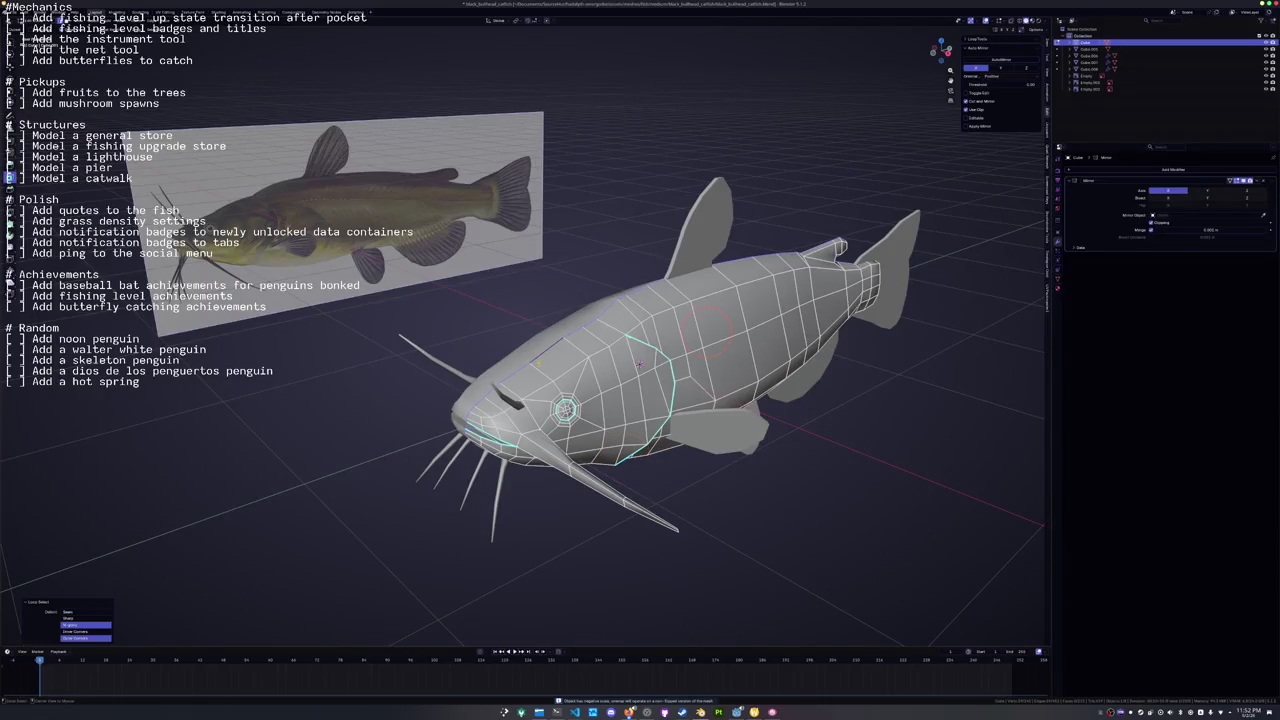
# Select mouth edges of matching sharpness and mark them as seams.
pyautogui.click(474, 437)
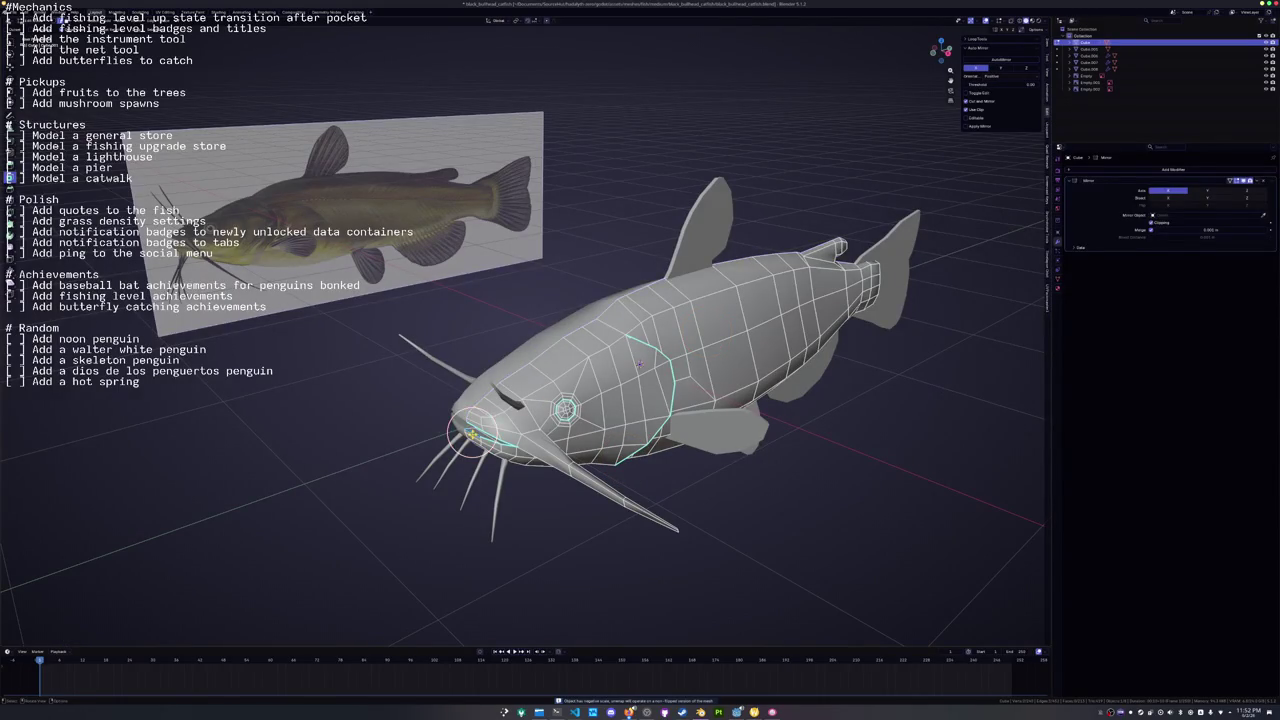
pyautogui.hotkey('shift', 'g')
pyautogui.click(474, 437)
pyautogui.hotkey('ctrl', 'e')
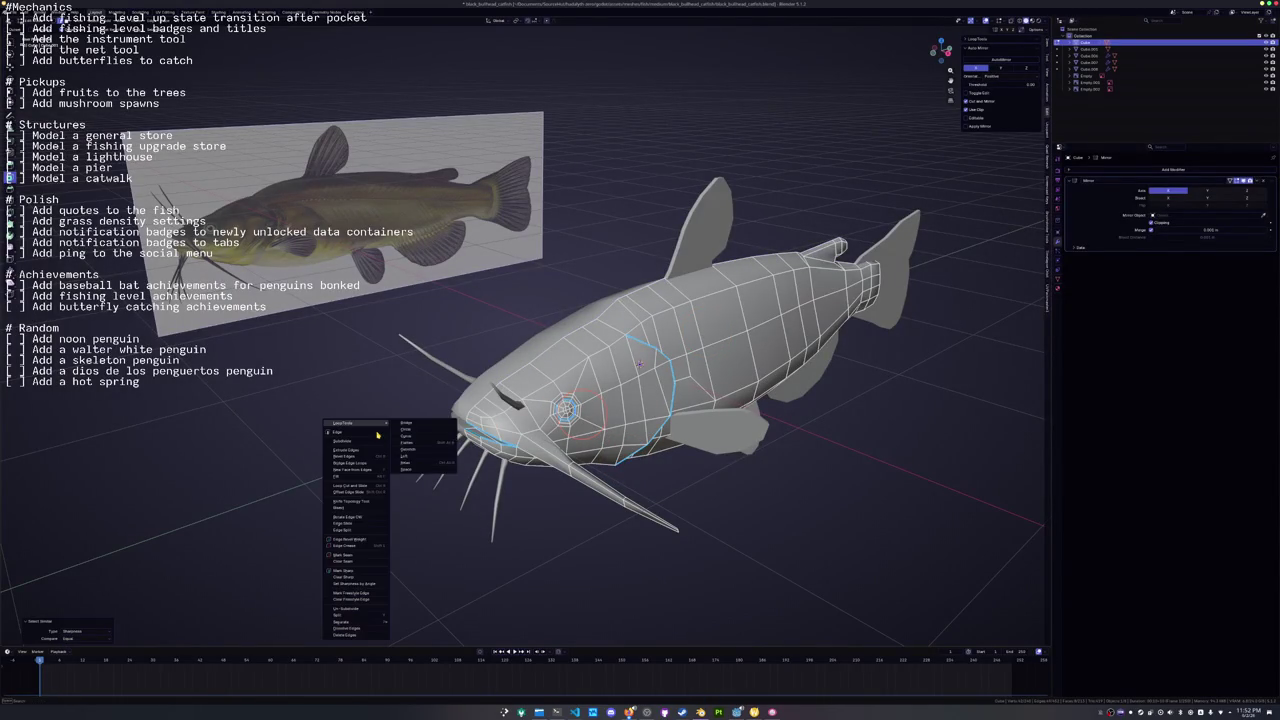
pyautogui.click(345, 556)
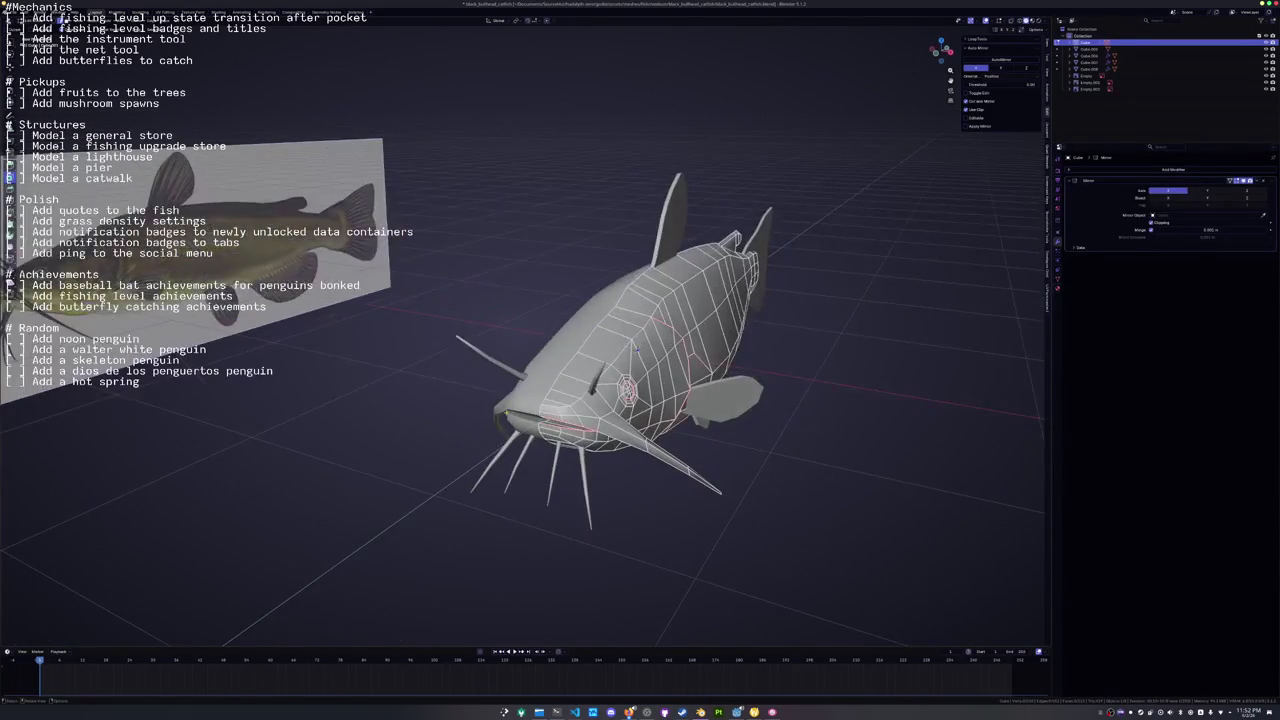
# Select the entire fish mesh and switch to the UV Editing workspace.
pyautogui.press('a')
pyautogui.click(166, 12)
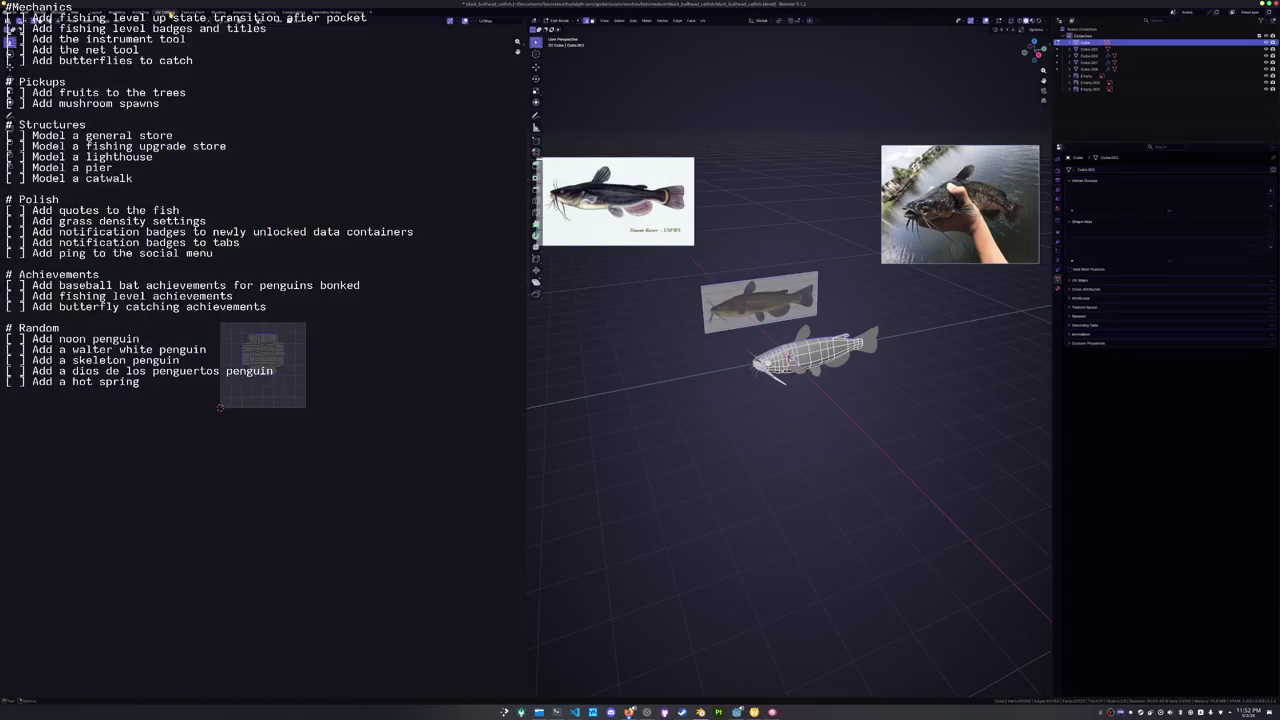
pyautogui.scroll(6, 717, 343)
pyautogui.scroll(-2, 787, 356)
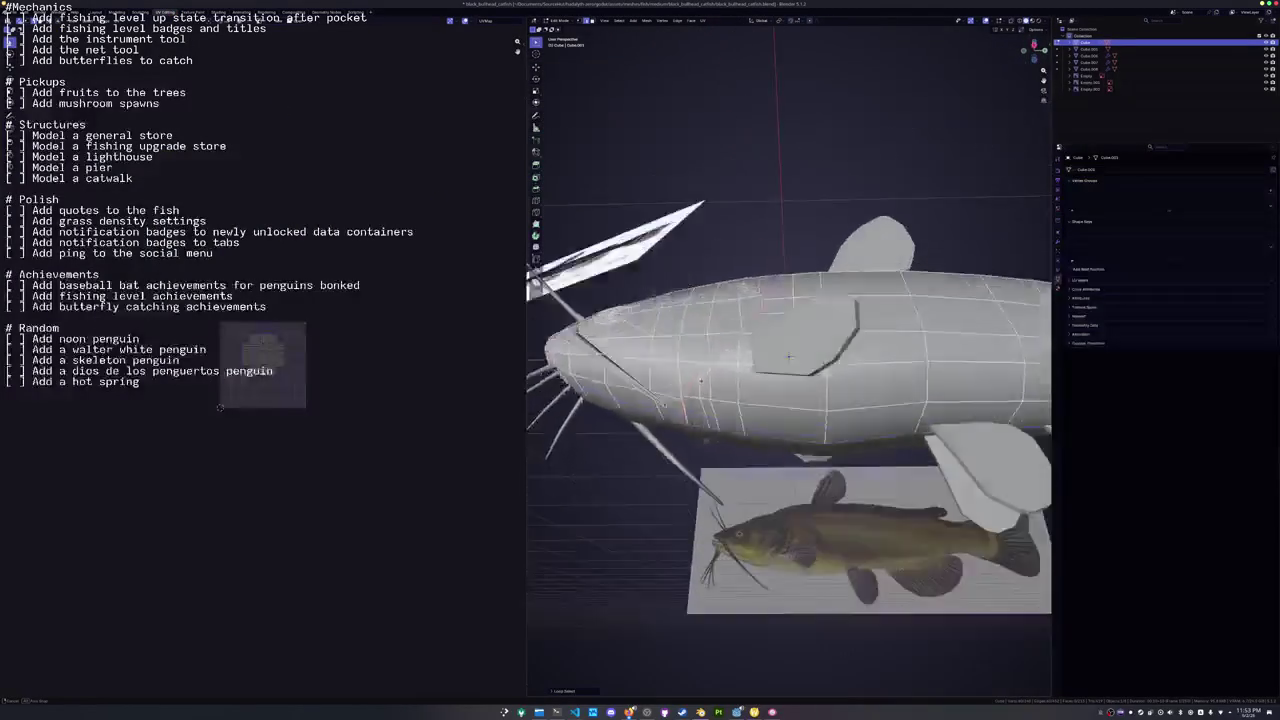